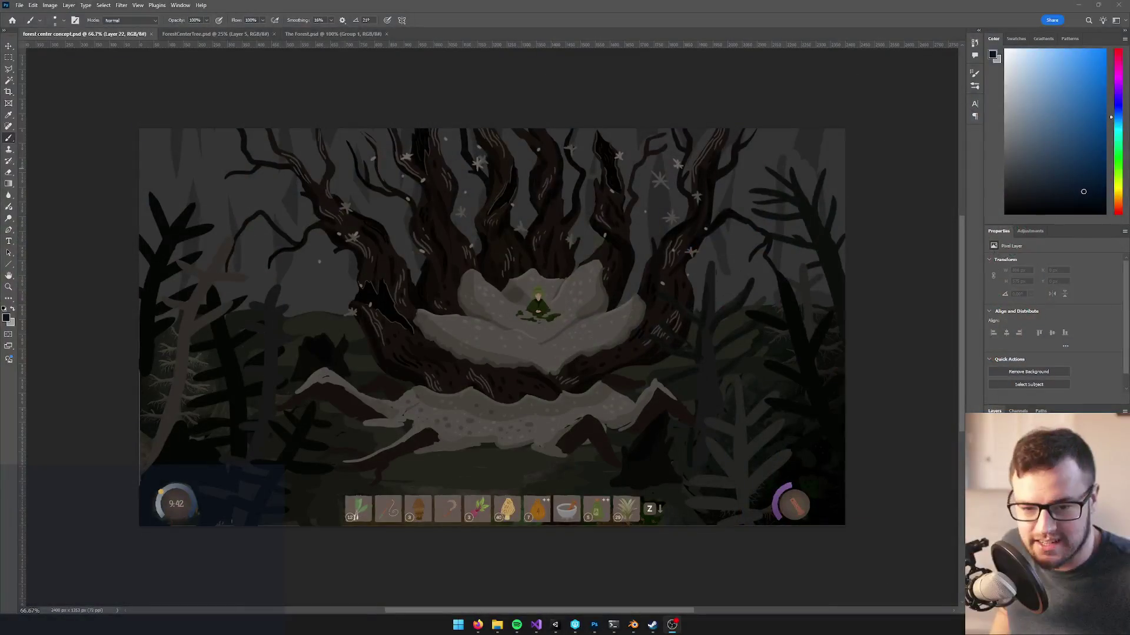
- Switch from Photoshop to the Perforce P4V workspace
{"action": "left_click", "coordinate": [575, 624]}
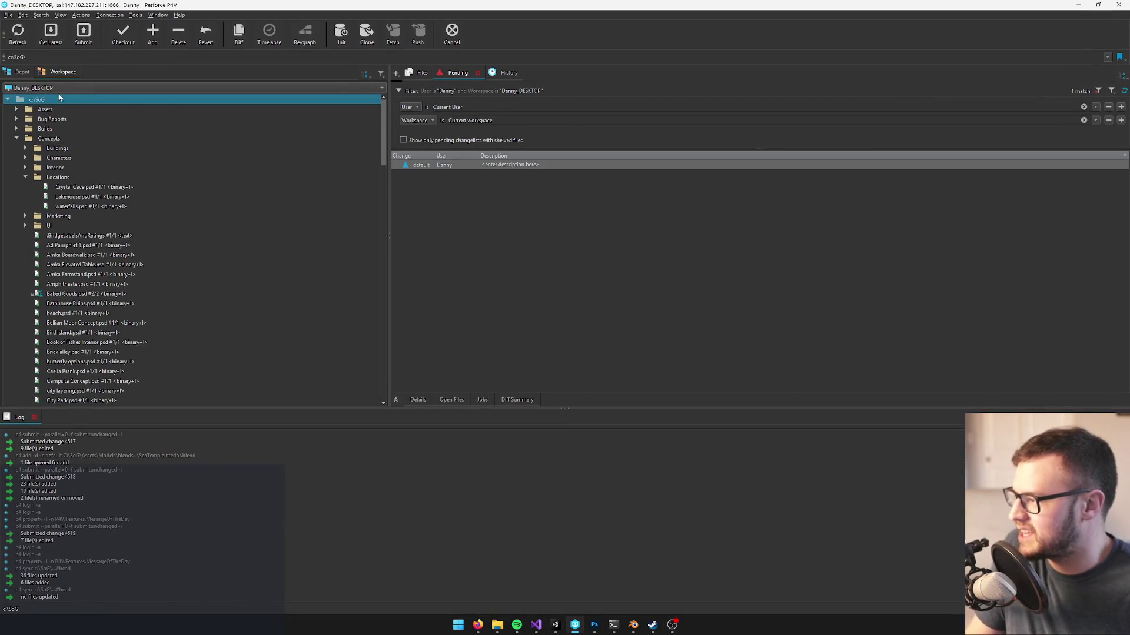
- Sync the P4V workspace to the latest revision and review its History and Pending changelists
{"action": "left_click", "coordinate": [51, 32]}
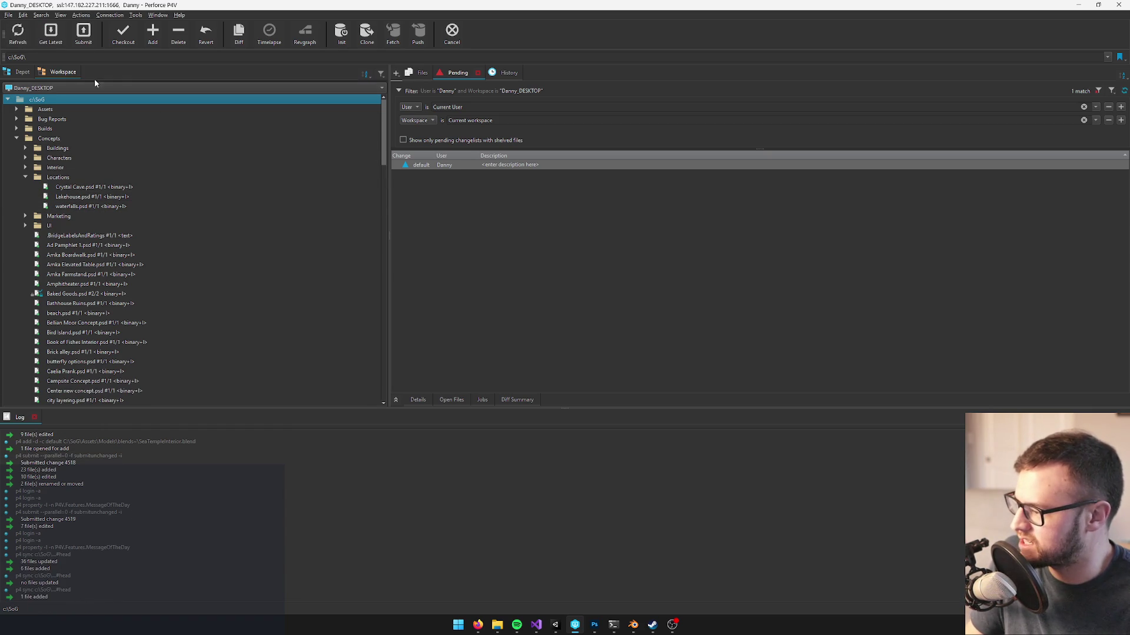
{"action": "left_click", "coordinate": [495, 74]}
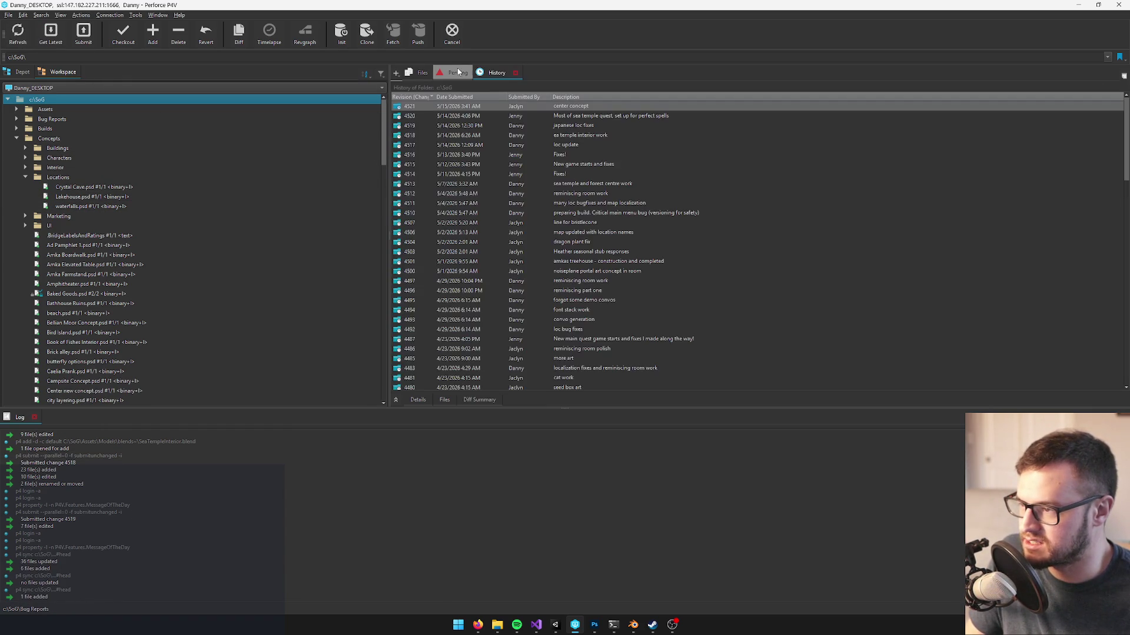
{"action": "left_click", "coordinate": [446, 74]}
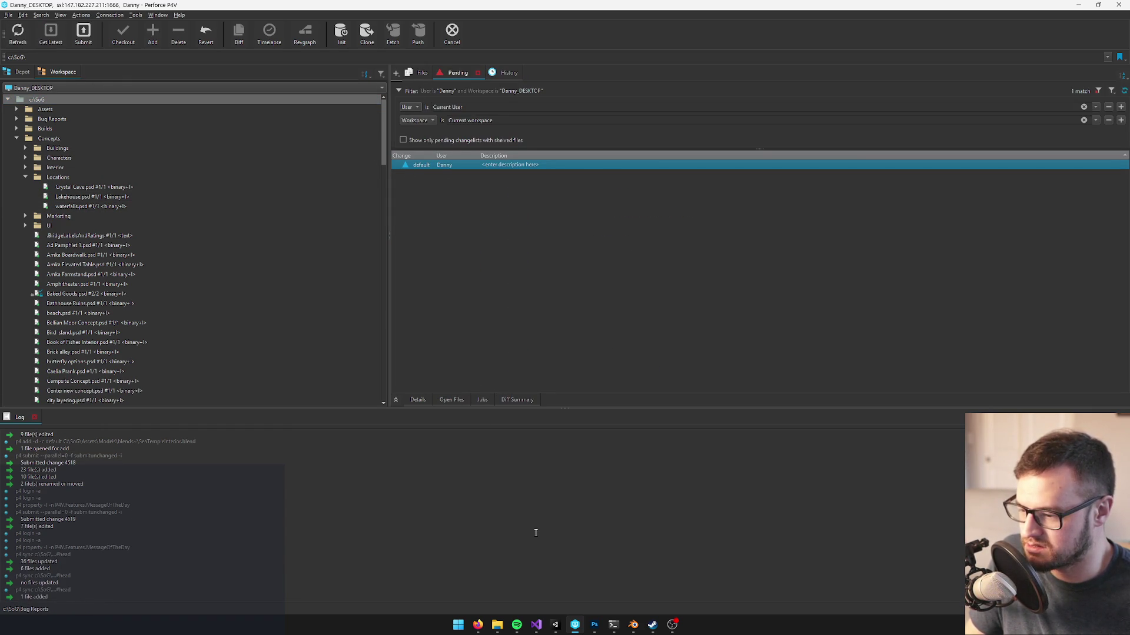
{"action": "left_click", "coordinate": [494, 626]}
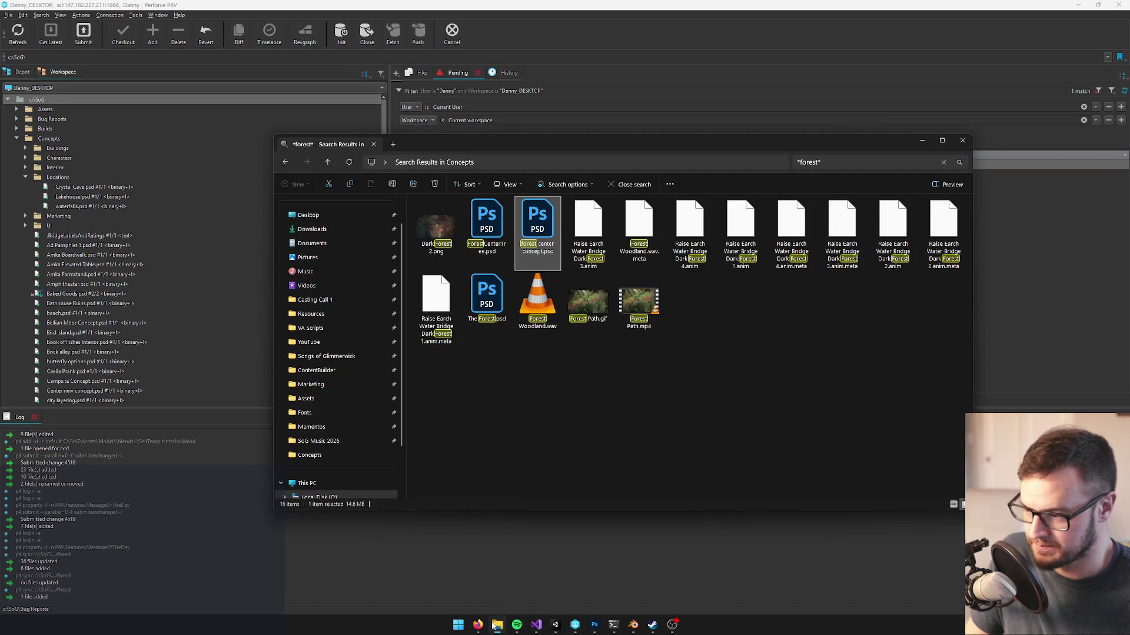
- Leave the forest search results and return to the Concepts folder in File Explorer
{"action": "left_click", "coordinate": [518, 426]}
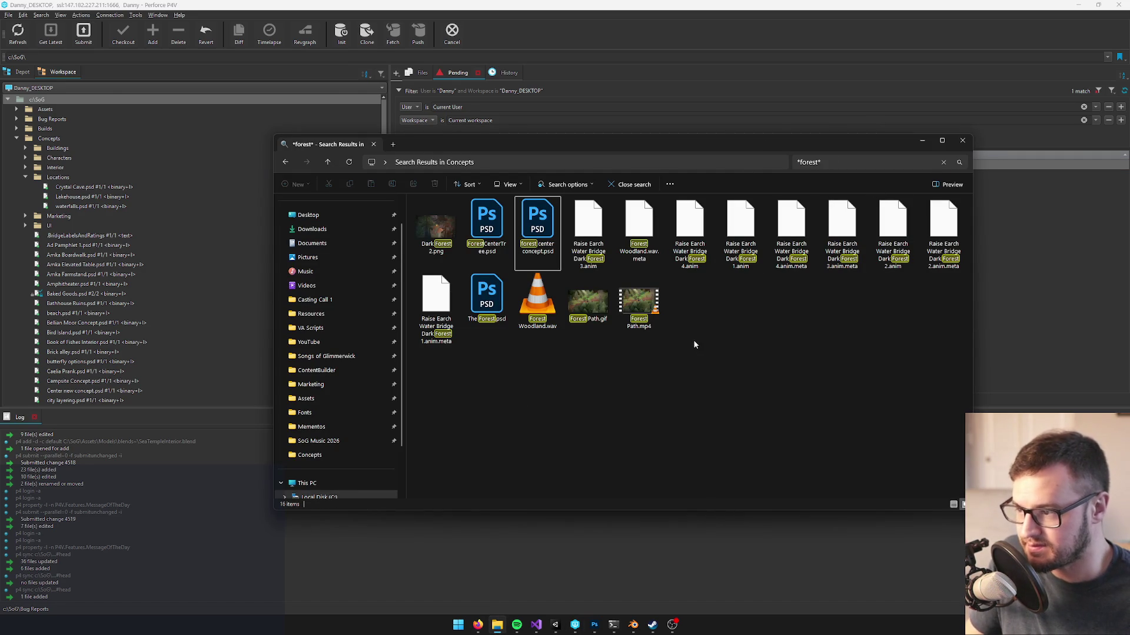
{"action": "key", "text": "alt+Left"}
{"action": "left_click", "coordinate": [480, 362]}
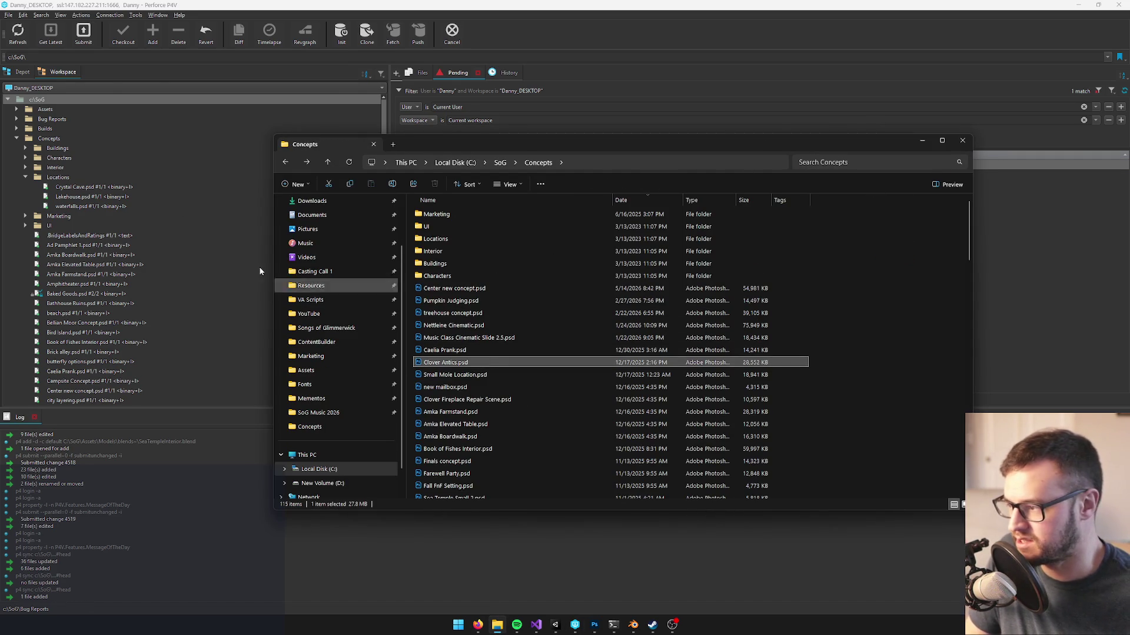
{"action": "left_click", "coordinate": [169, 5]}
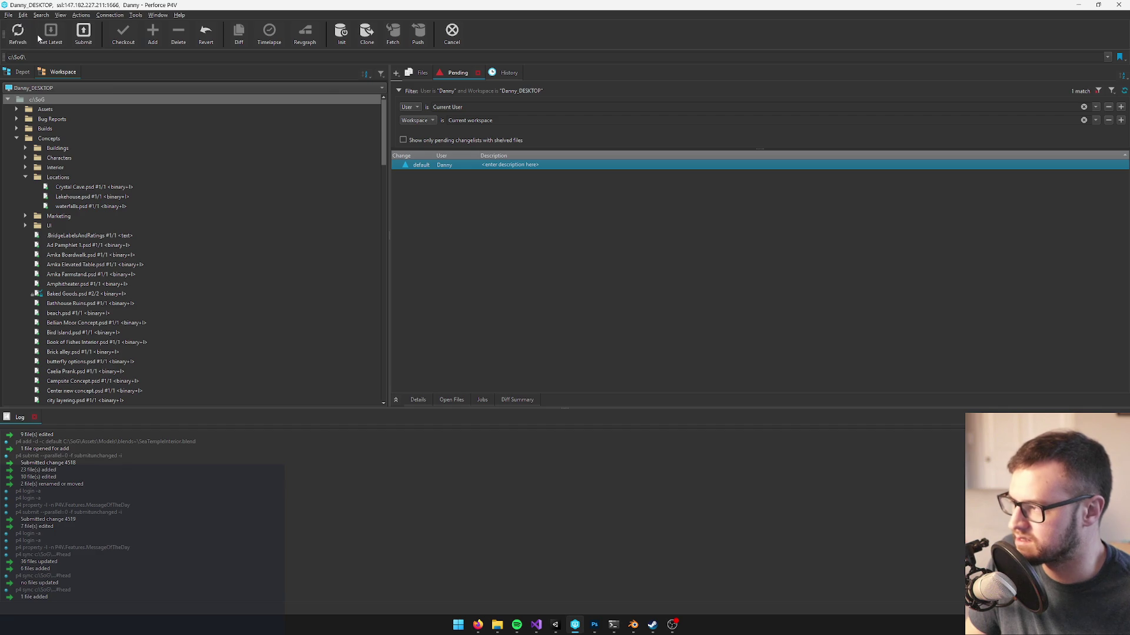
{"action": "key", "text": "alt+Tab"}
{"action": "left_click", "coordinate": [511, 290]}
- Search Concepts for 'new' and open Center new concept.psd in Photoshop
{"action": "left_click", "coordinate": [840, 164]}
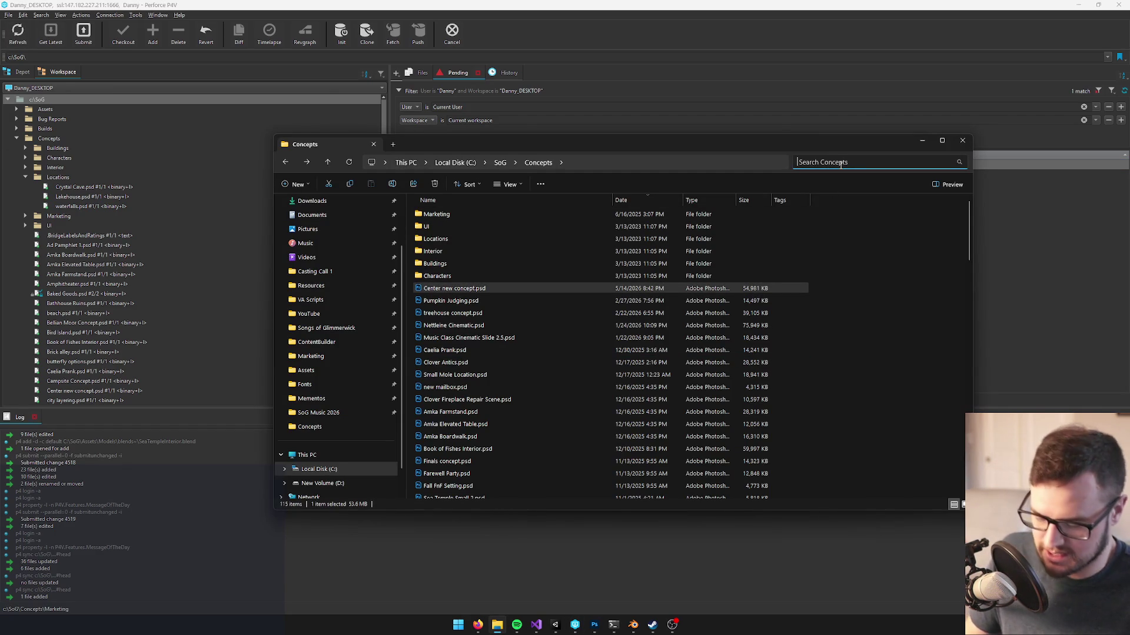
{"action": "type", "text": "new"}
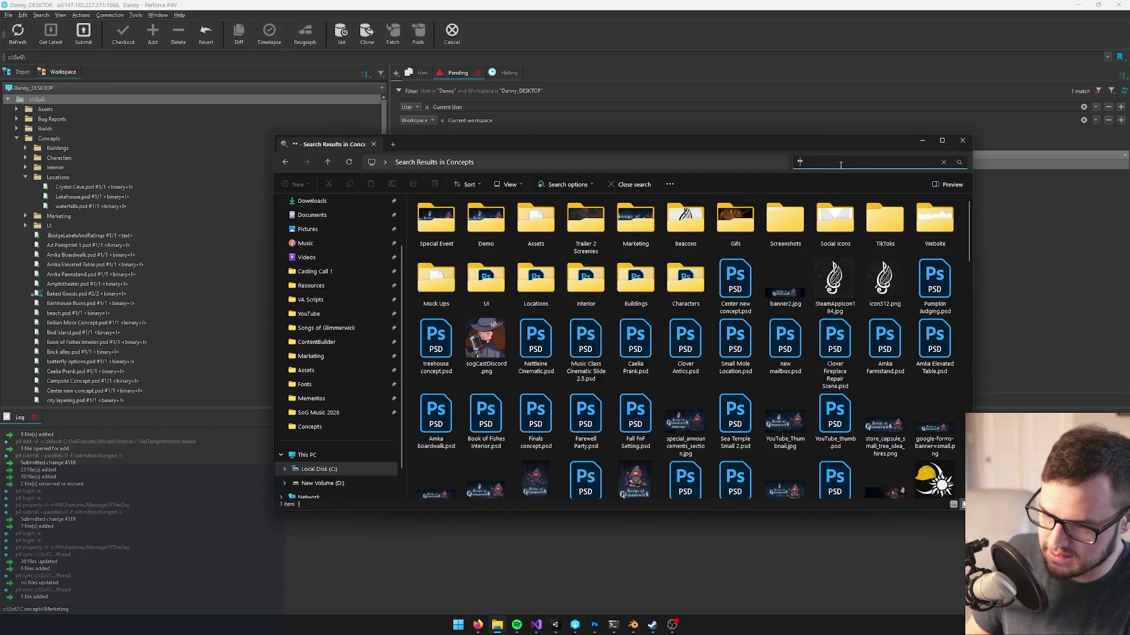
{"action": "double_click", "coordinate": [440, 228]}
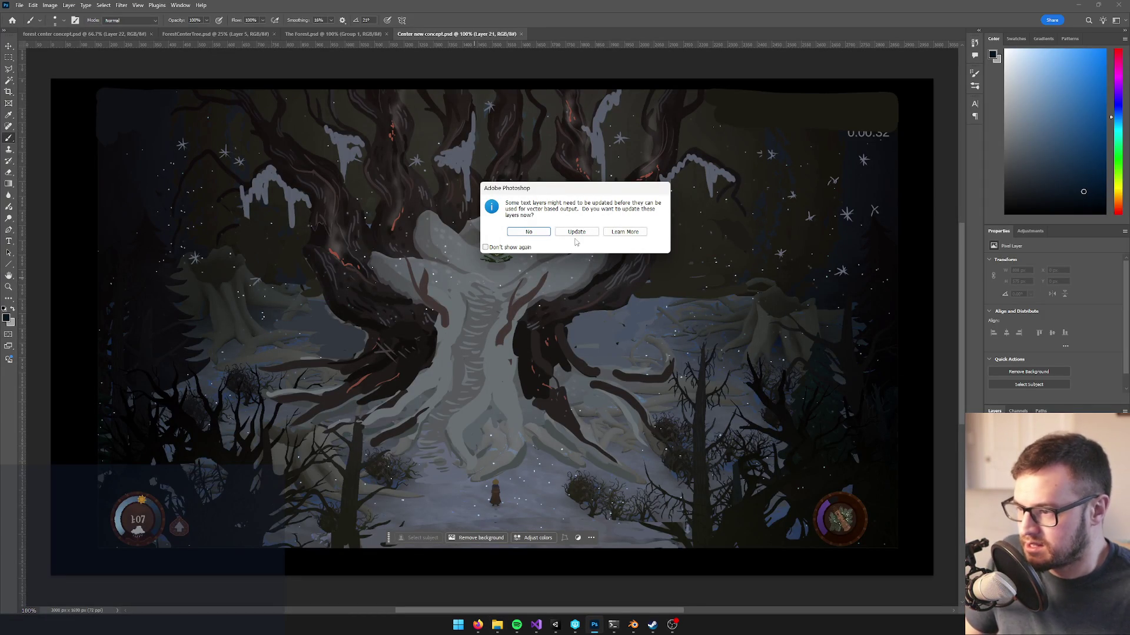
- Open Center new concept without updating text layers, select the Move tool, and zoom around
{"action": "left_click", "coordinate": [529, 233]}
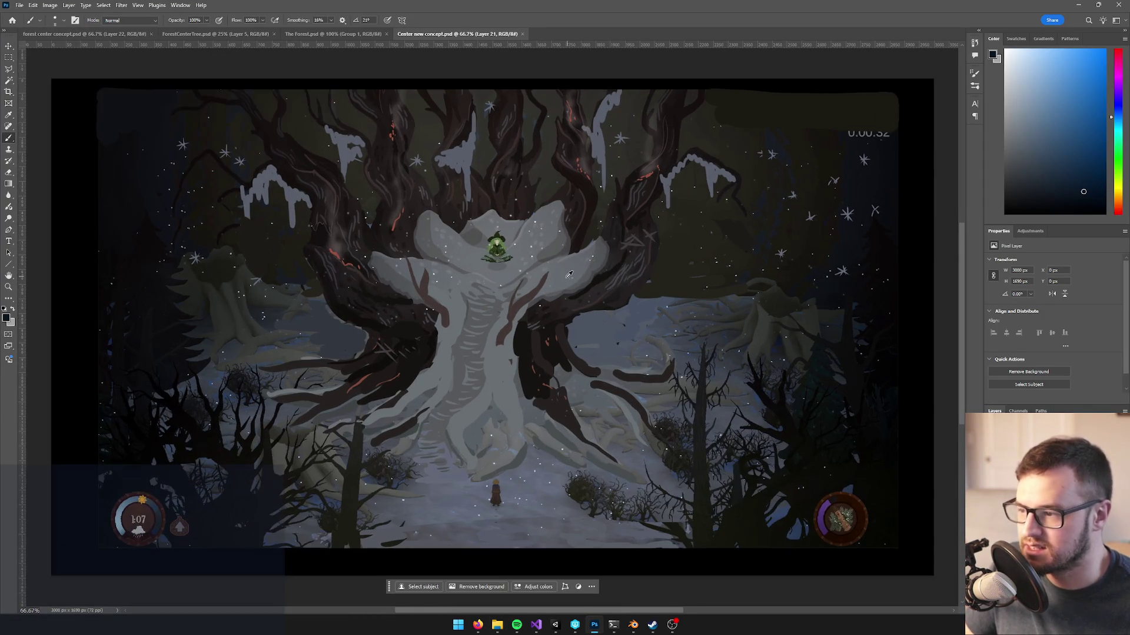
{"action": "key", "text": "v"}
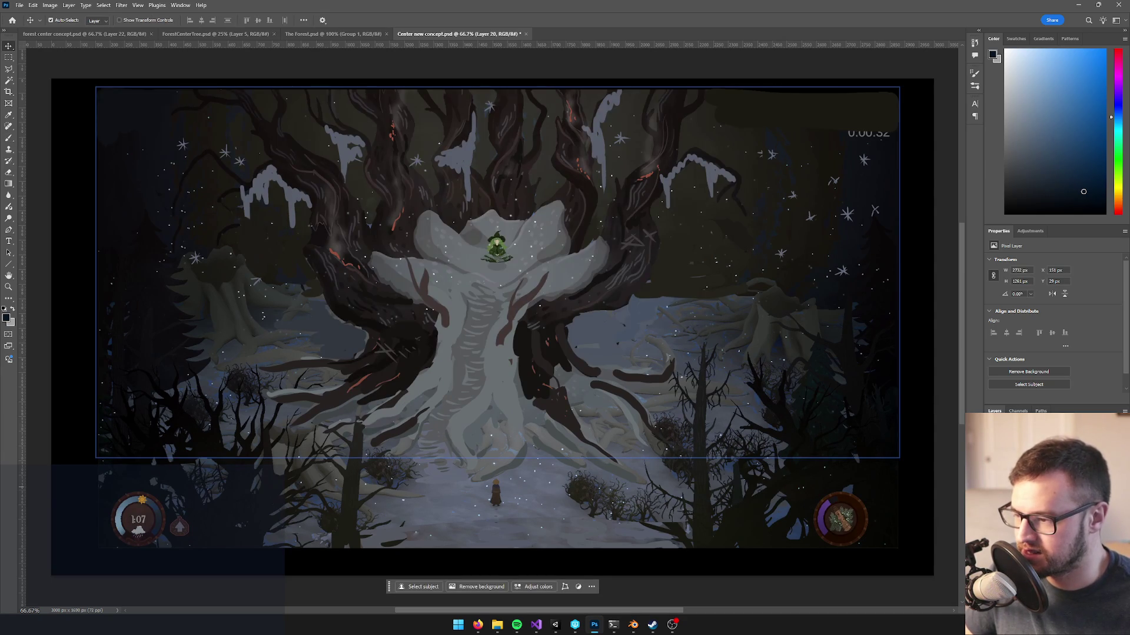
{"action": "scroll", "coordinate": [603, 348], "scroll_direction": "down", "scroll_amount": 5}
{"action": "scroll", "coordinate": [573, 345], "scroll_direction": "up", "scroll_amount": 3}
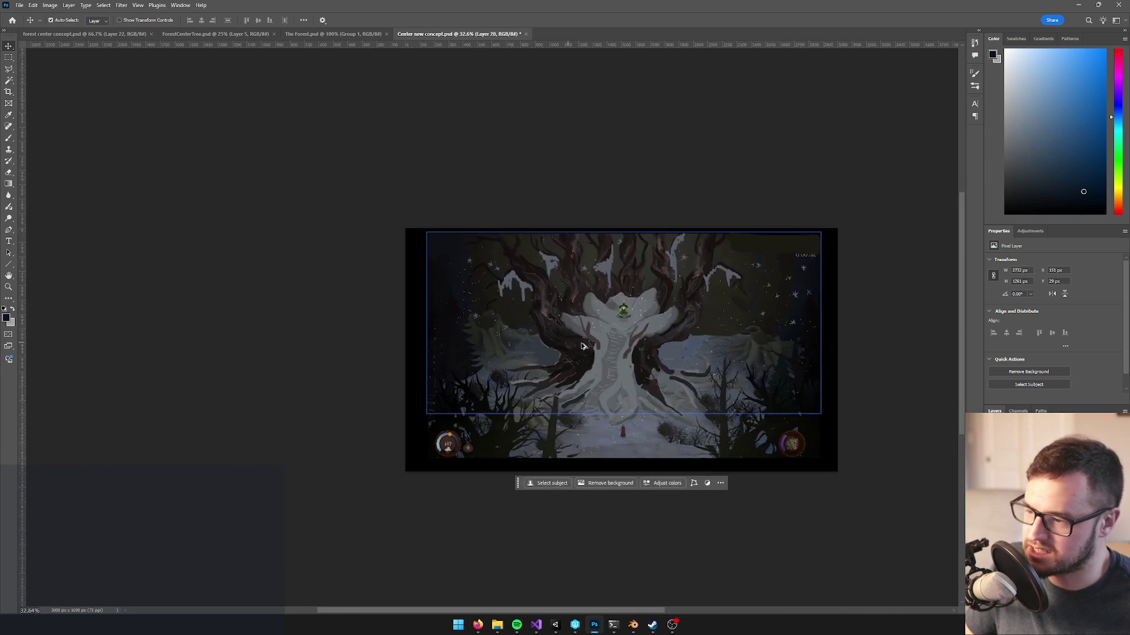
{"action": "scroll", "coordinate": [573, 345], "scroll_direction": "up", "scroll_amount": 5}
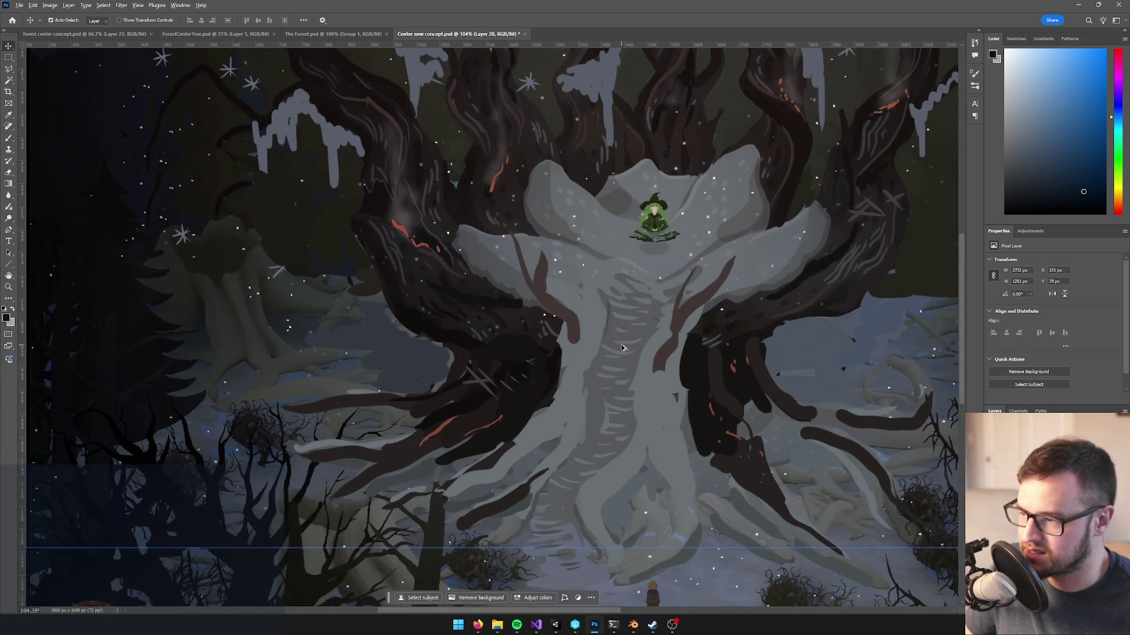
{"action": "scroll", "coordinate": [620, 344], "scroll_direction": "up", "scroll_amount": 3}
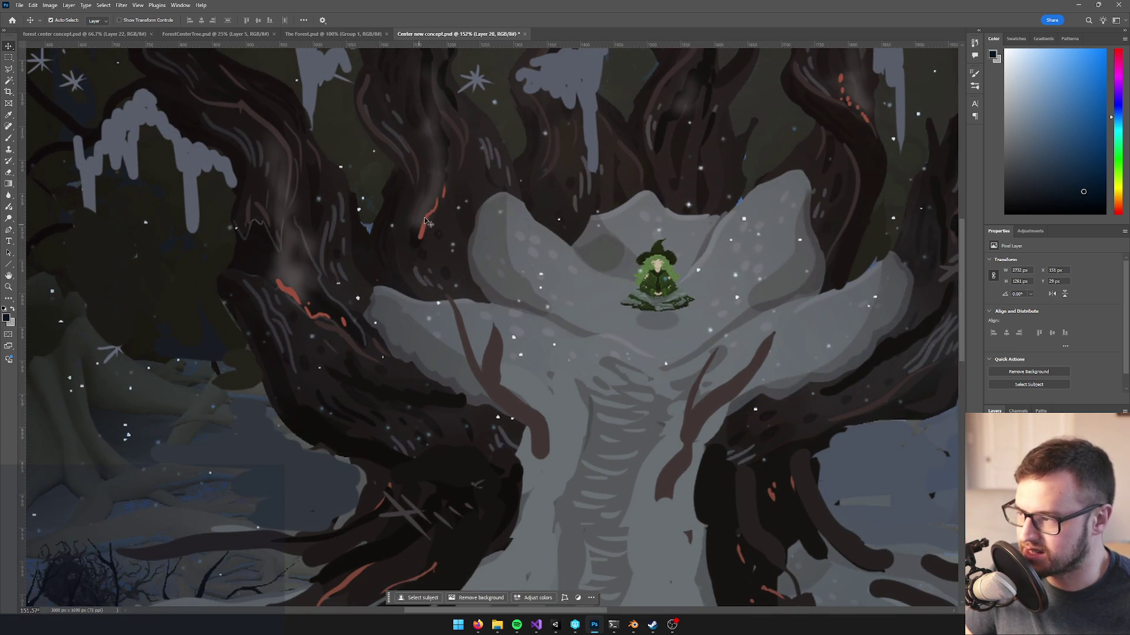
{"action": "scroll", "coordinate": [424, 226], "scroll_direction": "down", "scroll_amount": 6}
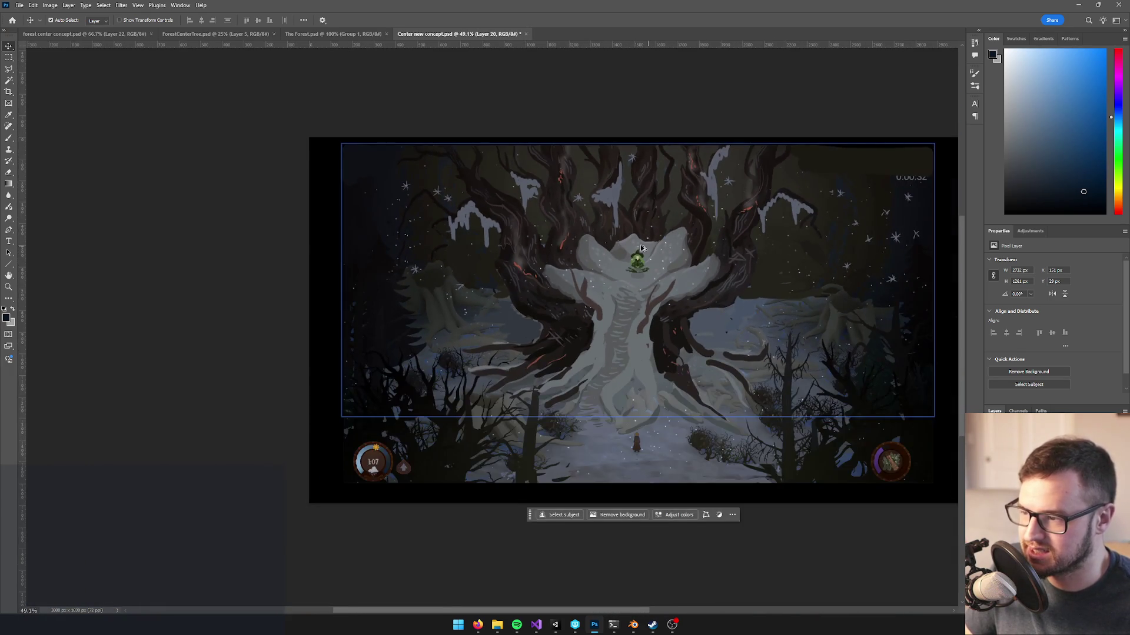
{"action": "scroll", "coordinate": [651, 249], "scroll_direction": "up", "scroll_amount": 5}
- Pan across the twisted tree scene to frame it, then switch to The Forest.psd
{"action": "mouse_move", "coordinate": [566, 279]}
{"action": "left_mouse_down"}
{"action": "mouse_move", "coordinate": [472, 314]}
{"action": "mouse_move", "coordinate": [476, 294]}
{"action": "left_mouse_up"}
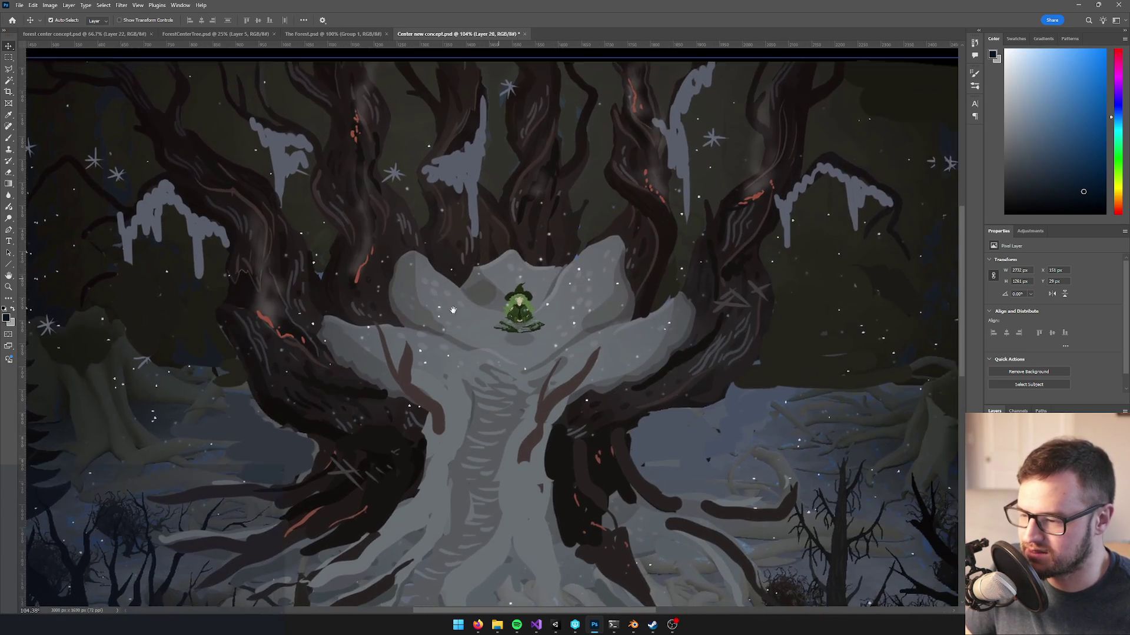
{"action": "scroll", "coordinate": [476, 294], "scroll_direction": "down", "scroll_amount": 2}
{"action": "scroll", "coordinate": [592, 342], "scroll_direction": "down", "scroll_amount": 3}
{"action": "scroll", "coordinate": [595, 334], "scroll_direction": "down", "scroll_amount": 1}
{"action": "scroll", "coordinate": [541, 334], "scroll_direction": "up", "scroll_amount": 2}
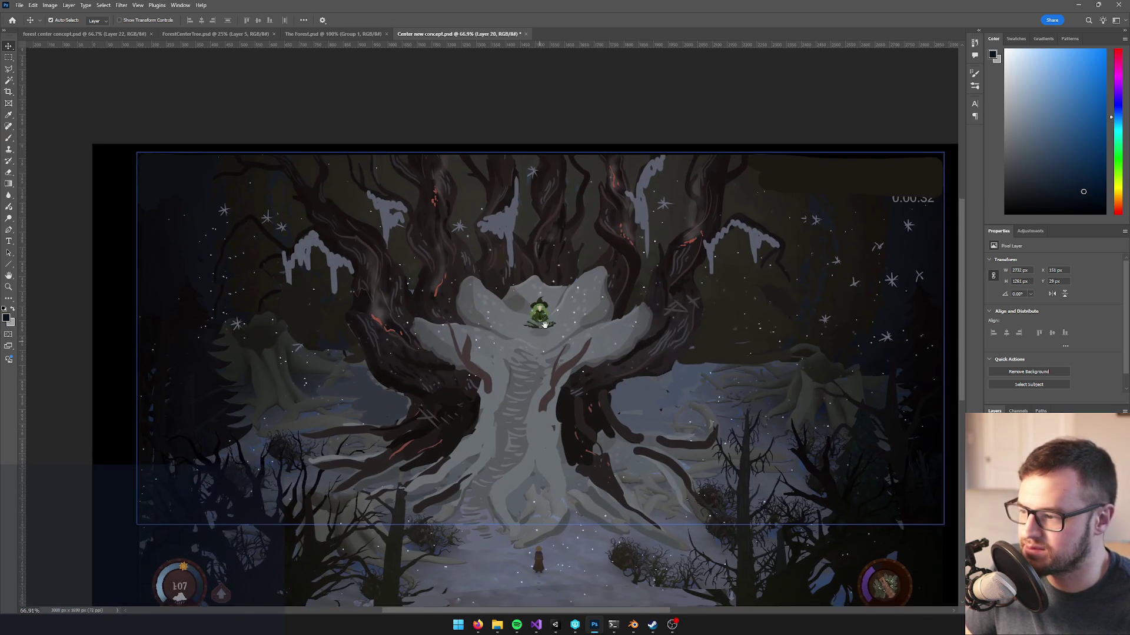
{"action": "left_click_drag", "start_coordinate": [542, 334], "coordinate": [549, 333]}
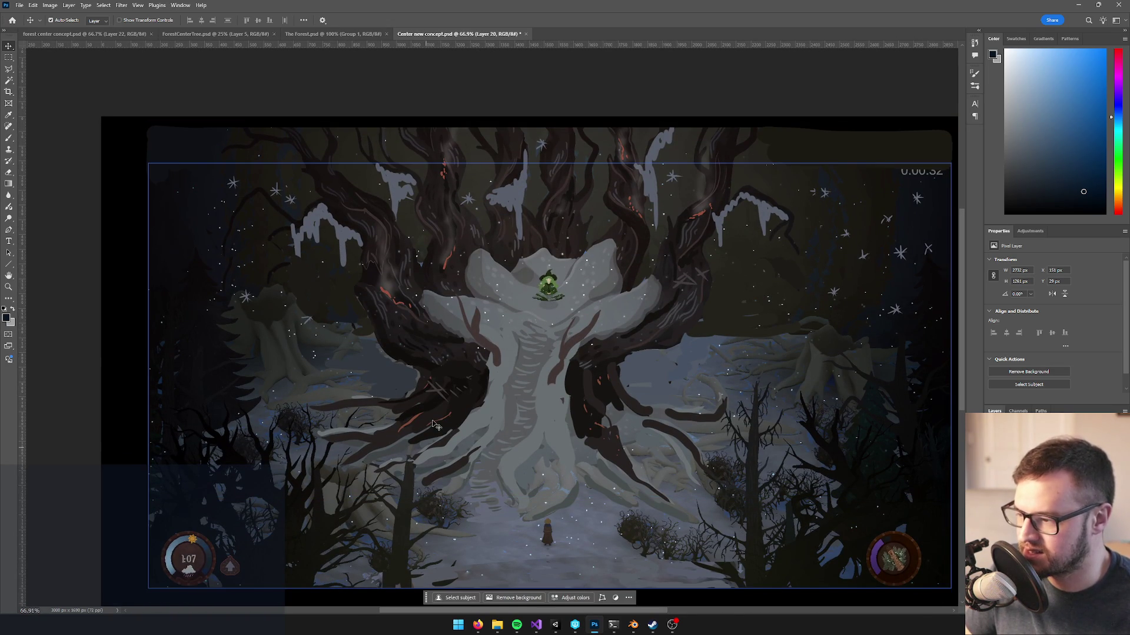
{"action": "left_click", "coordinate": [344, 35]}
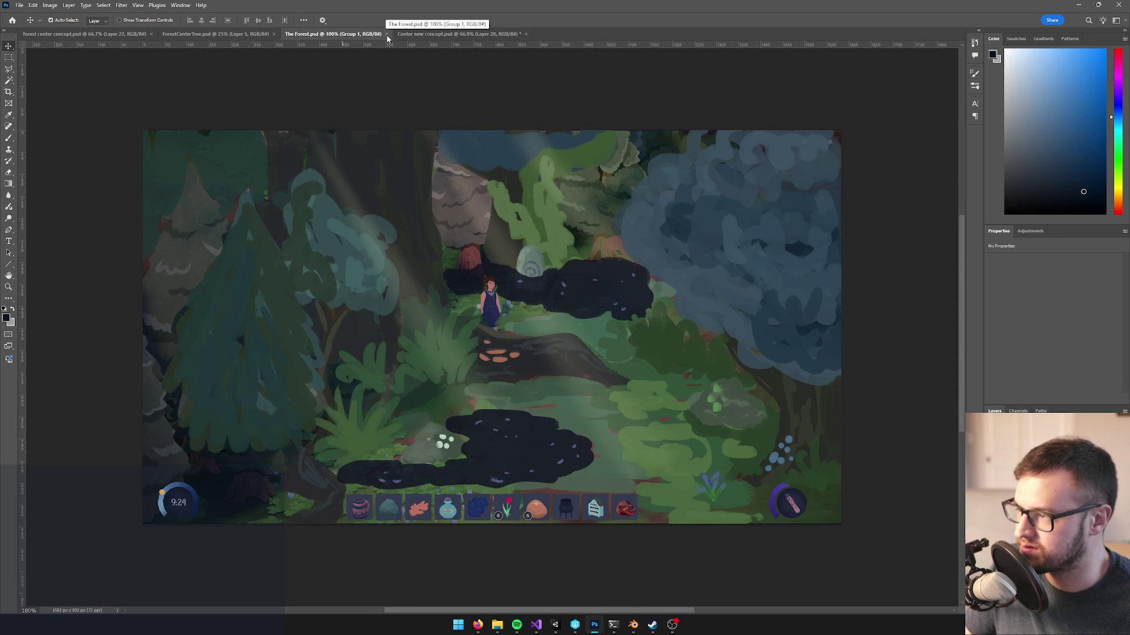
- Close The Forest.psd and forest center concept.psd, keeping ForestCenterTree and Center new concept open
{"action": "left_click", "coordinate": [386, 35]}
{"action": "left_click", "coordinate": [241, 34]}
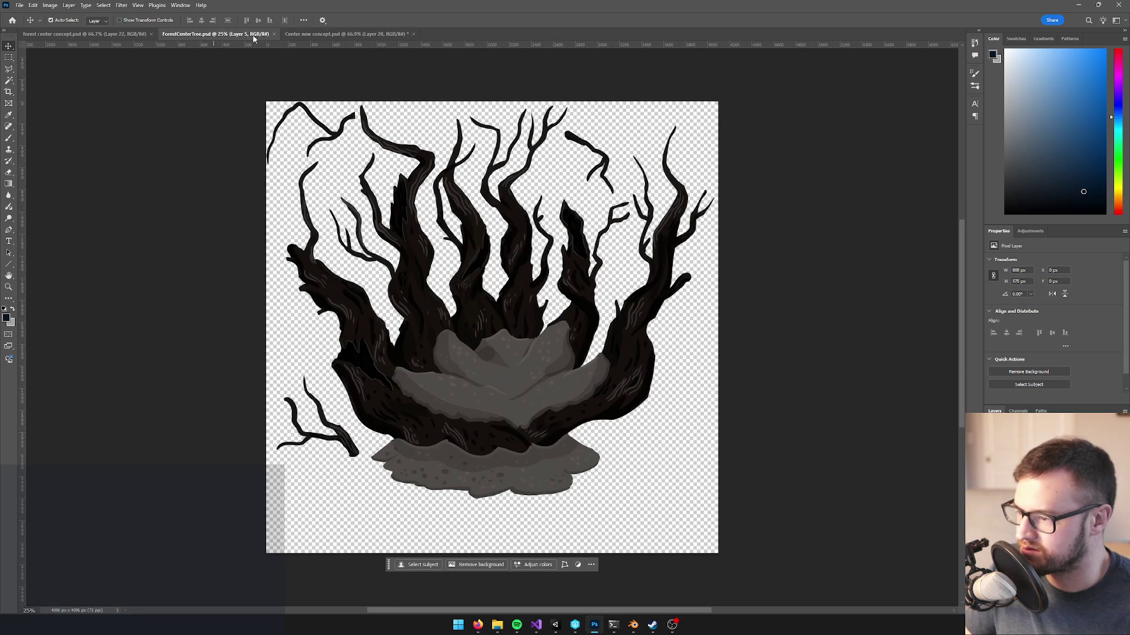
{"action": "left_click", "coordinate": [152, 34]}
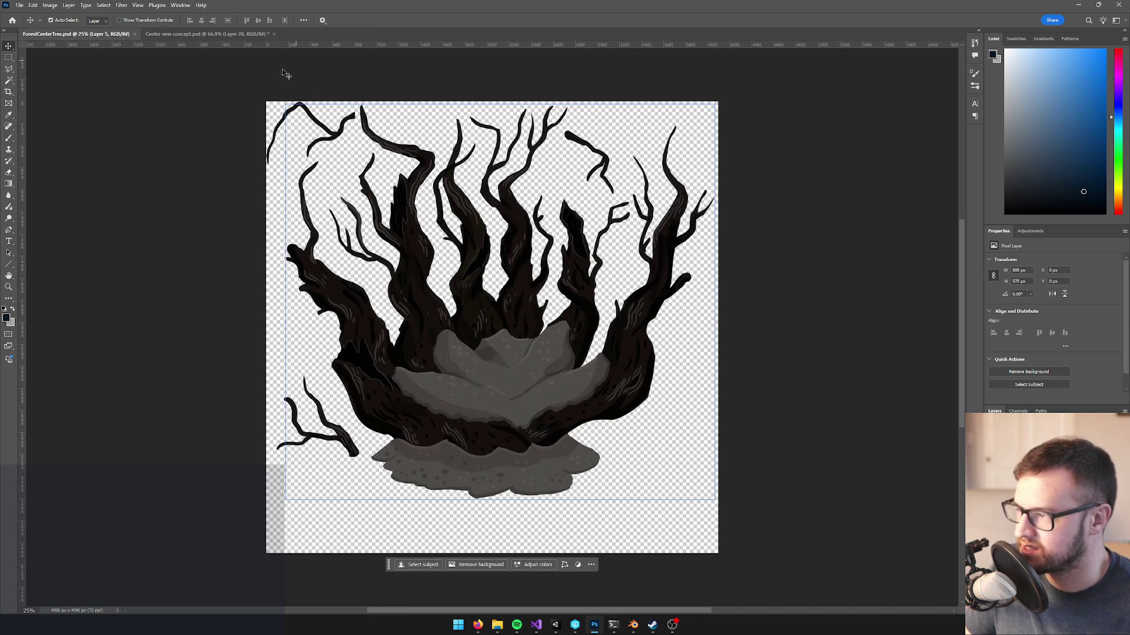
{"action": "left_click", "coordinate": [215, 34]}
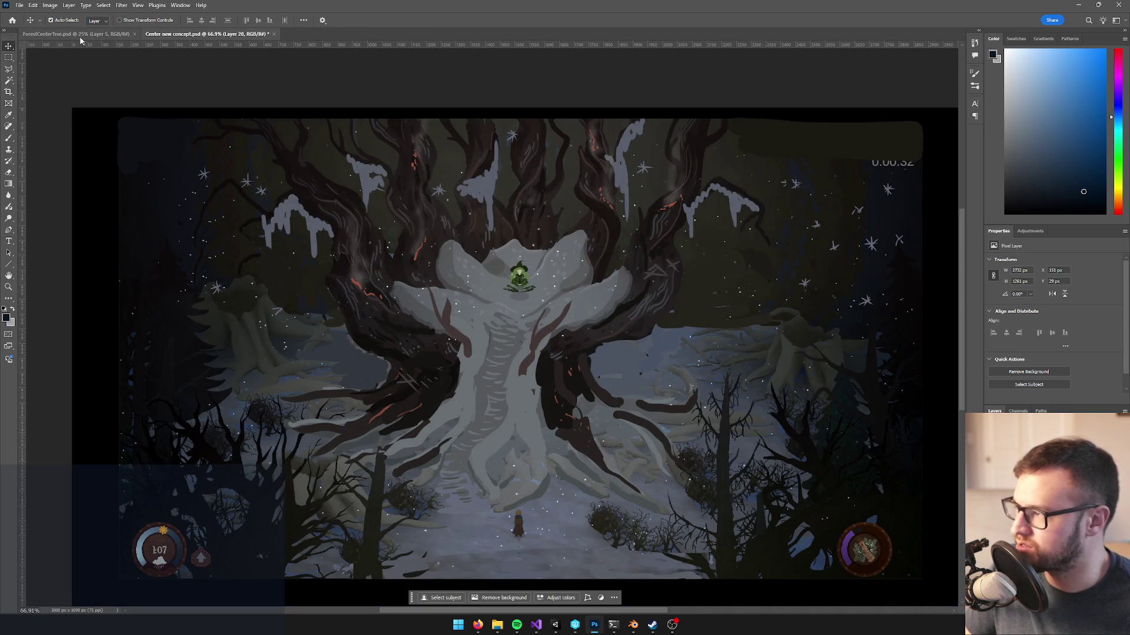
{"action": "left_click", "coordinate": [81, 34]}
{"action": "scroll", "coordinate": [577, 289], "scroll_direction": "up", "scroll_amount": 3}
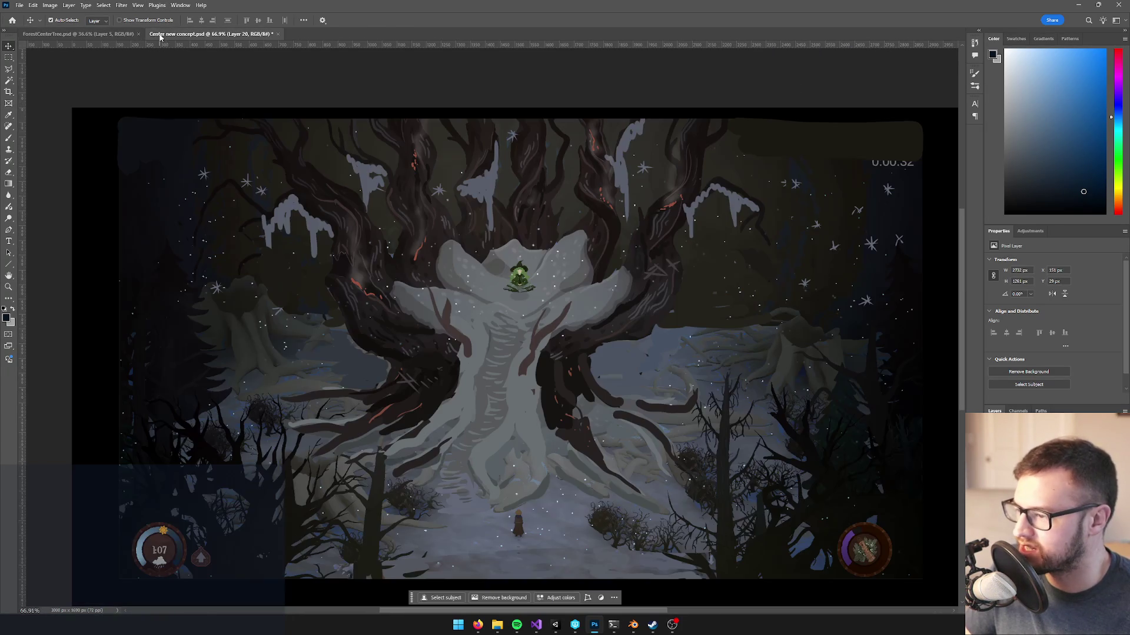
- On Center new concept, hide and then re-show the semi-transparent tree overlay layer
{"action": "left_click", "coordinate": [212, 34]}
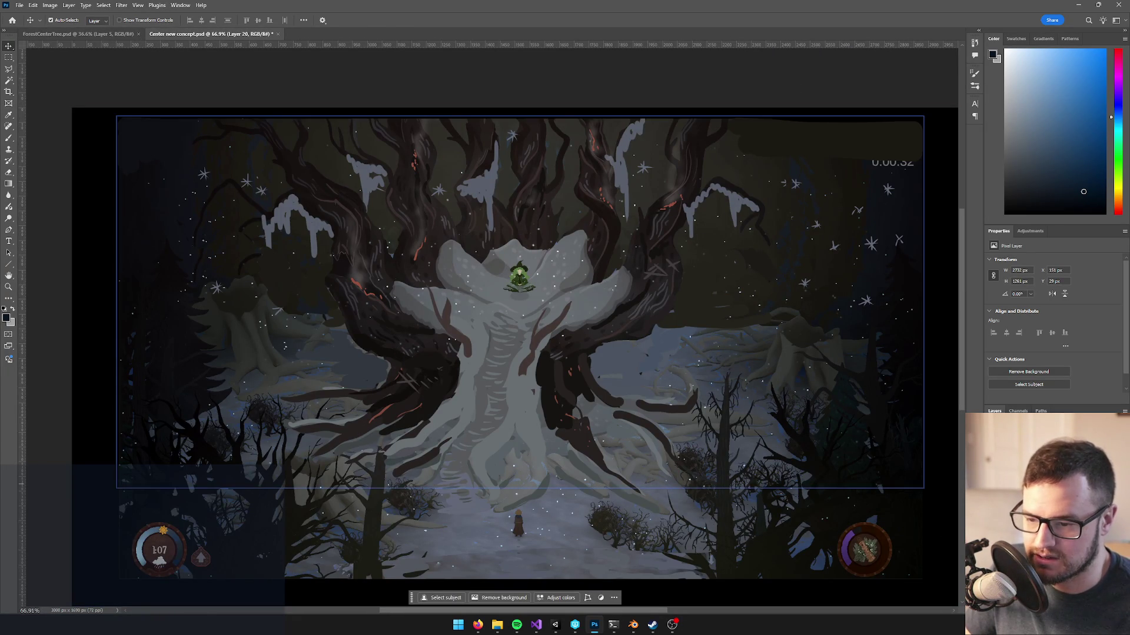
{"action": "key", "text": "ctrl+comma"}
{"action": "key", "text": "ctrl+comma"}
{"action": "key", "text": "ctrl+alt+comma"}
{"action": "key", "text": "ctrl+alt+comma"}
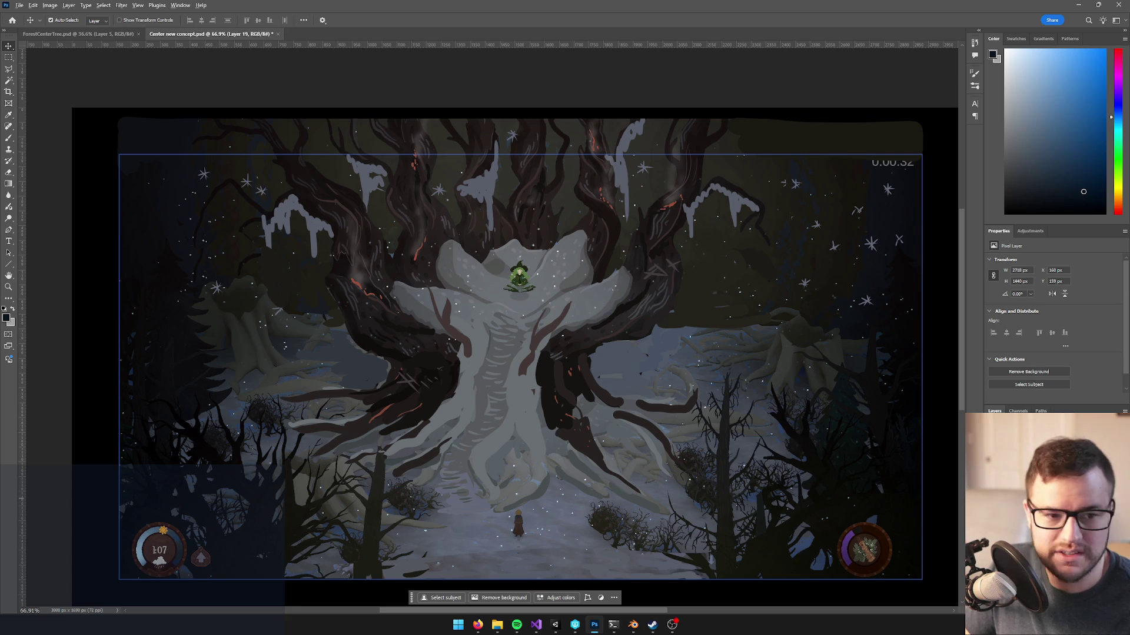
- Drop the game screenshot into ForestCenterTree and shift it lower over the tree
{"action": "left_click", "coordinate": [111, 34]}
{"action": "left_click_drag", "start_coordinate": [111, 34], "coordinate": [589, 331]}
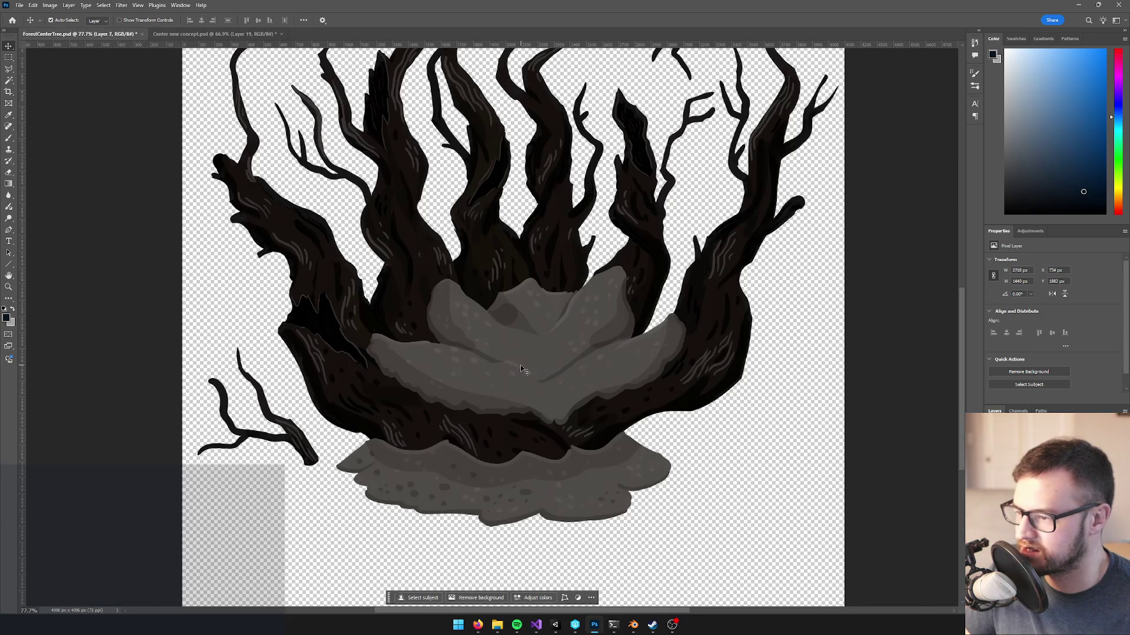
{"action": "scroll", "coordinate": [589, 331], "scroll_direction": "down", "scroll_amount": 3}
{"action": "scroll", "coordinate": [589, 330], "scroll_direction": "down", "scroll_amount": 2}
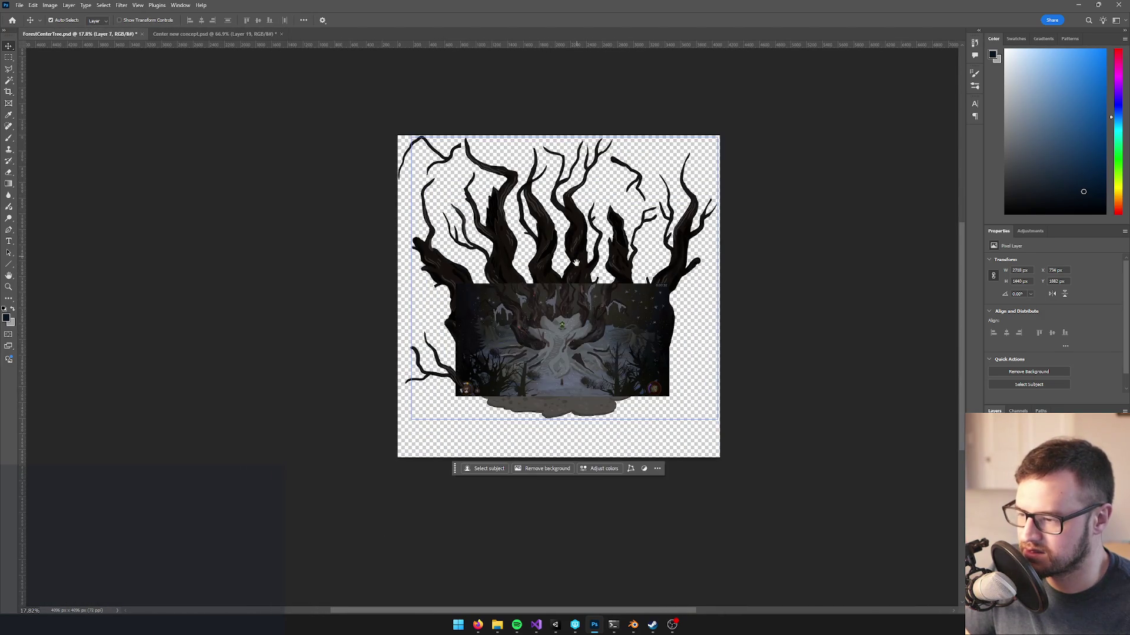
{"action": "mouse_move", "coordinate": [604, 347]}
{"action": "left_mouse_down"}
{"action": "mouse_move", "coordinate": [603, 264]}
{"action": "mouse_move", "coordinate": [606, 449]}
{"action": "mouse_move", "coordinate": [558, 407]}
{"action": "left_mouse_up"}
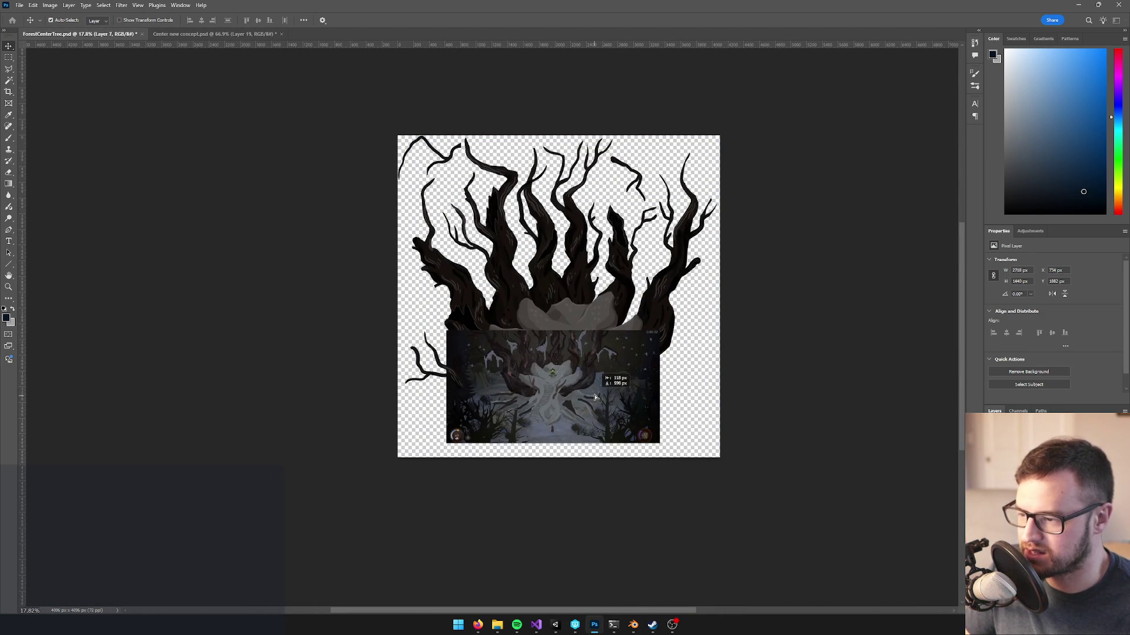
{"action": "scroll", "coordinate": [557, 407], "scroll_direction": "up", "scroll_amount": 5}
{"action": "scroll", "coordinate": [561, 381], "scroll_direction": "up", "scroll_amount": 4}
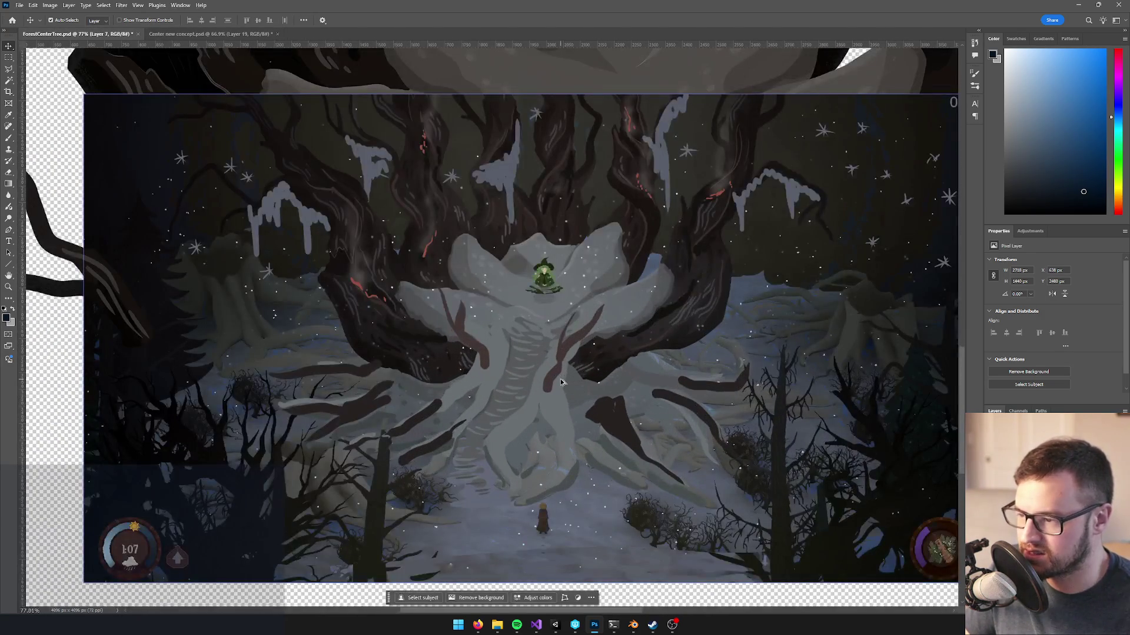
{"action": "scroll", "coordinate": [564, 382], "scroll_direction": "up", "scroll_amount": 4}
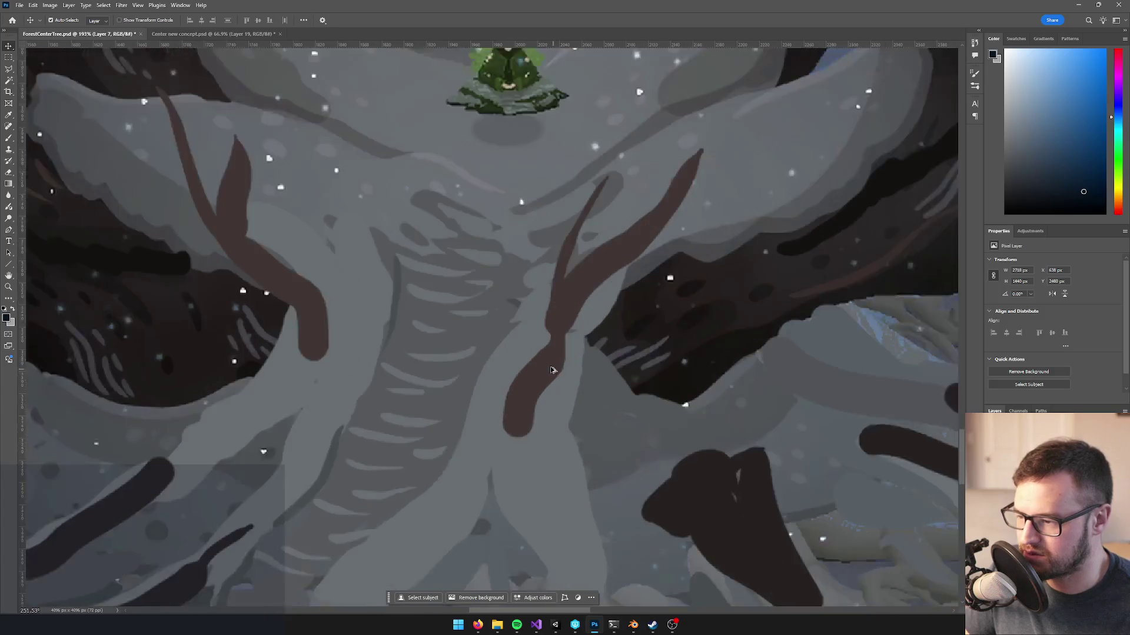
{"action": "scroll", "coordinate": [556, 371], "scroll_direction": "down", "scroll_amount": 5}
{"action": "scroll", "coordinate": [554, 369], "scroll_direction": "up", "scroll_amount": 5}
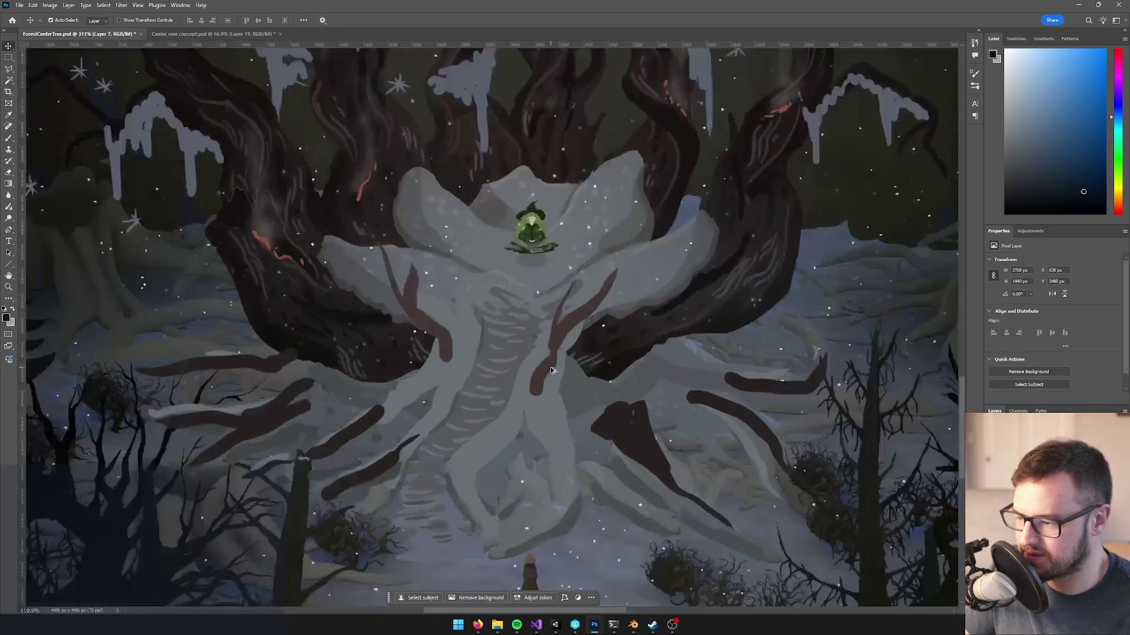
{"action": "scroll", "coordinate": [541, 362], "scroll_direction": "down", "scroll_amount": 6}
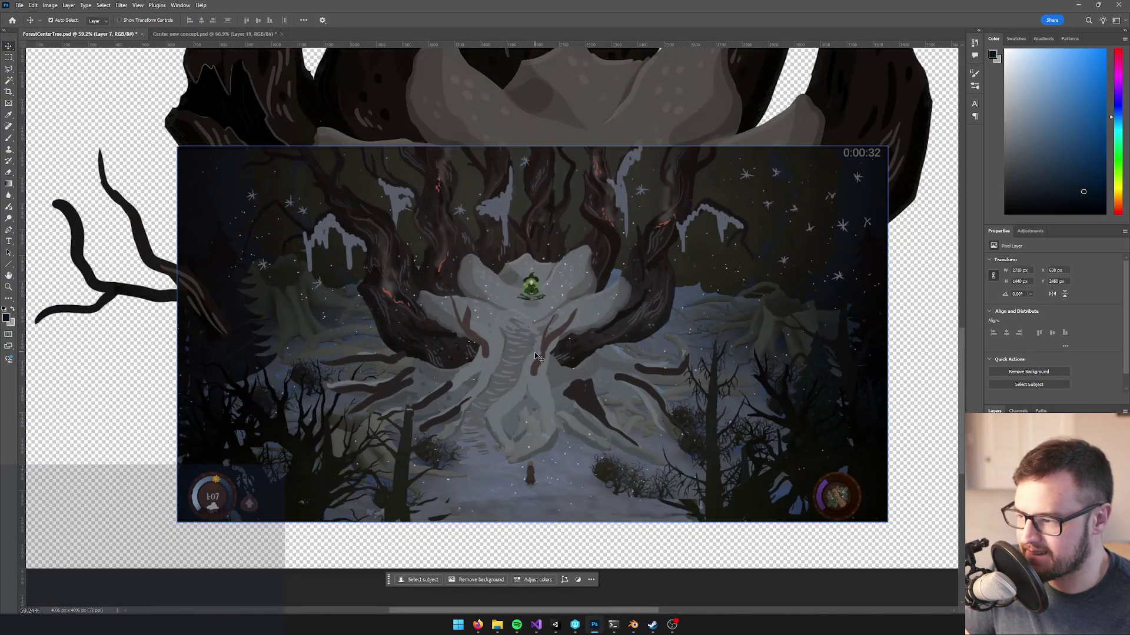
{"action": "scroll", "coordinate": [514, 358], "scroll_direction": "up", "scroll_amount": 5}
{"action": "scroll", "coordinate": [498, 362], "scroll_direction": "down", "scroll_amount": 5}
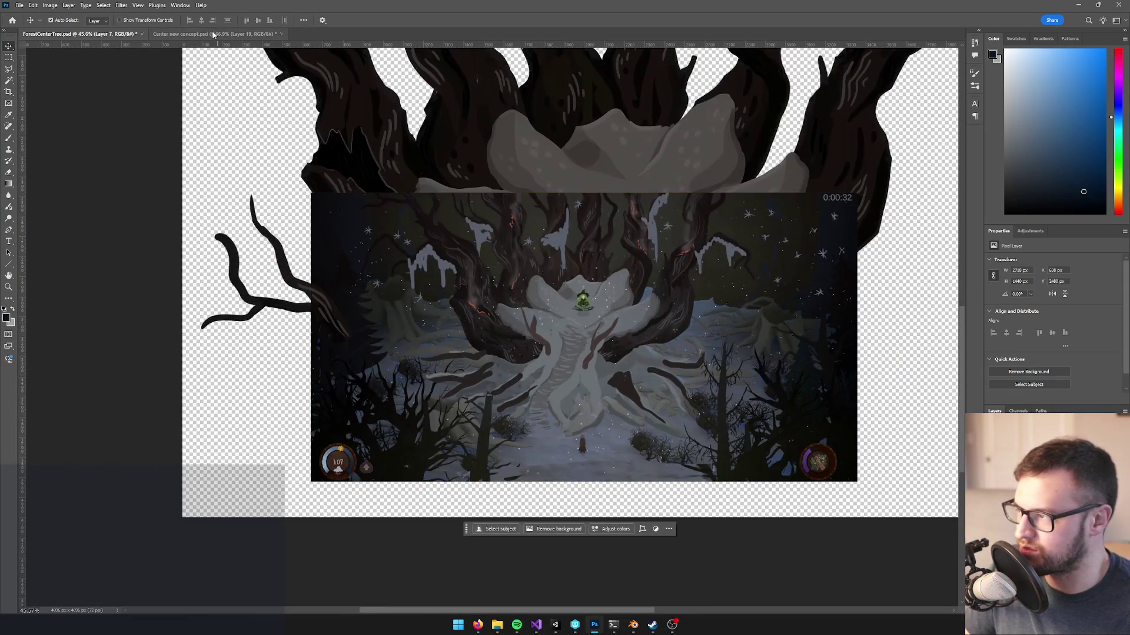
- Bring Layer 20's screenshot from Center new concept into ForestCenterTree and roughly align it over the tree
{"action": "left_click", "coordinate": [213, 33]}
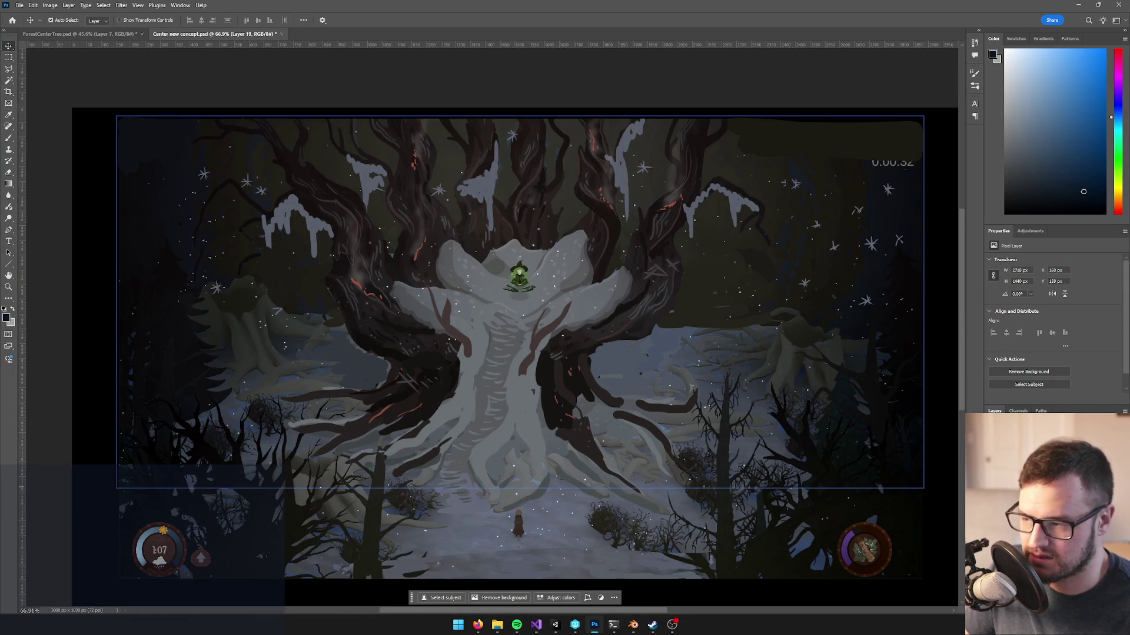
{"action": "mouse_move", "coordinate": [692, 335]}
{"action": "left_mouse_down"}
{"action": "mouse_move", "coordinate": [90, 32]}
{"action": "mouse_move", "coordinate": [506, 400]}
{"action": "left_mouse_up"}
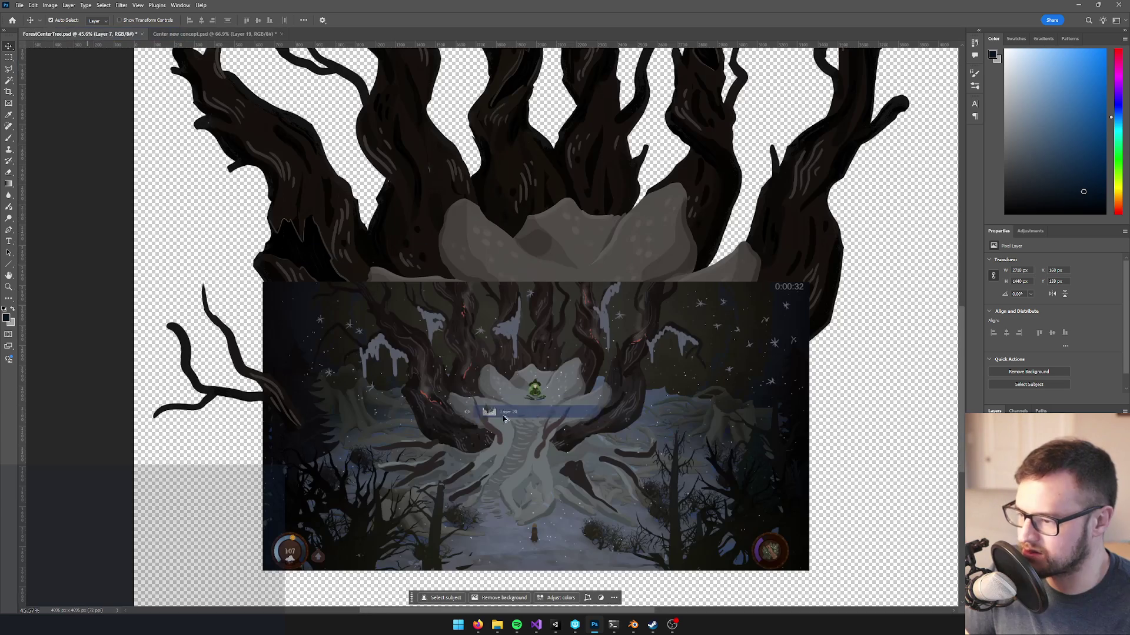
{"action": "scroll", "coordinate": [506, 353], "scroll_direction": "up", "scroll_amount": 2}
{"action": "scroll", "coordinate": [502, 234], "scroll_direction": "down", "scroll_amount": 4}
{"action": "scroll", "coordinate": [502, 234], "scroll_direction": "down", "scroll_amount": 2}
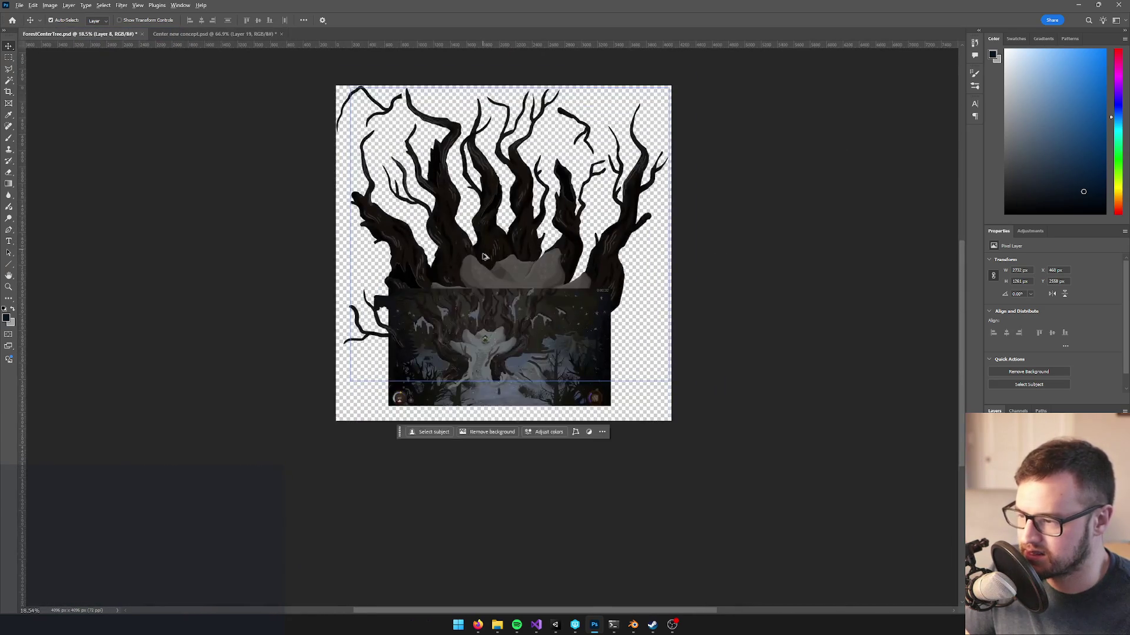
{"action": "scroll", "coordinate": [524, 259], "scroll_direction": "up", "scroll_amount": 2}
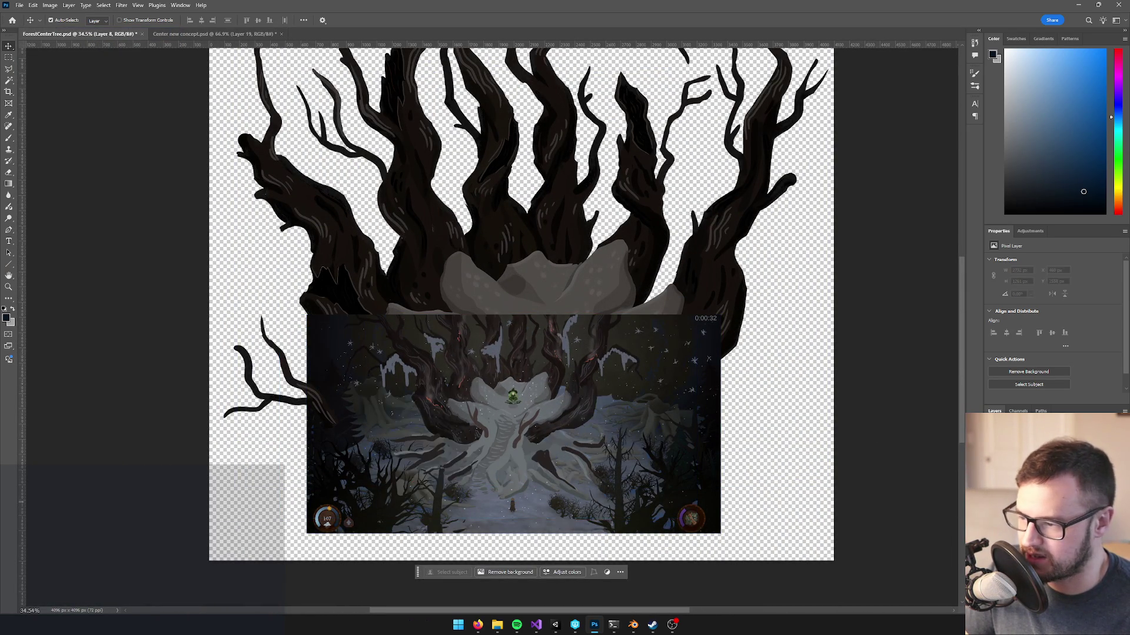
{"action": "mouse_move", "coordinate": [501, 417]}
{"action": "left_mouse_down"}
{"action": "mouse_move", "coordinate": [512, 372]}
{"action": "mouse_move", "coordinate": [536, 346]}
{"action": "left_mouse_up"}
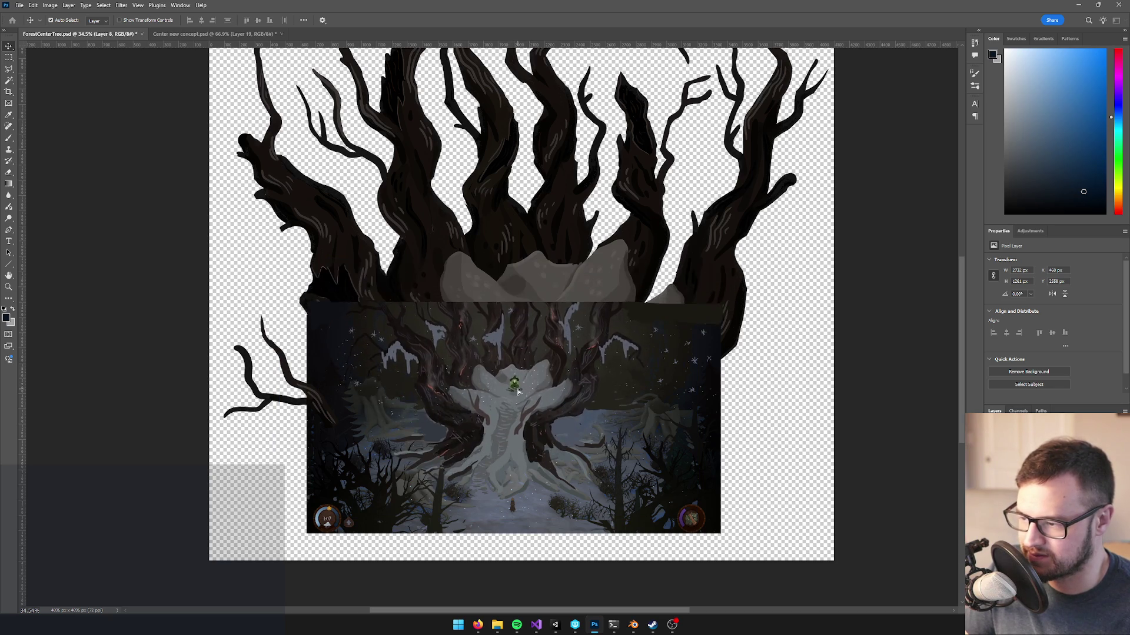
{"action": "scroll", "coordinate": [560, 282], "scroll_direction": "up", "scroll_amount": 3}
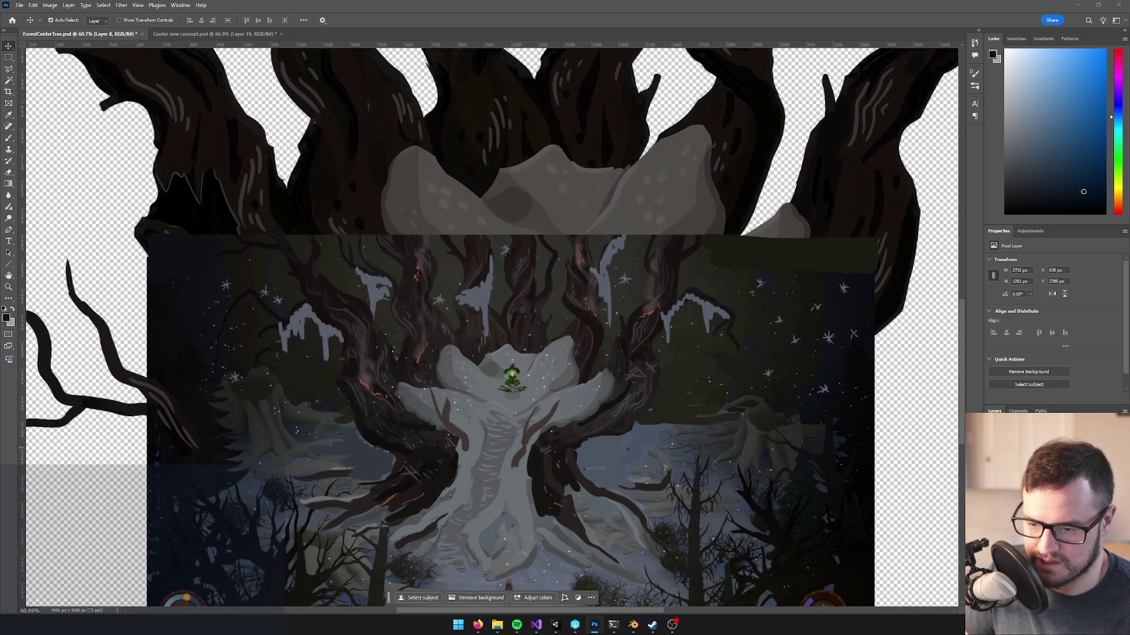
{"action": "mouse_move", "coordinate": [529, 410]}
{"action": "left_mouse_down"}
{"action": "mouse_move", "coordinate": [537, 390]}
{"action": "mouse_move", "coordinate": [542, 436]}
{"action": "left_mouse_up"}
{"action": "scroll", "coordinate": [541, 436], "scroll_direction": "up", "scroll_amount": 1}
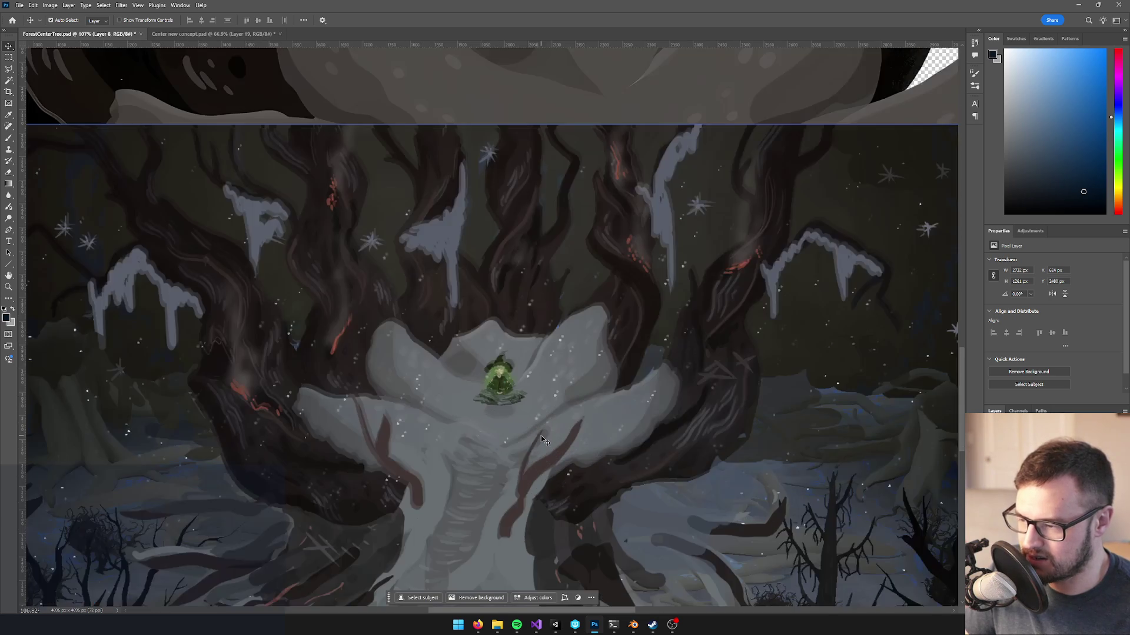
{"action": "scroll", "coordinate": [506, 406], "scroll_direction": "up", "scroll_amount": 10}
- Nudge the screenshot right and up to line up the character, toggling visibility to compare
{"action": "key", "text": "Right"}
{"action": "key", "text": "Right"}
{"action": "key", "text": "Right"}
{"action": "key", "text": "Up"}
{"action": "key", "text": "Up"}
{"action": "key", "text": "Up"}
{"action": "key", "text": "Up"}
{"action": "key", "text": "Up"}
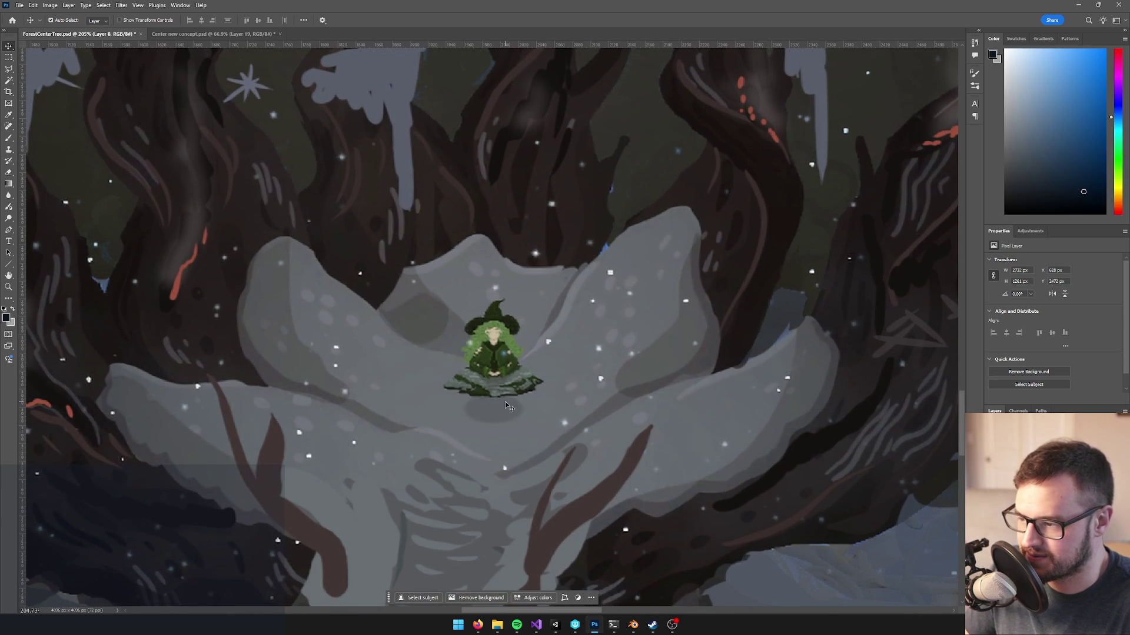
{"action": "key", "text": "Right"}
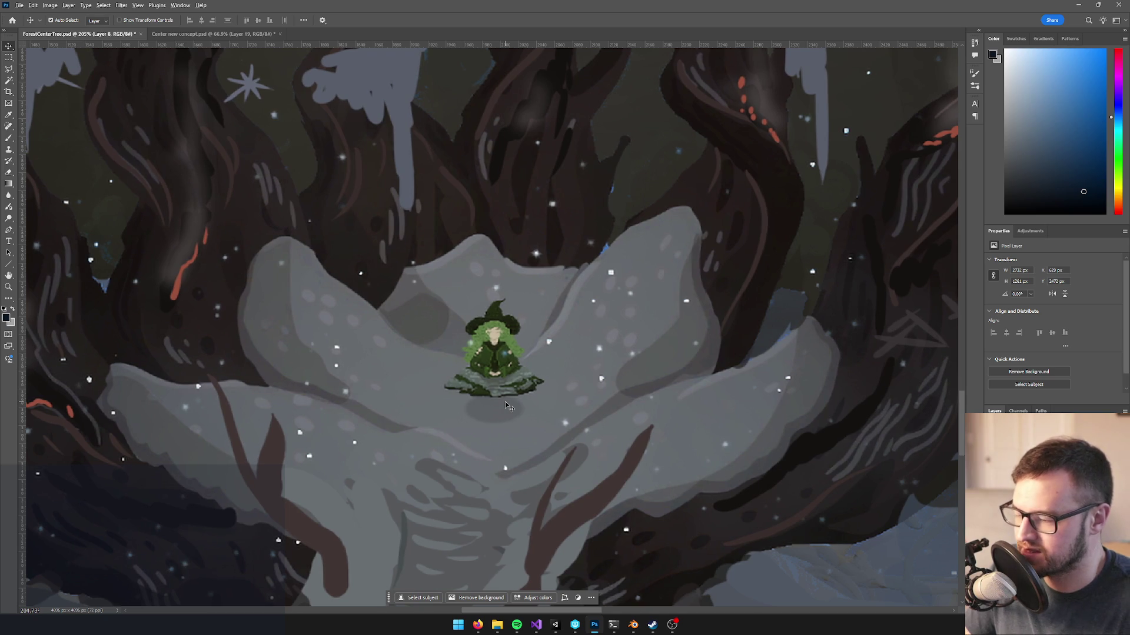
{"action": "scroll", "coordinate": [508, 406], "scroll_direction": "down", "scroll_amount": 5}
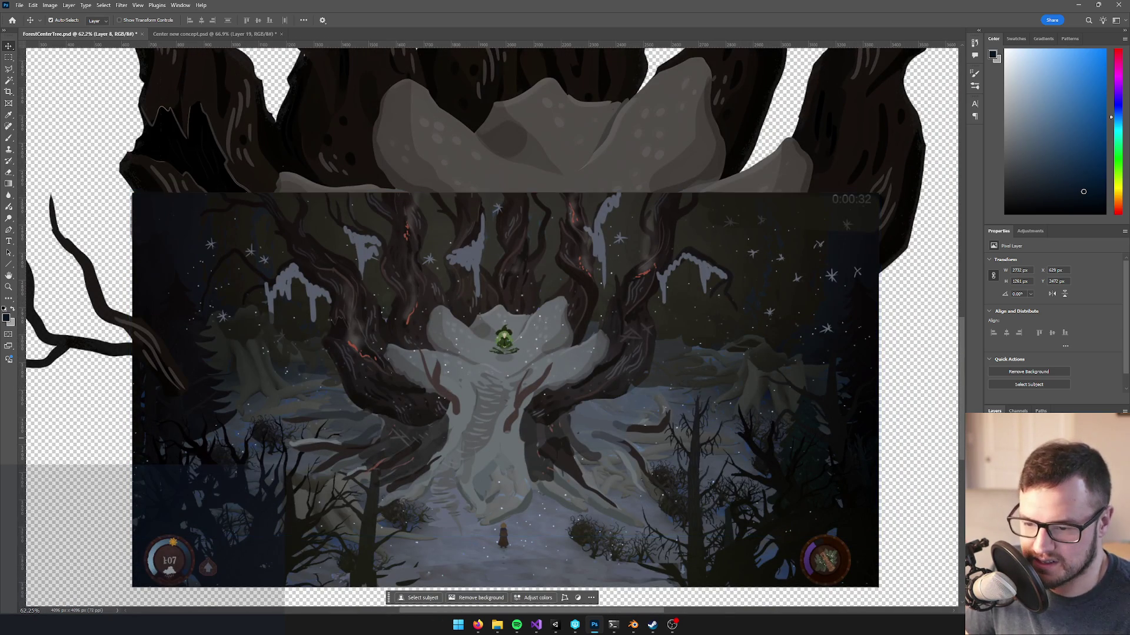
{"action": "scroll", "coordinate": [602, 298], "scroll_direction": "up", "scroll_amount": 4}
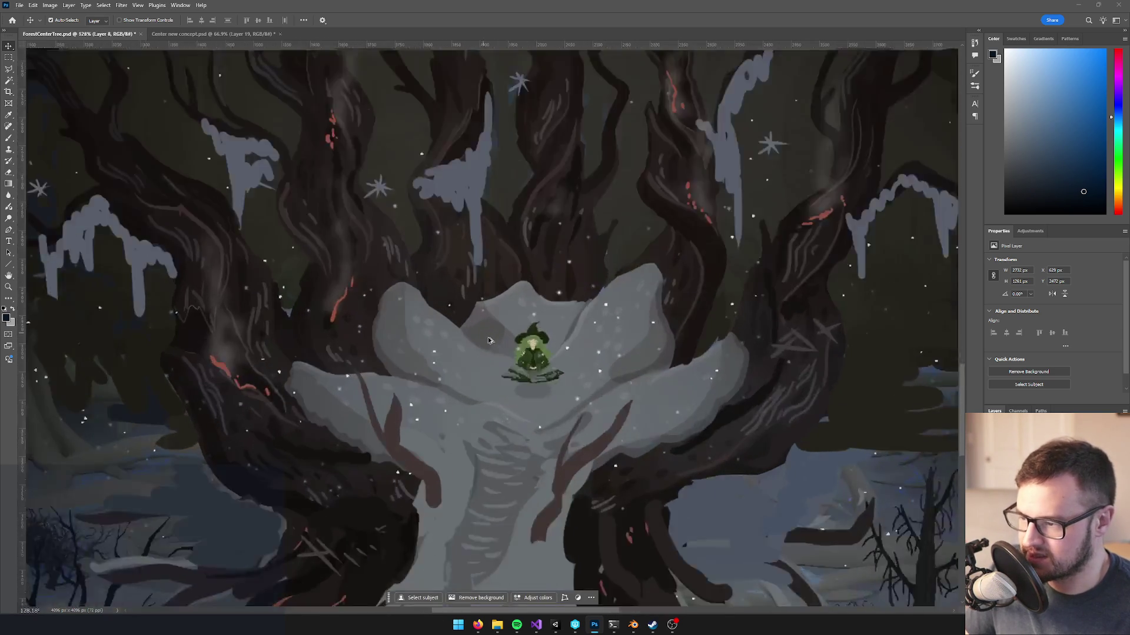
{"action": "scroll", "coordinate": [651, 363], "scroll_direction": "down", "scroll_amount": 4}
{"action": "scroll", "coordinate": [595, 270], "scroll_direction": "up", "scroll_amount": 3}
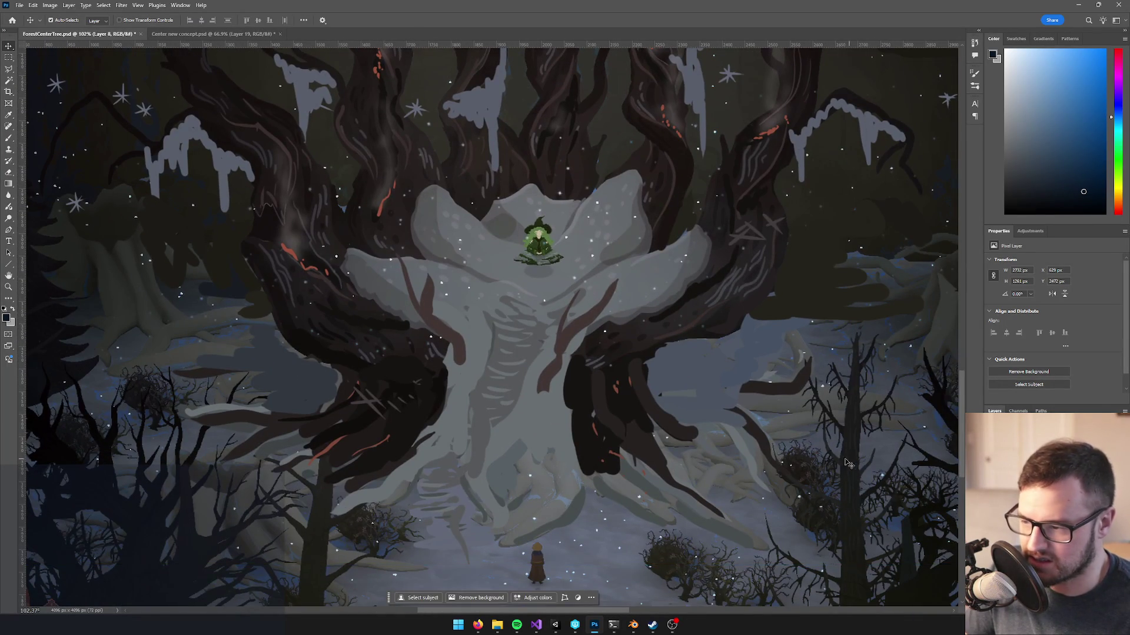
{"action": "scroll", "coordinate": [586, 398], "scroll_direction": "down", "scroll_amount": 2}
{"action": "key", "text": "ctrl+comma"}
{"action": "key", "text": "ctrl+comma"}
{"action": "key", "text": "ctrl+comma"}
{"action": "key", "text": "ctrl+comma"}
{"action": "key", "text": "ctrl+comma"}
{"action": "key", "text": "ctrl+comma"}
{"action": "key", "text": "ctrl+comma"}
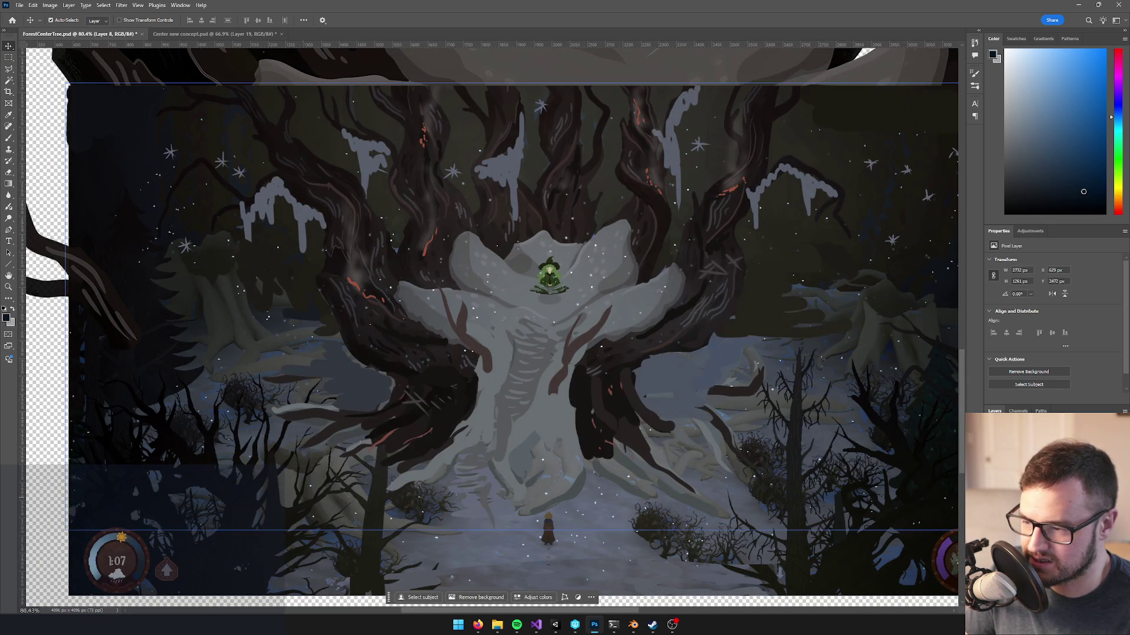
{"action": "key", "text": "ctrl+comma"}
{"action": "key", "text": "ctrl+comma"}
{"action": "scroll", "coordinate": [618, 350], "scroll_direction": "down", "scroll_amount": 6}
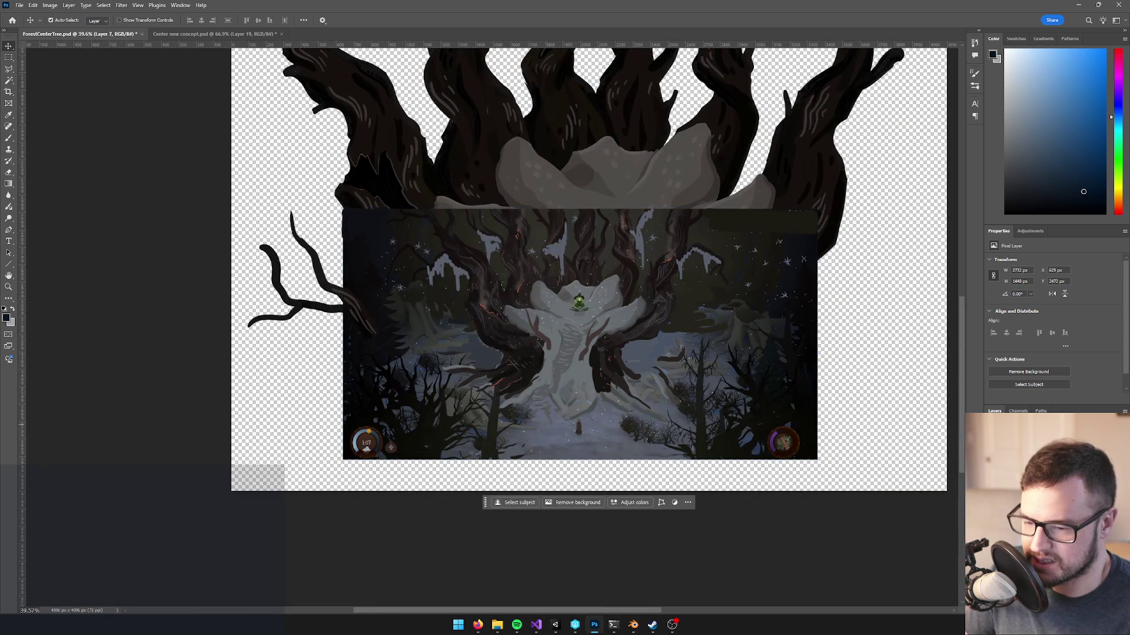
- Set the screenshot layer to 50% opacity and scale it to about 243% over the tree
{"action": "key", "text": "5"}
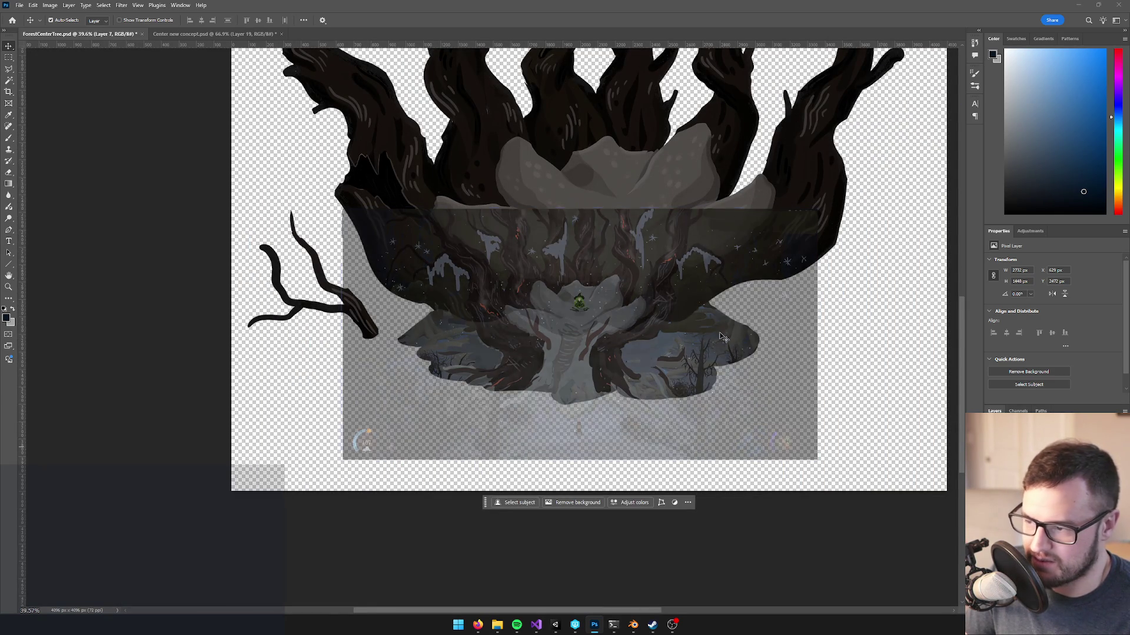
{"action": "scroll", "coordinate": [652, 314], "scroll_direction": "down", "scroll_amount": 3}
{"action": "mouse_move", "coordinate": [674, 362]}
{"action": "left_mouse_down"}
{"action": "mouse_move", "coordinate": [662, 262]}
{"action": "mouse_move", "coordinate": [638, 254]}
{"action": "left_mouse_up"}
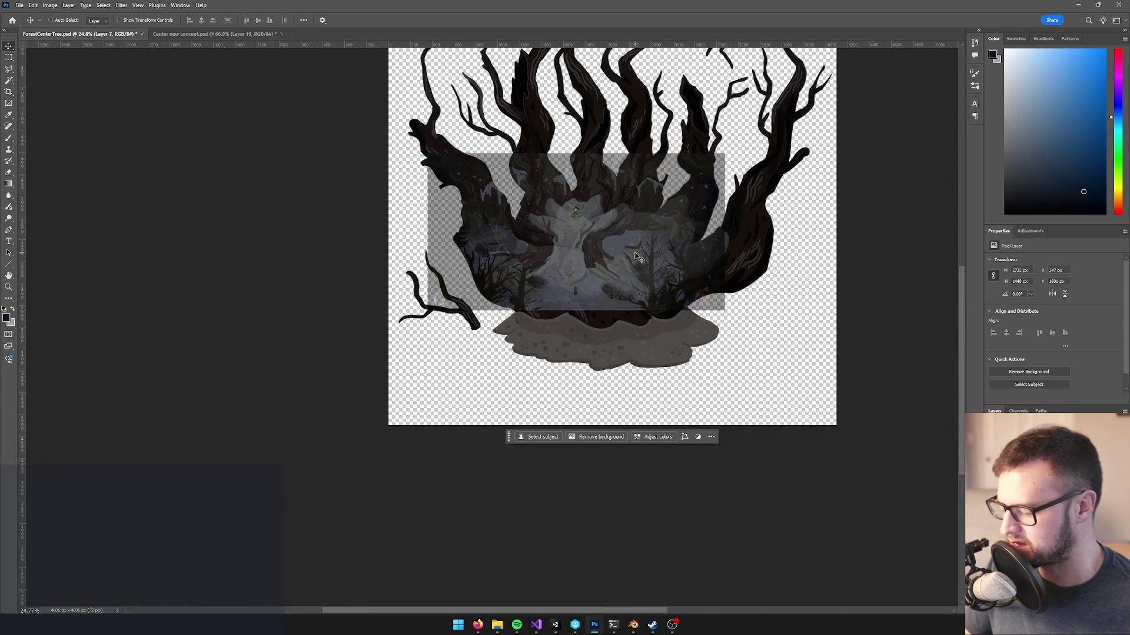
{"action": "key", "text": "ctrl+t"}
{"action": "left_click_drag", "start_coordinate": [724, 309], "coordinate": [862, 389]}
{"action": "mouse_move", "coordinate": [597, 221]}
{"action": "left_mouse_down"}
{"action": "mouse_move", "coordinate": [650, 266]}
{"action": "mouse_move", "coordinate": [621, 236]}
{"action": "mouse_move", "coordinate": [630, 251]}
{"action": "mouse_move", "coordinate": [641, 204]}
{"action": "mouse_move", "coordinate": [658, 275]}
{"action": "left_mouse_up"}
{"action": "left_click_drag", "start_coordinate": [359, 135], "coordinate": [325, 99]}
{"action": "left_click_drag", "start_coordinate": [309, 75], "coordinate": [295, 66]}
{"action": "mouse_move", "coordinate": [647, 233]}
{"action": "left_mouse_down"}
{"action": "mouse_move", "coordinate": [634, 206]}
{"action": "mouse_move", "coordinate": [640, 223]}
{"action": "mouse_move", "coordinate": [618, 221]}
{"action": "mouse_move", "coordinate": [609, 197]}
{"action": "mouse_move", "coordinate": [612, 248]}
{"action": "mouse_move", "coordinate": [632, 228]}
{"action": "left_mouse_up"}
{"action": "key", "text": "Return"}
- Nudge the scaled screenshot a few pixels left so the trunks line up
{"action": "scroll", "coordinate": [695, 233], "scroll_direction": "up", "scroll_amount": 5}
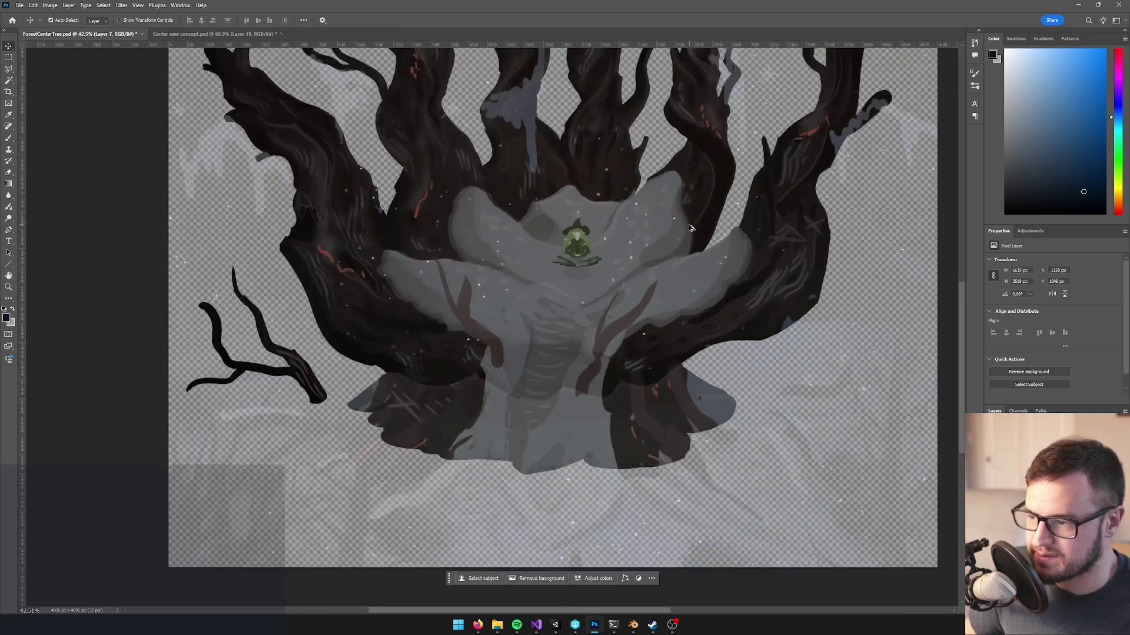
{"action": "key", "text": "Left"}
{"action": "key", "text": "Left"}
{"action": "key", "text": "Left"}
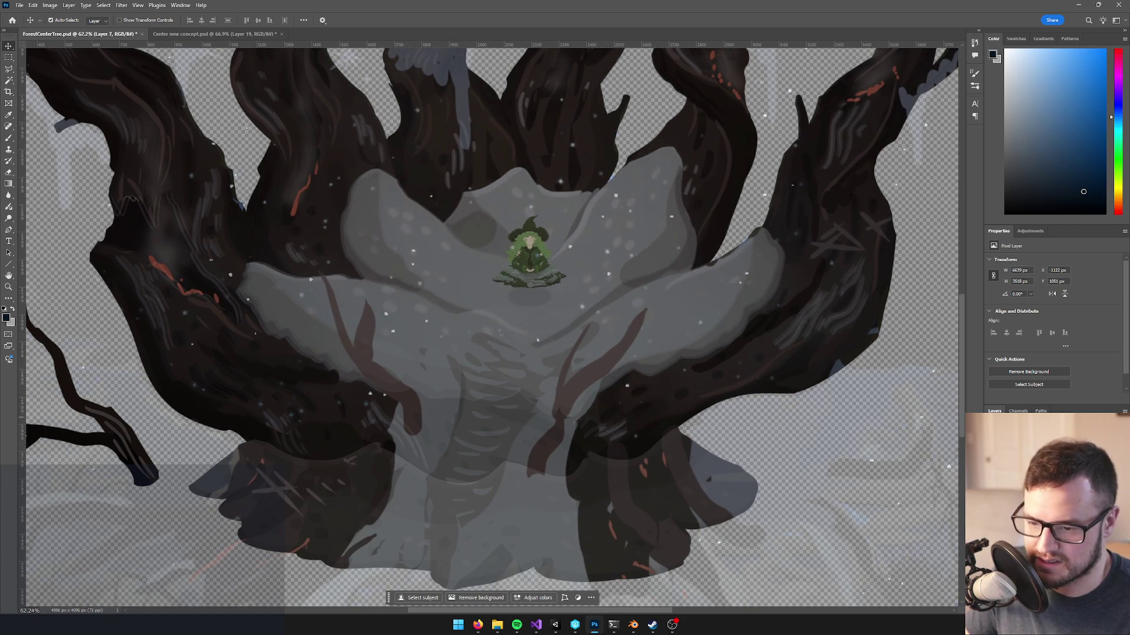
{"action": "scroll", "coordinate": [531, 349], "scroll_direction": "down", "scroll_amount": 3}
{"action": "scroll", "coordinate": [498, 288], "scroll_direction": "down", "scroll_amount": 2}
{"action": "key", "text": "e"}
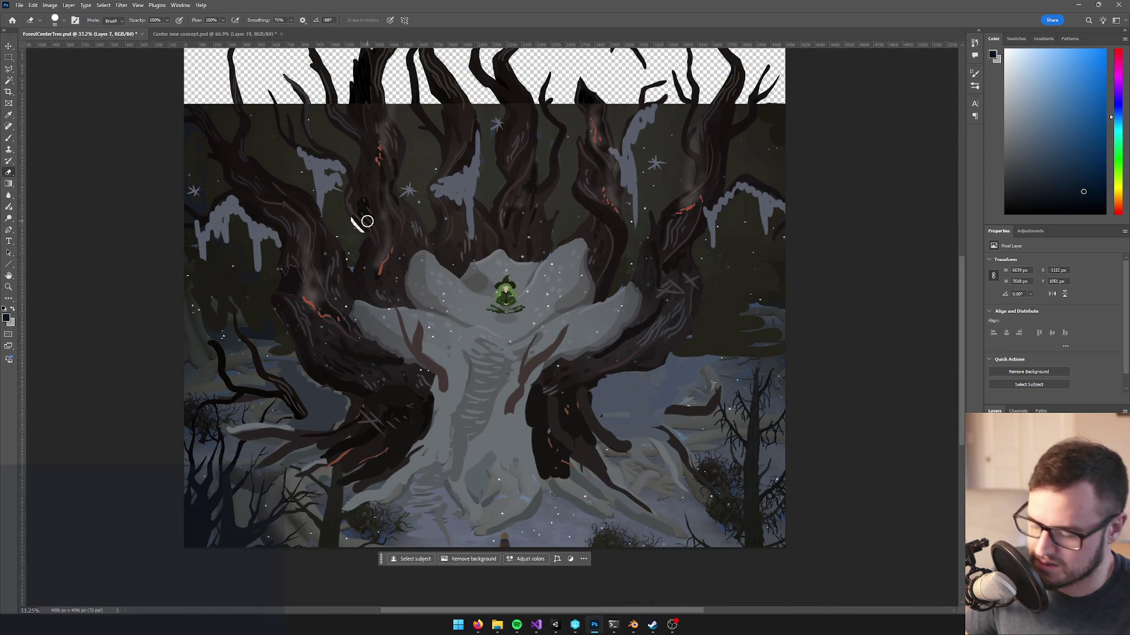
- Add a layer mask to Layer 7 and paint out the top background with a 600 px brush
{"action": "key", "text": "bracketright"}
{"action": "key", "text": "bracketright"}
{"action": "key", "text": "bracketright"}
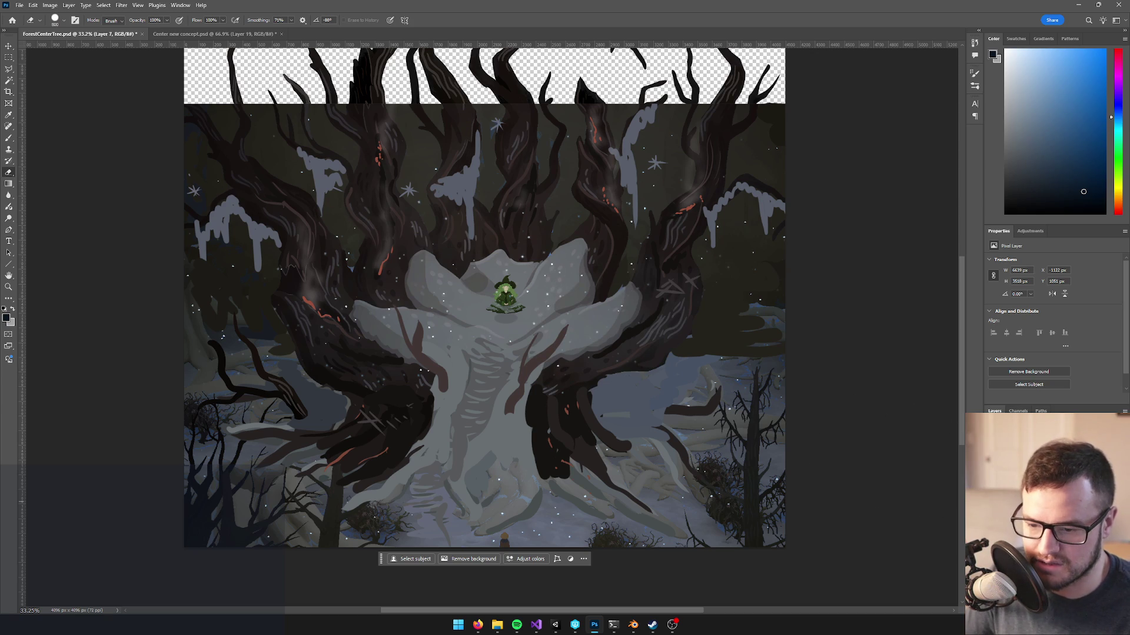
{"action": "left_click", "coordinate": [1062, 609]}
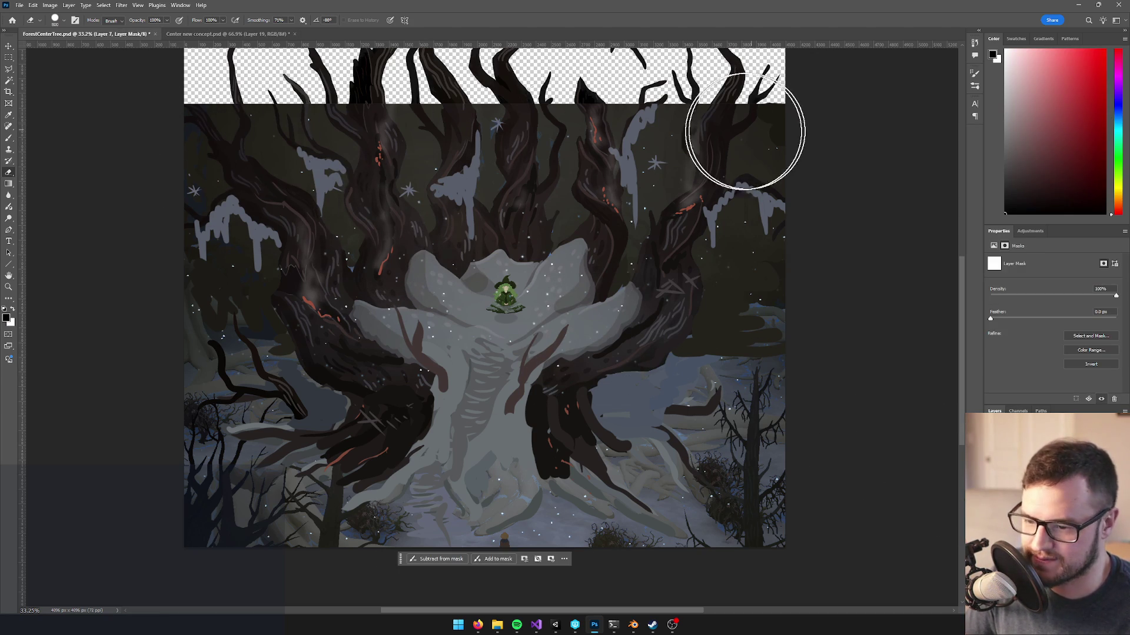
{"action": "key", "text": "b"}
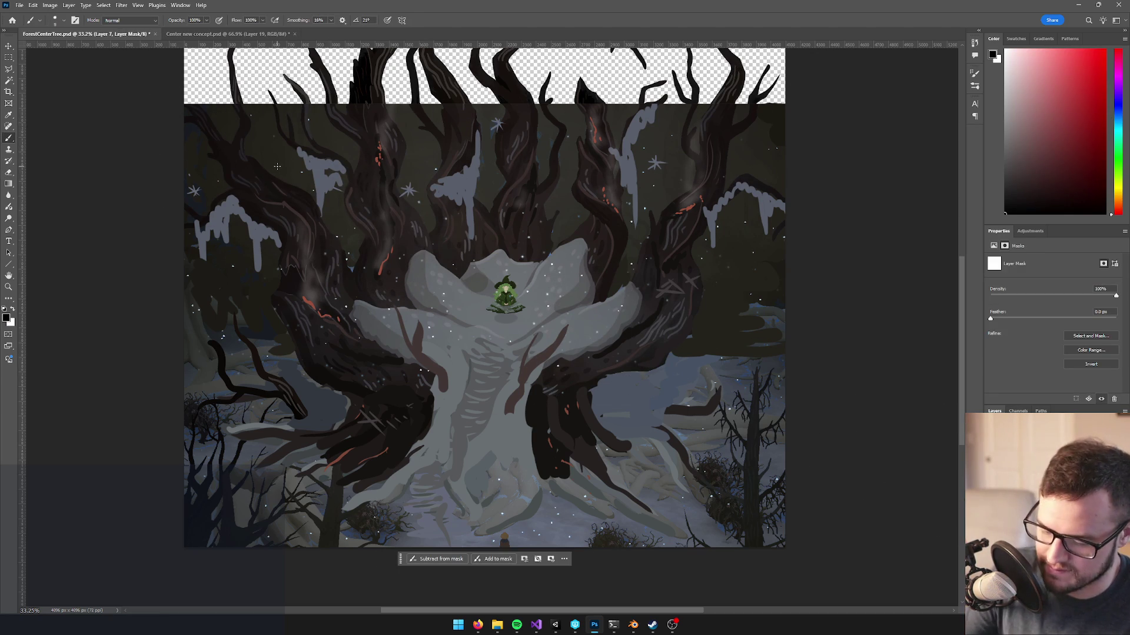
{"action": "key", "text": "bracketright"}
{"action": "key", "text": "bracketright"}
{"action": "key", "text": "bracketright"}
{"action": "mouse_move", "coordinate": [177, 141]}
{"action": "left_mouse_down"}
{"action": "mouse_move", "coordinate": [328, 126]}
{"action": "mouse_move", "coordinate": [661, 126]}
{"action": "mouse_move", "coordinate": [729, 138]}
{"action": "left_mouse_up"}
{"action": "mouse_move", "coordinate": [131, 139]}
{"action": "left_mouse_down"}
{"action": "mouse_move", "coordinate": [819, 131]}
{"action": "mouse_move", "coordinate": [631, 202]}
{"action": "left_mouse_up"}
- Mask background around both trunk sides, restore lower-left ground, and hide the right-edge ground band
{"action": "scroll", "coordinate": [630, 202], "scroll_direction": "up", "scroll_amount": 1}
{"action": "mouse_move", "coordinate": [661, 257]}
{"action": "left_mouse_down"}
{"action": "mouse_move", "coordinate": [608, 290]}
{"action": "mouse_move", "coordinate": [559, 269]}
{"action": "mouse_move", "coordinate": [441, 271]}
{"action": "mouse_move", "coordinate": [386, 306]}
{"action": "mouse_move", "coordinate": [439, 289]}
{"action": "mouse_move", "coordinate": [484, 294]}
{"action": "mouse_move", "coordinate": [406, 285]}
{"action": "mouse_move", "coordinate": [414, 276]}
{"action": "mouse_move", "coordinate": [227, 214]}
{"action": "mouse_move", "coordinate": [240, 189]}
{"action": "mouse_move", "coordinate": [353, 189]}
{"action": "left_mouse_up"}
{"action": "scroll", "coordinate": [347, 247], "scroll_direction": "up", "scroll_amount": 1}
{"action": "scroll", "coordinate": [371, 266], "scroll_direction": "up", "scroll_amount": 1}
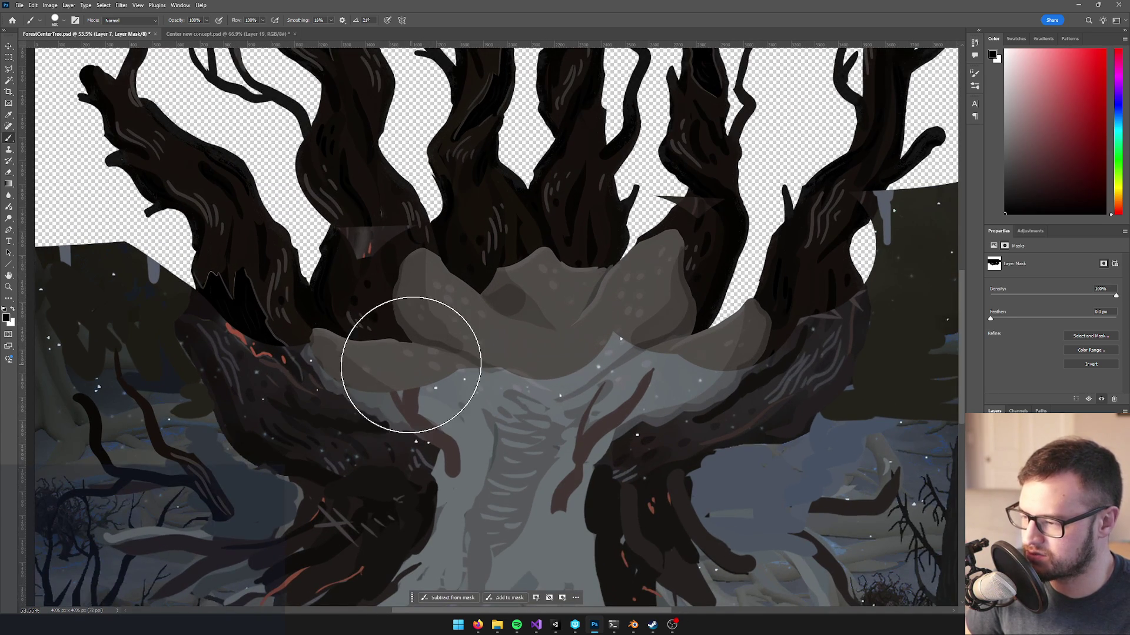
{"action": "left_click", "coordinate": [133, 266]}
{"action": "scroll", "coordinate": [184, 330], "scroll_direction": "down", "scroll_amount": 3}
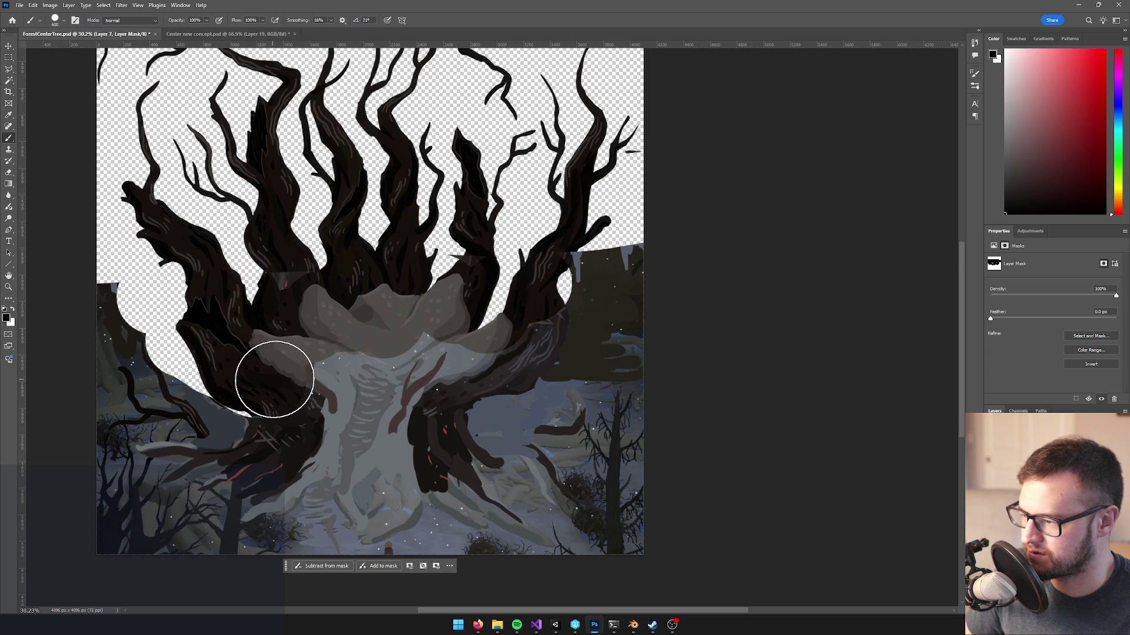
{"action": "mouse_move", "coordinate": [194, 370]}
{"action": "left_mouse_down"}
{"action": "mouse_move", "coordinate": [232, 333]}
{"action": "mouse_move", "coordinate": [242, 361]}
{"action": "mouse_move", "coordinate": [232, 368]}
{"action": "mouse_move", "coordinate": [96, 316]}
{"action": "mouse_move", "coordinate": [126, 378]}
{"action": "left_mouse_up"}
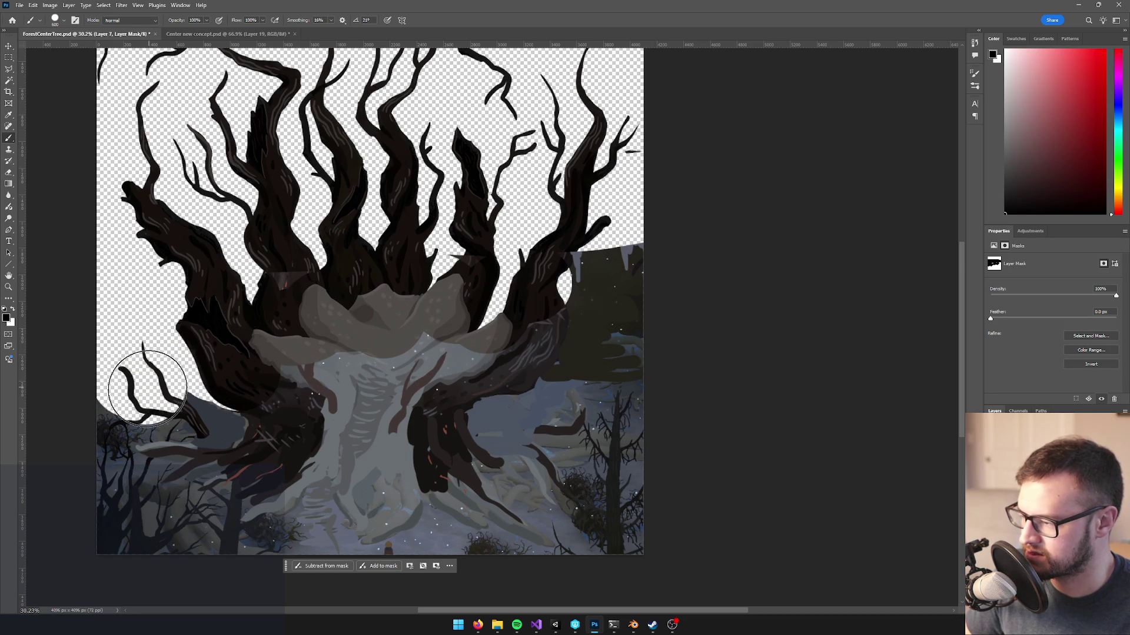
{"action": "left_click_drag", "start_coordinate": [532, 265], "coordinate": [706, 252]}
- Mask the ground below the right branch, the trunk's lower edge, and the pale overlay with a 500 px brush
{"action": "scroll", "coordinate": [611, 300], "scroll_direction": "up", "scroll_amount": 1}
{"action": "mouse_move", "coordinate": [588, 330]}
{"action": "left_mouse_down"}
{"action": "mouse_move", "coordinate": [552, 355]}
{"action": "mouse_move", "coordinate": [517, 353]}
{"action": "mouse_move", "coordinate": [623, 328]}
{"action": "mouse_move", "coordinate": [609, 355]}
{"action": "mouse_move", "coordinate": [575, 361]}
{"action": "mouse_move", "coordinate": [539, 391]}
{"action": "mouse_move", "coordinate": [585, 373]}
{"action": "mouse_move", "coordinate": [515, 422]}
{"action": "left_mouse_up"}
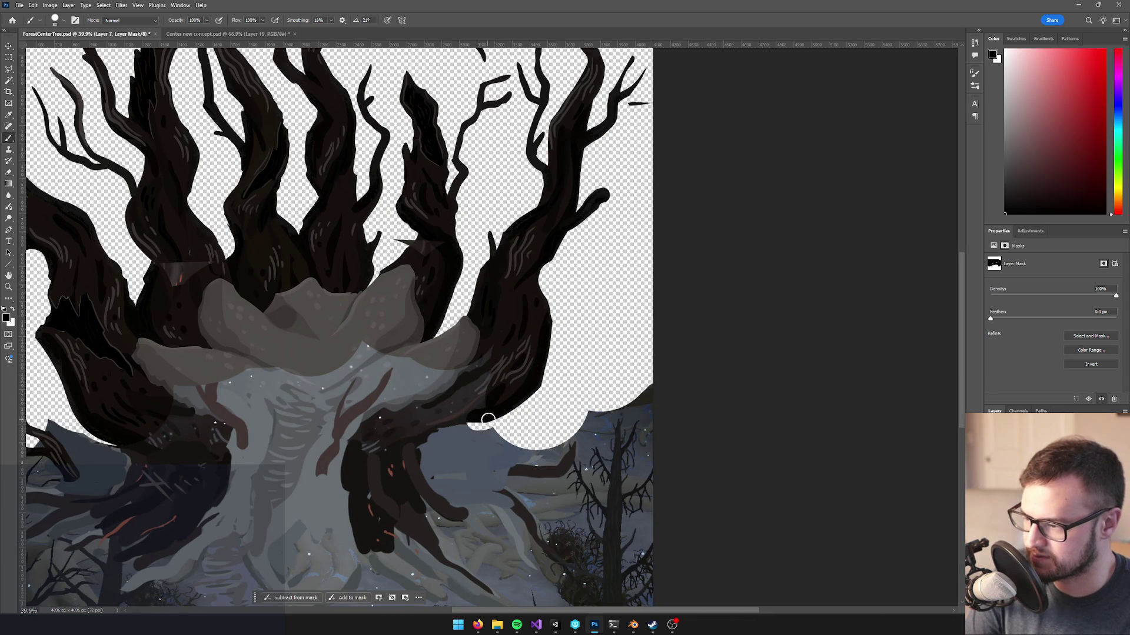
{"action": "scroll", "coordinate": [468, 427], "scroll_direction": "up", "scroll_amount": 2}
{"action": "left_click_drag", "start_coordinate": [465, 414], "coordinate": [405, 424]}
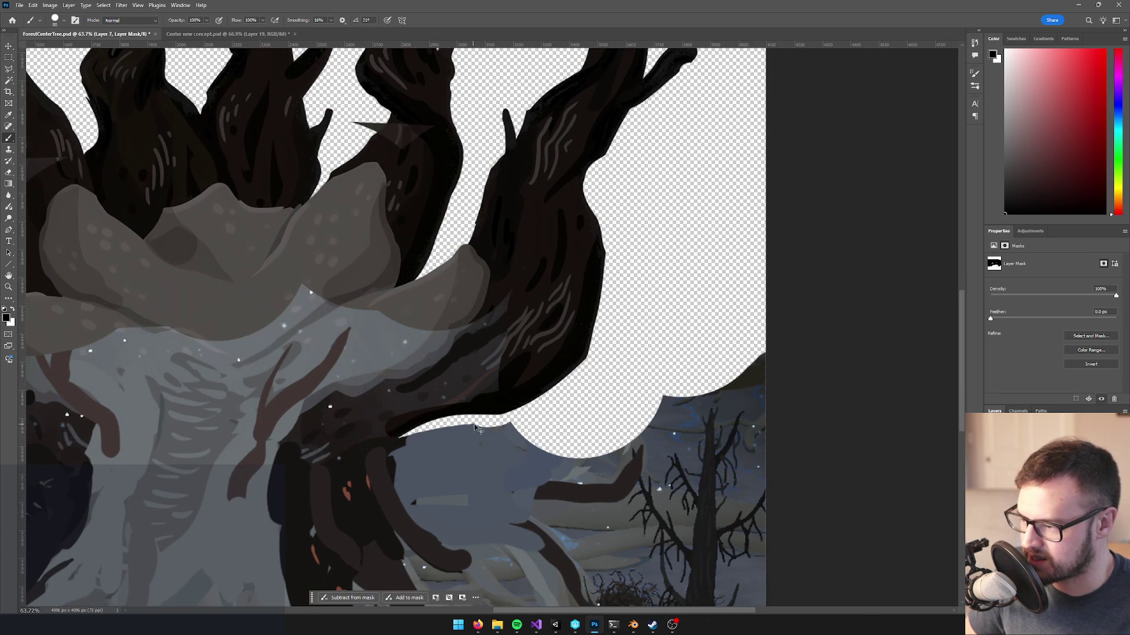
{"action": "mouse_move", "coordinate": [420, 435]}
{"action": "left_mouse_down"}
{"action": "mouse_move", "coordinate": [492, 416]}
{"action": "mouse_move", "coordinate": [419, 419]}
{"action": "left_mouse_up"}
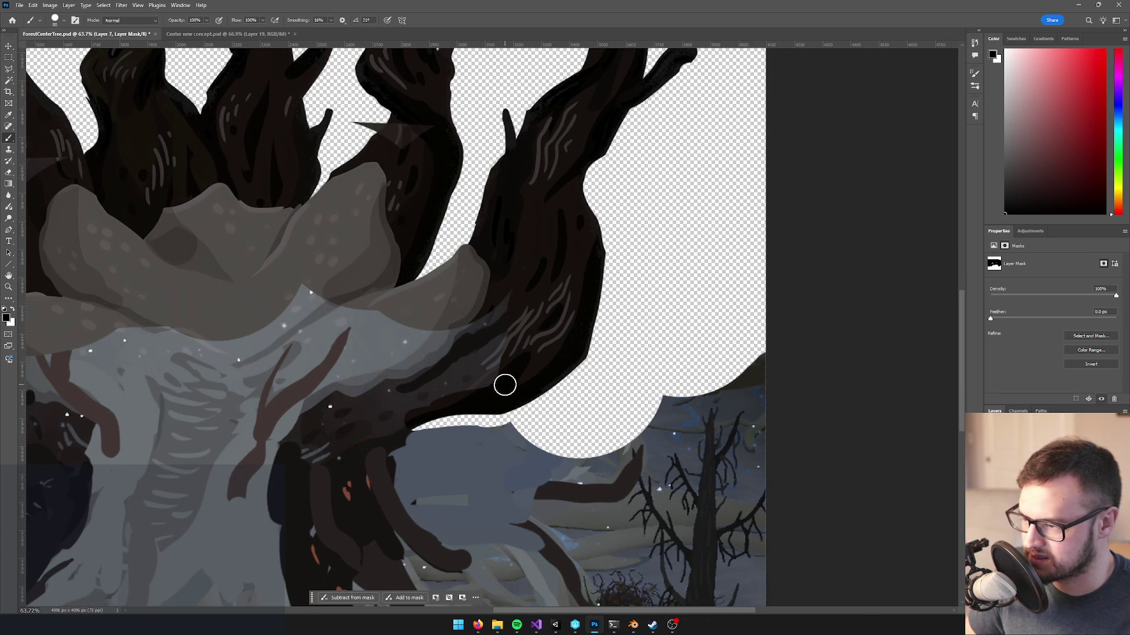
{"action": "key", "text": "bracketright"}
{"action": "key", "text": "bracketright"}
{"action": "key", "text": "bracketright"}
{"action": "mouse_move", "coordinate": [484, 345]}
{"action": "left_mouse_down"}
{"action": "mouse_move", "coordinate": [668, 356]}
{"action": "mouse_move", "coordinate": [724, 378]}
{"action": "mouse_move", "coordinate": [695, 448]}
{"action": "mouse_move", "coordinate": [656, 447]}
{"action": "mouse_move", "coordinate": [726, 590]}
{"action": "left_mouse_up"}
- Mask the lower image edges, undo the bad lower-left stroke, and compare the mask off and on
{"action": "scroll", "coordinate": [700, 436], "scroll_direction": "down", "scroll_amount": 3}
{"action": "mouse_move", "coordinate": [111, 411]}
{"action": "left_mouse_down"}
{"action": "mouse_move", "coordinate": [158, 589]}
{"action": "mouse_move", "coordinate": [241, 600]}
{"action": "mouse_move", "coordinate": [176, 486]}
{"action": "left_mouse_up"}
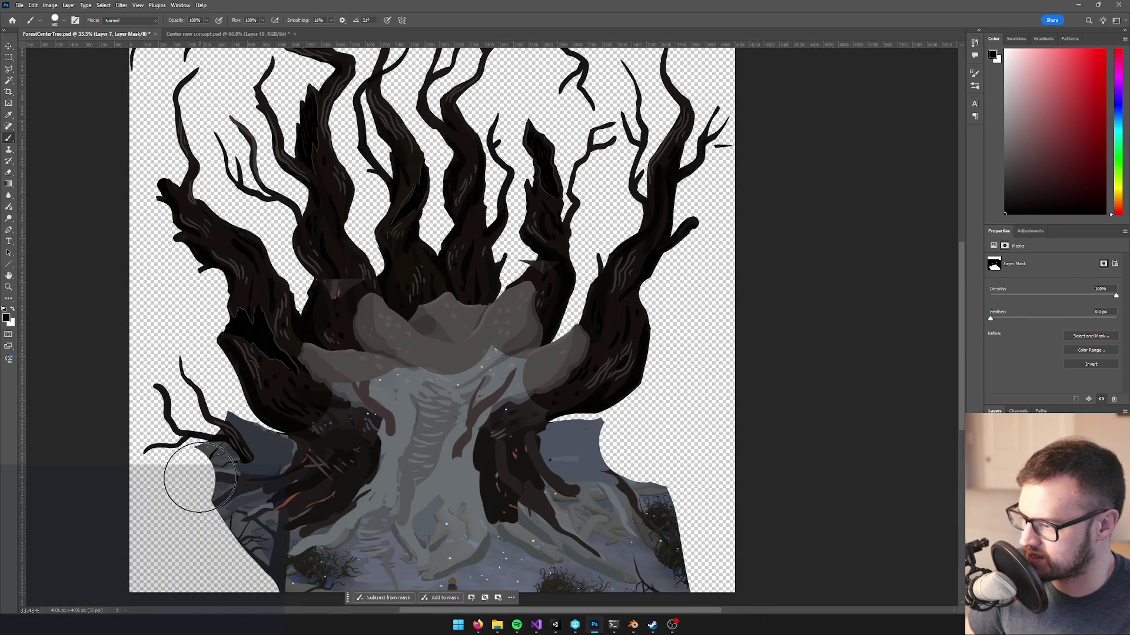
{"action": "key", "text": "ctrl+z"}
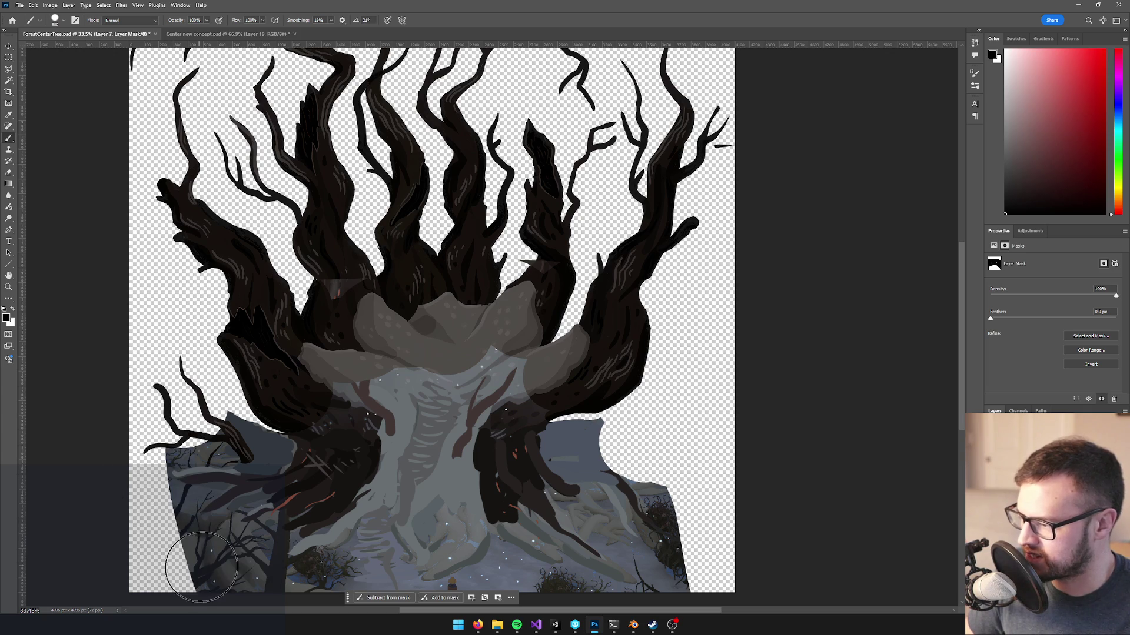
{"action": "scroll", "coordinate": [253, 394], "scroll_direction": "down", "scroll_amount": 2}
{"action": "scroll", "coordinate": [253, 395], "scroll_direction": "up", "scroll_amount": 5}
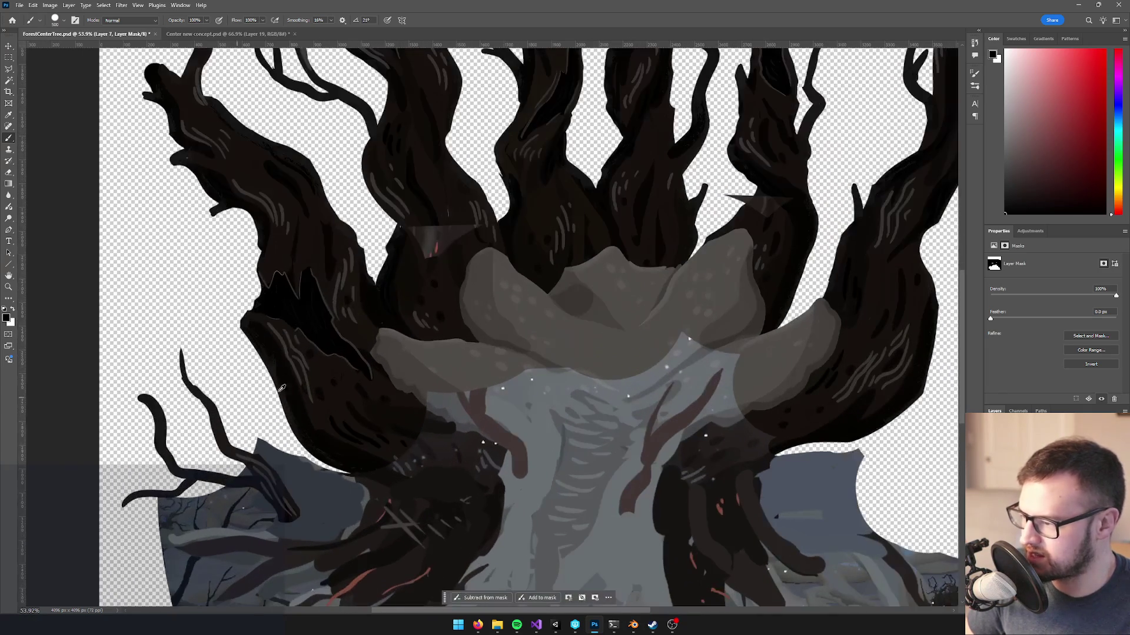
{"action": "left_click_drag", "start_coordinate": [448, 204], "coordinate": [361, 192]}
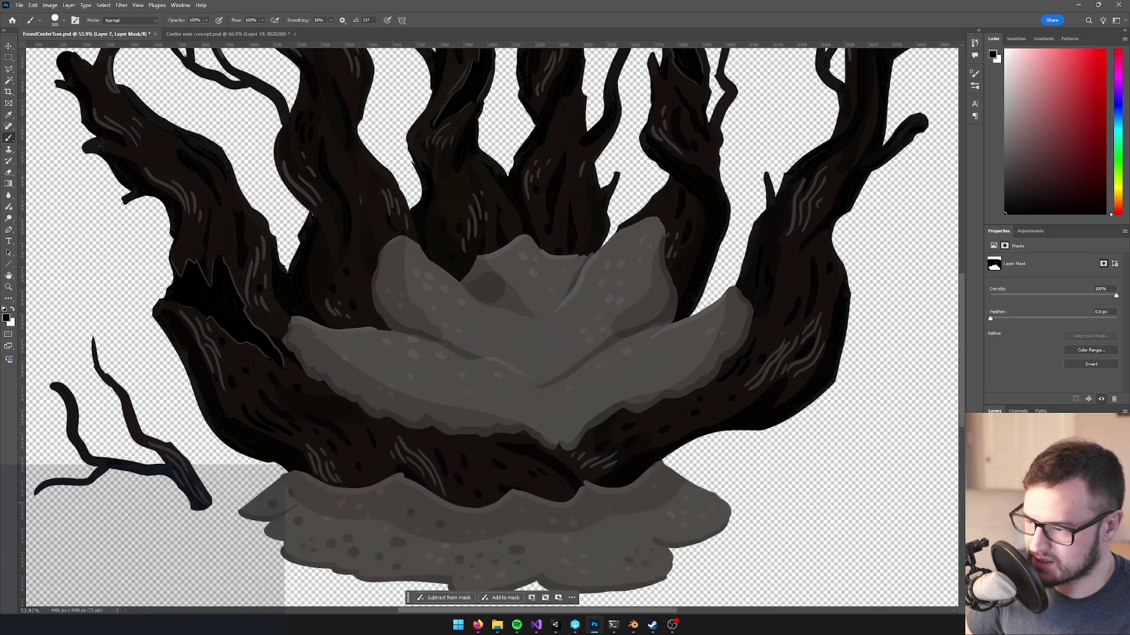
{"action": "key", "text": "ctrl+z"}
{"action": "key", "text": "ctrl+shift+z"}
{"action": "key", "text": "ctrl+z"}
{"action": "key", "text": "ctrl+shift+z"}
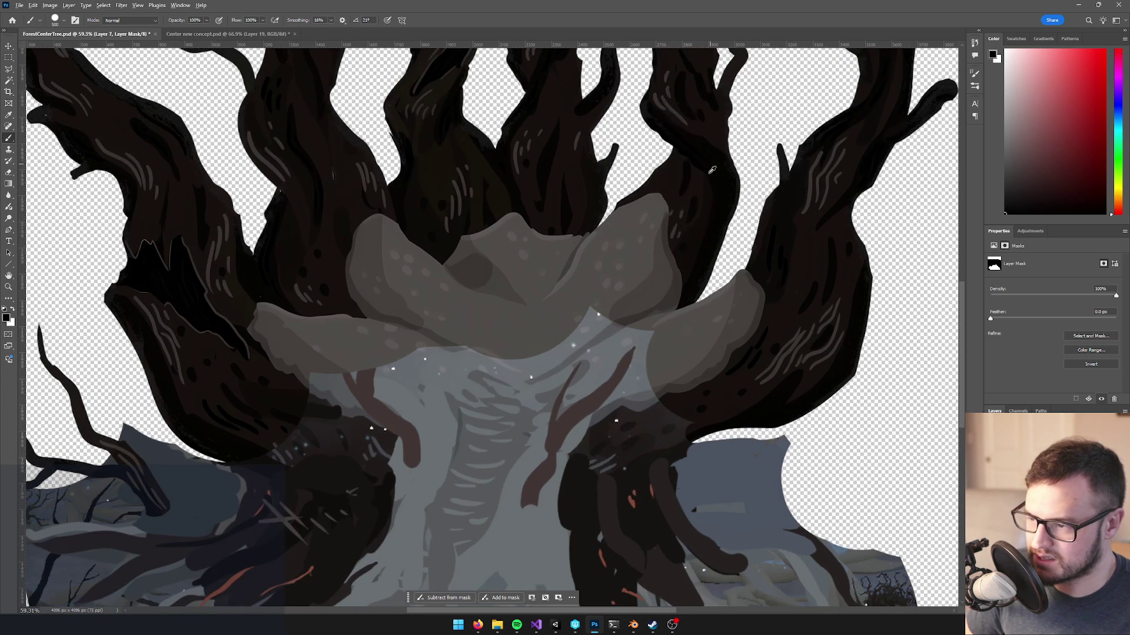
- Switch editing from the mask back to Layer 7's pixels and open Levels
{"action": "scroll", "coordinate": [676, 291], "scroll_direction": "down", "scroll_amount": 1}
{"action": "left_click_drag", "start_coordinate": [676, 290], "coordinate": [671, 237]}
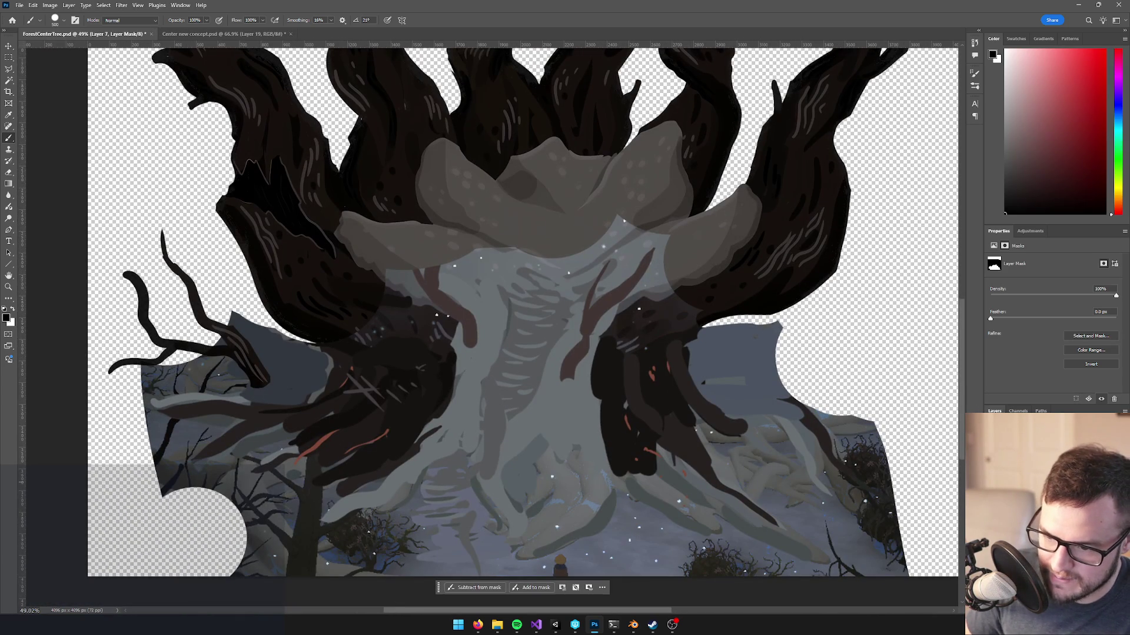
{"action": "key", "text": "ctrl+2"}
{"action": "scroll", "coordinate": [800, 274], "scroll_direction": "up", "scroll_amount": 2}
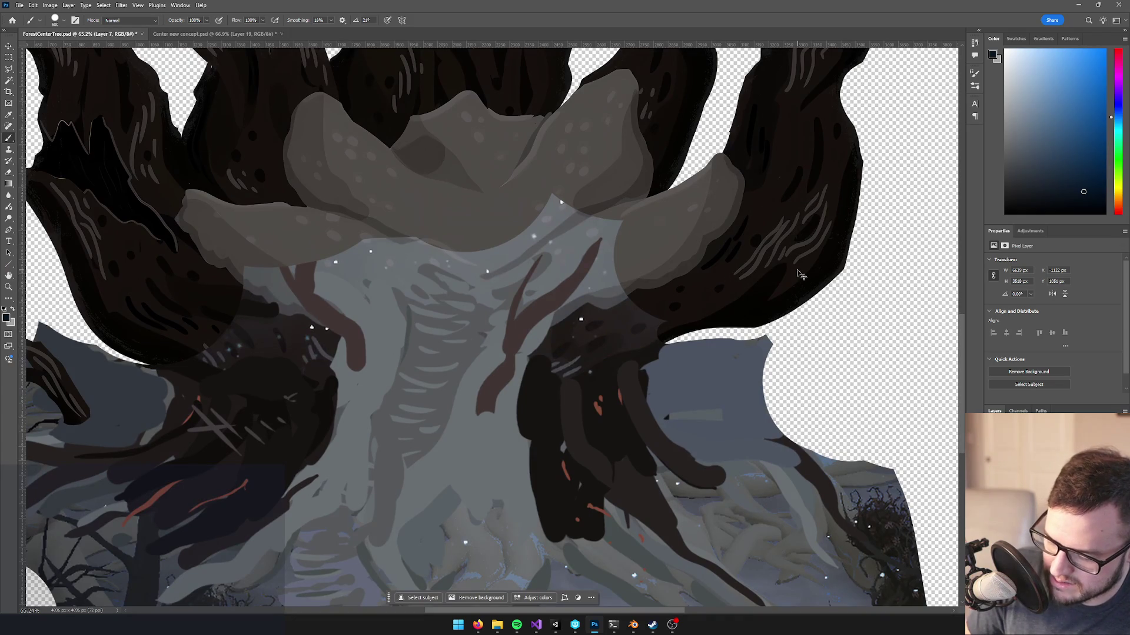
{"action": "key", "text": "ctrl+l"}
- Adjust Layer 7's midtones with Levels and lower the white input level to 224
{"action": "left_click_drag", "start_coordinate": [408, 92], "coordinate": [648, 101]}
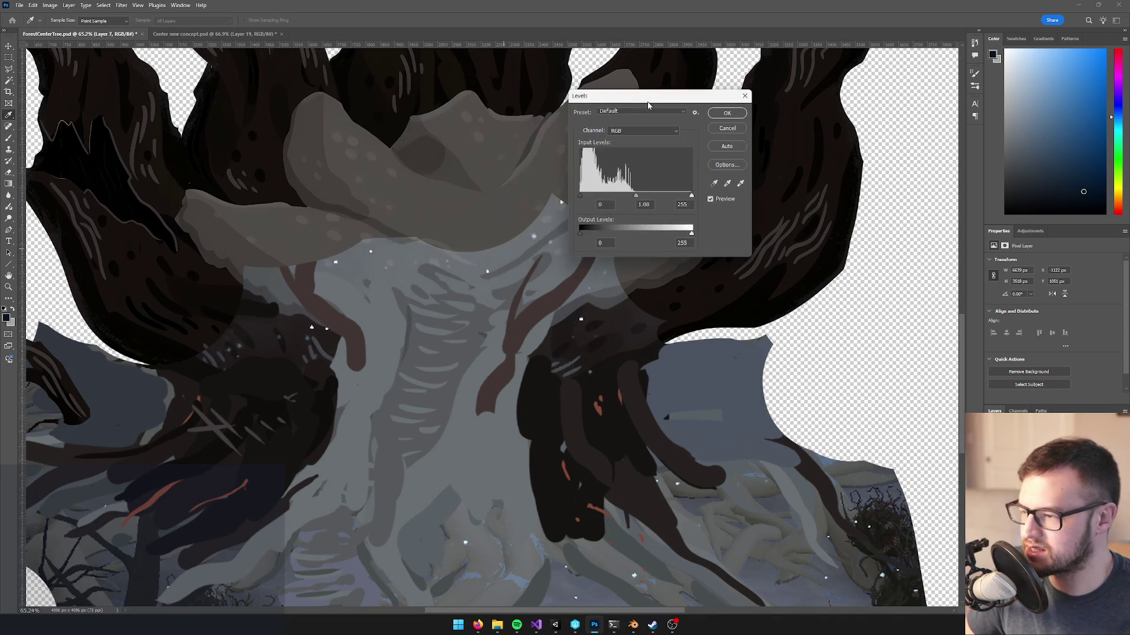
{"action": "mouse_move", "coordinate": [636, 197]}
{"action": "left_mouse_down"}
{"action": "mouse_move", "coordinate": [659, 199]}
{"action": "mouse_move", "coordinate": [650, 201]}
{"action": "left_mouse_up"}
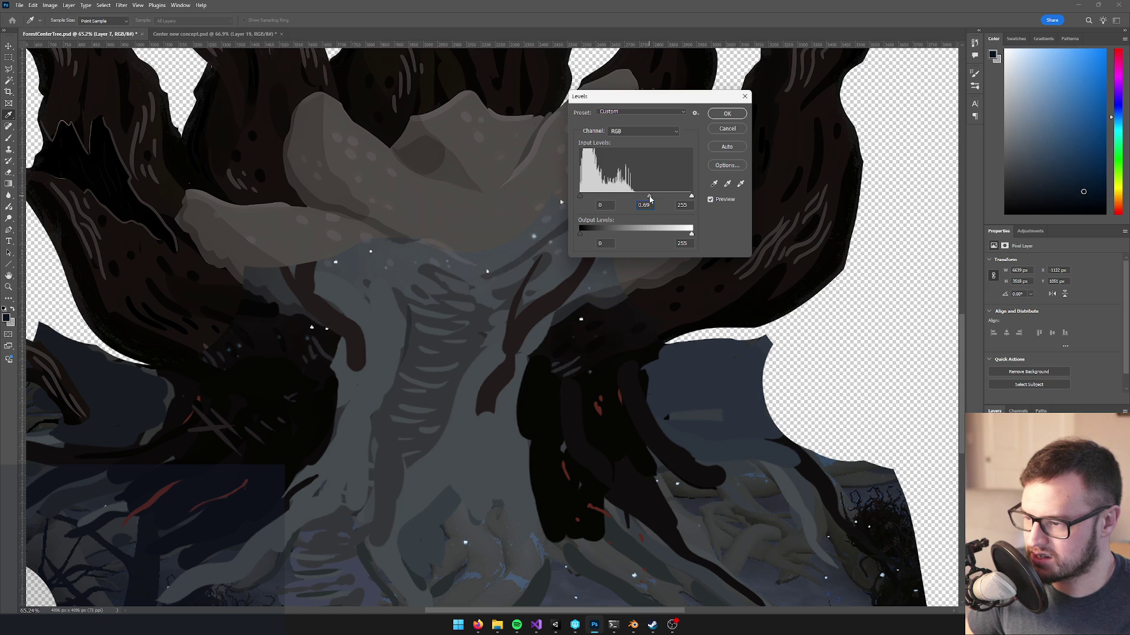
{"action": "left_click_drag", "start_coordinate": [693, 197], "coordinate": [676, 198]}
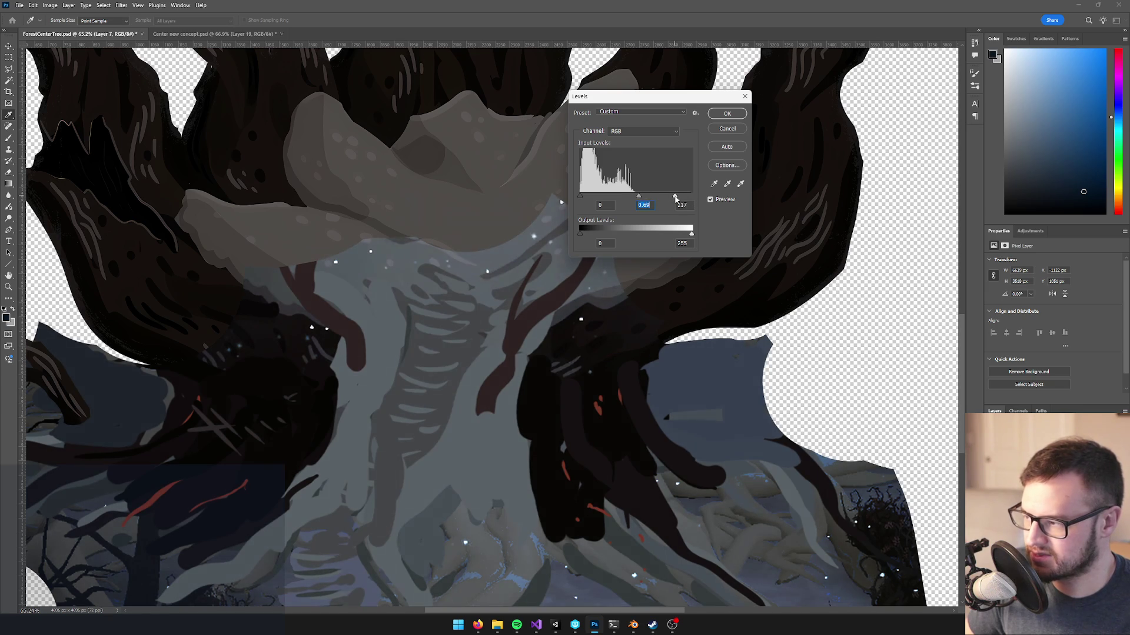
{"action": "left_click", "coordinate": [725, 114]}
{"action": "key", "text": "b"}
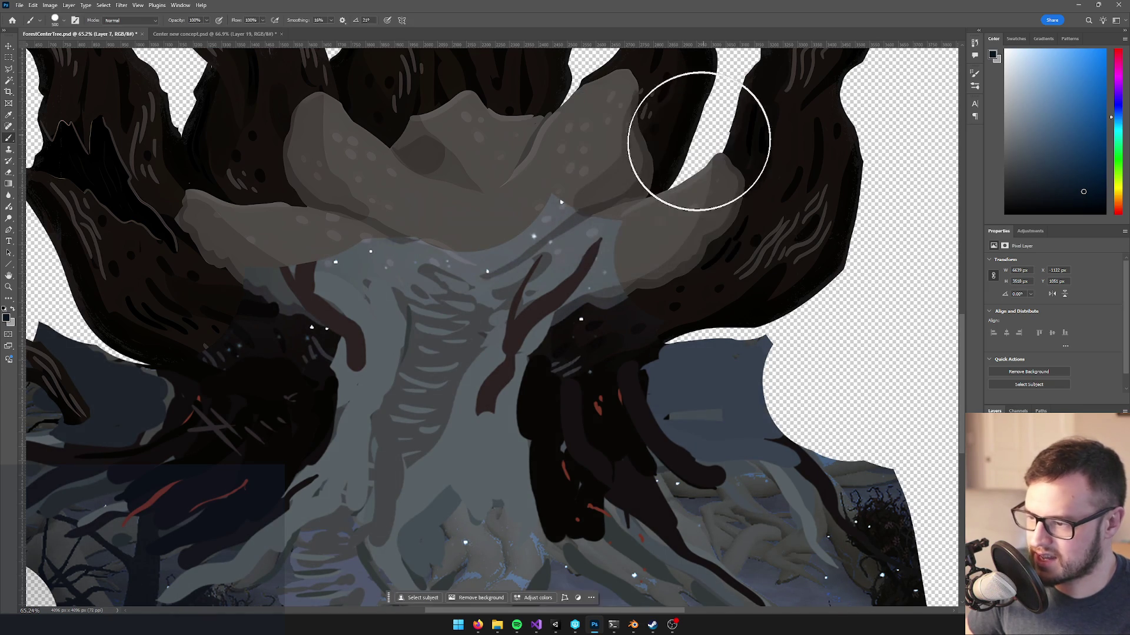
- Apply two Color Balance shifts toward red on the scene layer
{"action": "key", "text": "ctrl+b"}
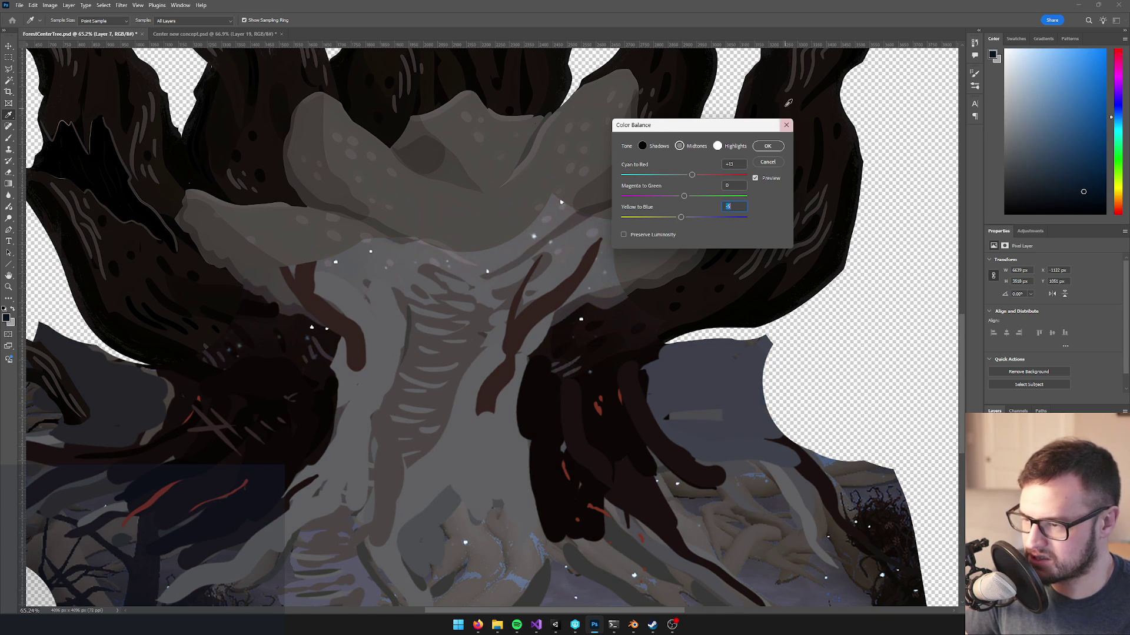
{"action": "left_click", "coordinate": [764, 148]}
{"action": "scroll", "coordinate": [647, 206], "scroll_direction": "down", "scroll_amount": 3}
{"action": "scroll", "coordinate": [542, 198], "scroll_direction": "up", "scroll_amount": 4}
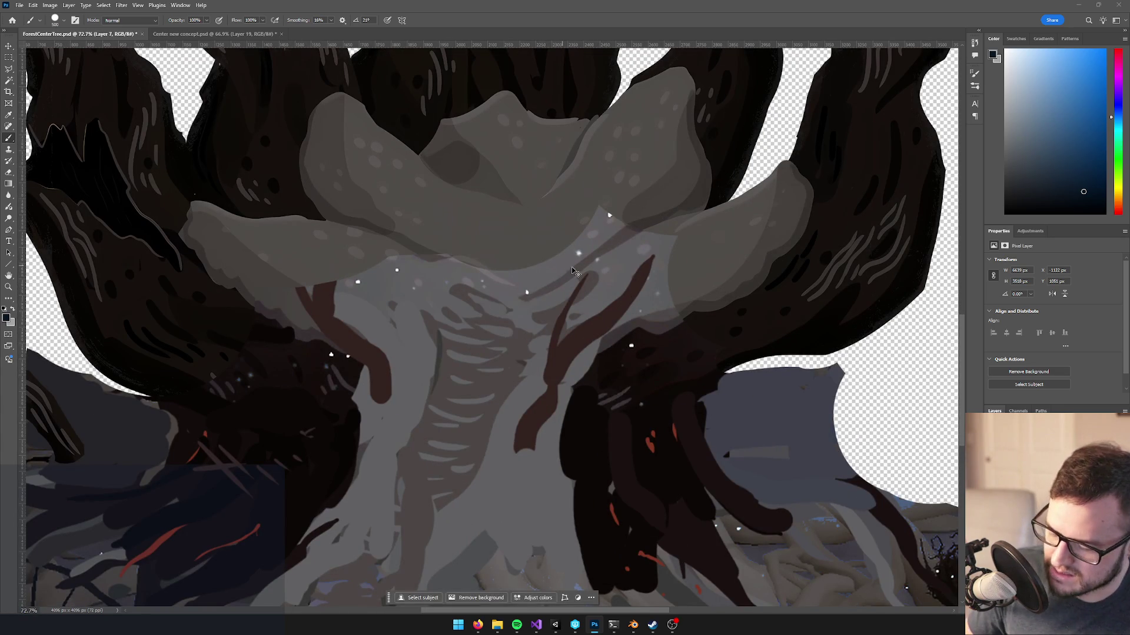
{"action": "key", "text": "ctrl+b"}
{"action": "left_click", "coordinate": [764, 152]}
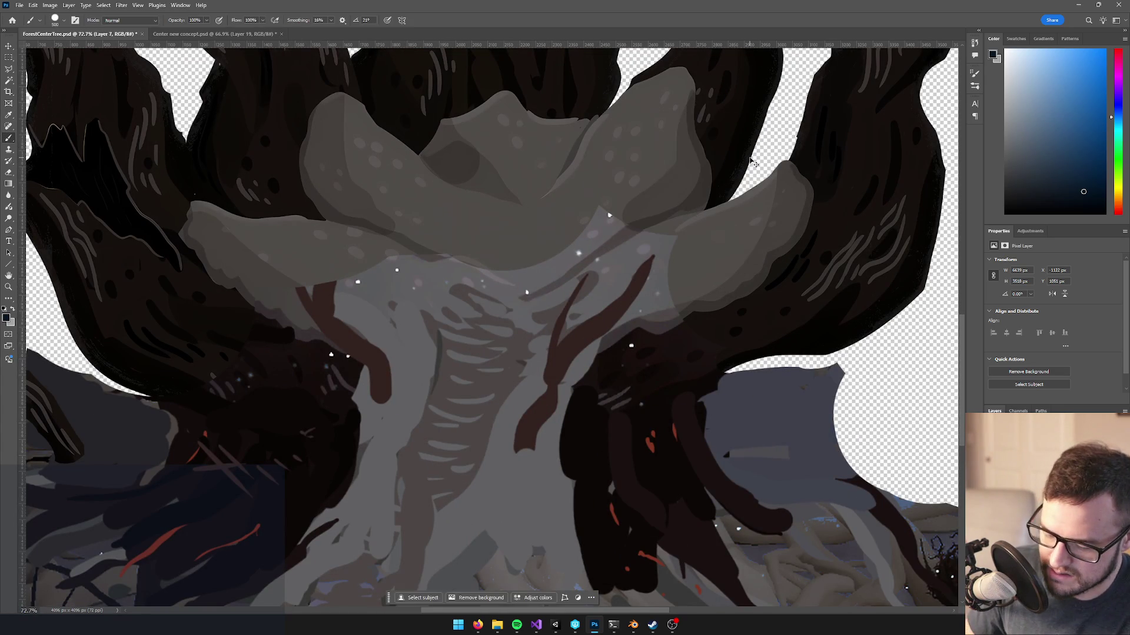
- Darken the scene's midtones slightly with a second Levels adjustment
{"action": "key", "text": "ctrl+l"}
{"action": "left_click_drag", "start_coordinate": [626, 97], "coordinate": [757, 101]}
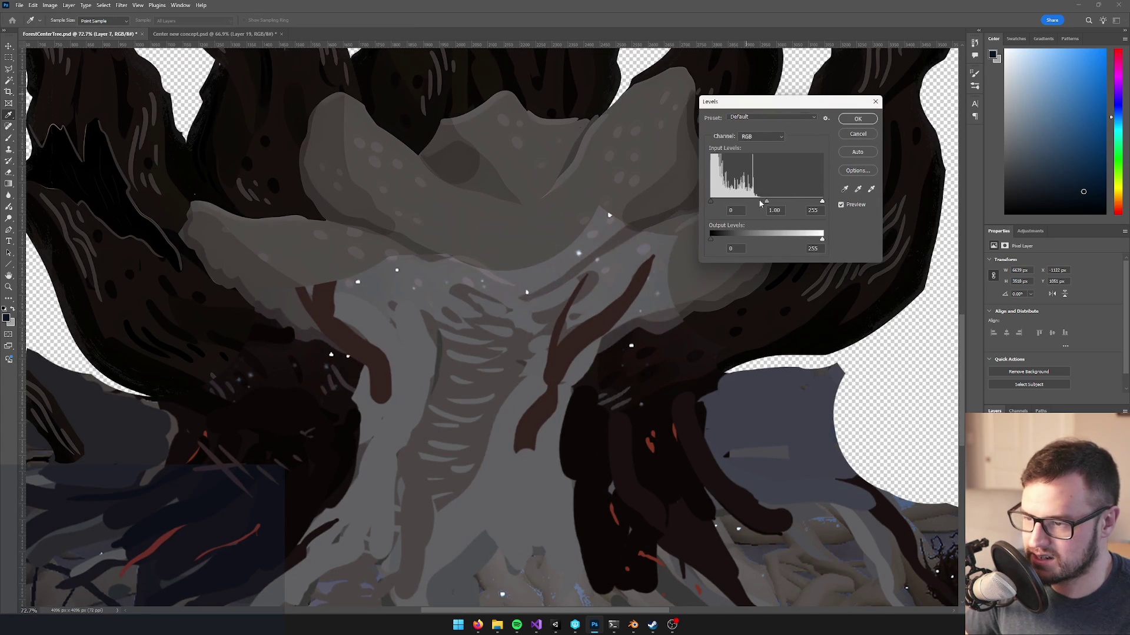
{"action": "left_click_drag", "start_coordinate": [765, 203], "coordinate": [773, 202]}
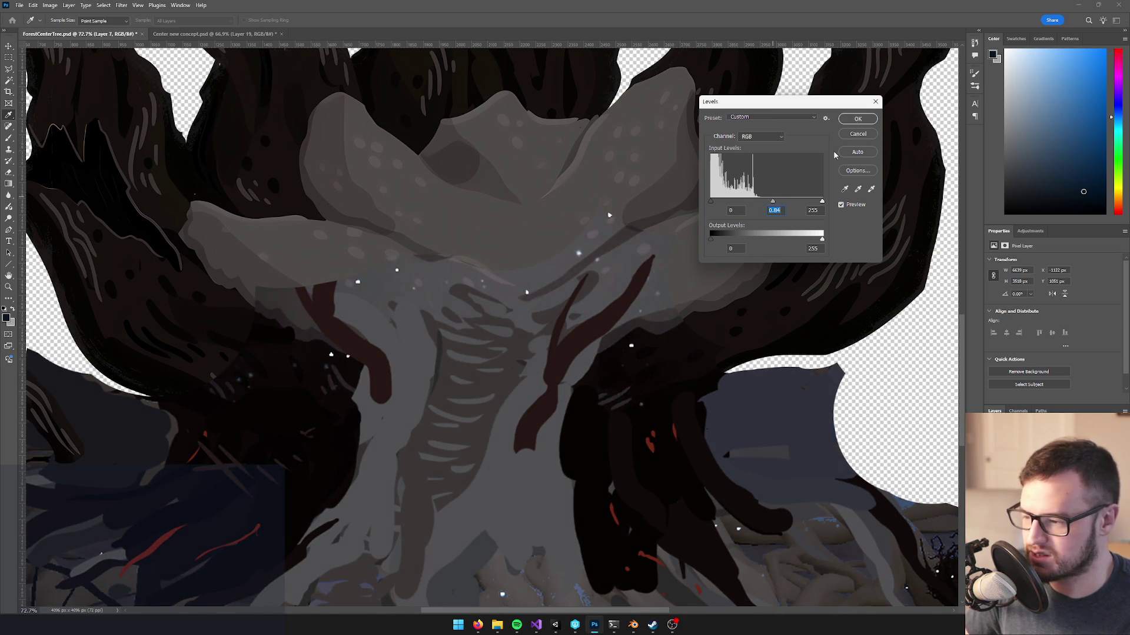
{"action": "left_click", "coordinate": [857, 122]}
{"action": "key", "text": "b"}
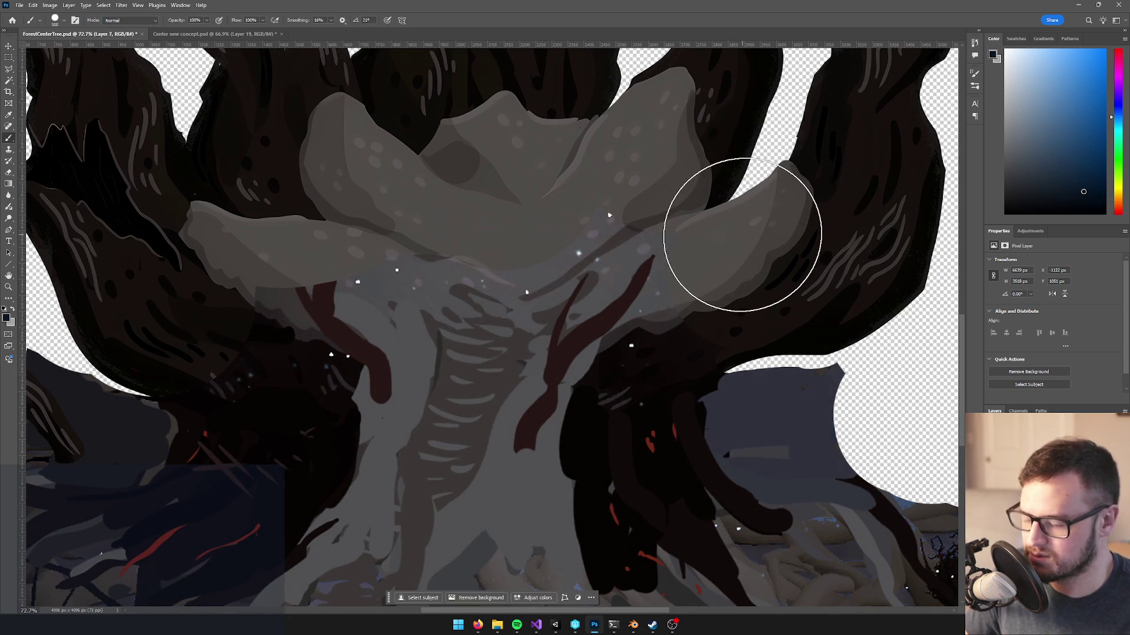
- Push the scene layer's shadows toward red with Color Balance
{"action": "key", "text": "ctrl+b"}
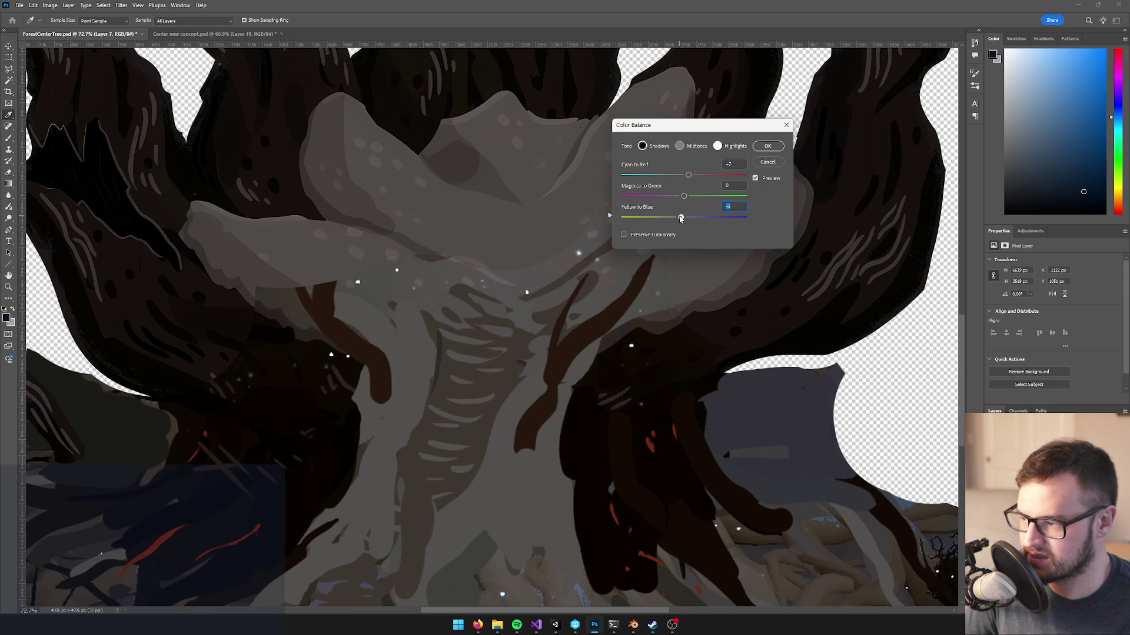
{"action": "left_click", "coordinate": [760, 148]}
{"action": "scroll", "coordinate": [737, 274], "scroll_direction": "down", "scroll_amount": 5}
{"action": "scroll", "coordinate": [736, 274], "scroll_direction": "up", "scroll_amount": 4}
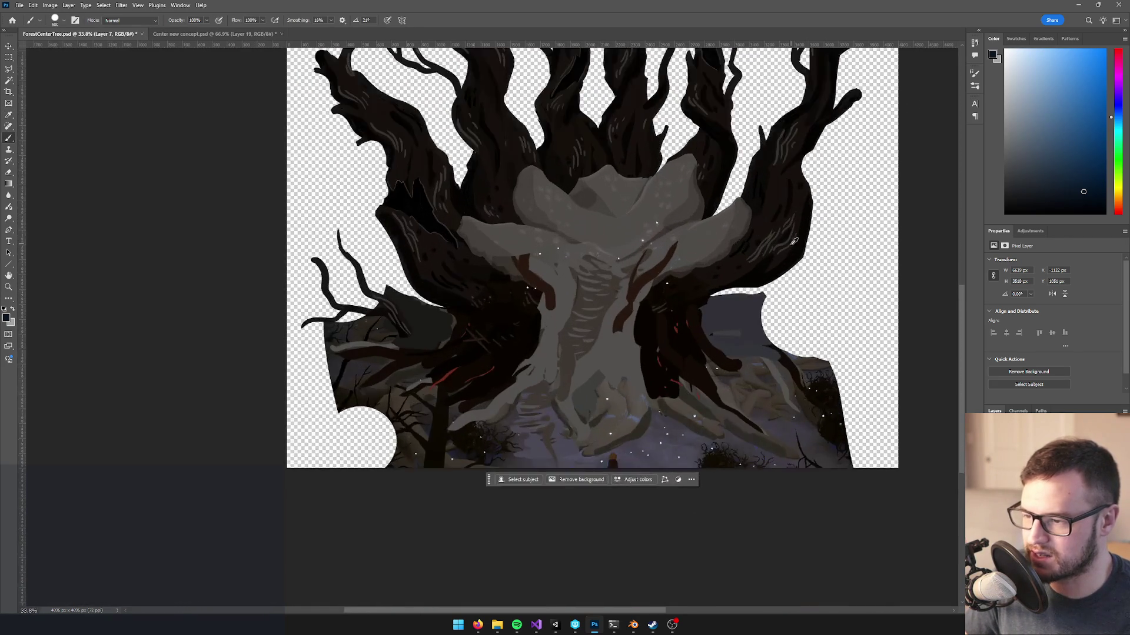
{"action": "left_click_drag", "start_coordinate": [238, 362], "coordinate": [321, 319]}
- Delete the dark blob beside the left branch using the Magic Wand
{"action": "key", "text": "e"}
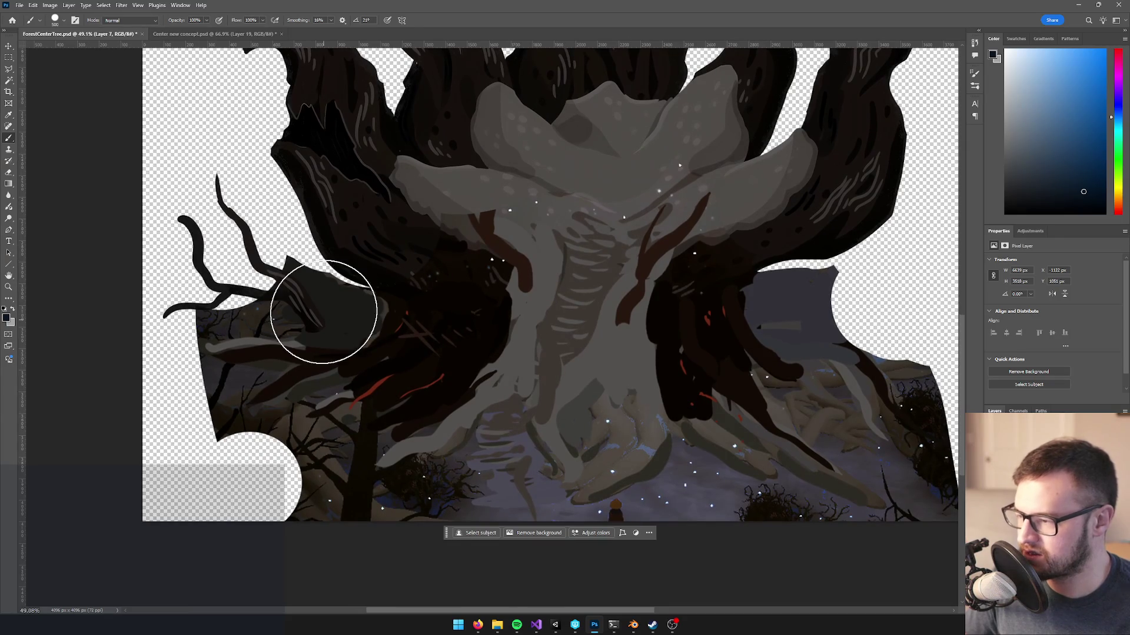
{"action": "key", "text": "w"}
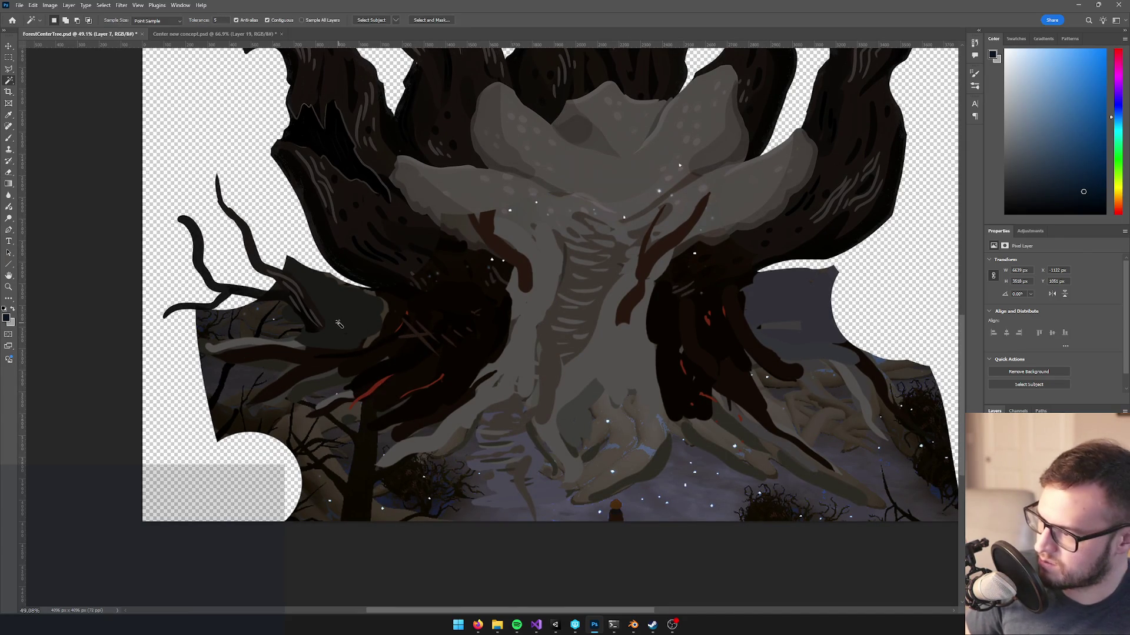
{"action": "left_click", "coordinate": [340, 325]}
{"action": "key", "text": "Delete"}
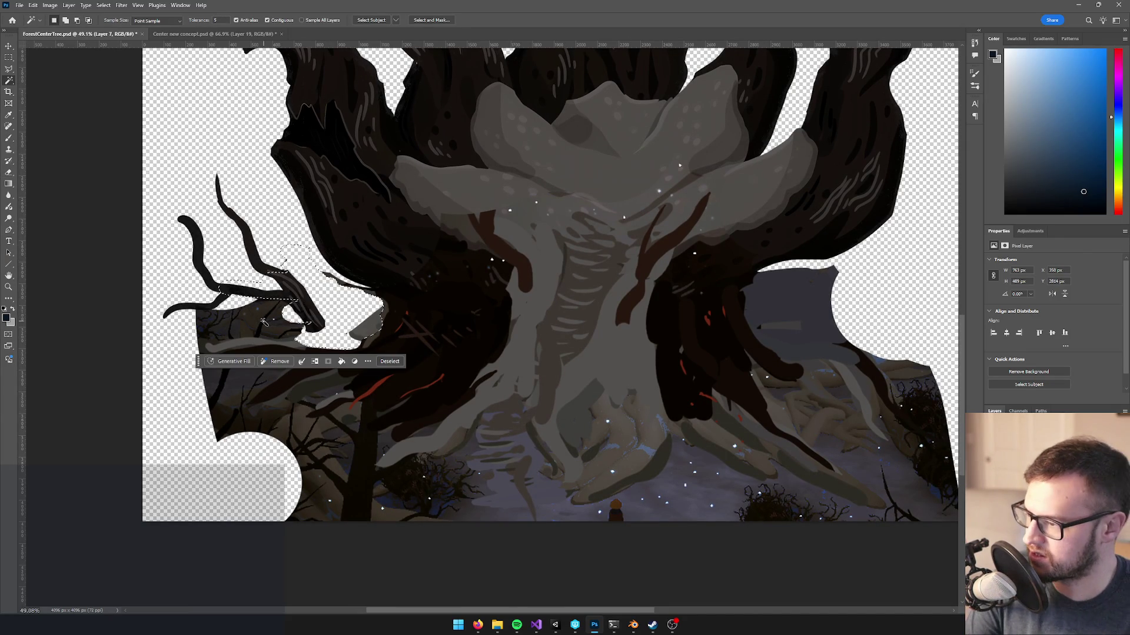
{"action": "left_click", "coordinate": [587, 390]}
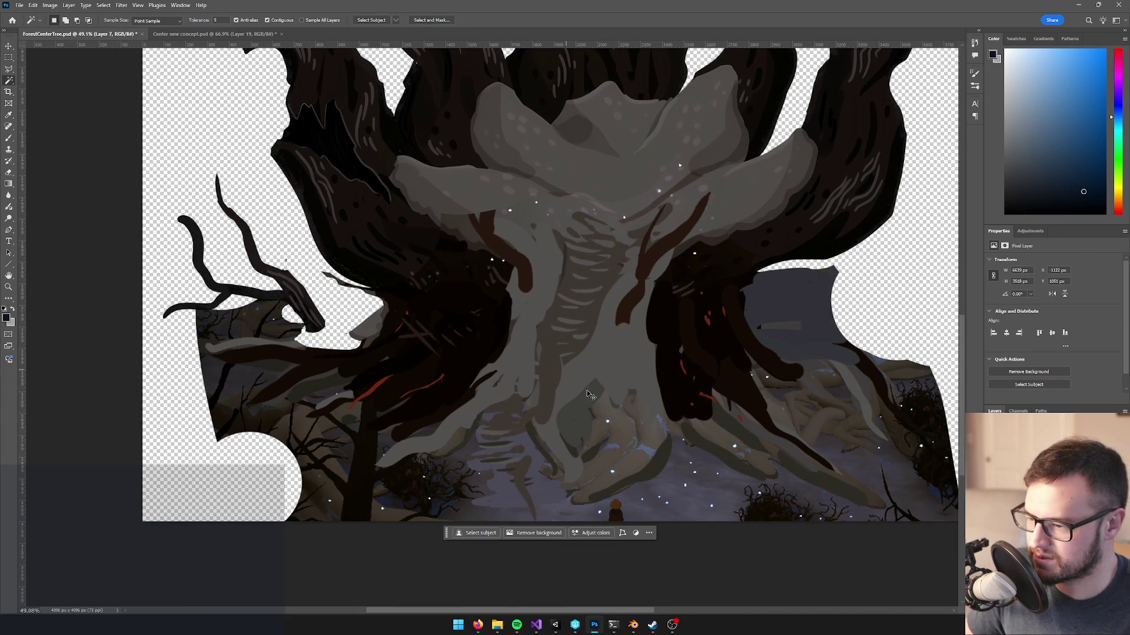
{"action": "left_click", "coordinate": [631, 450]}
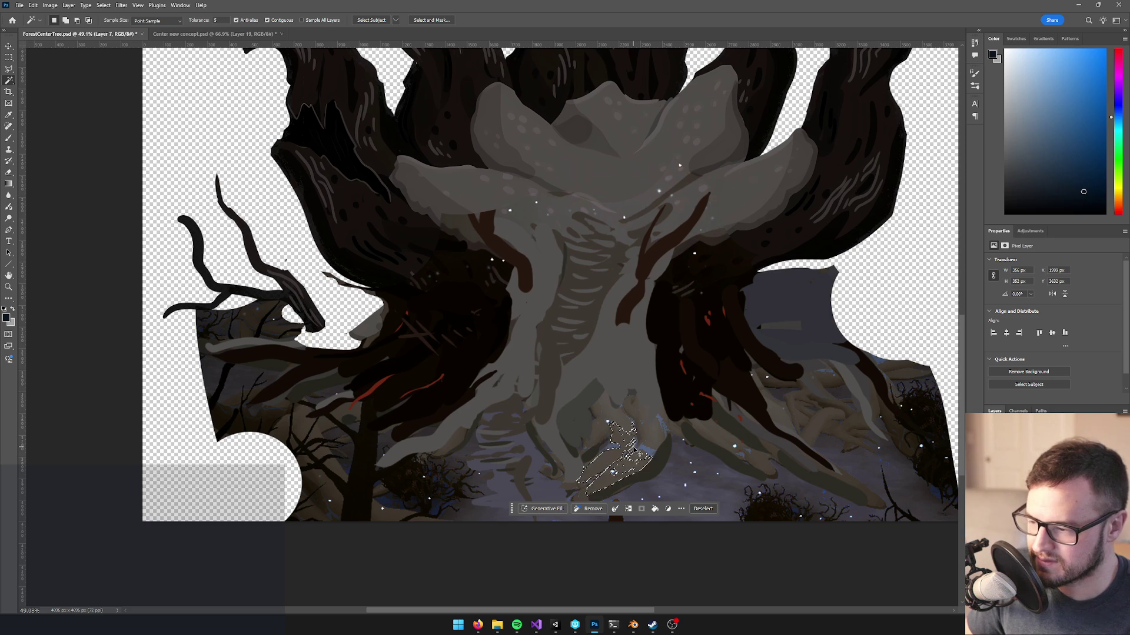
{"action": "left_click", "coordinate": [626, 369]}
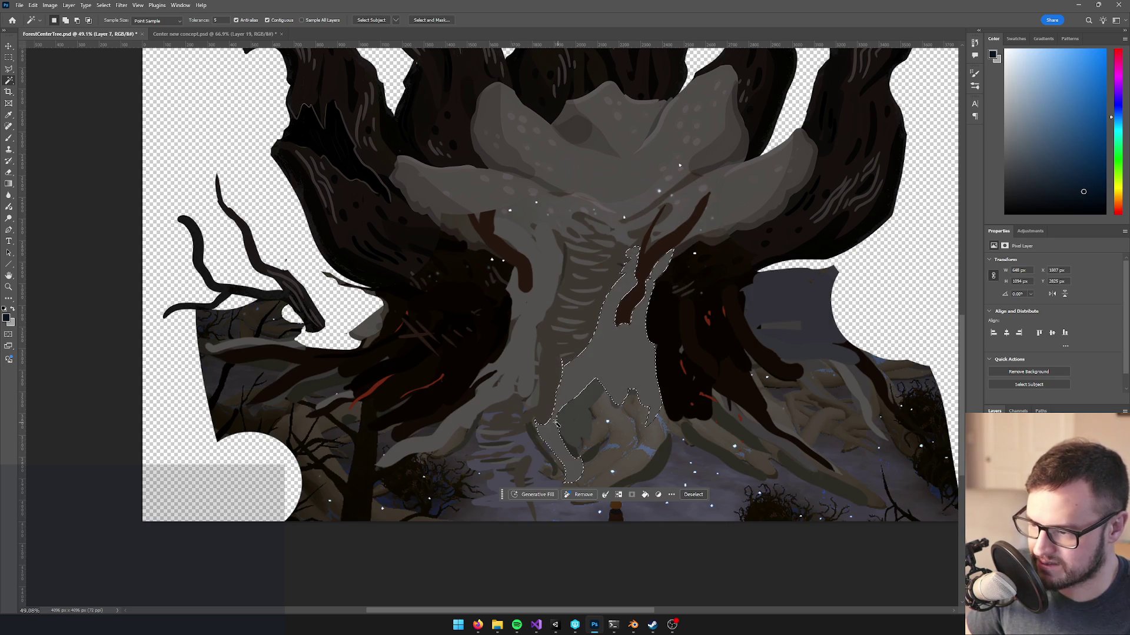
{"action": "scroll", "coordinate": [546, 423], "scroll_direction": "up", "scroll_amount": 1}
{"action": "scroll", "coordinate": [547, 433], "scroll_direction": "up", "scroll_amount": 3}
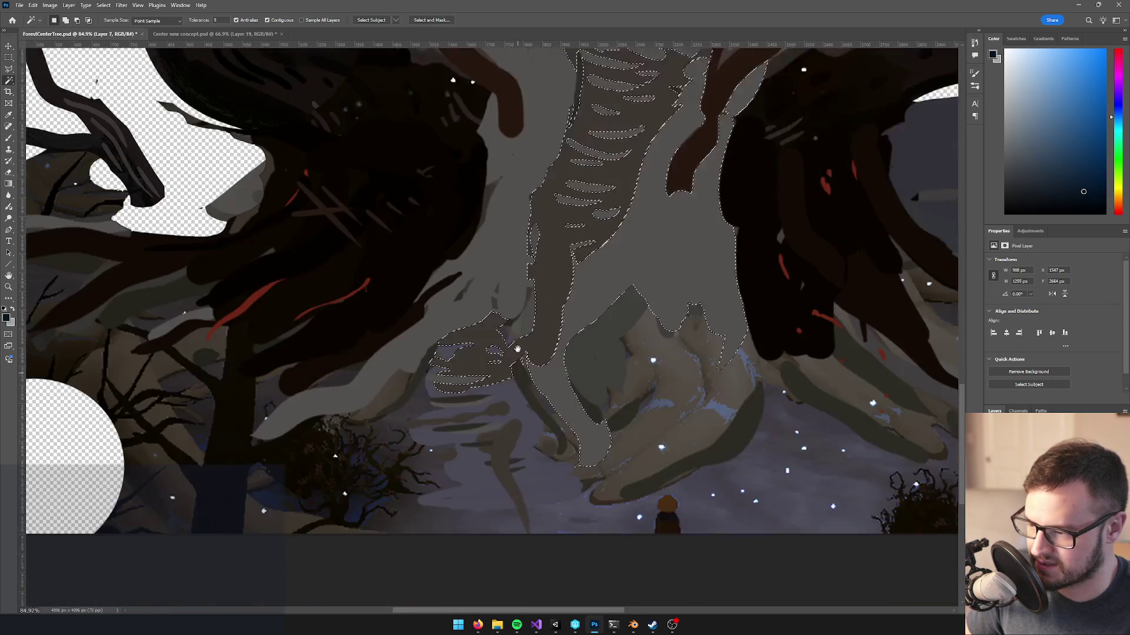
{"action": "key", "text": "ctrl+d"}
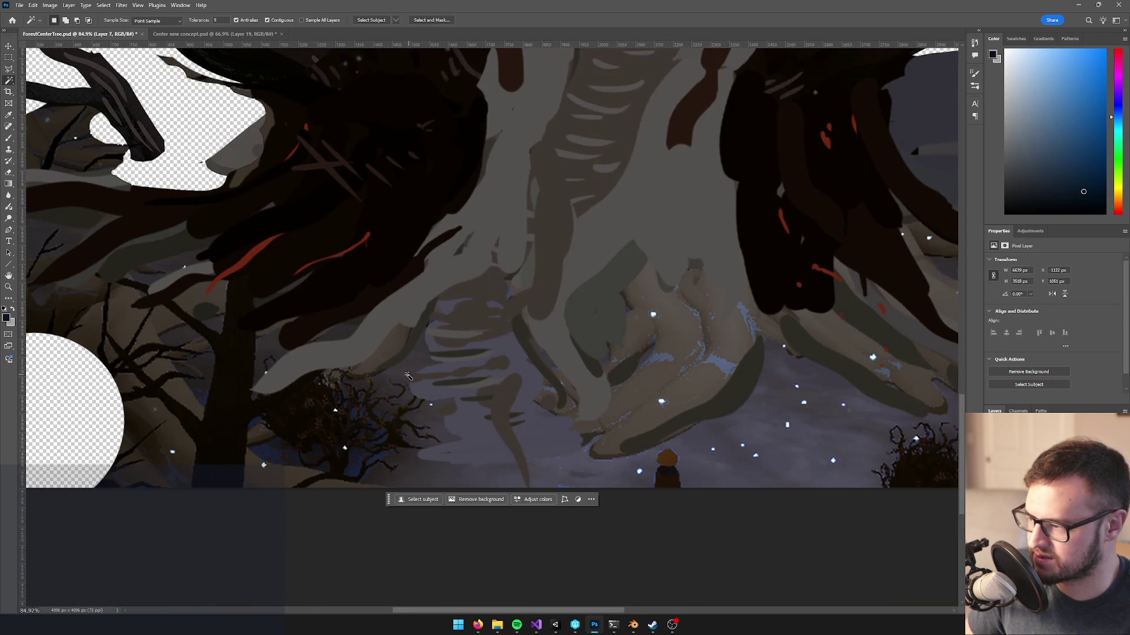
{"action": "scroll", "coordinate": [278, 377], "scroll_direction": "left", "scroll_amount": 8}
{"action": "scroll", "coordinate": [279, 377], "scroll_direction": "up", "scroll_amount": 2}
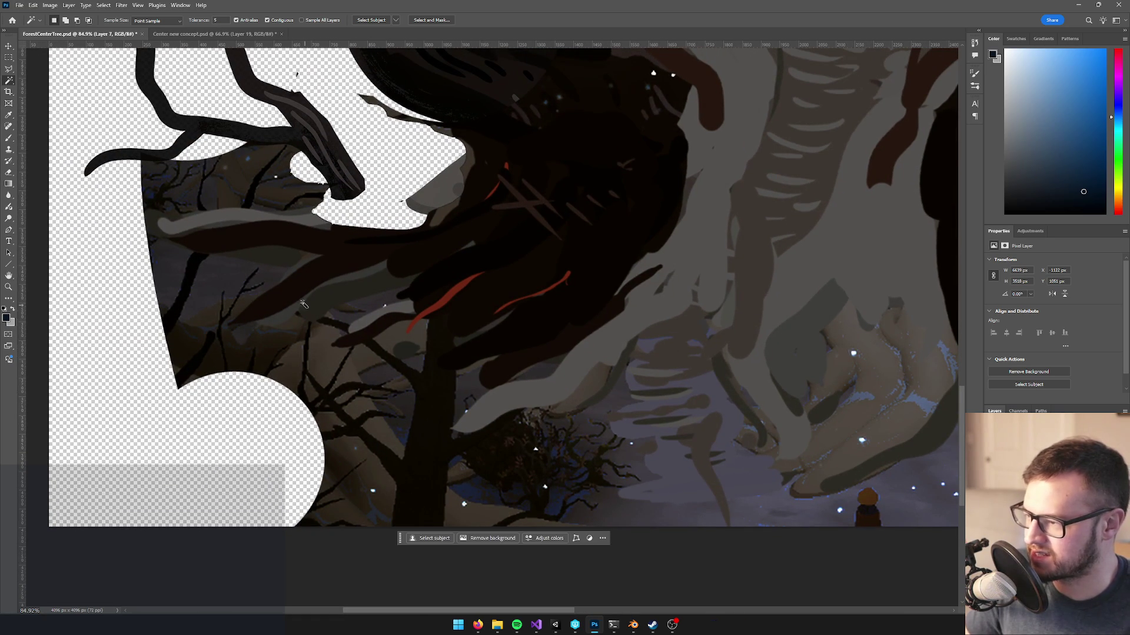
- Erase the scene's lower-left area and bottom edge, shrinking the eraser to 250 then 150 px
{"action": "key", "text": "e"}
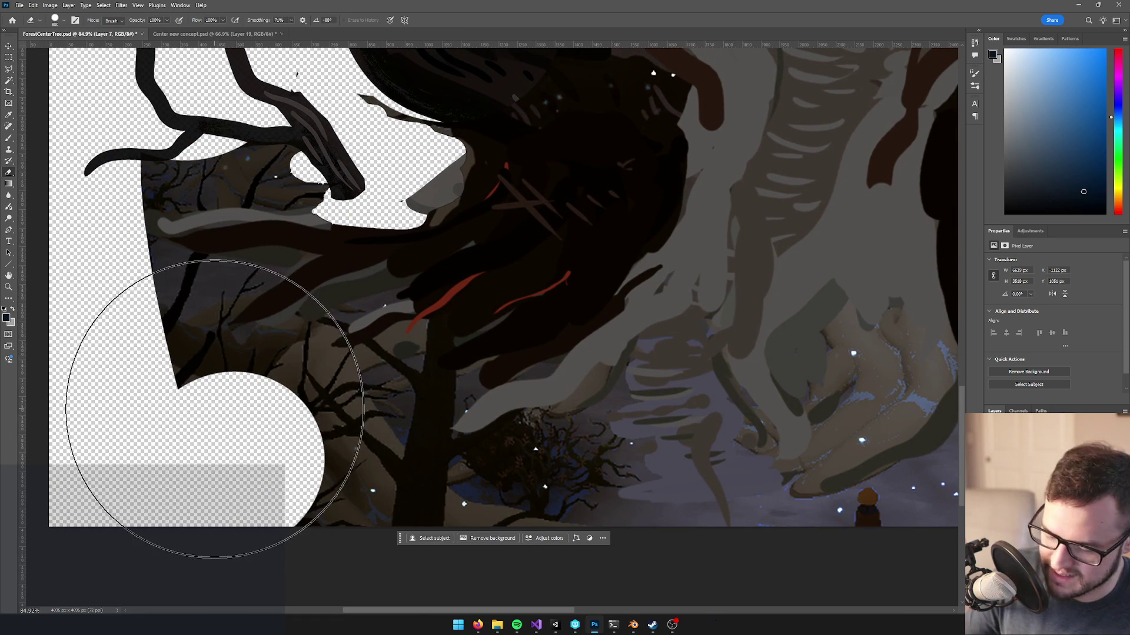
{"action": "mouse_move", "coordinate": [231, 401]}
{"action": "left_mouse_down"}
{"action": "mouse_move", "coordinate": [263, 396]}
{"action": "mouse_move", "coordinate": [378, 461]}
{"action": "mouse_move", "coordinate": [348, 490]}
{"action": "left_mouse_up"}
{"action": "left_click", "coordinate": [347, 490]}
{"action": "key", "text": "["}
{"action": "key", "text": "["}
{"action": "key", "text": "["}
{"action": "mouse_move", "coordinate": [412, 514]}
{"action": "left_mouse_down"}
{"action": "mouse_move", "coordinate": [567, 479]}
{"action": "mouse_move", "coordinate": [591, 486]}
{"action": "mouse_move", "coordinate": [567, 471]}
{"action": "mouse_move", "coordinate": [570, 457]}
{"action": "mouse_move", "coordinate": [612, 471]}
{"action": "left_mouse_up"}
{"action": "key", "text": "bracketleft"}
{"action": "key", "text": "bracketleft"}
{"action": "key", "text": "bracketleft"}
{"action": "left_click_drag", "start_coordinate": [501, 364], "coordinate": [280, 253]}
{"action": "mouse_move", "coordinate": [378, 391]}
{"action": "left_mouse_down"}
{"action": "mouse_move", "coordinate": [575, 429]}
{"action": "mouse_move", "coordinate": [737, 383]}
{"action": "mouse_move", "coordinate": [619, 453]}
{"action": "left_mouse_up"}
{"action": "mouse_move", "coordinate": [582, 420]}
{"action": "left_mouse_down"}
{"action": "mouse_move", "coordinate": [580, 378]}
{"action": "mouse_move", "coordinate": [549, 348]}
{"action": "mouse_move", "coordinate": [515, 384]}
{"action": "mouse_move", "coordinate": [524, 320]}
{"action": "mouse_move", "coordinate": [572, 307]}
{"action": "mouse_move", "coordinate": [597, 353]}
{"action": "left_mouse_up"}
{"action": "mouse_move", "coordinate": [535, 424]}
{"action": "left_mouse_down"}
{"action": "mouse_move", "coordinate": [479, 404]}
{"action": "mouse_move", "coordinate": [446, 454]}
{"action": "mouse_move", "coordinate": [684, 371]}
{"action": "left_mouse_up"}
{"action": "scroll", "coordinate": [680, 388], "scroll_direction": "right", "scroll_amount": 5}
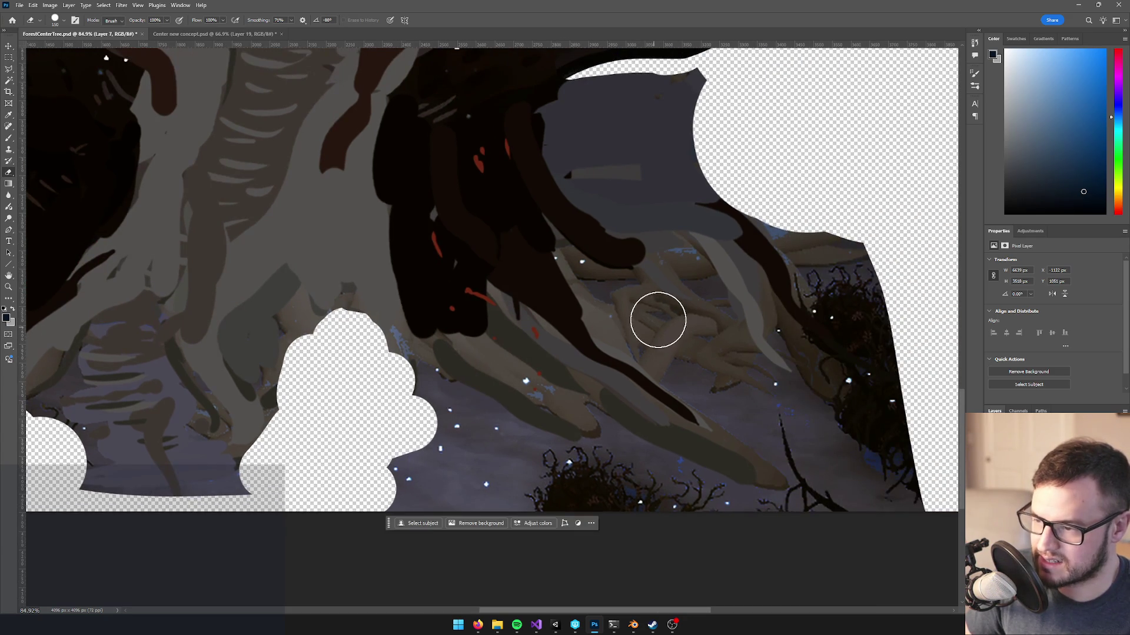
- Erase the background strip and grey areas right of the trunk with an enlarged brush
{"action": "left_click_drag", "start_coordinate": [616, 299], "coordinate": [785, 328]}
{"action": "key", "text": "bracketright"}
{"action": "key", "text": "bracketright"}
{"action": "key", "text": "bracketright"}
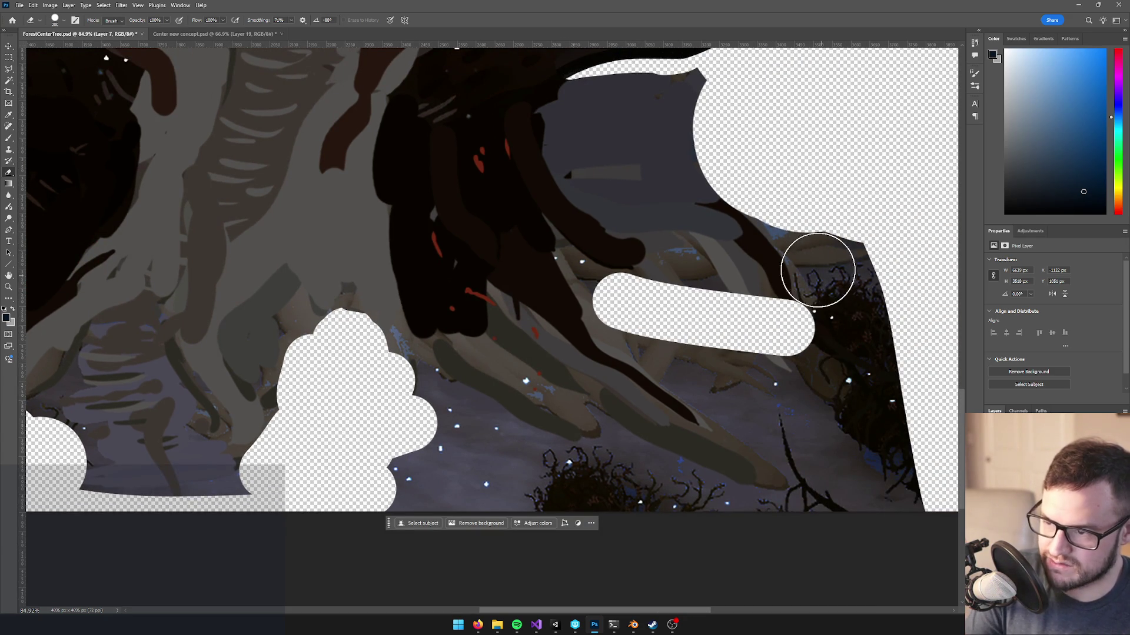
{"action": "mouse_move", "coordinate": [783, 259]}
{"action": "left_mouse_down"}
{"action": "mouse_move", "coordinate": [870, 390]}
{"action": "mouse_move", "coordinate": [908, 479]}
{"action": "mouse_move", "coordinate": [870, 517]}
{"action": "mouse_move", "coordinate": [830, 385]}
{"action": "mouse_move", "coordinate": [754, 355]}
{"action": "left_mouse_up"}
{"action": "key", "text": "bracketright"}
{"action": "mouse_move", "coordinate": [732, 352]}
{"action": "left_mouse_down"}
{"action": "mouse_move", "coordinate": [648, 330]}
{"action": "mouse_move", "coordinate": [714, 275]}
{"action": "mouse_move", "coordinate": [729, 290]}
{"action": "left_mouse_up"}
- Set smoothing to 12%, delete the dark grey region, and erase the remaining specks and grey wedge
{"action": "left_click", "coordinate": [290, 20]}
{"action": "left_click_drag", "start_coordinate": [293, 30], "coordinate": [268, 30]}
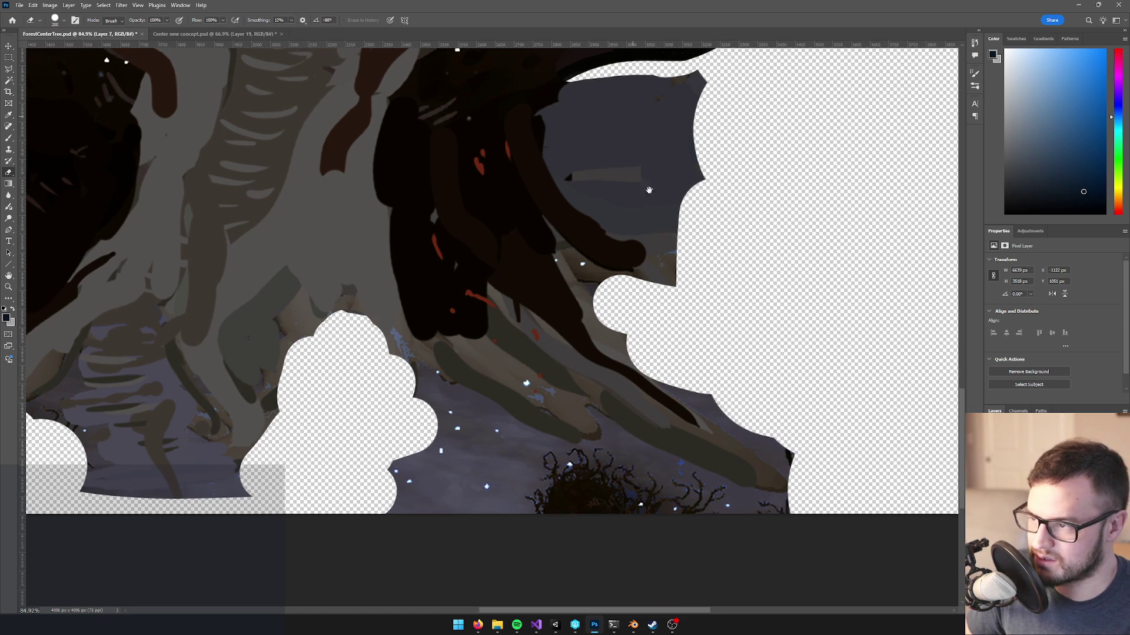
{"action": "scroll", "coordinate": [729, 227], "scroll_direction": "up", "scroll_amount": 3}
{"action": "key", "text": "w"}
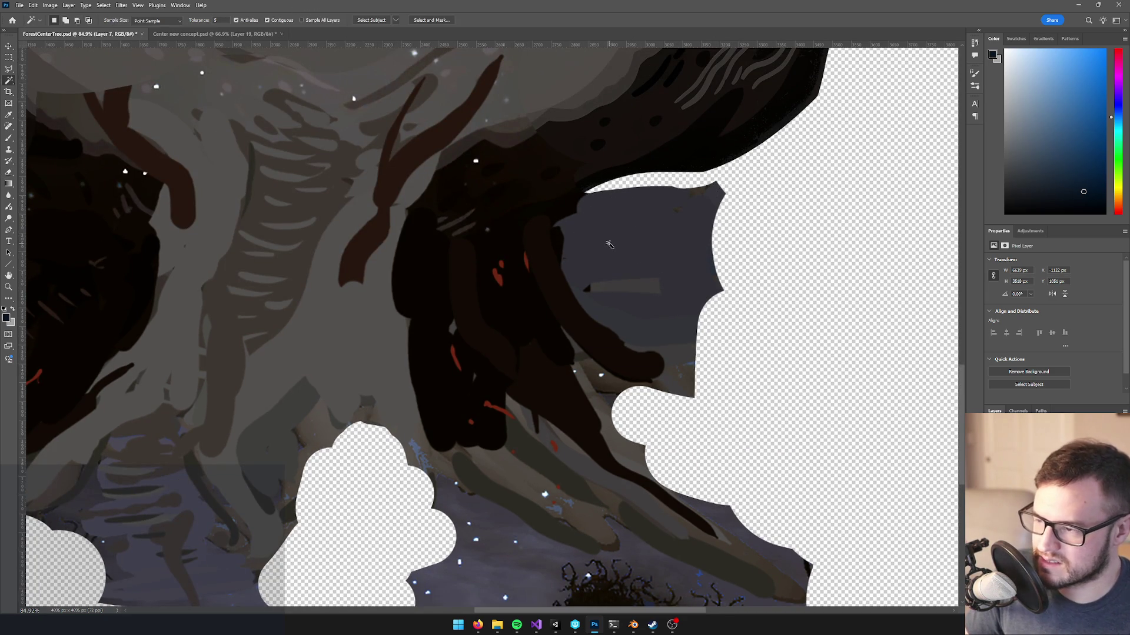
{"action": "left_click", "coordinate": [609, 242]}
{"action": "key", "text": "Delete"}
{"action": "key", "text": "ctrl+d"}
{"action": "key", "text": "e"}
{"action": "mouse_move", "coordinate": [700, 202]}
{"action": "left_mouse_down"}
{"action": "mouse_move", "coordinate": [713, 250]}
{"action": "mouse_move", "coordinate": [617, 270]}
{"action": "left_mouse_up"}
{"action": "mouse_move", "coordinate": [702, 337]}
{"action": "left_mouse_down"}
{"action": "mouse_move", "coordinate": [716, 369]}
{"action": "mouse_move", "coordinate": [672, 428]}
{"action": "left_mouse_up"}
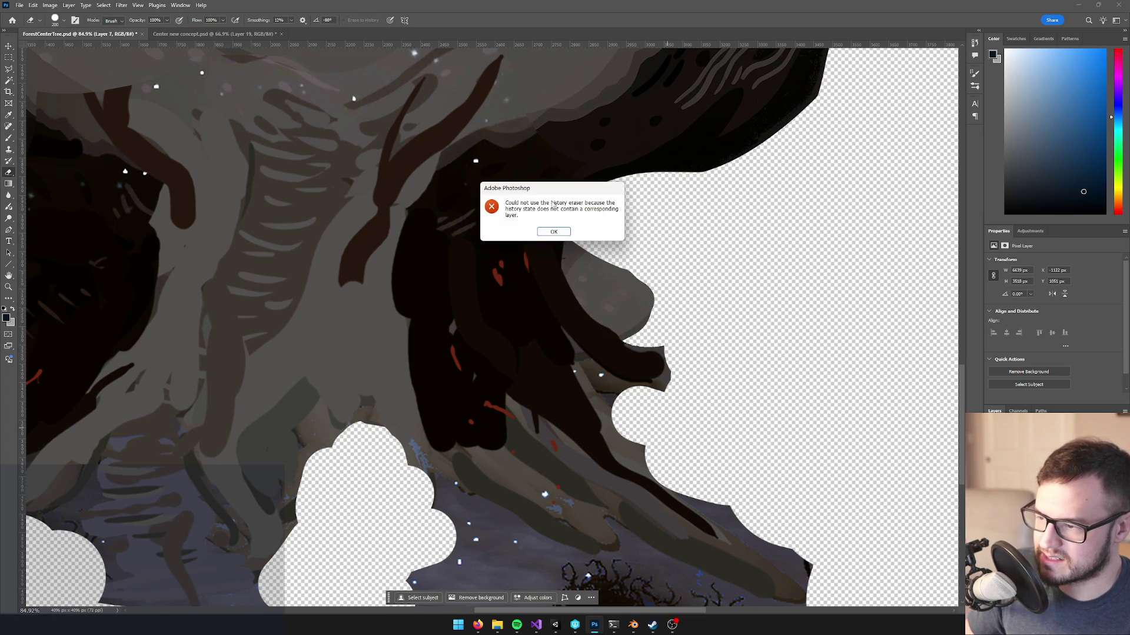
{"action": "left_click", "coordinate": [554, 229]}
{"action": "scroll", "coordinate": [506, 340], "scroll_direction": "down", "scroll_amount": 3}
- Zoom and pan across the tree artwork in ForestCenterTree.psd to inspect the erased areas
{"action": "left_click_drag", "start_coordinate": [507, 341], "coordinate": [476, 310]}
{"action": "scroll", "coordinate": [476, 310], "scroll_direction": "down", "scroll_amount": 2}
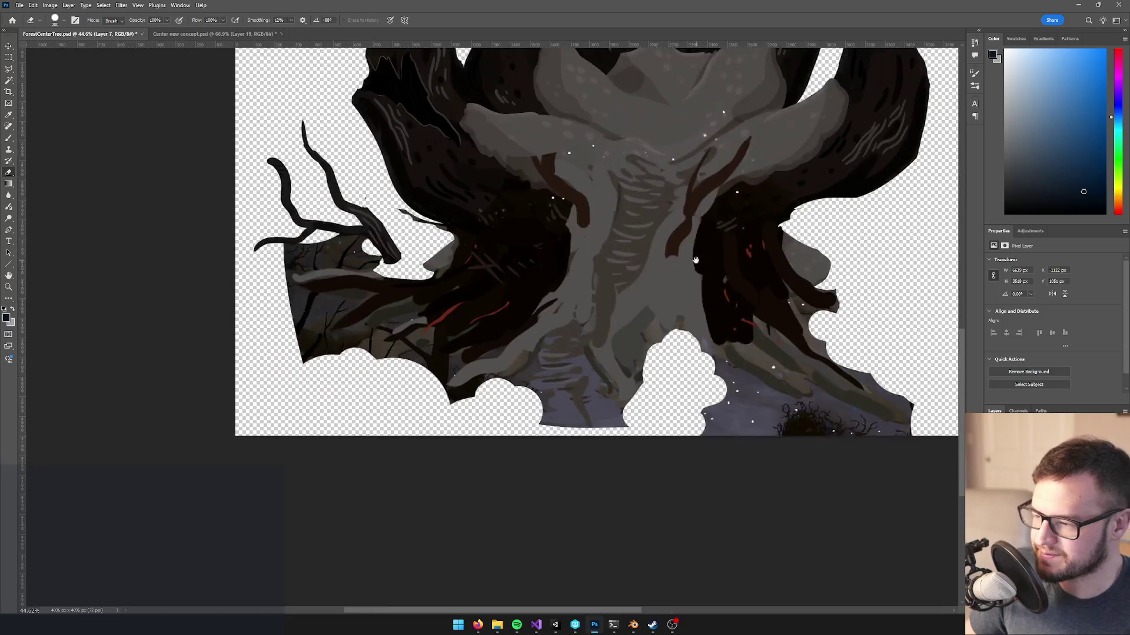
{"action": "scroll", "coordinate": [506, 341], "scroll_direction": "up", "scroll_amount": 3}
{"action": "scroll", "coordinate": [529, 367], "scroll_direction": "down", "scroll_amount": 3}
{"action": "scroll", "coordinate": [529, 367], "scroll_direction": "up", "scroll_amount": 4}
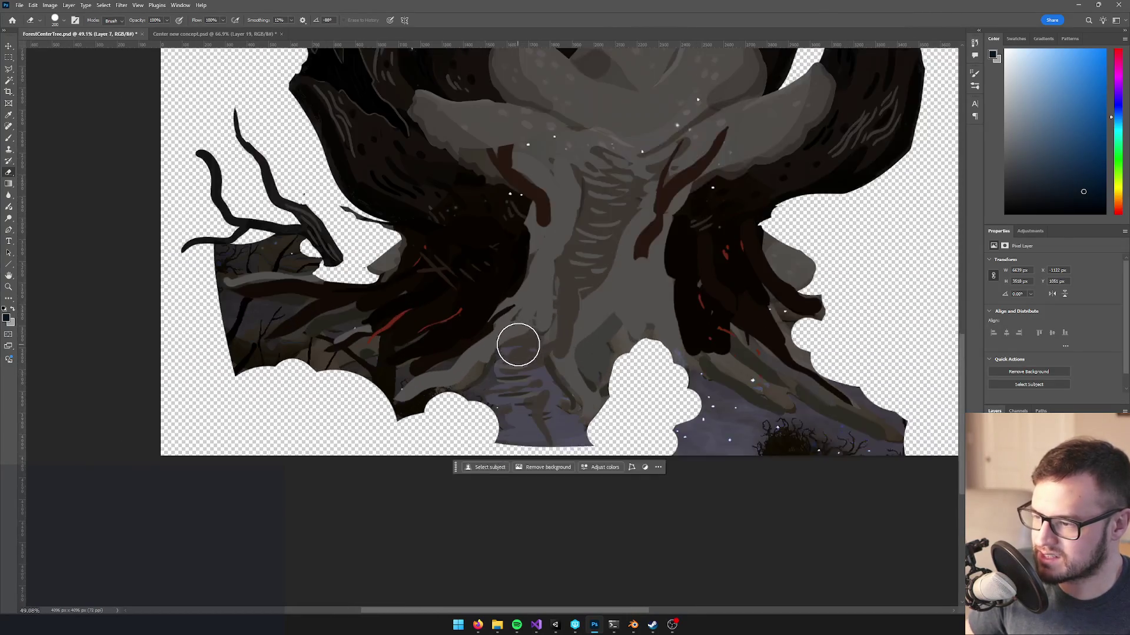
{"action": "scroll", "coordinate": [679, 333], "scroll_direction": "down", "scroll_amount": 4}
{"action": "scroll", "coordinate": [652, 319], "scroll_direction": "up", "scroll_amount": 2}
{"action": "scroll", "coordinate": [517, 280], "scroll_direction": "up", "scroll_amount": 2}
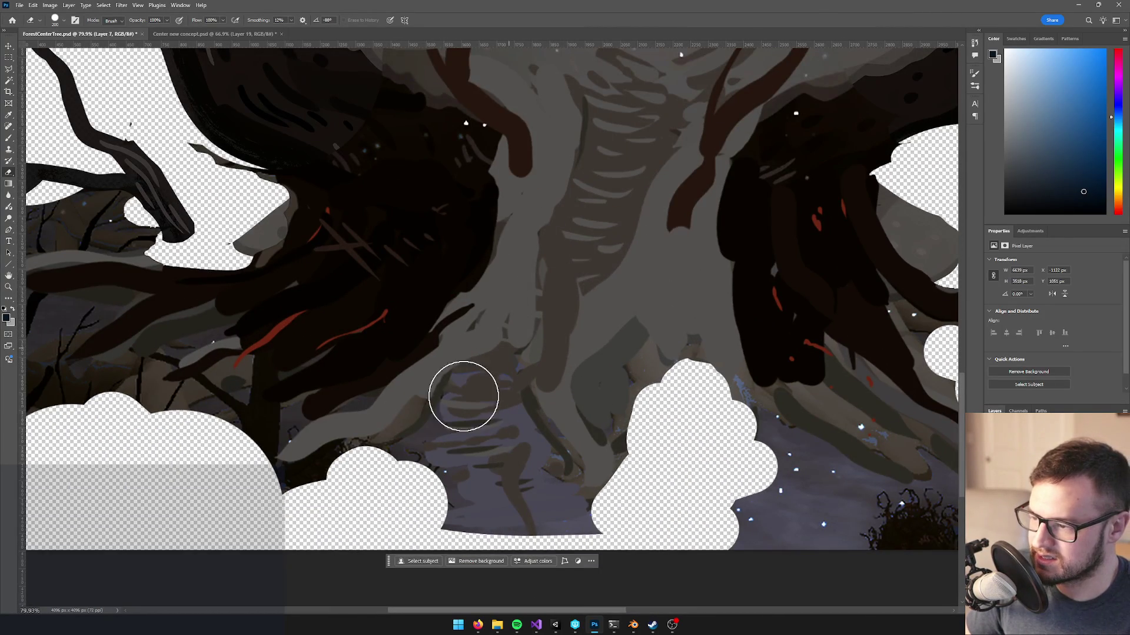
{"action": "scroll", "coordinate": [471, 384], "scroll_direction": "down", "scroll_amount": 4}
{"action": "scroll", "coordinate": [480, 392], "scroll_direction": "up", "scroll_amount": 2}
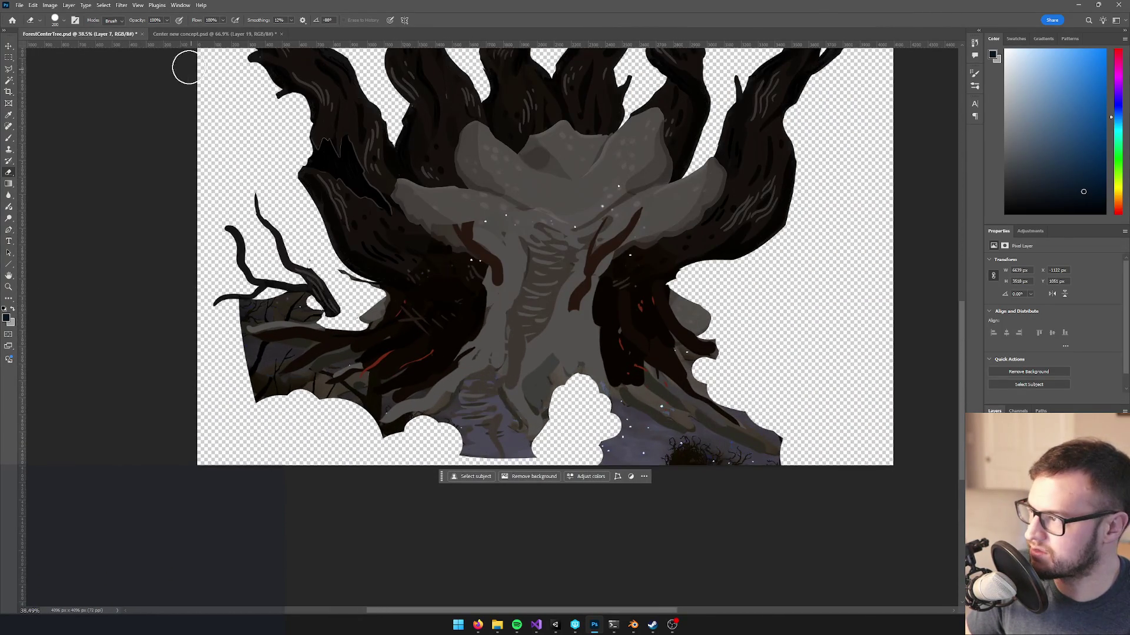
- Compare Center new concept.psd with the tree artwork, then select its game screenshot layer
{"action": "left_click", "coordinate": [192, 34]}
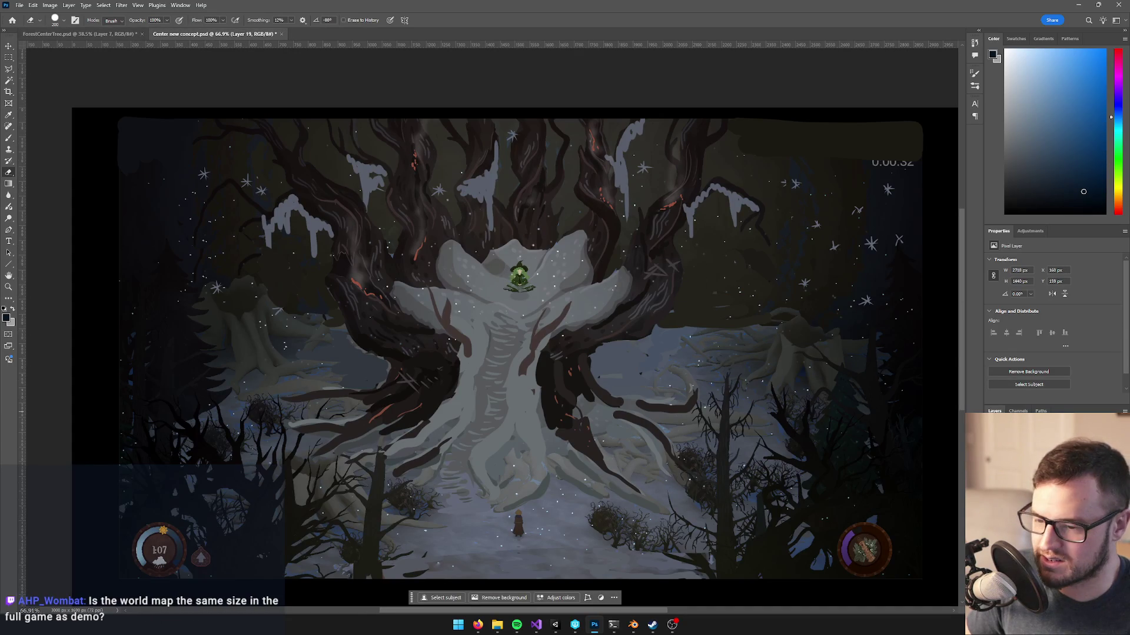
{"action": "key", "text": "ctrl+comma"}
{"action": "key", "text": "ctrl+comma"}
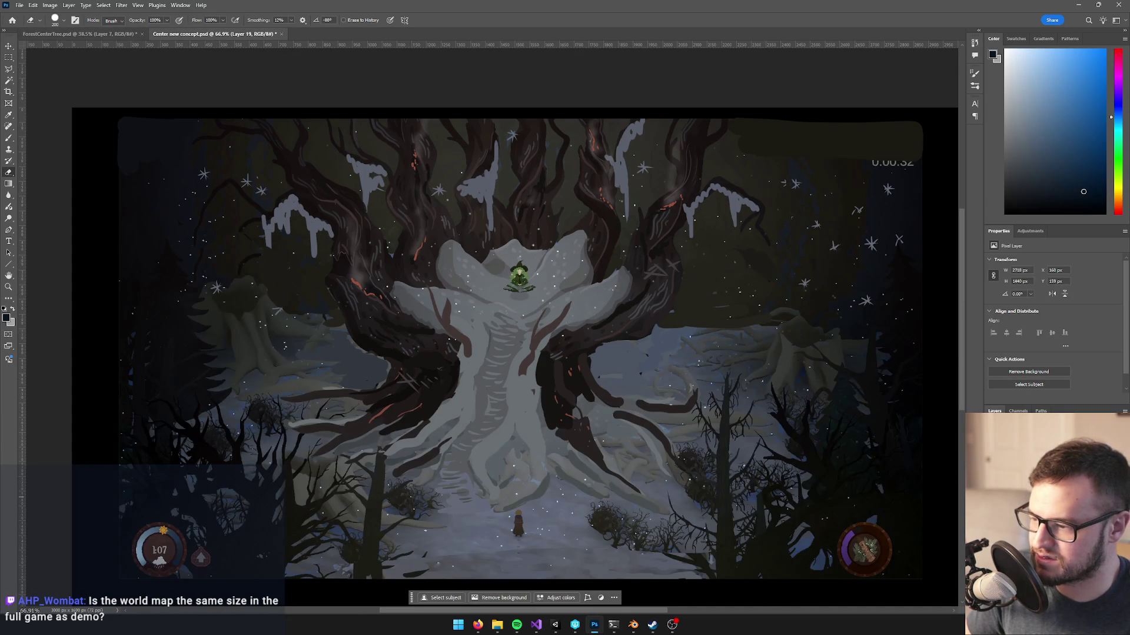
{"action": "left_click", "coordinate": [88, 34]}
{"action": "scroll", "coordinate": [635, 429], "scroll_direction": "down", "scroll_amount": 3}
{"action": "scroll", "coordinate": [636, 429], "scroll_direction": "up", "scroll_amount": 2}
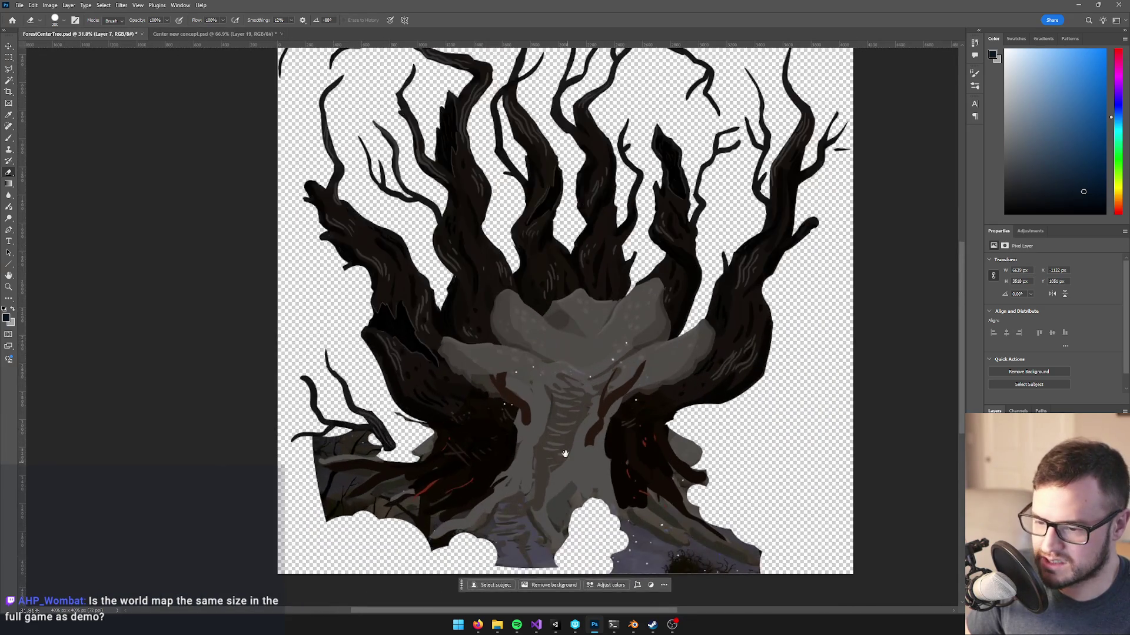
{"action": "left_click_drag", "start_coordinate": [565, 470], "coordinate": [569, 370]}
{"action": "scroll", "coordinate": [739, 433], "scroll_direction": "down", "scroll_amount": 1}
{"action": "scroll", "coordinate": [739, 434], "scroll_direction": "up", "scroll_amount": 1}
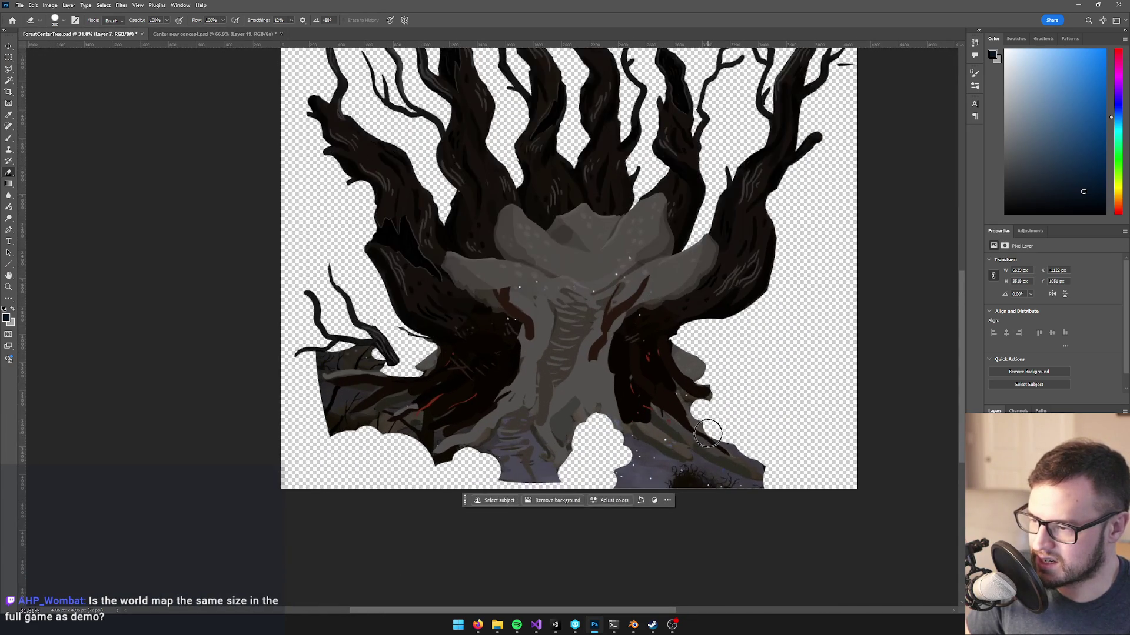
{"action": "scroll", "coordinate": [582, 382], "scroll_direction": "up", "scroll_amount": 3}
{"action": "scroll", "coordinate": [560, 429], "scroll_direction": "down", "scroll_amount": 4}
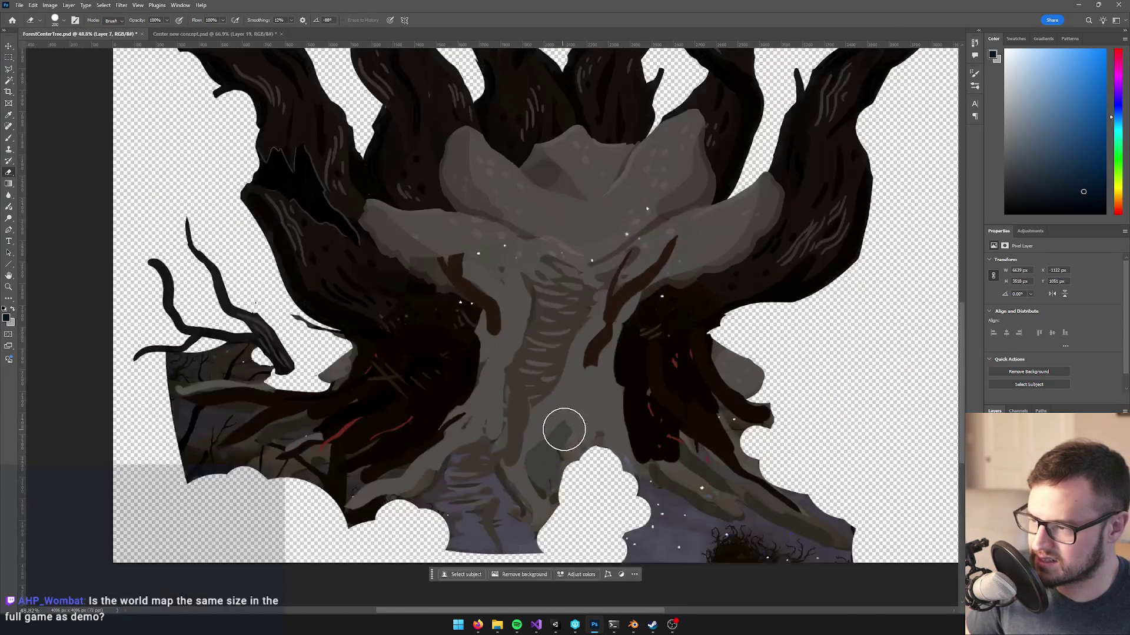
{"action": "scroll", "coordinate": [566, 429], "scroll_direction": "up", "scroll_amount": 2}
{"action": "left_click", "coordinate": [213, 34]}
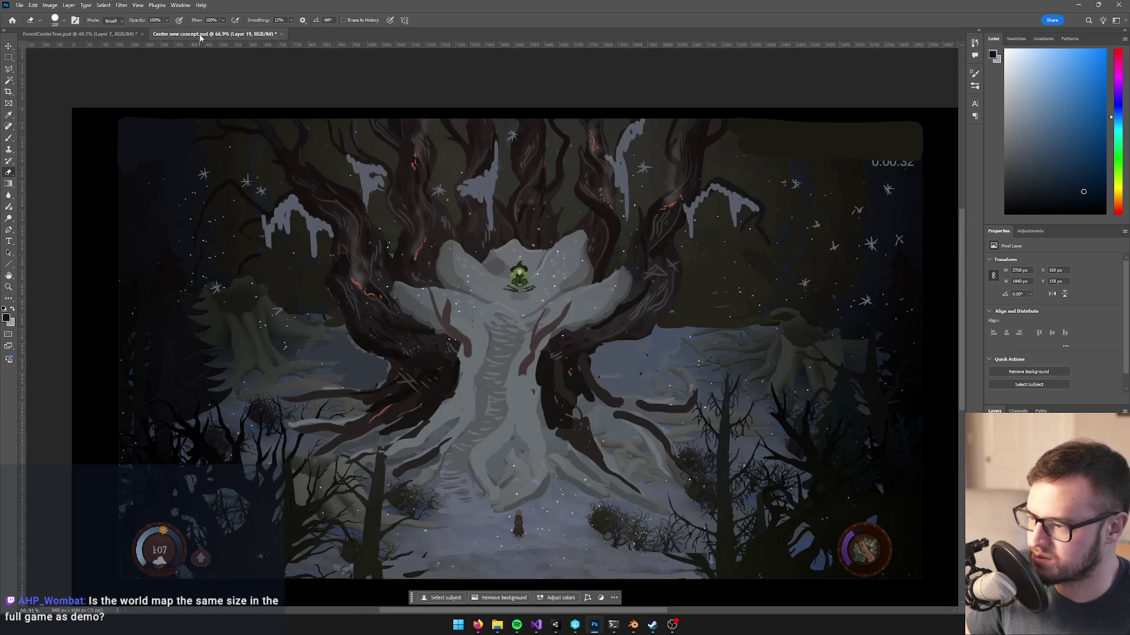
{"action": "left_click", "coordinate": [1024, 447]}
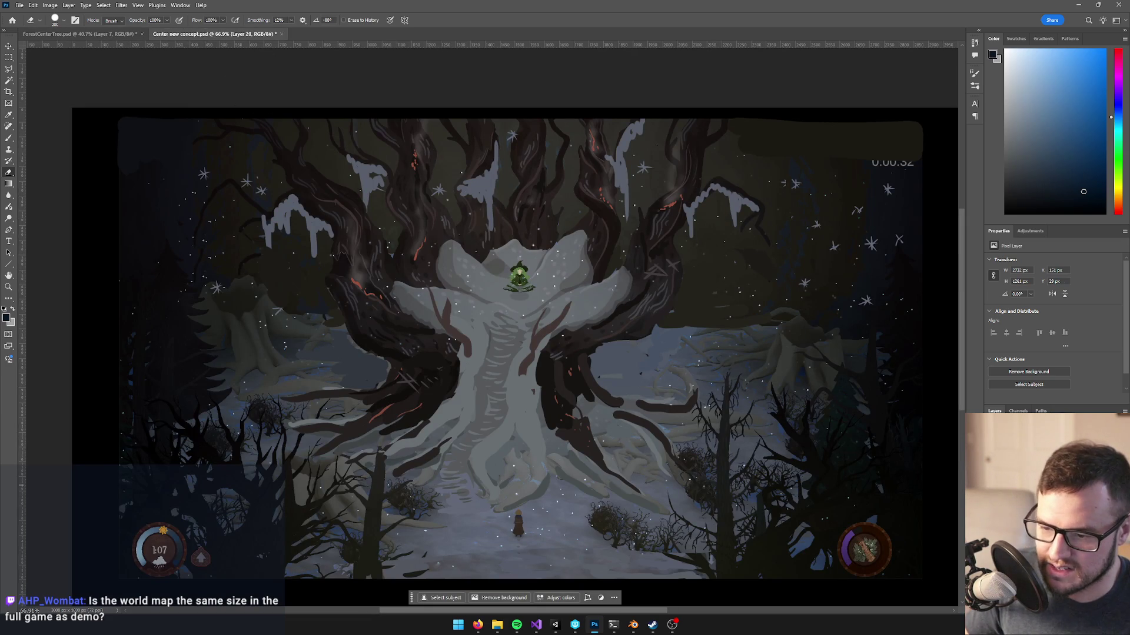
- Copy the game screenshot into ForestCenterTree.psd, scale it to 187.3%, and align it over the tree
{"action": "mouse_move", "coordinate": [1024, 447]}
{"action": "left_mouse_down"}
{"action": "mouse_move", "coordinate": [76, 34]}
{"action": "mouse_move", "coordinate": [529, 295]}
{"action": "mouse_move", "coordinate": [575, 340]}
{"action": "mouse_move", "coordinate": [610, 414]}
{"action": "left_mouse_up"}
{"action": "scroll", "coordinate": [610, 414], "scroll_direction": "down", "scroll_amount": 3}
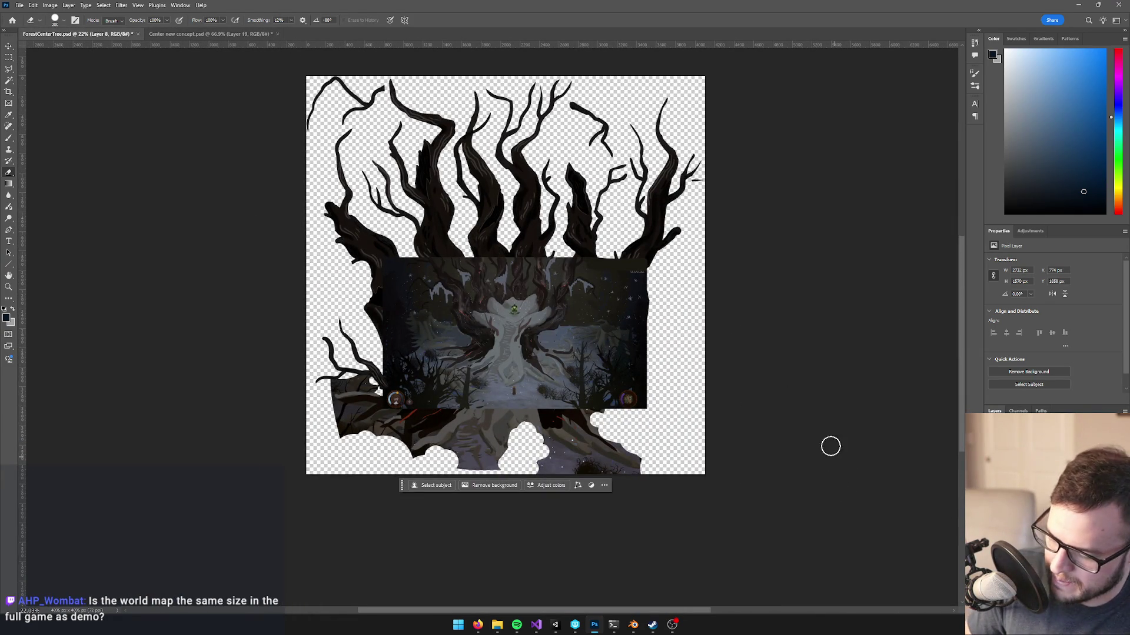
{"action": "key", "text": "ctrl+t"}
{"action": "mouse_move", "coordinate": [530, 329]}
{"action": "left_mouse_down"}
{"action": "mouse_move", "coordinate": [521, 425]}
{"action": "mouse_move", "coordinate": [473, 420]}
{"action": "left_mouse_up"}
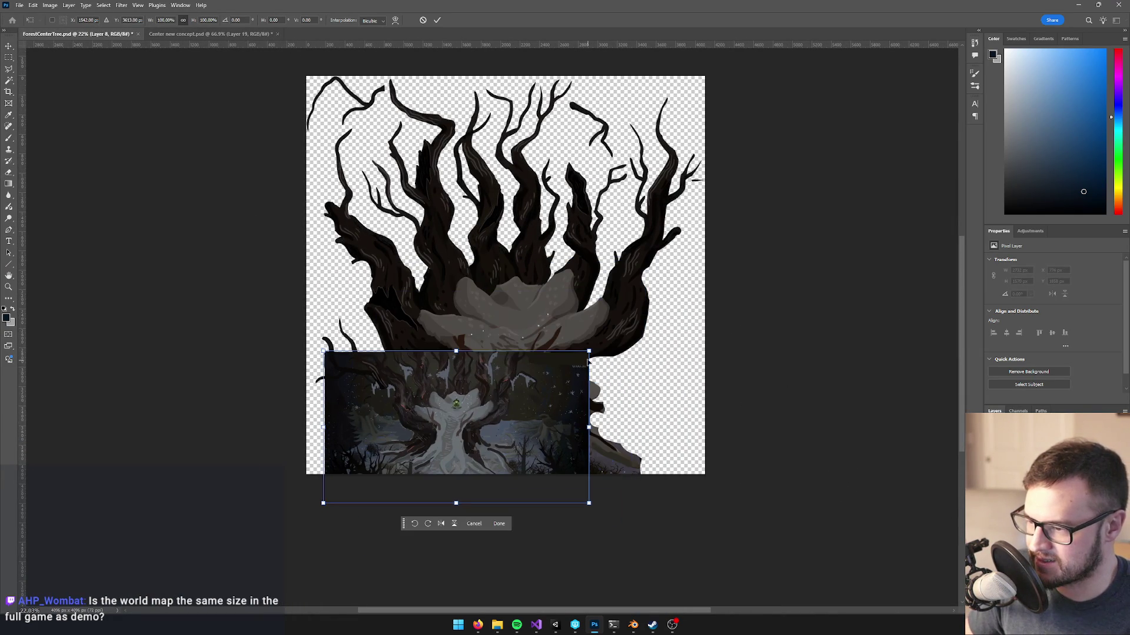
{"action": "left_click_drag", "start_coordinate": [590, 350], "coordinate": [719, 253]}
{"action": "key", "text": "ctrl+z"}
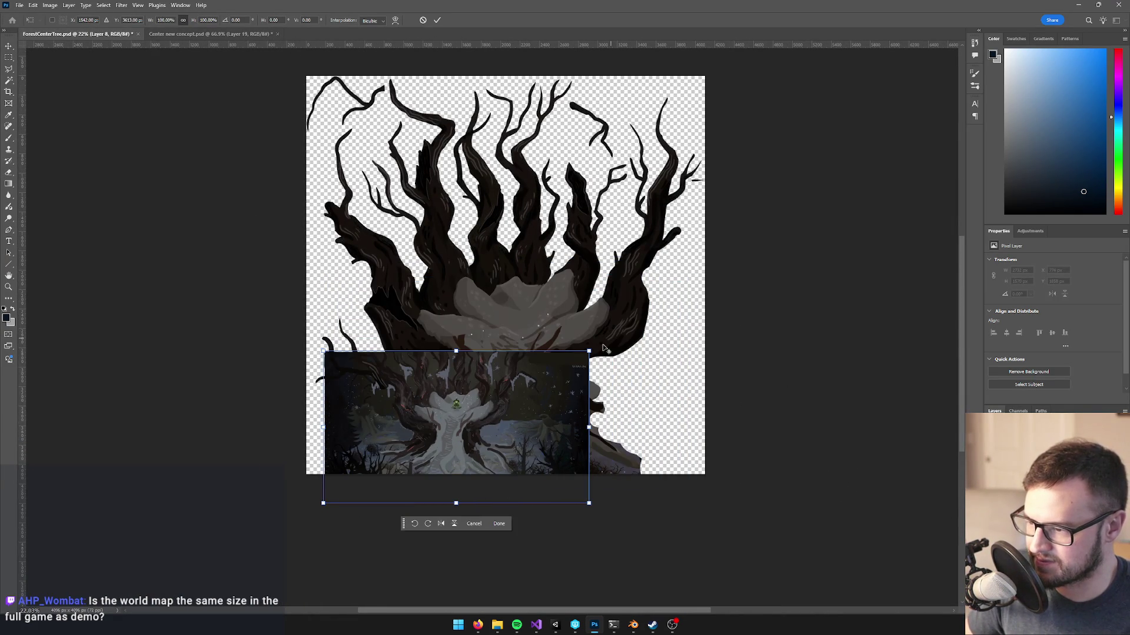
{"action": "mouse_move", "coordinate": [589, 351]}
{"action": "left_mouse_down"}
{"action": "mouse_move", "coordinate": [709, 262]}
{"action": "mouse_move", "coordinate": [704, 284]}
{"action": "left_mouse_up"}
{"action": "left_click_drag", "start_coordinate": [536, 373], "coordinate": [590, 277]}
{"action": "key", "text": "Return"}
{"action": "scroll", "coordinate": [589, 274], "scroll_direction": "up", "scroll_amount": 2}
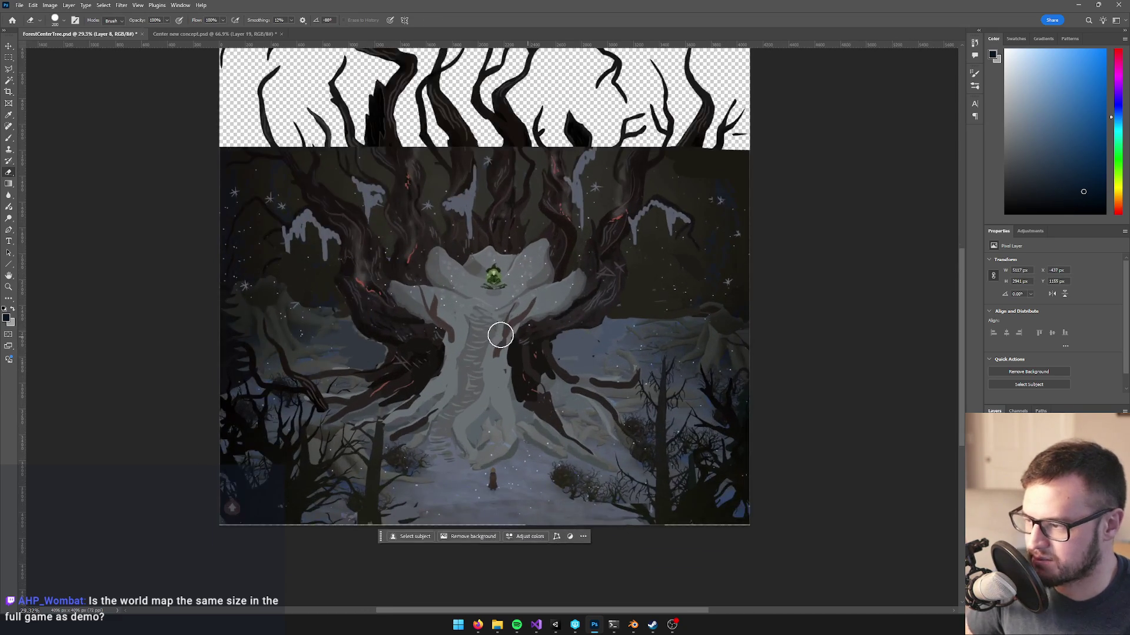
{"action": "mouse_move", "coordinate": [472, 374]}
{"action": "left_mouse_down"}
{"action": "mouse_move", "coordinate": [466, 322]}
{"action": "mouse_move", "coordinate": [452, 384]}
{"action": "left_mouse_up"}
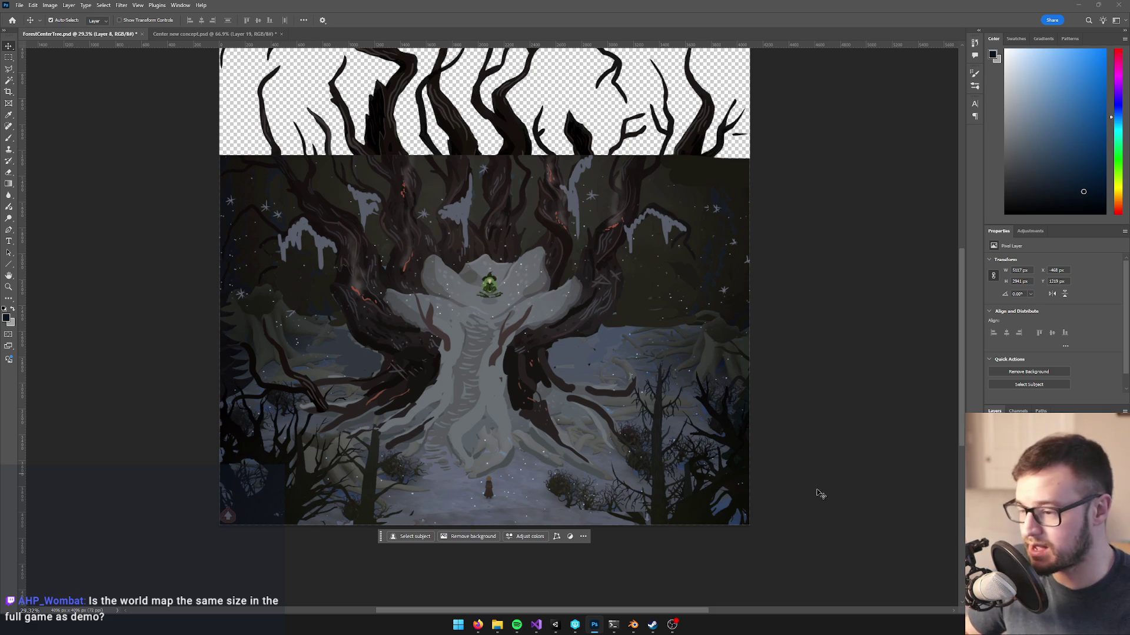
- Hide the background scene and scale the translucent layer up to 127.34%, moving it down
{"action": "key", "text": "ctrl+comma"}
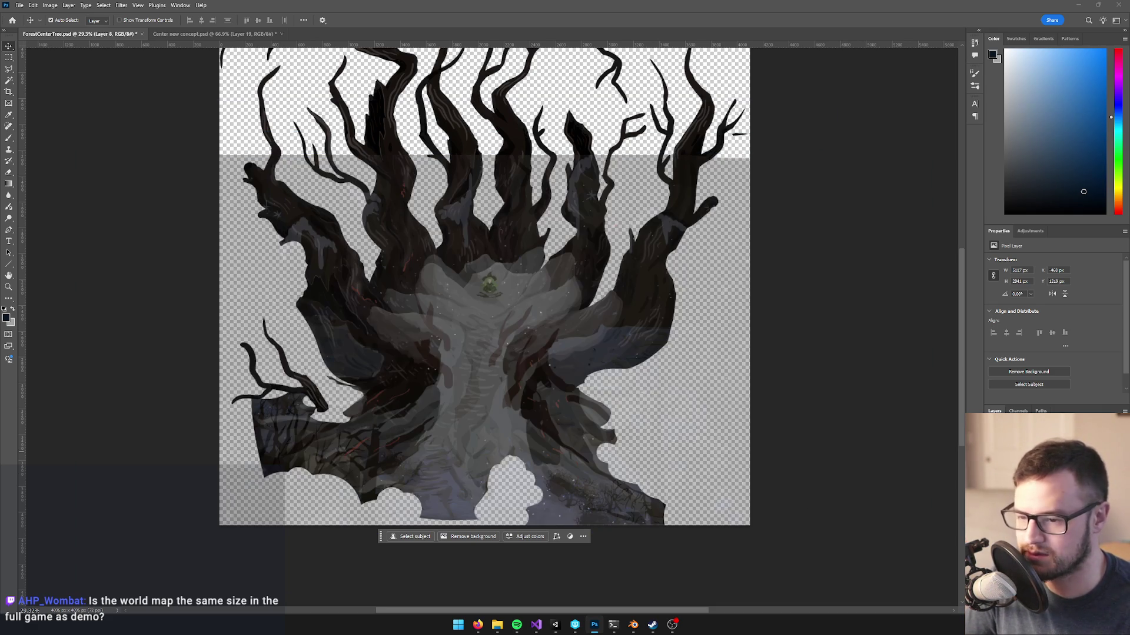
{"action": "mouse_move", "coordinate": [664, 390]}
{"action": "left_mouse_down"}
{"action": "mouse_move", "coordinate": [677, 389]}
{"action": "mouse_move", "coordinate": [668, 405]}
{"action": "left_mouse_up"}
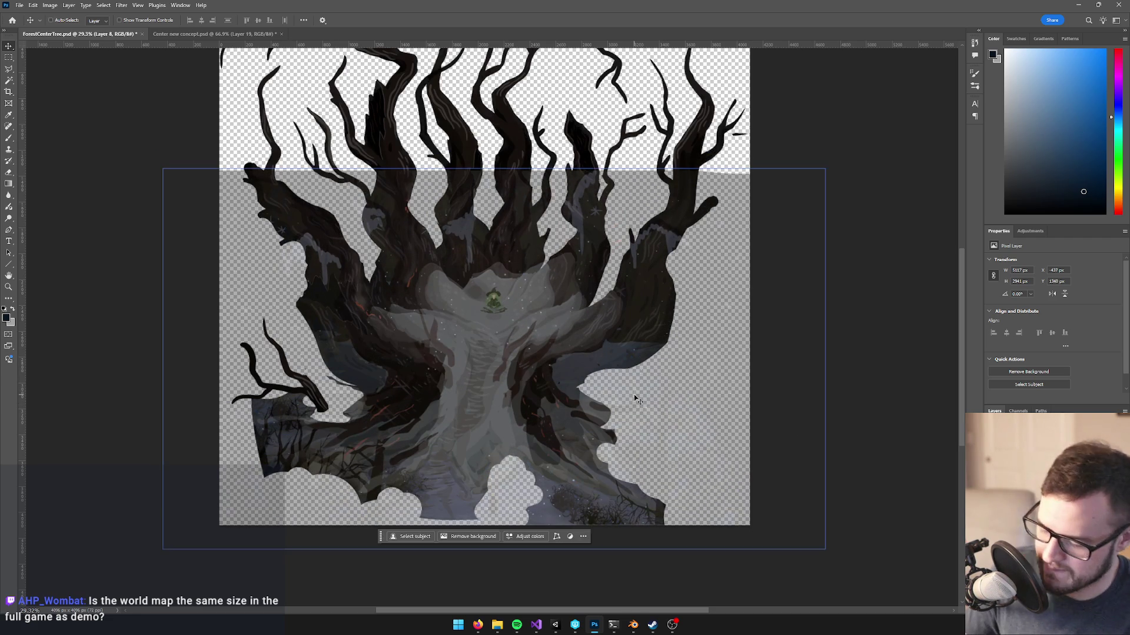
{"action": "key", "text": "ctrl+t"}
{"action": "left_click_drag", "start_coordinate": [163, 169], "coordinate": [142, 157]}
{"action": "left_click_drag", "start_coordinate": [440, 266], "coordinate": [443, 271]}
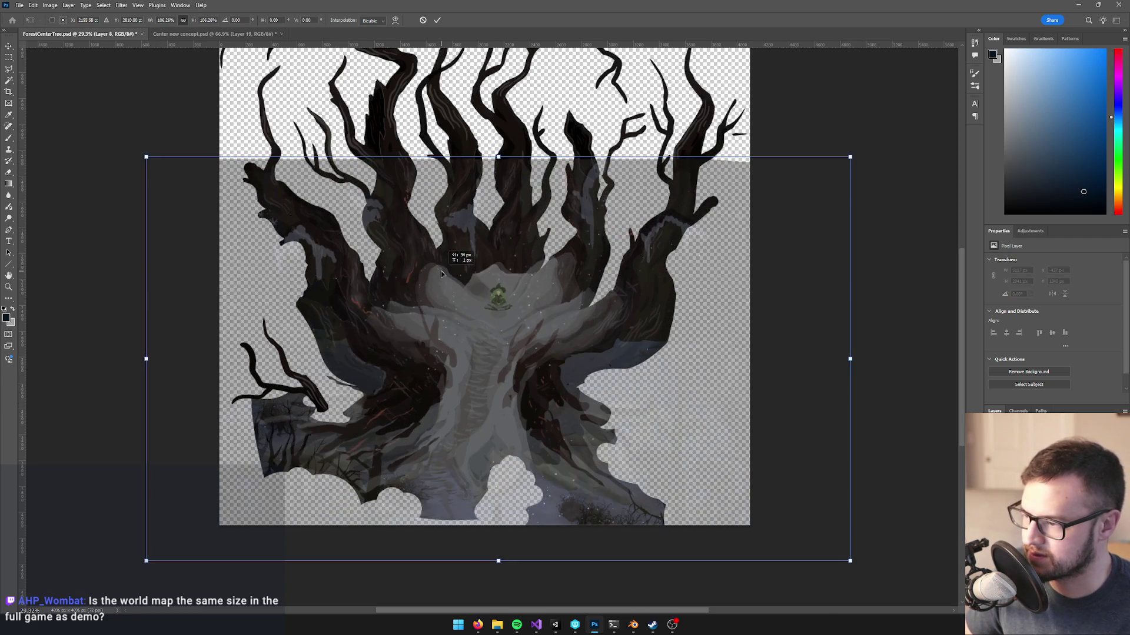
{"action": "left_click_drag", "start_coordinate": [852, 151], "coordinate": [877, 147]}
{"action": "left_click_drag", "start_coordinate": [561, 275], "coordinate": [569, 283]}
{"action": "left_click_drag", "start_coordinate": [878, 150], "coordinate": [928, 118]}
{"action": "left_click_drag", "start_coordinate": [667, 250], "coordinate": [650, 282]}
{"action": "scroll", "coordinate": [689, 326], "scroll_direction": "down", "scroll_amount": 2}
{"action": "scroll", "coordinate": [657, 353], "scroll_direction": "up", "scroll_amount": 4}
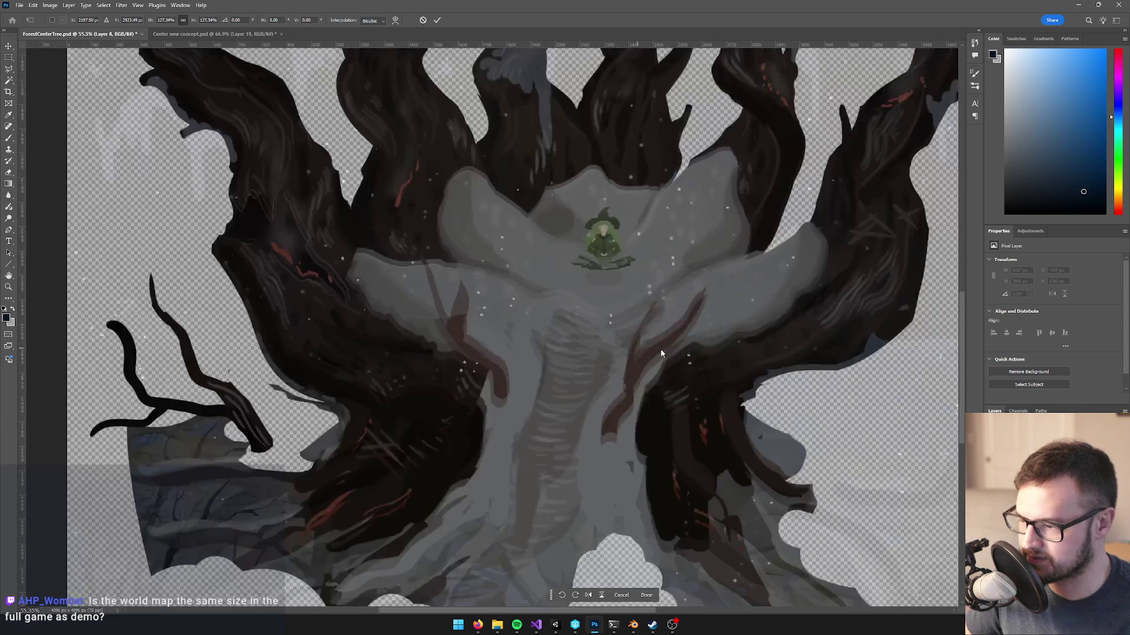
- Nudge the layer down, commit the transform, and show only the tree layer
{"action": "key", "text": "alt+space"}
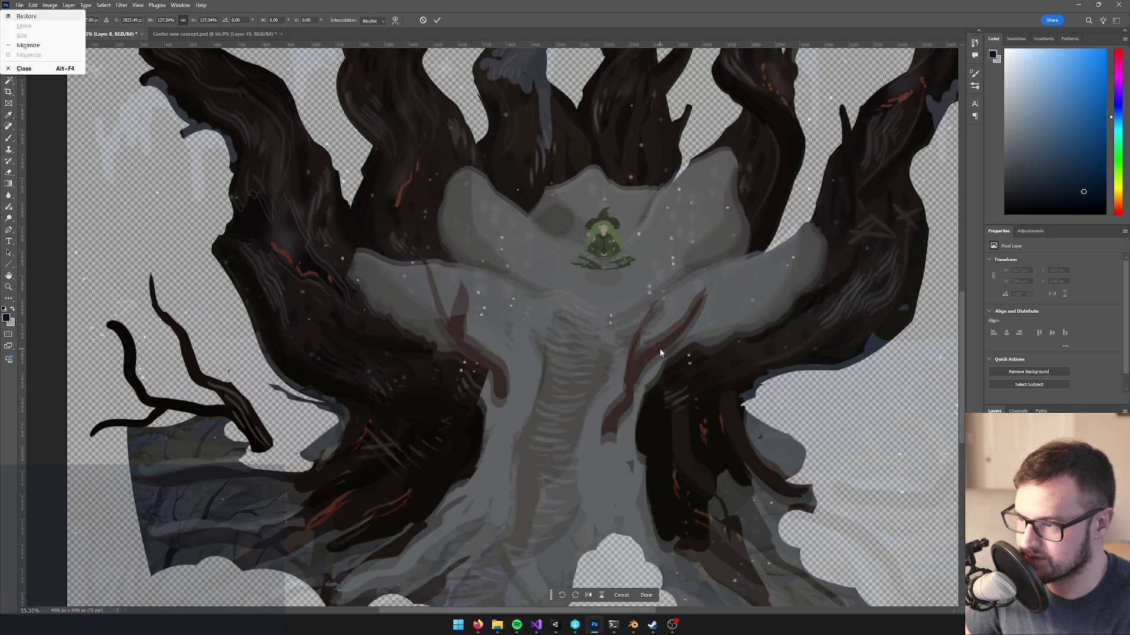
{"action": "key", "text": "Escape"}
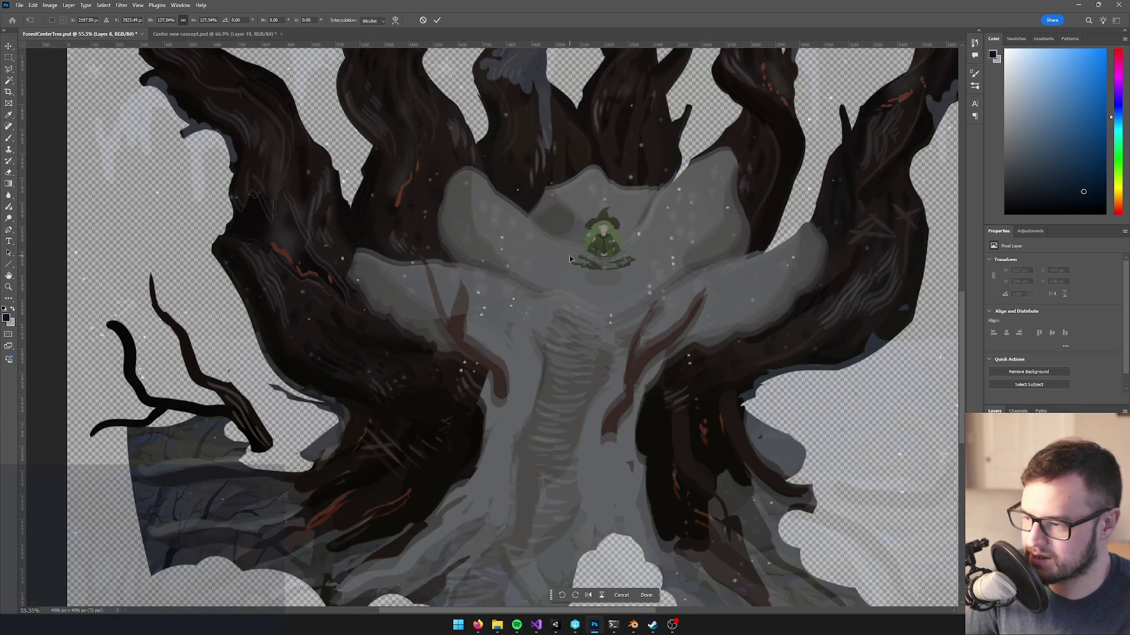
{"action": "key", "text": "shift+Down"}
{"action": "key", "text": "Down"}
{"action": "key", "text": "Down"}
{"action": "key", "text": "Down"}
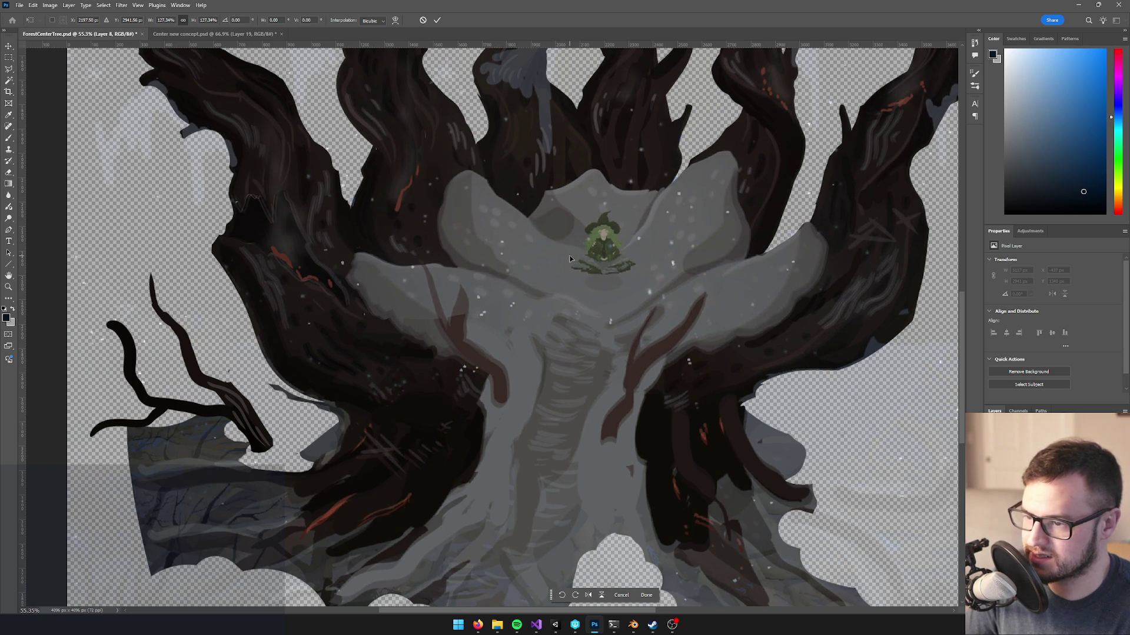
{"action": "key", "text": "Return"}
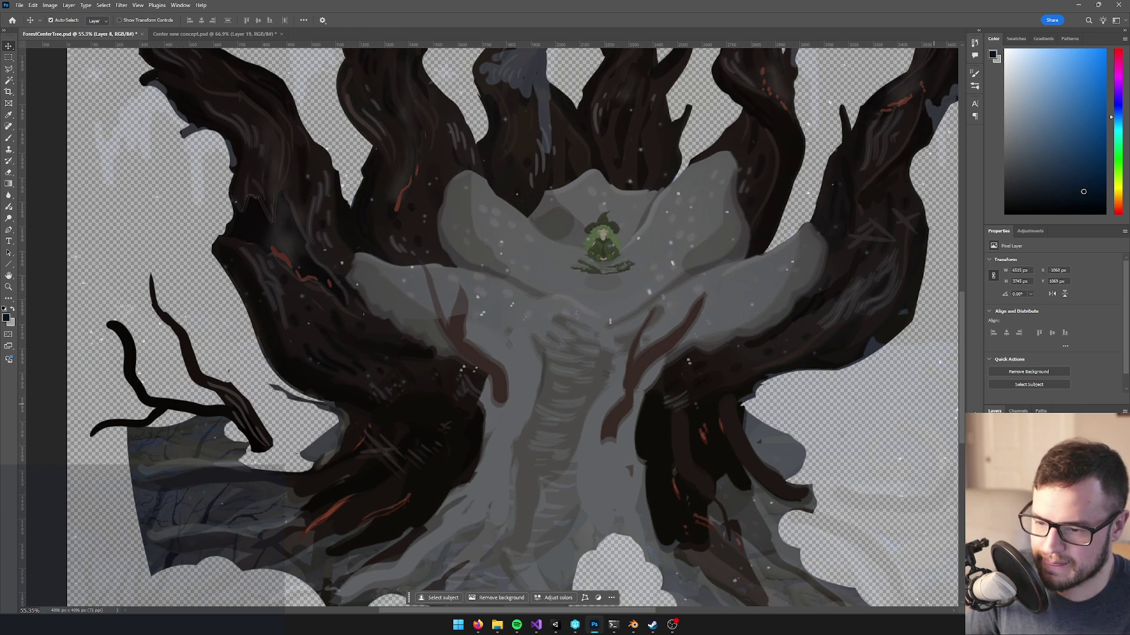
{"action": "scroll", "coordinate": [634, 359], "scroll_direction": "down", "scroll_amount": 5}
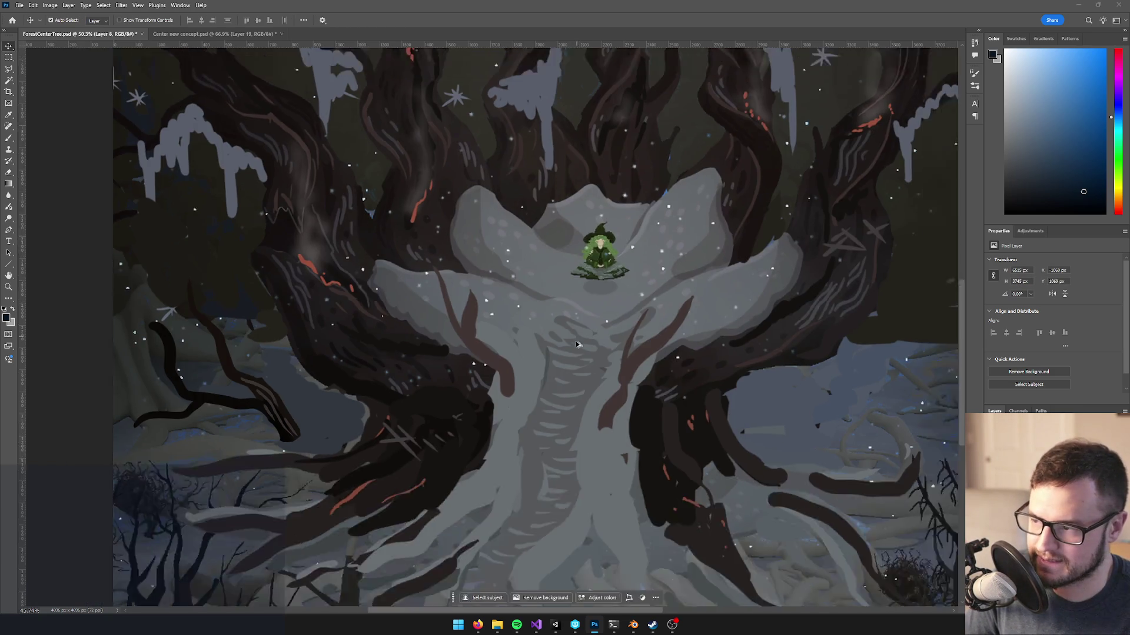
{"action": "scroll", "coordinate": [529, 302], "scroll_direction": "up", "scroll_amount": 3}
{"action": "scroll", "coordinate": [529, 302], "scroll_direction": "up", "scroll_amount": 2}
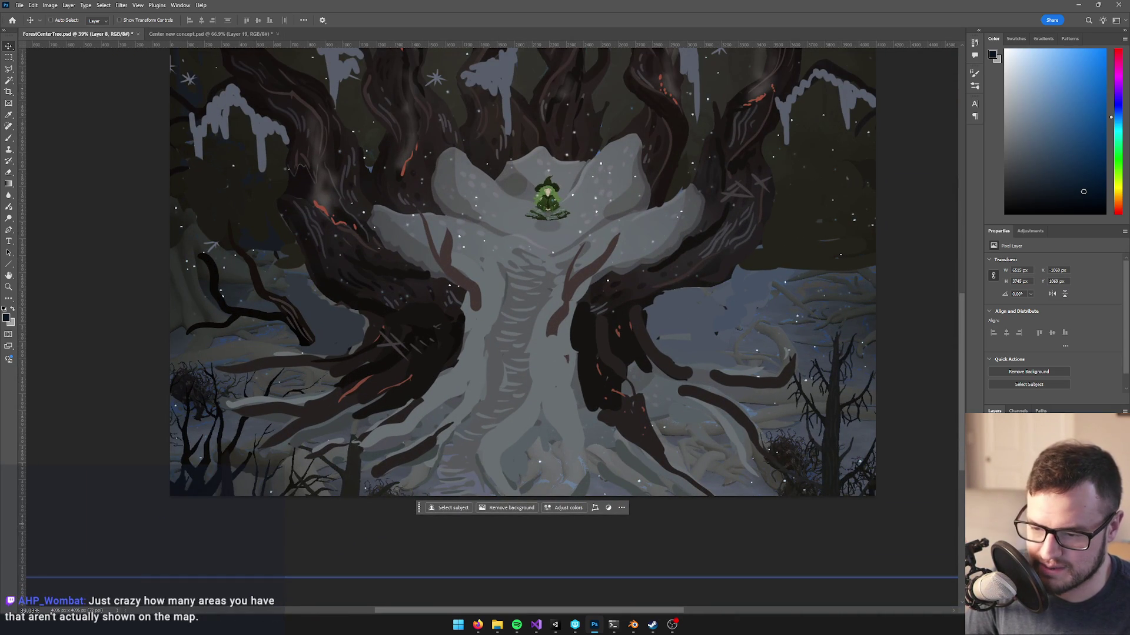
{"action": "left_click", "coordinate": [994, 627], "text": "alt"}
{"action": "left_click", "coordinate": [994, 627], "text": "alt"}
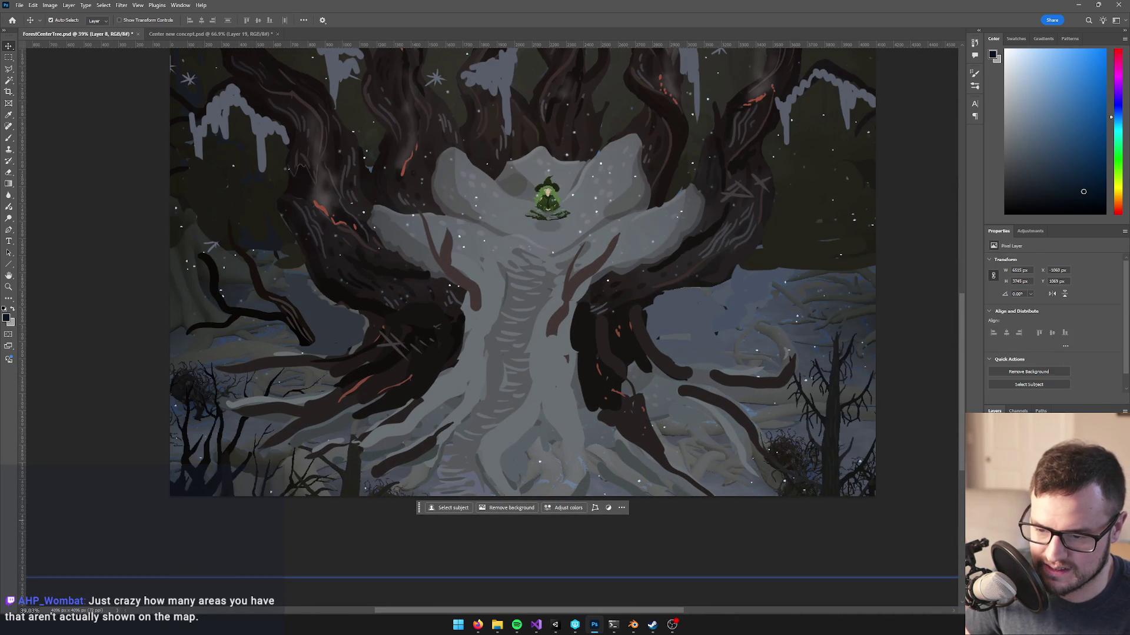
{"action": "left_click", "coordinate": [994, 627], "text": "alt"}
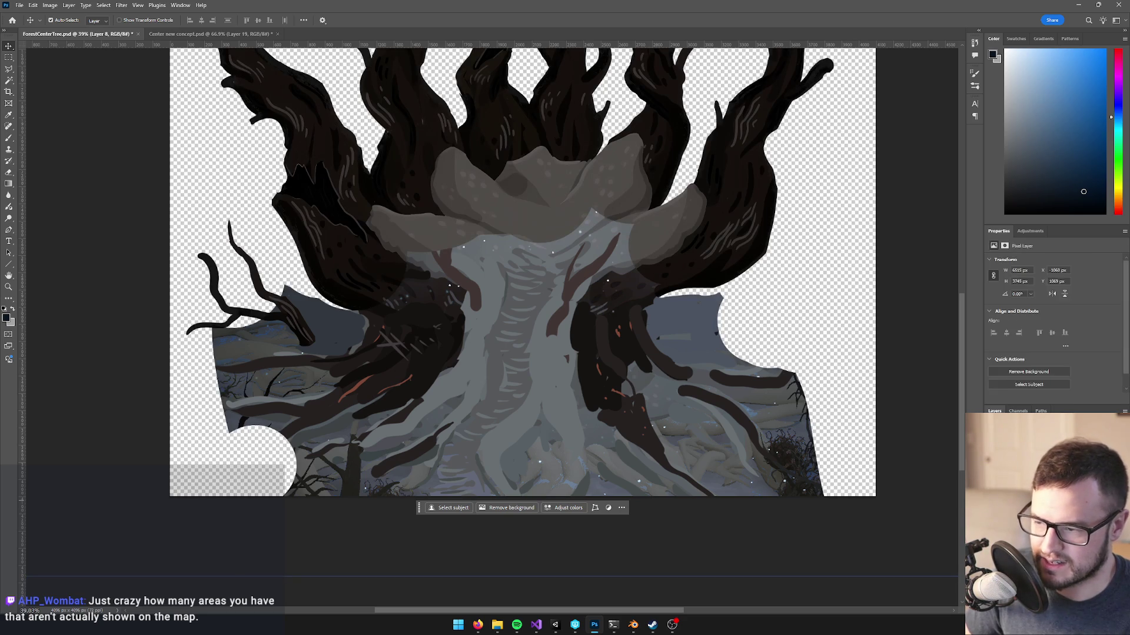
- Shift the tree layer's midtones and shadows toward red by +7 each in Color Balance
{"action": "key", "text": "ctrl+b"}
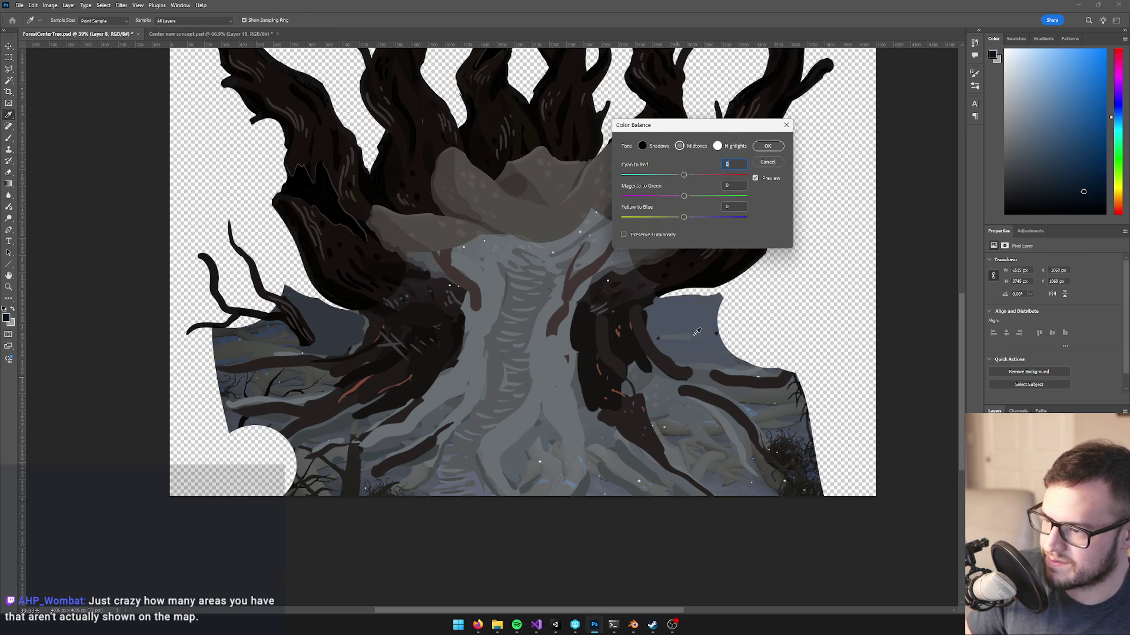
{"action": "key", "text": "Down"}
{"action": "key", "text": "Down"}
{"action": "key", "text": "Down"}
{"action": "left_click_drag", "start_coordinate": [675, 174], "coordinate": [689, 175]}
{"action": "left_click_drag", "start_coordinate": [684, 217], "coordinate": [681, 219]}
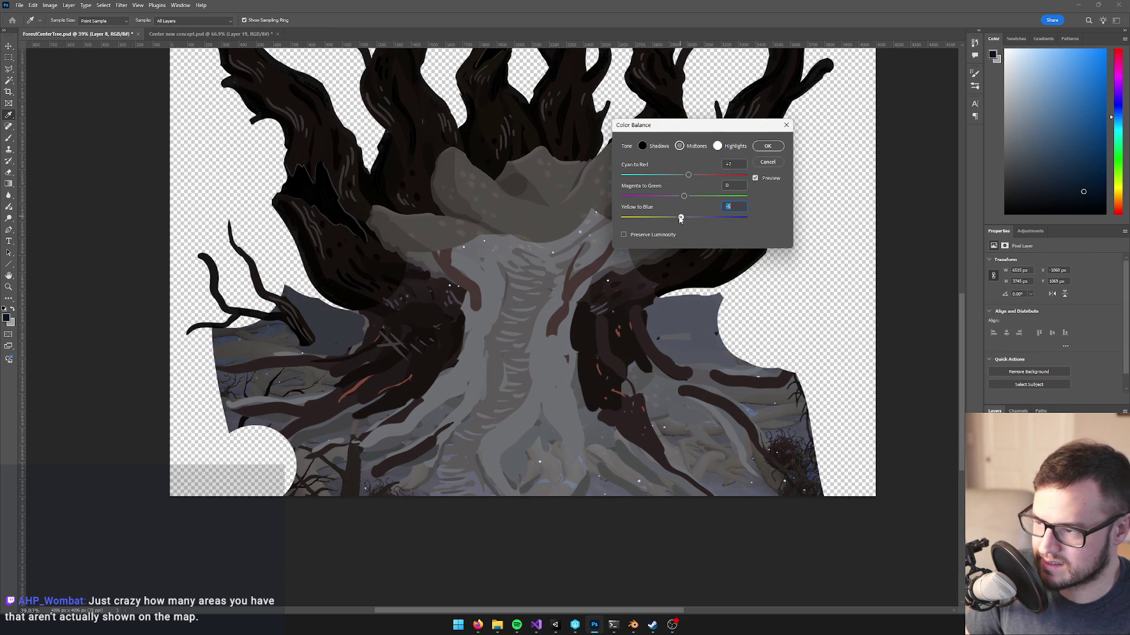
{"action": "left_click", "coordinate": [644, 147]}
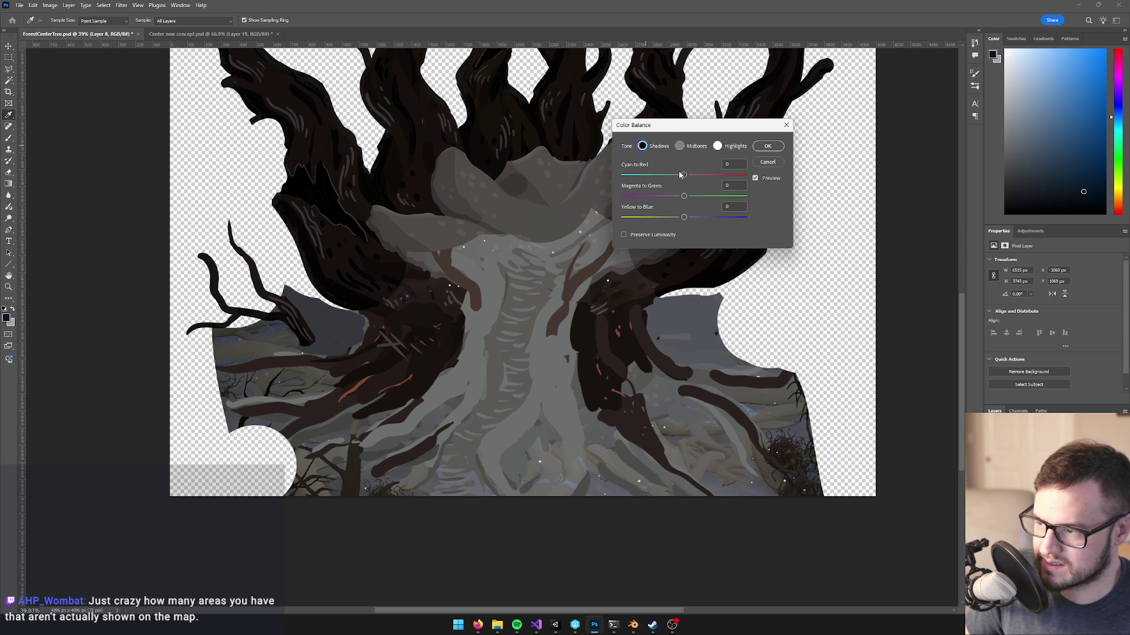
{"action": "left_click_drag", "start_coordinate": [683, 178], "coordinate": [682, 218]}
{"action": "left_click", "coordinate": [767, 146]}
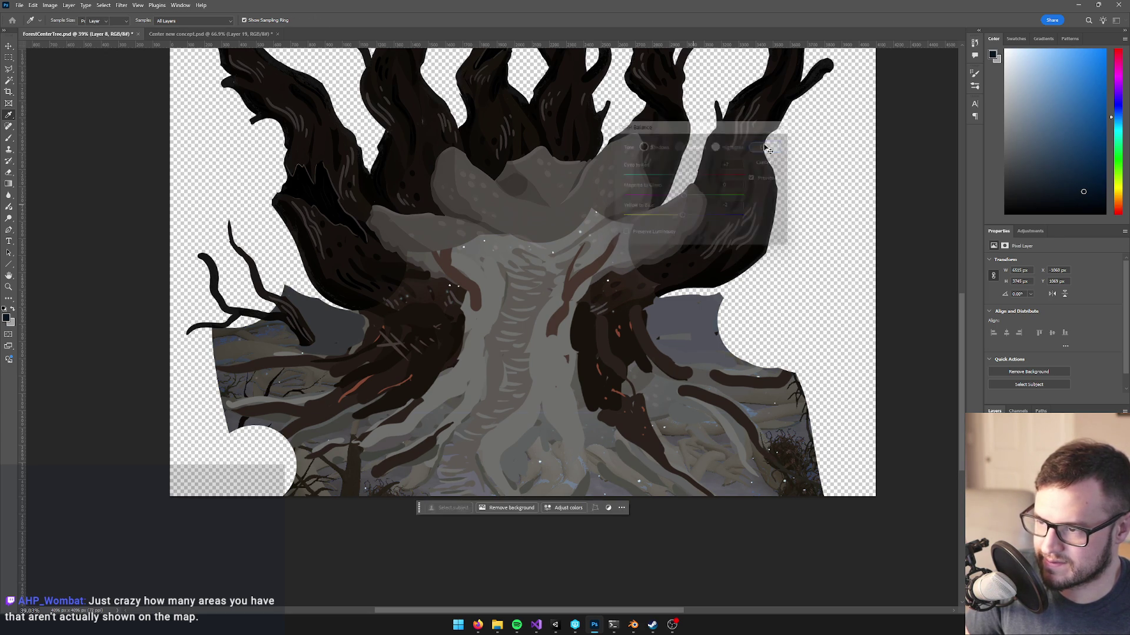
- Apply a Levels adjustment to the layer, moving its input sliders to match the tree
{"action": "key", "text": "ctrl+l"}
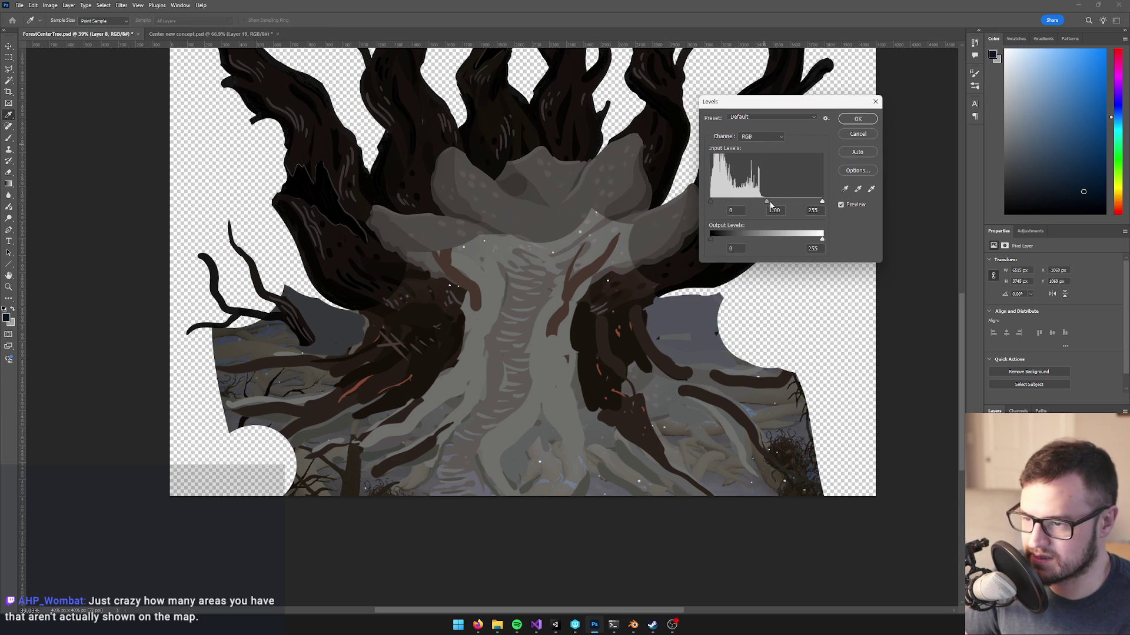
{"action": "left_click_drag", "start_coordinate": [821, 205], "coordinate": [815, 204]}
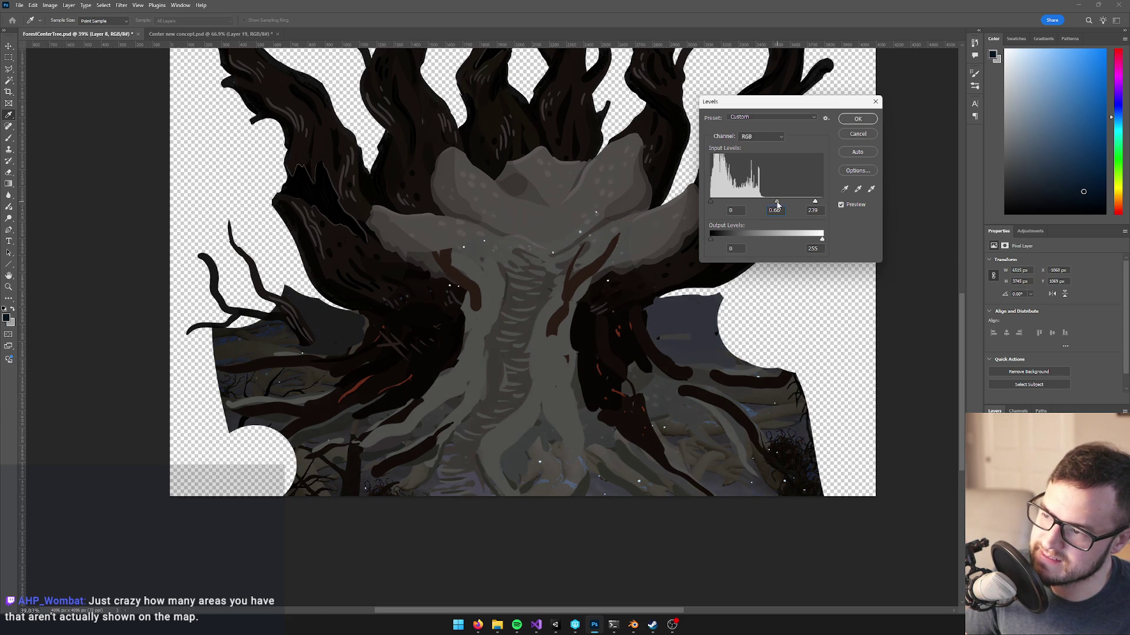
{"action": "left_click", "coordinate": [858, 118]}
{"action": "scroll", "coordinate": [594, 236], "scroll_direction": "up", "scroll_amount": 5}
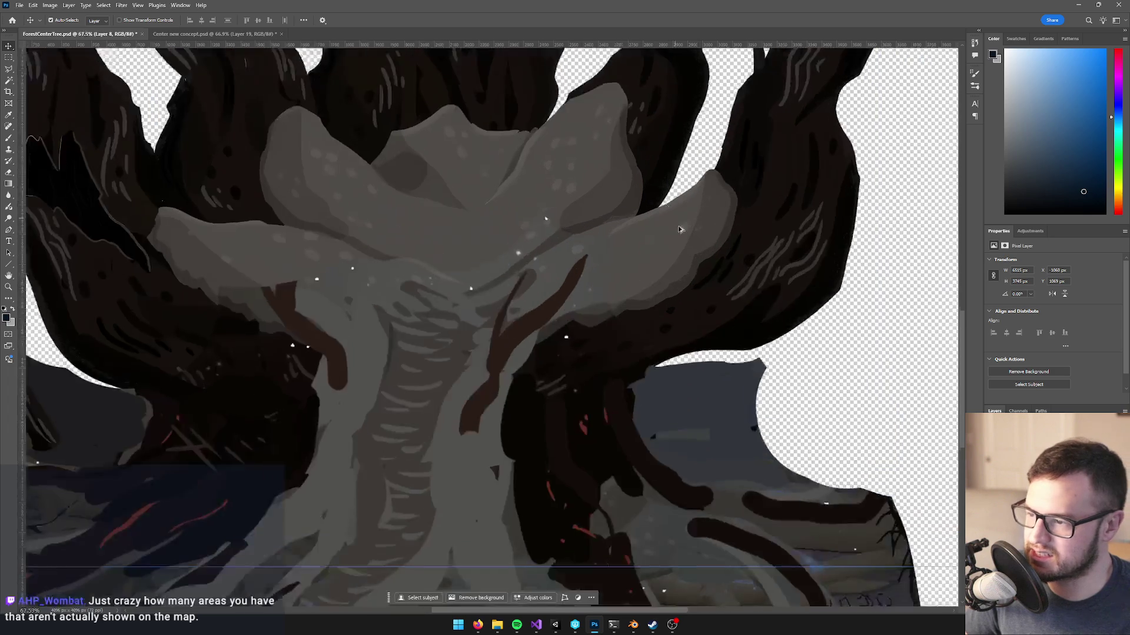
- Use Color Balance to push the tree layer's shadows toward red (Cyan-Red +4)
{"action": "key", "text": "ctrl+b"}
{"action": "left_click", "coordinate": [642, 146]}
{"action": "left_click_drag", "start_coordinate": [684, 176], "coordinate": [689, 176]}
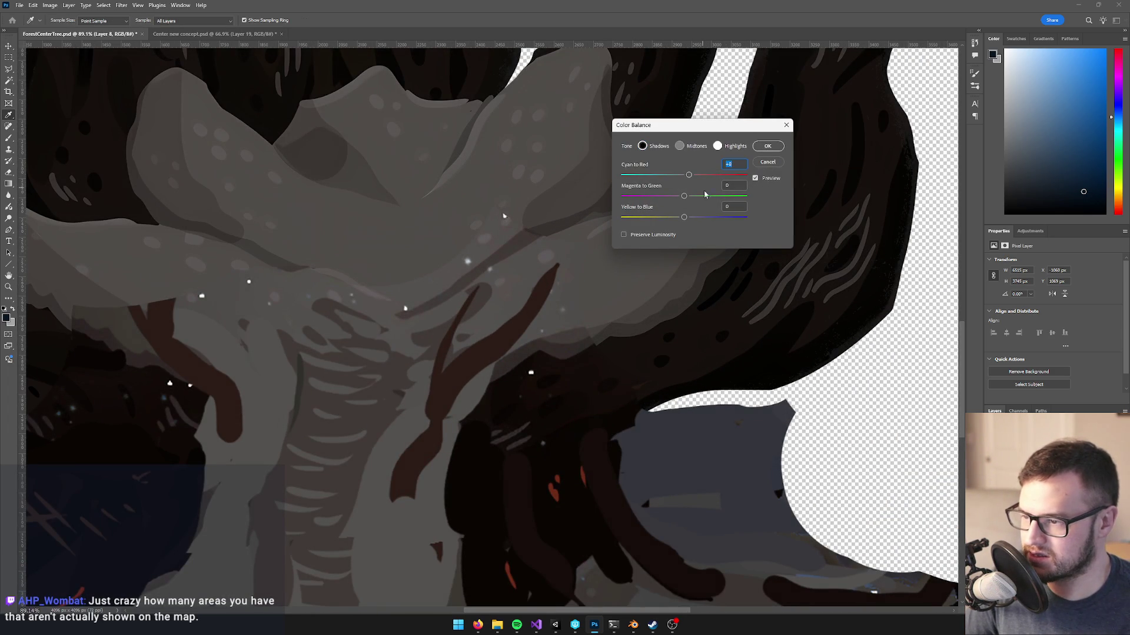
{"action": "left_click_drag", "start_coordinate": [683, 219], "coordinate": [690, 177]}
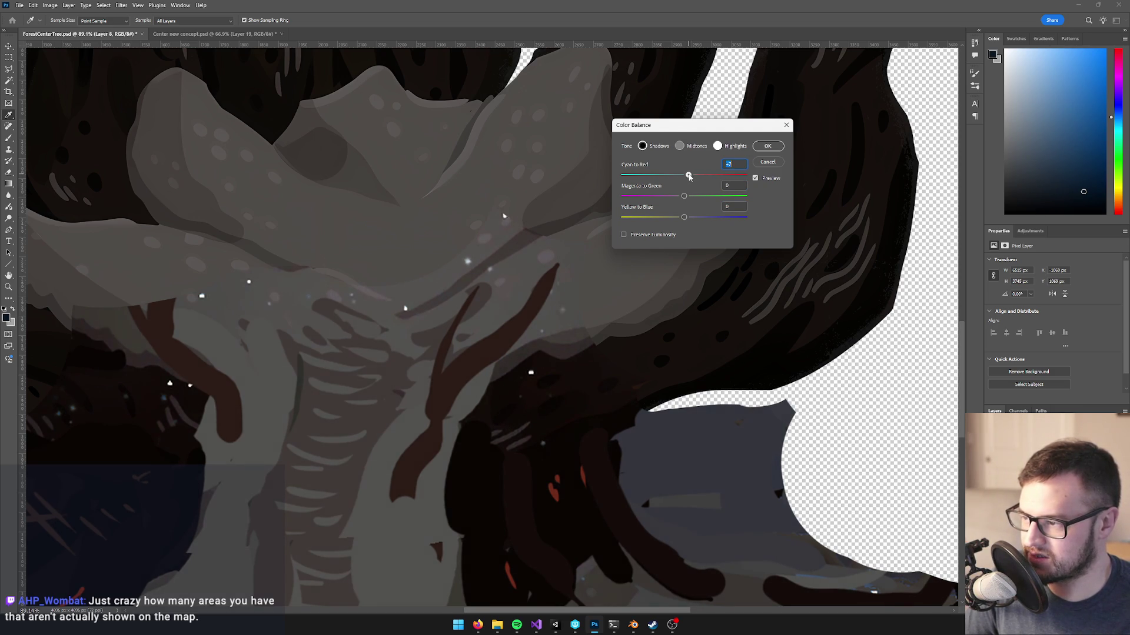
{"action": "left_click", "coordinate": [767, 146]}
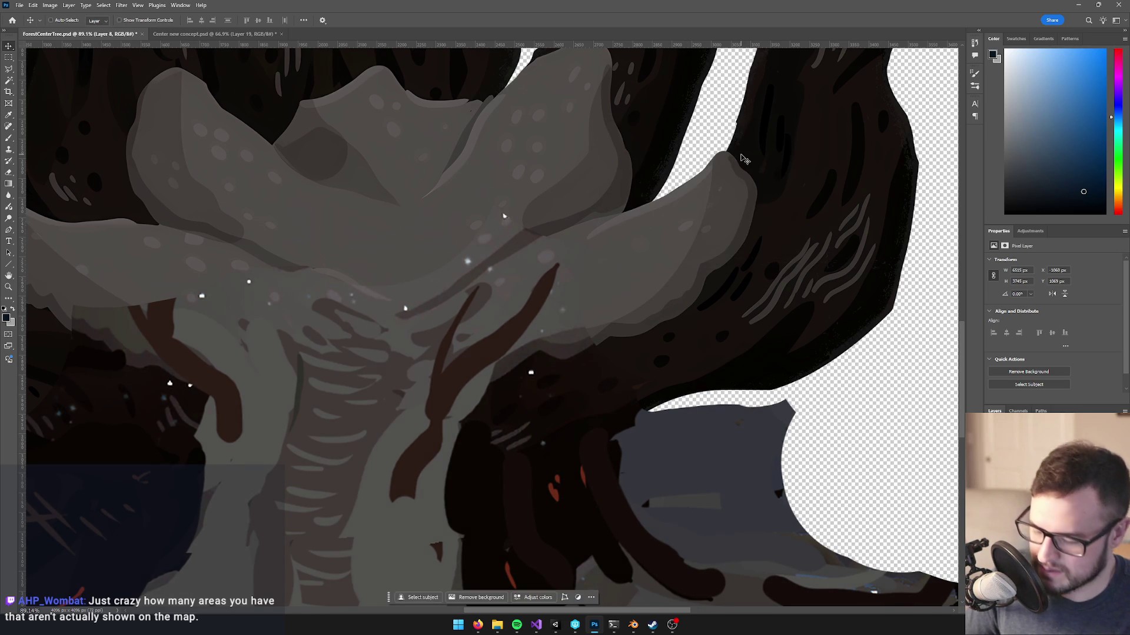
- Darken the tree layer's midtones slightly with Levels, setting gamma to 0.95
{"action": "key", "text": "ctrl+l"}
{"action": "left_click_drag", "start_coordinate": [766, 202], "coordinate": [769, 203]}
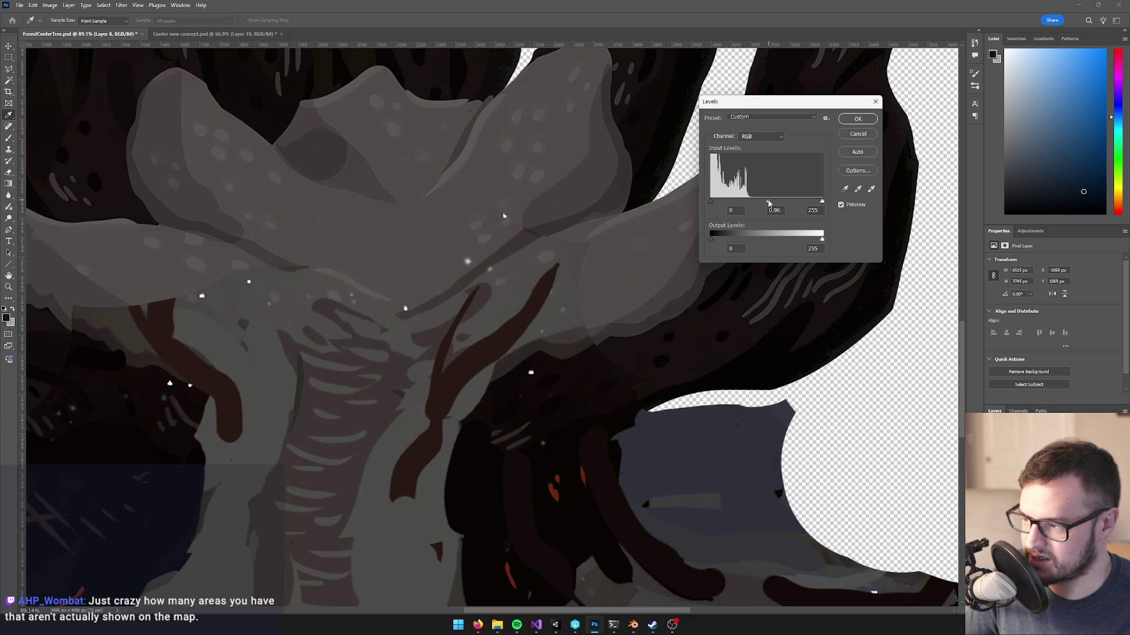
{"action": "left_click", "coordinate": [857, 119]}
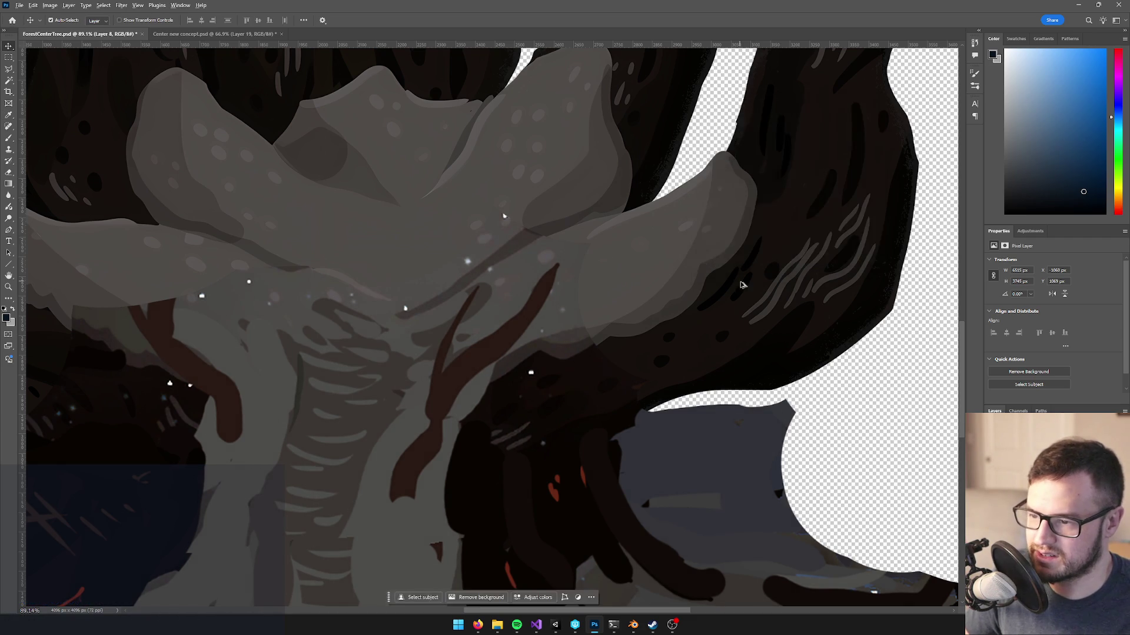
{"action": "scroll", "coordinate": [746, 293], "scroll_direction": "down", "scroll_amount": 4}
{"action": "scroll", "coordinate": [692, 331], "scroll_direction": "up", "scroll_amount": 5}
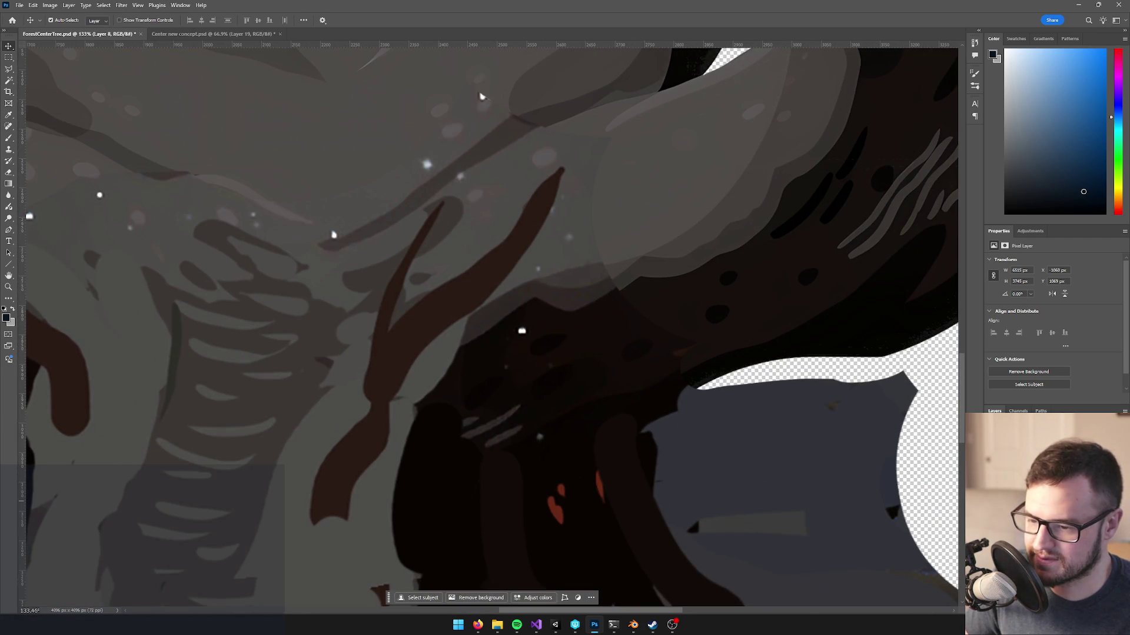
- Compare by toggling the upper layer, then try saving ForestCenterTree.psd and dismiss the save error
{"action": "key", "text": "ctrl+comma"}
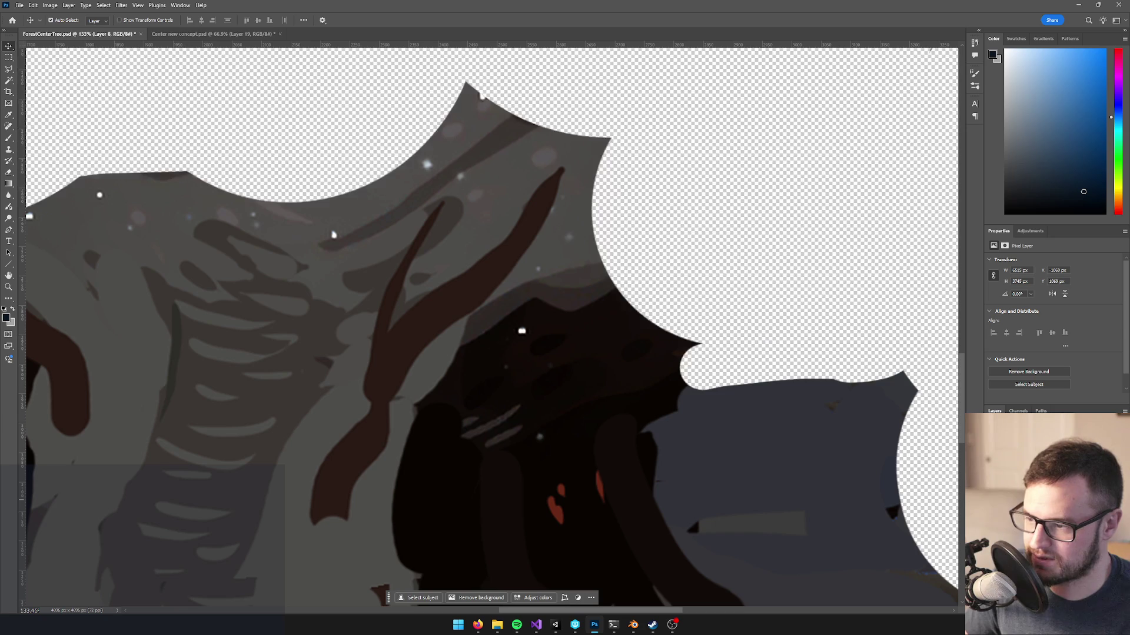
{"action": "key", "text": "ctrl+comma"}
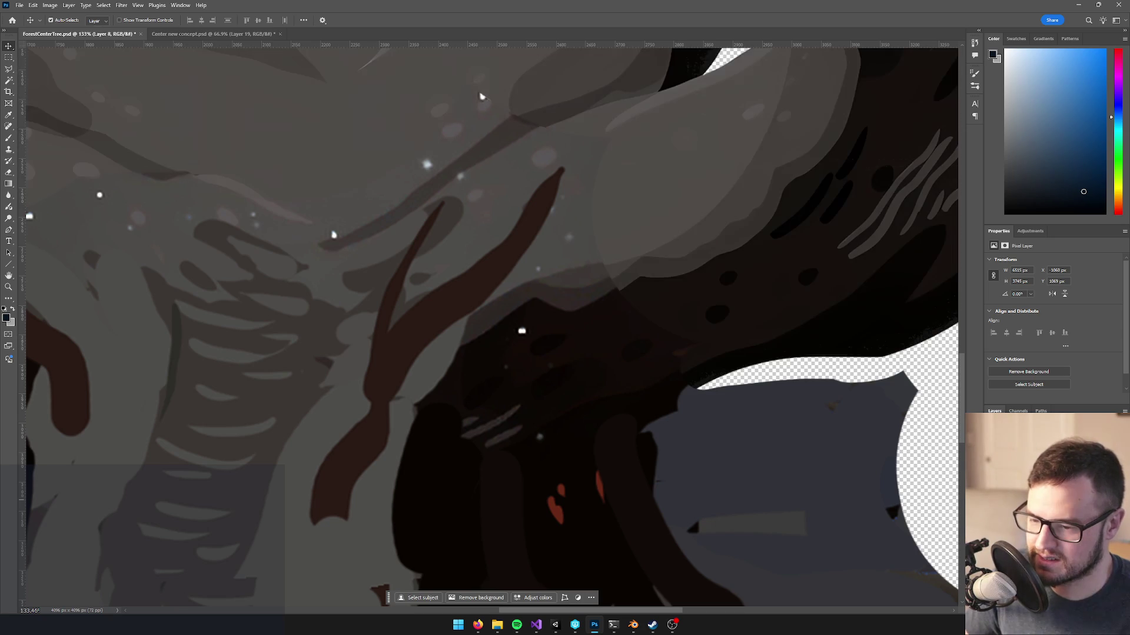
{"action": "key", "text": "ctrl+s"}
{"action": "left_click", "coordinate": [585, 246]}
{"action": "scroll", "coordinate": [581, 247], "scroll_direction": "down", "scroll_amount": 5}
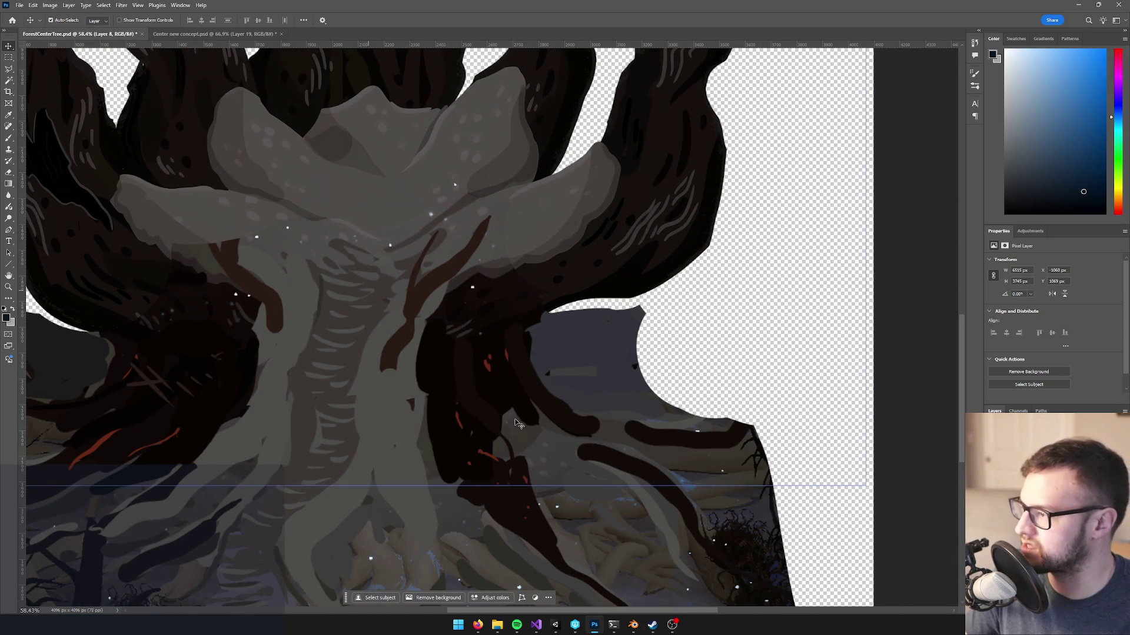
- In Unity, check out the ForestCenterTree texture, orbit the scene around the tree, then return to Photoshop
{"action": "left_click", "coordinate": [578, 625]}
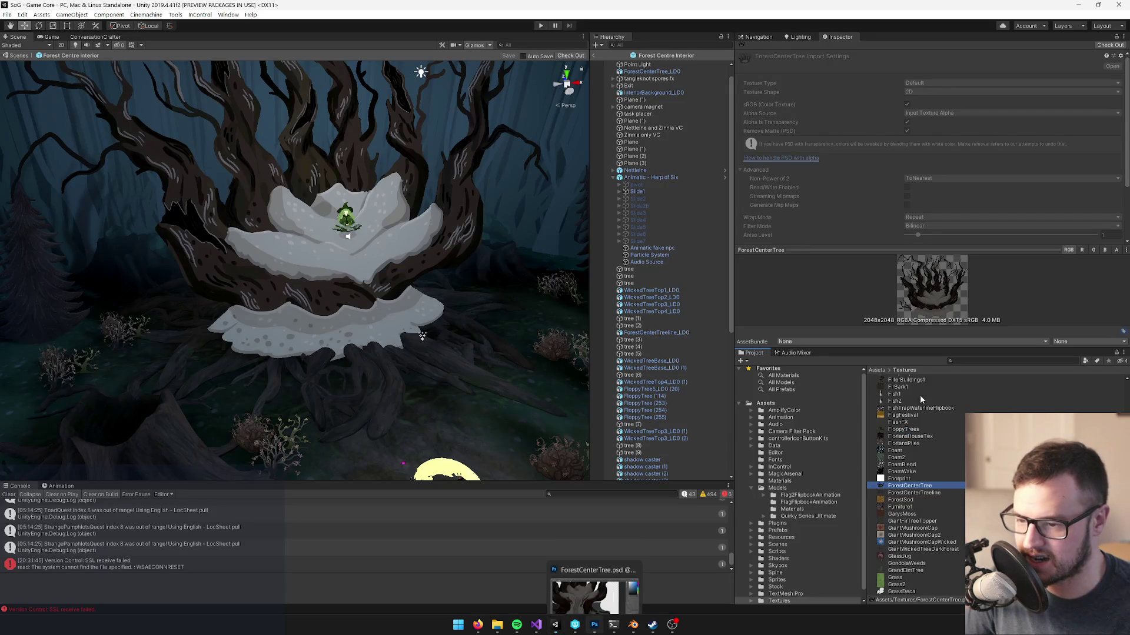
{"action": "left_click", "coordinate": [1107, 46]}
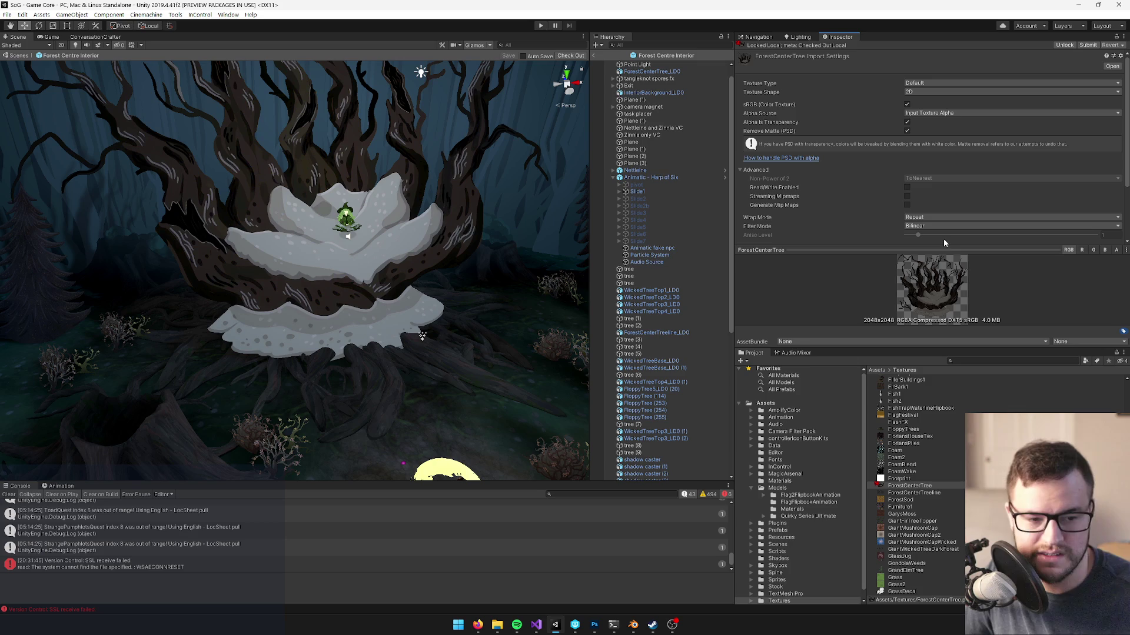
{"action": "mouse_move", "coordinate": [161, 234]}
{"action": "left_mouse_down"}
{"action": "mouse_move", "coordinate": [331, 277]}
{"action": "mouse_move", "coordinate": [301, 164]}
{"action": "left_mouse_up"}
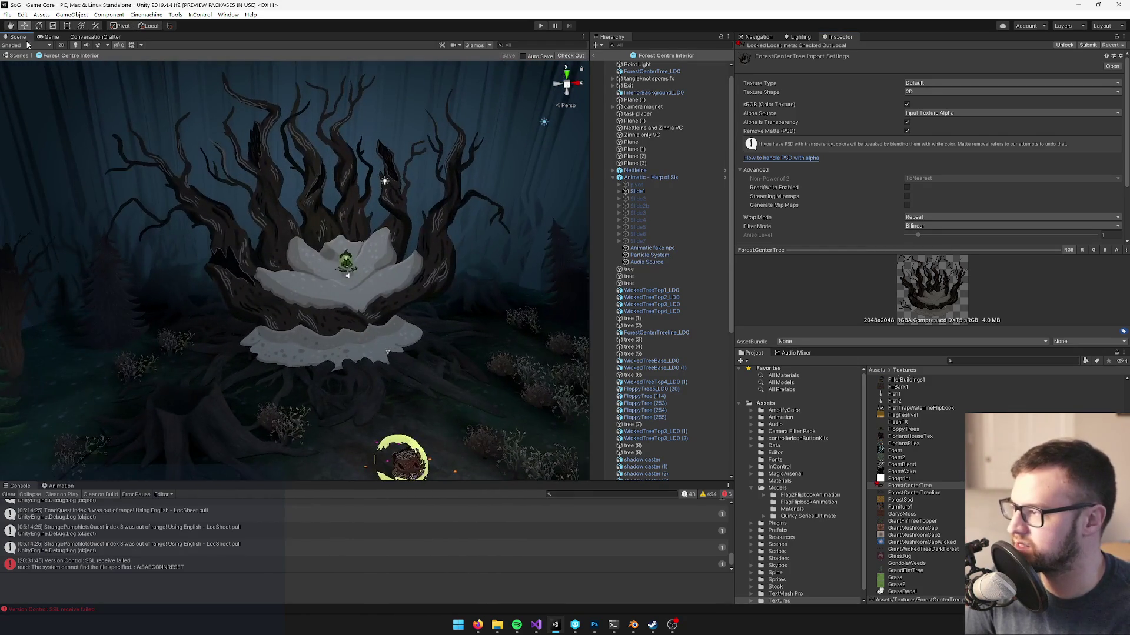
{"action": "key", "text": "ctrl+2"}
{"action": "key", "text": "alt+Tab"}
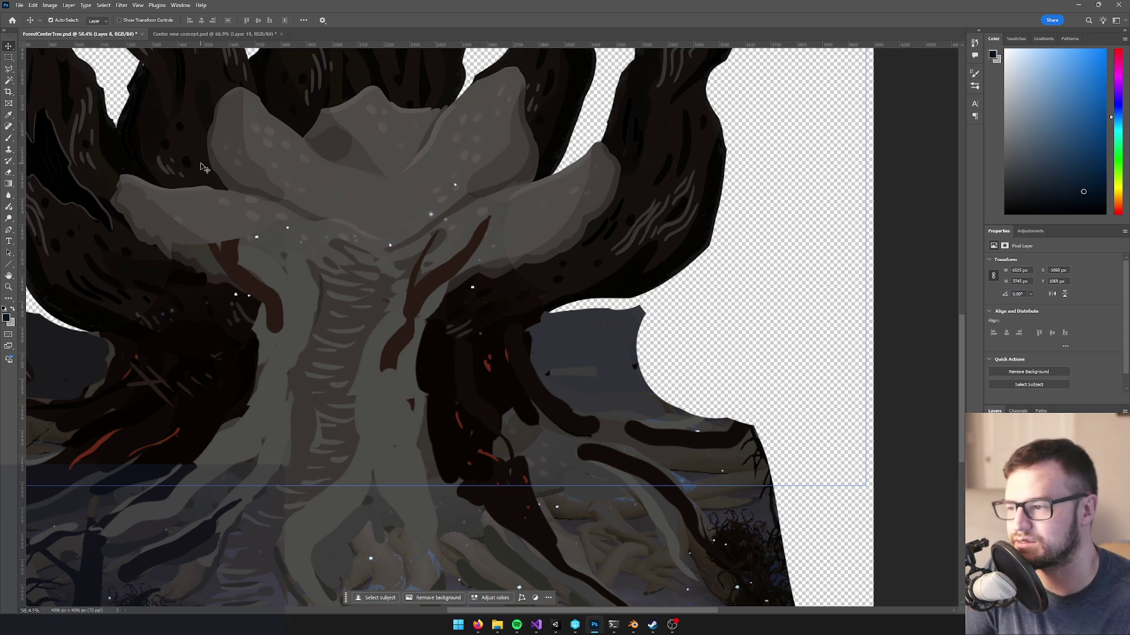
- Move the tree layer 14 px down with the Move tool
{"action": "scroll", "coordinate": [593, 228], "scroll_direction": "up", "scroll_amount": 3}
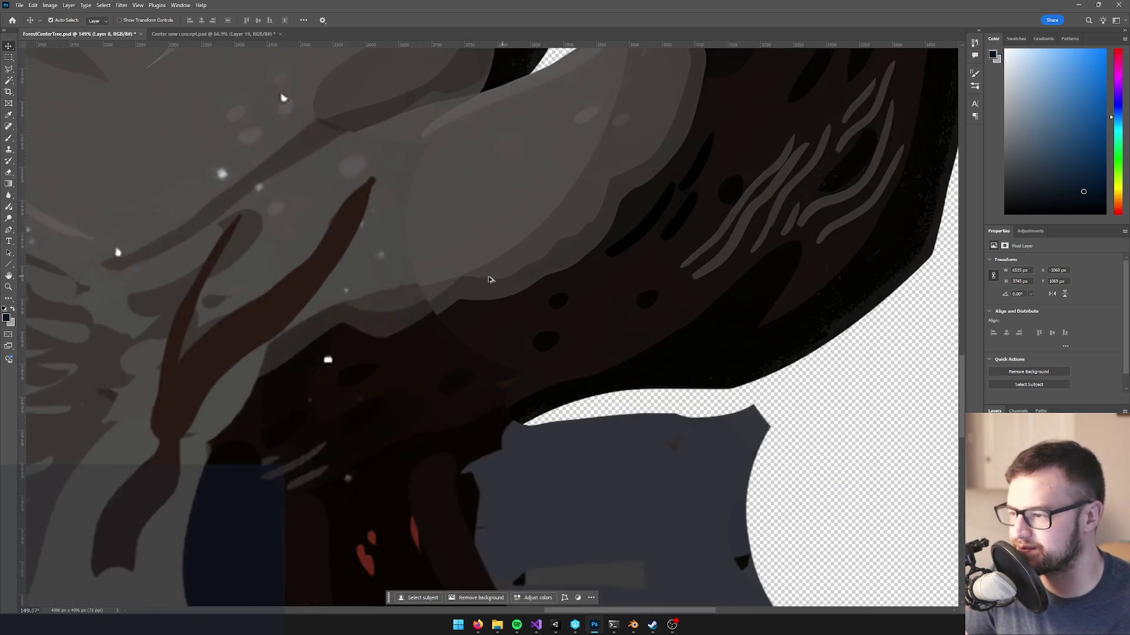
{"action": "scroll", "coordinate": [293, 225], "scroll_direction": "down", "scroll_amount": 5}
{"action": "scroll", "coordinate": [293, 226], "scroll_direction": "up", "scroll_amount": 5}
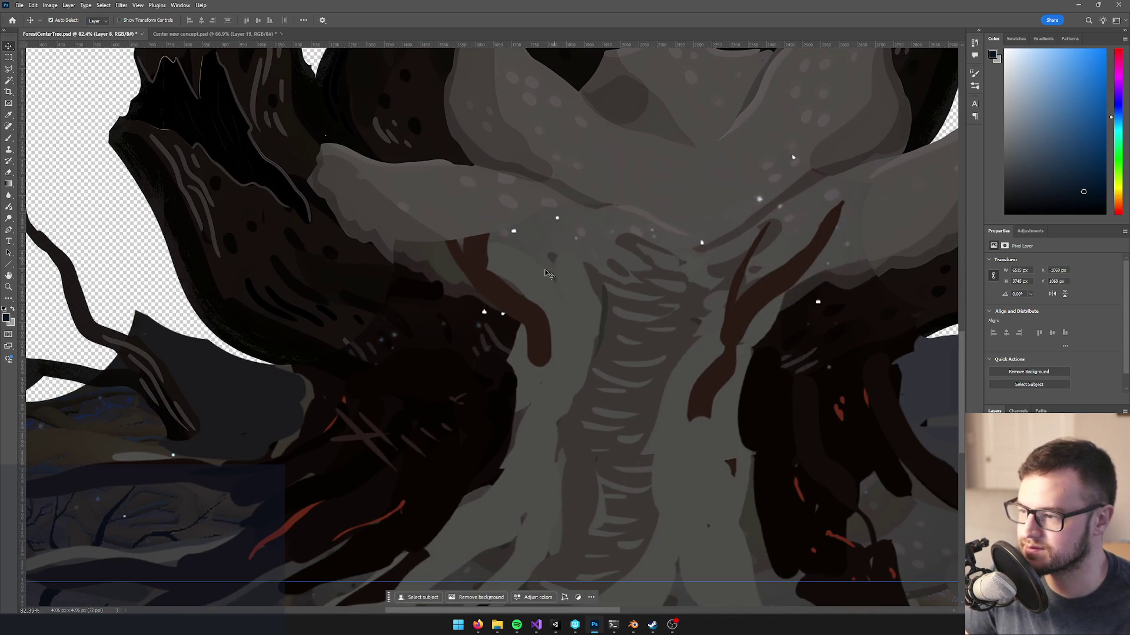
{"action": "scroll", "coordinate": [622, 301], "scroll_direction": "down", "scroll_amount": 2}
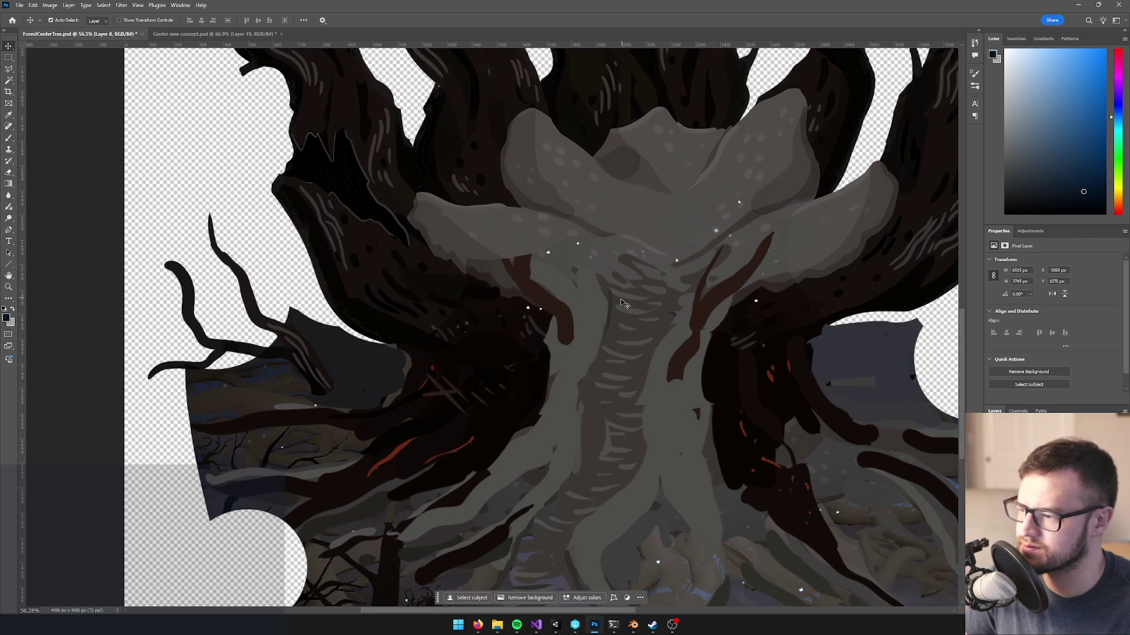
{"action": "scroll", "coordinate": [560, 318], "scroll_direction": "down", "scroll_amount": 2}
{"action": "scroll", "coordinate": [561, 318], "scroll_direction": "up", "scroll_amount": 1}
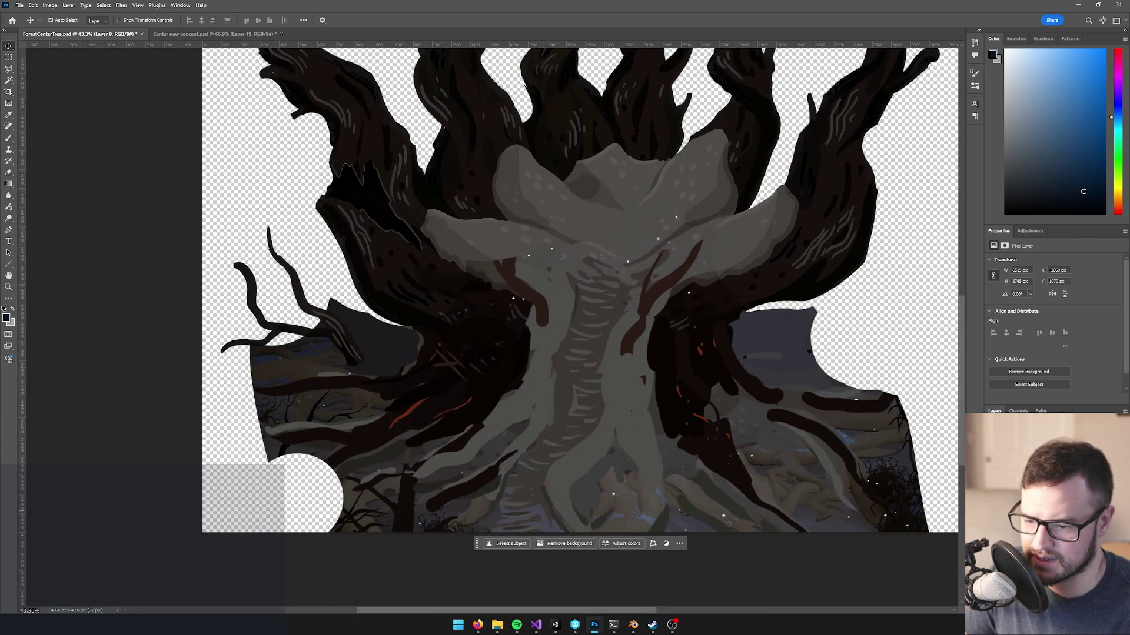
{"action": "scroll", "coordinate": [648, 352], "scroll_direction": "up", "scroll_amount": 2}
{"action": "left_click_drag", "start_coordinate": [568, 286], "coordinate": [568, 292]}
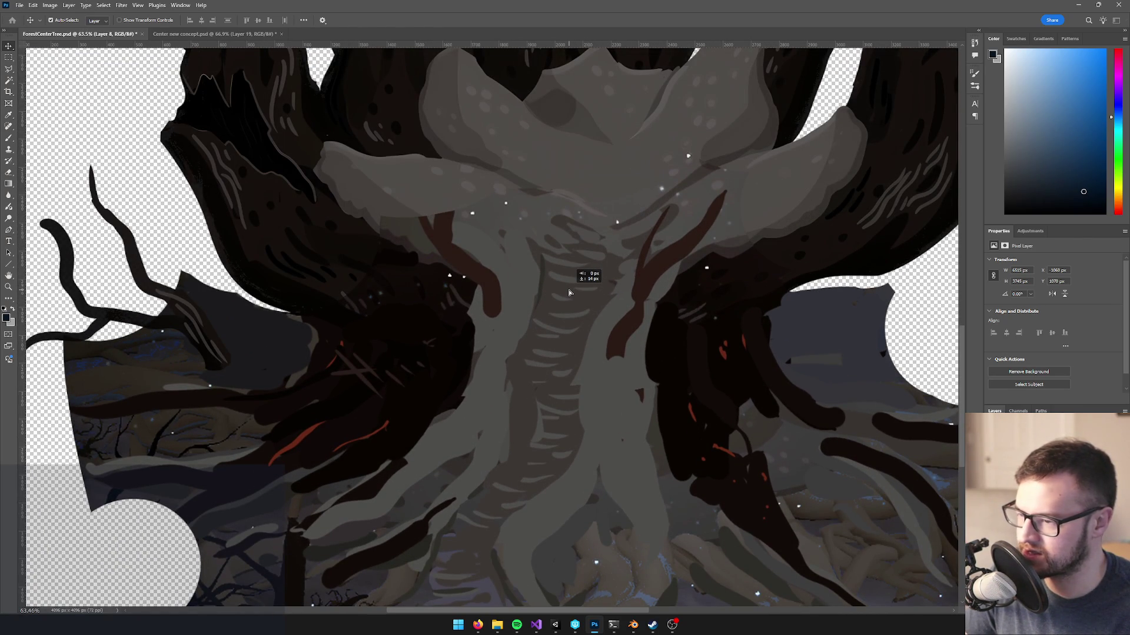
{"action": "left_click_drag", "start_coordinate": [568, 292], "coordinate": [569, 292]}
{"action": "scroll", "coordinate": [569, 295], "scroll_direction": "down", "scroll_amount": 2}
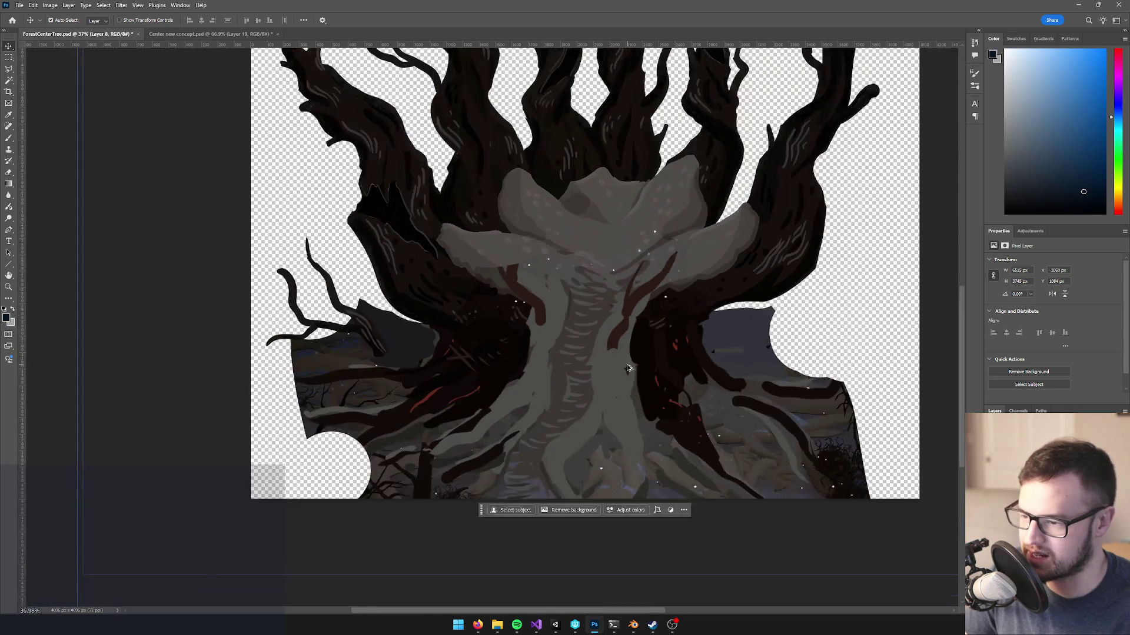
{"action": "scroll", "coordinate": [569, 306], "scroll_direction": "up", "scroll_amount": 2}
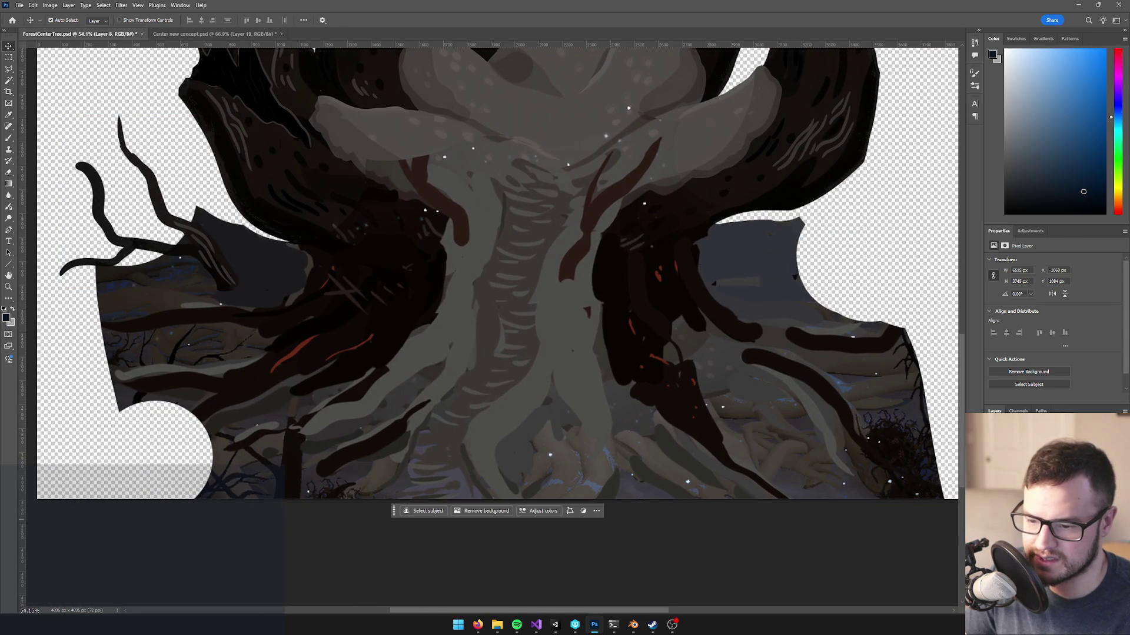
- Add another layer to the selection and merge the selected layers
{"action": "left_click", "coordinate": [1035, 447], "text": "shift"}
{"action": "right_click", "coordinate": [1036, 448]}
{"action": "left_click", "coordinate": [1050, 367]}
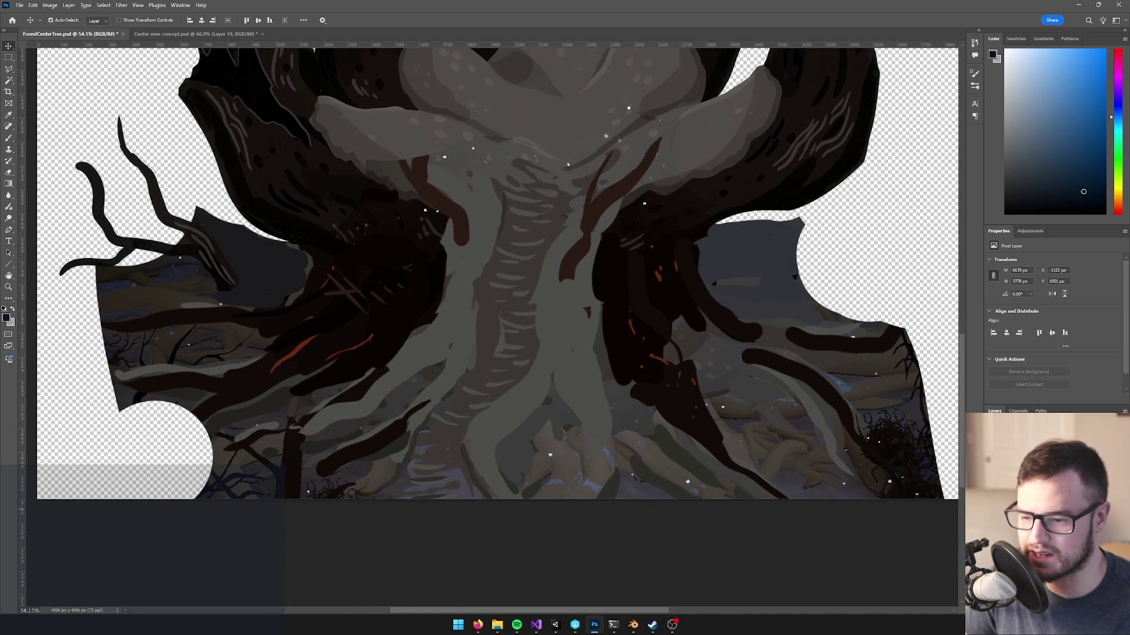
{"action": "left_click", "coordinate": [1036, 447]}
{"action": "key", "text": "ctrl+e"}
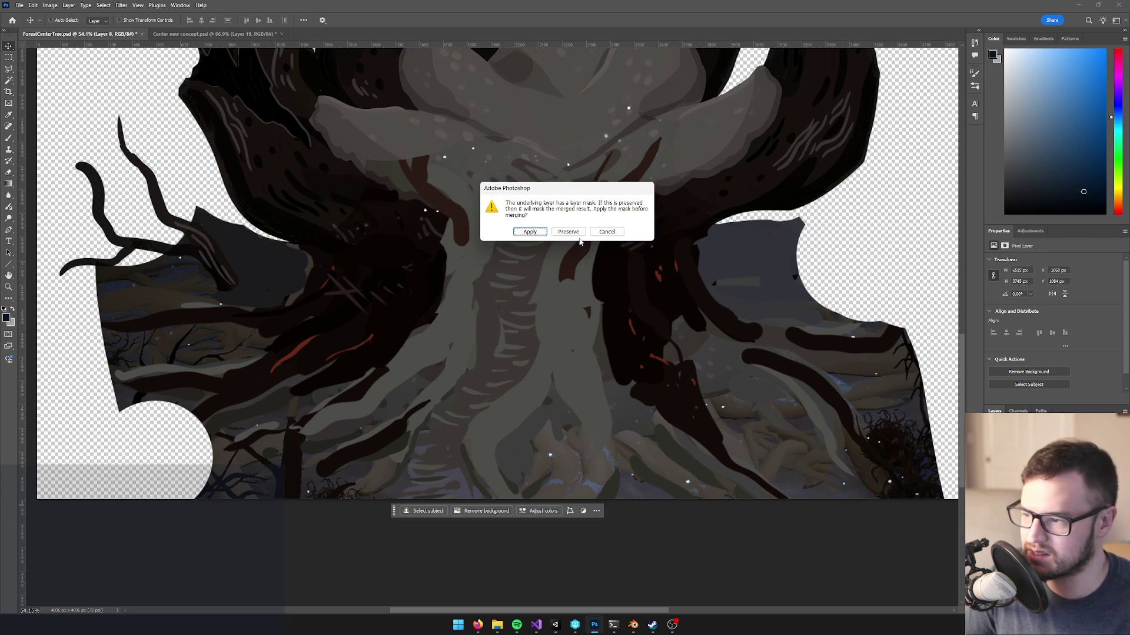
{"action": "left_click", "coordinate": [569, 233]}
{"action": "scroll", "coordinate": [569, 333], "scroll_direction": "down", "scroll_amount": 3}
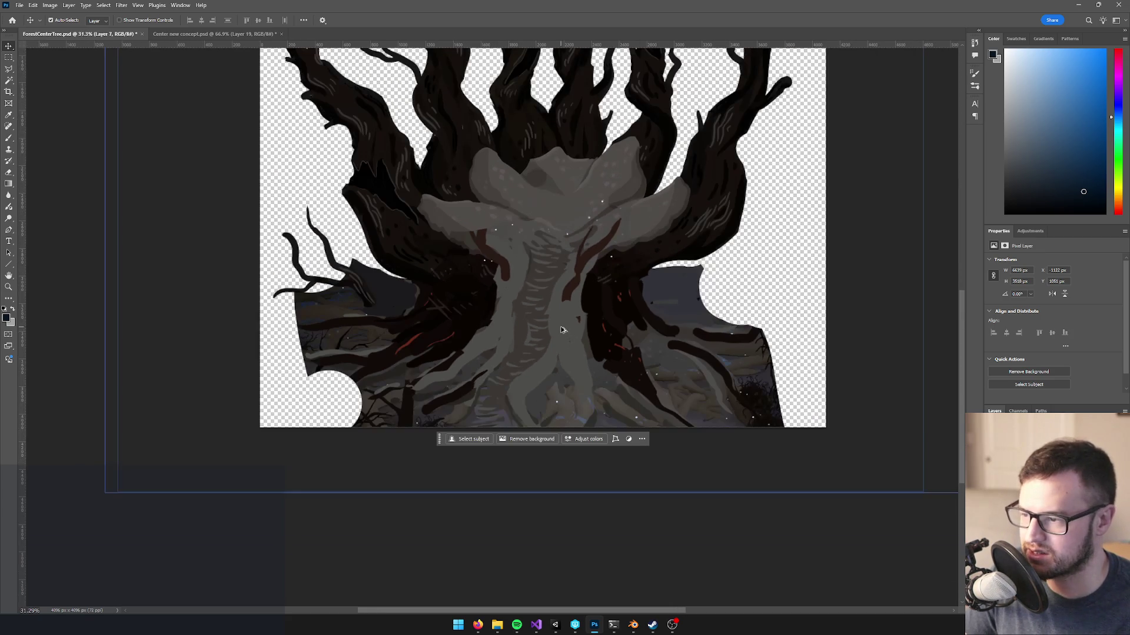
{"action": "scroll", "coordinate": [629, 326], "scroll_direction": "up", "scroll_amount": 3}
{"action": "scroll", "coordinate": [633, 321], "scroll_direction": "down", "scroll_amount": 5}
{"action": "scroll", "coordinate": [611, 336], "scroll_direction": "up", "scroll_amount": 6}
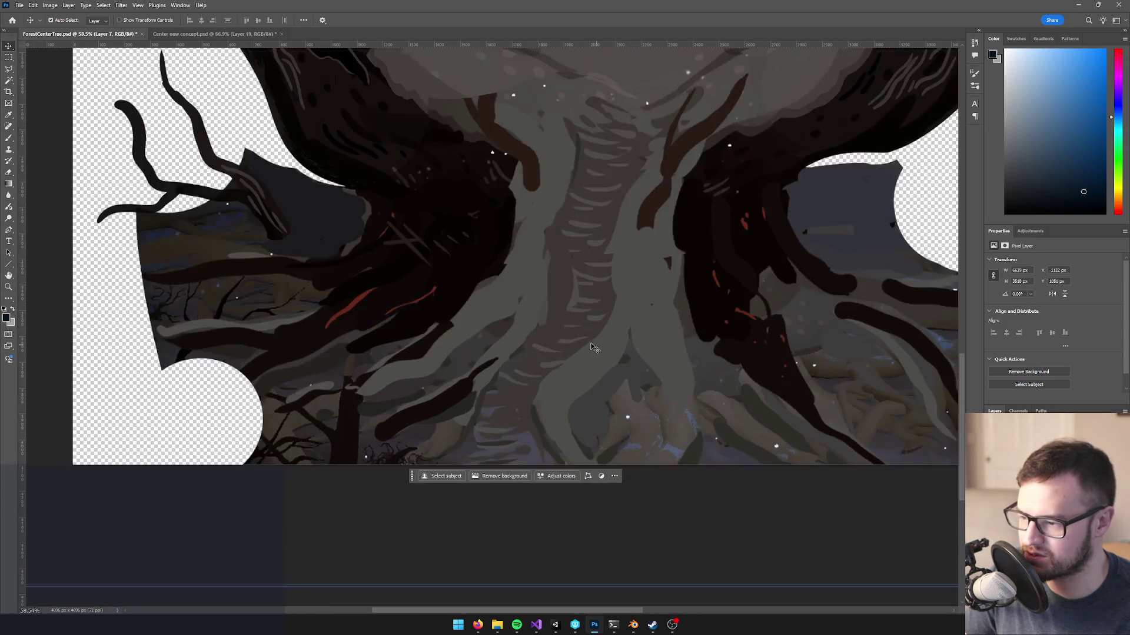
{"action": "scroll", "coordinate": [591, 365], "scroll_direction": "up", "scroll_amount": 4}
{"action": "scroll", "coordinate": [641, 424], "scroll_direction": "down", "scroll_amount": 5}
{"action": "scroll", "coordinate": [684, 436], "scroll_direction": "up", "scroll_amount": 4}
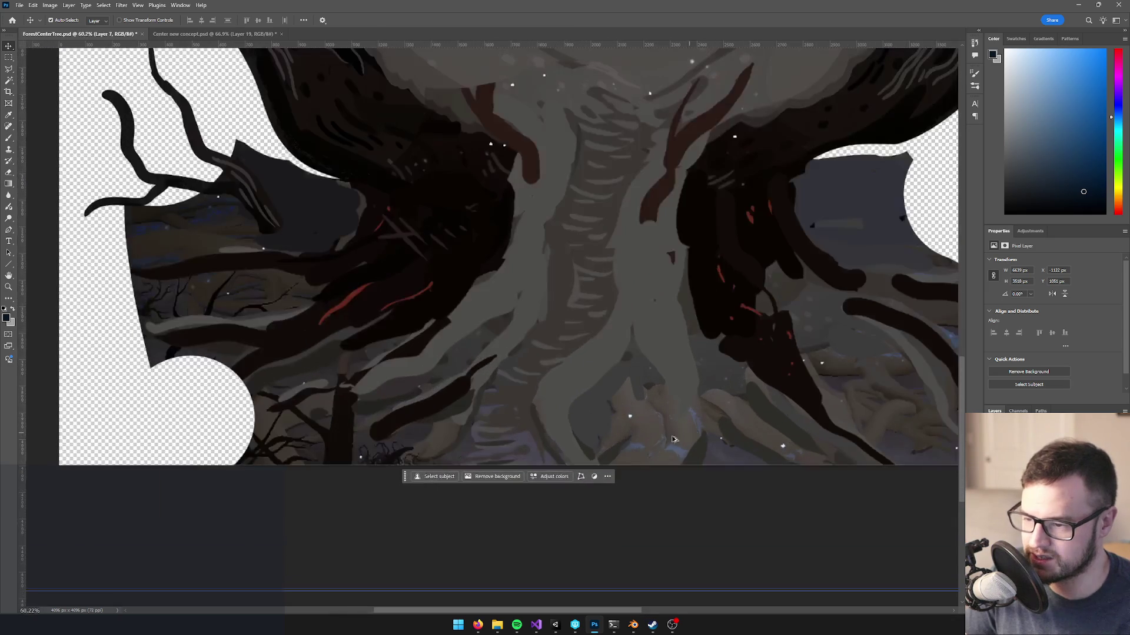
{"action": "key", "text": "e"}
{"action": "left_click", "coordinate": [648, 443]}
{"action": "left_click", "coordinate": [719, 445]}
{"action": "key", "text": "ctrl+z"}
{"action": "key", "text": "ctrl+z"}
{"action": "scroll", "coordinate": [747, 435], "scroll_direction": "down", "scroll_amount": 4}
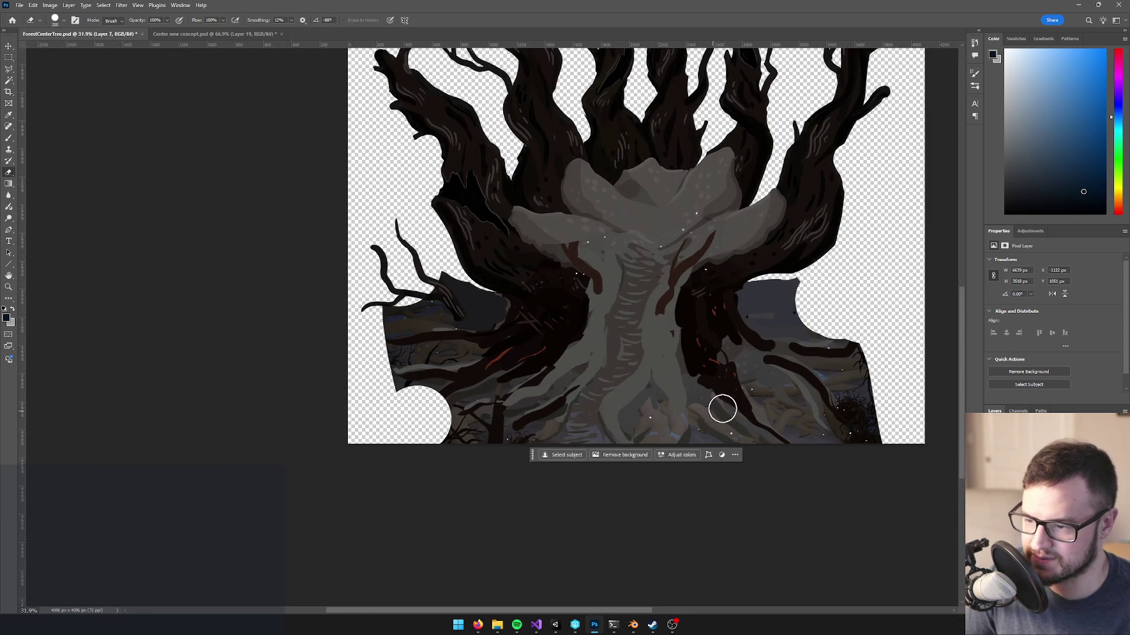
{"action": "scroll", "coordinate": [749, 367], "scroll_direction": "up", "scroll_amount": 5}
{"action": "key", "text": "w"}
{"action": "left_click", "coordinate": [742, 379]}
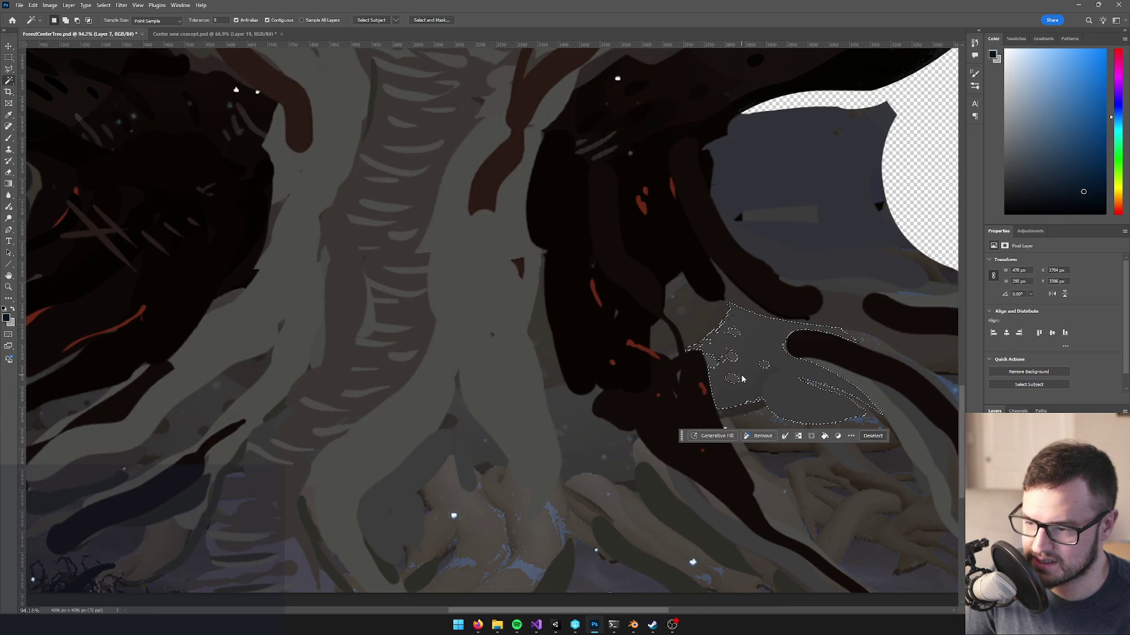
- Magic Wand-add the light strip, right and upper dark branches, and upper-left dark trunk
{"action": "left_click_drag", "start_coordinate": [760, 379], "coordinate": [619, 364]}
{"action": "left_click", "coordinate": [711, 362], "text": "shift"}
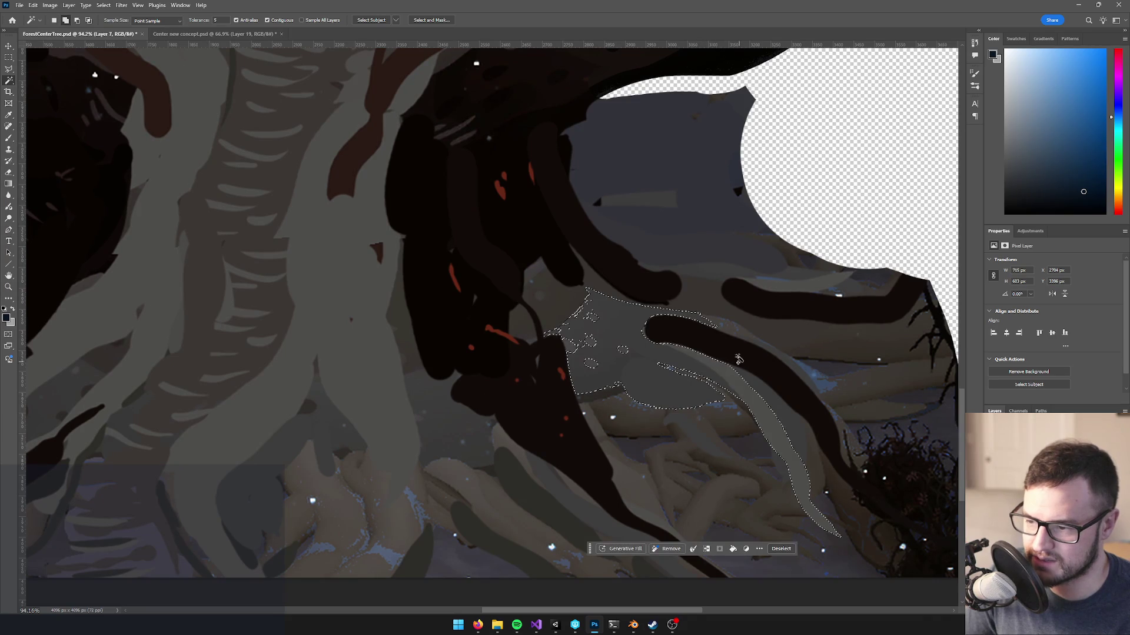
{"action": "left_click", "coordinate": [740, 362], "text": "shift"}
{"action": "left_click", "coordinate": [811, 312], "text": "shift"}
{"action": "left_click", "coordinate": [610, 279], "text": "shift"}
{"action": "left_click", "coordinate": [576, 277], "text": "shift"}
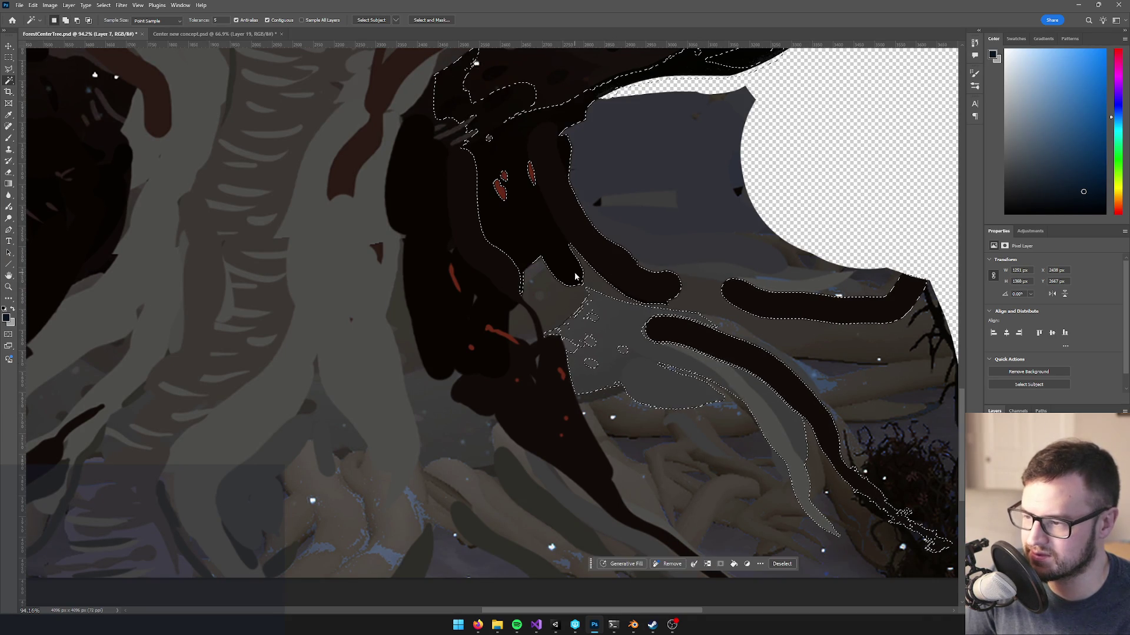
{"action": "left_click", "coordinate": [509, 287], "text": "shift"}
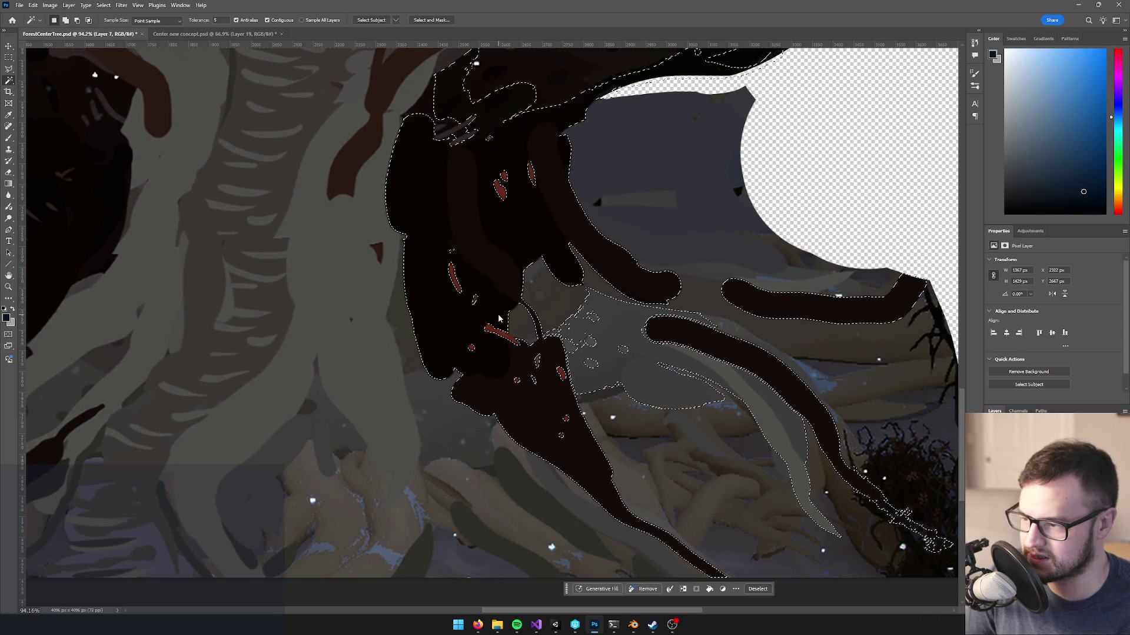
- Add the pale central trunk, ribbed lower-left trunk, grey branches and red-streaked dark branch mass
{"action": "left_click_drag", "start_coordinate": [521, 371], "coordinate": [747, 338]}
{"action": "left_click", "coordinate": [562, 363], "text": "shift"}
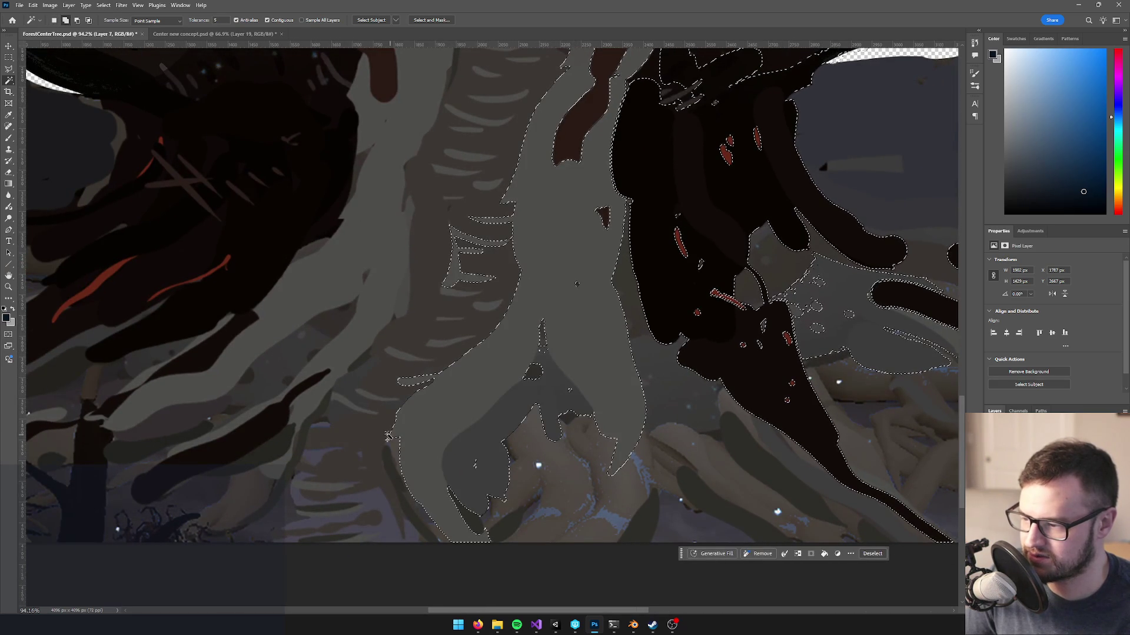
{"action": "left_click", "coordinate": [338, 465], "text": "shift"}
{"action": "left_click_drag", "start_coordinate": [470, 359], "coordinate": [746, 262]}
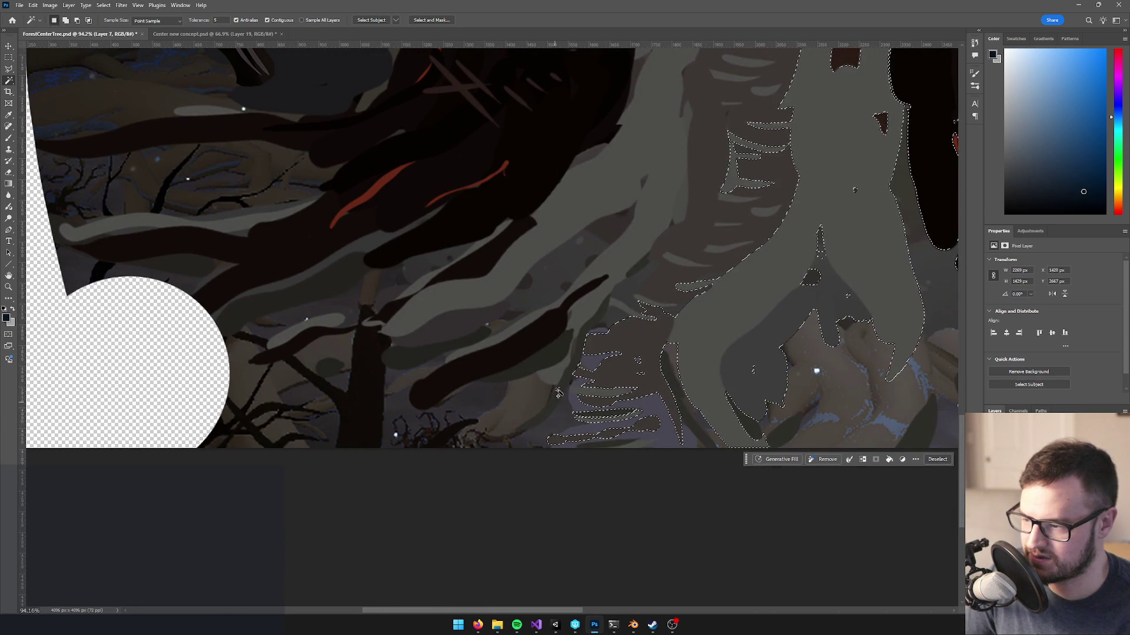
{"action": "left_click", "coordinate": [558, 369], "text": "shift"}
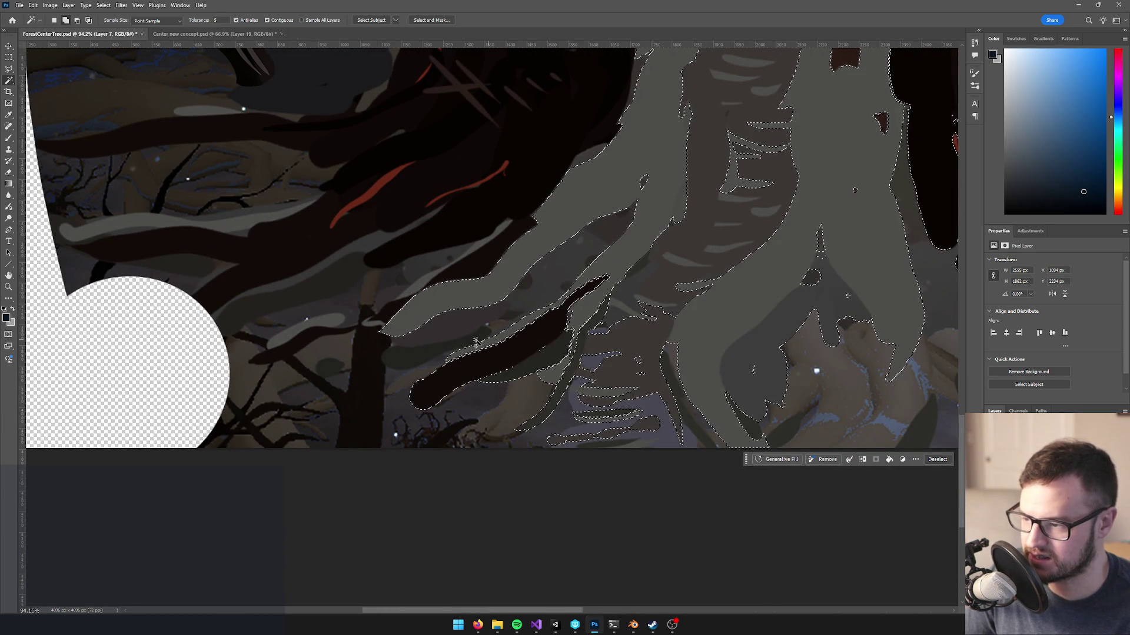
{"action": "left_click", "coordinate": [393, 306], "text": "shift"}
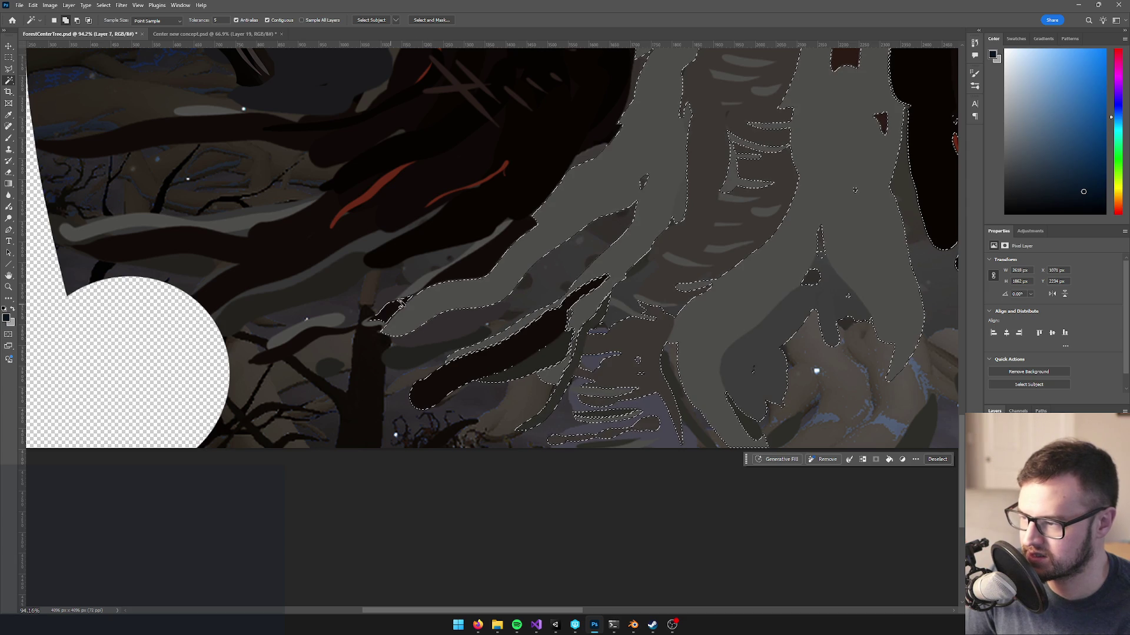
{"action": "left_click", "coordinate": [396, 249], "text": "shift"}
{"action": "left_click", "coordinate": [355, 322], "text": "shift"}
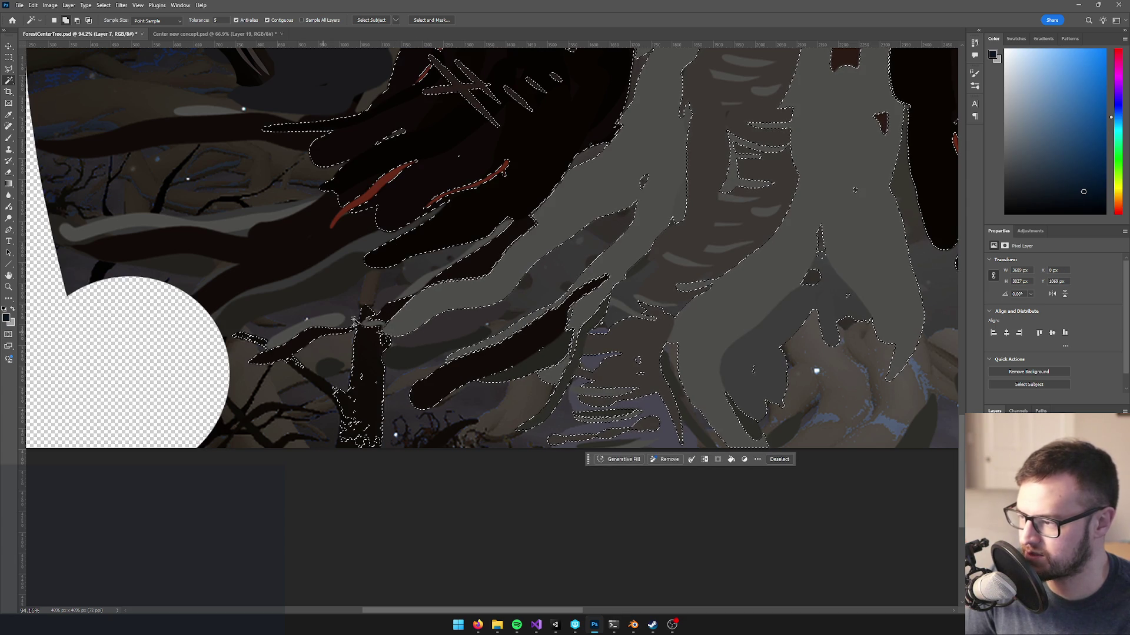
{"action": "left_click", "coordinate": [315, 275], "text": "shift"}
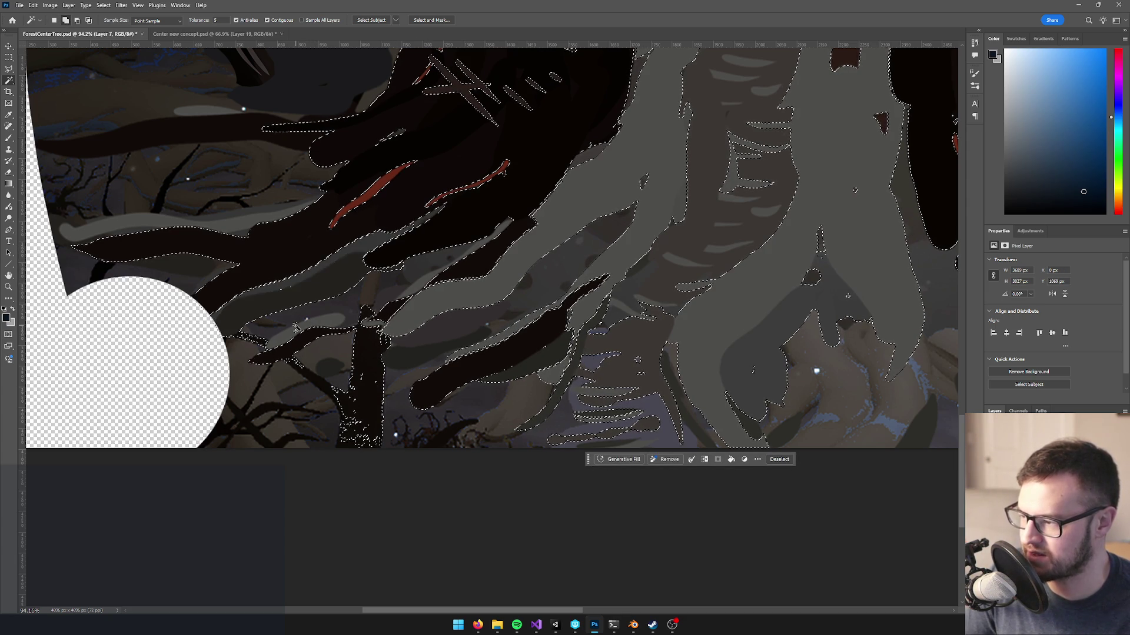
{"action": "left_click", "coordinate": [416, 278], "text": "shift"}
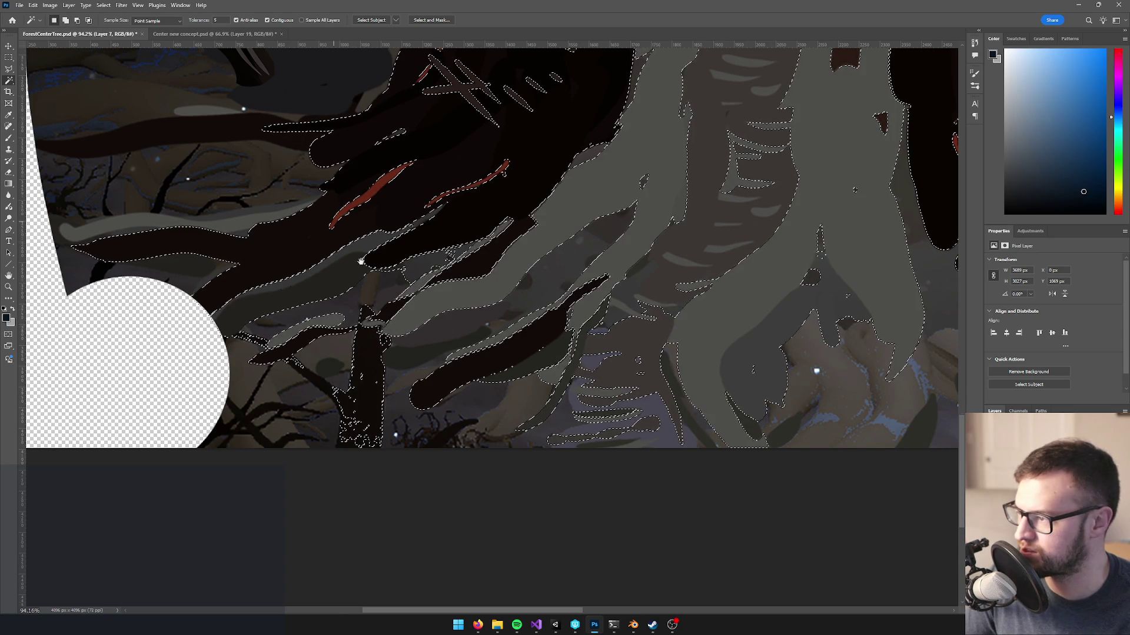
- Add the upper-left dark branch band and the light and lower grey branch bands
{"action": "left_click_drag", "start_coordinate": [324, 203], "coordinate": [397, 312]}
{"action": "left_click", "coordinate": [308, 239], "text": "shift"}
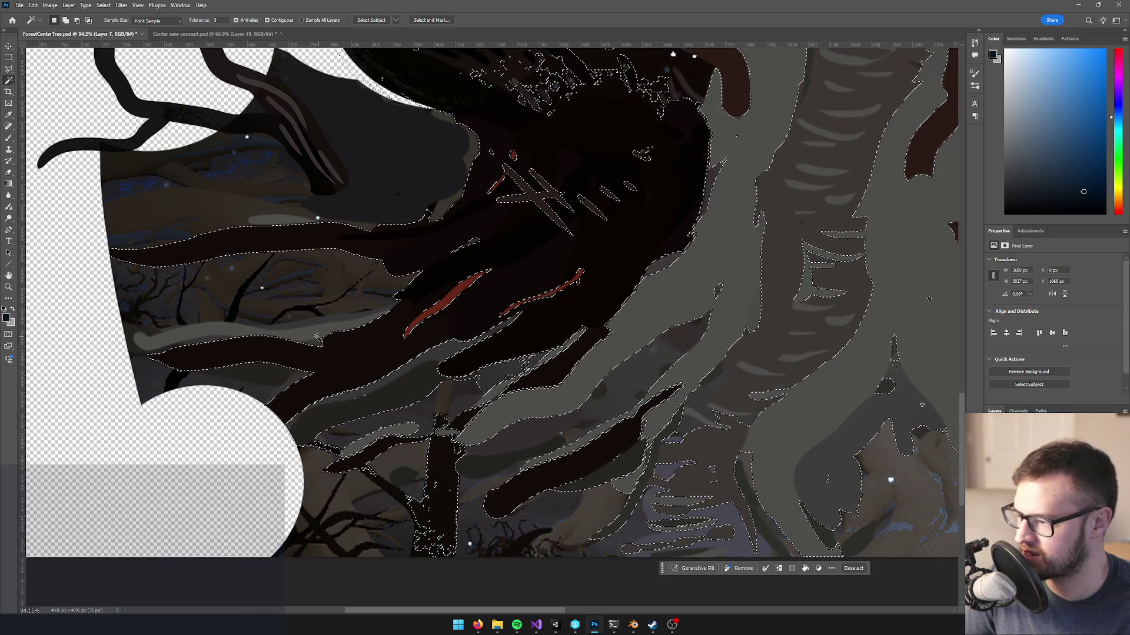
{"action": "left_click", "coordinate": [346, 330], "text": "shift"}
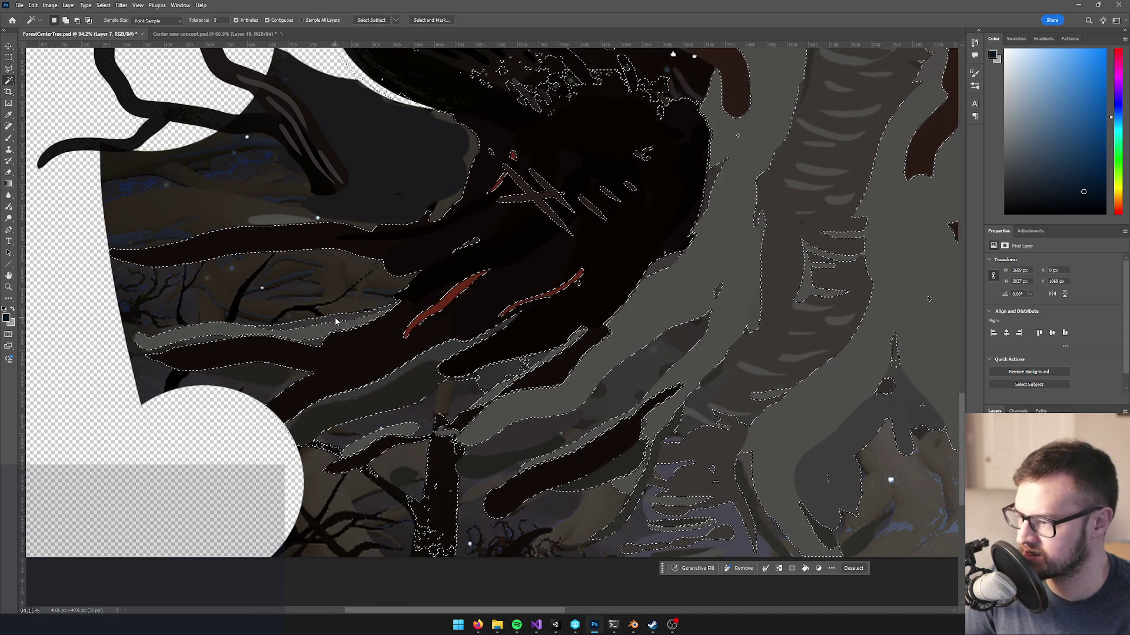
{"action": "left_click", "coordinate": [497, 390], "text": "shift"}
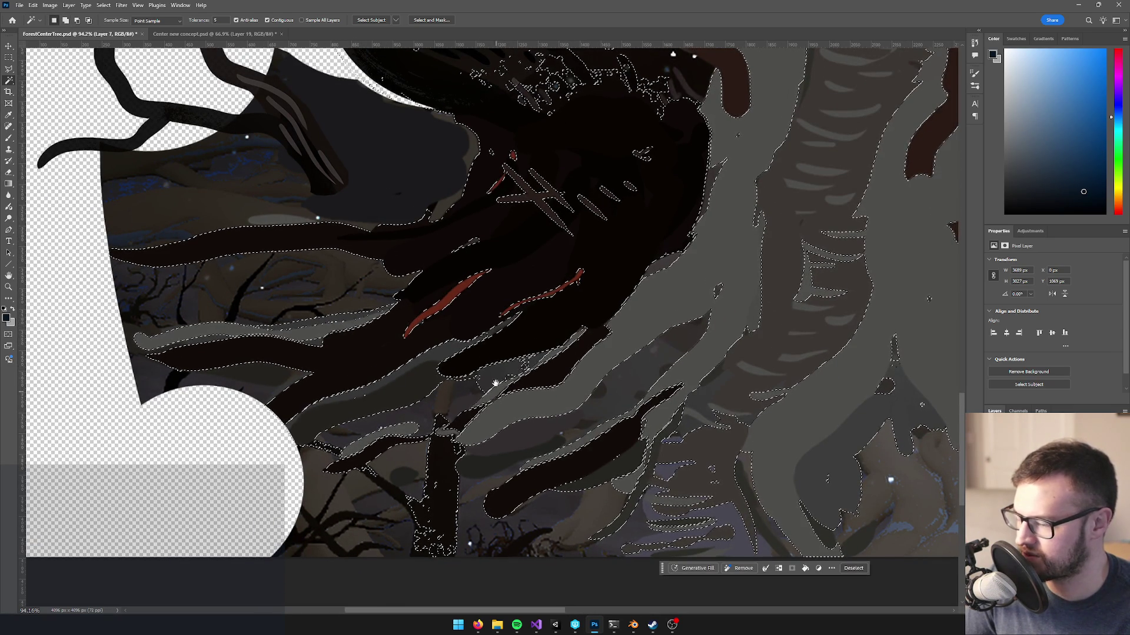
{"action": "scroll", "coordinate": [497, 390], "scroll_direction": "down", "scroll_amount": 3}
{"action": "scroll", "coordinate": [497, 390], "scroll_direction": "right", "scroll_amount": 6}
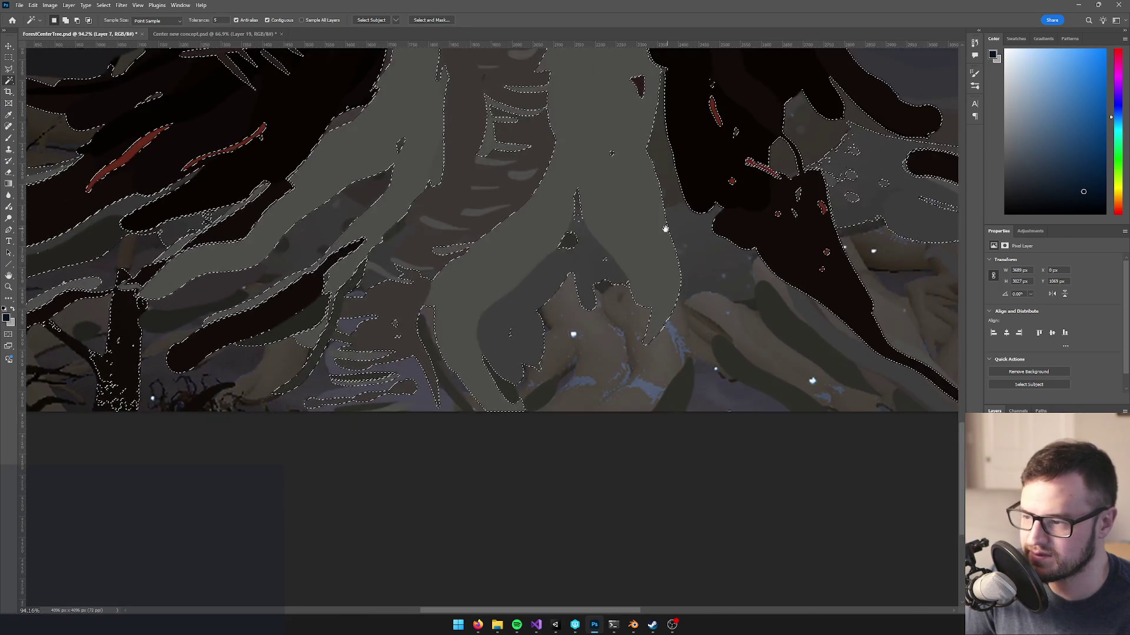
{"action": "scroll", "coordinate": [667, 227], "scroll_direction": "right", "scroll_amount": 4}
{"action": "scroll", "coordinate": [410, 261], "scroll_direction": "up", "scroll_amount": 2}
{"action": "scroll", "coordinate": [410, 262], "scroll_direction": "right", "scroll_amount": 2}
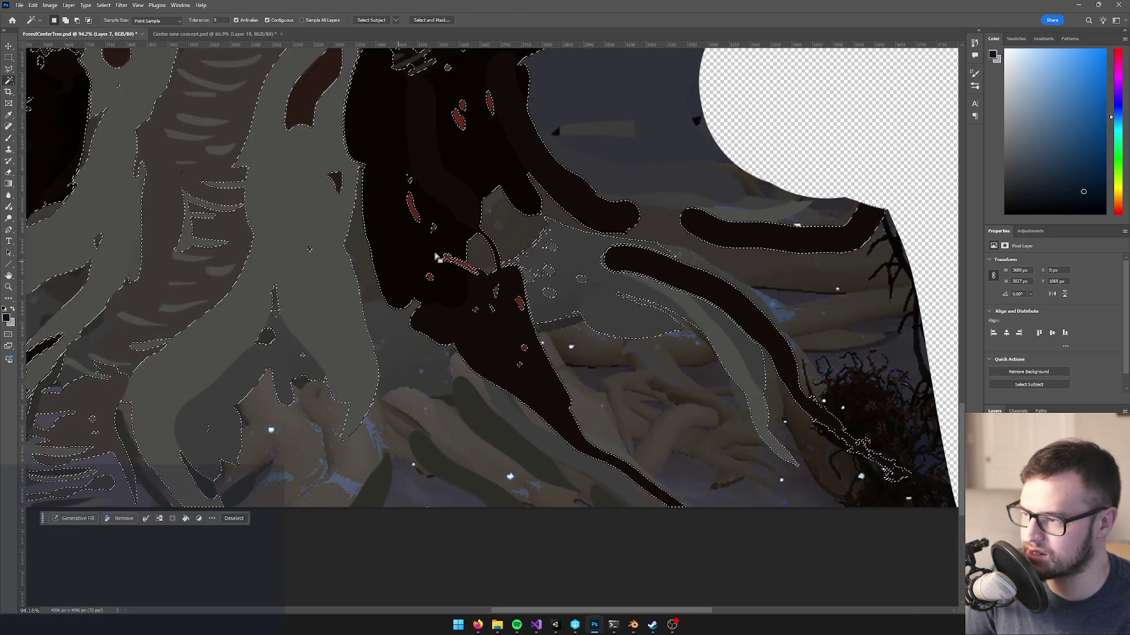
{"action": "scroll", "coordinate": [712, 230], "scroll_direction": "down", "scroll_amount": 2}
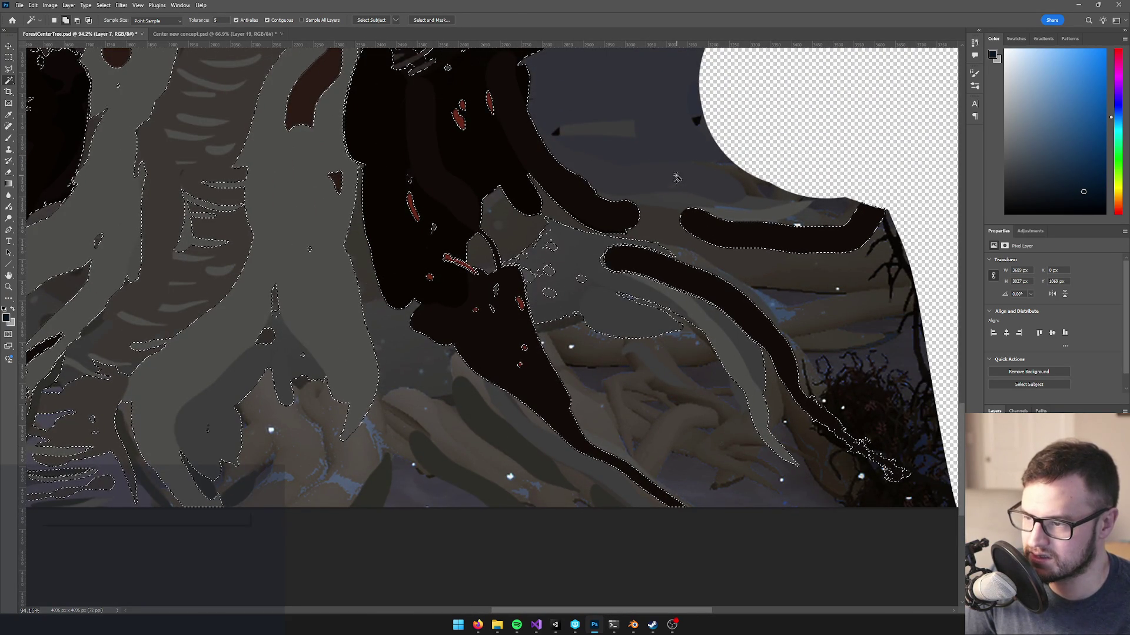
{"action": "scroll", "coordinate": [674, 211], "scroll_direction": "down", "scroll_amount": 2}
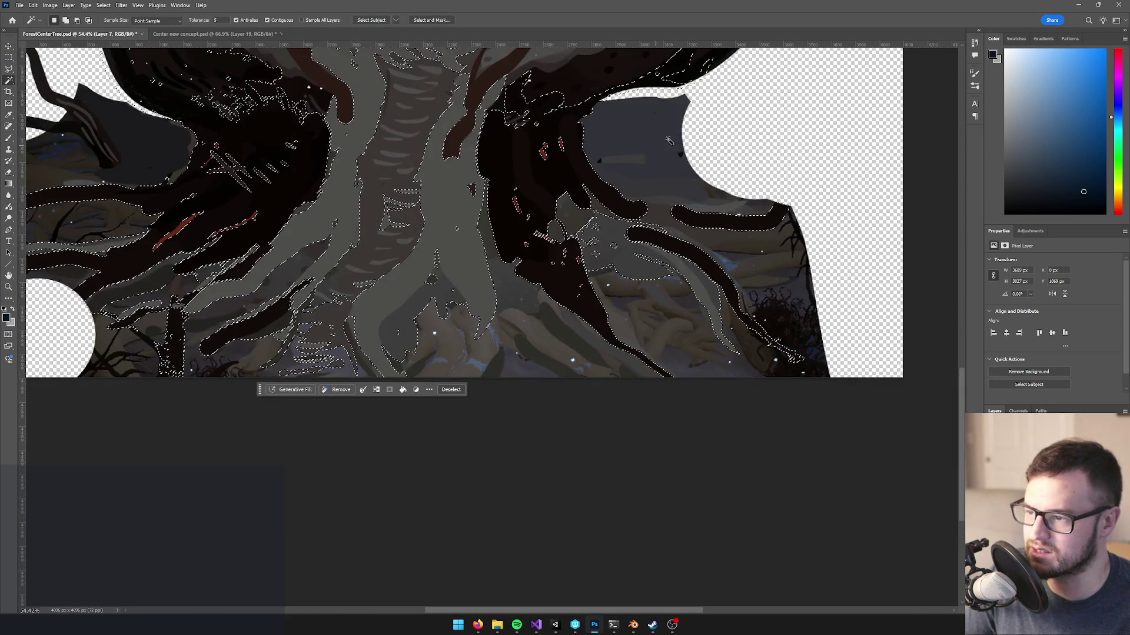
{"action": "scroll", "coordinate": [674, 211], "scroll_direction": "up", "scroll_amount": 3}
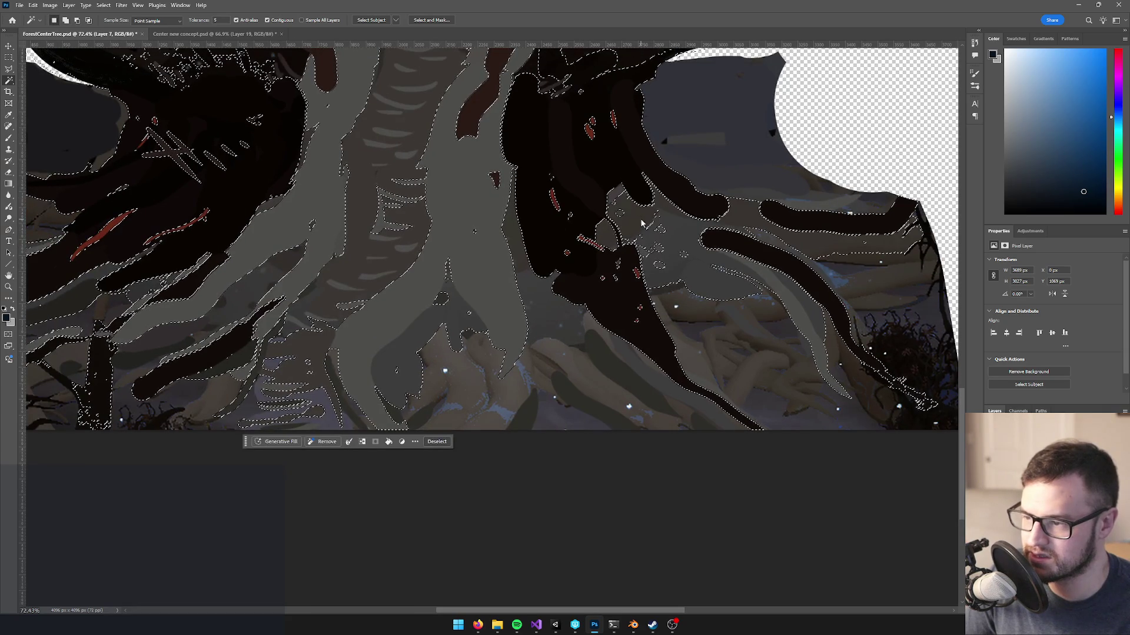
{"action": "scroll", "coordinate": [650, 252], "scroll_direction": "down", "scroll_amount": 3}
{"action": "scroll", "coordinate": [700, 334], "scroll_direction": "up", "scroll_amount": 1}
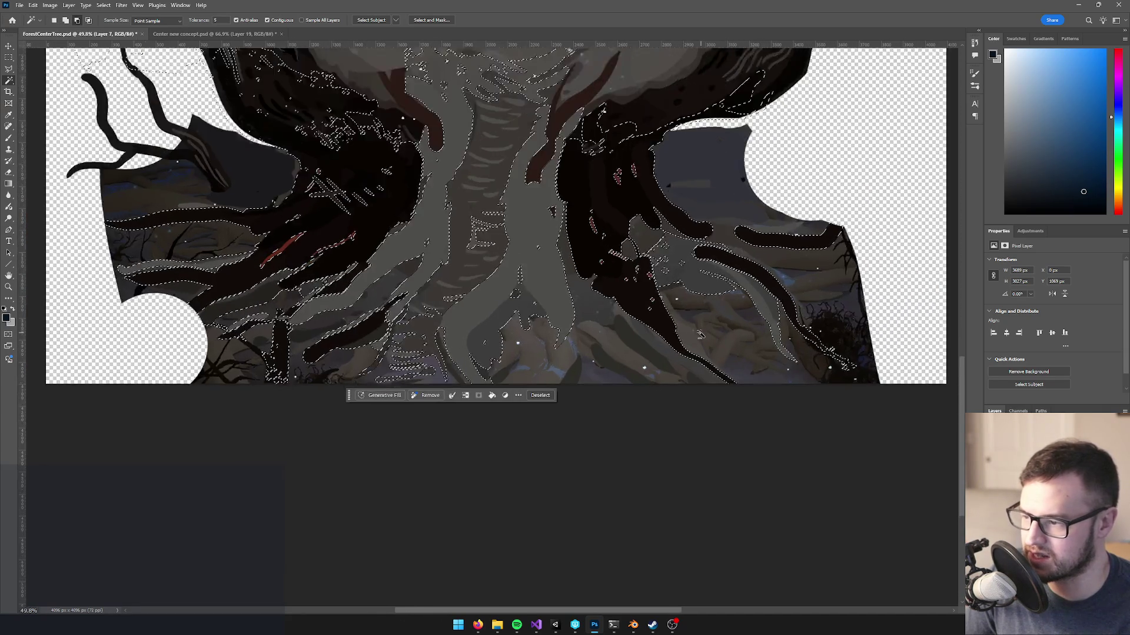
{"action": "scroll", "coordinate": [700, 334], "scroll_direction": "up", "scroll_amount": 2}
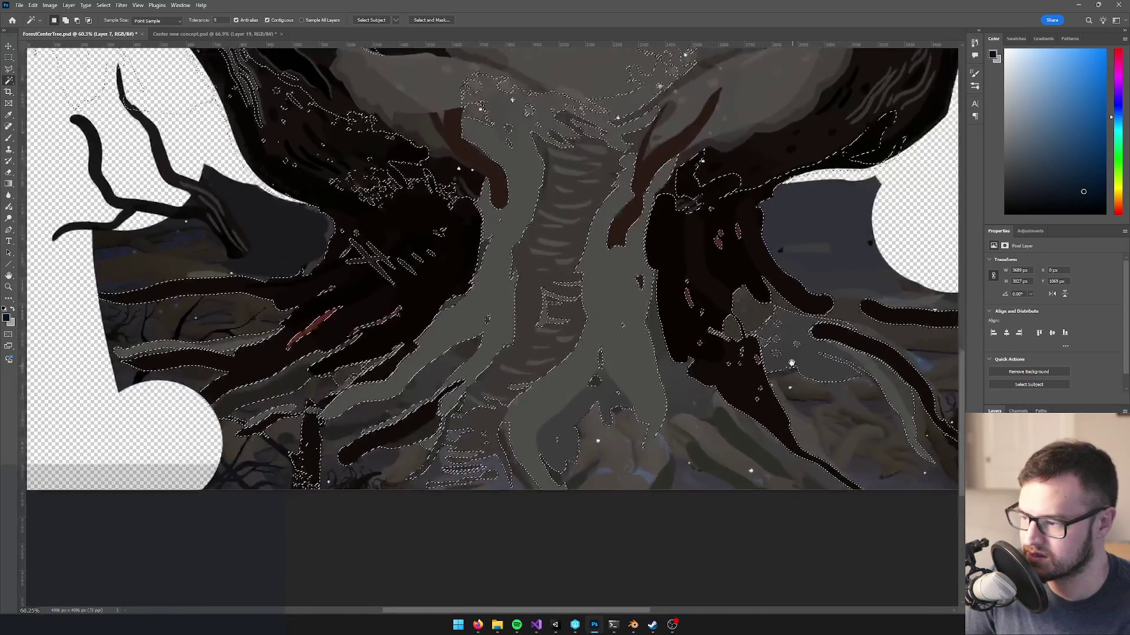
{"action": "mouse_move", "coordinate": [792, 365]}
{"action": "left_mouse_down"}
{"action": "mouse_move", "coordinate": [759, 412]}
{"action": "mouse_move", "coordinate": [735, 395]}
{"action": "mouse_move", "coordinate": [746, 465]}
{"action": "left_mouse_up"}
{"action": "scroll", "coordinate": [530, 356], "scroll_direction": "down", "scroll_amount": 5}
- Outline the roots, trunk and crown with the Polygonal Lasso to add them to the selection
{"action": "key", "text": "l"}
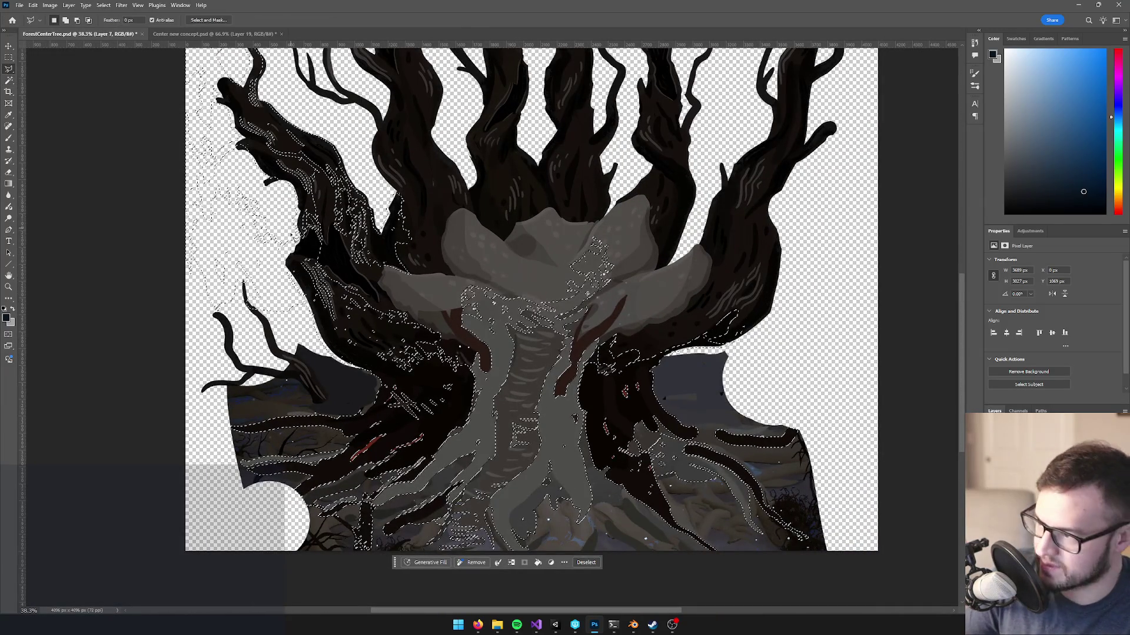
{"action": "left_click", "coordinate": [168, 242], "text": "shift"}
{"action": "left_click", "coordinate": [252, 257]}
{"action": "left_click", "coordinate": [383, 376]}
{"action": "left_click", "coordinate": [356, 431]}
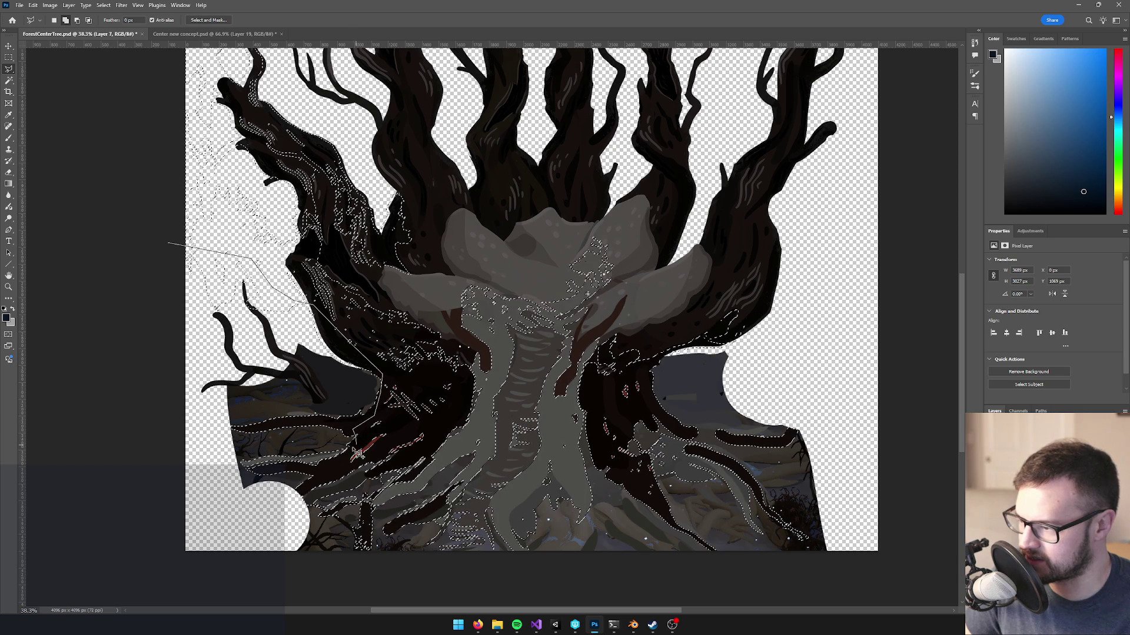
{"action": "left_click", "coordinate": [316, 494]}
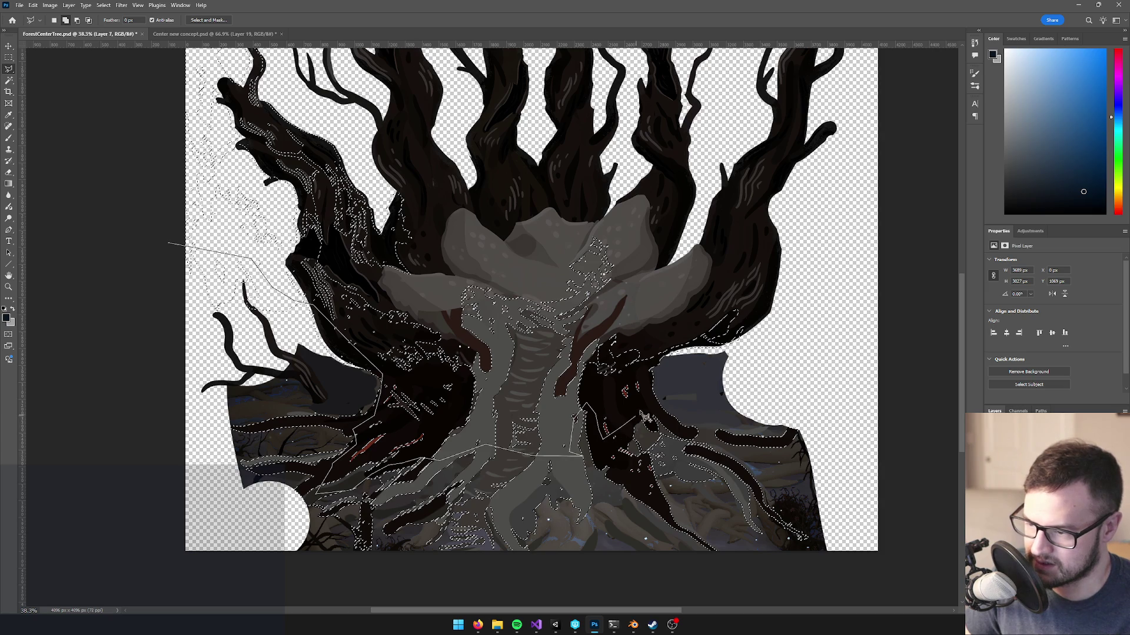
{"action": "left_click", "coordinate": [647, 371]}
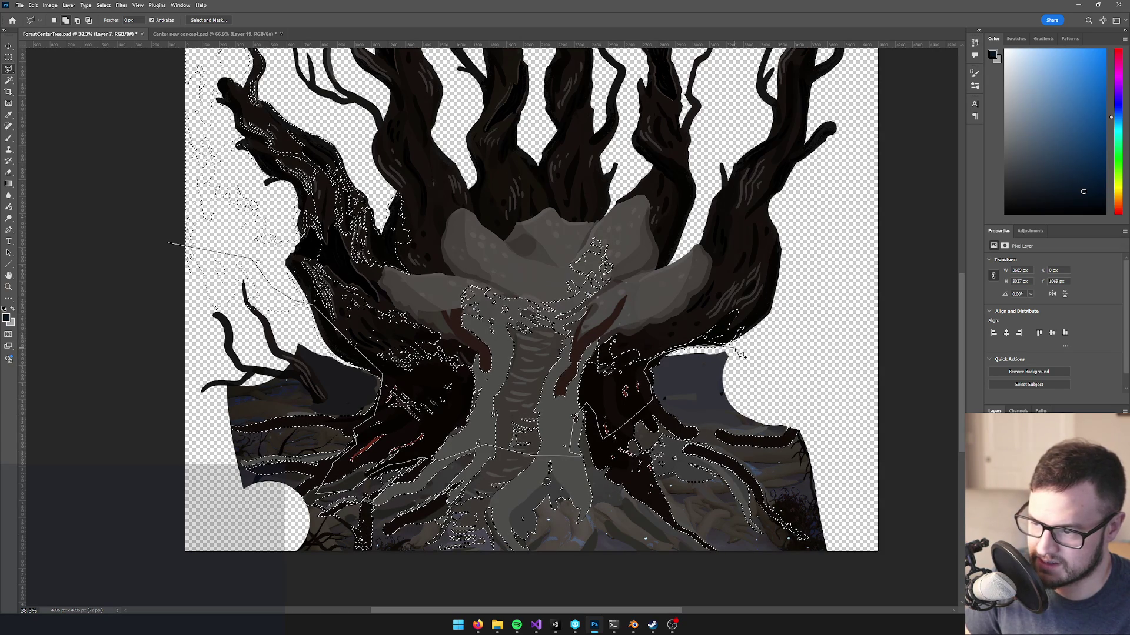
{"action": "left_click", "coordinate": [822, 352]}
{"action": "scroll", "coordinate": [946, 219], "scroll_direction": "up", "scroll_amount": 3}
{"action": "left_click", "coordinate": [884, 105]}
{"action": "left_click", "coordinate": [477, 77]}
{"action": "left_click", "coordinate": [179, 101]}
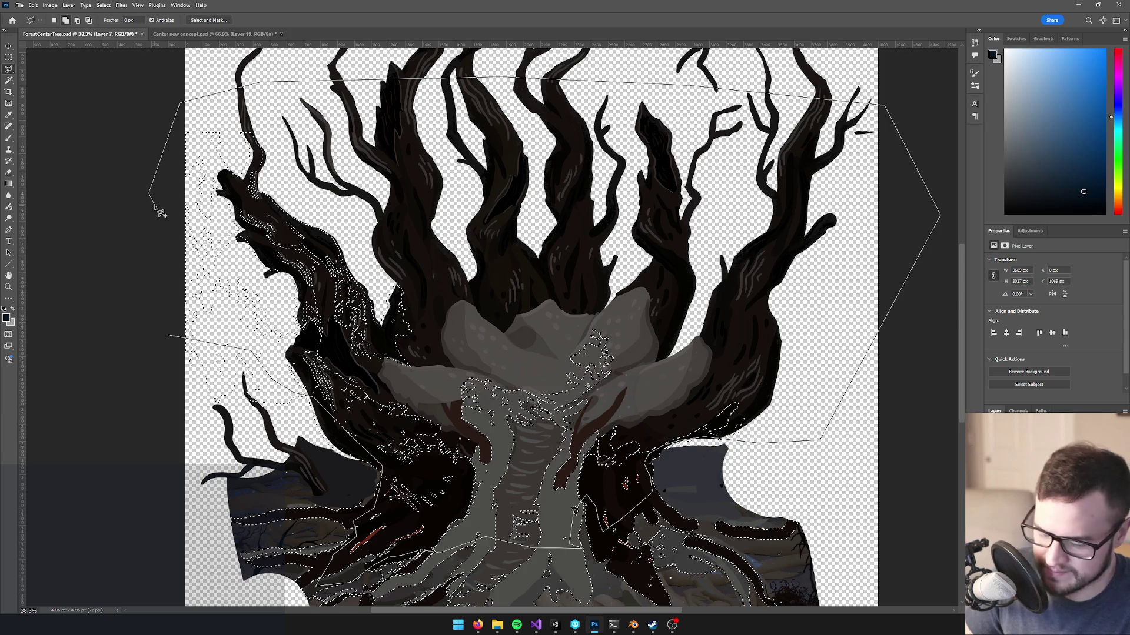
{"action": "left_click", "coordinate": [157, 208]}
{"action": "scroll", "coordinate": [550, 472], "scroll_direction": "down", "scroll_amount": 5}
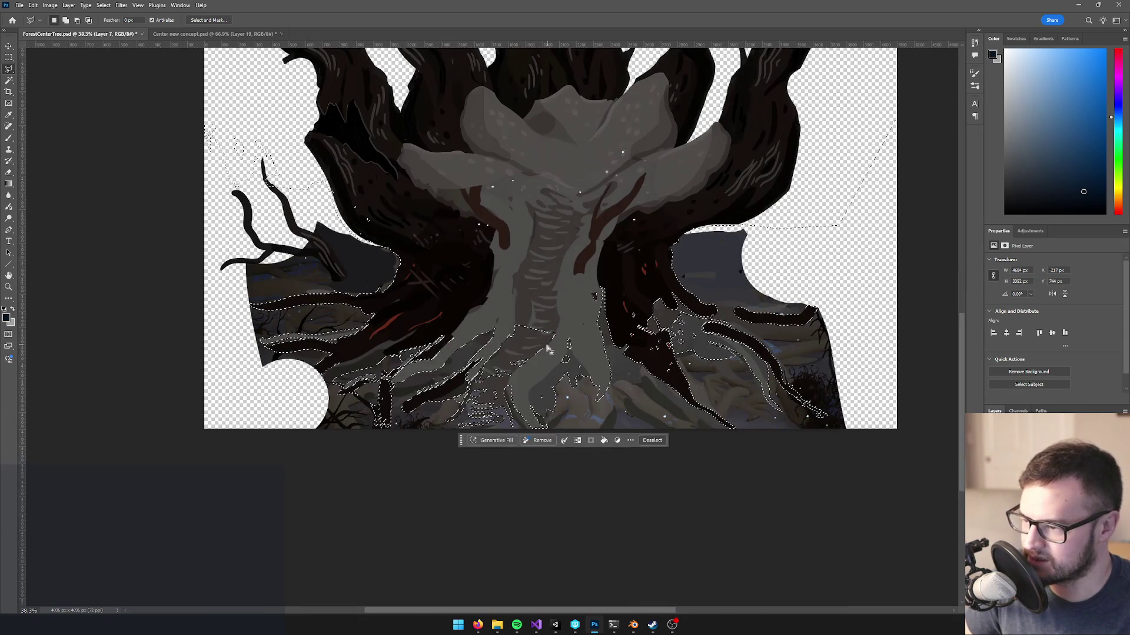
{"action": "scroll", "coordinate": [548, 349], "scroll_direction": "up", "scroll_amount": 5}
- Subtract a stray area across the lower roots with a Polygonal Lasso outline
{"action": "key", "text": "w"}
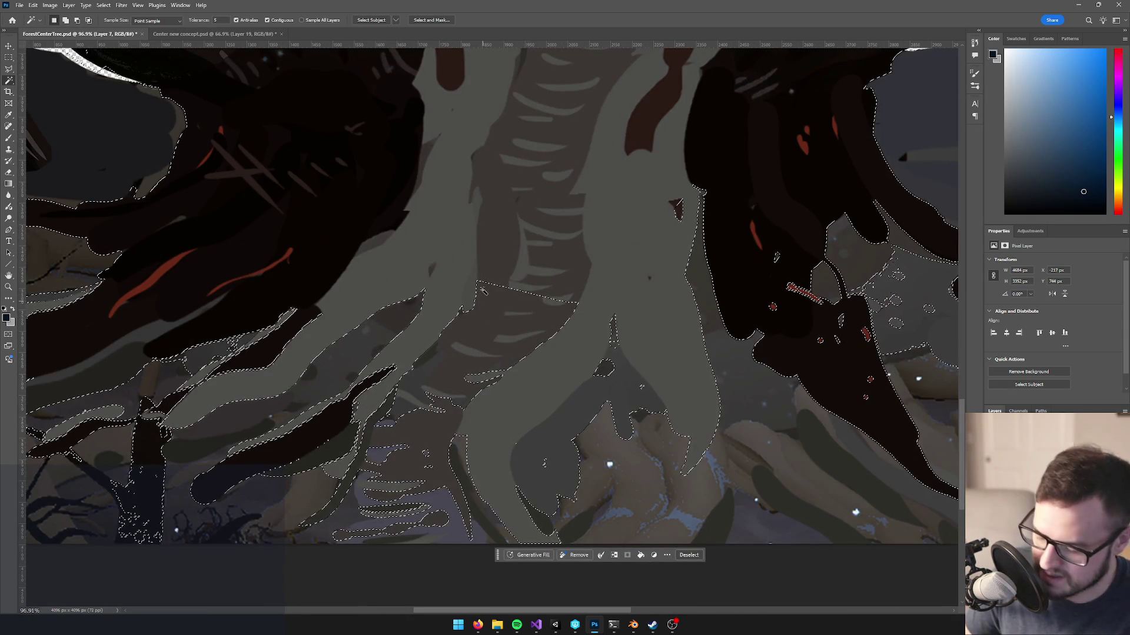
{"action": "key", "text": "l"}
{"action": "left_click", "coordinate": [367, 414]}
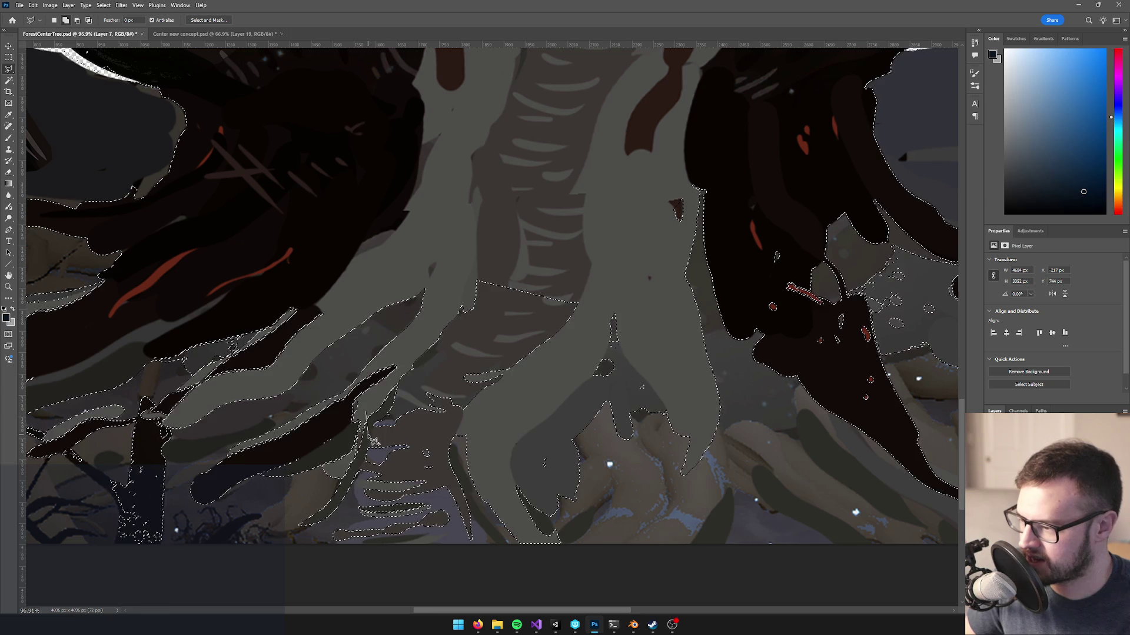
{"action": "left_click", "coordinate": [334, 511]}
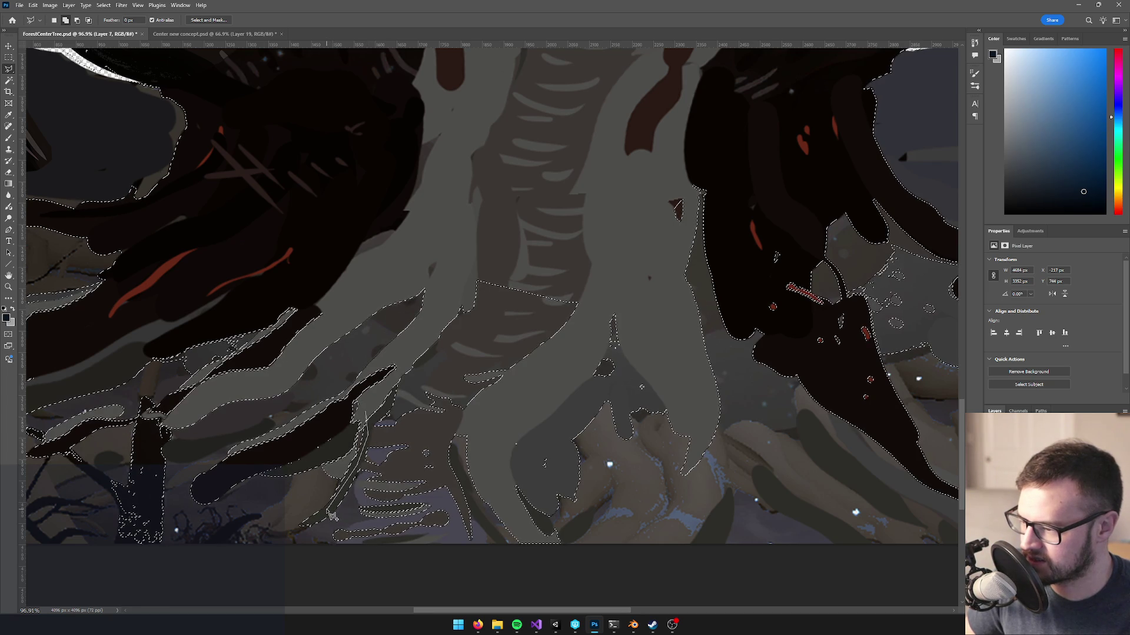
{"action": "left_click", "coordinate": [359, 468]}
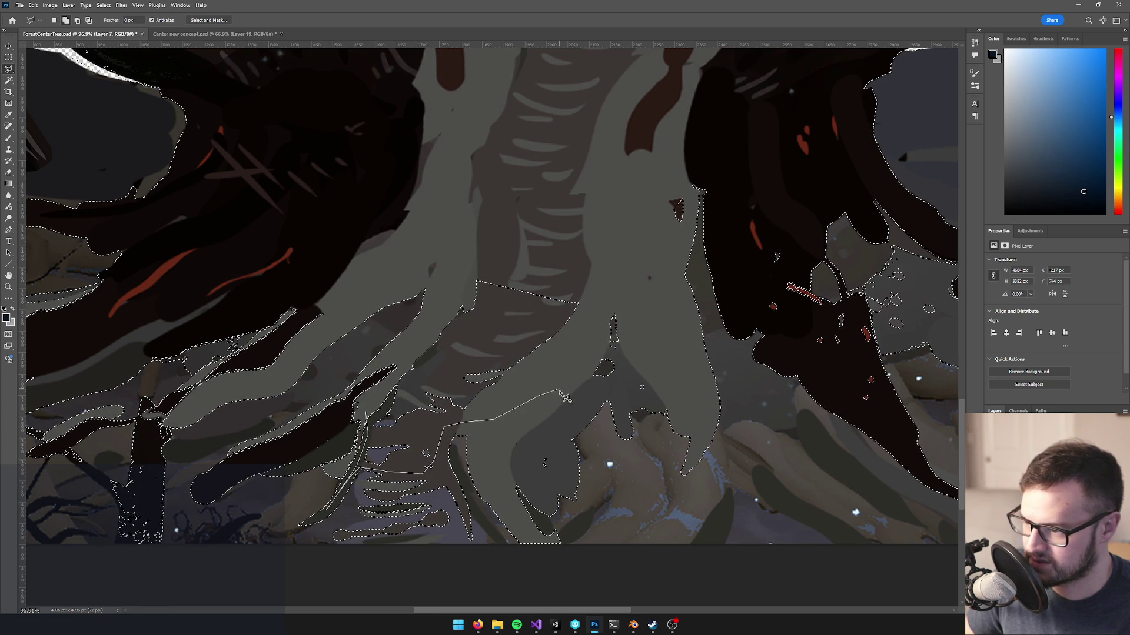
{"action": "left_click", "coordinate": [686, 198]}
{"action": "left_click", "coordinate": [665, 186]}
{"action": "left_click", "coordinate": [572, 199]}
{"action": "left_click", "coordinate": [483, 226]}
{"action": "left_click", "coordinate": [444, 252]}
{"action": "double_click", "coordinate": [435, 323]}
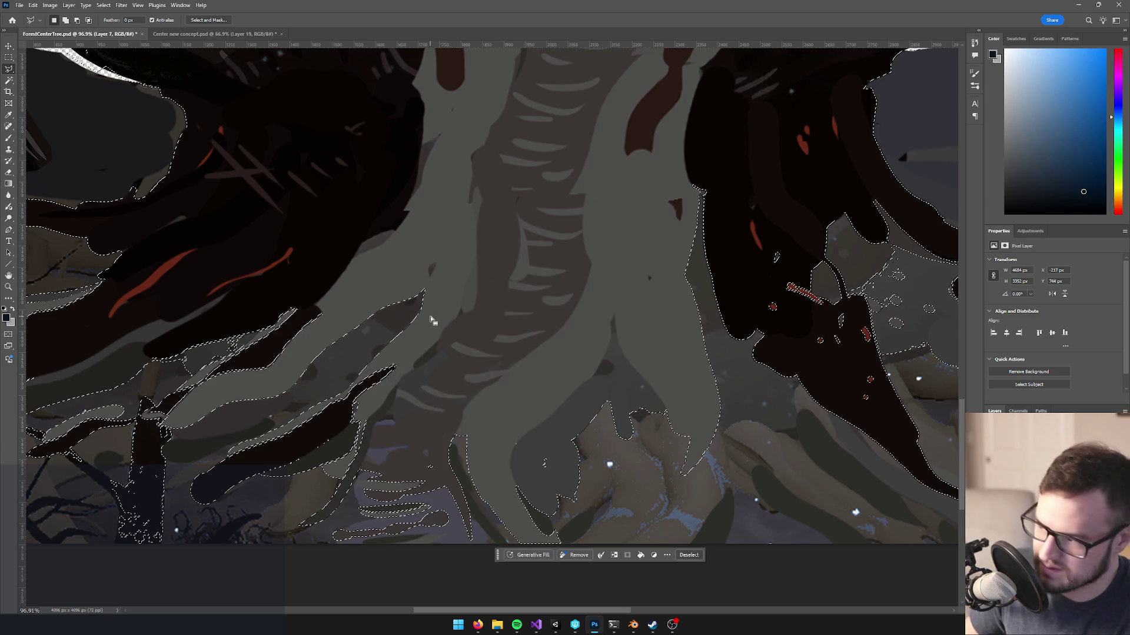
- Magic Wand-add the gaps between lower branches and the thin branch, then invert the selection
{"action": "key", "text": "w"}
{"action": "left_click", "coordinate": [371, 437], "text": "shift"}
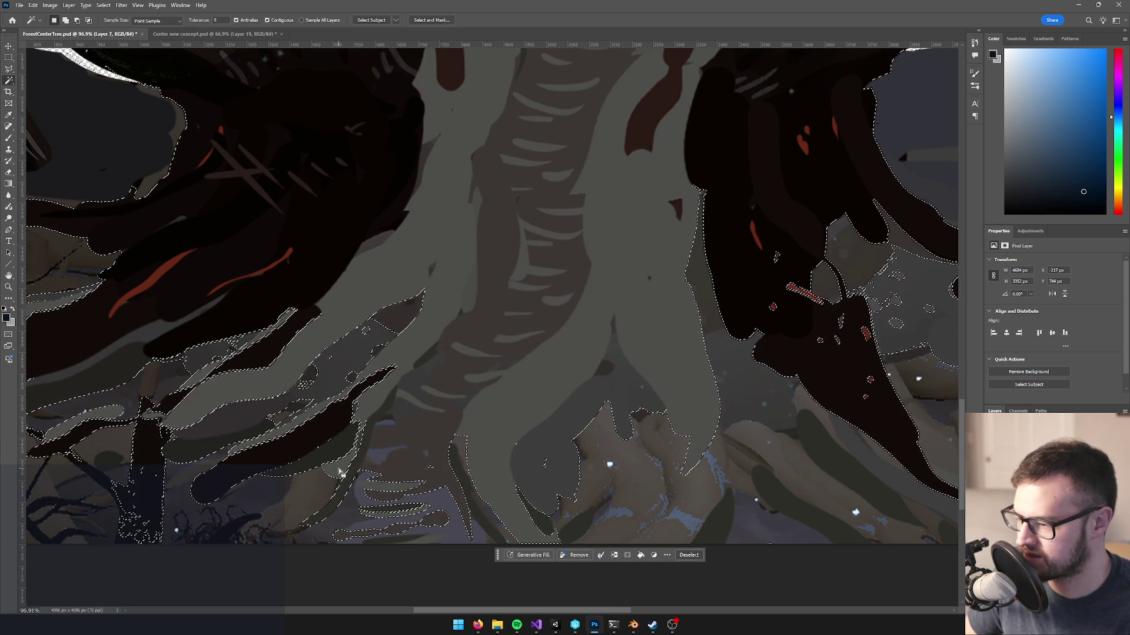
{"action": "left_click_drag", "start_coordinate": [577, 466], "coordinate": [631, 336]}
{"action": "left_click", "coordinate": [513, 350], "text": "shift"}
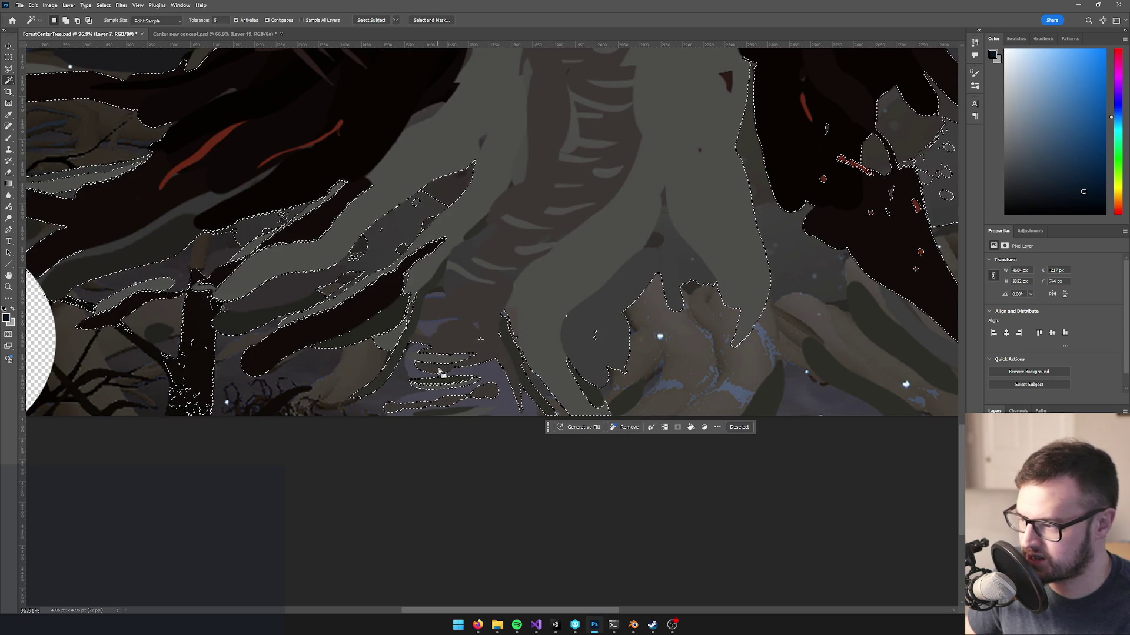
{"action": "left_click_drag", "start_coordinate": [411, 378], "coordinate": [497, 389]}
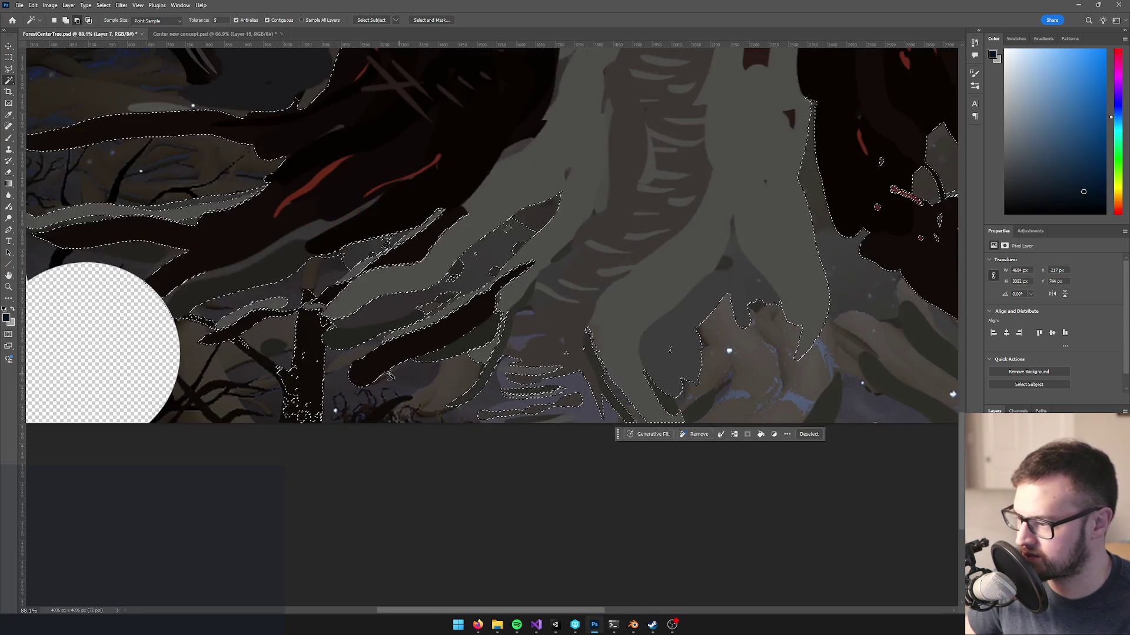
{"action": "scroll", "coordinate": [328, 368], "scroll_direction": "up", "scroll_amount": 2}
{"action": "scroll", "coordinate": [328, 368], "scroll_direction": "down", "scroll_amount": 4}
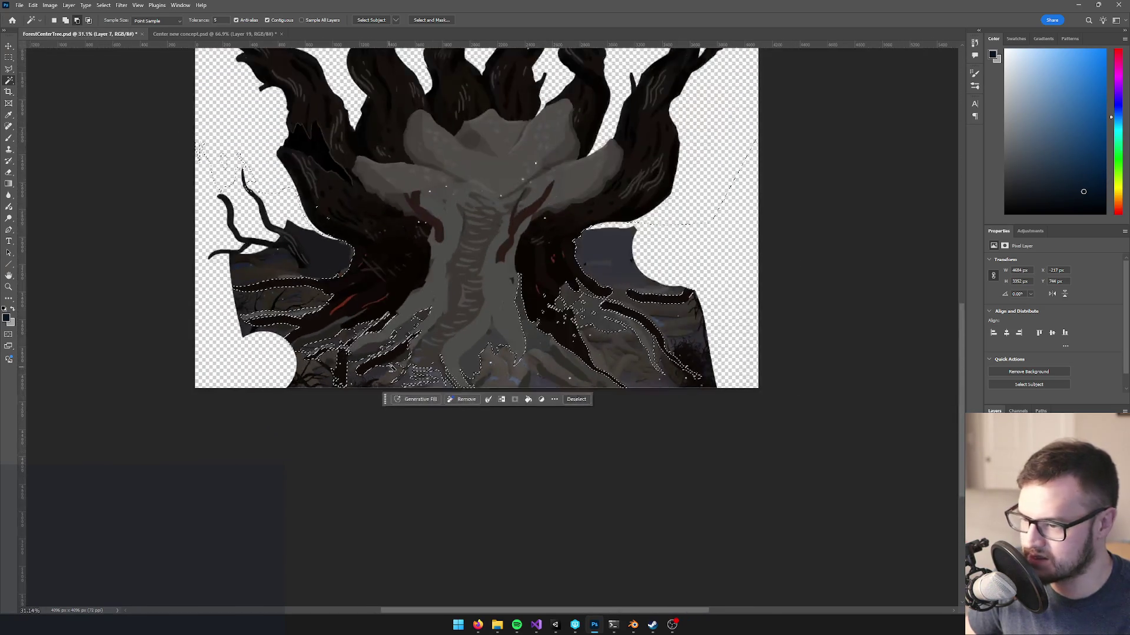
{"action": "scroll", "coordinate": [410, 369], "scroll_direction": "up", "scroll_amount": 1}
{"action": "key", "text": "ctrl+shift+i"}
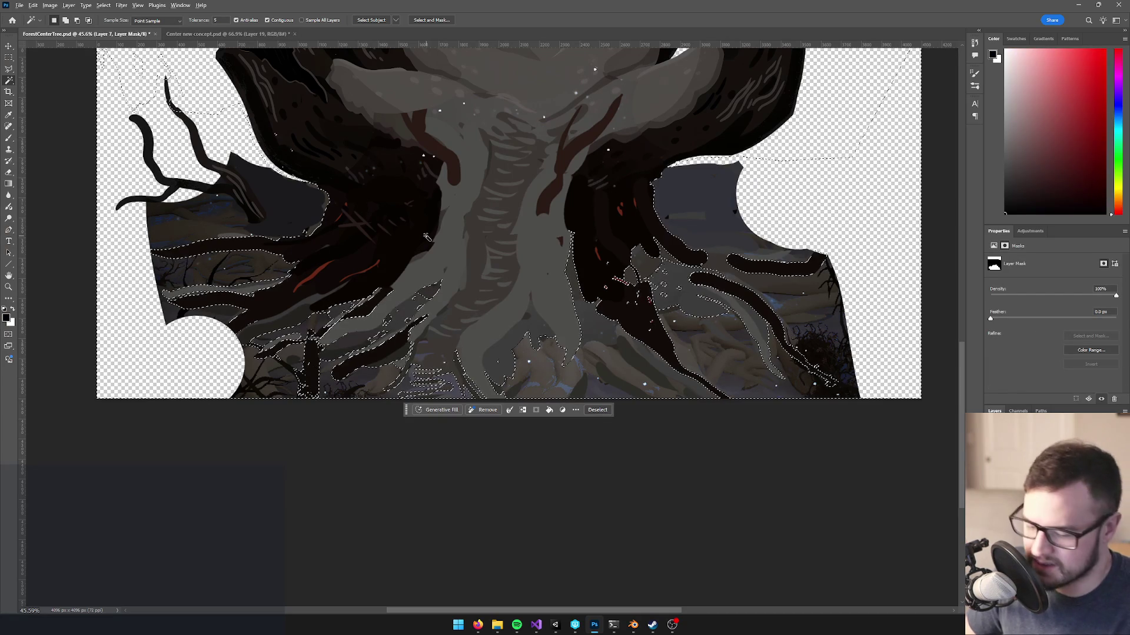
- Add a layer mask to the tree layer that hides the background
{"action": "left_click", "coordinate": [536, 410]}
{"action": "scroll", "coordinate": [517, 276], "scroll_direction": "down", "scroll_amount": 3}
{"action": "scroll", "coordinate": [550, 284], "scroll_direction": "up", "scroll_amount": 2}
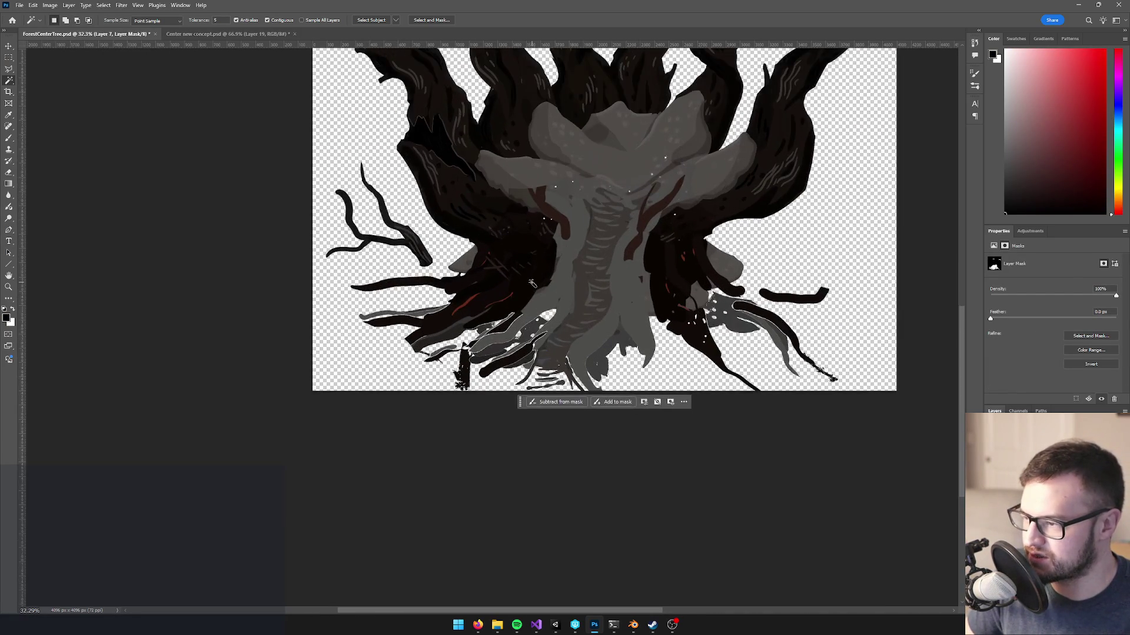
{"action": "scroll", "coordinate": [475, 353], "scroll_direction": "up", "scroll_amount": 5}
{"action": "scroll", "coordinate": [446, 423], "scroll_direction": "up", "scroll_amount": 1}
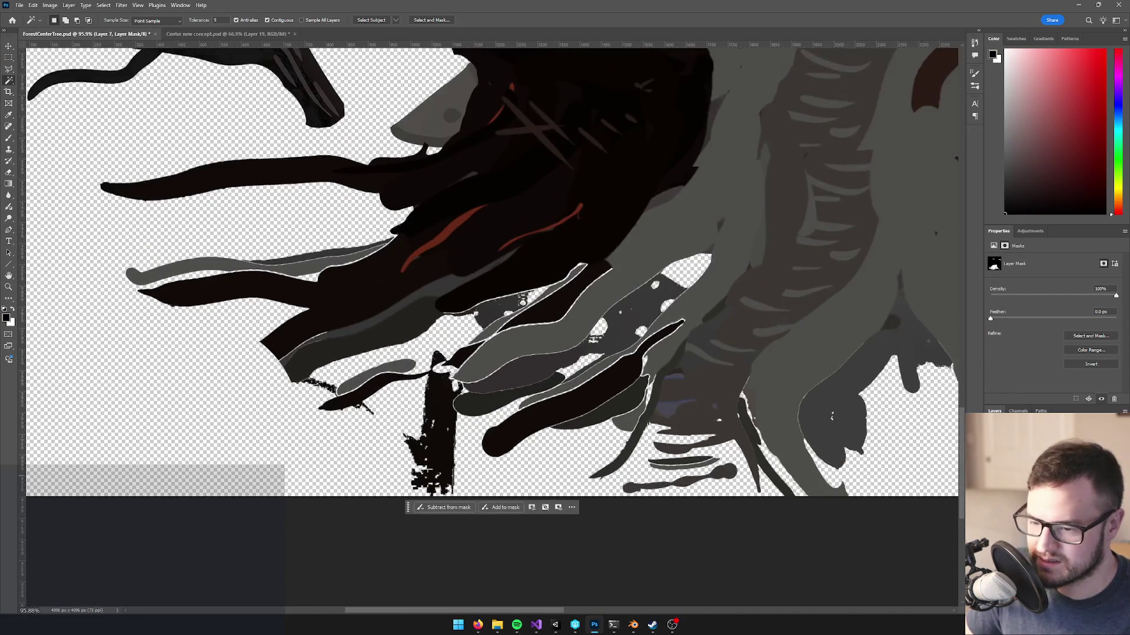
- Paint black on the mask to hide the speckled area and root-tip blob, then white to restore specks
{"action": "key", "text": "b"}
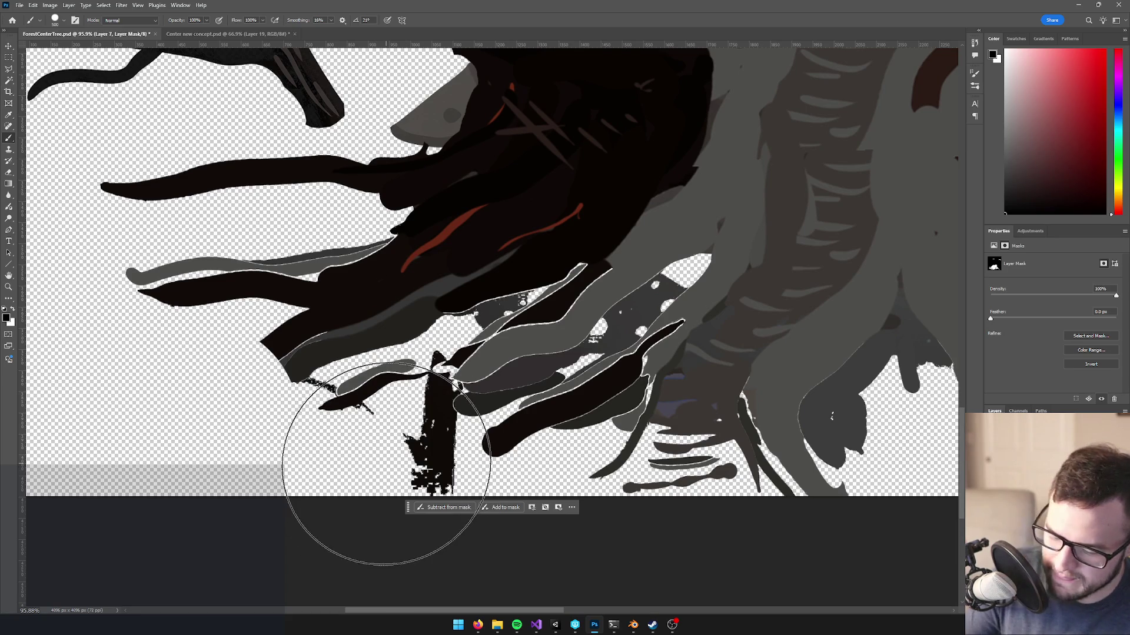
{"action": "key", "text": "bracketleft"}
{"action": "key", "text": "bracketleft"}
{"action": "key", "text": "bracketleft"}
{"action": "mouse_move", "coordinate": [403, 462]}
{"action": "left_mouse_down"}
{"action": "mouse_move", "coordinate": [433, 471]}
{"action": "mouse_move", "coordinate": [422, 404]}
{"action": "mouse_move", "coordinate": [433, 386]}
{"action": "mouse_move", "coordinate": [442, 424]}
{"action": "mouse_move", "coordinate": [438, 411]}
{"action": "left_mouse_up"}
{"action": "key", "text": "bracketleft"}
{"action": "key", "text": "bracketleft"}
{"action": "key", "text": "bracketleft"}
{"action": "left_click_drag", "start_coordinate": [432, 357], "coordinate": [402, 361]}
{"action": "key", "text": "x"}
{"action": "mouse_move", "coordinate": [496, 369]}
{"action": "left_mouse_down"}
{"action": "mouse_move", "coordinate": [662, 298]}
{"action": "mouse_move", "coordinate": [686, 263]}
{"action": "mouse_move", "coordinate": [613, 320]}
{"action": "mouse_move", "coordinate": [681, 302]}
{"action": "mouse_move", "coordinate": [669, 317]}
{"action": "left_mouse_up"}
{"action": "key", "text": "bracketright"}
{"action": "key", "text": "bracketright"}
{"action": "key", "text": "bracketright"}
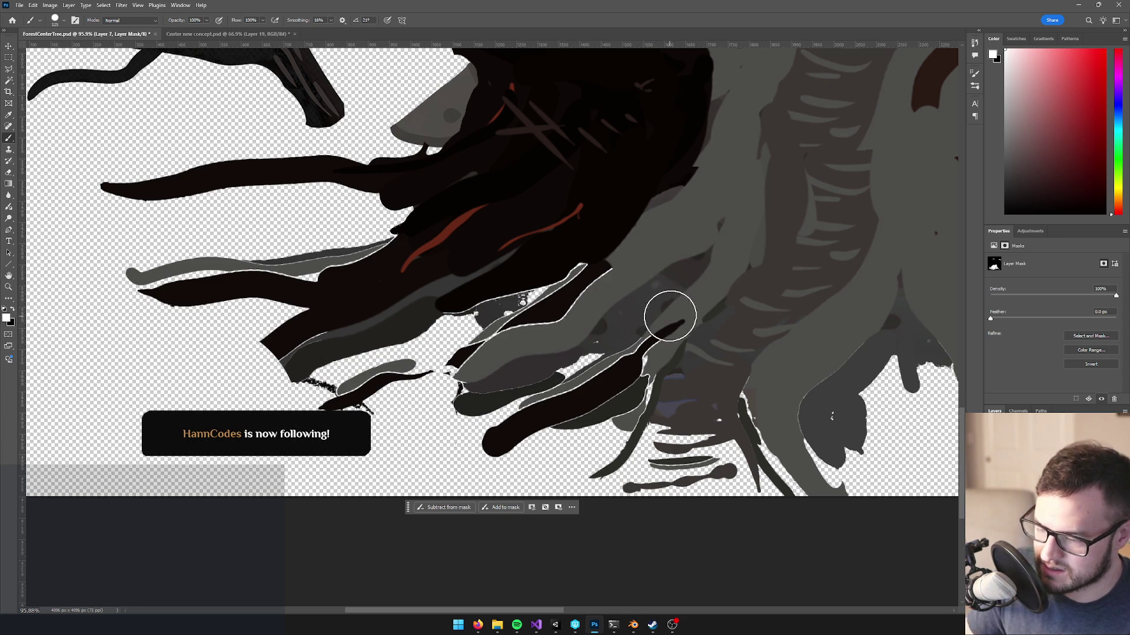
- Brush the mask to fill the root gap and trunk-base specks and reveal the bluish-purple root area
{"action": "left_click", "coordinate": [504, 585]}
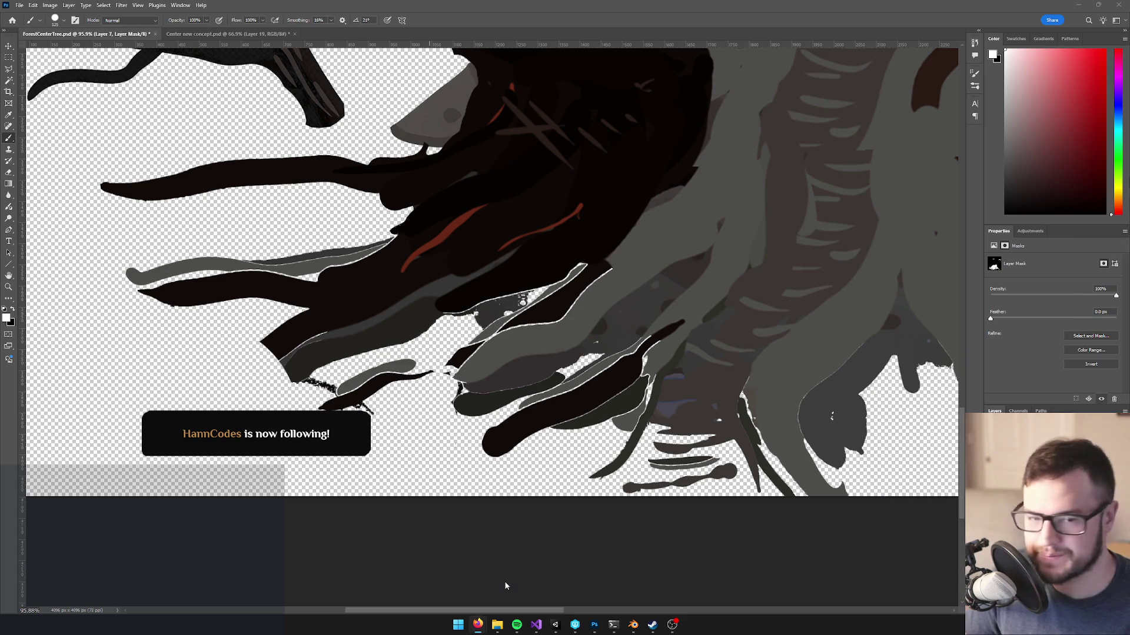
{"action": "left_click", "coordinate": [651, 416]}
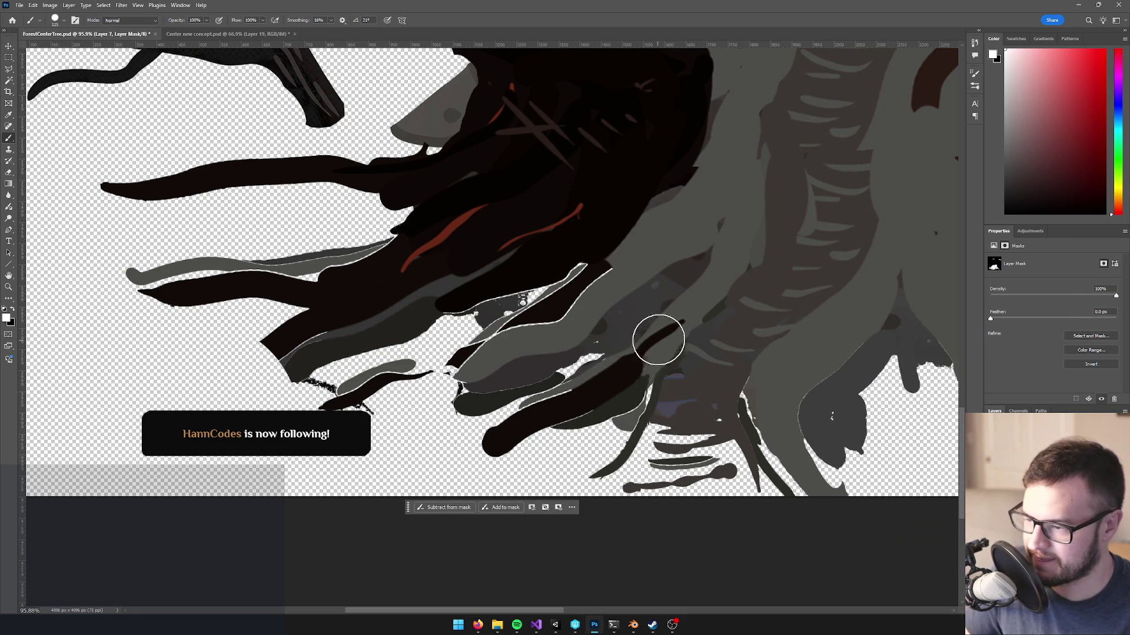
{"action": "key", "text": "o"}
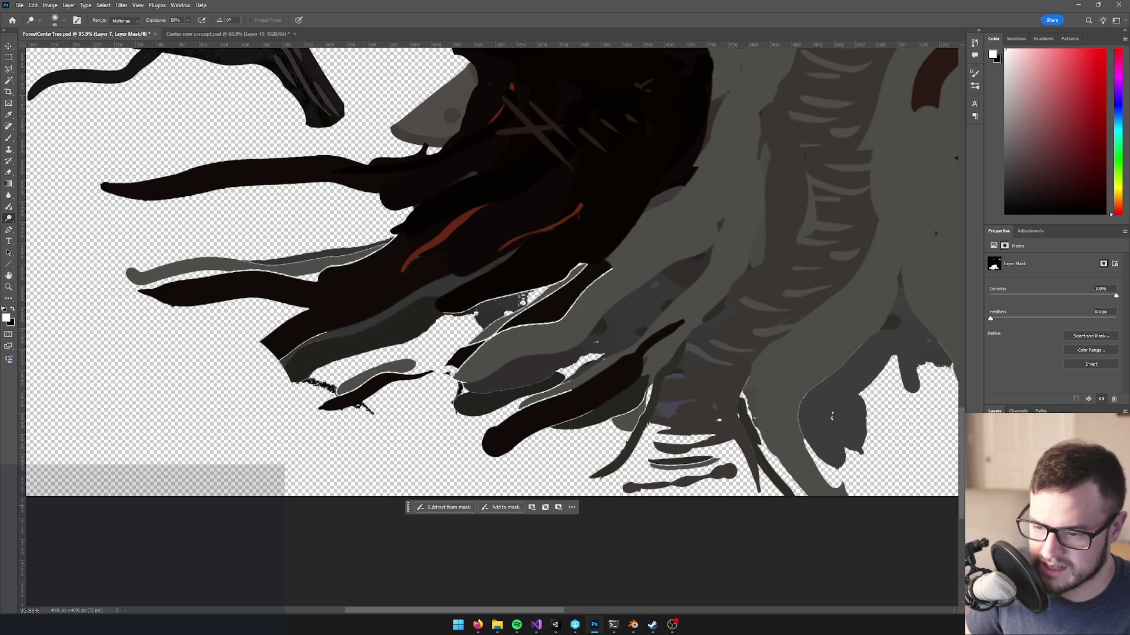
{"action": "key", "text": "b"}
{"action": "left_click_drag", "start_coordinate": [222, 399], "coordinate": [485, 379]}
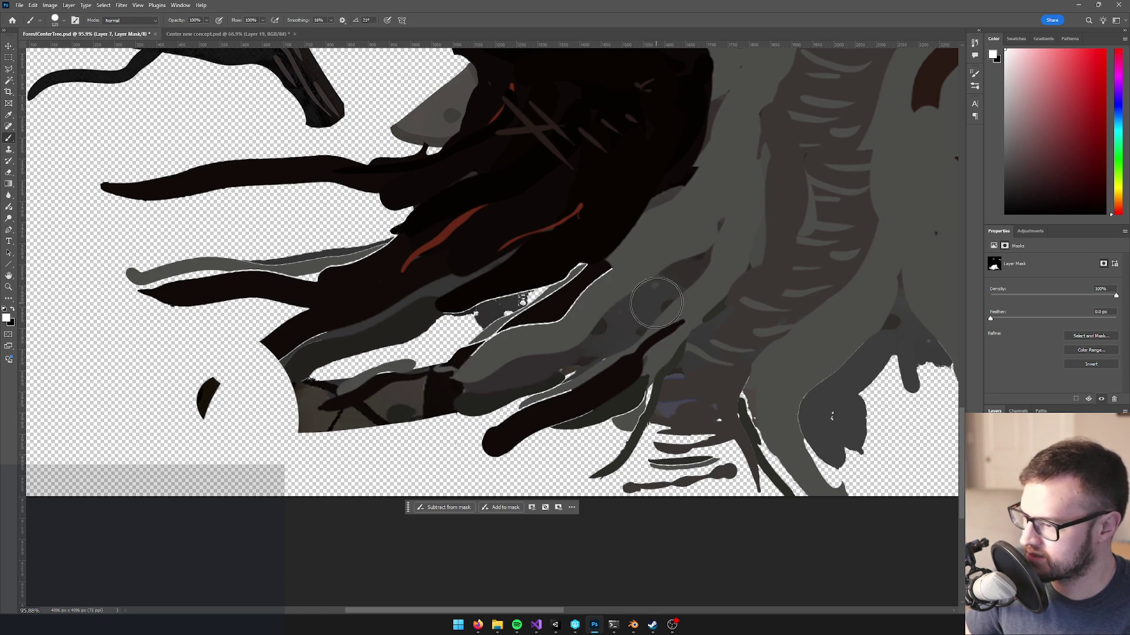
{"action": "key", "text": "ctrl+z"}
{"action": "mouse_move", "coordinate": [556, 340]}
{"action": "left_mouse_down"}
{"action": "mouse_move", "coordinate": [630, 265]}
{"action": "mouse_move", "coordinate": [575, 302]}
{"action": "mouse_move", "coordinate": [553, 300]}
{"action": "mouse_move", "coordinate": [479, 366]}
{"action": "mouse_move", "coordinate": [562, 406]}
{"action": "left_mouse_up"}
{"action": "key", "text": "bracketleft"}
{"action": "key", "text": "bracketleft"}
{"action": "key", "text": "bracketleft"}
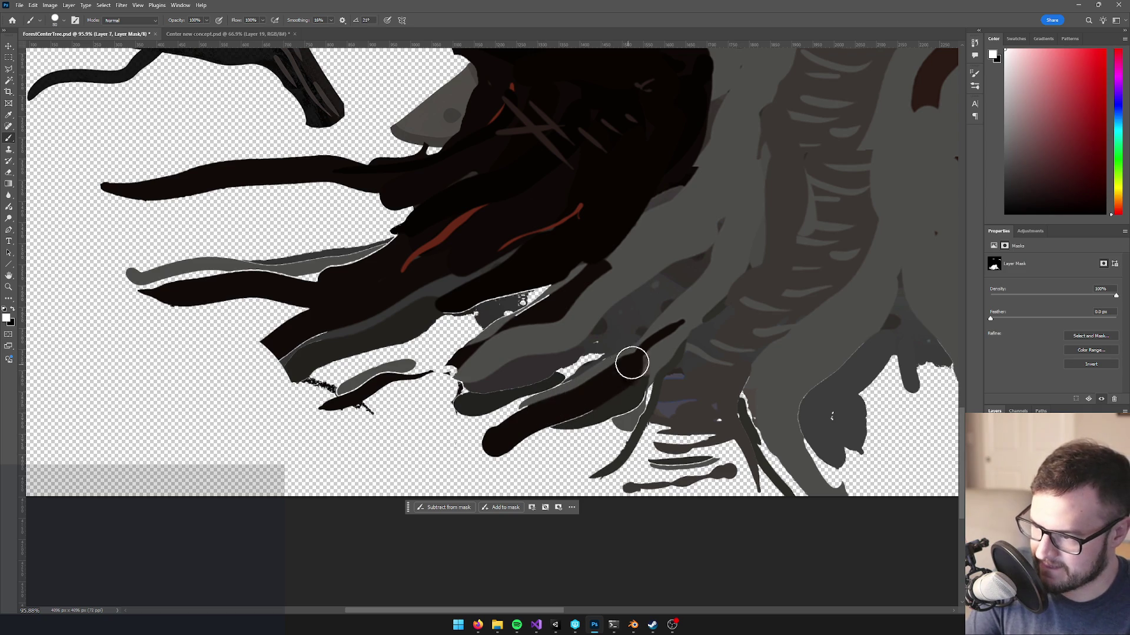
{"action": "mouse_move", "coordinate": [787, 408]}
{"action": "left_mouse_down"}
{"action": "mouse_move", "coordinate": [866, 370]}
{"action": "mouse_move", "coordinate": [871, 328]}
{"action": "mouse_move", "coordinate": [777, 396]}
{"action": "mouse_move", "coordinate": [760, 431]}
{"action": "left_mouse_up"}
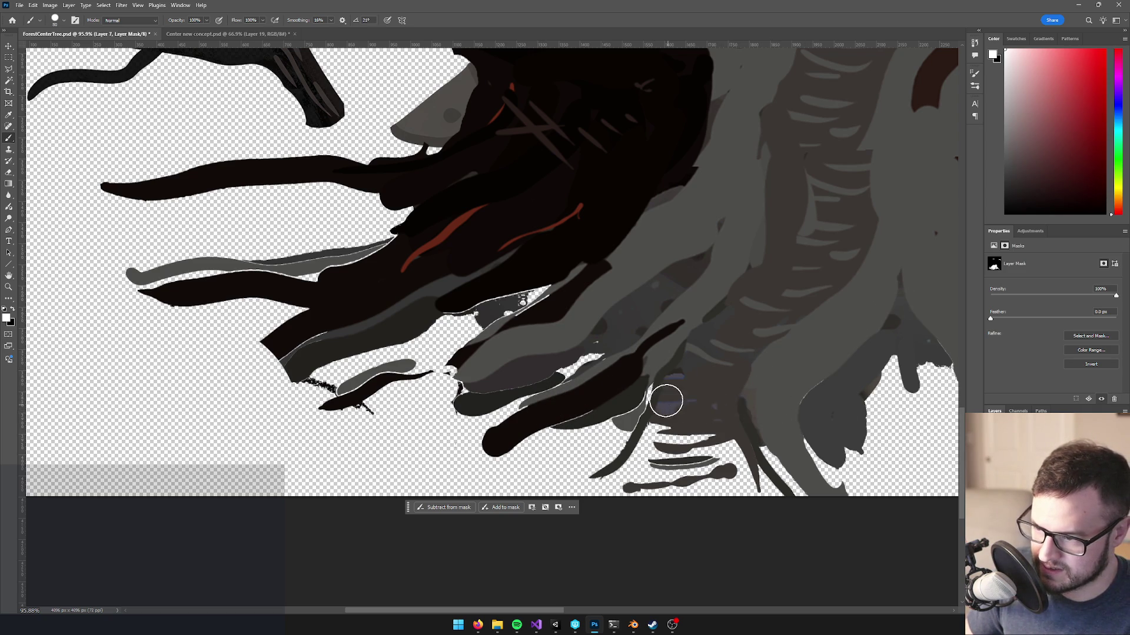
{"action": "mouse_move", "coordinate": [665, 362]}
{"action": "left_mouse_down"}
{"action": "mouse_move", "coordinate": [660, 424]}
{"action": "mouse_move", "coordinate": [623, 471]}
{"action": "mouse_move", "coordinate": [683, 429]}
{"action": "mouse_move", "coordinate": [708, 465]}
{"action": "mouse_move", "coordinate": [726, 452]}
{"action": "mouse_move", "coordinate": [666, 469]}
{"action": "mouse_move", "coordinate": [740, 471]}
{"action": "mouse_move", "coordinate": [630, 474]}
{"action": "mouse_move", "coordinate": [673, 456]}
{"action": "left_mouse_up"}
{"action": "scroll", "coordinate": [673, 456], "scroll_direction": "down", "scroll_amount": 3}
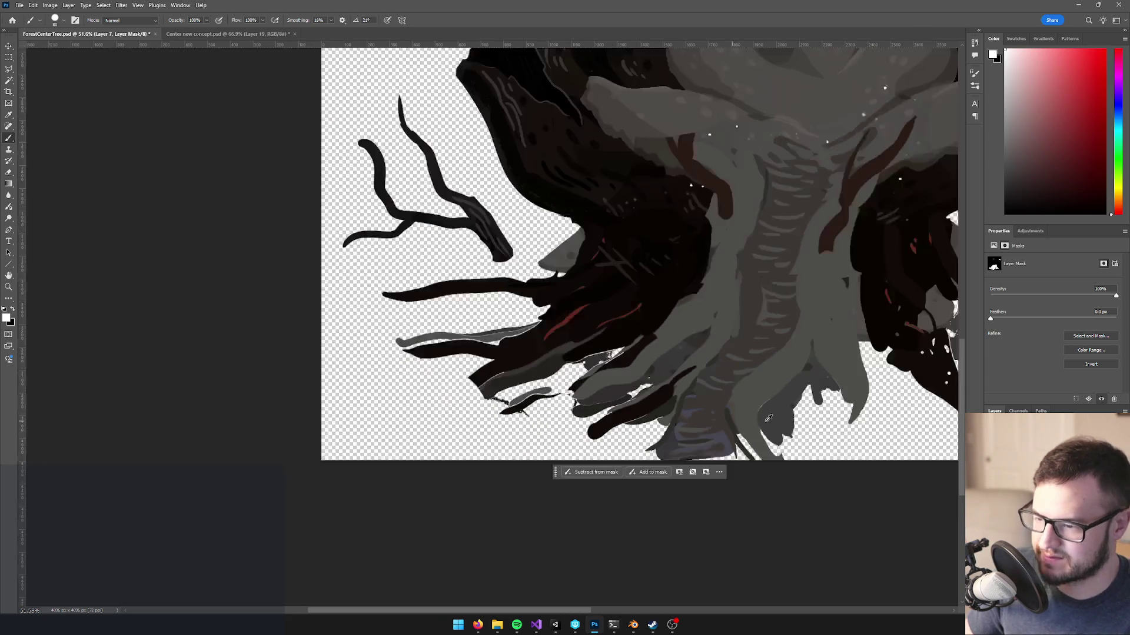
- Magic Wand the stray grey root on the right and fill it black on Layer 7's mask
{"action": "left_click_drag", "start_coordinate": [735, 402], "coordinate": [487, 381]}
{"action": "scroll", "coordinate": [624, 320], "scroll_direction": "up", "scroll_amount": 3}
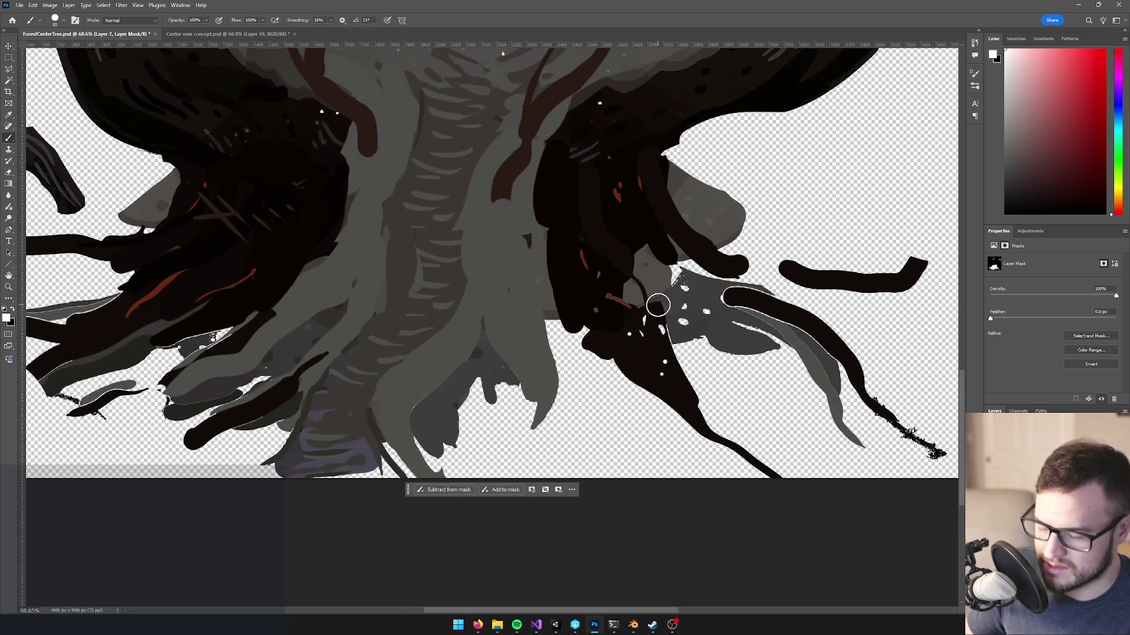
{"action": "key", "text": "bracketright"}
{"action": "key", "text": "bracketright"}
{"action": "key", "text": "bracketright"}
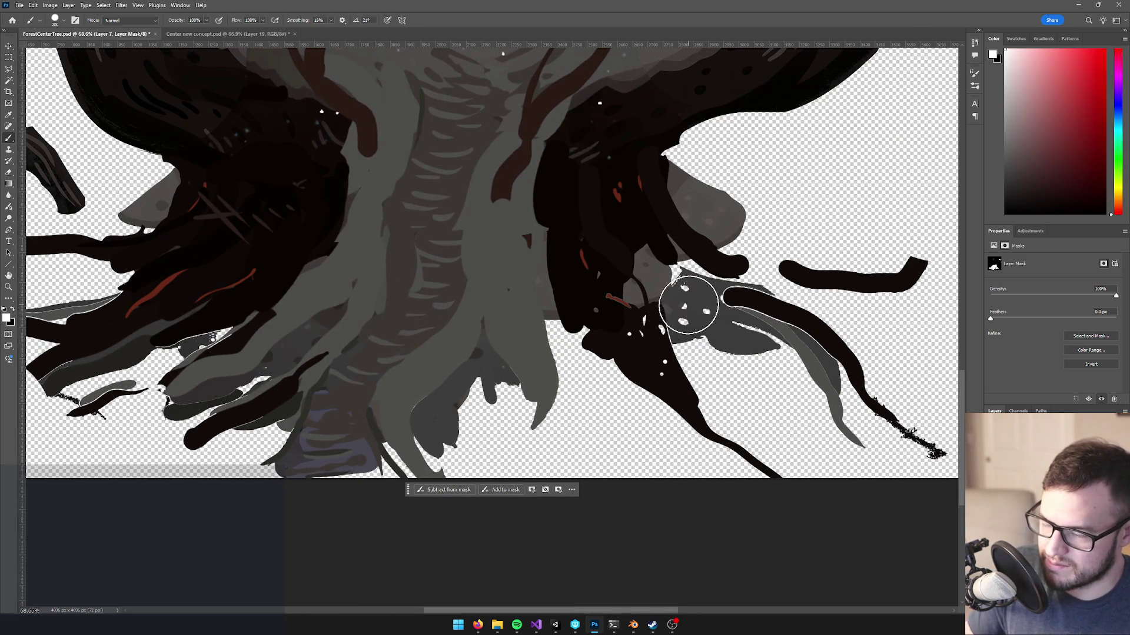
{"action": "key", "text": "w"}
{"action": "left_click", "coordinate": [709, 304]}
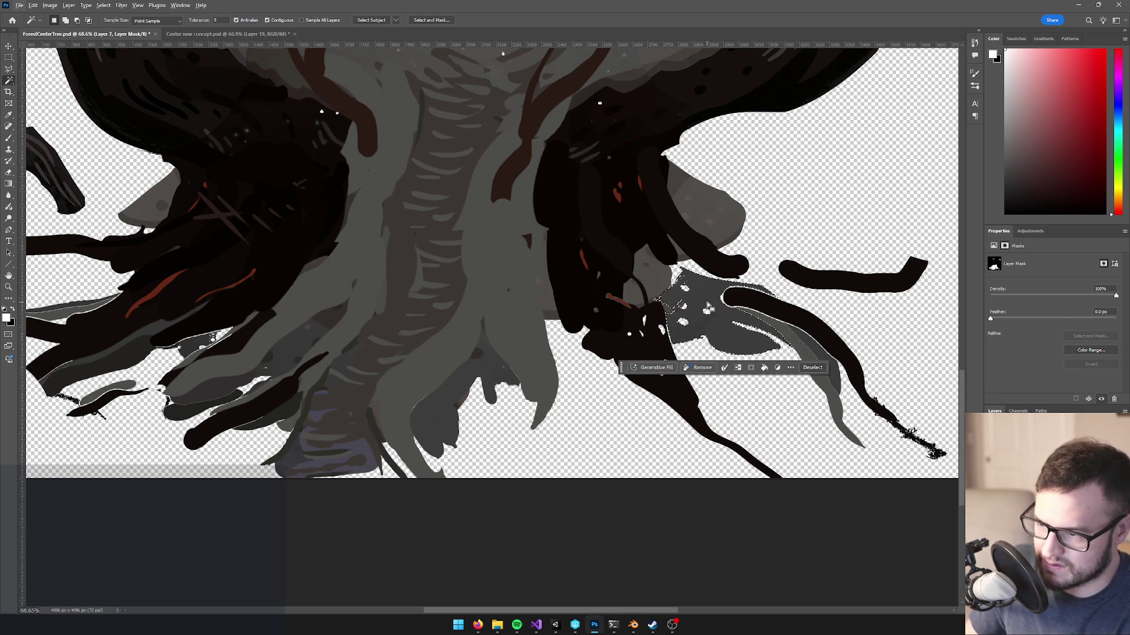
{"action": "key", "text": "x"}
{"action": "key", "text": "alt+BackSpace"}
{"action": "key", "text": "ctrl+d"}
{"action": "key", "text": "b"}
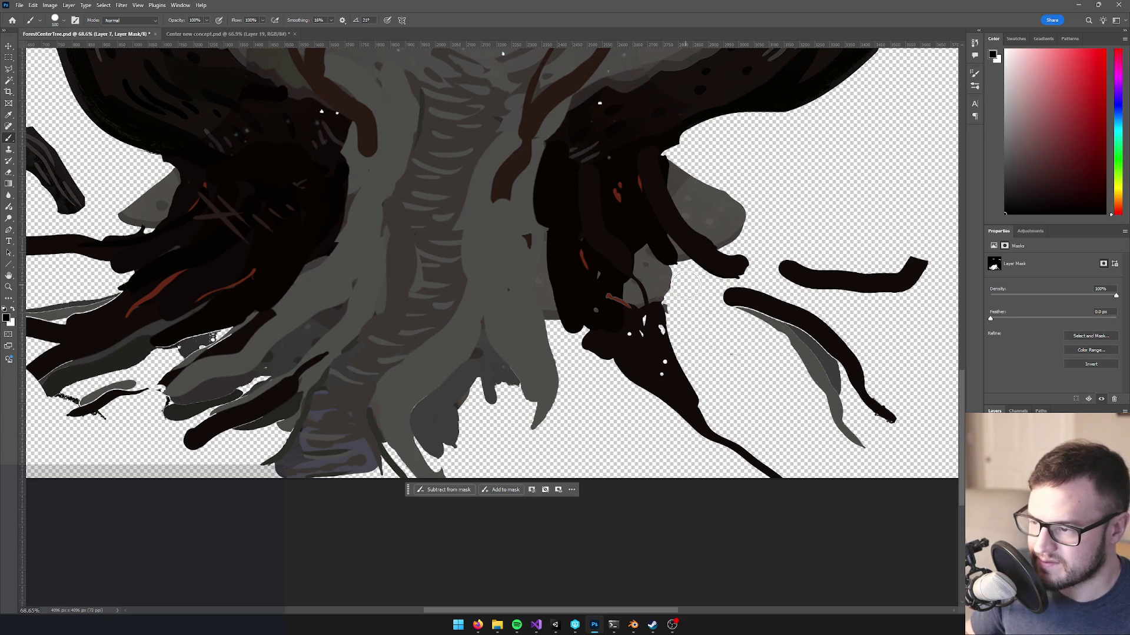
- Brush black at size 175 over the lower dark branch and the left branch tip
{"action": "scroll", "coordinate": [597, 371], "scroll_direction": "down", "scroll_amount": 5}
{"action": "scroll", "coordinate": [660, 427], "scroll_direction": "up", "scroll_amount": 5}
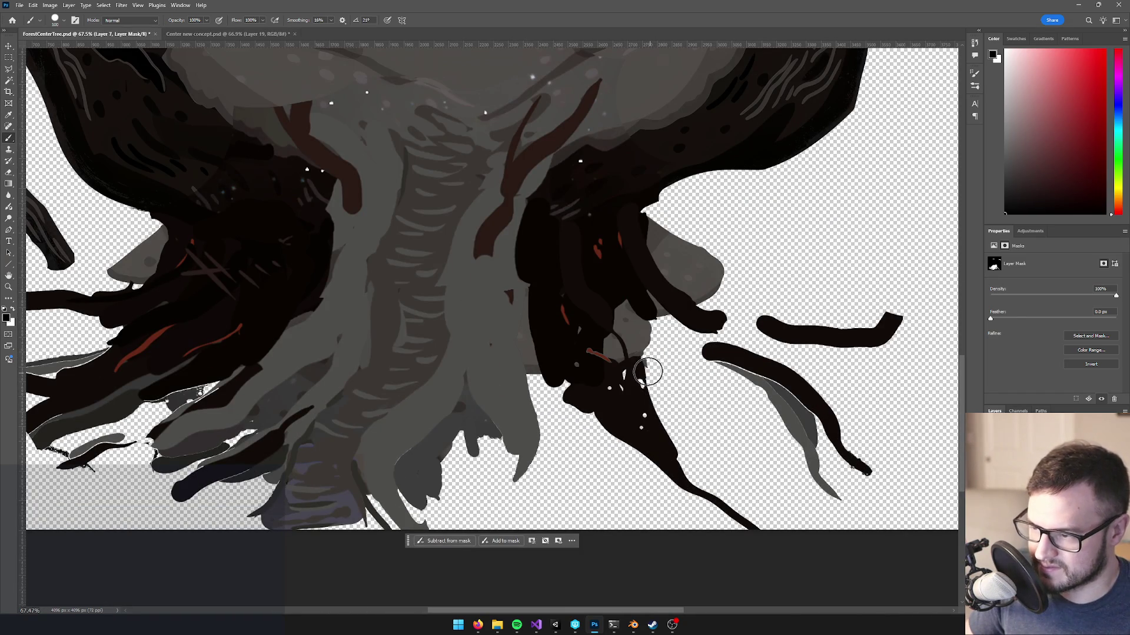
{"action": "key", "text": "bracketright"}
{"action": "key", "text": "bracketright"}
{"action": "key", "text": "bracketright"}
{"action": "mouse_move", "coordinate": [635, 392]}
{"action": "left_mouse_down"}
{"action": "mouse_move", "coordinate": [581, 411]}
{"action": "mouse_move", "coordinate": [770, 532]}
{"action": "left_mouse_up"}
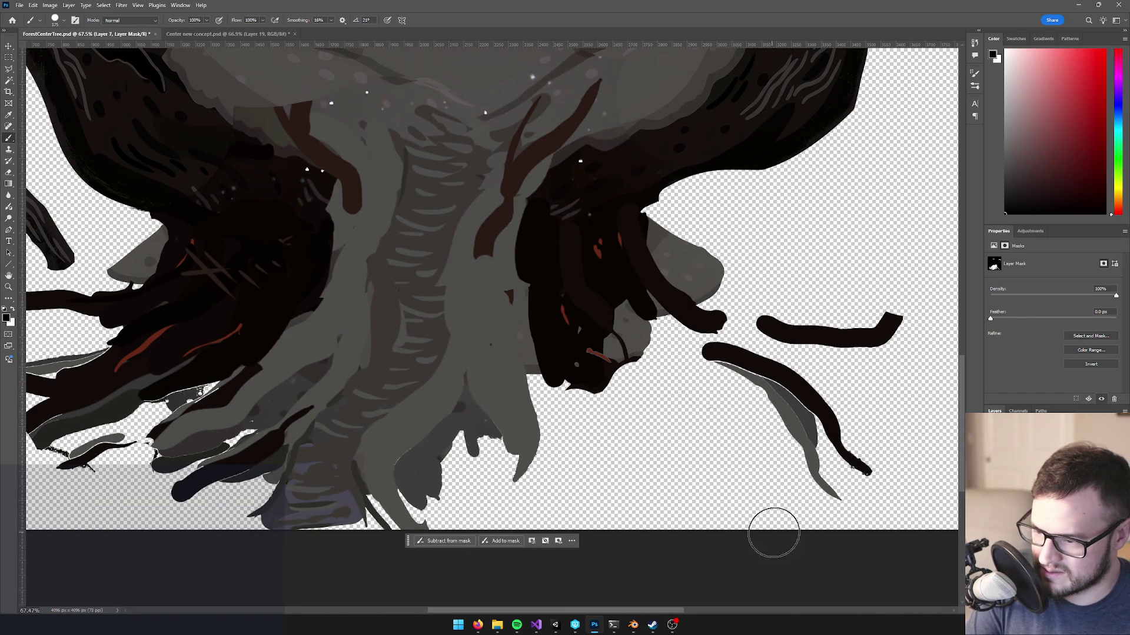
{"action": "left_click_drag", "start_coordinate": [413, 364], "coordinate": [749, 359]}
{"action": "left_click_drag", "start_coordinate": [429, 313], "coordinate": [445, 316]}
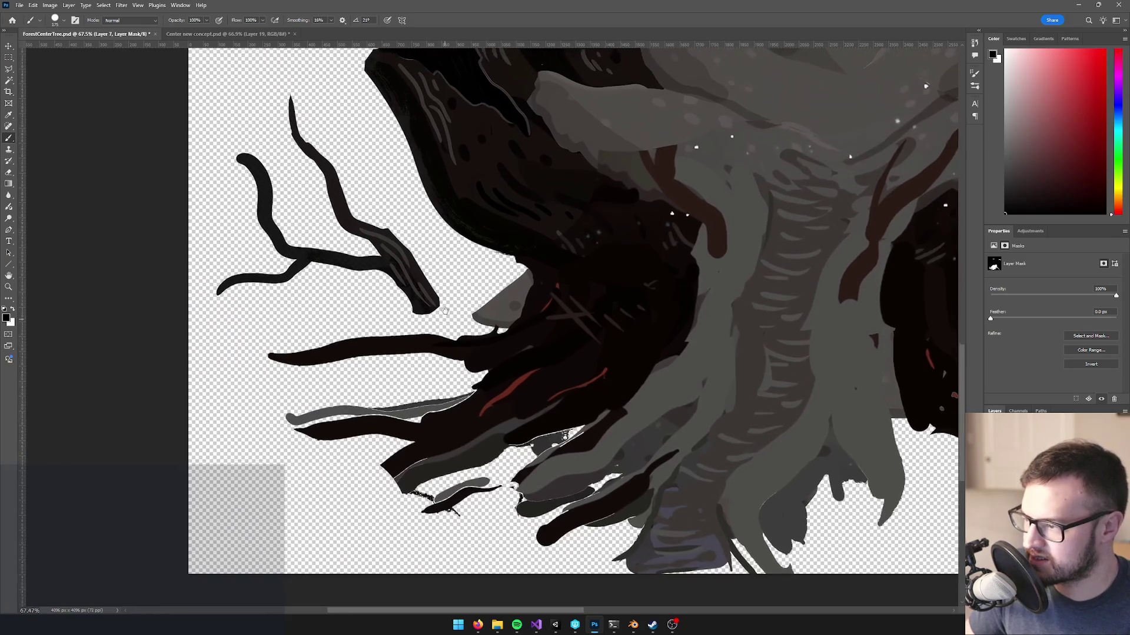
{"action": "scroll", "coordinate": [445, 316], "scroll_direction": "down", "scroll_amount": 1}
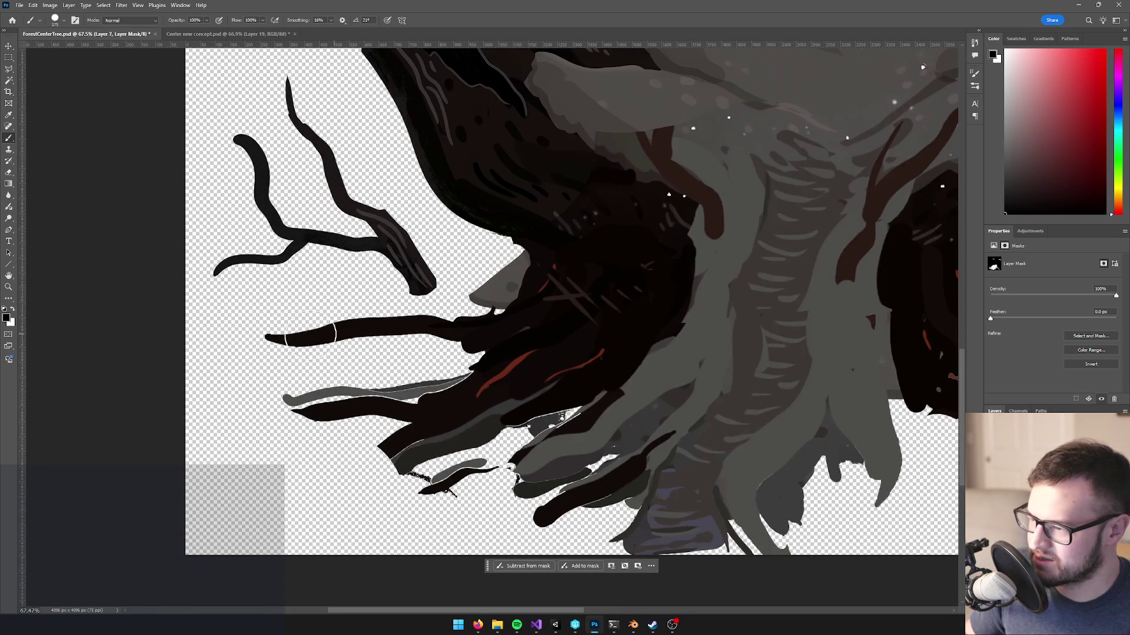
{"action": "left_click_drag", "start_coordinate": [274, 336], "coordinate": [462, 322]}
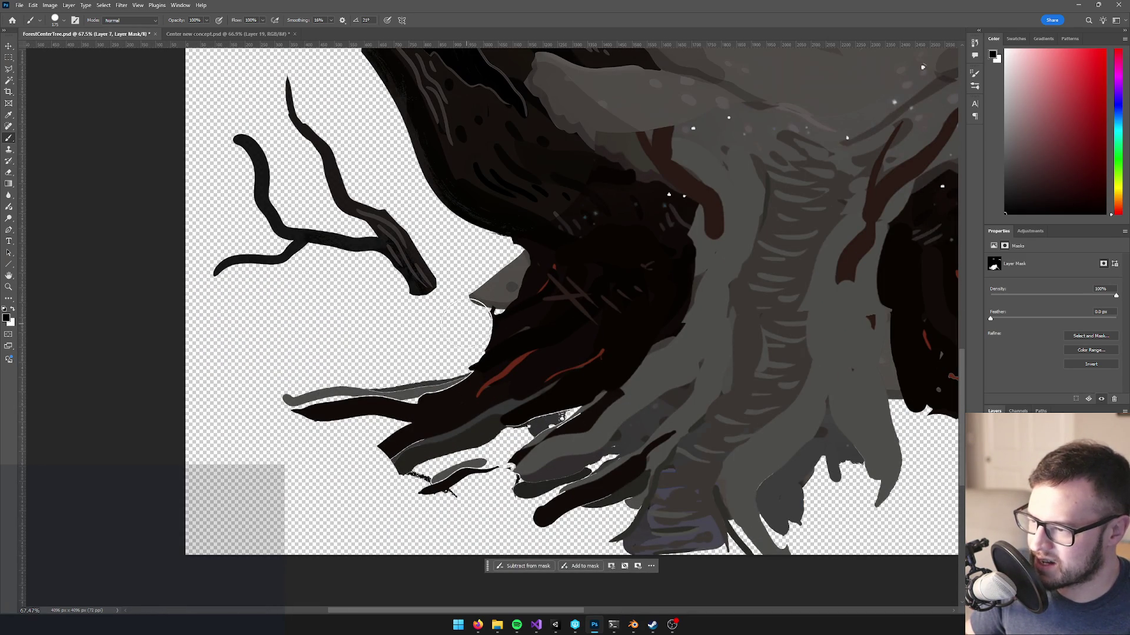
{"action": "scroll", "coordinate": [604, 342], "scroll_direction": "down", "scroll_amount": 6}
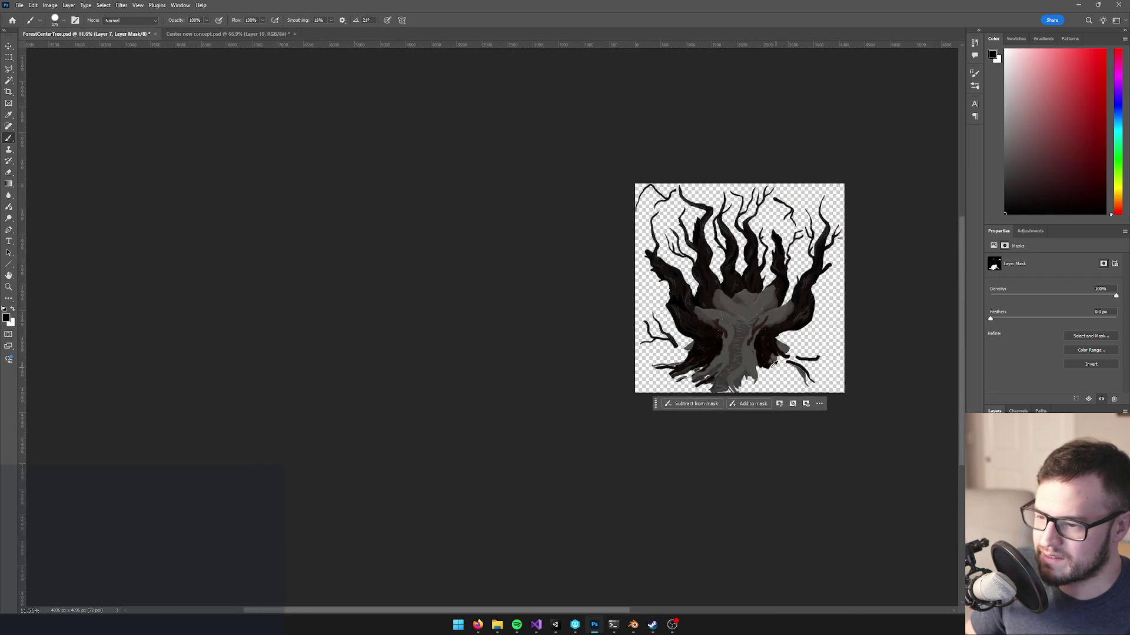
- Paint black on the mask over the stray stroke tips and the curved and horizontal black strokes
{"action": "scroll", "coordinate": [621, 348], "scroll_direction": "up", "scroll_amount": 4}
{"action": "left_click_drag", "start_coordinate": [620, 347], "coordinate": [494, 356]}
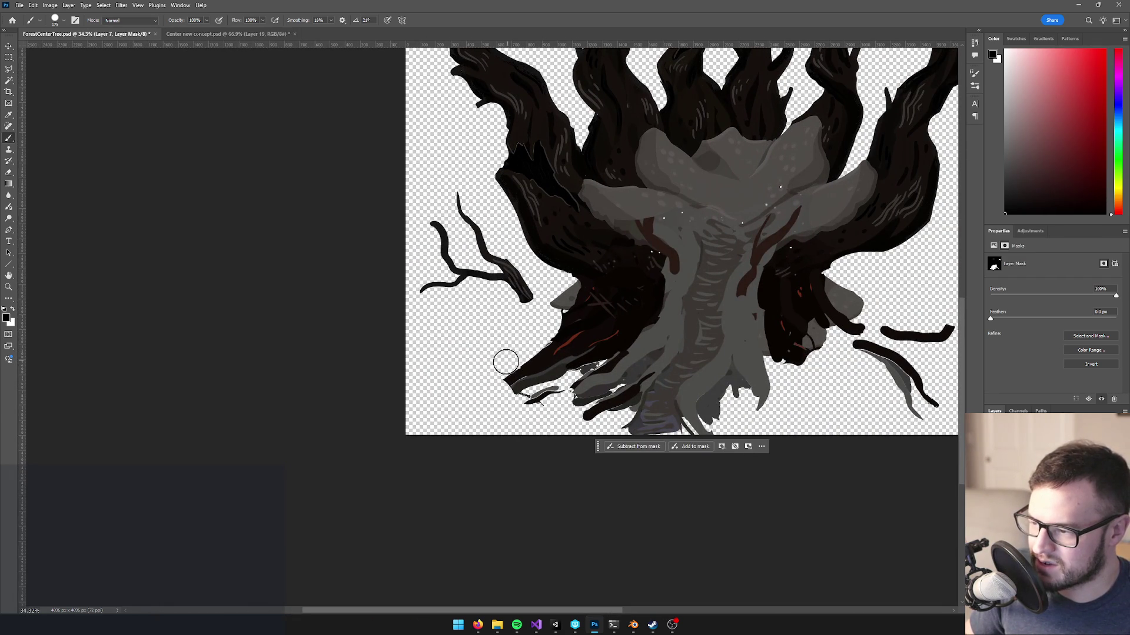
{"action": "left_click_drag", "start_coordinate": [498, 391], "coordinate": [540, 404]}
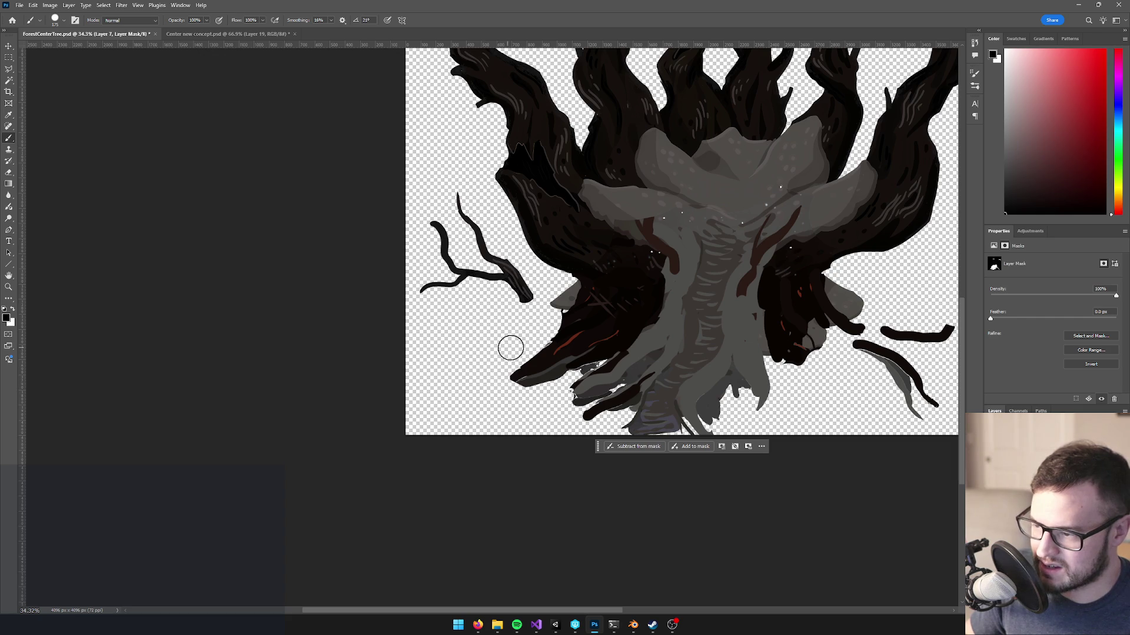
{"action": "scroll", "coordinate": [588, 389], "scroll_direction": "up", "scroll_amount": 2}
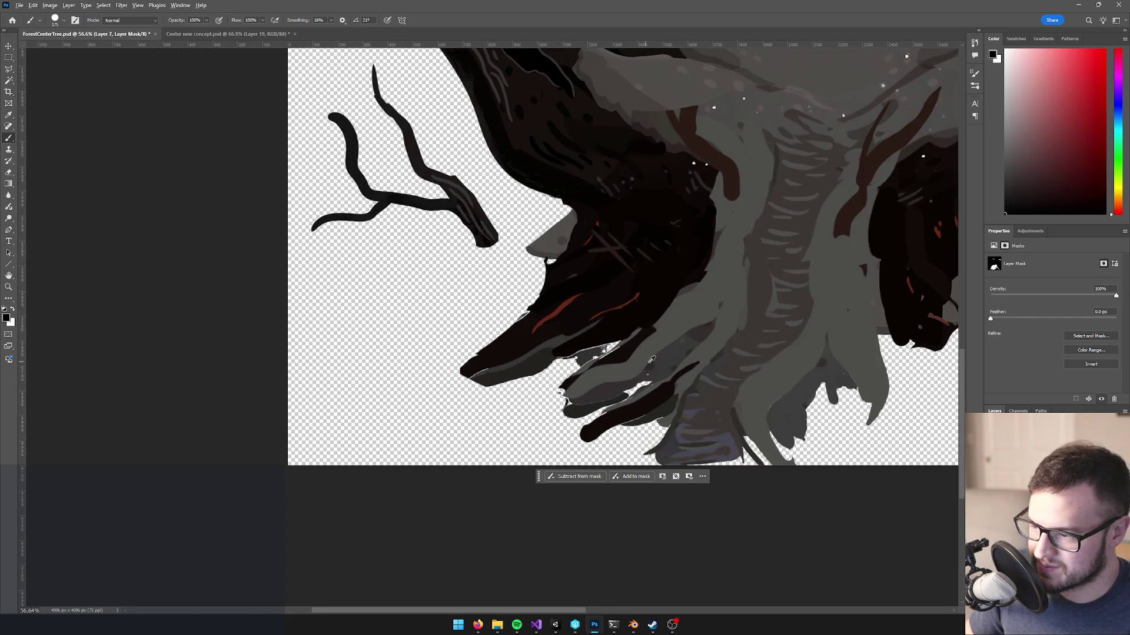
{"action": "scroll", "coordinate": [651, 359], "scroll_direction": "down", "scroll_amount": 5}
{"action": "scroll", "coordinate": [705, 341], "scroll_direction": "up", "scroll_amount": 5}
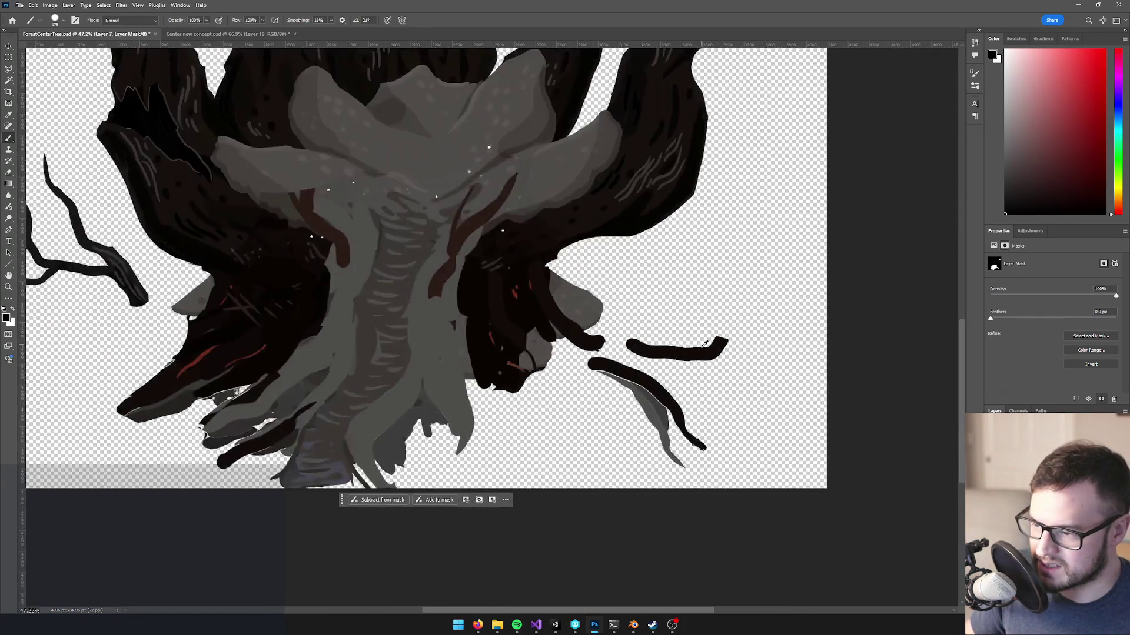
{"action": "scroll", "coordinate": [705, 341], "scroll_direction": "down", "scroll_amount": 1}
{"action": "mouse_move", "coordinate": [615, 370]}
{"action": "left_mouse_down"}
{"action": "mouse_move", "coordinate": [626, 361]}
{"action": "mouse_move", "coordinate": [677, 377]}
{"action": "mouse_move", "coordinate": [732, 436]}
{"action": "mouse_move", "coordinate": [706, 443]}
{"action": "left_mouse_up"}
{"action": "left_click_drag", "start_coordinate": [655, 331], "coordinate": [842, 302]}
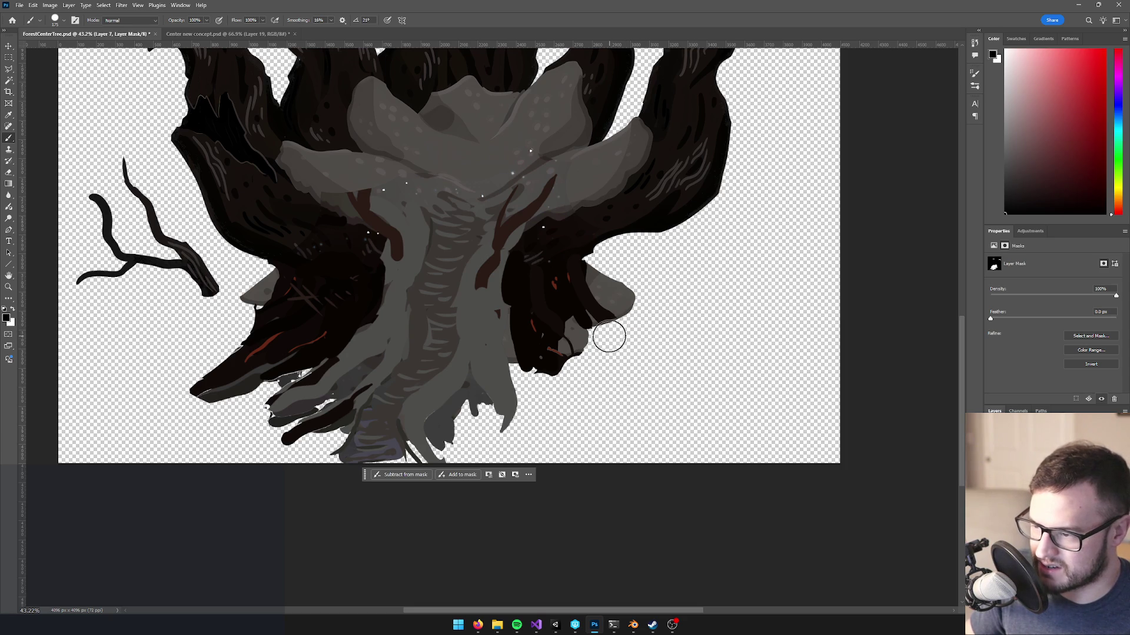
- Toggle Layer 7's mask off and back on to compare the result
{"action": "scroll", "coordinate": [625, 334], "scroll_direction": "down", "scroll_amount": 2}
{"action": "scroll", "coordinate": [645, 334], "scroll_direction": "up", "scroll_amount": 3}
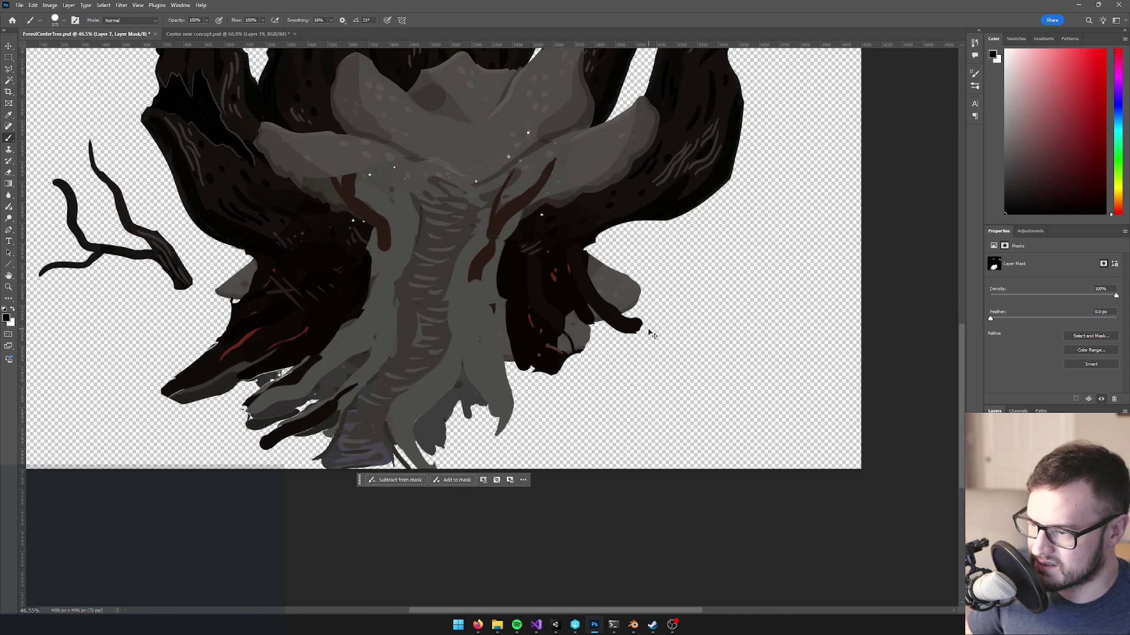
{"action": "scroll", "coordinate": [612, 336], "scroll_direction": "down", "scroll_amount": 5}
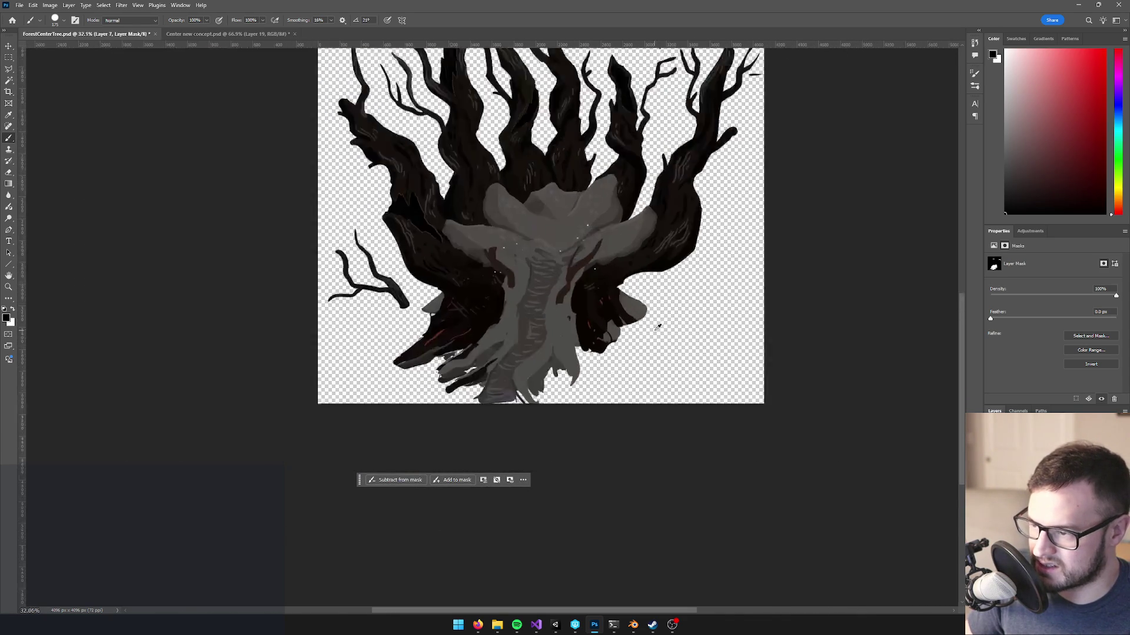
{"action": "scroll", "coordinate": [571, 231], "scroll_direction": "up", "scroll_amount": 3}
{"action": "scroll", "coordinate": [571, 231], "scroll_direction": "up", "scroll_amount": 3}
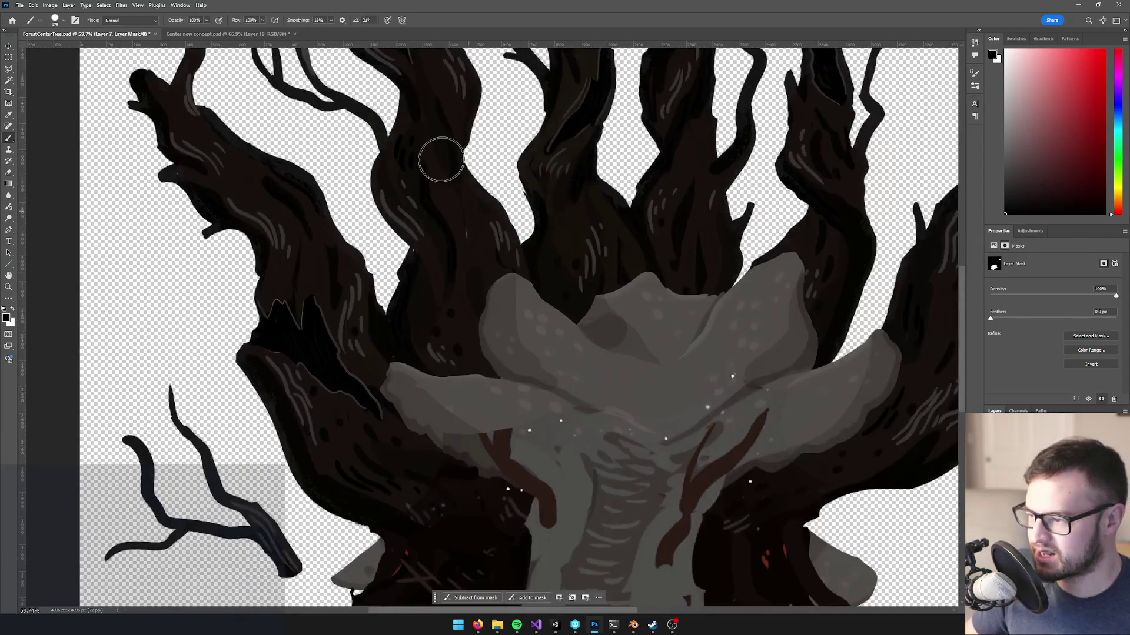
{"action": "scroll", "coordinate": [454, 181], "scroll_direction": "down", "scroll_amount": 2}
{"action": "scroll", "coordinate": [491, 197], "scroll_direction": "up", "scroll_amount": 2}
{"action": "scroll", "coordinate": [524, 232], "scroll_direction": "down", "scroll_amount": 3}
{"action": "scroll", "coordinate": [528, 257], "scroll_direction": "up", "scroll_amount": 1}
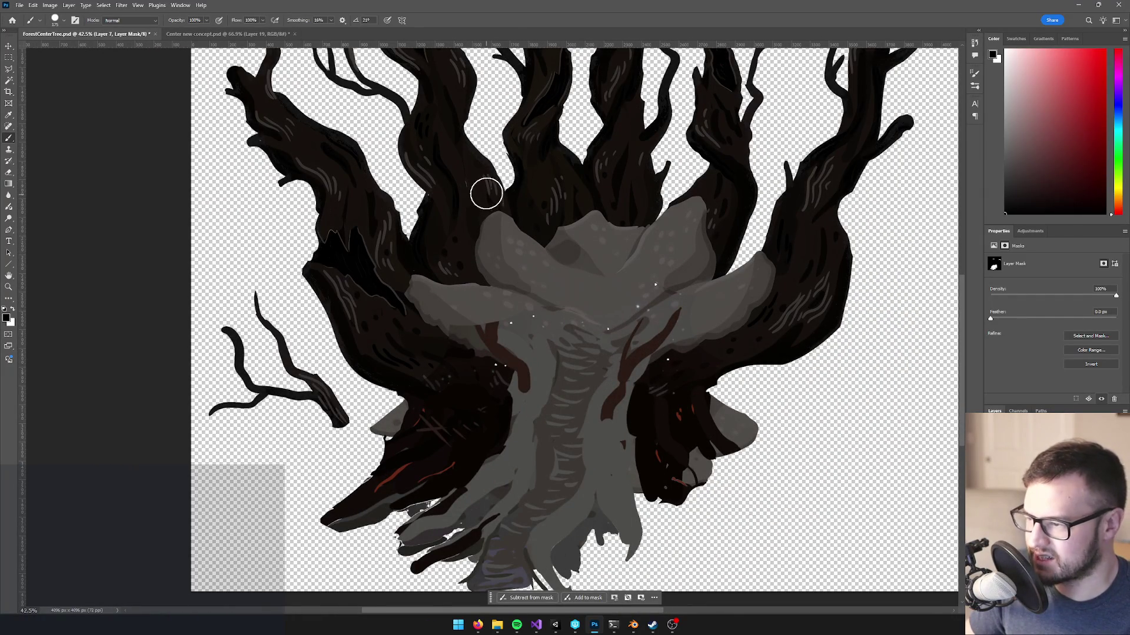
{"action": "left_click", "coordinate": [1012, 447], "text": "shift"}
{"action": "left_click", "coordinate": [1012, 447], "text": "shift"}
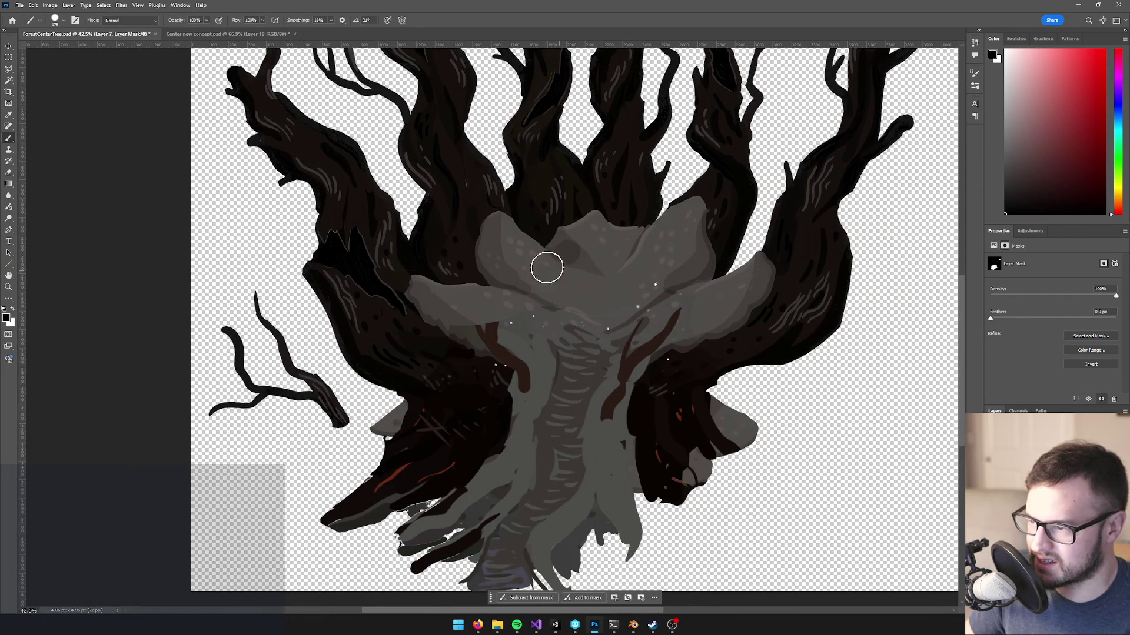
- Duplicate the tree layer with Ctrl+J and open the copy's mask in Select and Mask
{"action": "scroll", "coordinate": [555, 269], "scroll_direction": "down", "scroll_amount": 2}
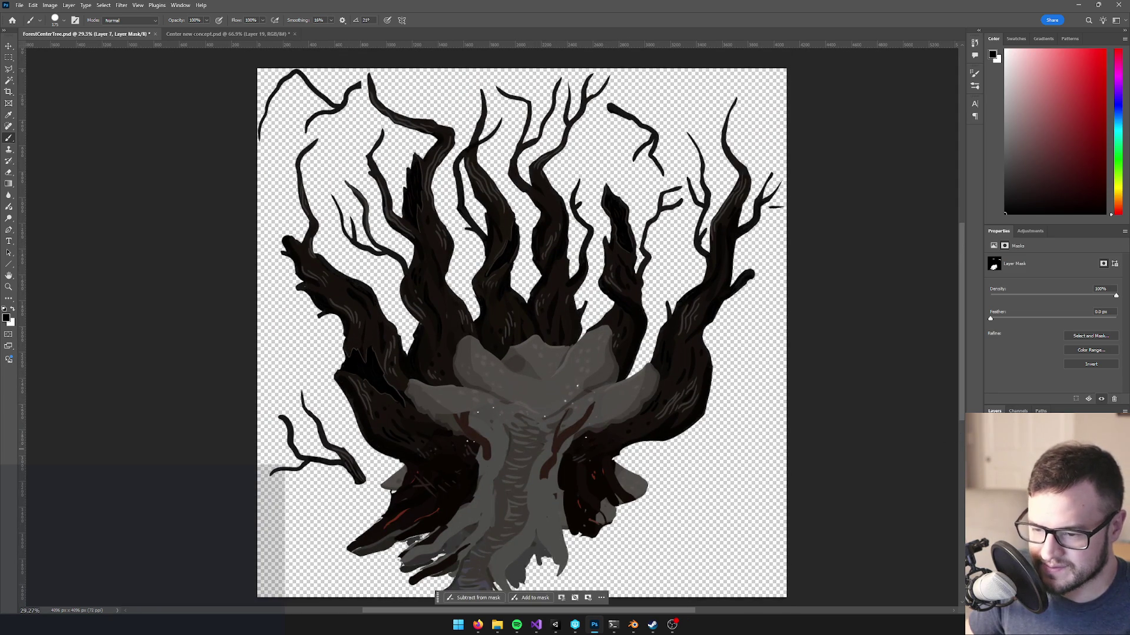
{"action": "left_click", "coordinate": [998, 447]}
{"action": "left_click", "coordinate": [1012, 447], "text": "shift"}
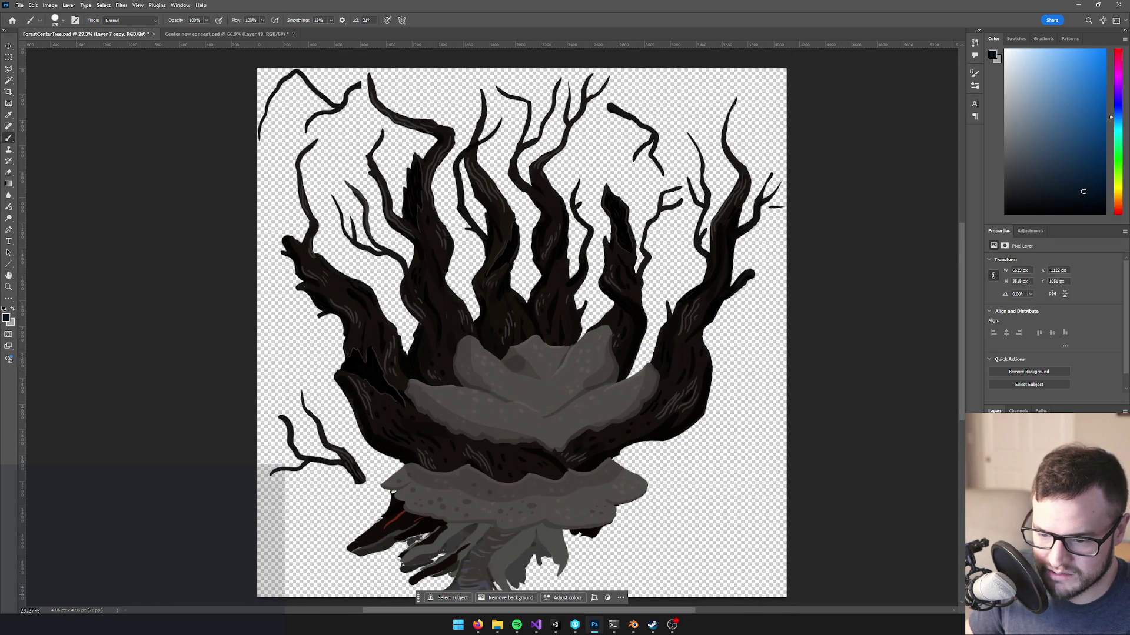
{"action": "key", "text": "ctrl+j"}
{"action": "left_click", "coordinate": [1012, 447]}
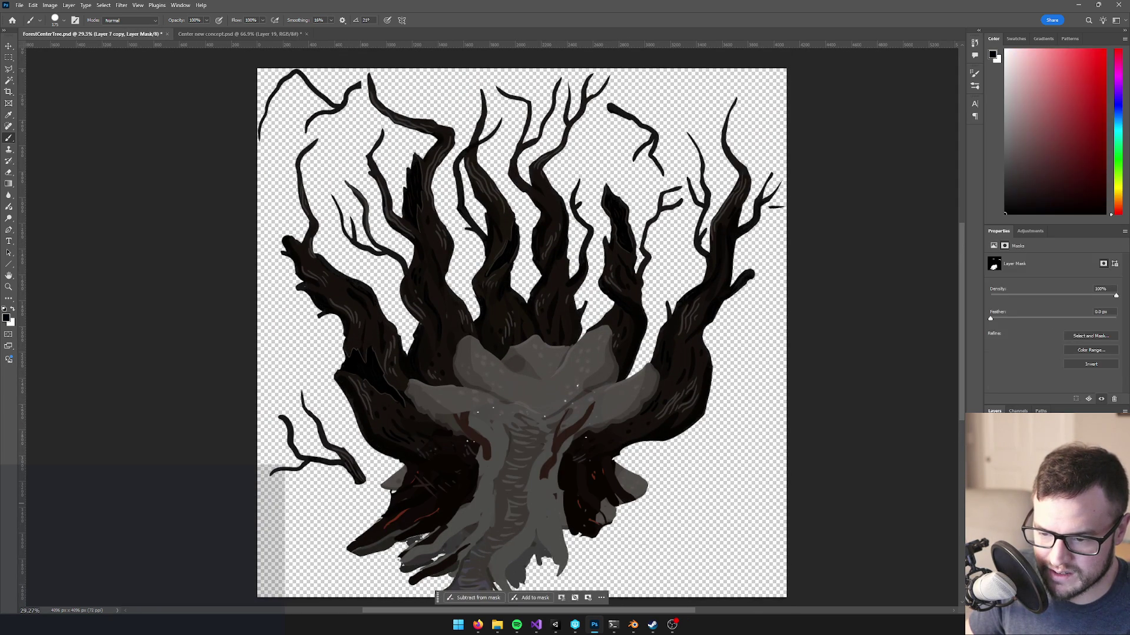
{"action": "key", "text": "ctrl+alt+r"}
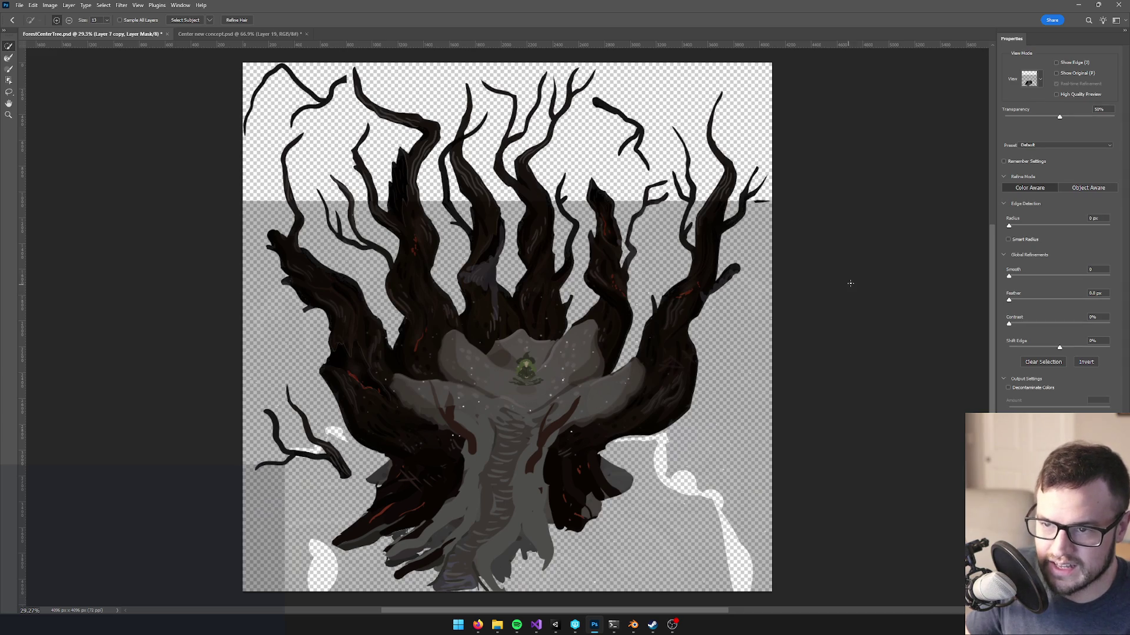
- Leave Select and Mask and delete Layer 7 copy's mask without applying it
{"action": "key", "text": "Return"}
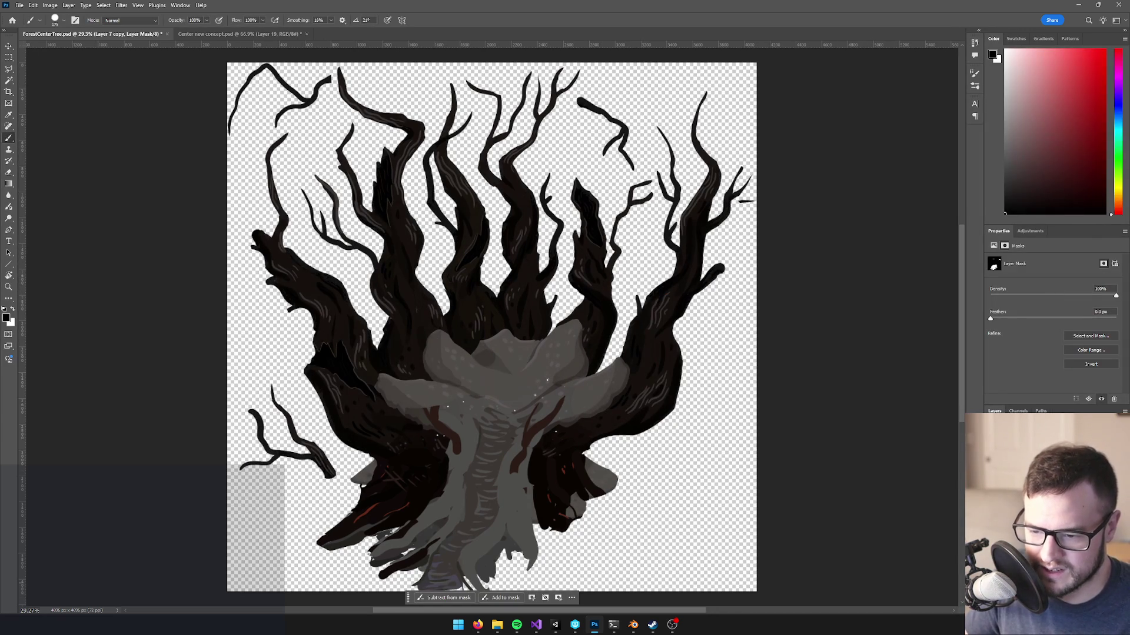
{"action": "key", "text": "Delete"}
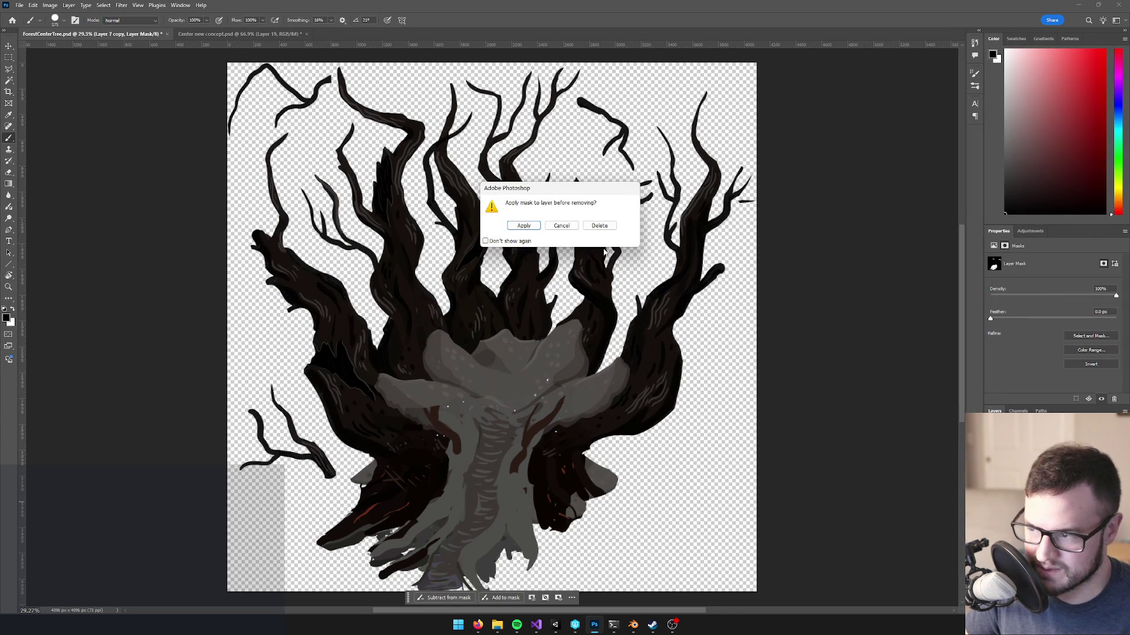
{"action": "left_click", "coordinate": [599, 226]}
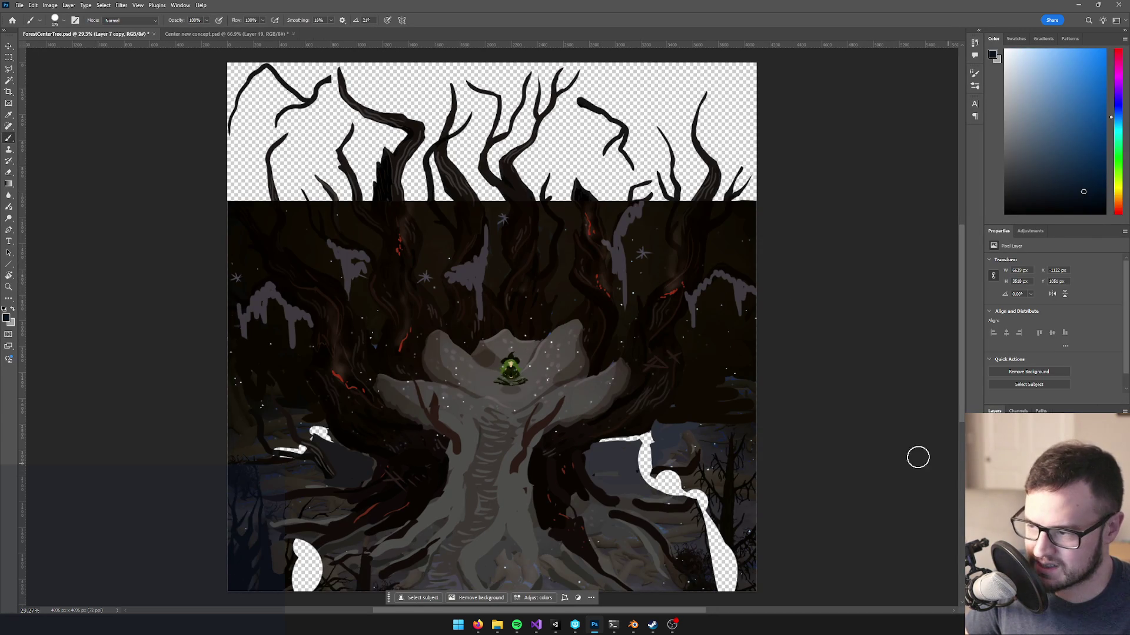
- Magic Wand the red strokes, dot and oval near the mushroom, with tolerance raised to 10
{"action": "scroll", "coordinate": [371, 373], "scroll_direction": "up", "scroll_amount": 8}
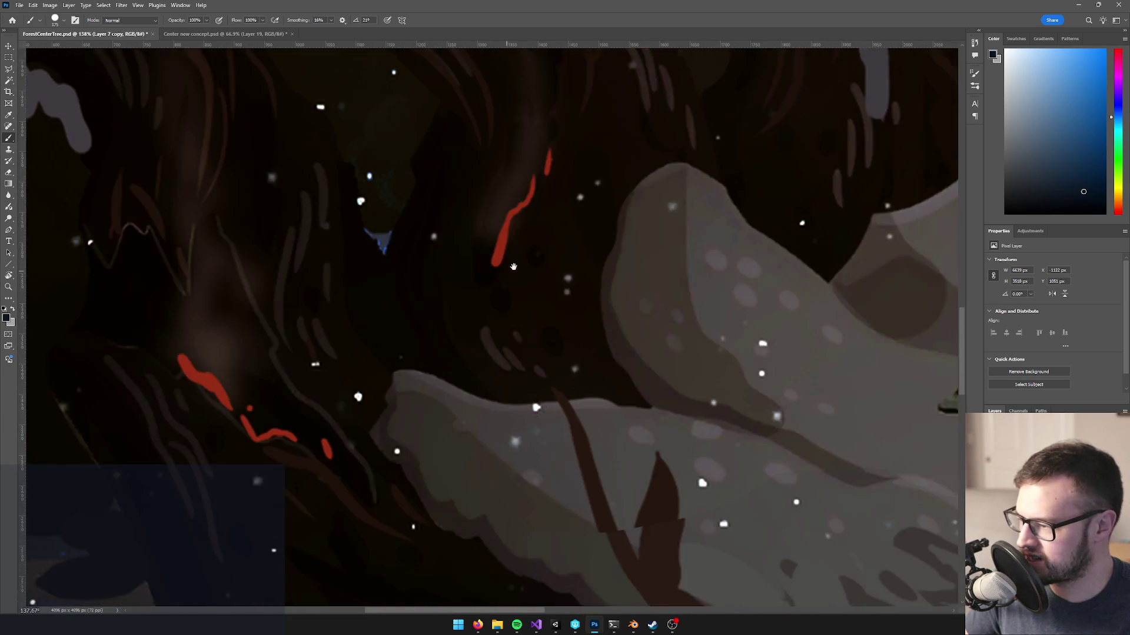
{"action": "key", "text": "w"}
{"action": "left_click", "coordinate": [227, 380]}
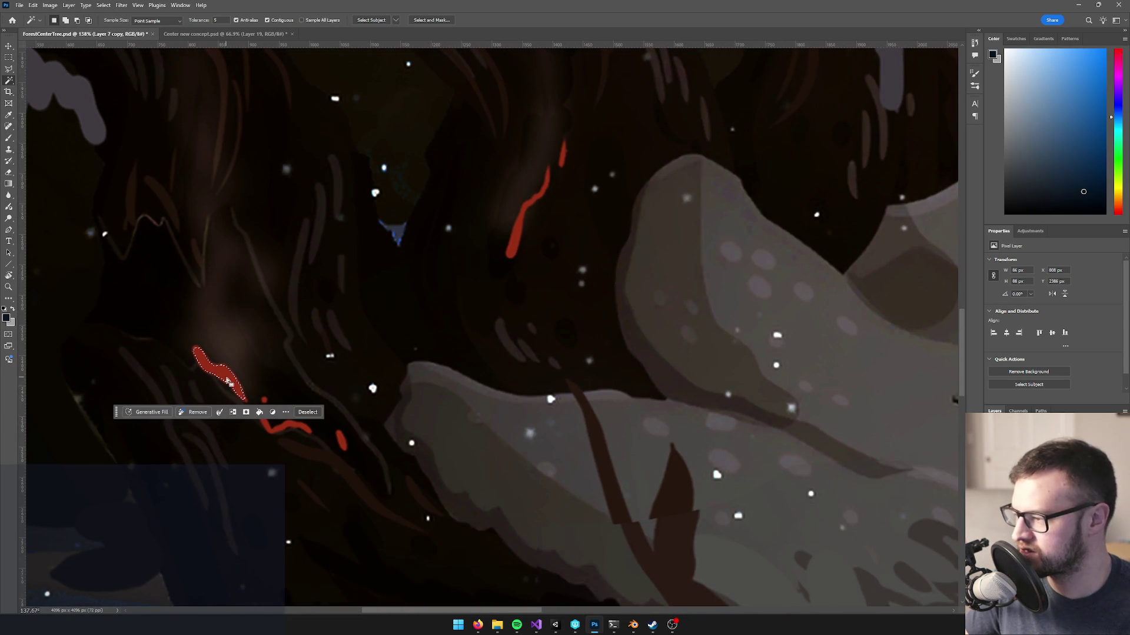
{"action": "left_click", "coordinate": [262, 423], "text": "shift"}
{"action": "scroll", "coordinate": [259, 400], "scroll_direction": "up", "scroll_amount": 4}
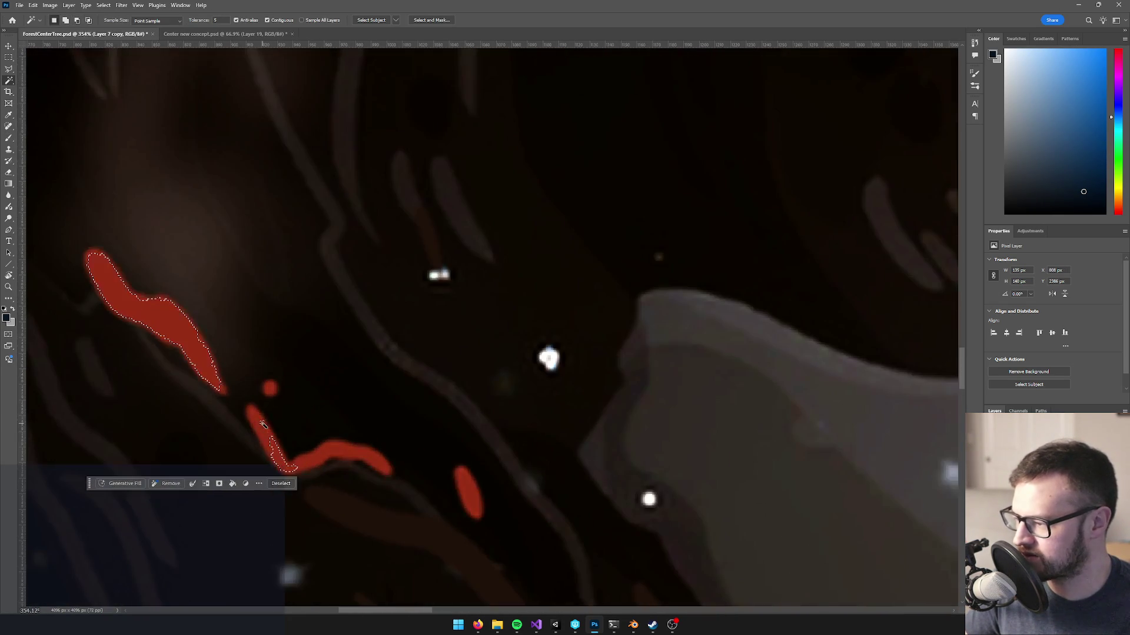
{"action": "left_click_drag", "start_coordinate": [207, 23], "coordinate": [210, 24]}
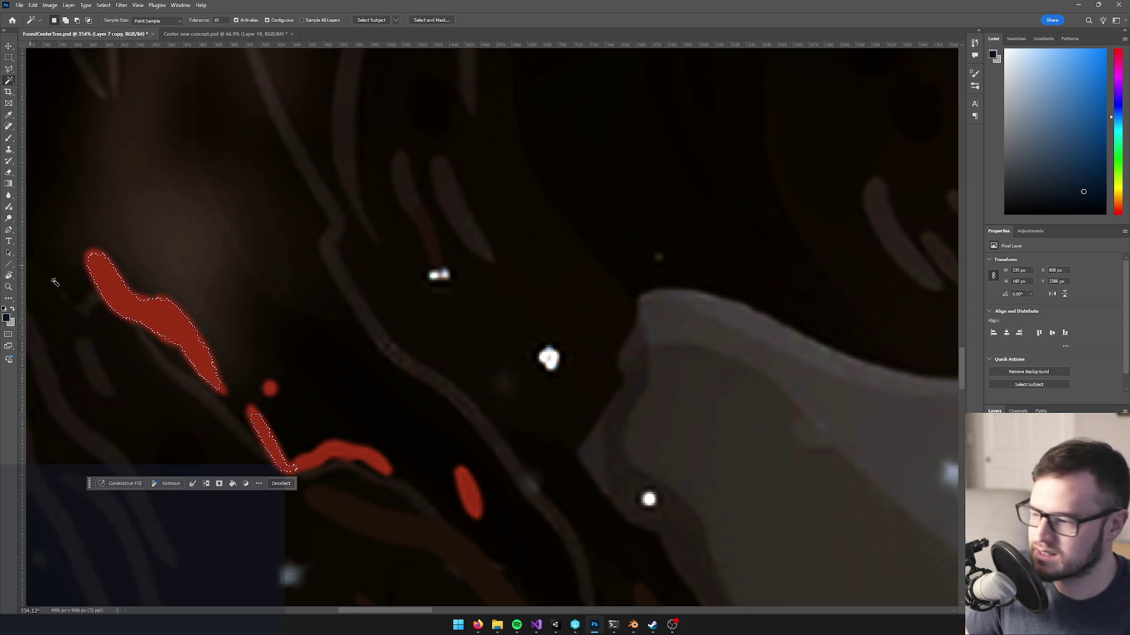
{"action": "left_click", "coordinate": [332, 457], "text": "shift"}
{"action": "left_click", "coordinate": [329, 456], "text": "shift"}
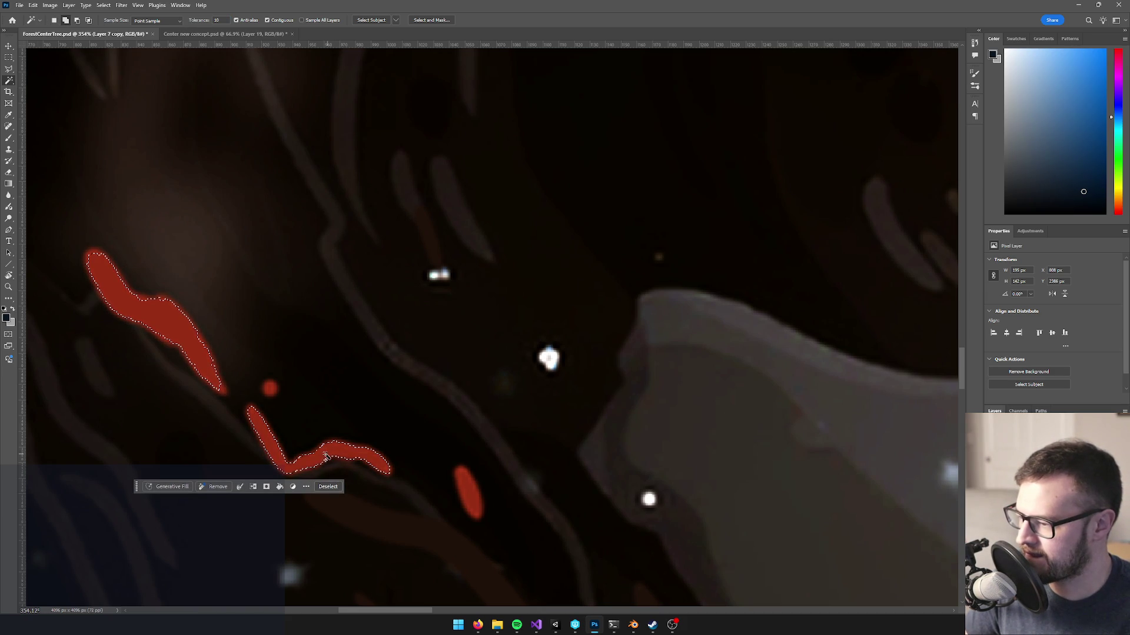
{"action": "left_click", "coordinate": [270, 389], "text": "shift"}
{"action": "left_click", "coordinate": [468, 492], "text": "shift"}
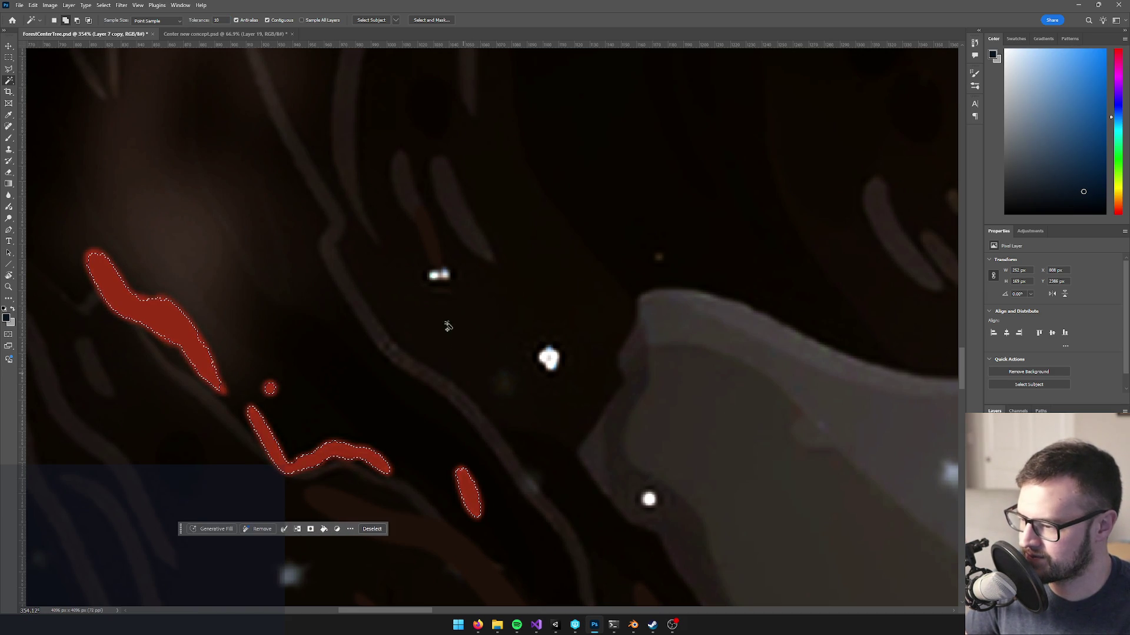
- Add the upper red strokes and blobs, up to the topmost stroke, to the selection
{"action": "scroll", "coordinate": [273, 351], "scroll_direction": "down", "scroll_amount": 3}
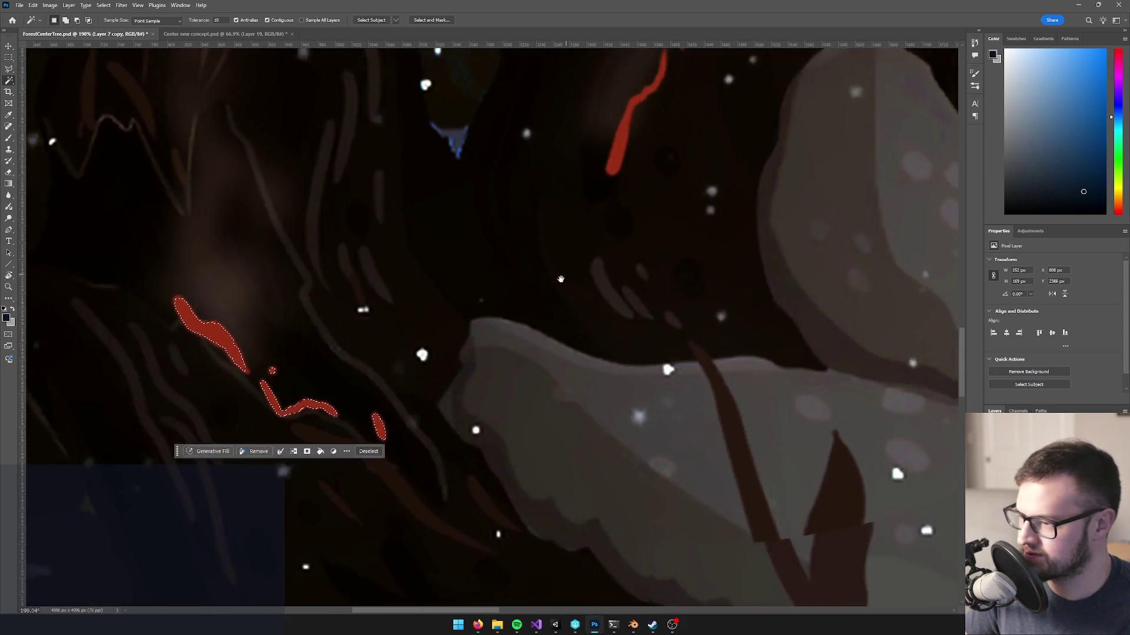
{"action": "scroll", "coordinate": [508, 352], "scroll_direction": "up", "scroll_amount": 3}
{"action": "left_click", "coordinate": [500, 298], "text": "shift"}
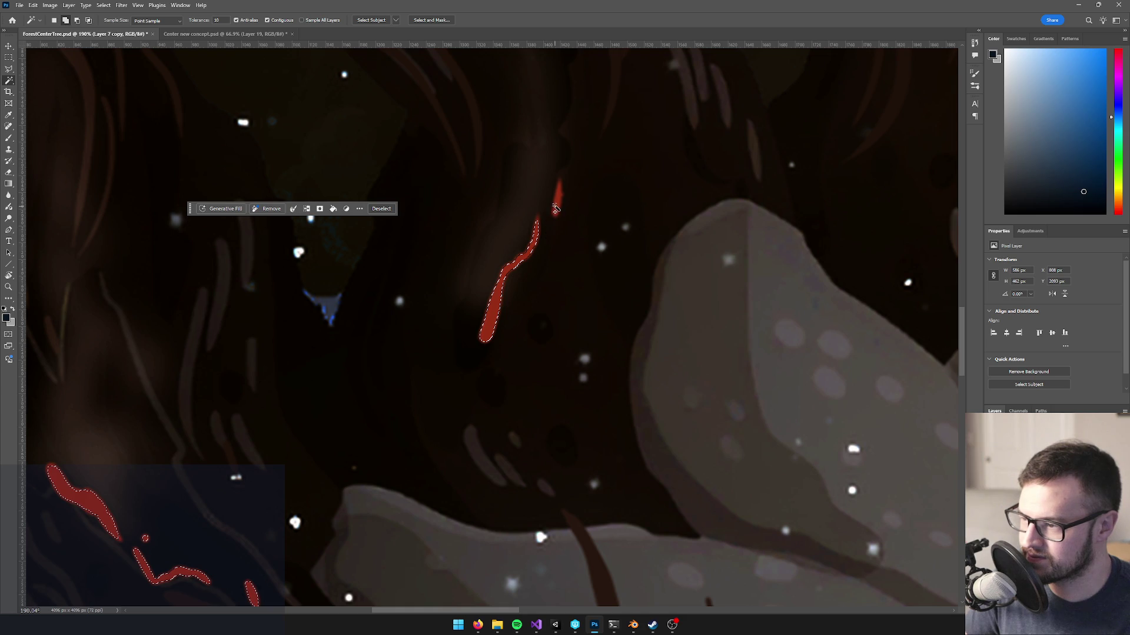
{"action": "left_click", "coordinate": [556, 207], "text": "shift"}
{"action": "scroll", "coordinate": [339, 190], "scroll_direction": "down", "scroll_amount": 5}
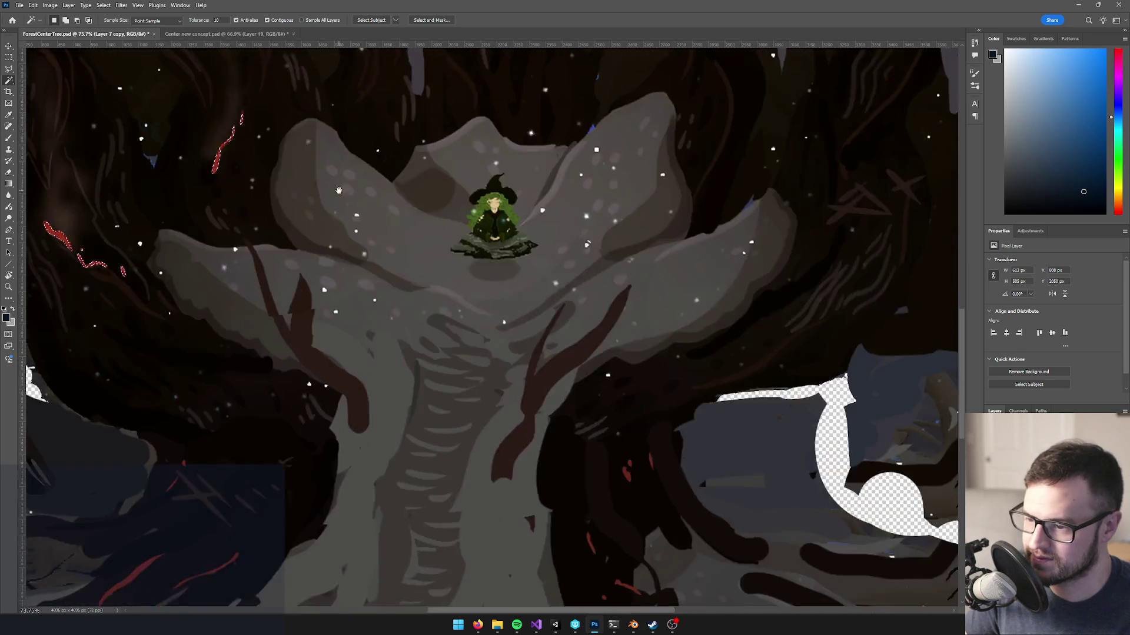
{"action": "left_click_drag", "start_coordinate": [339, 190], "coordinate": [513, 490]}
{"action": "scroll", "coordinate": [367, 231], "scroll_direction": "up", "scroll_amount": 5}
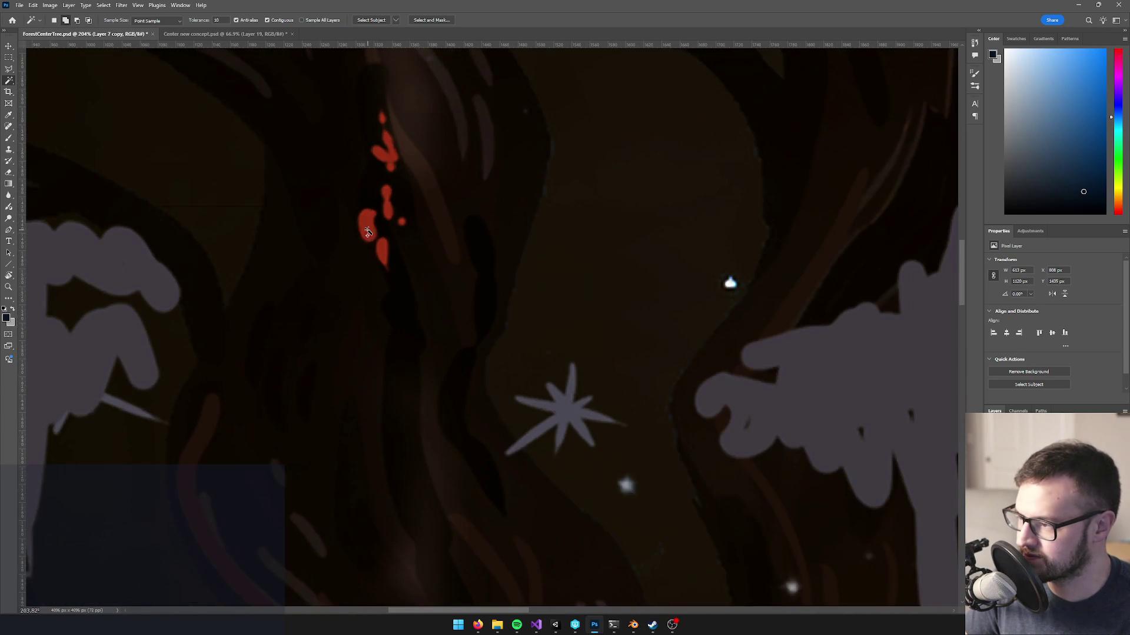
{"action": "left_click", "coordinate": [367, 231], "text": "shift"}
{"action": "left_click", "coordinate": [385, 211], "text": "shift"}
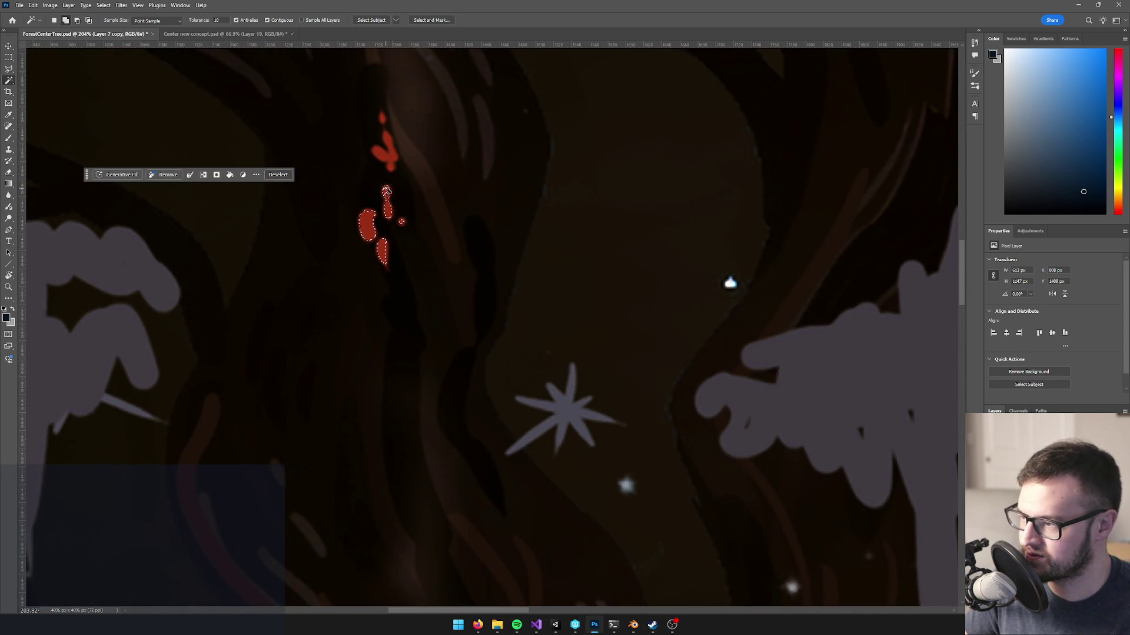
{"action": "left_click", "coordinate": [391, 158], "text": "shift"}
{"action": "left_click", "coordinate": [381, 117], "text": "shift"}
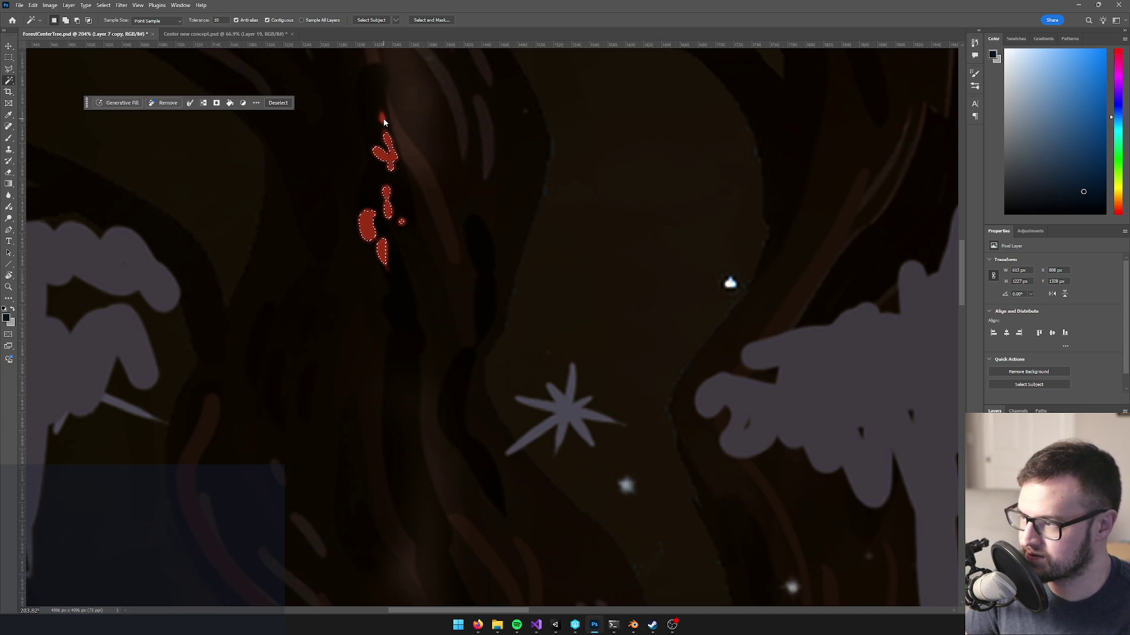
- Add the red strokes and glow dots on the right branch to the selection
{"action": "scroll", "coordinate": [513, 283], "scroll_direction": "down", "scroll_amount": 3}
{"action": "scroll", "coordinate": [740, 187], "scroll_direction": "right", "scroll_amount": 8}
{"action": "scroll", "coordinate": [740, 186], "scroll_direction": "right", "scroll_amount": 2}
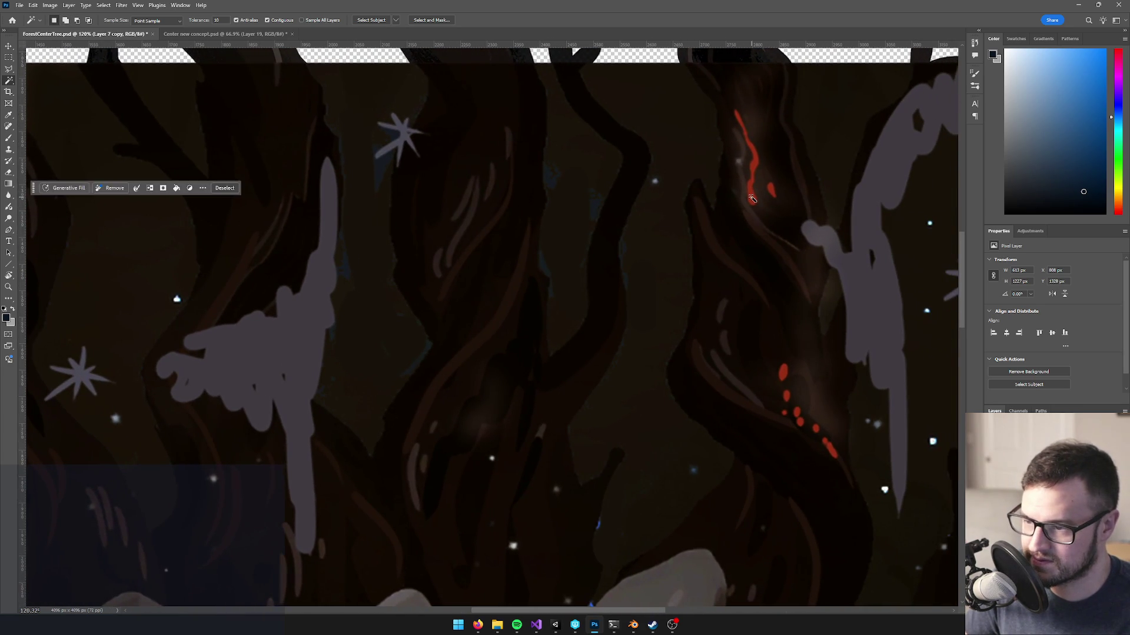
{"action": "left_click", "coordinate": [752, 177], "text": "shift"}
{"action": "left_click", "coordinate": [771, 190], "text": "shift"}
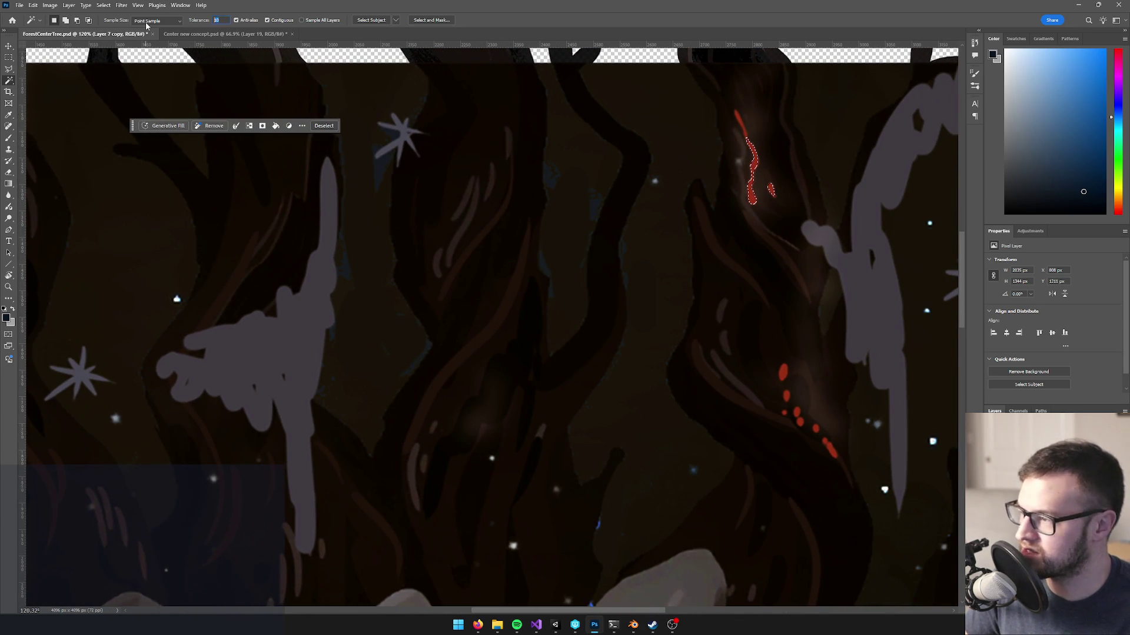
{"action": "scroll", "coordinate": [847, 222], "scroll_direction": "up", "scroll_amount": 5}
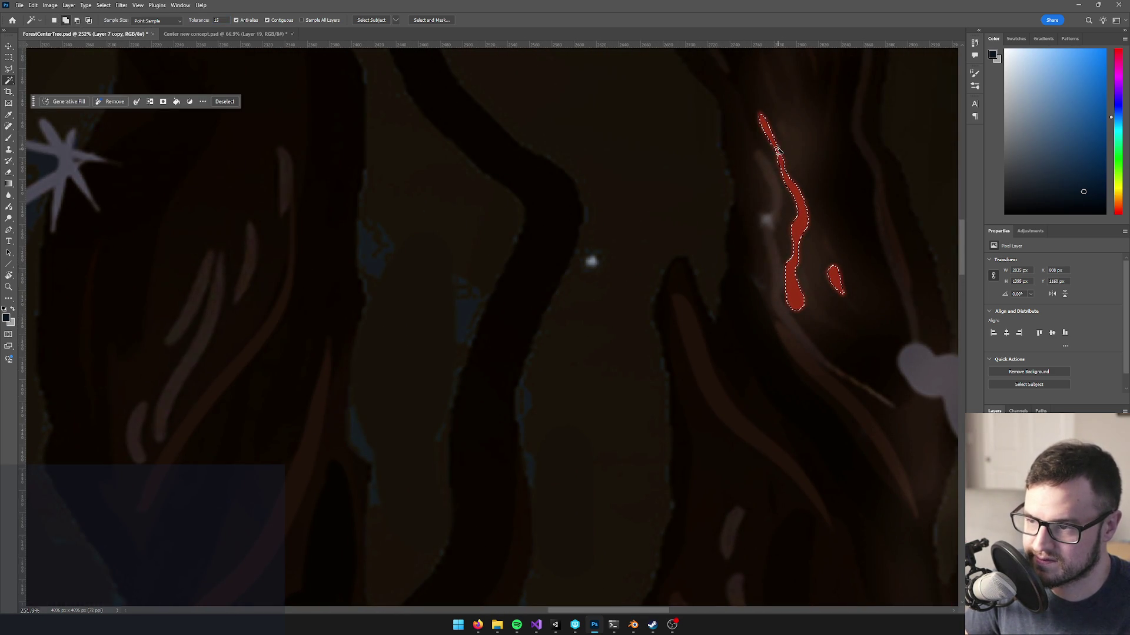
{"action": "mouse_move", "coordinate": [796, 197]}
{"action": "left_mouse_down"}
{"action": "mouse_move", "coordinate": [682, 96]}
{"action": "mouse_move", "coordinate": [647, 237]}
{"action": "left_mouse_up"}
{"action": "left_click", "coordinate": [664, 235], "text": "shift"}
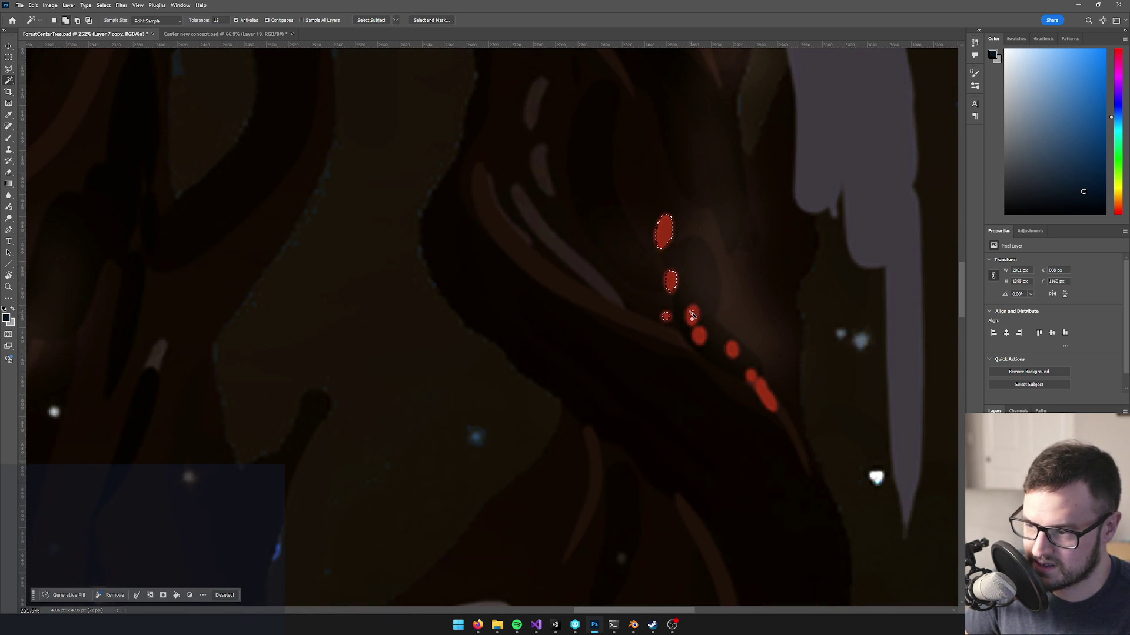
{"action": "left_click", "coordinate": [702, 339], "text": "shift"}
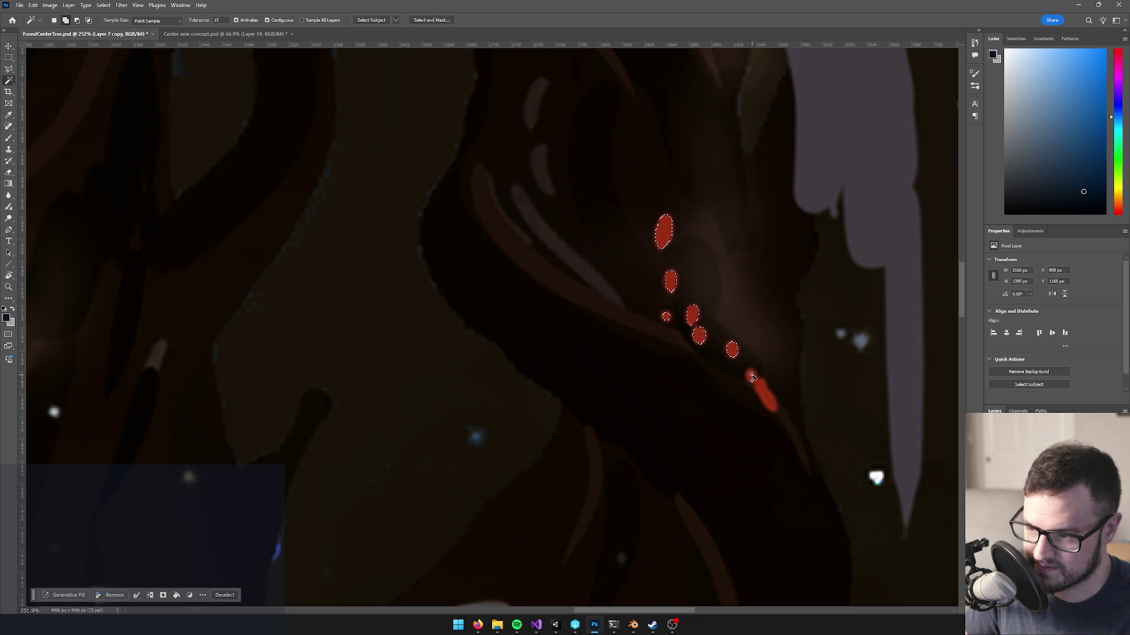
{"action": "left_click", "coordinate": [765, 393], "text": "shift"}
{"action": "scroll", "coordinate": [647, 294], "scroll_direction": "down", "scroll_amount": 8}
{"action": "scroll", "coordinate": [569, 230], "scroll_direction": "up", "scroll_amount": 2}
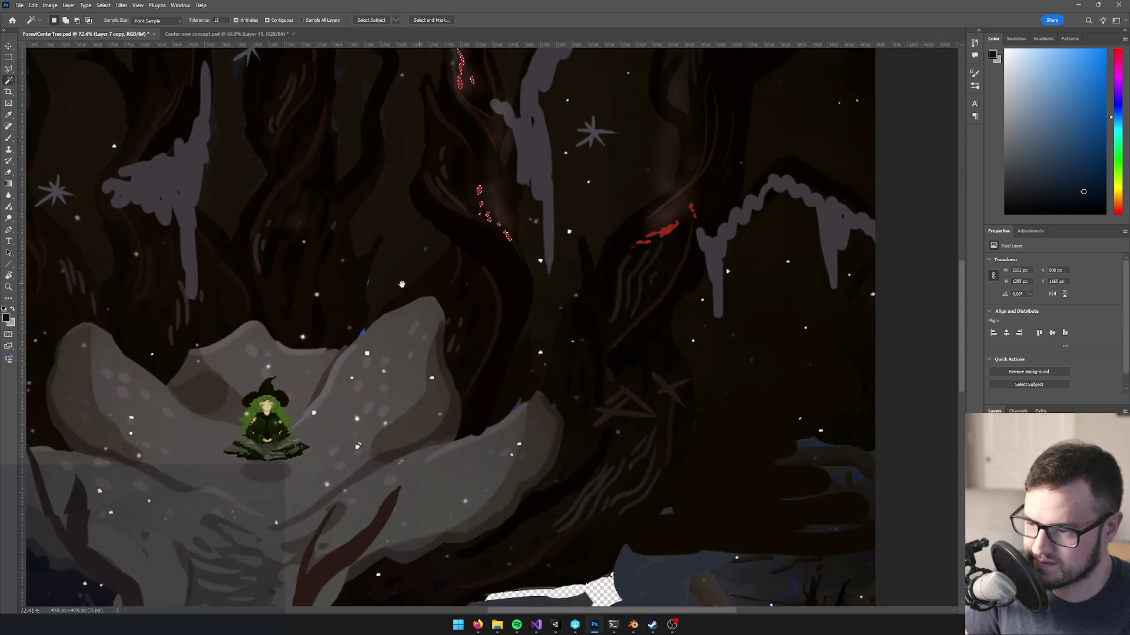
- Add the large red blob and the small upper-right red dots to the selection
{"action": "scroll", "coordinate": [568, 229], "scroll_direction": "up", "scroll_amount": 5}
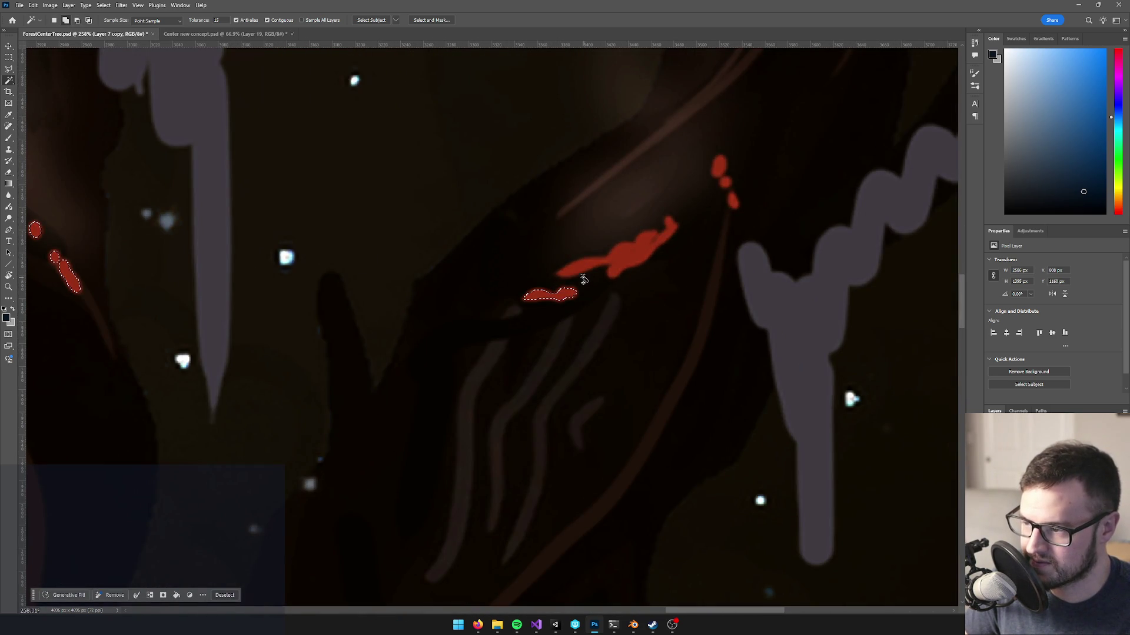
{"action": "left_click", "coordinate": [578, 270], "text": "shift"}
{"action": "left_click", "coordinate": [726, 184], "text": "shift"}
{"action": "left_click", "coordinate": [719, 166], "text": "shift"}
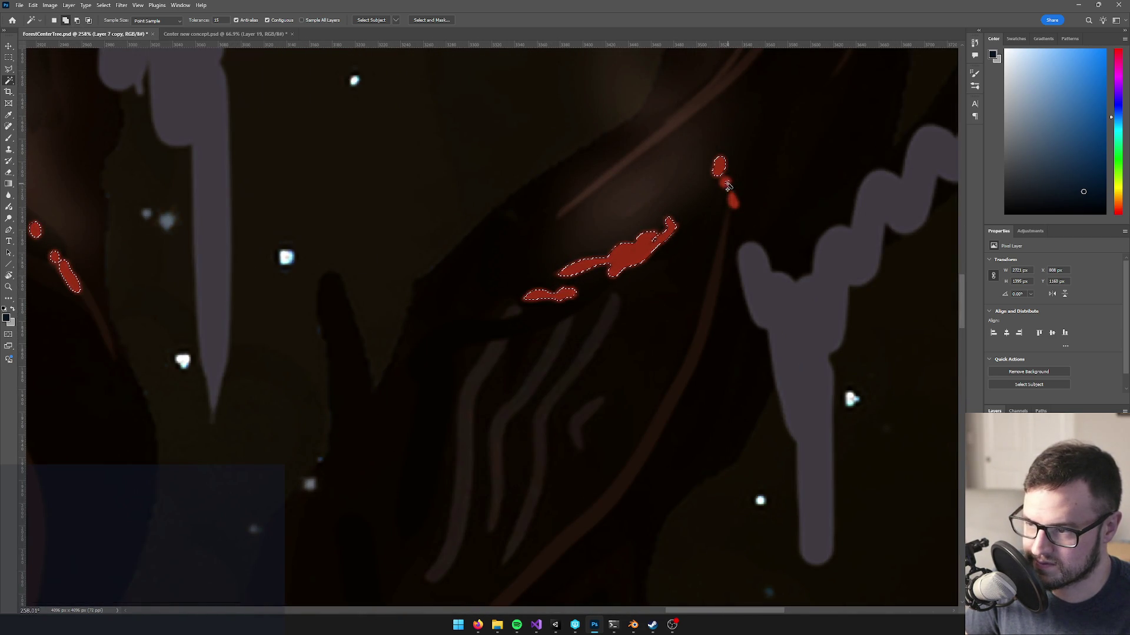
{"action": "left_click", "coordinate": [734, 200], "text": "shift"}
{"action": "scroll", "coordinate": [733, 200], "scroll_direction": "down", "scroll_amount": 6}
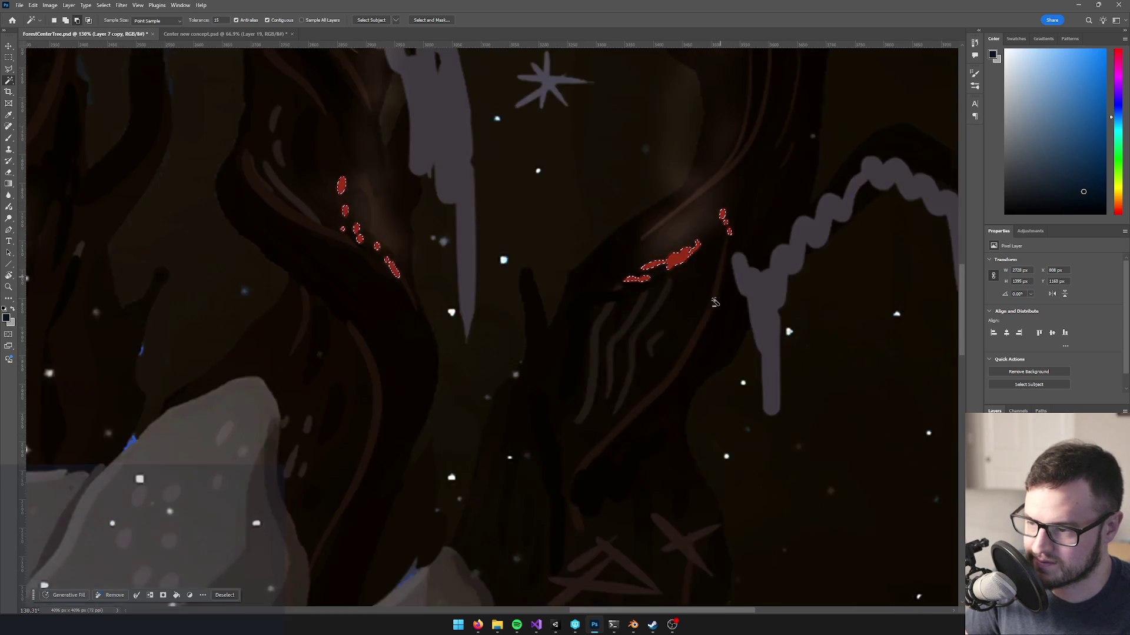
{"action": "left_click_drag", "start_coordinate": [694, 99], "coordinate": [736, 59]}
{"action": "scroll", "coordinate": [461, 381], "scroll_direction": "up", "scroll_amount": 3}
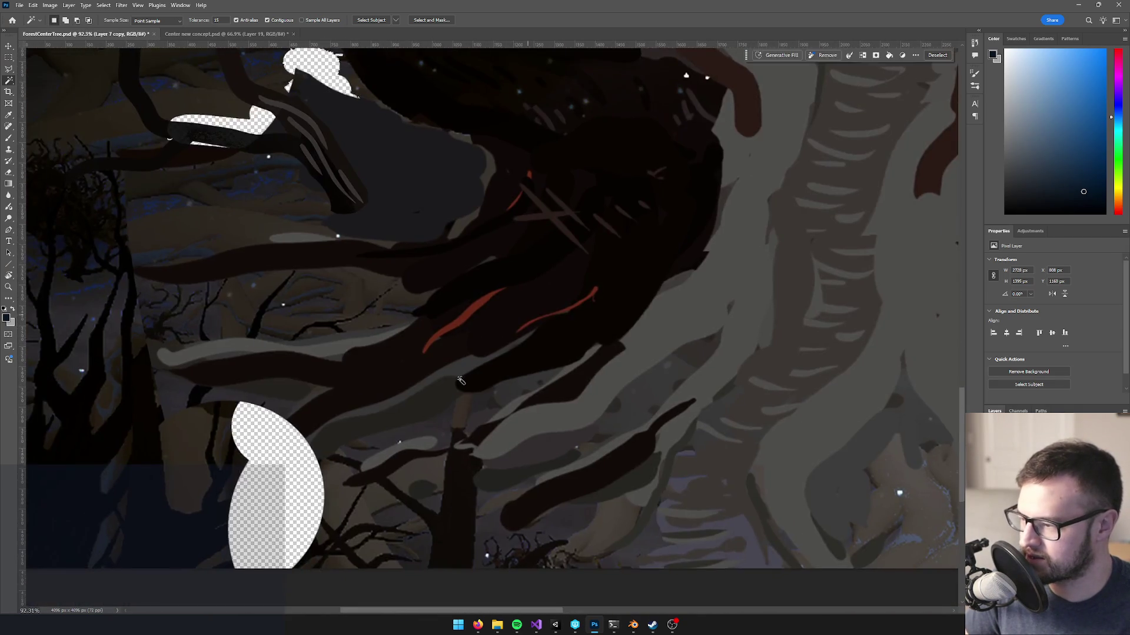
{"action": "scroll", "coordinate": [461, 380], "scroll_direction": "up", "scroll_amount": 3}
- Add the left and right red strokes by the trunk, including the top tip
{"action": "left_click", "coordinate": [449, 295], "text": "shift"}
{"action": "scroll", "coordinate": [446, 295], "scroll_direction": "up", "scroll_amount": 3}
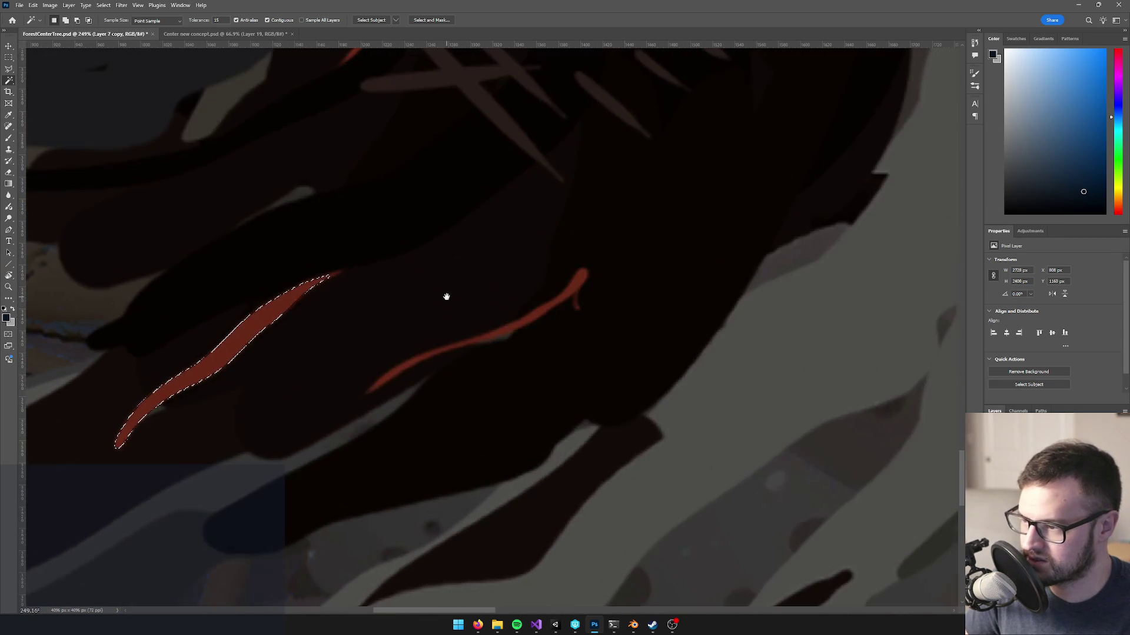
{"action": "left_click", "coordinate": [555, 306], "text": "shift"}
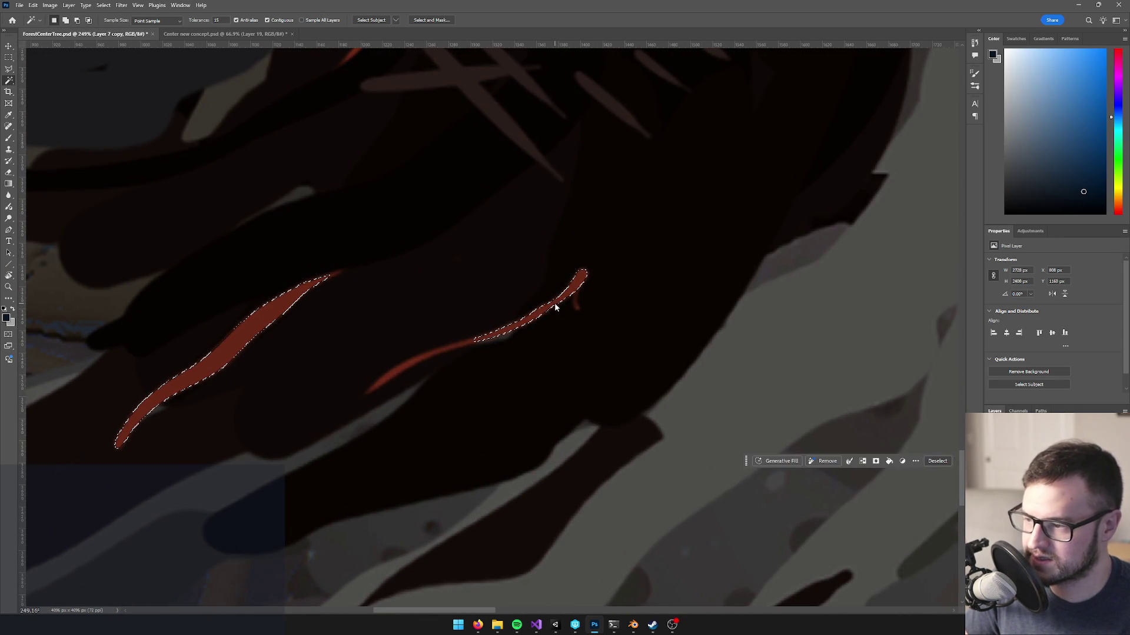
{"action": "left_click", "coordinate": [470, 345], "text": "shift"}
{"action": "scroll", "coordinate": [445, 281], "scroll_direction": "down", "scroll_amount": 3}
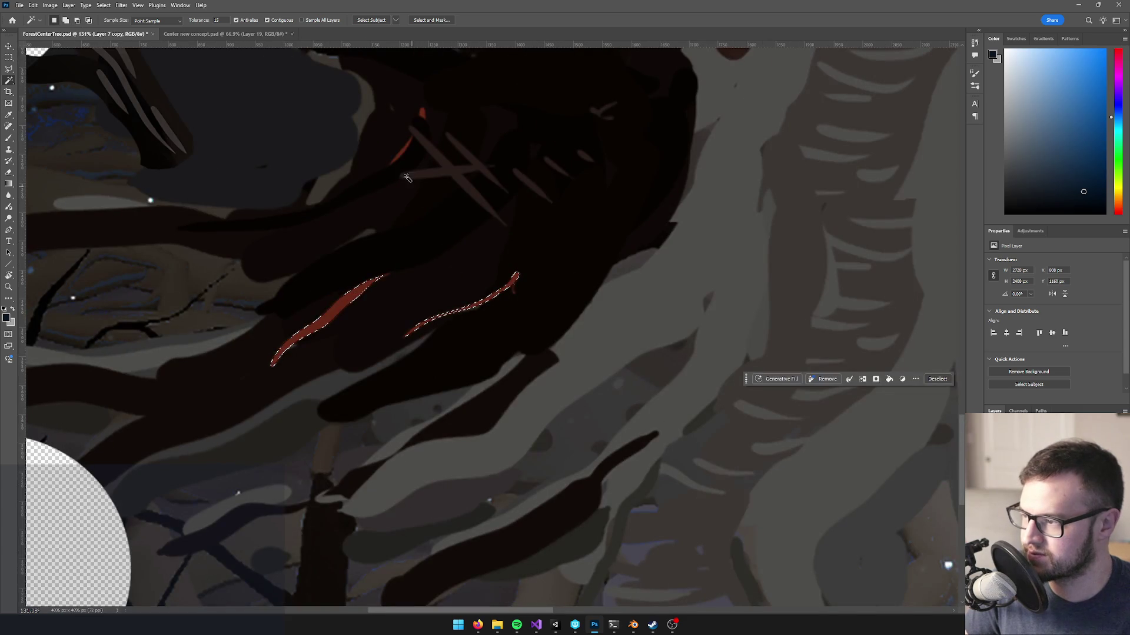
{"action": "scroll", "coordinate": [404, 144], "scroll_direction": "up", "scroll_amount": 5}
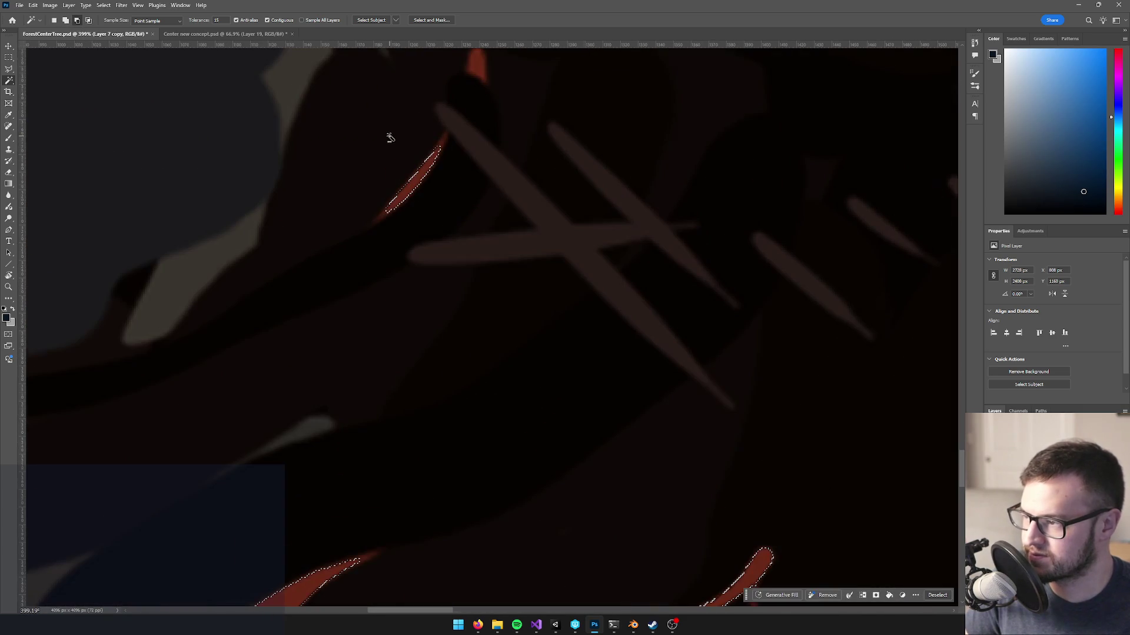
{"action": "left_click", "coordinate": [441, 148]}
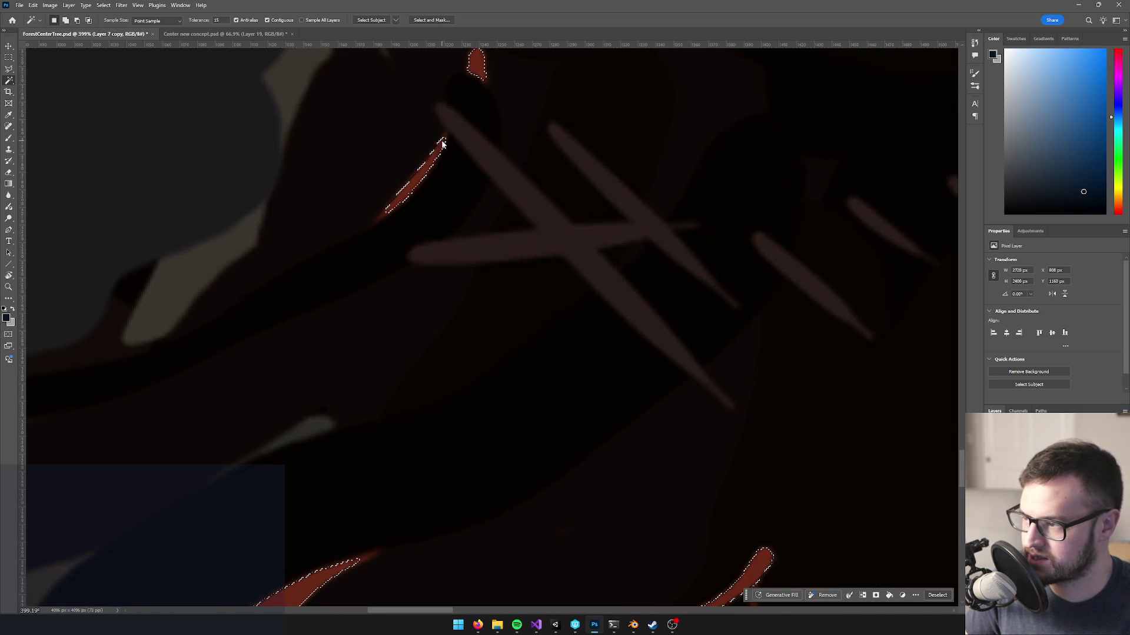
{"action": "scroll", "coordinate": [387, 216], "scroll_direction": "down", "scroll_amount": 7}
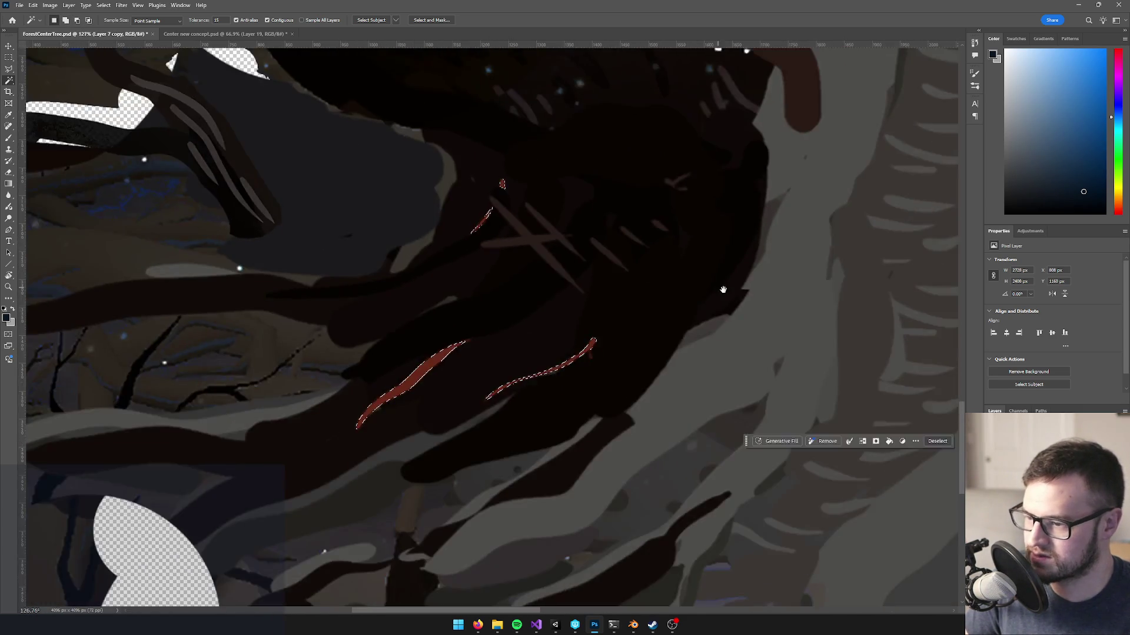
{"action": "scroll", "coordinate": [604, 397], "scroll_direction": "up", "scroll_amount": 4}
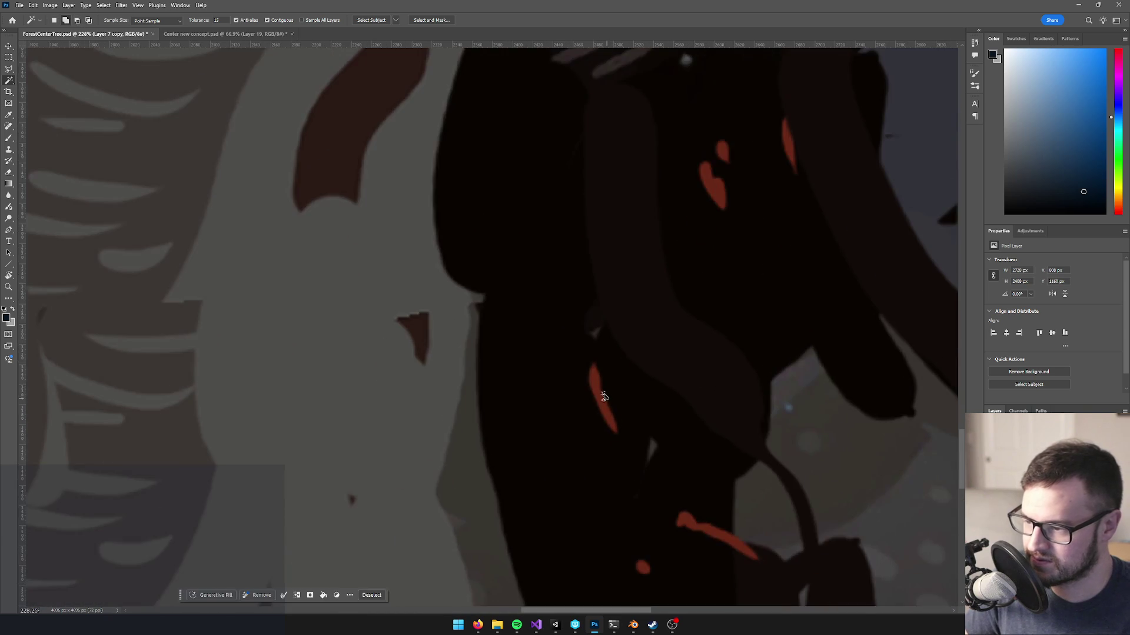
- Add the remaining lower red streaks and dot, then deselect
{"action": "left_click", "coordinate": [599, 395]}
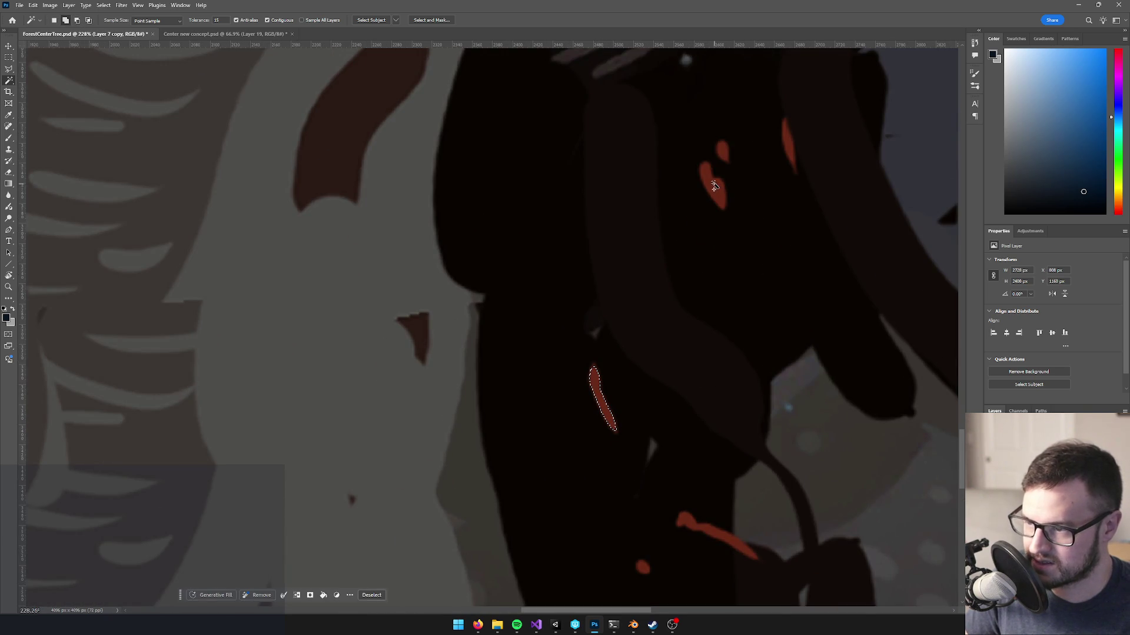
{"action": "left_click_drag", "start_coordinate": [699, 364], "coordinate": [623, 212]}
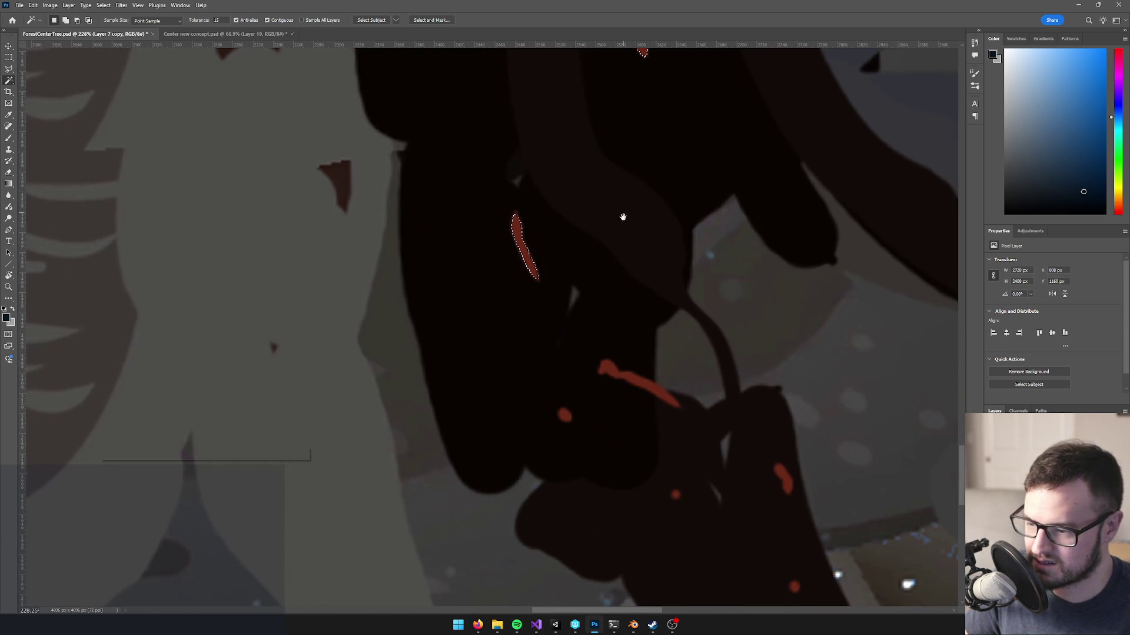
{"action": "left_click", "coordinate": [652, 389]}
{"action": "left_click", "coordinate": [564, 415]}
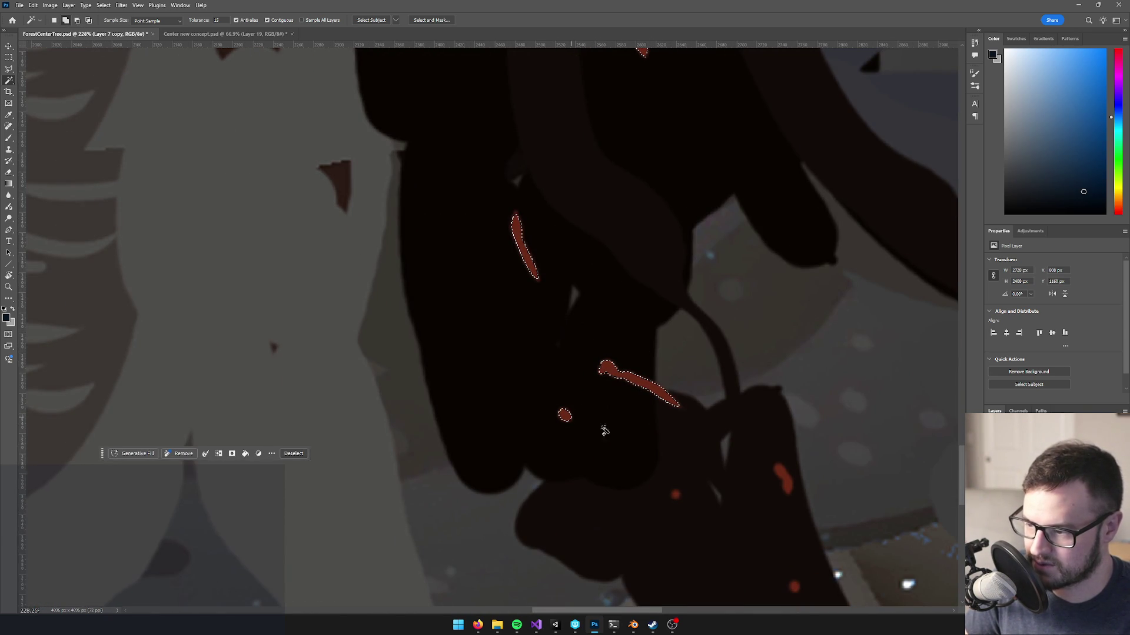
{"action": "scroll", "coordinate": [645, 279], "scroll_direction": "down", "scroll_amount": 10}
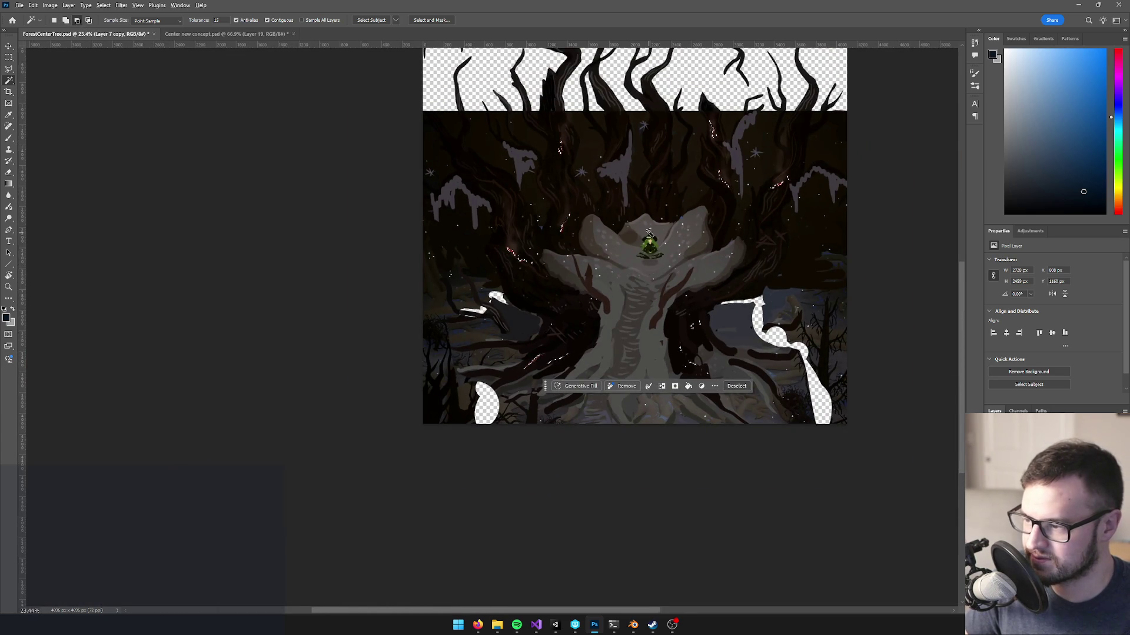
{"action": "scroll", "coordinate": [648, 231], "scroll_direction": "up", "scroll_amount": 3}
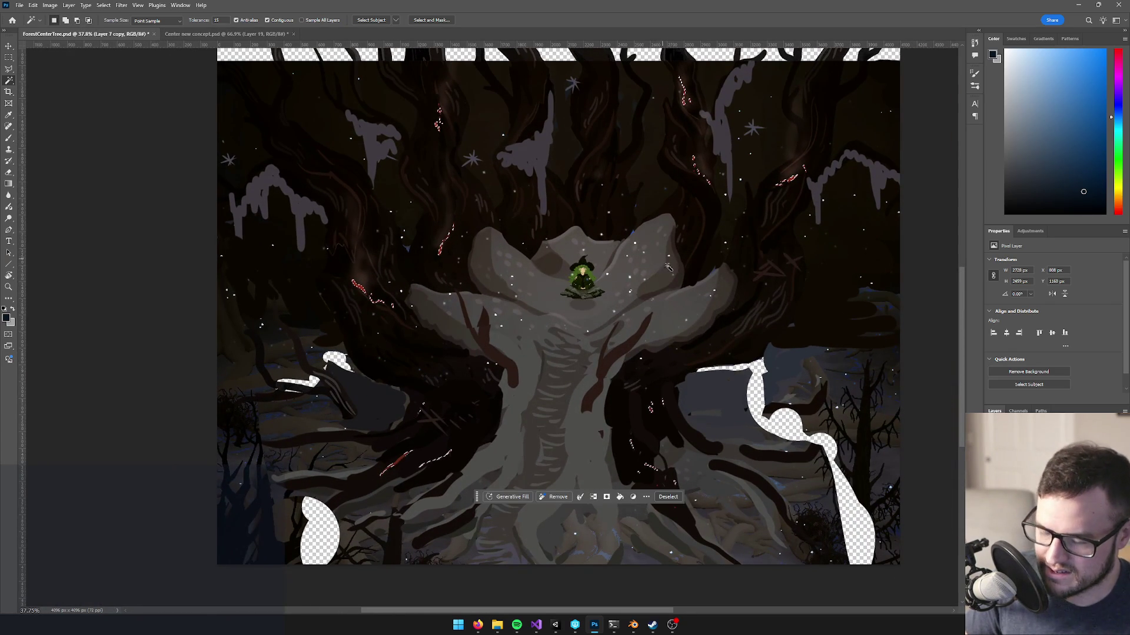
{"action": "key", "text": "ctrl+d"}
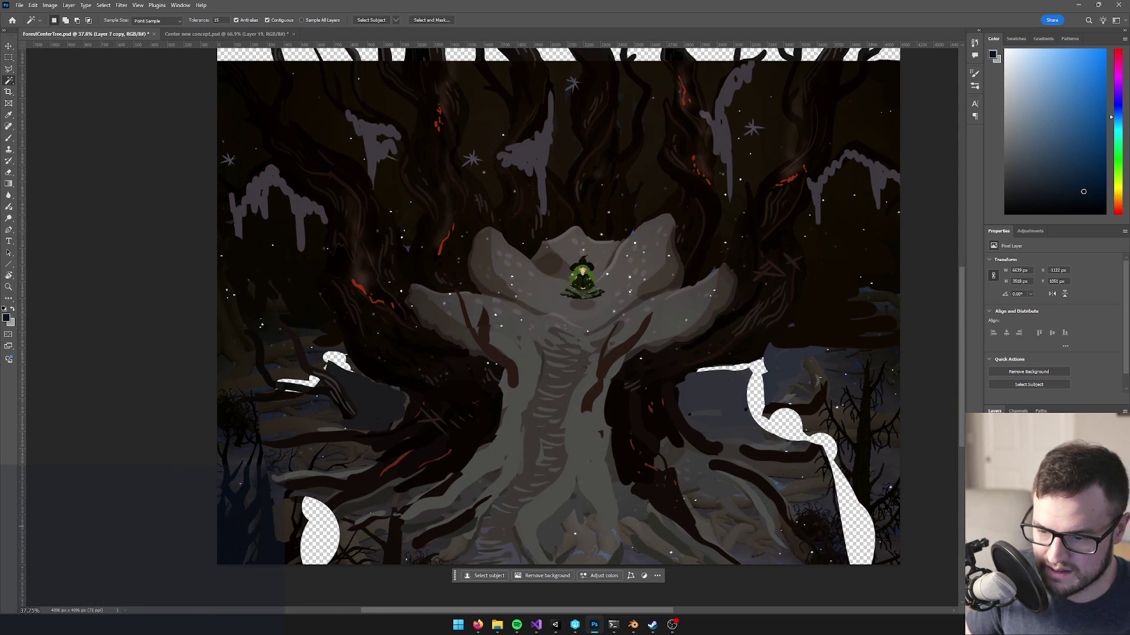
- Solo the tree layer, target its mask and paint black over the grey trunk-base patch
{"action": "key", "text": "Delete"}
{"action": "scroll", "coordinate": [579, 307], "scroll_direction": "down", "scroll_amount": 3}
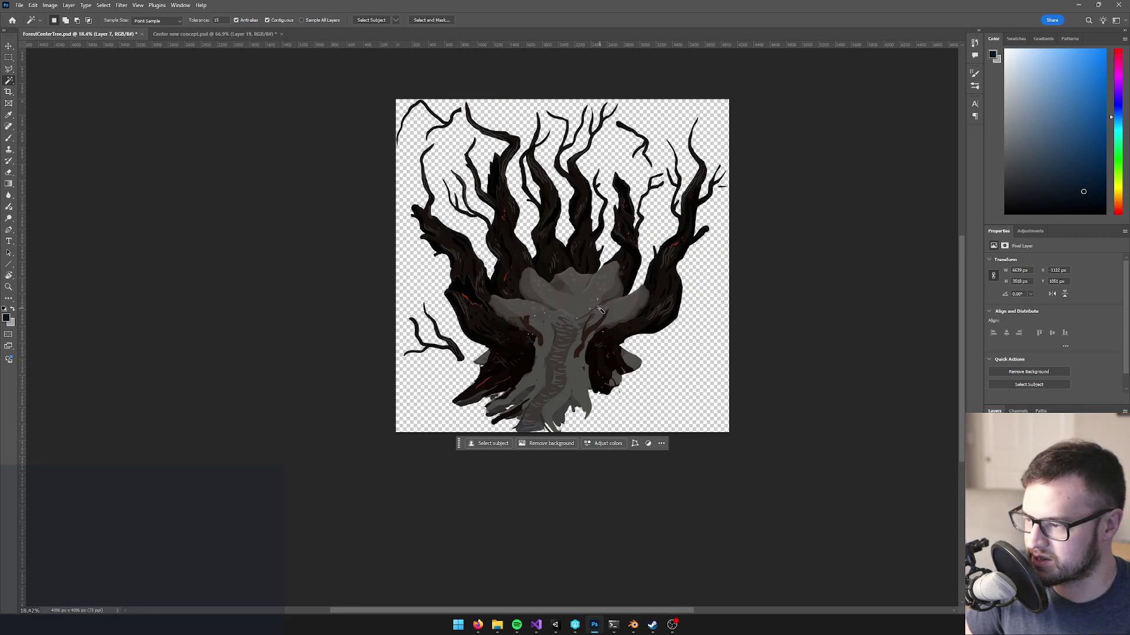
{"action": "scroll", "coordinate": [565, 290], "scroll_direction": "down", "scroll_amount": 2}
{"action": "scroll", "coordinate": [565, 290], "scroll_direction": "up", "scroll_amount": 8}
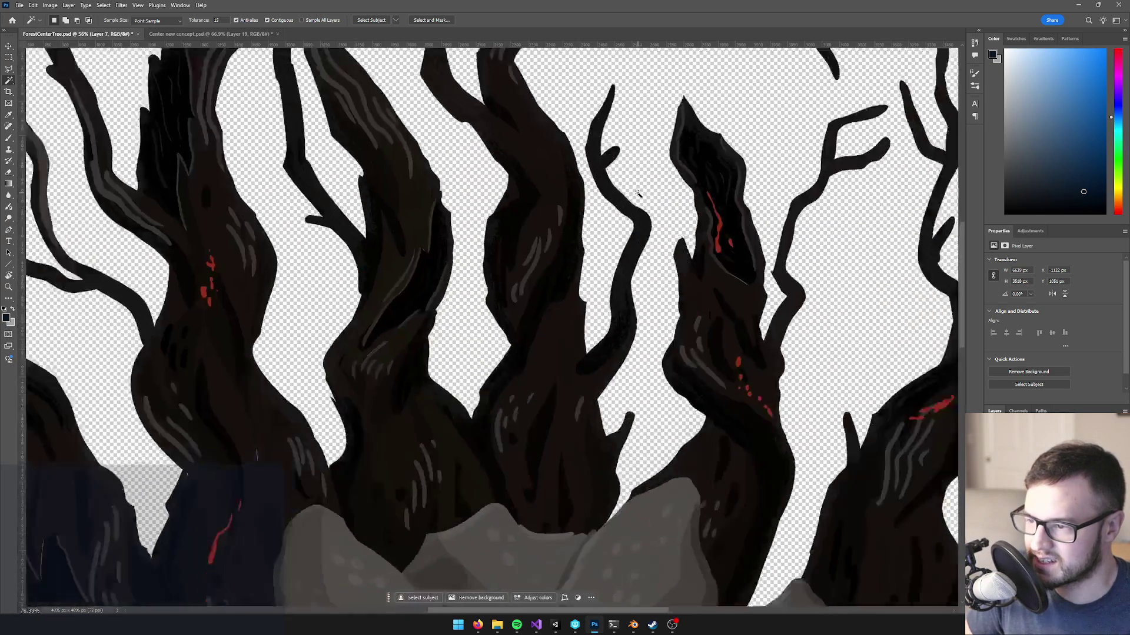
{"action": "scroll", "coordinate": [638, 195], "scroll_direction": "down", "scroll_amount": 5}
{"action": "mouse_move", "coordinate": [613, 290]}
{"action": "left_mouse_down"}
{"action": "mouse_move", "coordinate": [636, 223]}
{"action": "mouse_move", "coordinate": [614, 206]}
{"action": "left_mouse_up"}
{"action": "scroll", "coordinate": [500, 377], "scroll_direction": "up", "scroll_amount": 5}
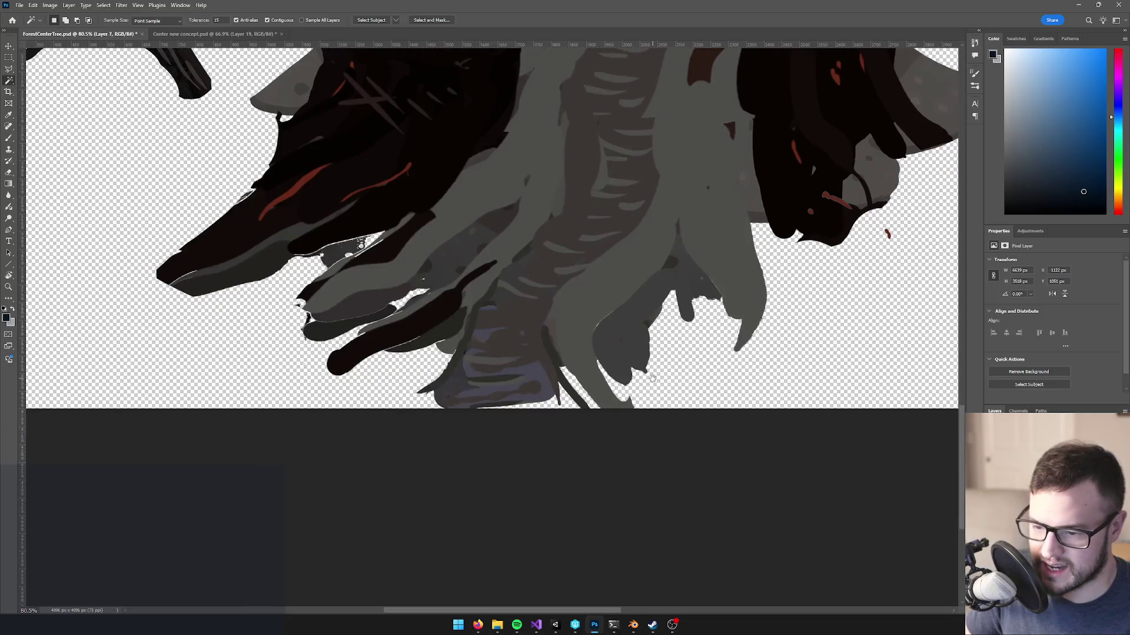
{"action": "key", "text": "ctrl+backslash"}
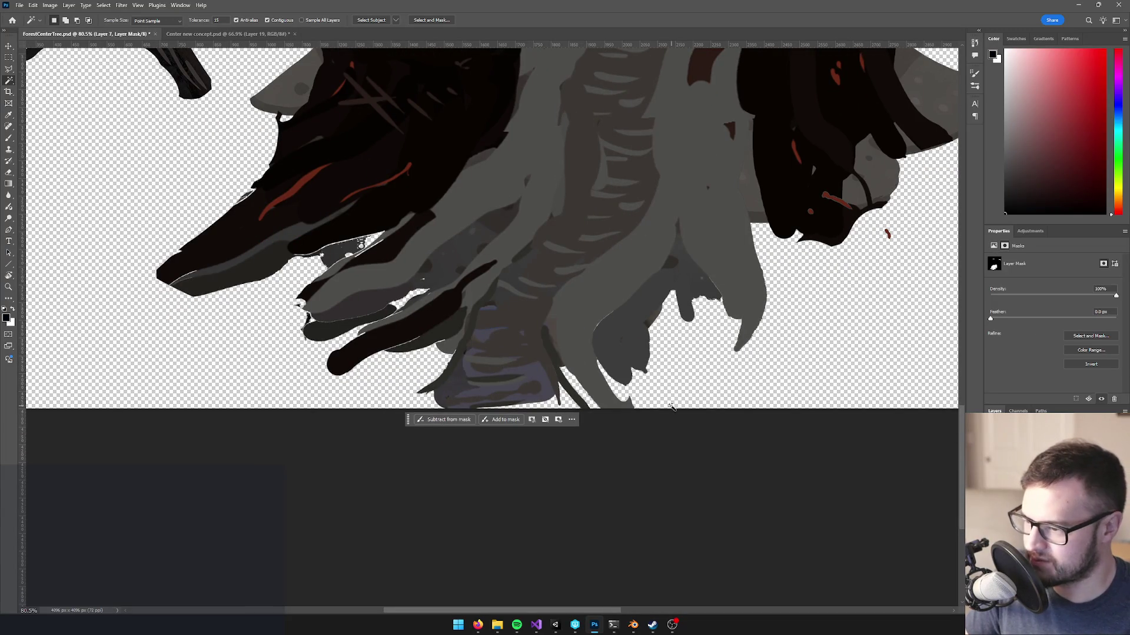
{"action": "mouse_move", "coordinate": [631, 404]}
{"action": "left_mouse_down"}
{"action": "mouse_move", "coordinate": [643, 416]}
{"action": "mouse_move", "coordinate": [630, 396]}
{"action": "mouse_move", "coordinate": [659, 369]}
{"action": "mouse_move", "coordinate": [639, 356]}
{"action": "left_mouse_up"}
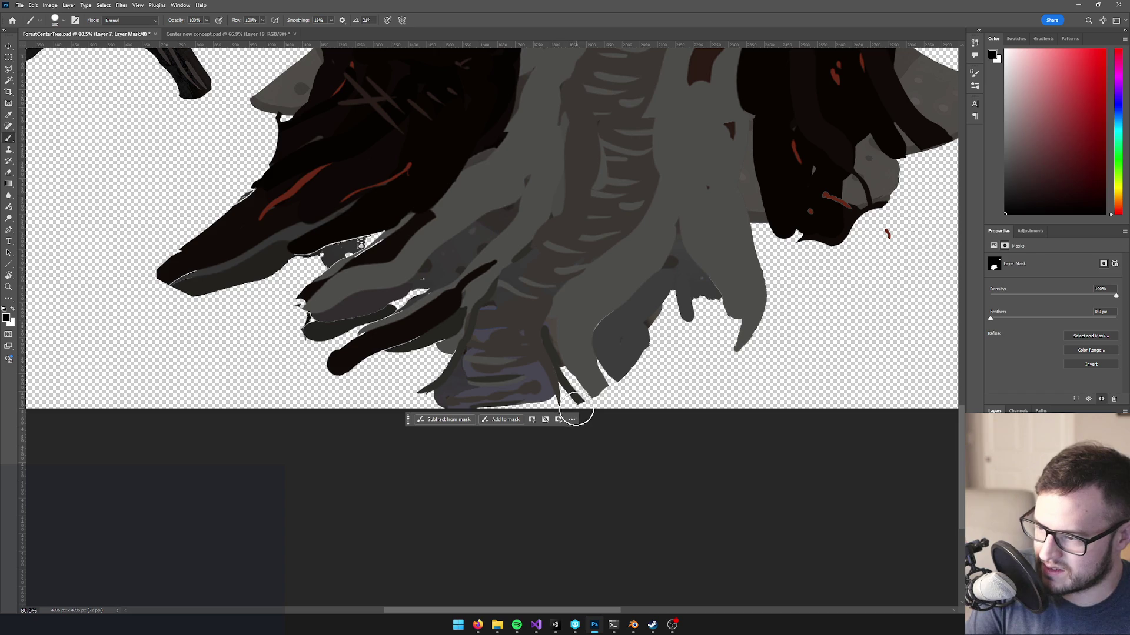
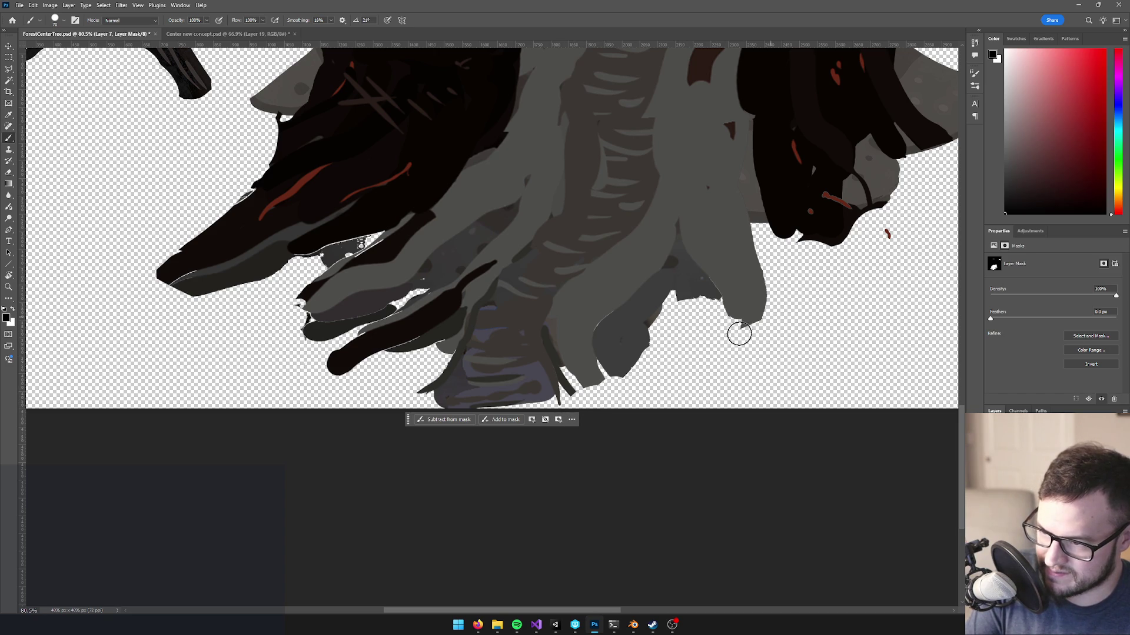
- Mask away the grey root tip and Magic Wand-delete the dark grey fringe on Layer 7's mask
{"action": "left_click_drag", "start_coordinate": [721, 316], "coordinate": [779, 300]}
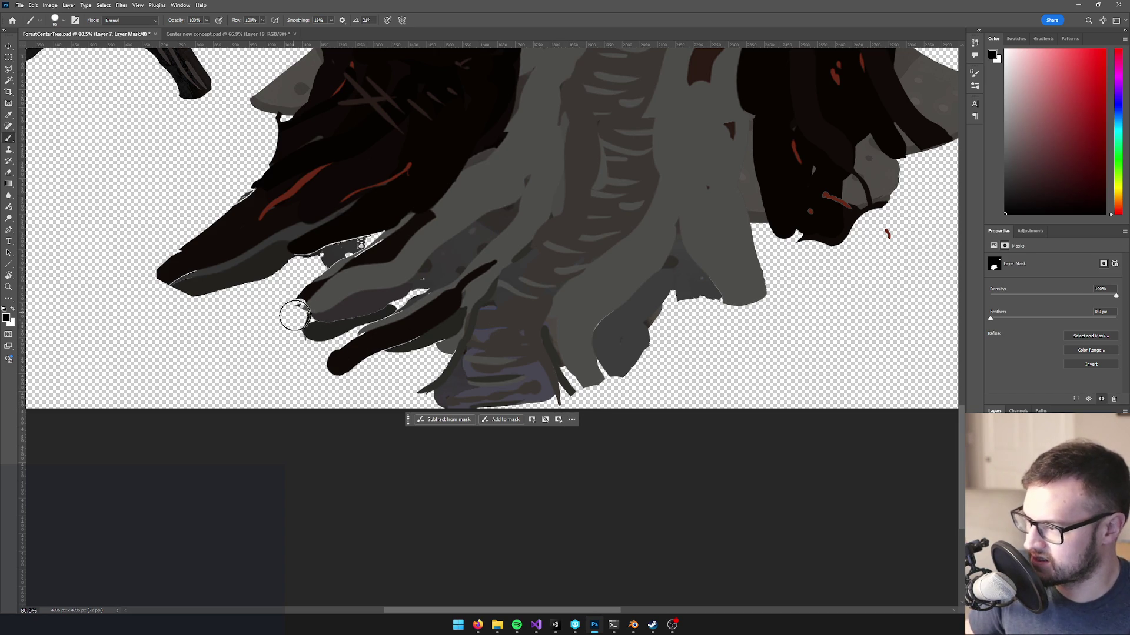
{"action": "scroll", "coordinate": [309, 289], "scroll_direction": "up", "scroll_amount": 3}
{"action": "key", "text": "w"}
{"action": "left_click", "coordinate": [389, 232]}
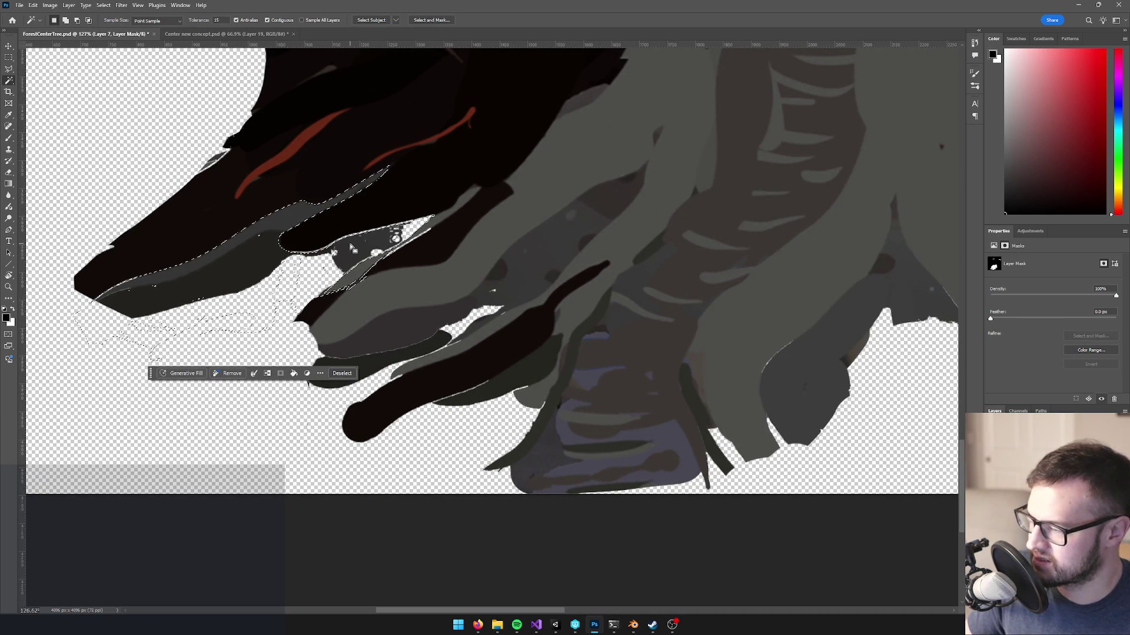
{"action": "key", "text": "Delete"}
{"action": "key", "text": "ctrl+d"}
- Brush out the remaining dark grey band and wedge along the branch edge on the mask
{"action": "key", "text": "b"}
{"action": "scroll", "coordinate": [350, 252], "scroll_direction": "up", "scroll_amount": 5}
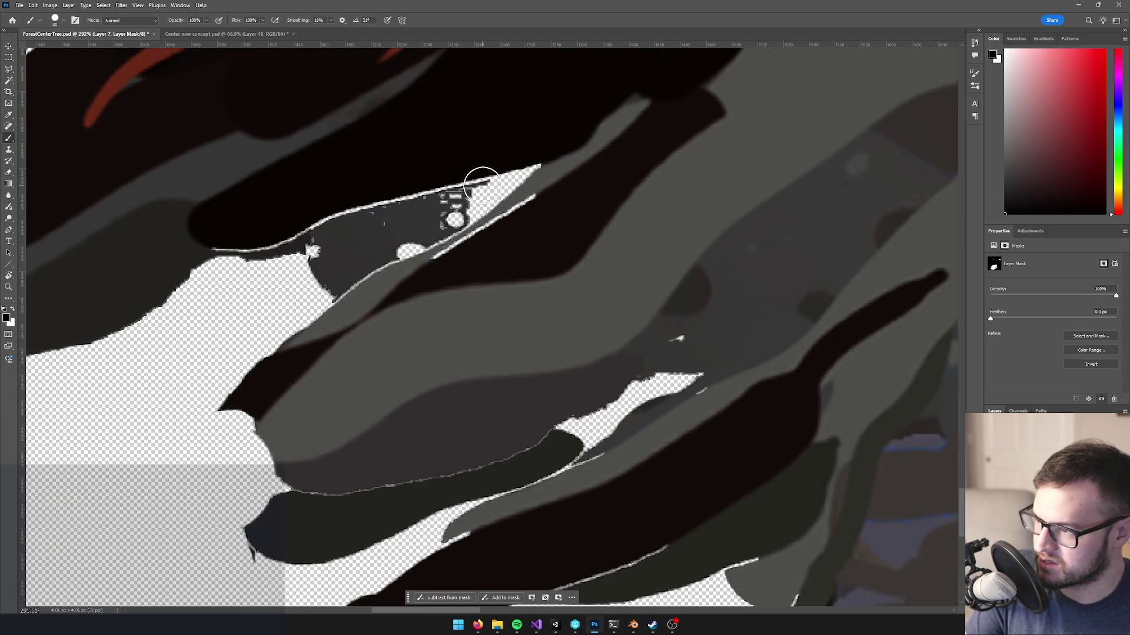
{"action": "left_click_drag", "start_coordinate": [455, 194], "coordinate": [377, 218]}
{"action": "mouse_move", "coordinate": [443, 199]}
{"action": "left_mouse_down"}
{"action": "mouse_move", "coordinate": [376, 235]}
{"action": "mouse_move", "coordinate": [423, 246]}
{"action": "mouse_move", "coordinate": [330, 286]}
{"action": "left_mouse_up"}
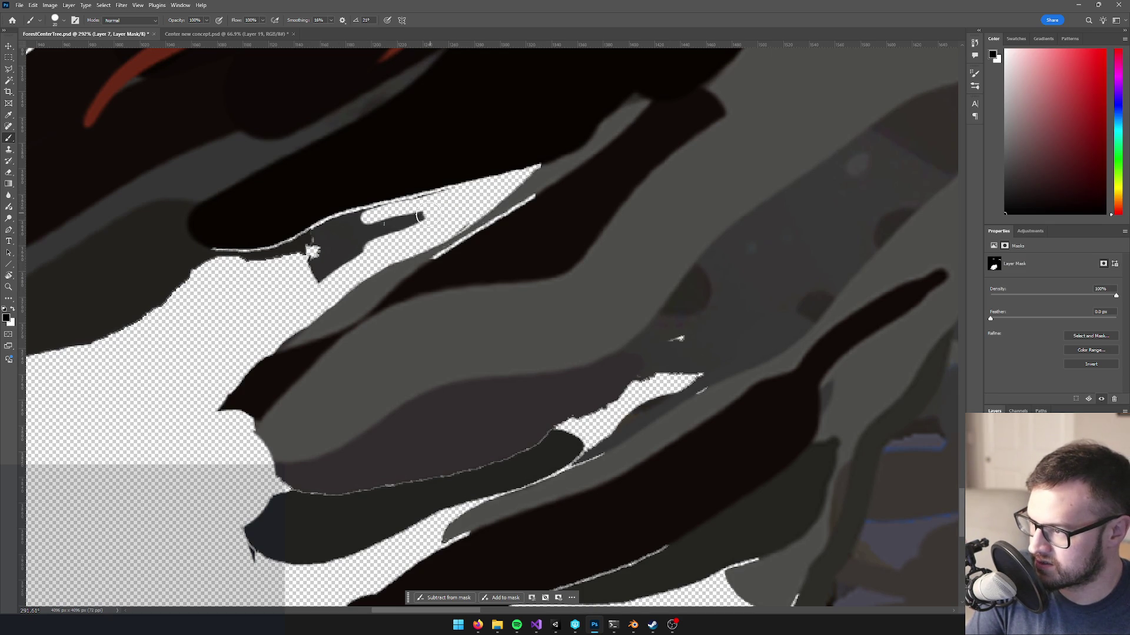
{"action": "left_click_drag", "start_coordinate": [439, 211], "coordinate": [312, 253]}
{"action": "left_click_drag", "start_coordinate": [413, 210], "coordinate": [217, 260]}
{"action": "left_click_drag", "start_coordinate": [353, 256], "coordinate": [276, 291]}
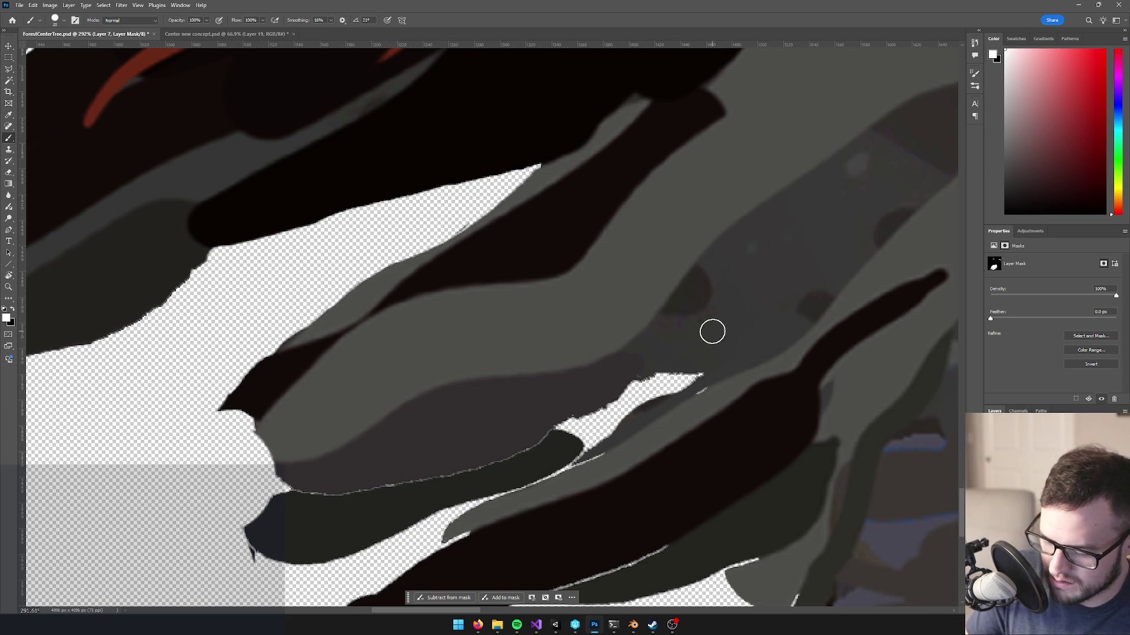
- With a larger brush, restore the masked gap and reshape the lower-left branch tips
{"action": "key", "text": "bracketright"}
{"action": "key", "text": "bracketright"}
{"action": "key", "text": "bracketright"}
{"action": "mouse_move", "coordinate": [701, 378]}
{"action": "left_mouse_down"}
{"action": "mouse_move", "coordinate": [661, 398]}
{"action": "mouse_move", "coordinate": [413, 436]}
{"action": "mouse_move", "coordinate": [325, 425]}
{"action": "left_mouse_up"}
{"action": "scroll", "coordinate": [570, 423], "scroll_direction": "down", "scroll_amount": 3}
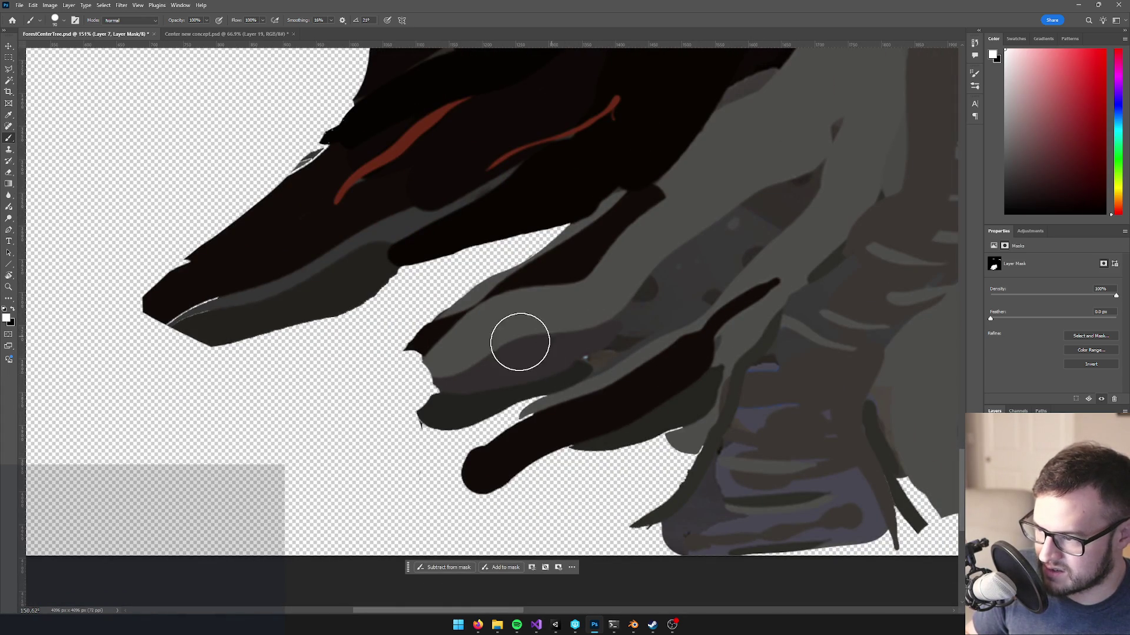
{"action": "key", "text": "x"}
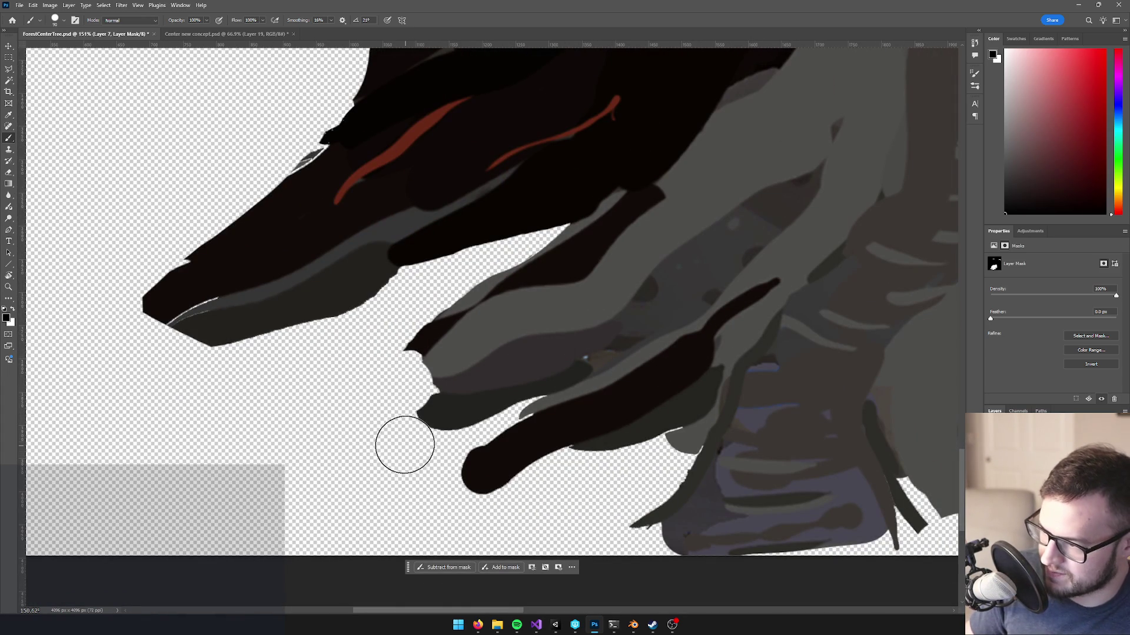
{"action": "left_click_drag", "start_coordinate": [373, 378], "coordinate": [399, 436]}
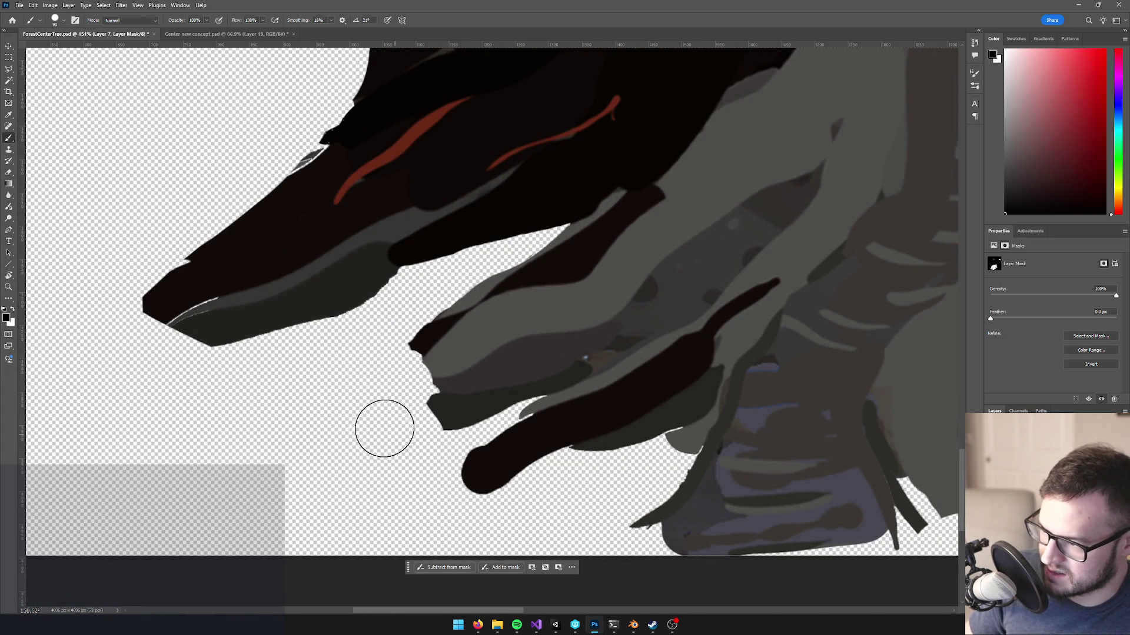
{"action": "key", "text": "c"}
{"action": "key", "text": "b"}
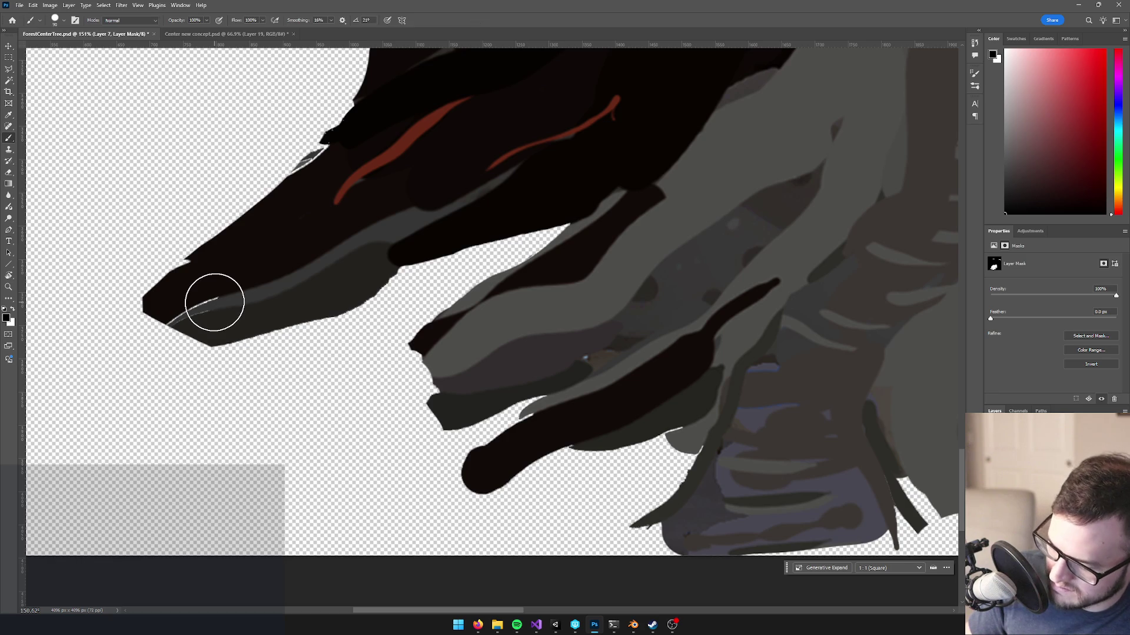
{"action": "key", "text": "x"}
{"action": "mouse_move", "coordinate": [204, 302]}
{"action": "left_mouse_down"}
{"action": "mouse_move", "coordinate": [171, 302]}
{"action": "mouse_move", "coordinate": [247, 315]}
{"action": "left_mouse_up"}
{"action": "scroll", "coordinate": [432, 258], "scroll_direction": "down", "scroll_amount": 2}
{"action": "scroll", "coordinate": [432, 257], "scroll_direction": "down", "scroll_amount": 4}
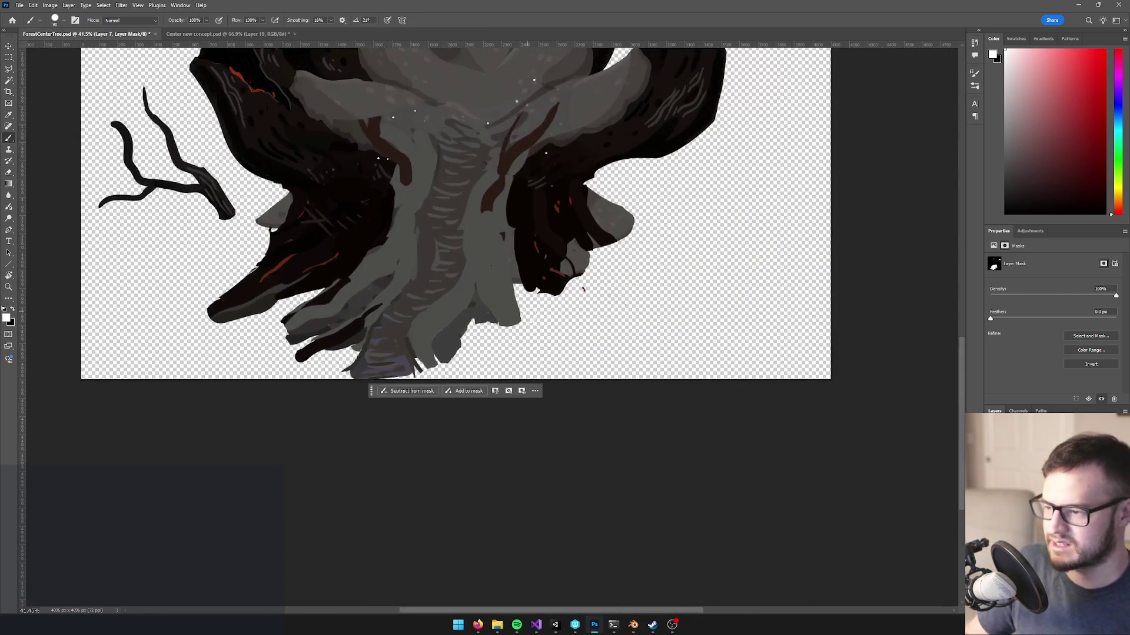
{"action": "scroll", "coordinate": [607, 258], "scroll_direction": "down", "scroll_amount": 1}
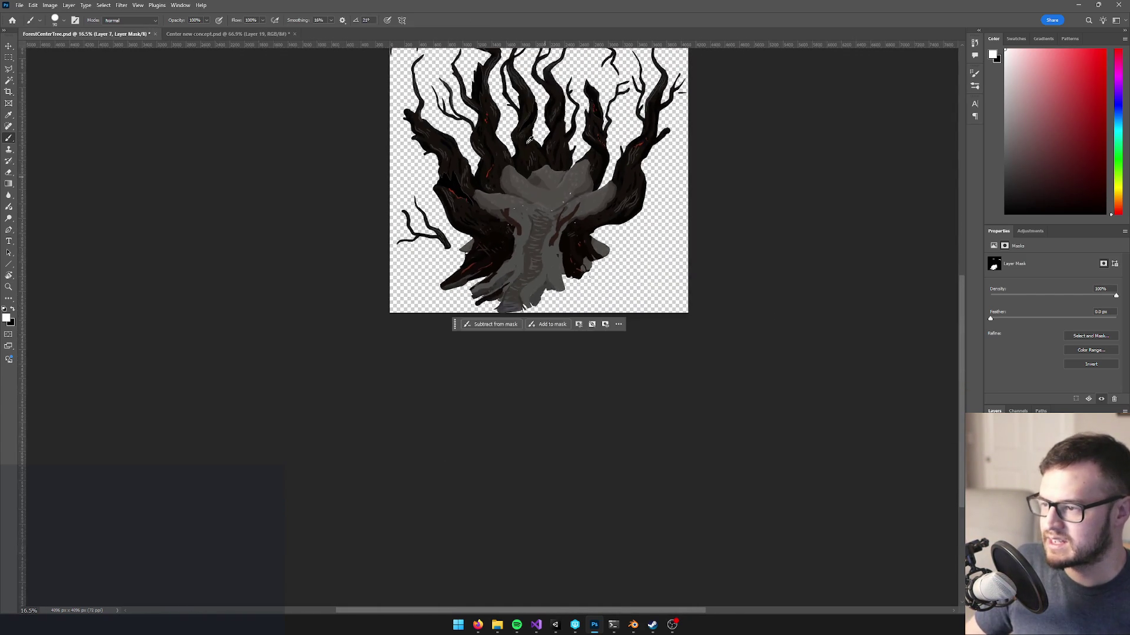
{"action": "scroll", "coordinate": [503, 282], "scroll_direction": "up", "scroll_amount": 5}
{"action": "scroll", "coordinate": [374, 303], "scroll_direction": "down", "scroll_amount": 5}
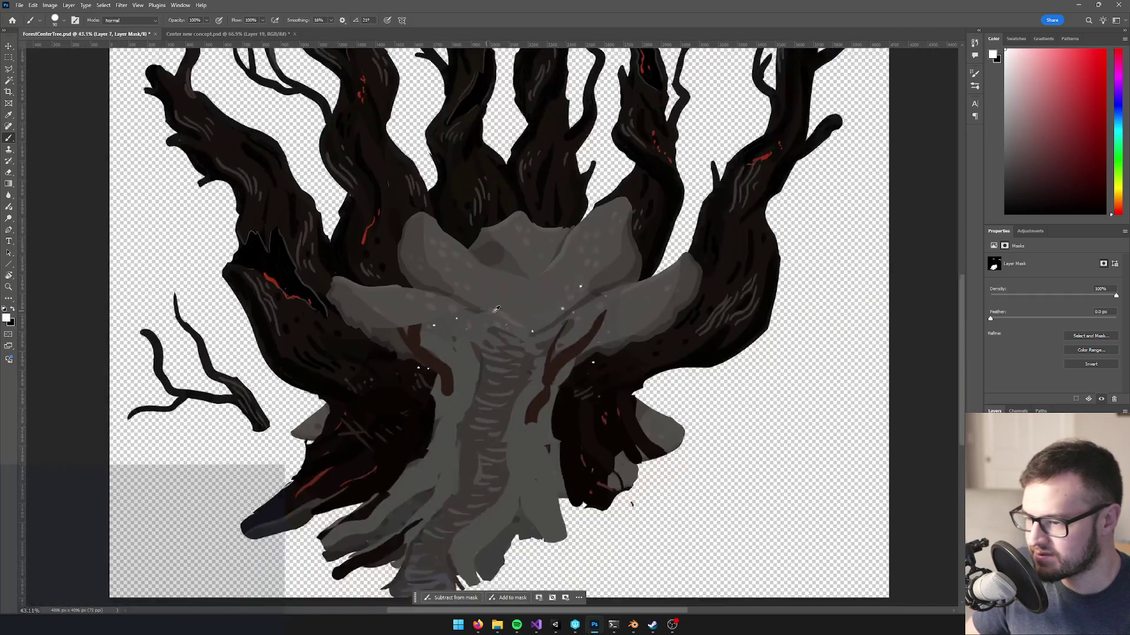
{"action": "scroll", "coordinate": [540, 331], "scroll_direction": "up", "scroll_amount": 4}
{"action": "scroll", "coordinate": [539, 331], "scroll_direction": "down", "scroll_amount": 5}
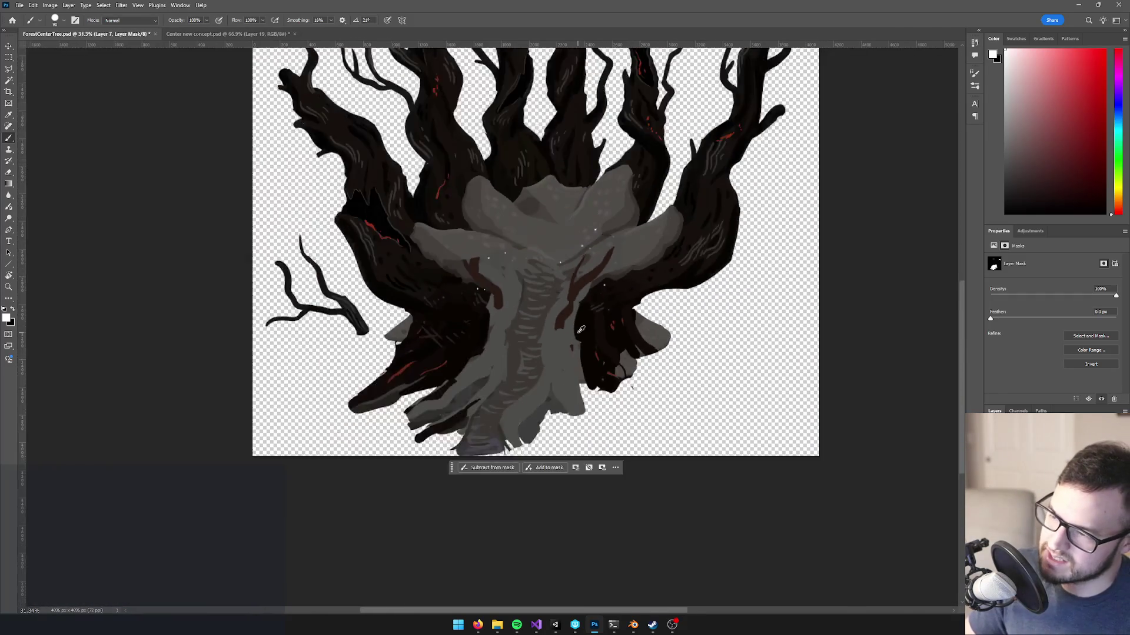
{"action": "scroll", "coordinate": [578, 326], "scroll_direction": "up", "scroll_amount": 2}
{"action": "scroll", "coordinate": [571, 325], "scroll_direction": "up", "scroll_amount": 5}
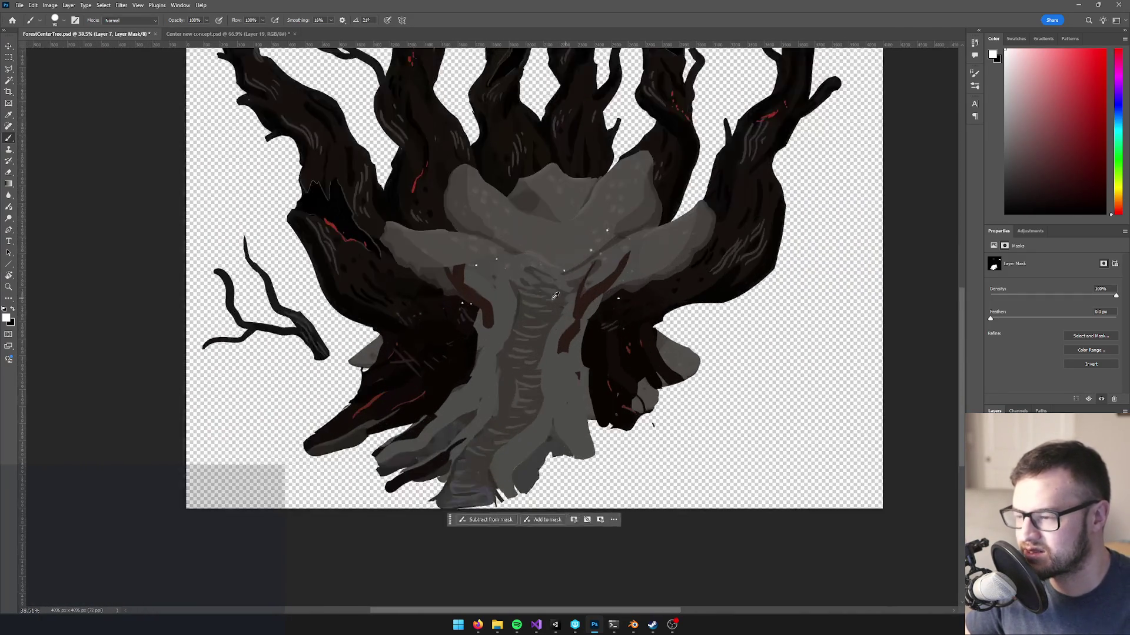
{"action": "scroll", "coordinate": [618, 318], "scroll_direction": "down", "scroll_amount": 2}
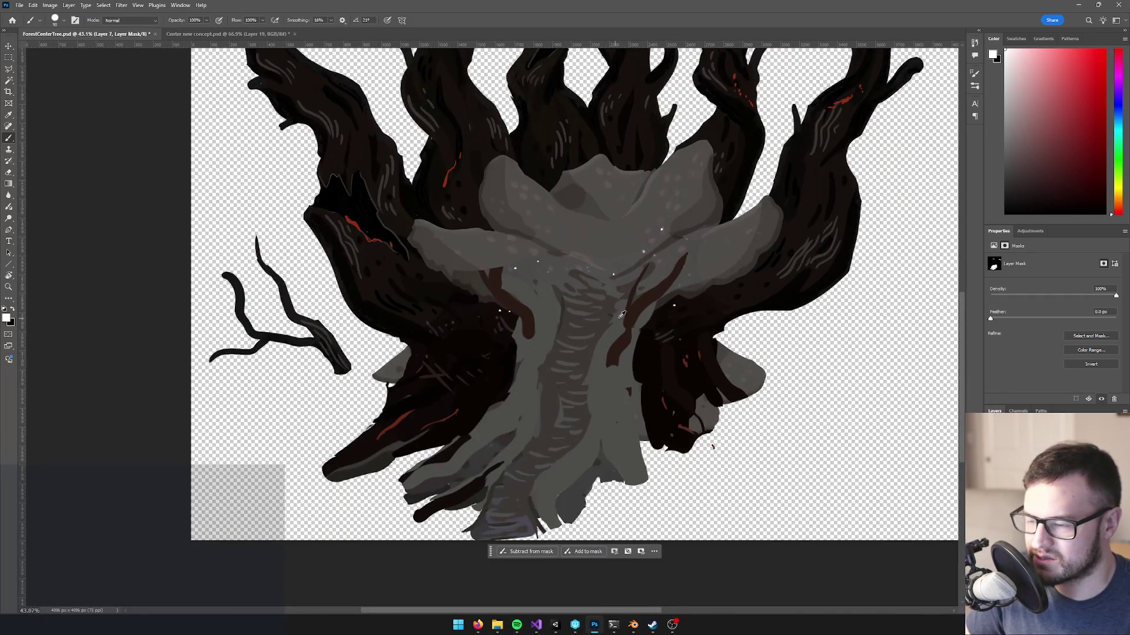
{"action": "scroll", "coordinate": [618, 316], "scroll_direction": "down", "scroll_amount": 4}
{"action": "scroll", "coordinate": [629, 324], "scroll_direction": "up", "scroll_amount": 6}
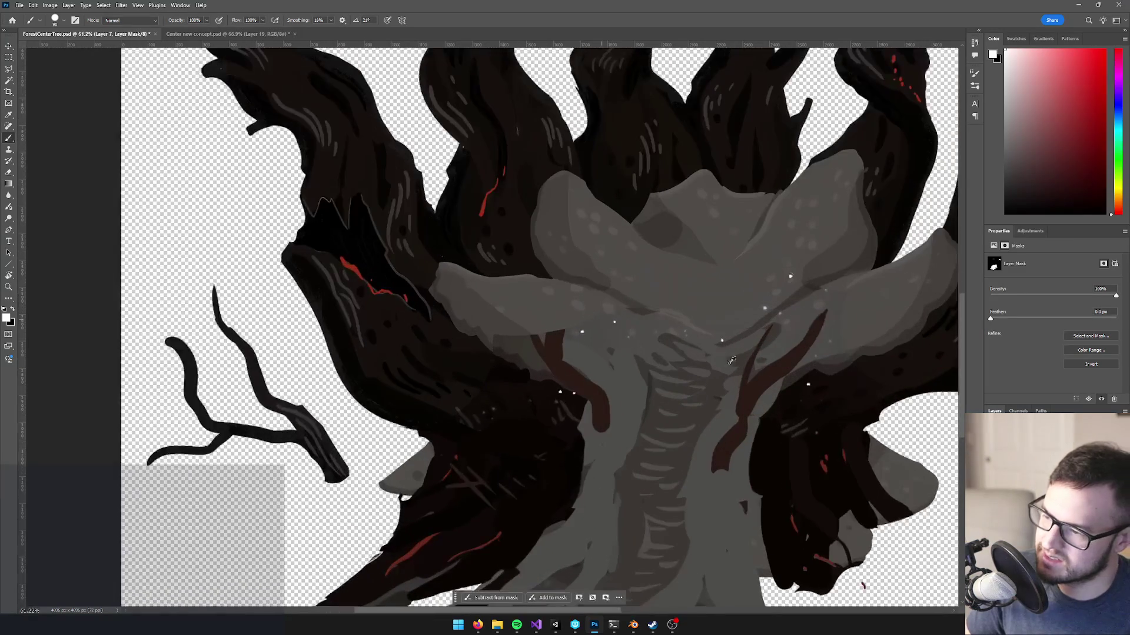
{"action": "scroll", "coordinate": [790, 276], "scroll_direction": "down", "scroll_amount": 3}
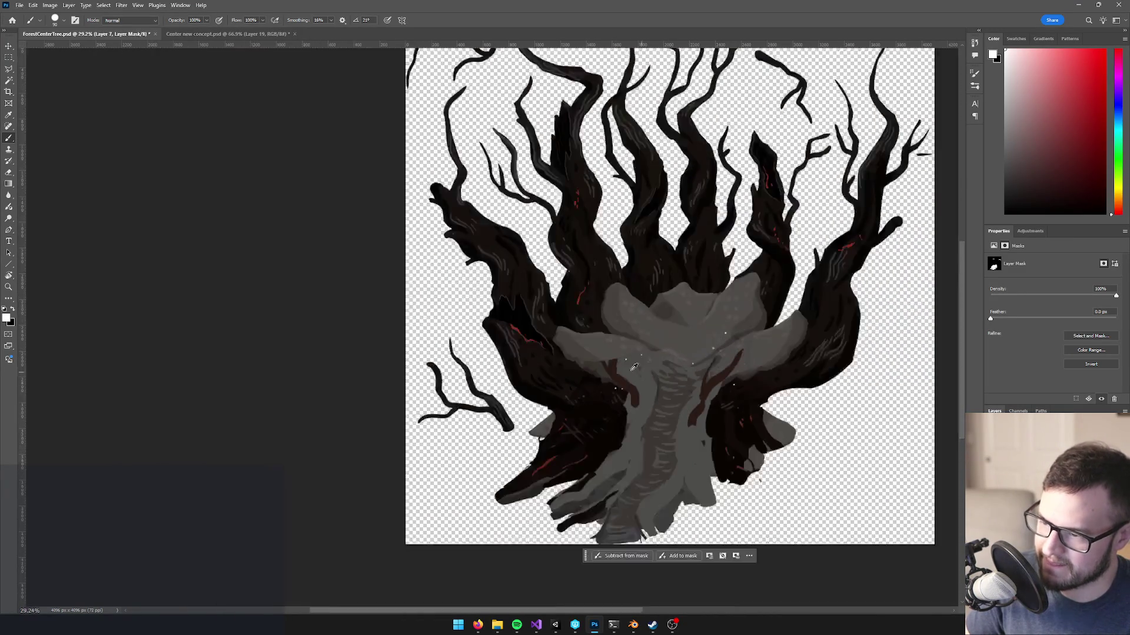
{"action": "scroll", "coordinate": [691, 351], "scroll_direction": "up", "scroll_amount": 4}
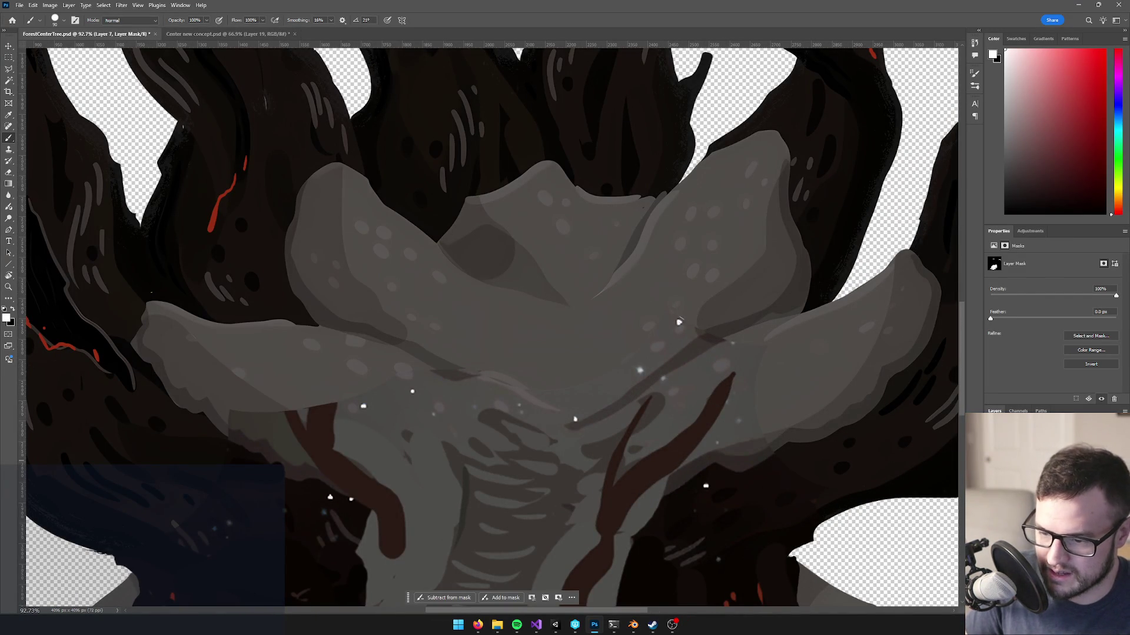
- On Layer 7's pixels, cover the white specks with sampled brownish grey and dark reddish-black
{"action": "key", "text": "ctrl+2"}
{"action": "left_click", "coordinate": [604, 358], "text": "alt"}
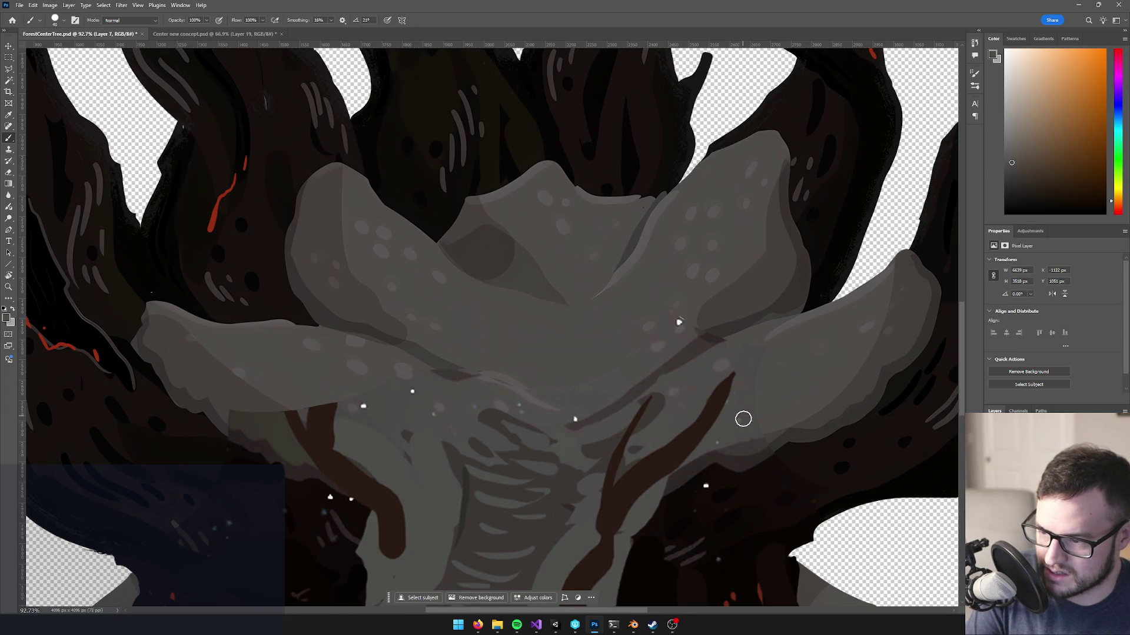
{"action": "left_click", "coordinate": [713, 483], "text": "alt"}
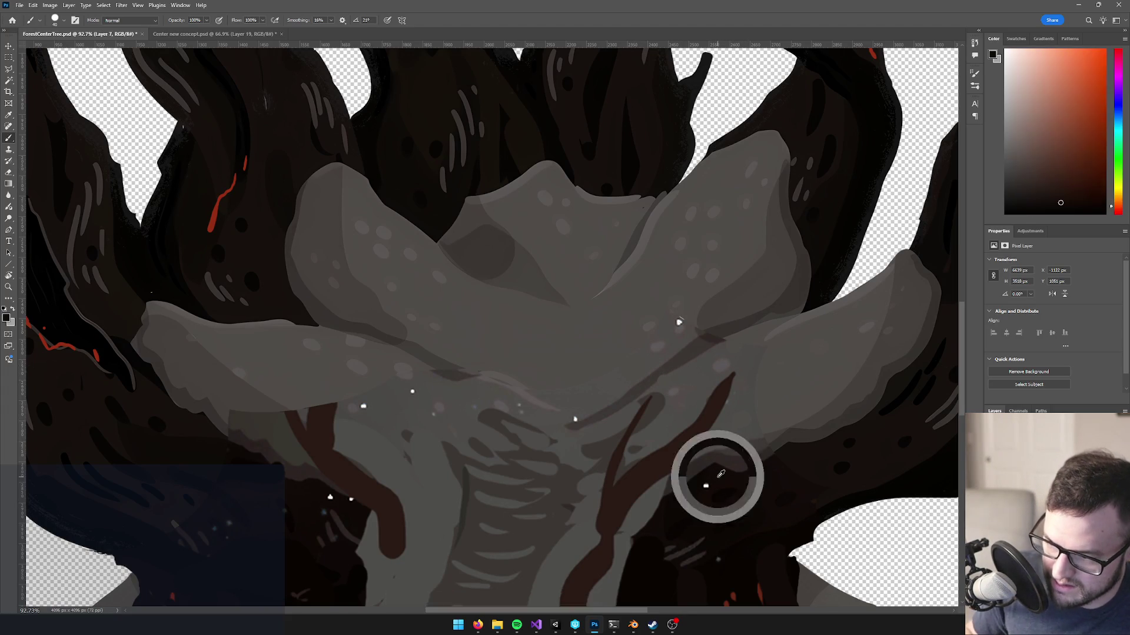
{"action": "left_click", "coordinate": [412, 396], "text": "alt"}
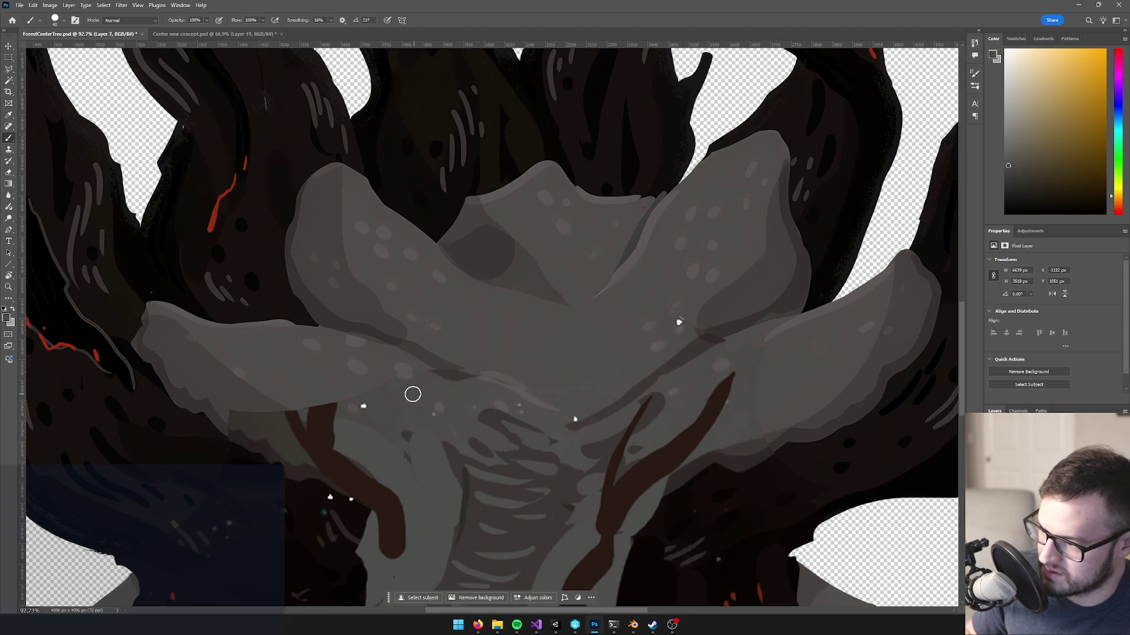
{"action": "left_click", "coordinate": [326, 496], "text": "alt"}
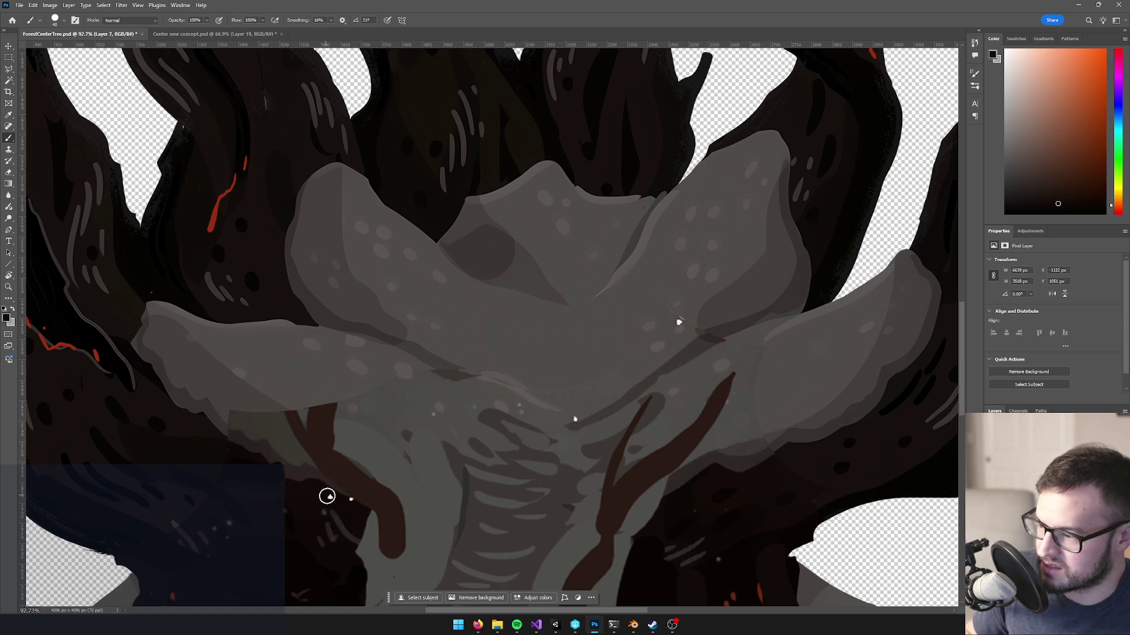
{"action": "left_click", "coordinate": [430, 416], "text": "alt"}
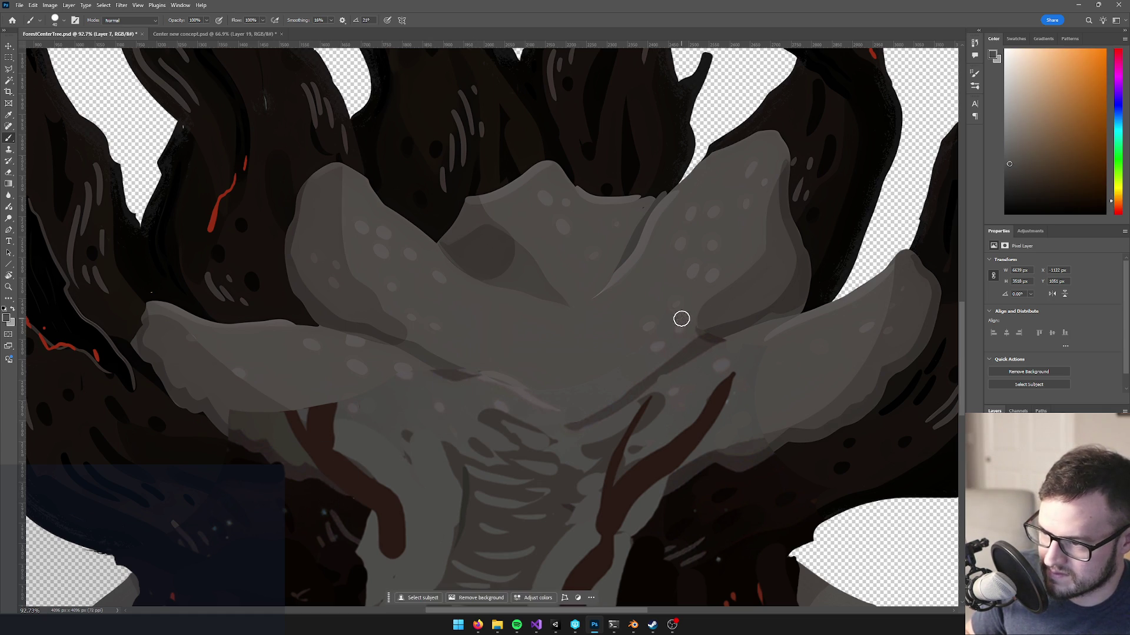
{"action": "scroll", "coordinate": [737, 342], "scroll_direction": "up", "scroll_amount": 1}
{"action": "key", "text": "e"}
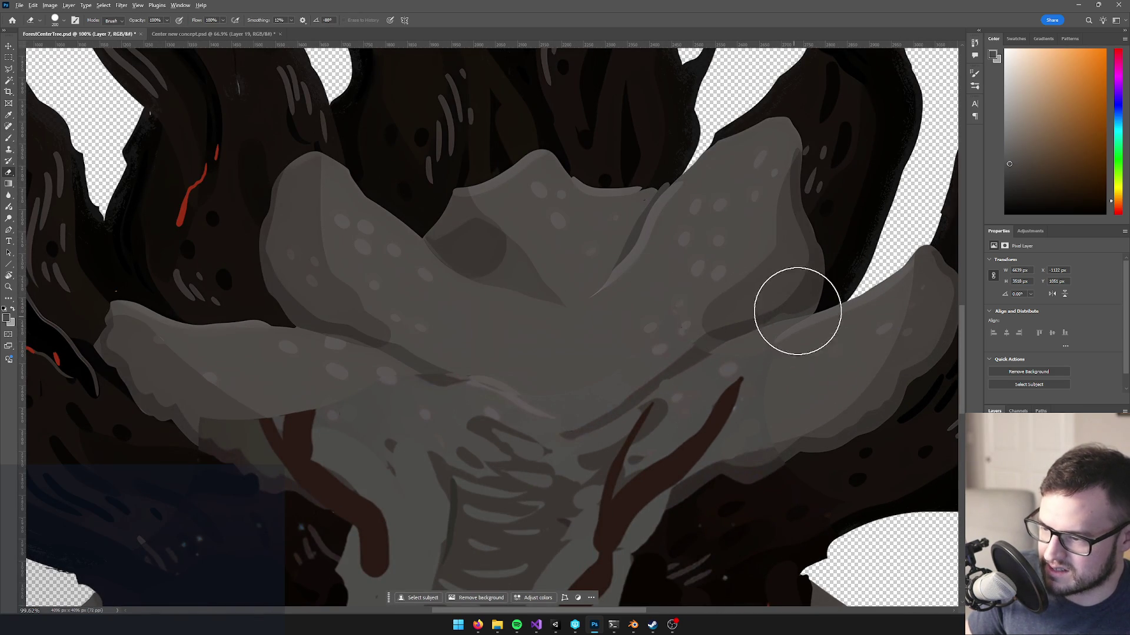
{"action": "scroll", "coordinate": [777, 312], "scroll_direction": "down", "scroll_amount": 3}
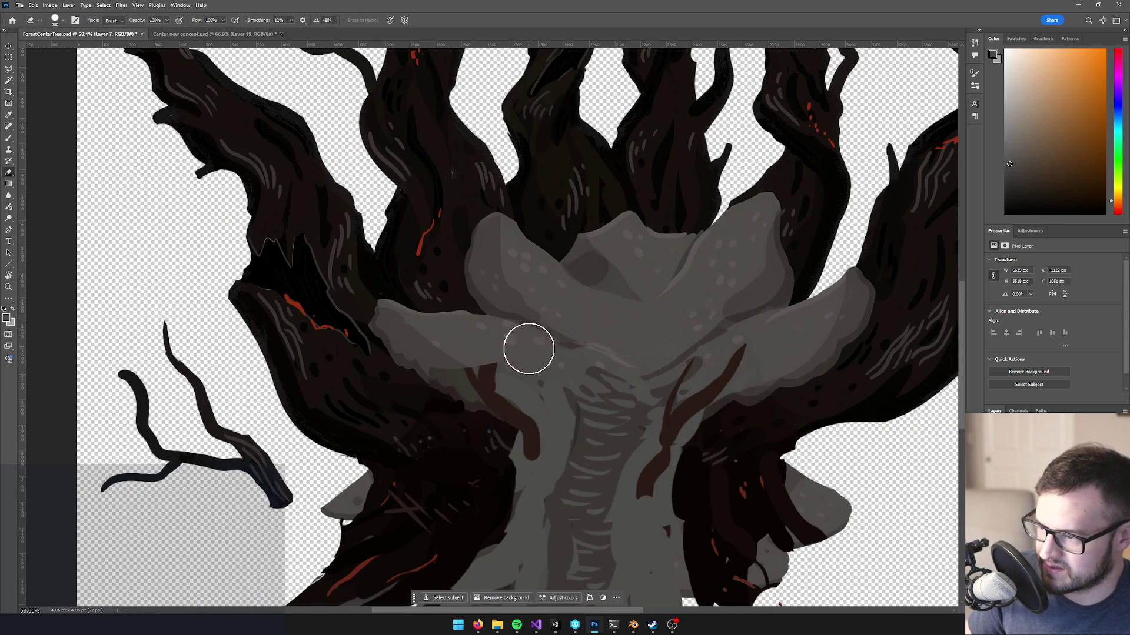
{"action": "scroll", "coordinate": [580, 299], "scroll_direction": "down", "scroll_amount": 3}
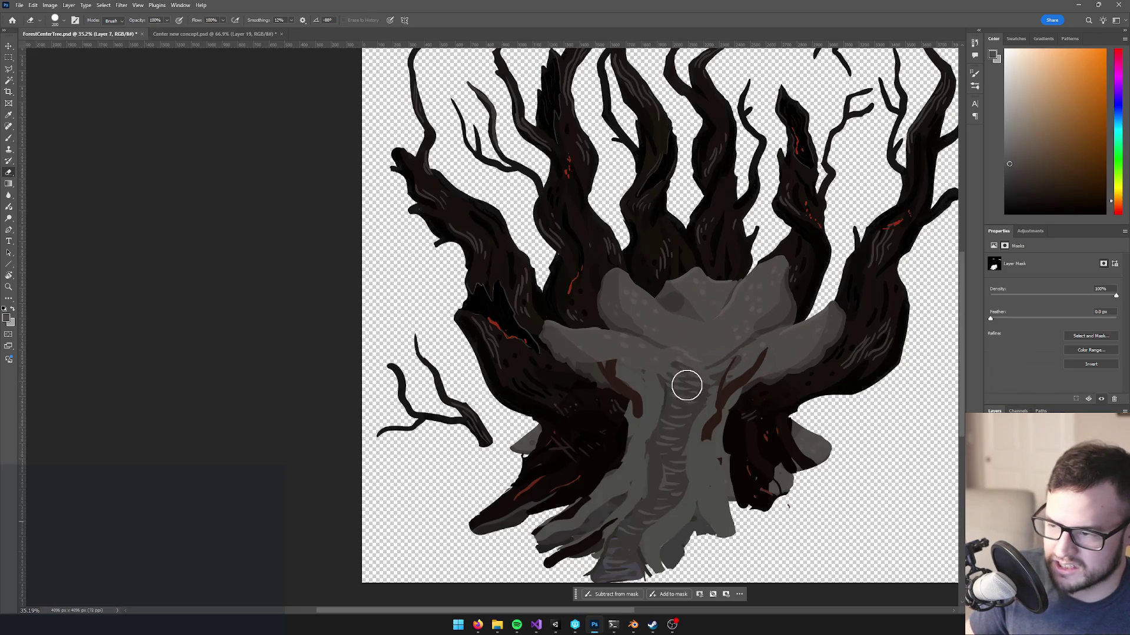
- On the layer mask, reveal the brown stroke on the fungus shelf
{"action": "left_click", "coordinate": [1053, 606]}
{"action": "scroll", "coordinate": [684, 339], "scroll_direction": "up", "scroll_amount": 4}
{"action": "mouse_move", "coordinate": [542, 406]}
{"action": "left_mouse_down"}
{"action": "mouse_move", "coordinate": [497, 373]}
{"action": "mouse_move", "coordinate": [528, 388]}
{"action": "left_mouse_up"}
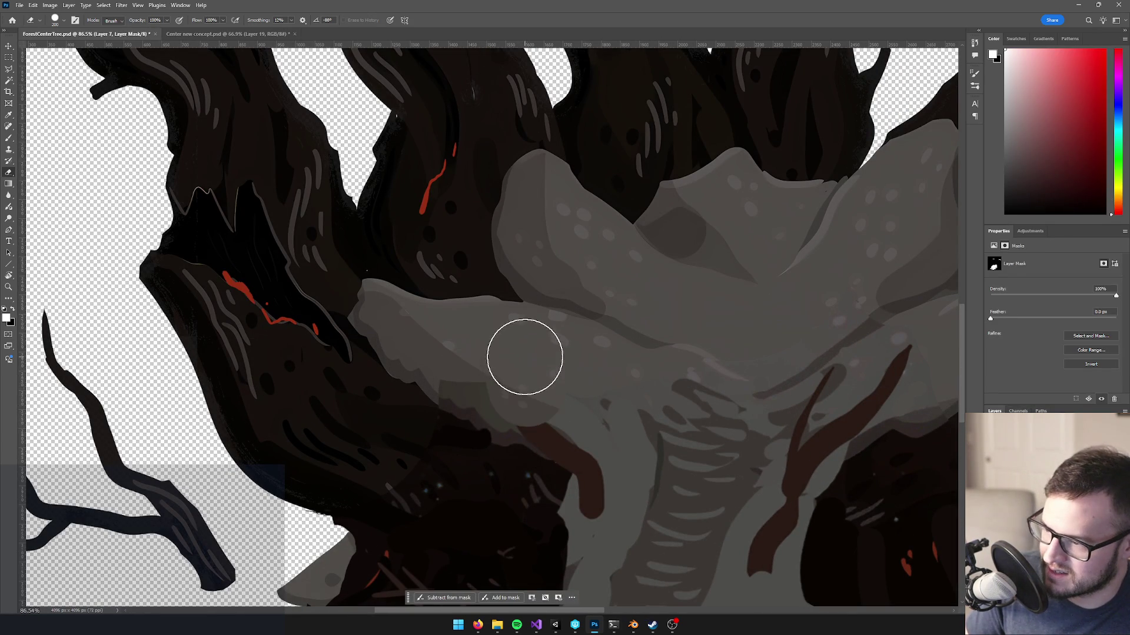
{"action": "scroll", "coordinate": [626, 398], "scroll_direction": "down", "scroll_amount": 5}
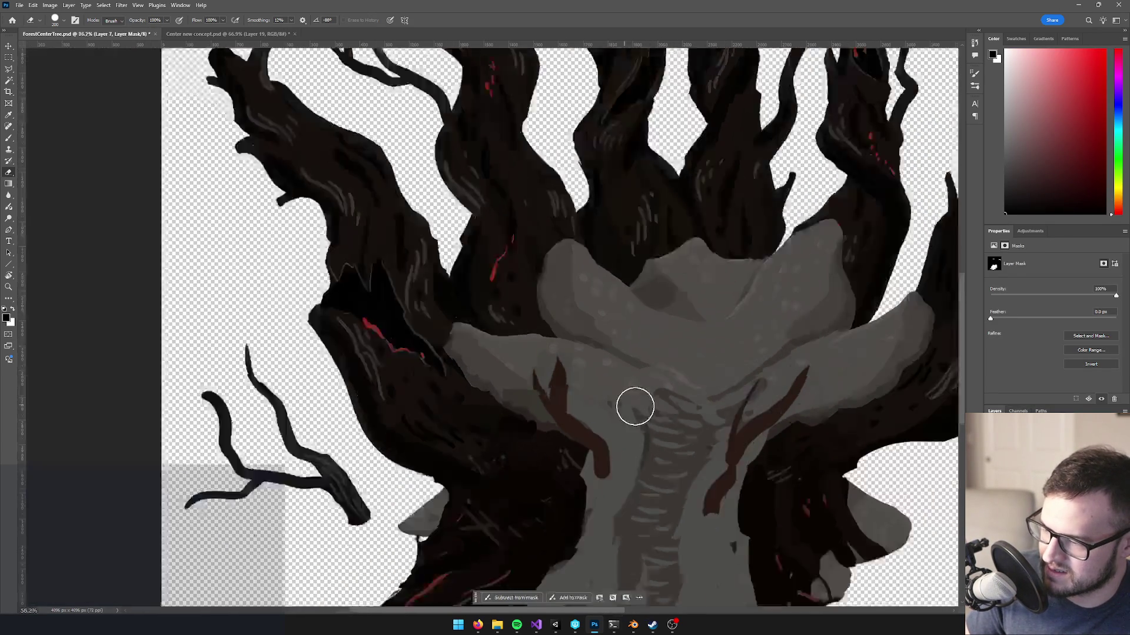
{"action": "scroll", "coordinate": [704, 425], "scroll_direction": "up", "scroll_amount": 4}
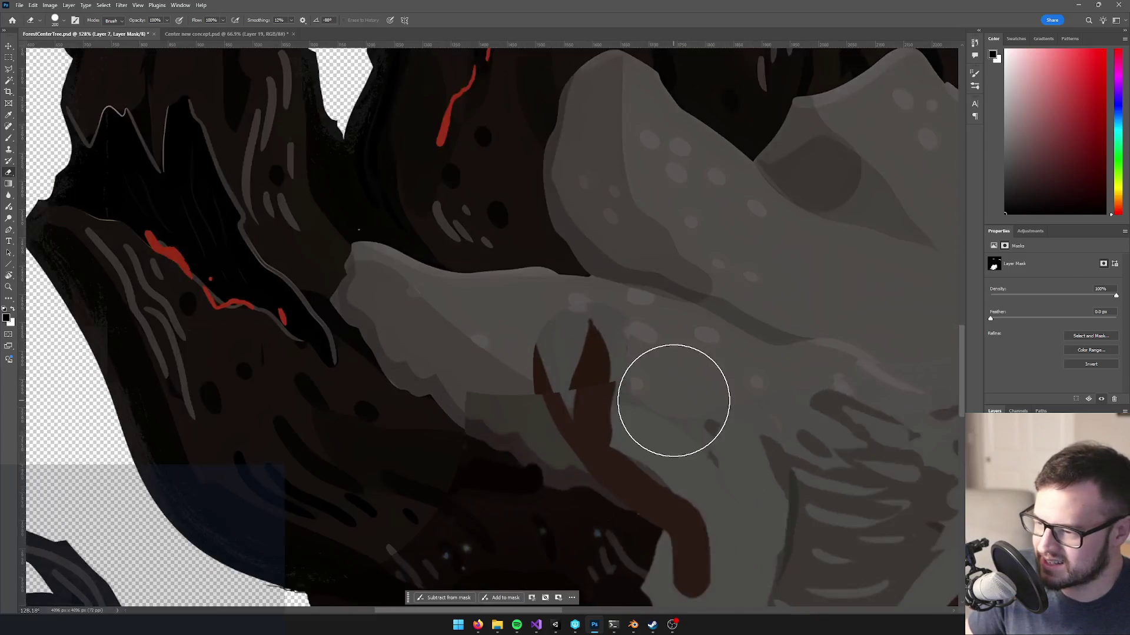
{"action": "scroll", "coordinate": [674, 398], "scroll_direction": "down", "scroll_amount": 6}
{"action": "scroll", "coordinate": [801, 391], "scroll_direction": "up", "scroll_amount": 4}
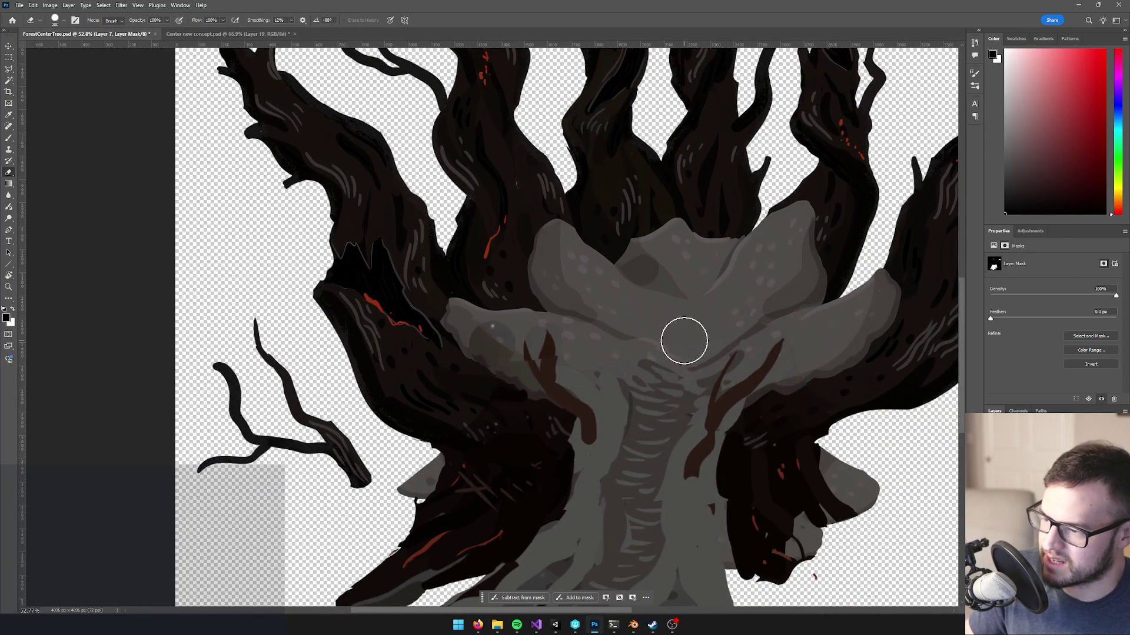
{"action": "scroll", "coordinate": [635, 371], "scroll_direction": "down", "scroll_amount": 1}
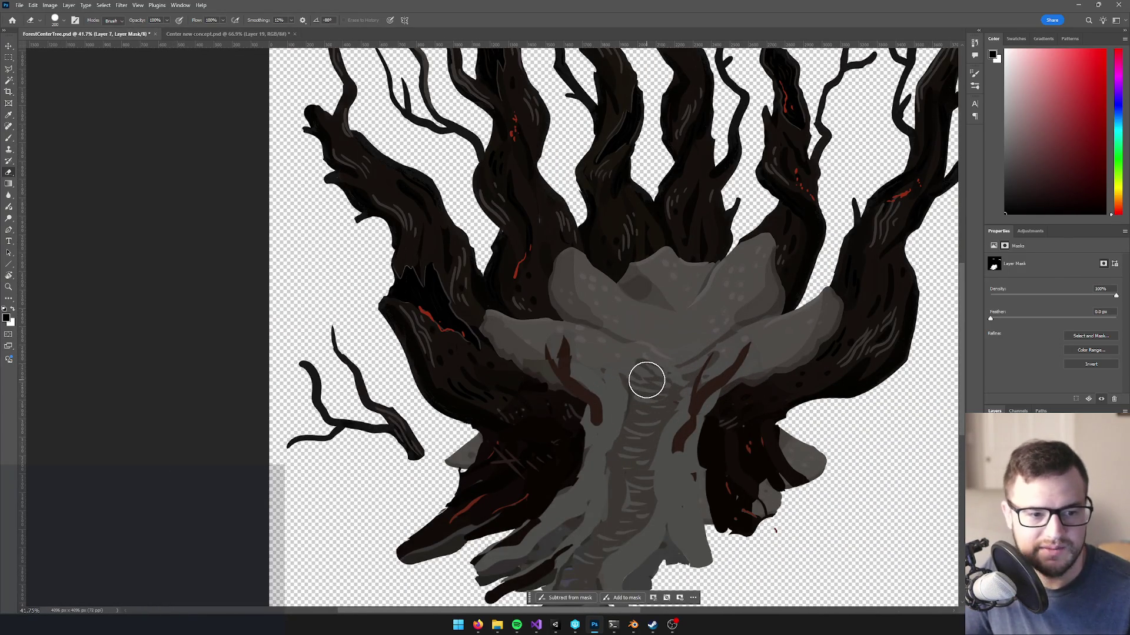
{"action": "scroll", "coordinate": [646, 380], "scroll_direction": "down", "scroll_amount": 6}
{"action": "scroll", "coordinate": [683, 373], "scroll_direction": "up", "scroll_amount": 5}
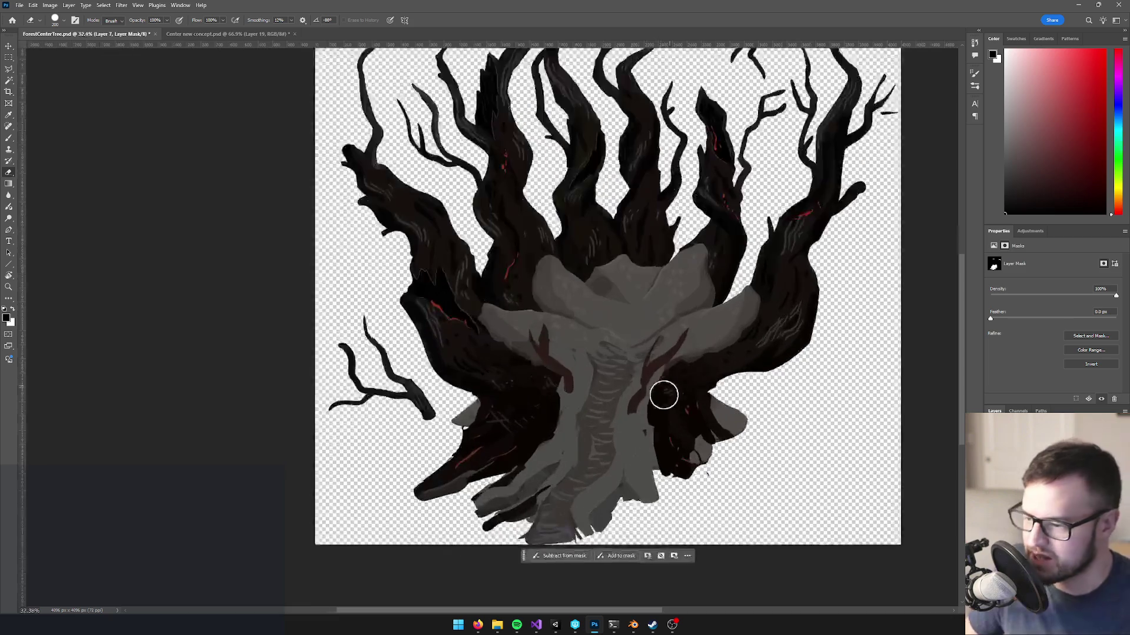
- Centre the tree, save ForestCenterTree.psd and return to Unity
{"action": "mouse_move", "coordinate": [671, 420]}
{"action": "left_mouse_down"}
{"action": "mouse_move", "coordinate": [672, 532]}
{"action": "mouse_move", "coordinate": [639, 527]}
{"action": "mouse_move", "coordinate": [605, 451]}
{"action": "left_mouse_up"}
{"action": "key", "text": "ctrl+s"}
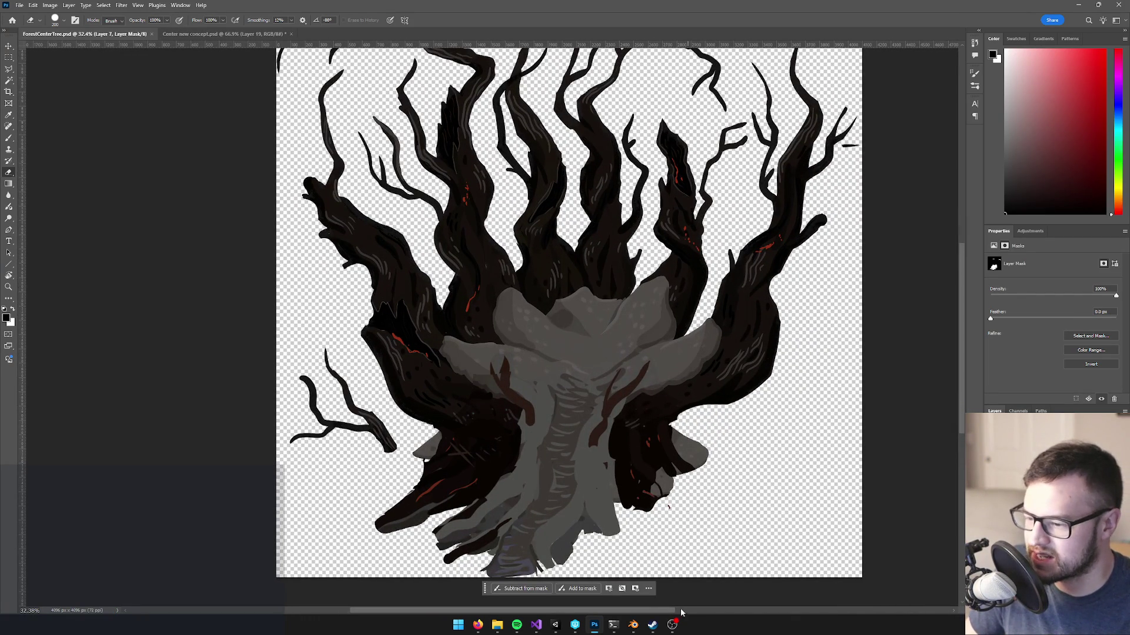
{"action": "left_click", "coordinate": [555, 624]}
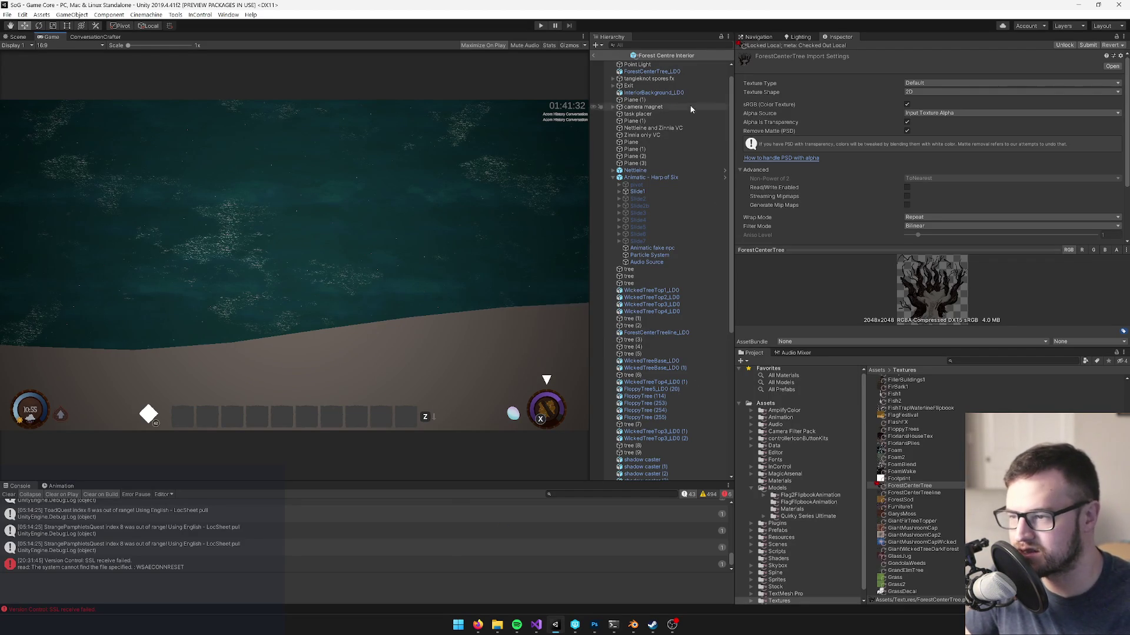
- Leave the Forest Centre Interior prefab, select Player, and show the Scene view in 3D
{"action": "left_click", "coordinate": [594, 55]}
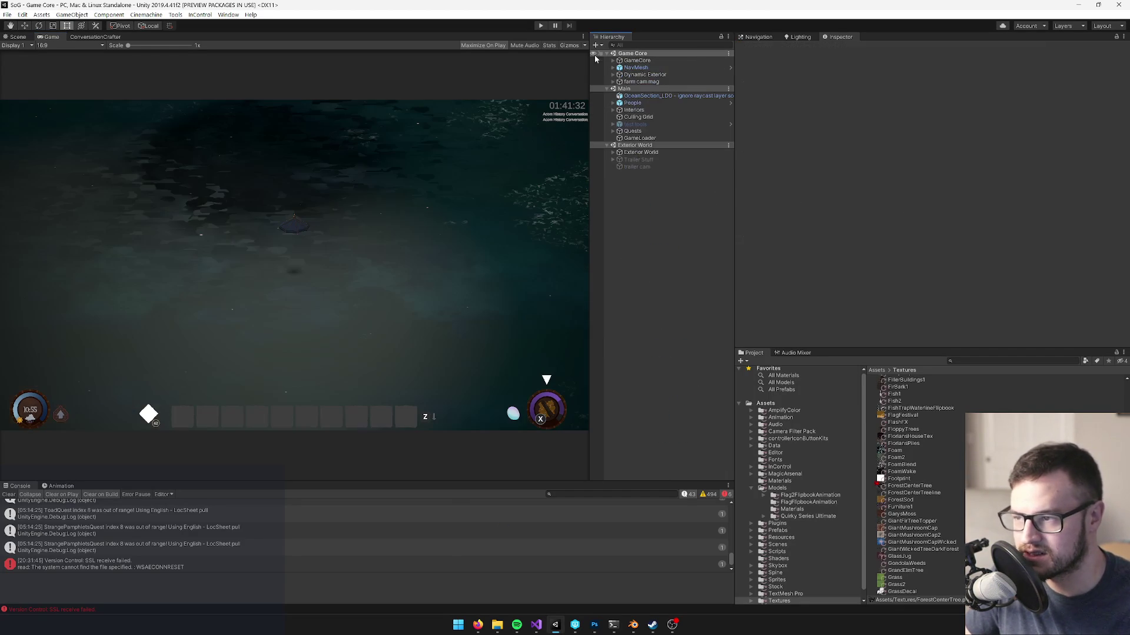
{"action": "left_click", "coordinate": [629, 68]}
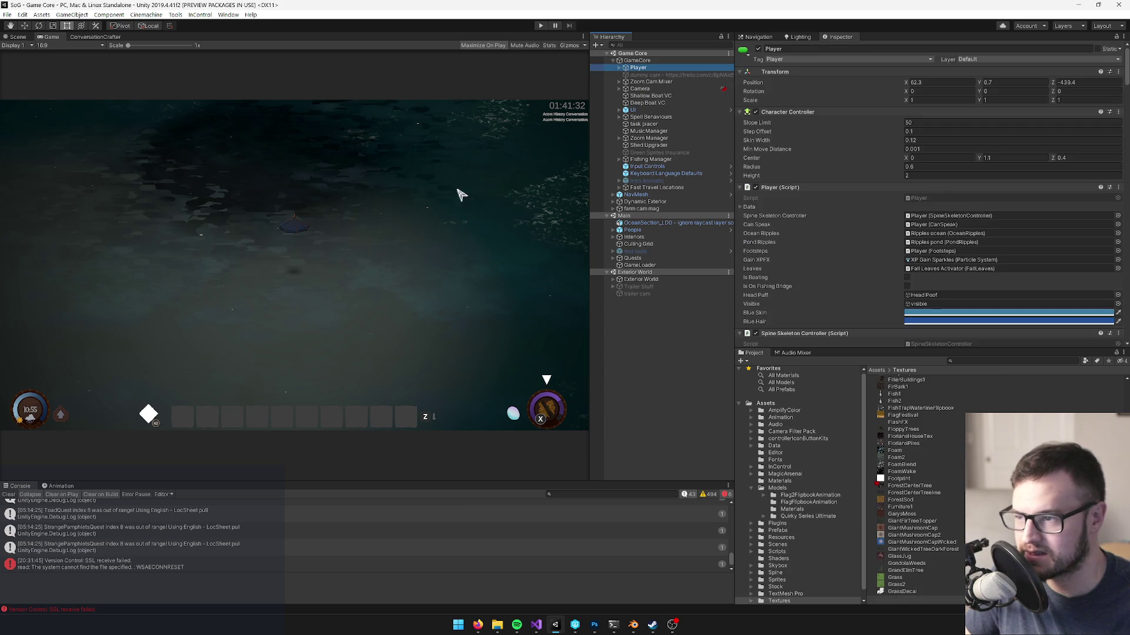
{"action": "left_click", "coordinate": [17, 37]}
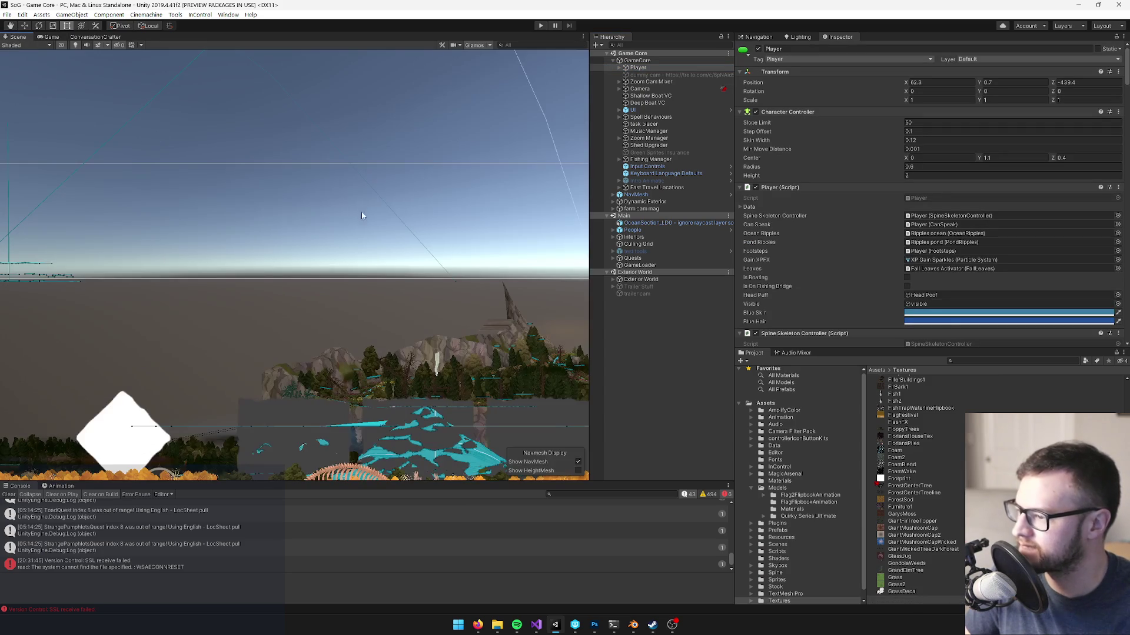
{"action": "left_click", "coordinate": [63, 47]}
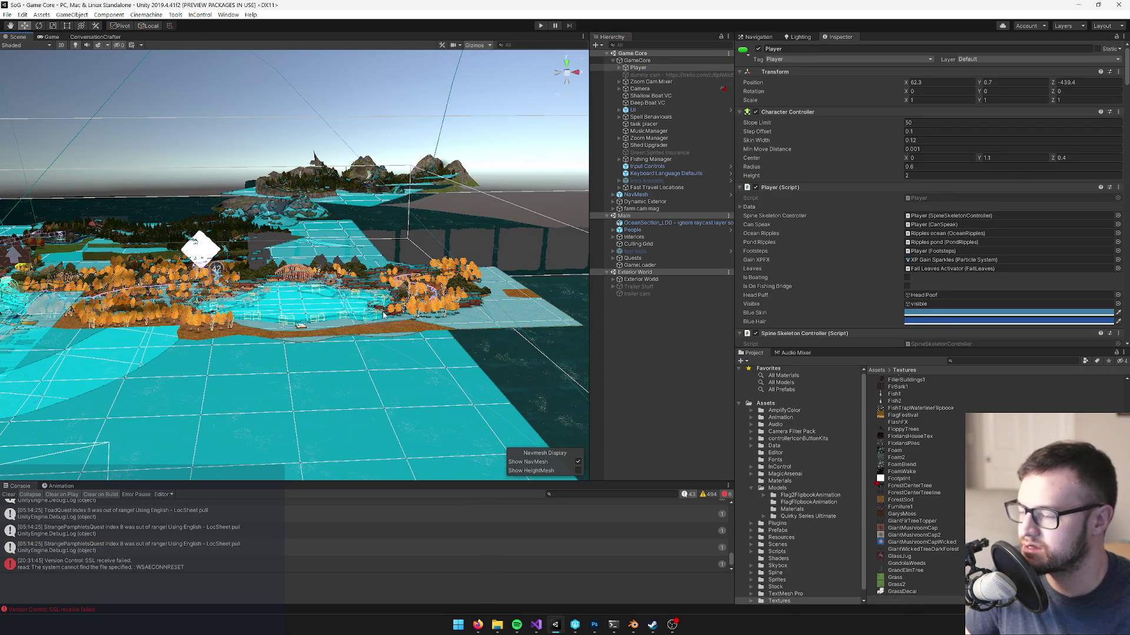
- Select GameCore, orbit over the island, and open its Game Start Settings picker
{"action": "left_click", "coordinate": [638, 61]}
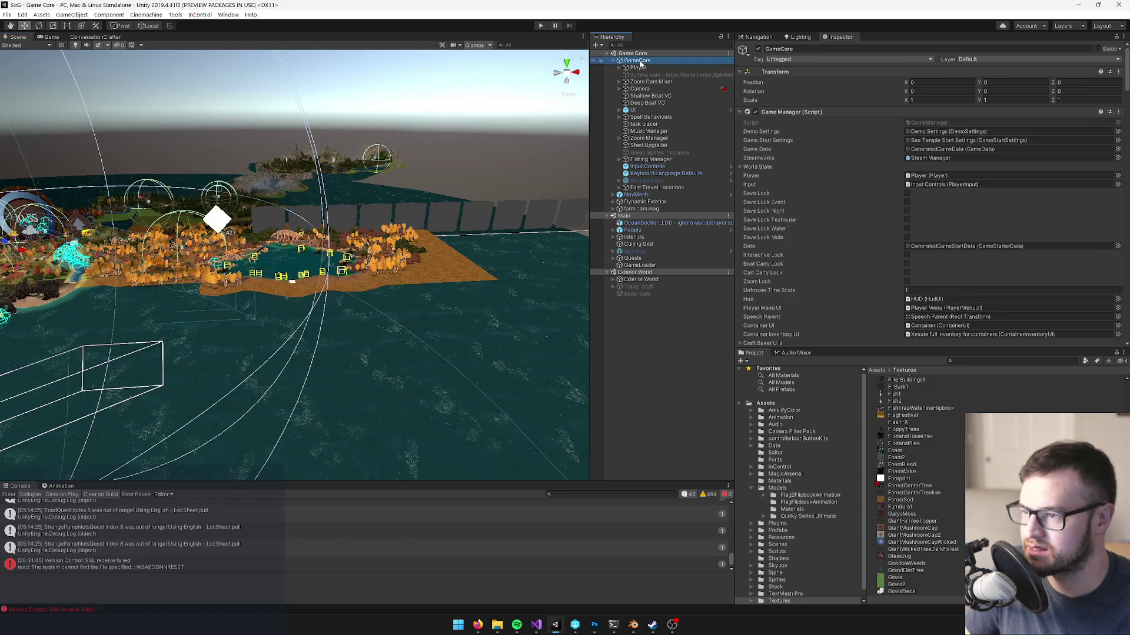
{"action": "left_click", "coordinate": [221, 296], "text": "alt"}
{"action": "left_click_drag", "start_coordinate": [906, 158], "coordinate": [1051, 132]}
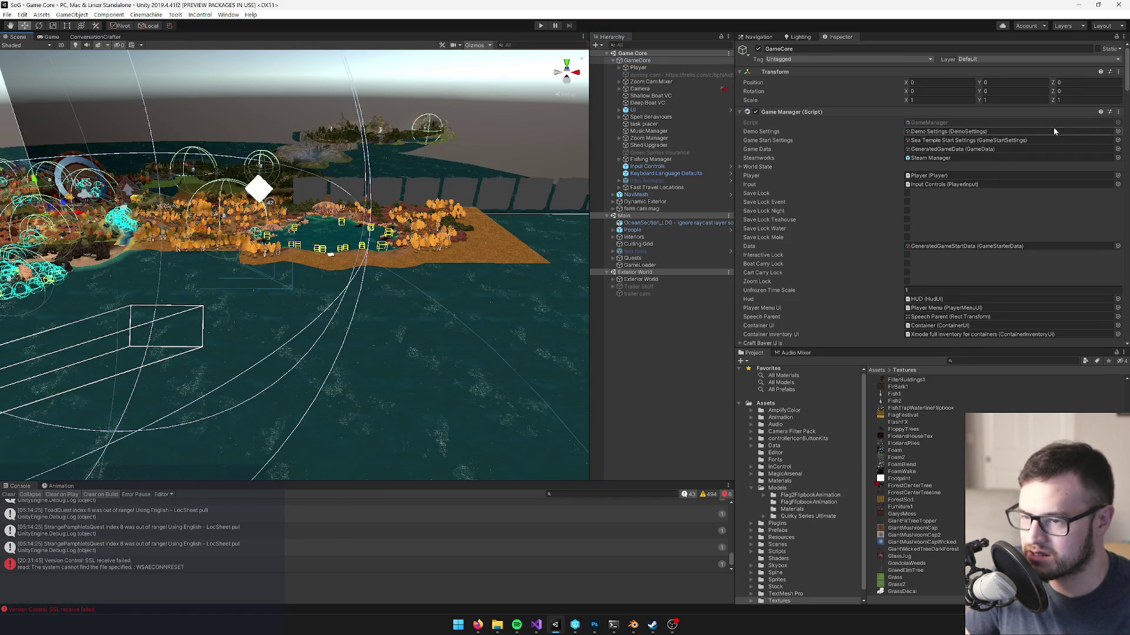
{"action": "left_click", "coordinate": [1118, 140]}
- Set Game Start Settings to Developer Winter Start Settings and select the Player
{"action": "type", "text": "winter"}
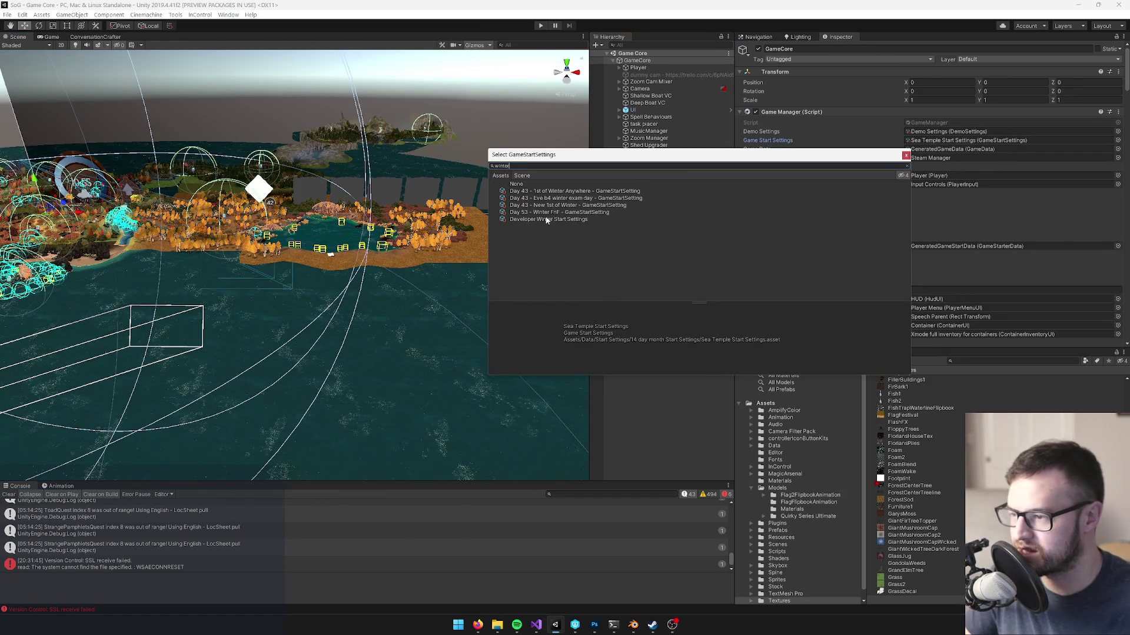
{"action": "double_click", "coordinate": [542, 219]}
{"action": "left_click", "coordinate": [638, 68]}
- Move the Player beside the Marywild house, to X 174.25, Y 25.99, Z 195.23
{"action": "mouse_move", "coordinate": [230, 291]}
{"action": "left_mouse_down"}
{"action": "mouse_move", "coordinate": [169, 323]}
{"action": "mouse_move", "coordinate": [157, 302]}
{"action": "mouse_move", "coordinate": [167, 277]}
{"action": "mouse_move", "coordinate": [323, 200]}
{"action": "mouse_move", "coordinate": [541, 159]}
{"action": "mouse_move", "coordinate": [568, 183]}
{"action": "left_mouse_up"}
{"action": "scroll", "coordinate": [151, 331], "scroll_direction": "down", "scroll_amount": 5}
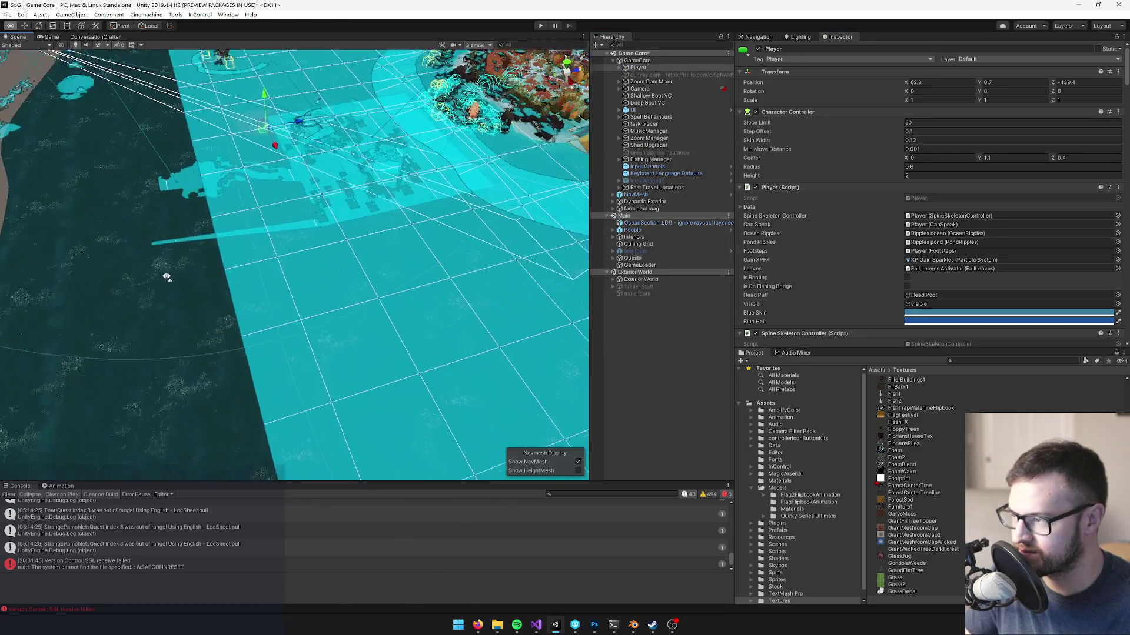
{"action": "scroll", "coordinate": [167, 276], "scroll_direction": "up", "scroll_amount": 5}
{"action": "key", "text": "f"}
{"action": "left_click_drag", "start_coordinate": [469, 219], "coordinate": [413, 242]}
{"action": "mouse_move", "coordinate": [312, 225]}
{"action": "left_mouse_down"}
{"action": "mouse_move", "coordinate": [368, 253]}
{"action": "mouse_move", "coordinate": [394, 281]}
{"action": "mouse_move", "coordinate": [428, 251]}
{"action": "left_mouse_up"}
{"action": "key", "text": "f"}
{"action": "left_click", "coordinate": [428, 251]}
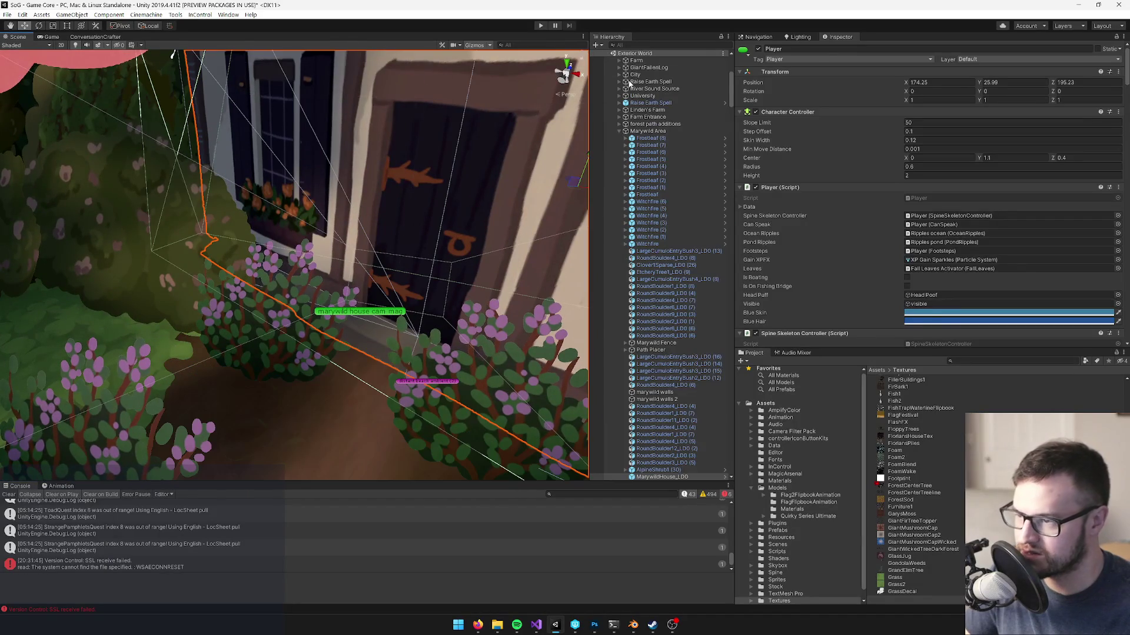
- Find test tools via Hierarchy search and tick it active, revealing the door's entry portal
{"action": "type", "text": "test tool"}
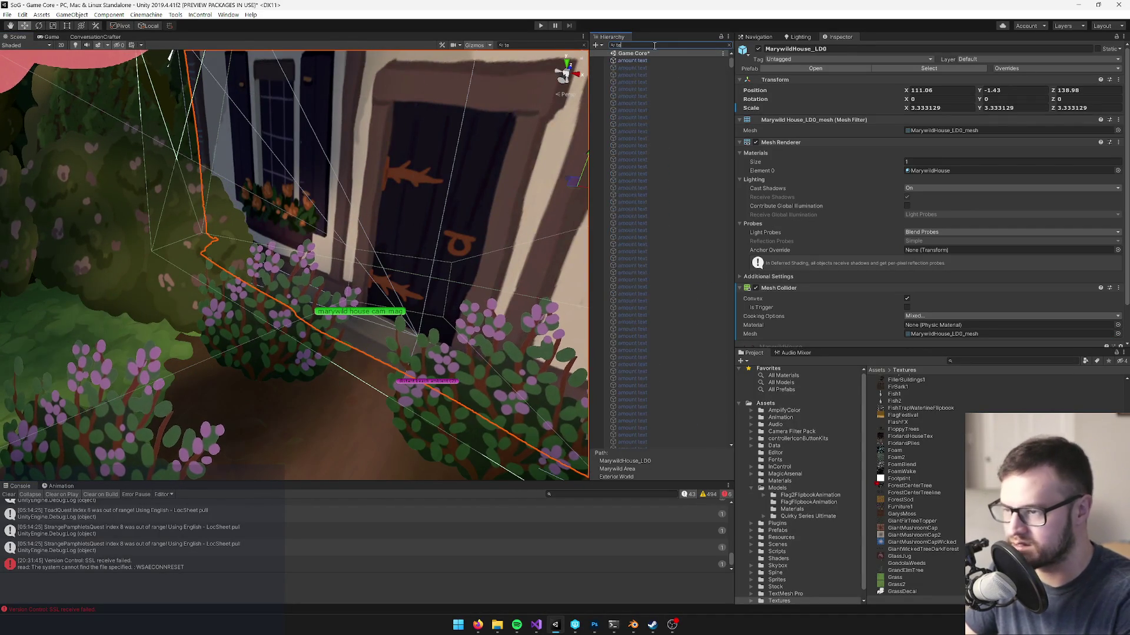
{"action": "left_click", "coordinate": [630, 61]}
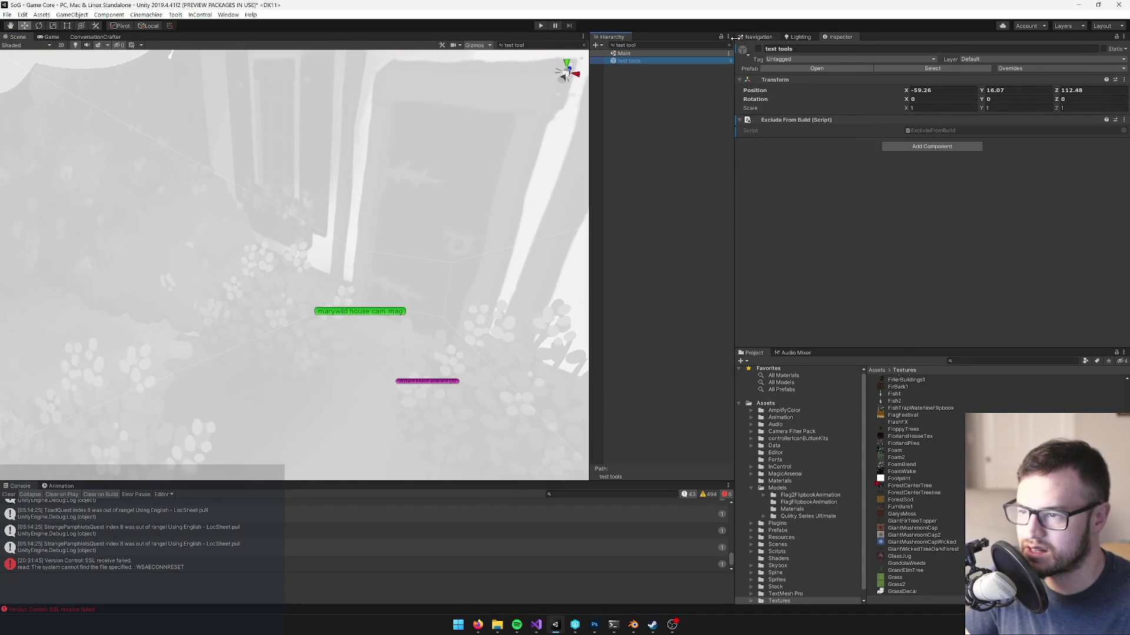
{"action": "left_click", "coordinate": [729, 45]}
{"action": "left_click", "coordinate": [758, 49]}
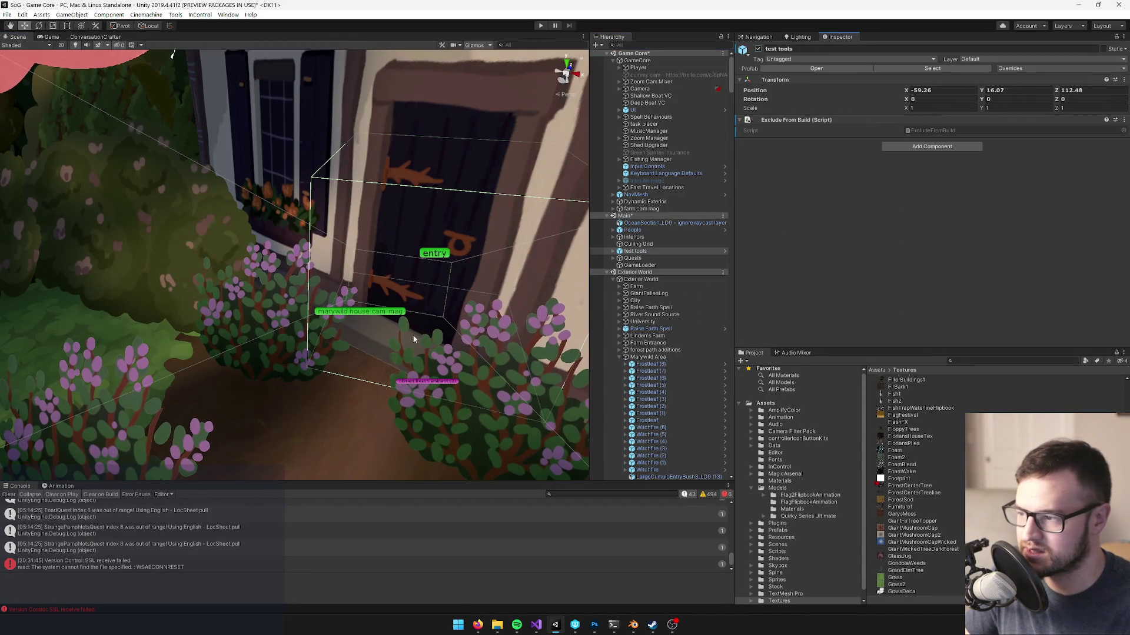
{"action": "left_click", "coordinate": [434, 253]}
{"action": "left_click", "coordinate": [961, 361]}
- Search the Project for 'centre' and select the Forest Centre Interior prefab
{"action": "type", "text": "rk forest cen"}
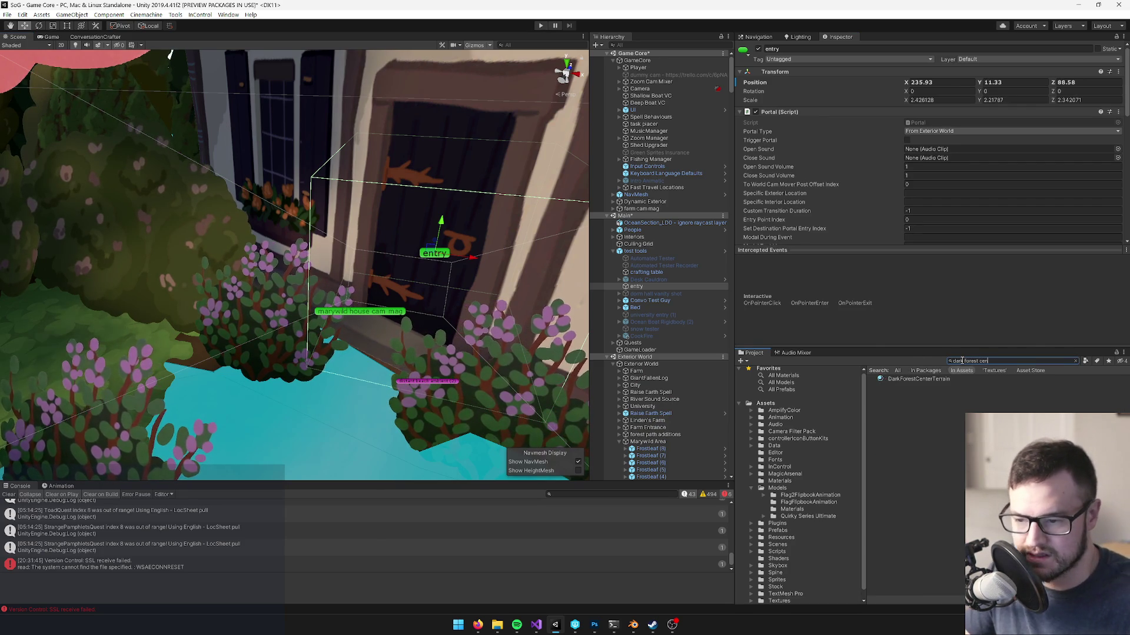
{"action": "key", "text": "ctrl+a"}
{"action": "type", "text": "centre"}
{"action": "left_click", "coordinate": [906, 385]}
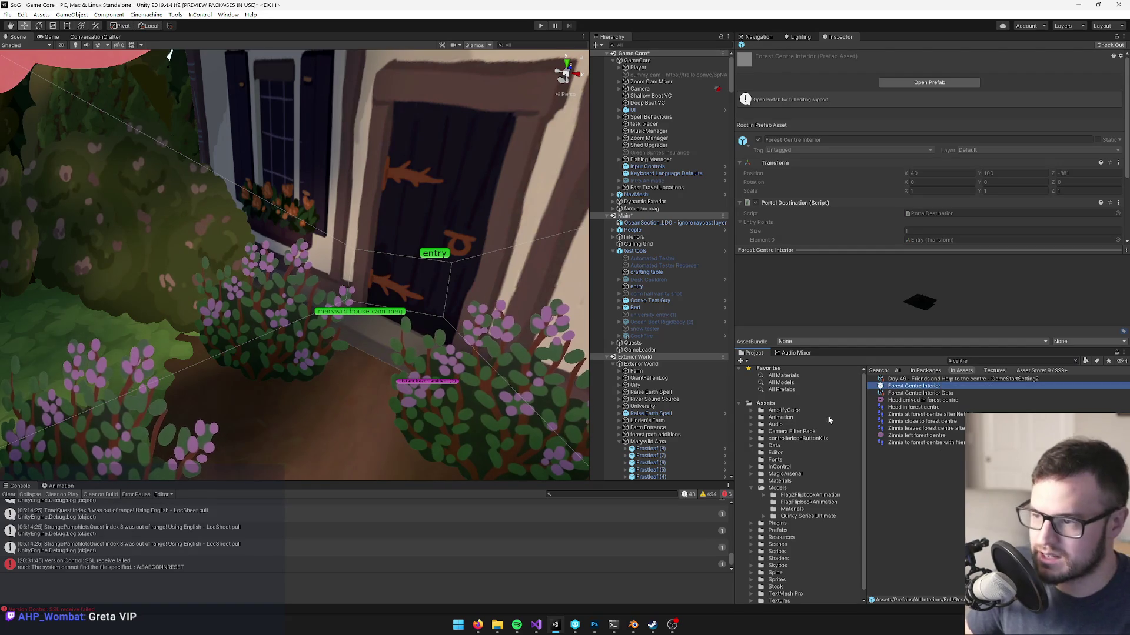
- Set the entry portal's To World Name to Forest Centre Interior
{"action": "left_click", "coordinate": [443, 256]}
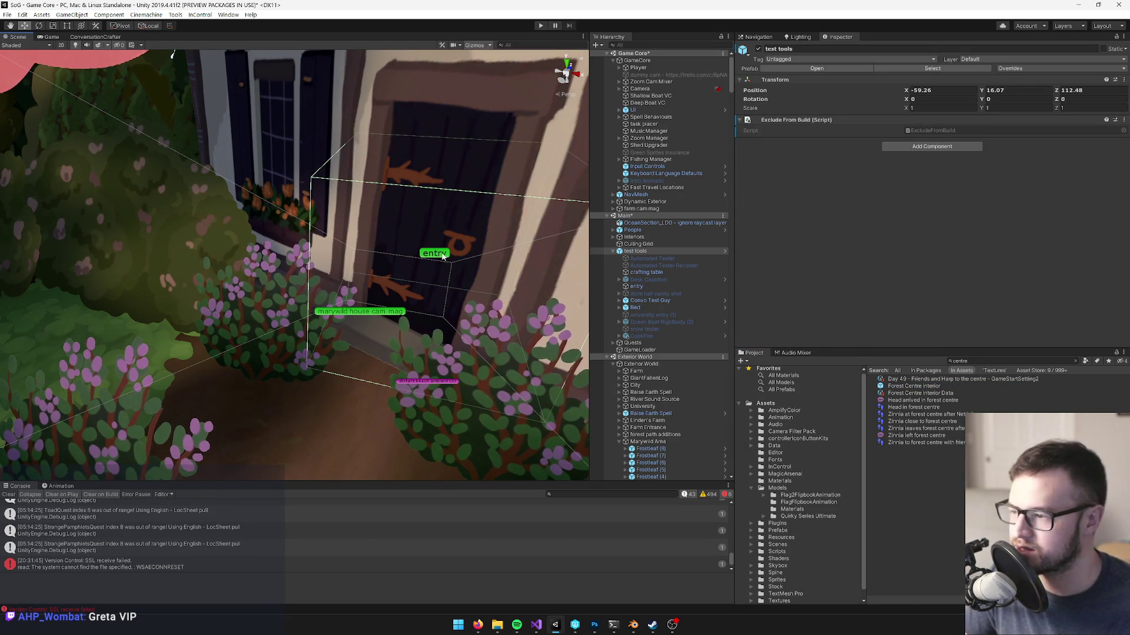
{"action": "key", "text": "alt"}
{"action": "left_click_drag", "start_coordinate": [426, 242], "coordinate": [406, 250]}
{"action": "left_click", "coordinate": [389, 259]}
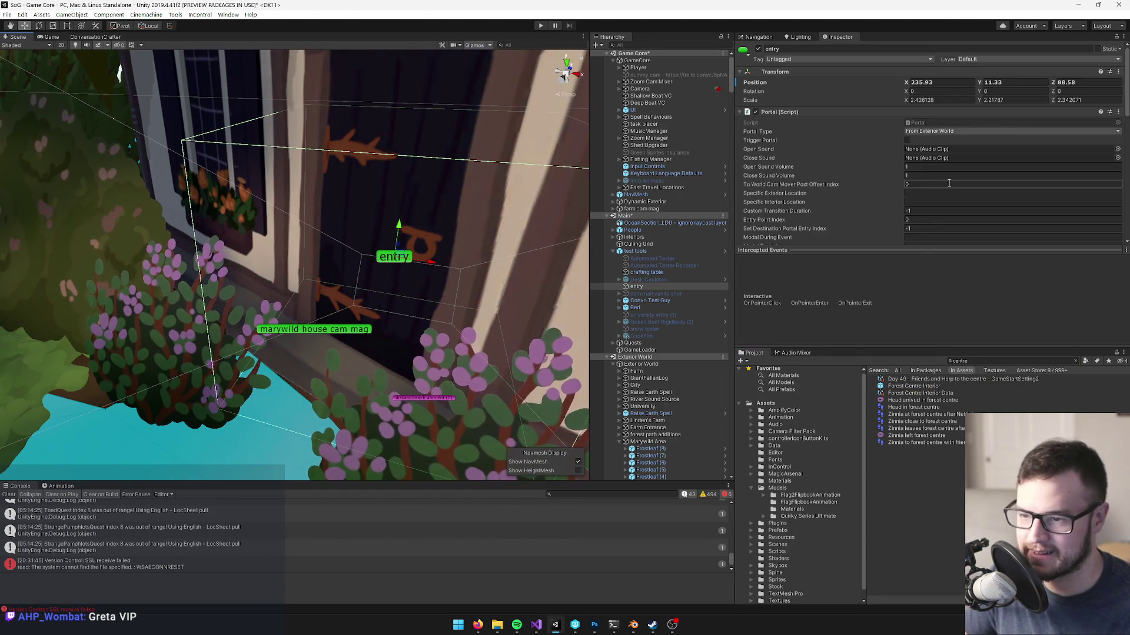
{"action": "scroll", "coordinate": [823, 176], "scroll_direction": "down", "scroll_amount": 5}
{"action": "left_click", "coordinate": [965, 158]}
{"action": "type", "text": "Forest Centre Interior"}
- Orbit slightly around the house and switch to the Game view
{"action": "scroll", "coordinate": [352, 260], "scroll_direction": "down", "scroll_amount": 10}
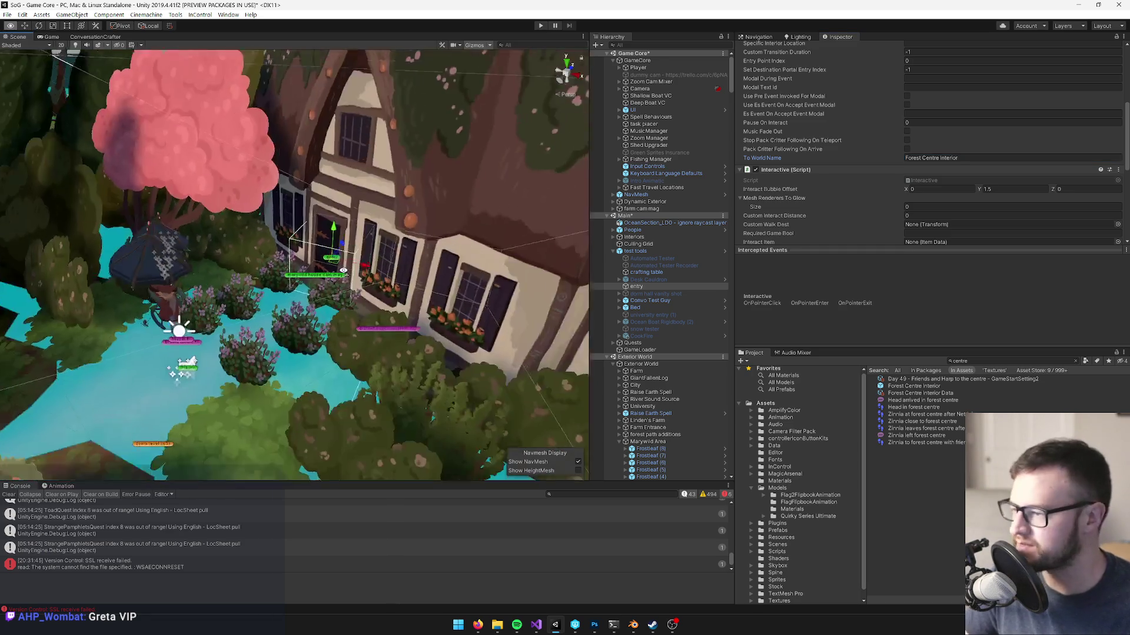
{"action": "left_click_drag", "start_coordinate": [230, 107], "coordinate": [249, 105]}
{"action": "left_click", "coordinate": [51, 37]}
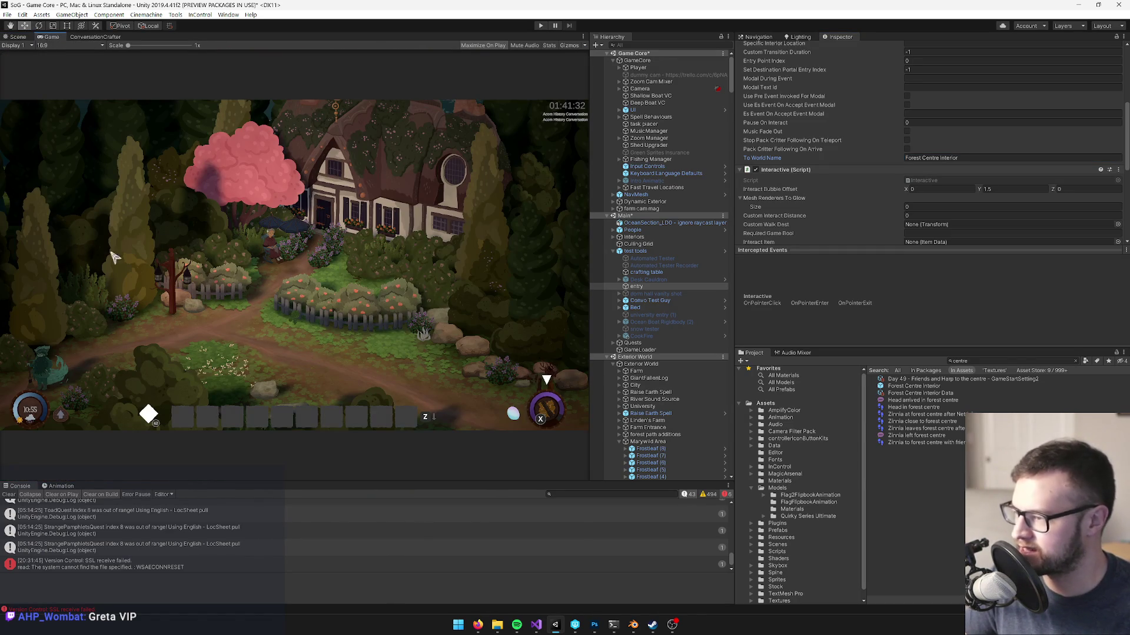
- Clear the Console and open the Forest Centre Interior prefab in the Scene view
{"action": "left_click", "coordinate": [9, 495]}
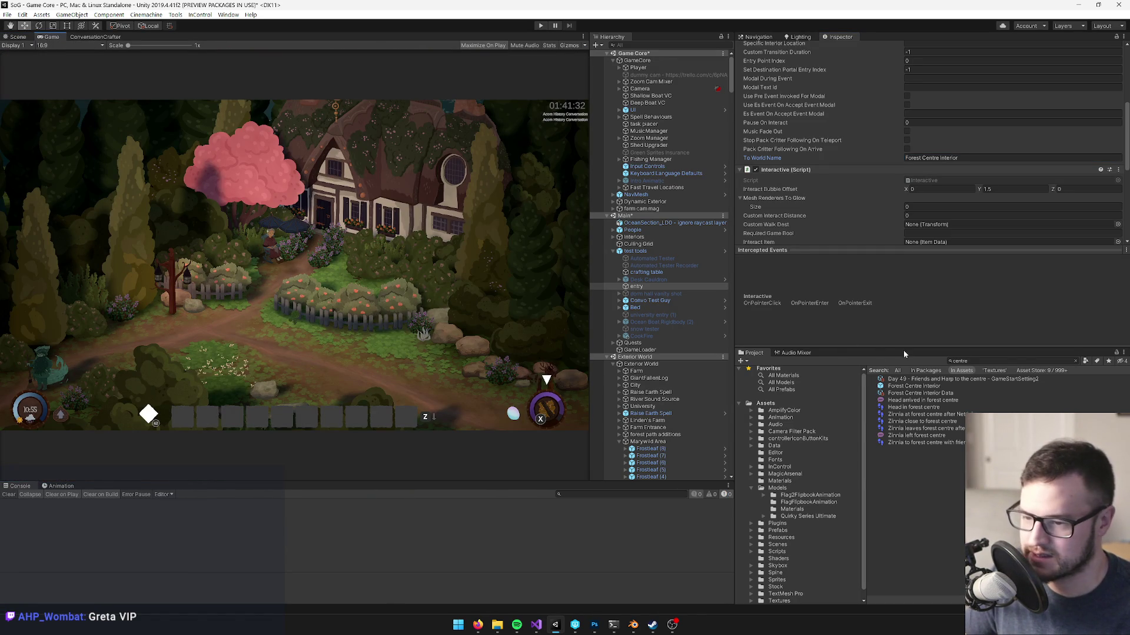
{"action": "left_click", "coordinate": [940, 386]}
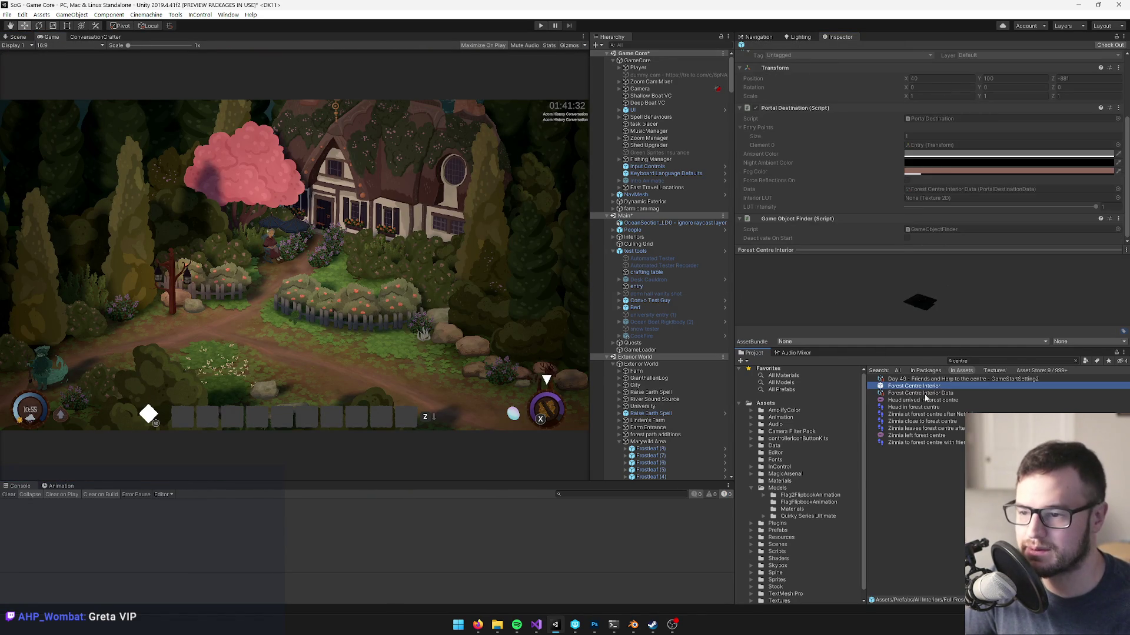
{"action": "left_click", "coordinate": [928, 86]}
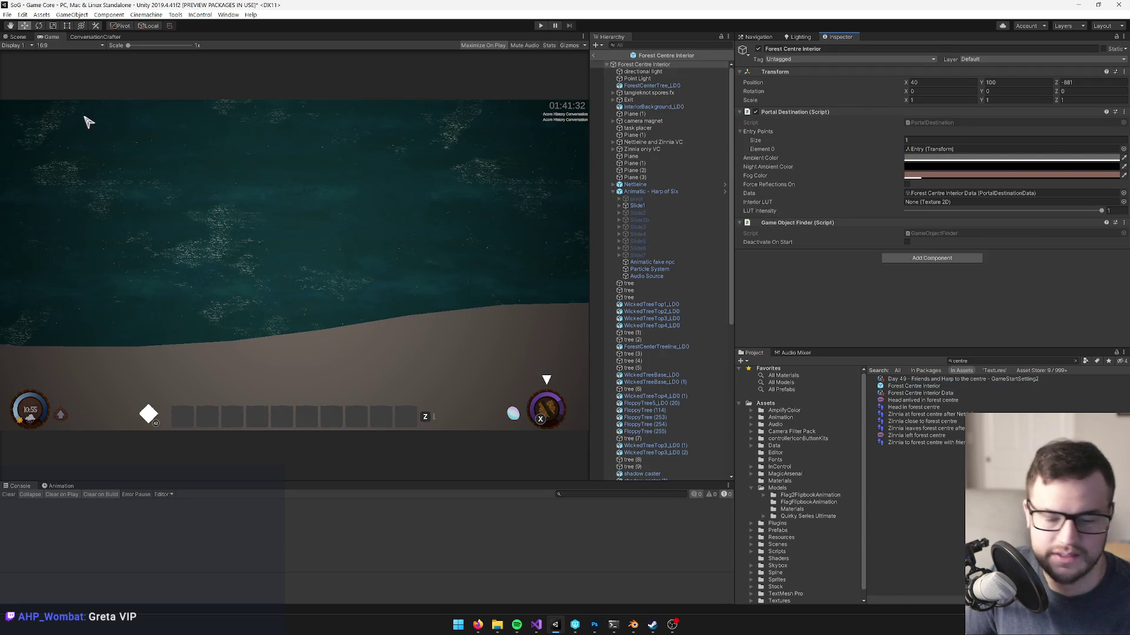
{"action": "left_click", "coordinate": [16, 37]}
- Frame ForestCenterTree_LD0 and orbit to inspect its repainted texture, then go to Blender
{"action": "left_click_drag", "start_coordinate": [357, 267], "coordinate": [347, 274]}
{"action": "left_click", "coordinate": [346, 275]}
{"action": "key", "text": "f"}
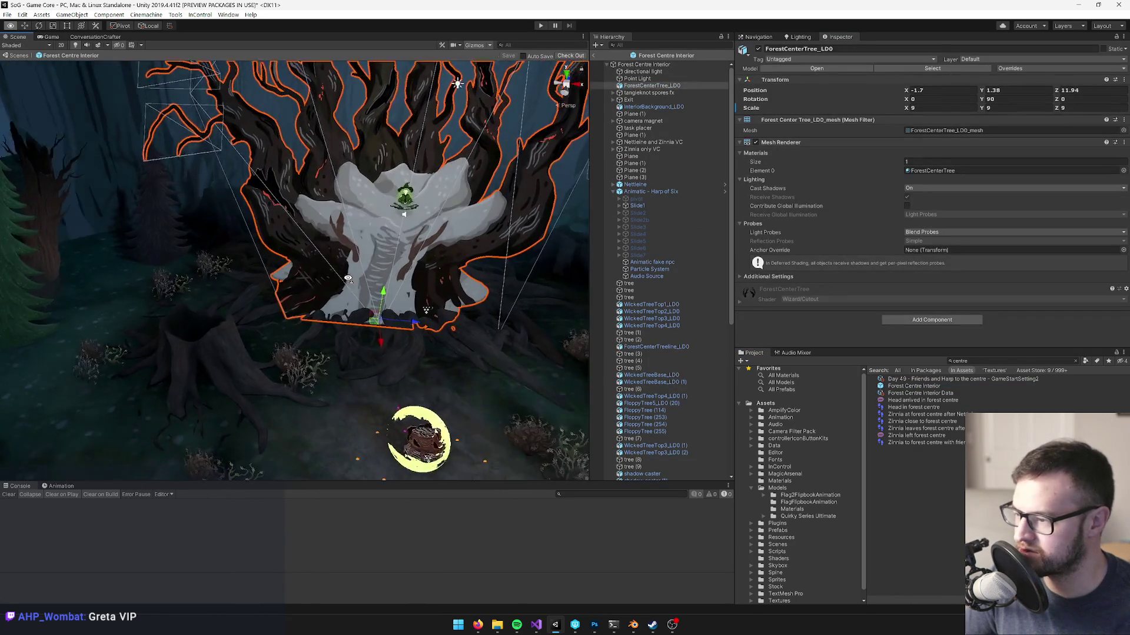
{"action": "mouse_move", "coordinate": [328, 284]}
{"action": "left_mouse_down"}
{"action": "mouse_move", "coordinate": [146, 274]}
{"action": "mouse_move", "coordinate": [336, 280]}
{"action": "mouse_move", "coordinate": [287, 285]}
{"action": "left_mouse_up"}
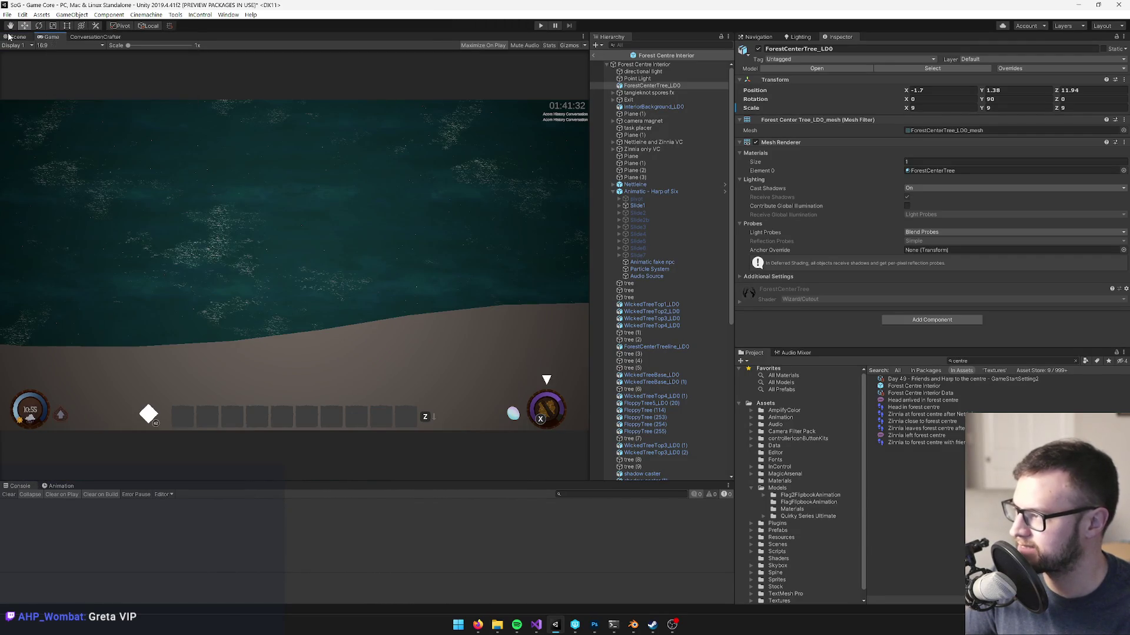
{"action": "mouse_move", "coordinate": [247, 206]}
{"action": "left_mouse_down"}
{"action": "mouse_move", "coordinate": [247, 224]}
{"action": "mouse_move", "coordinate": [246, 180]}
{"action": "mouse_move", "coordinate": [243, 245]}
{"action": "left_mouse_up"}
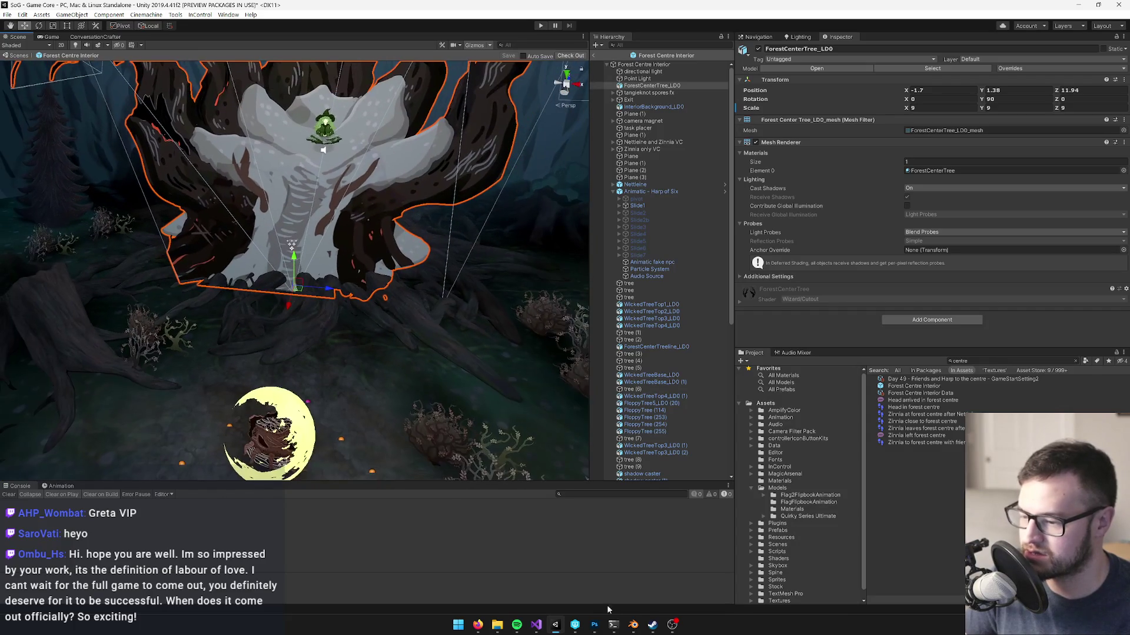
{"action": "mouse_move", "coordinate": [633, 625]}
{"action": "left_click", "coordinate": [633, 579]}
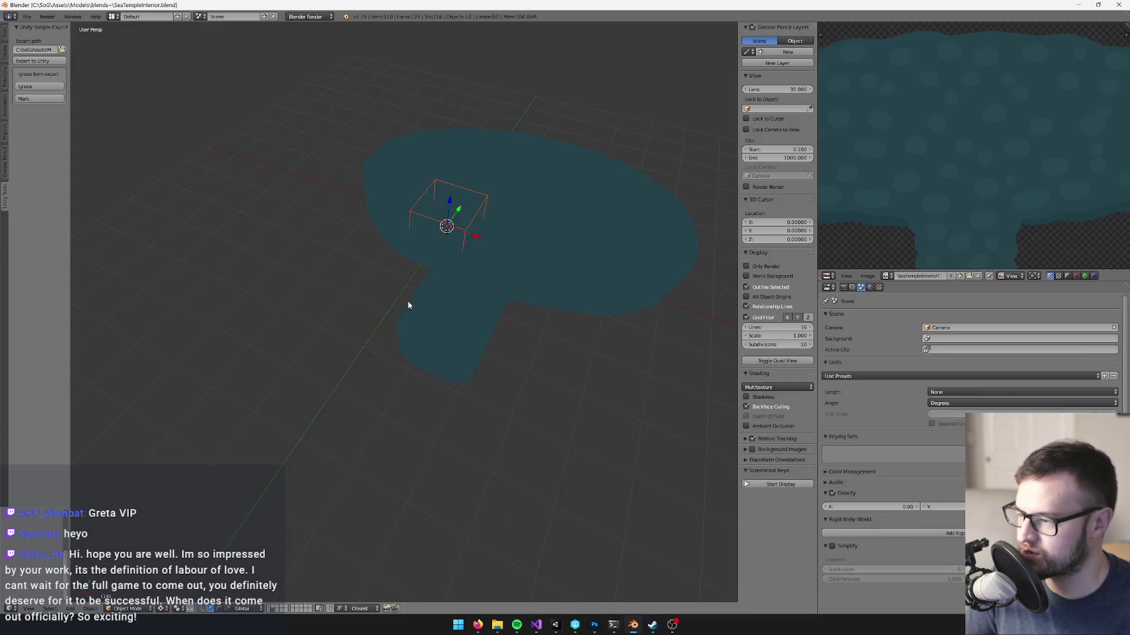
- In P4V's Workspace, expand Assets > Models > blends~ and select Dark Forest Terrain.blend
{"action": "left_click", "coordinate": [574, 625]}
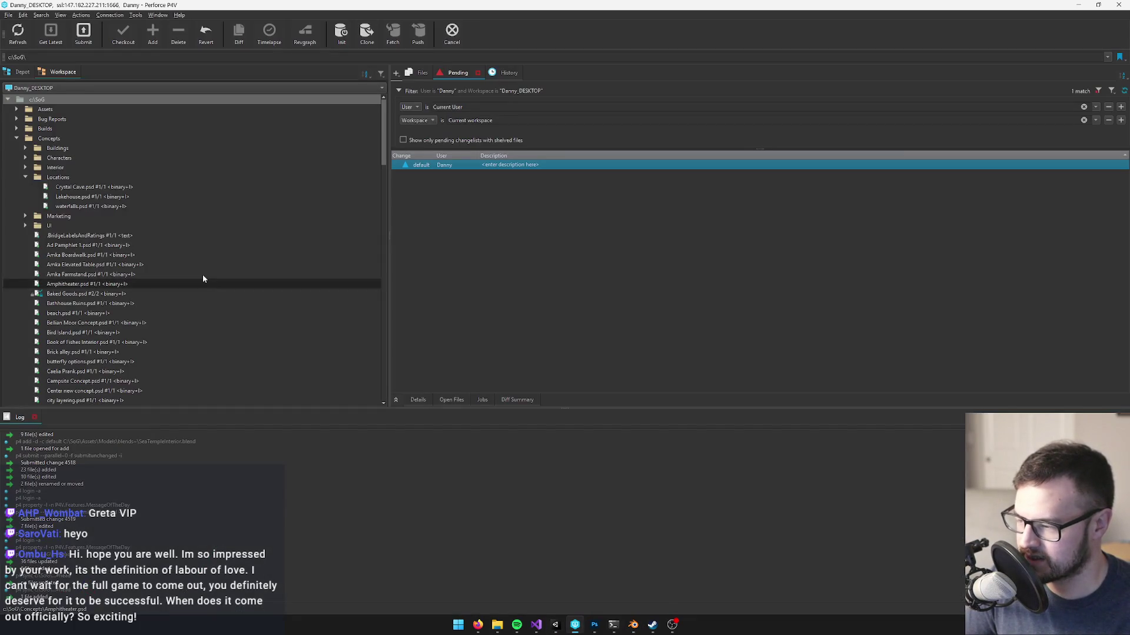
{"action": "left_click", "coordinate": [16, 110]}
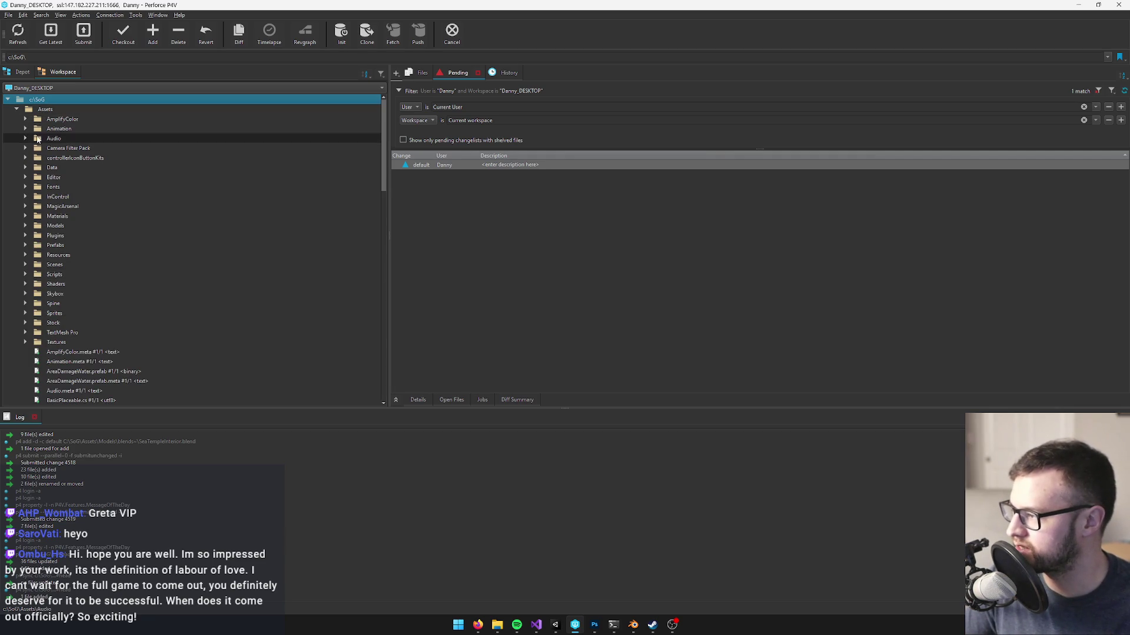
{"action": "left_click", "coordinate": [24, 226]}
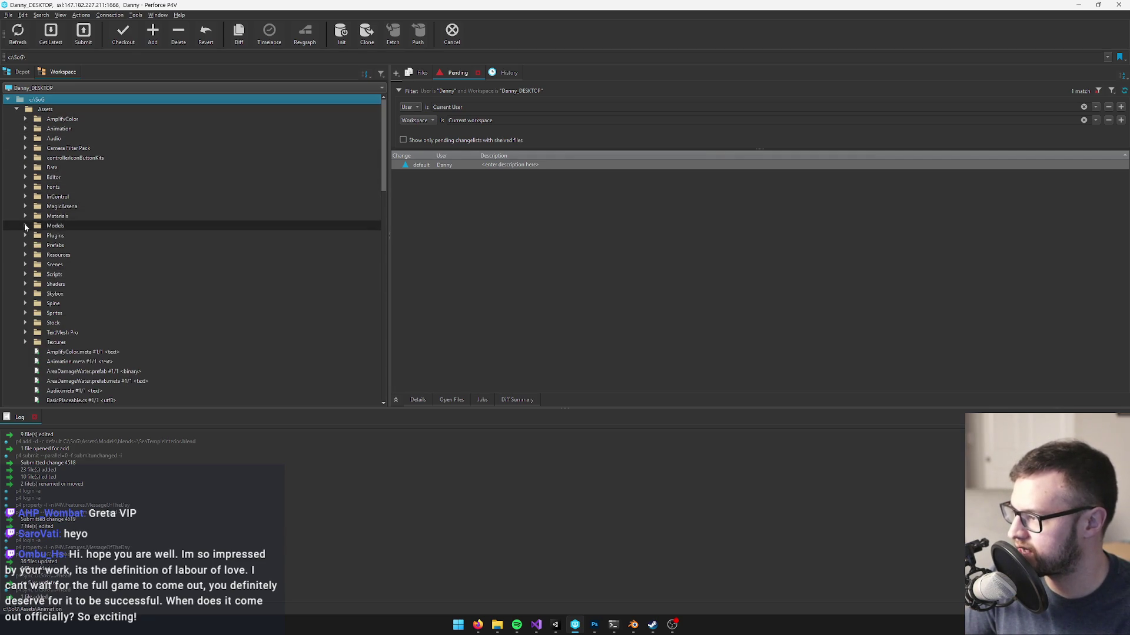
{"action": "left_click", "coordinate": [34, 236]}
{"action": "left_click", "coordinate": [60, 246]}
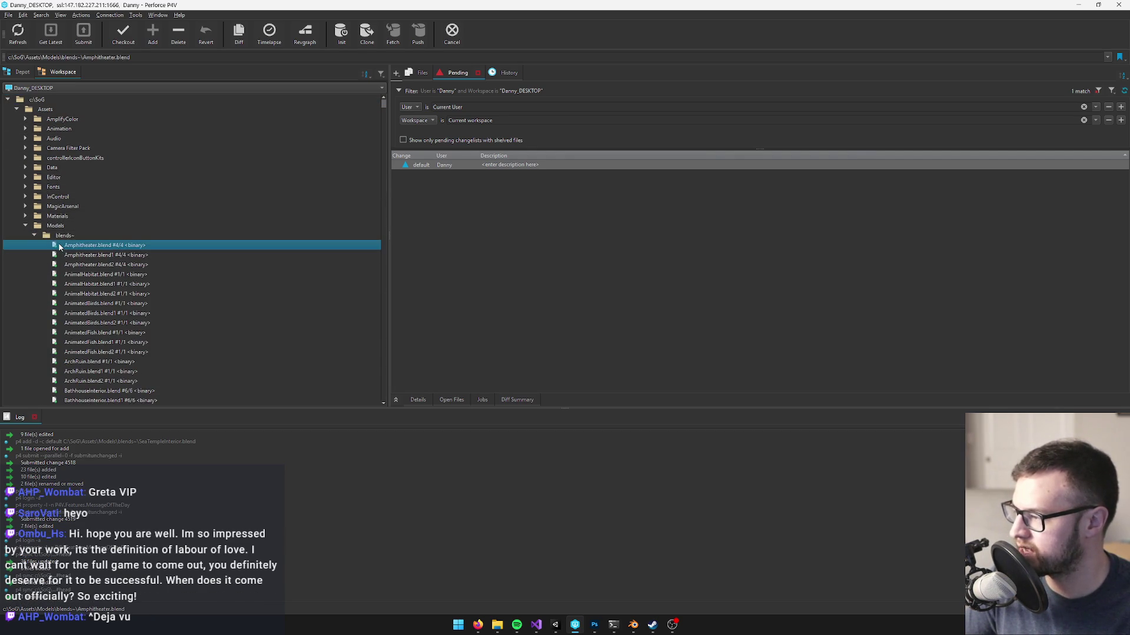
{"action": "scroll", "coordinate": [60, 246], "scroll_direction": "down", "scroll_amount": 10}
{"action": "left_click", "coordinate": [112, 313]}
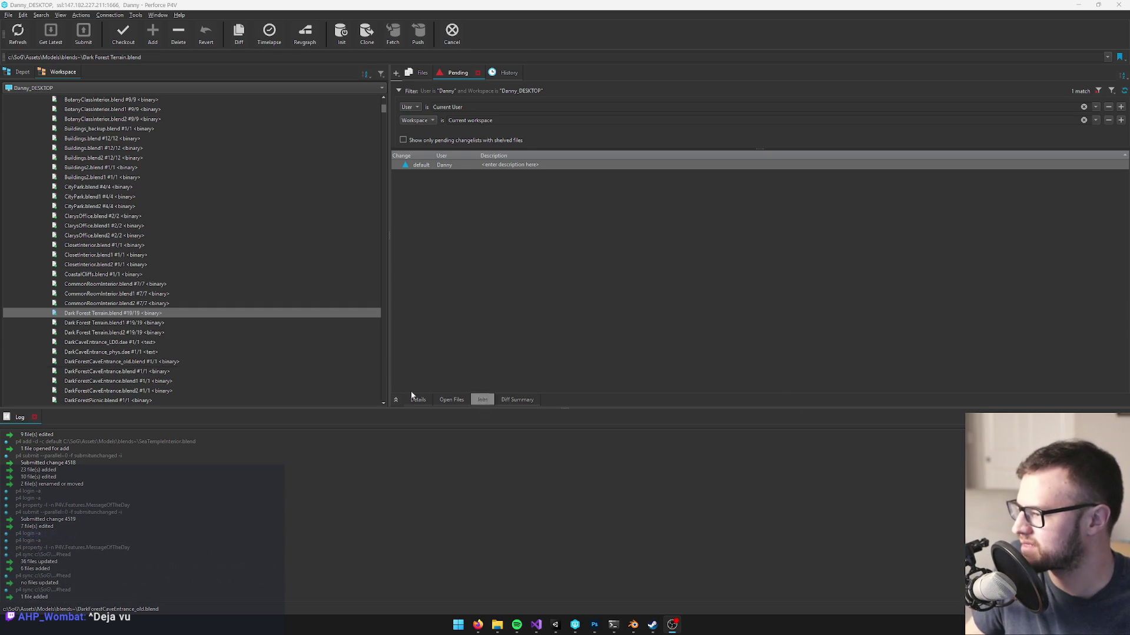
- Open Dark Forest Terrain.blend in Blender from the blends~ list
{"action": "left_click", "coordinate": [87, 316]}
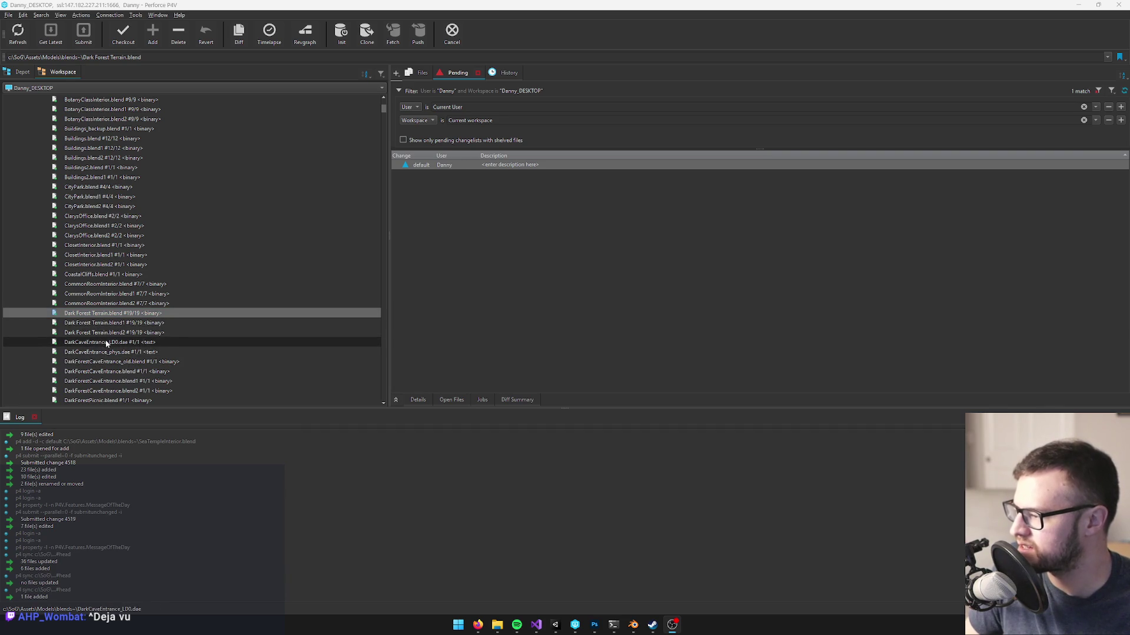
{"action": "scroll", "coordinate": [106, 343], "scroll_direction": "down", "scroll_amount": 1}
{"action": "scroll", "coordinate": [128, 351], "scroll_direction": "down", "scroll_amount": 1}
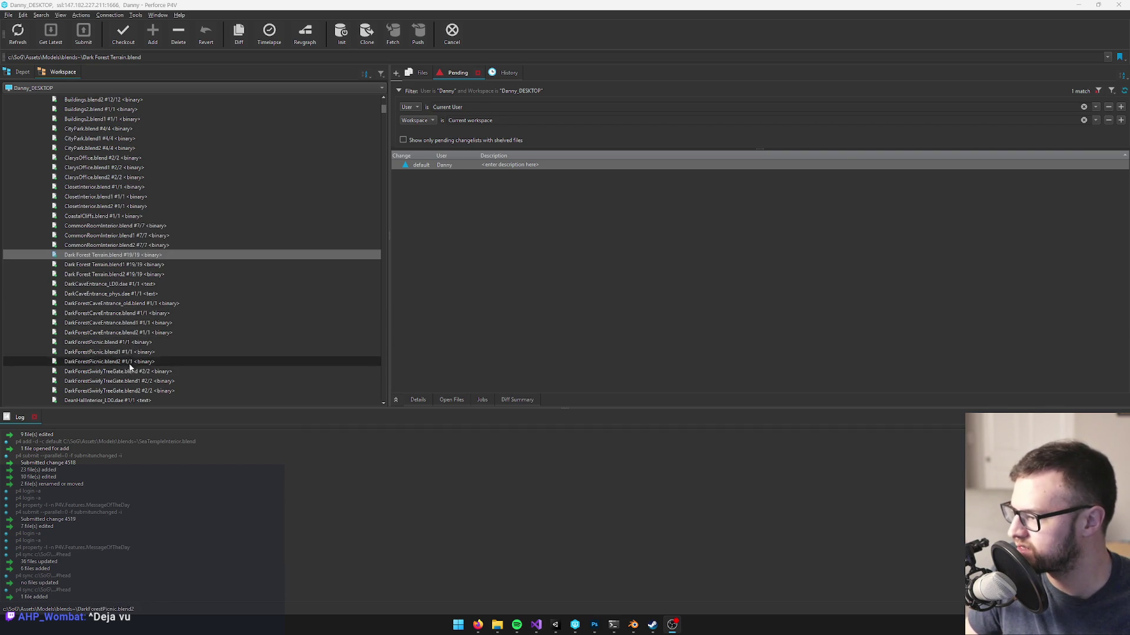
{"action": "scroll", "coordinate": [129, 365], "scroll_direction": "down", "scroll_amount": 3}
{"action": "scroll", "coordinate": [129, 358], "scroll_direction": "up", "scroll_amount": 2}
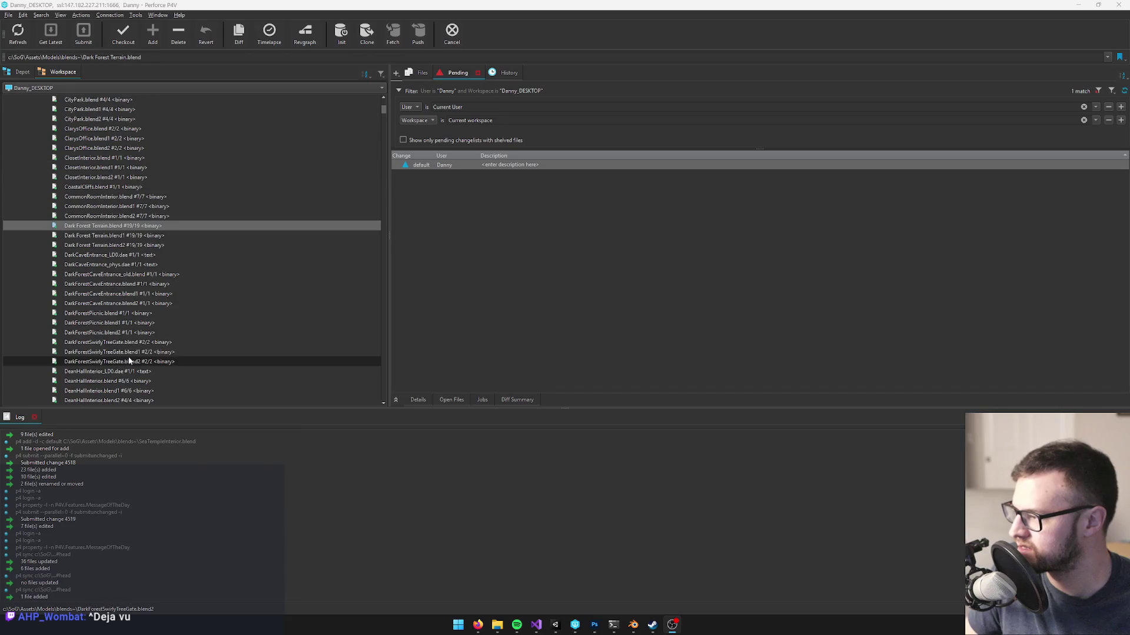
{"action": "left_click", "coordinate": [114, 228]}
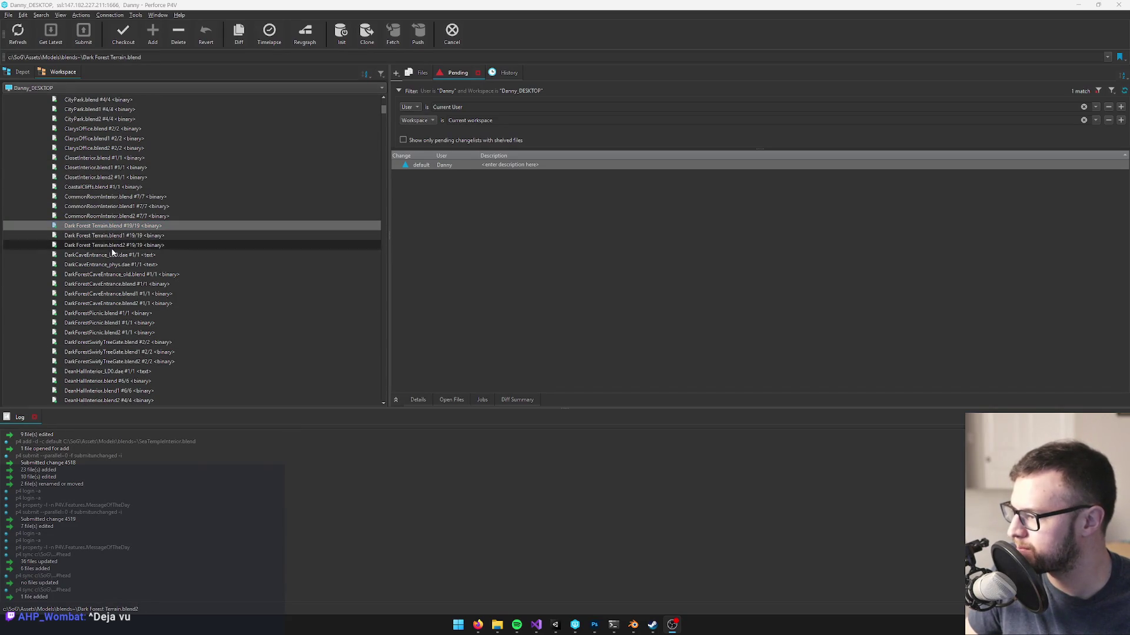
{"action": "double_click", "coordinate": [103, 228]}
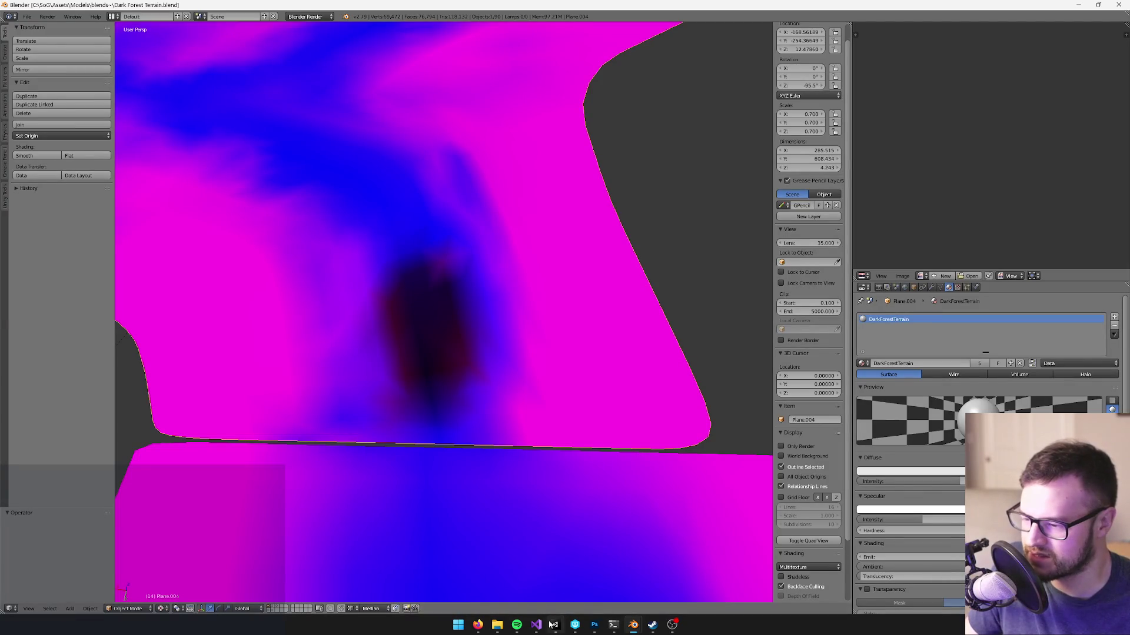
- In the Blender terrain file, turn an editor area into the Outliner
{"action": "left_click", "coordinate": [555, 625]}
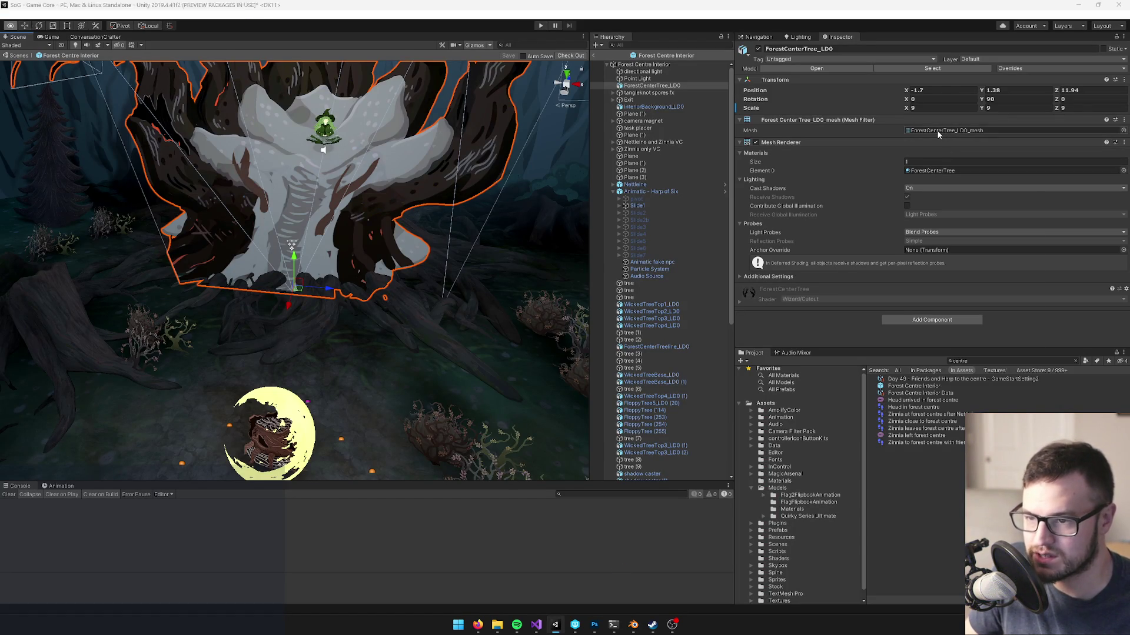
{"action": "key", "text": "alt+Tab"}
{"action": "left_click", "coordinate": [863, 276]}
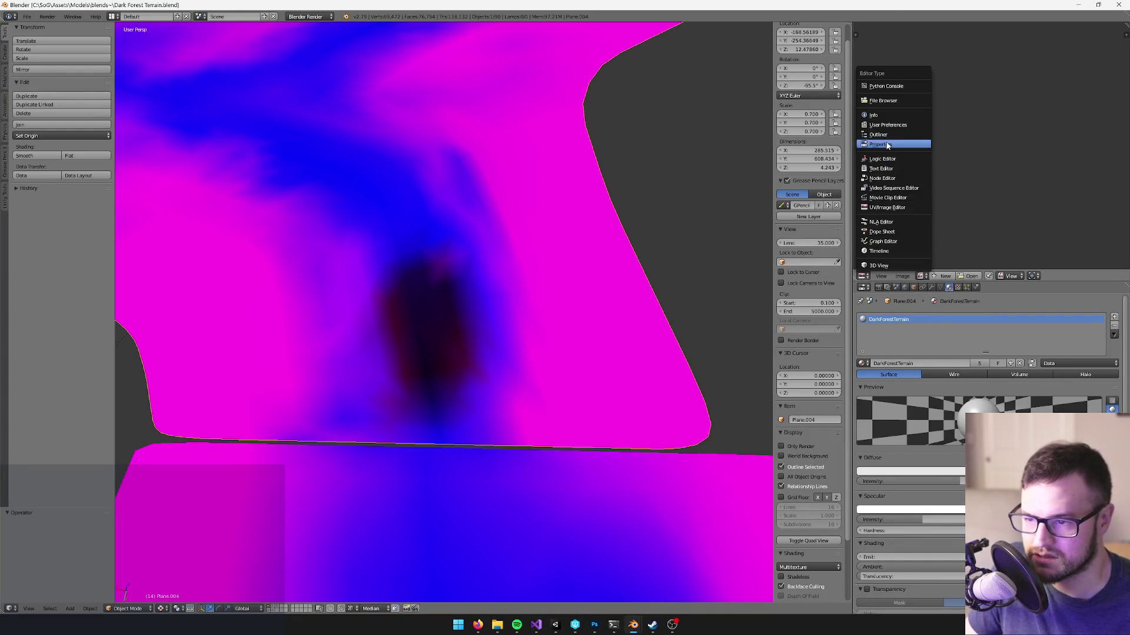
{"action": "left_click", "coordinate": [883, 135]}
- Filter the Outliner for the dark terrain, clear it, and return to P4V's file list
{"action": "type", "text": "dark"}
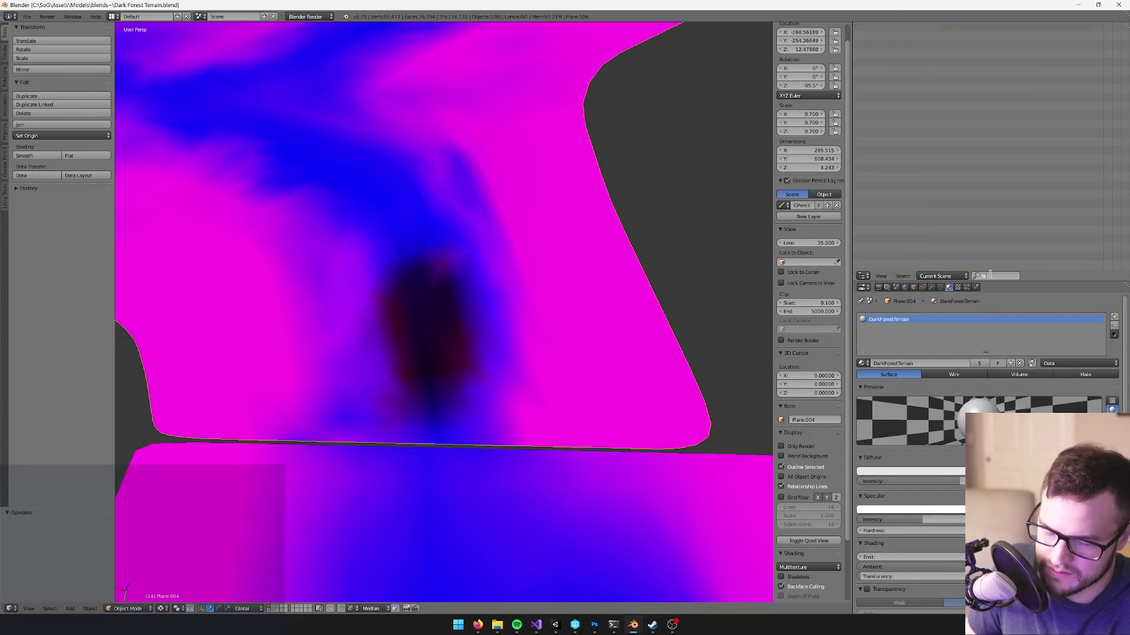
{"action": "type", "text": "tter"}
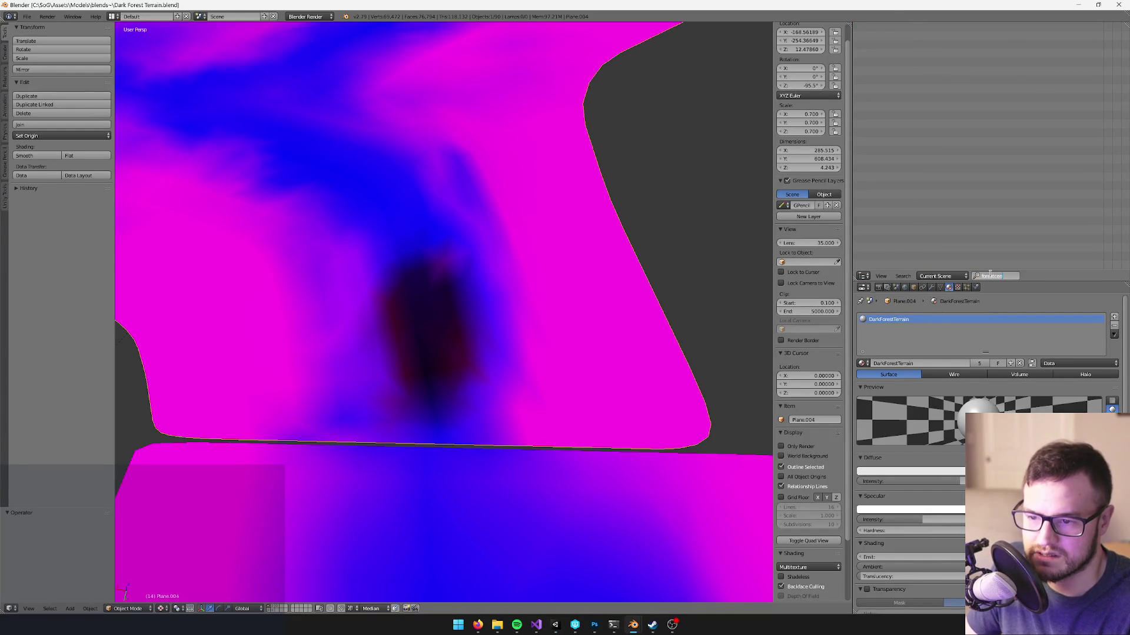
{"action": "key", "text": "BackSpace"}
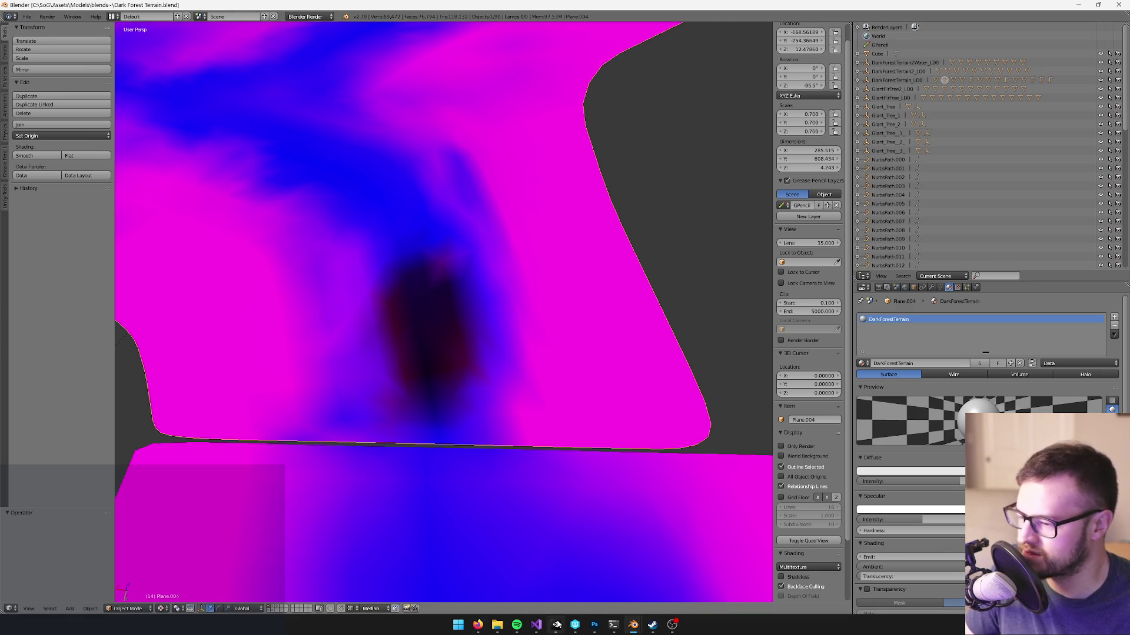
{"action": "left_click", "coordinate": [575, 625]}
{"action": "left_click", "coordinate": [136, 199]}
- Filter for ForestCenter and check out ForestCenter.blend, .blend1 and .blend2 into the default changelist
{"action": "type", "text": "for"}
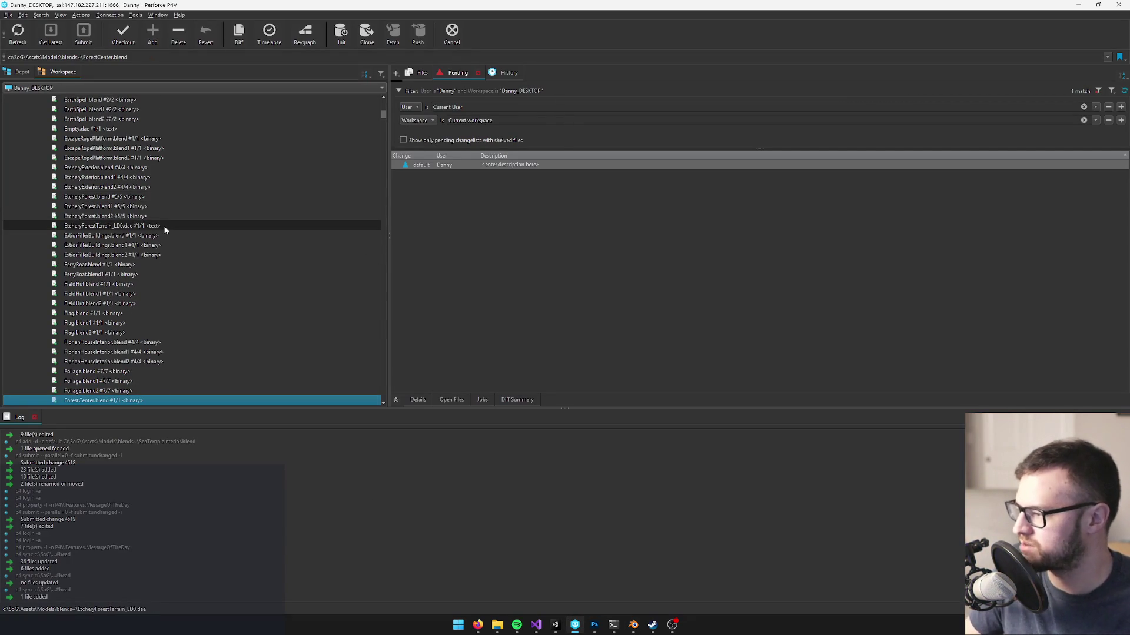
{"action": "scroll", "coordinate": [164, 225], "scroll_direction": "down", "scroll_amount": 5}
{"action": "left_click", "coordinate": [107, 275], "text": "shift"}
{"action": "mouse_move", "coordinate": [93, 258]}
{"action": "left_mouse_down"}
{"action": "mouse_move", "coordinate": [494, 164]}
{"action": "mouse_move", "coordinate": [442, 171]}
{"action": "left_mouse_up"}
- Open ForestCenter.blend in Blender and close the Dark Forest Terrain and SeaTempleInterior files
{"action": "double_click", "coordinate": [99, 257]}
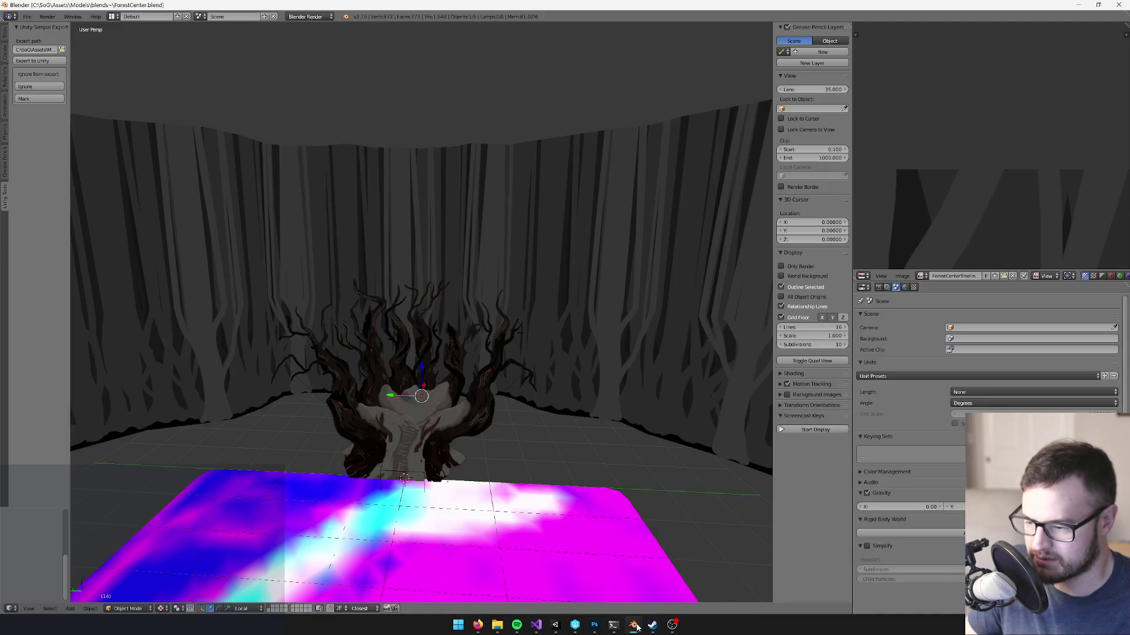
{"action": "mouse_move", "coordinate": [633, 624]}
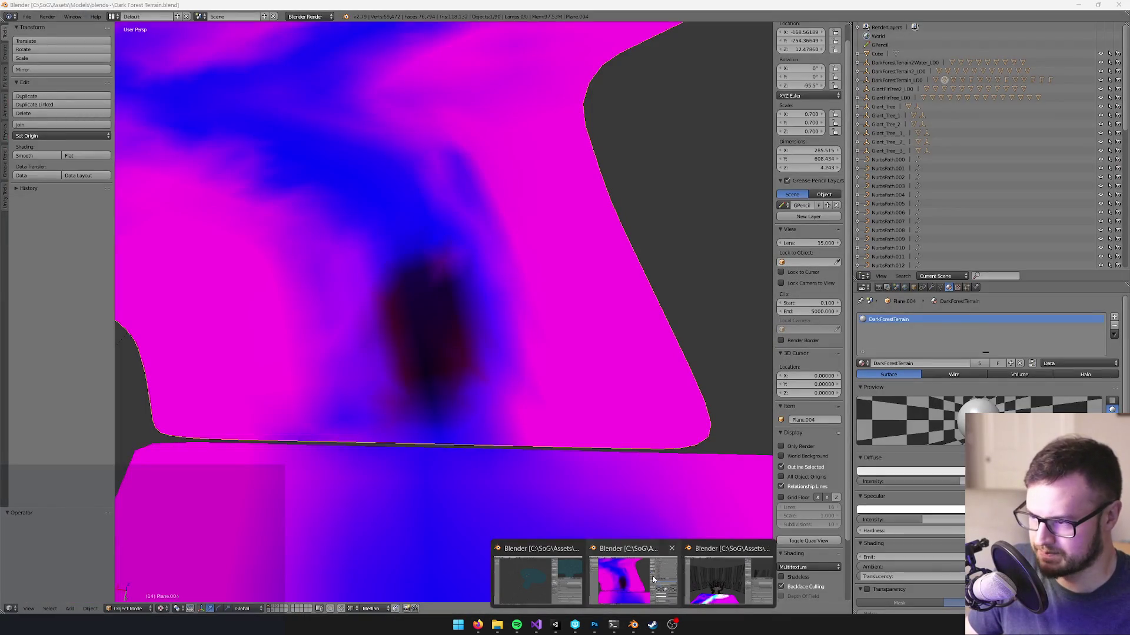
{"action": "left_click", "coordinate": [653, 580]}
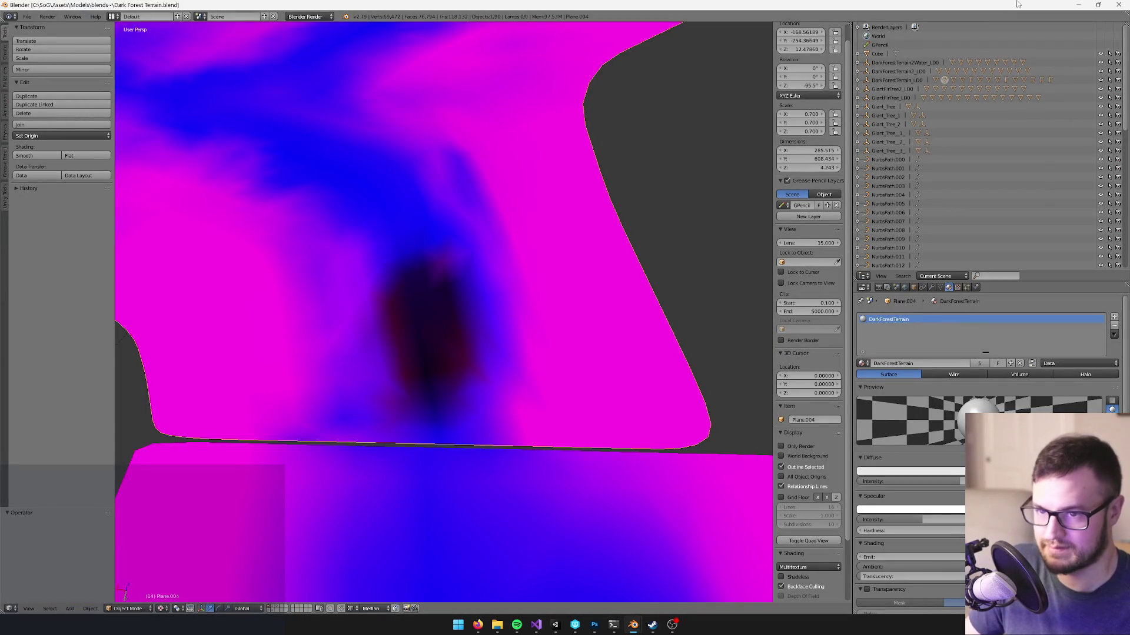
{"action": "left_click", "coordinate": [1120, 5]}
{"action": "mouse_move", "coordinate": [633, 625]}
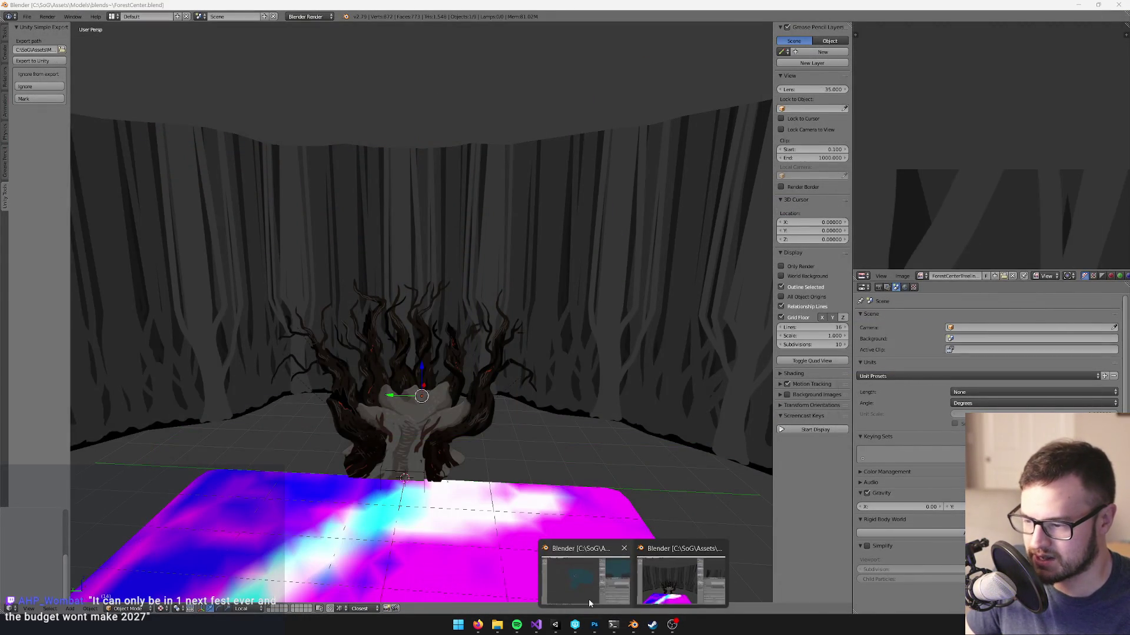
{"action": "left_click", "coordinate": [590, 589]}
{"action": "left_click", "coordinate": [1119, 5]}
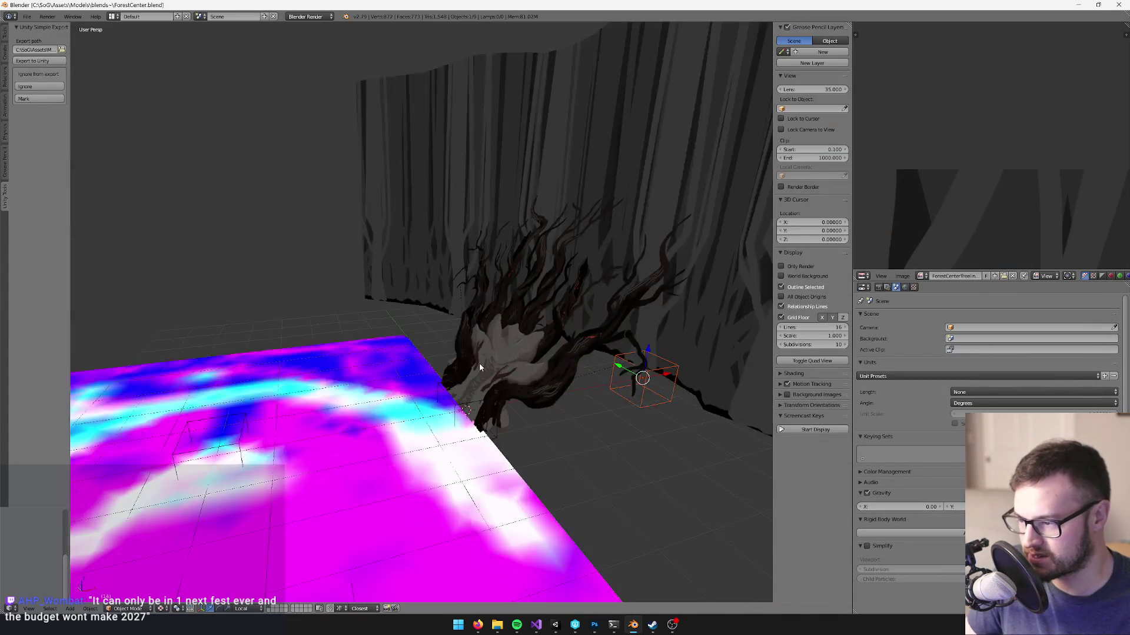
- Select the tree card plane and enter Edit Mode on its mesh
{"action": "right_click", "coordinate": [468, 326]}
{"action": "key", "text": "Tab"}
{"action": "scroll", "coordinate": [471, 285], "scroll_direction": "up", "scroll_amount": 4}
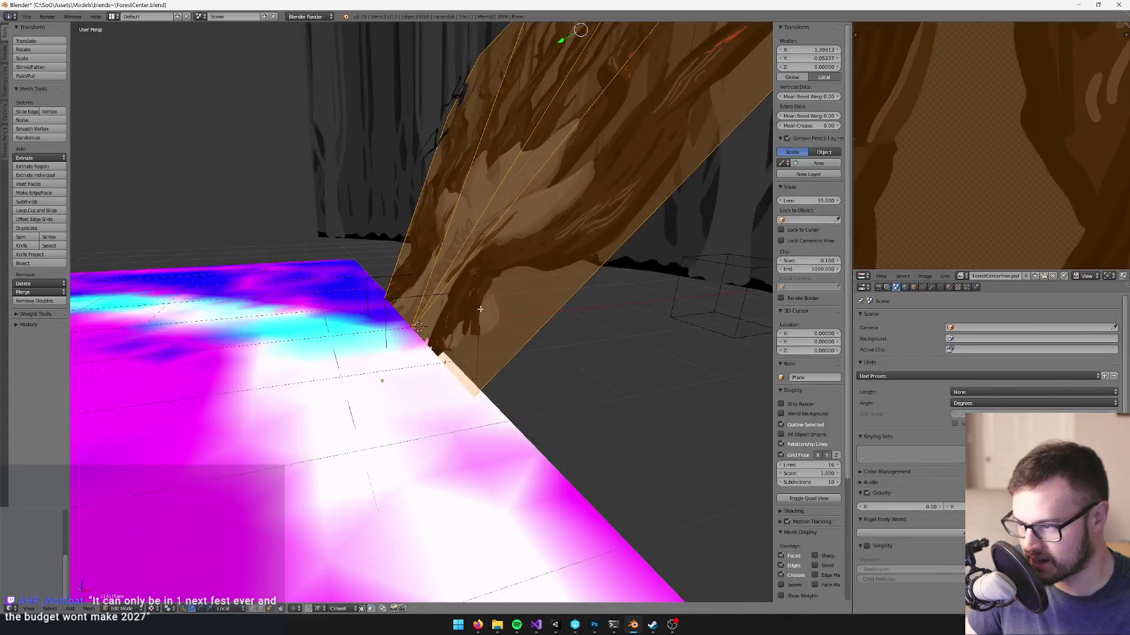
- Orbit and zoom around the tree card, toggling Edit Mode, to inspect the mesh and ground plane
{"action": "mouse_move", "coordinate": [472, 285]}
{"action": "left_mouse_down"}
{"action": "mouse_move", "coordinate": [404, 287]}
{"action": "mouse_move", "coordinate": [476, 307]}
{"action": "mouse_move", "coordinate": [441, 306]}
{"action": "left_mouse_up"}
{"action": "scroll", "coordinate": [480, 300], "scroll_direction": "down", "scroll_amount": 3}
{"action": "scroll", "coordinate": [476, 306], "scroll_direction": "down", "scroll_amount": 3}
{"action": "scroll", "coordinate": [1001, 168], "scroll_direction": "down", "scroll_amount": 2}
{"action": "scroll", "coordinate": [1000, 169], "scroll_direction": "down", "scroll_amount": 10}
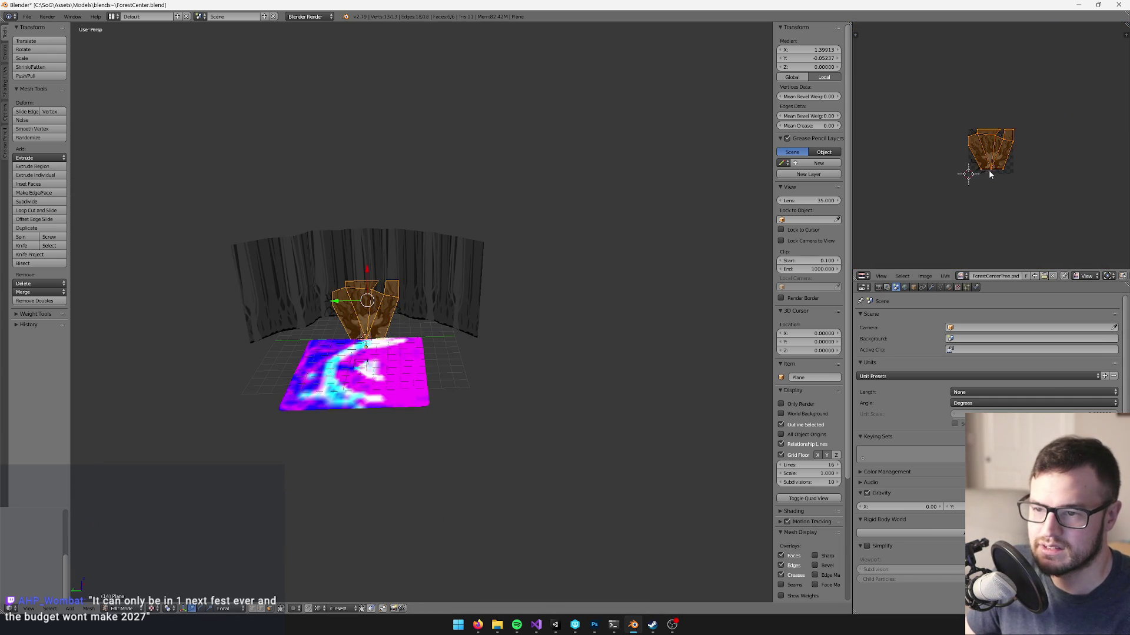
{"action": "scroll", "coordinate": [987, 170], "scroll_direction": "up", "scroll_amount": 5}
{"action": "scroll", "coordinate": [987, 171], "scroll_direction": "up", "scroll_amount": 2}
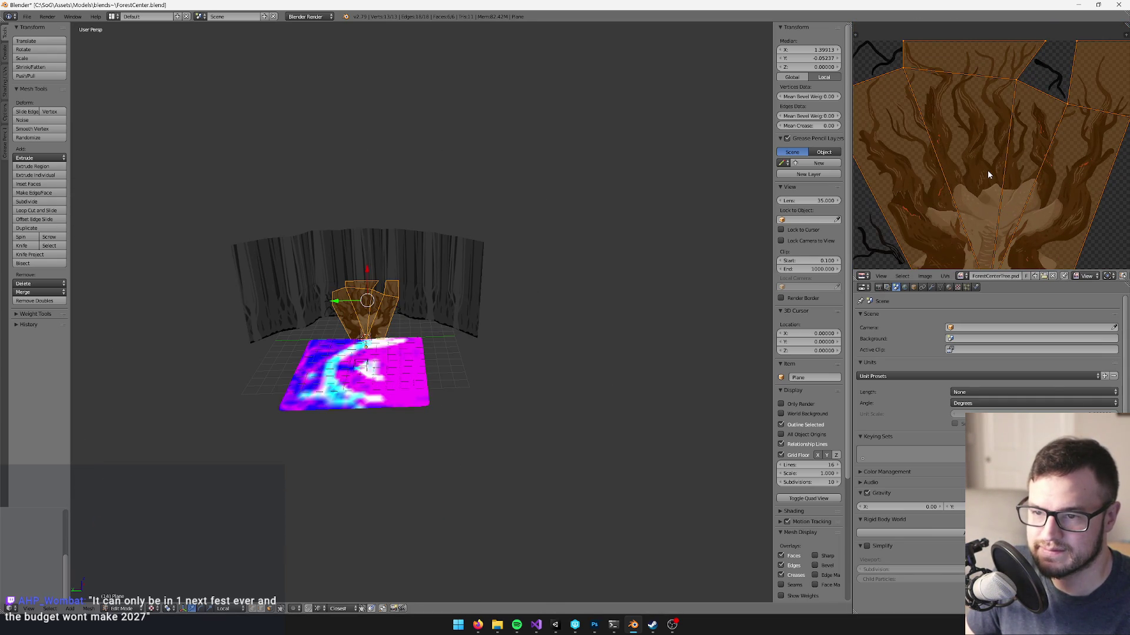
{"action": "scroll", "coordinate": [382, 246], "scroll_direction": "up", "scroll_amount": 6}
{"action": "mouse_move", "coordinate": [383, 247]}
{"action": "left_mouse_down"}
{"action": "mouse_move", "coordinate": [514, 252]}
{"action": "mouse_move", "coordinate": [425, 256]}
{"action": "mouse_move", "coordinate": [527, 303]}
{"action": "mouse_move", "coordinate": [498, 158]}
{"action": "mouse_move", "coordinate": [530, 117]}
{"action": "mouse_move", "coordinate": [626, 111]}
{"action": "mouse_move", "coordinate": [473, 221]}
{"action": "mouse_move", "coordinate": [485, 134]}
{"action": "mouse_move", "coordinate": [465, 115]}
{"action": "left_mouse_up"}
{"action": "scroll", "coordinate": [499, 260], "scroll_direction": "down", "scroll_amount": 5}
{"action": "scroll", "coordinate": [433, 259], "scroll_direction": "down", "scroll_amount": 5}
{"action": "key", "text": "Tab"}
{"action": "scroll", "coordinate": [447, 274], "scroll_direction": "up", "scroll_amount": 8}
{"action": "scroll", "coordinate": [472, 295], "scroll_direction": "up", "scroll_amount": 3}
{"action": "key", "text": "Tab"}
{"action": "scroll", "coordinate": [1000, 176], "scroll_direction": "down", "scroll_amount": 2}
{"action": "scroll", "coordinate": [1000, 177], "scroll_direction": "up", "scroll_amount": 3}
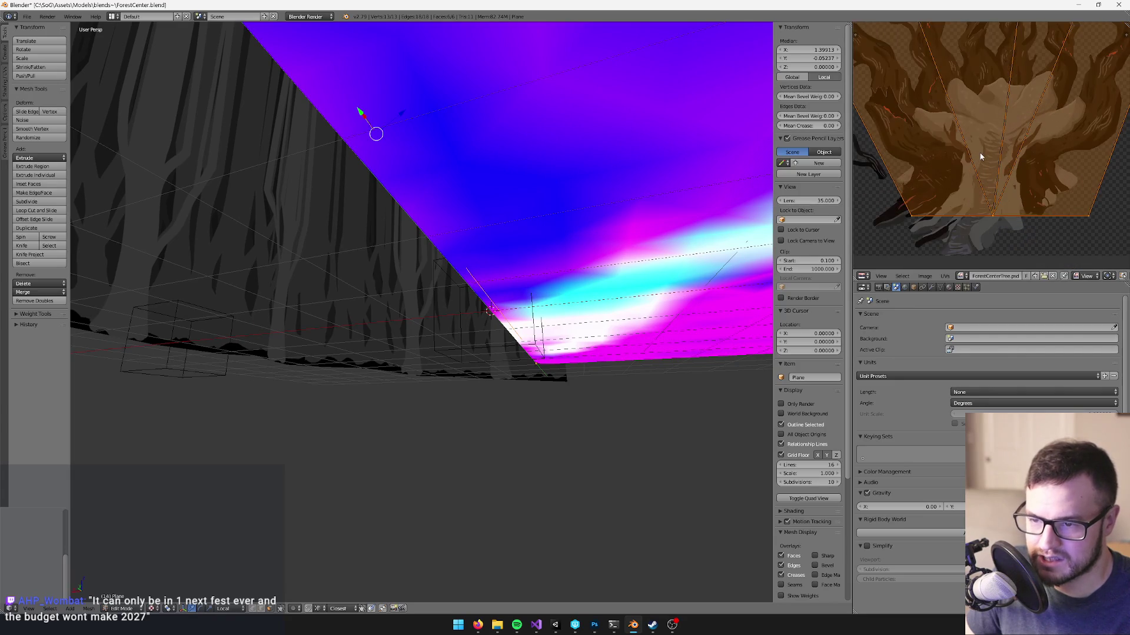
{"action": "left_click_drag", "start_coordinate": [965, 189], "coordinate": [978, 152]}
{"action": "mouse_move", "coordinate": [545, 232]}
{"action": "left_mouse_down"}
{"action": "mouse_move", "coordinate": [502, 290]}
{"action": "mouse_move", "coordinate": [516, 245]}
{"action": "mouse_move", "coordinate": [396, 347]}
{"action": "mouse_move", "coordinate": [471, 310]}
{"action": "mouse_move", "coordinate": [436, 285]}
{"action": "mouse_move", "coordinate": [400, 353]}
{"action": "mouse_move", "coordinate": [413, 267]}
{"action": "mouse_move", "coordinate": [331, 433]}
{"action": "left_mouse_up"}
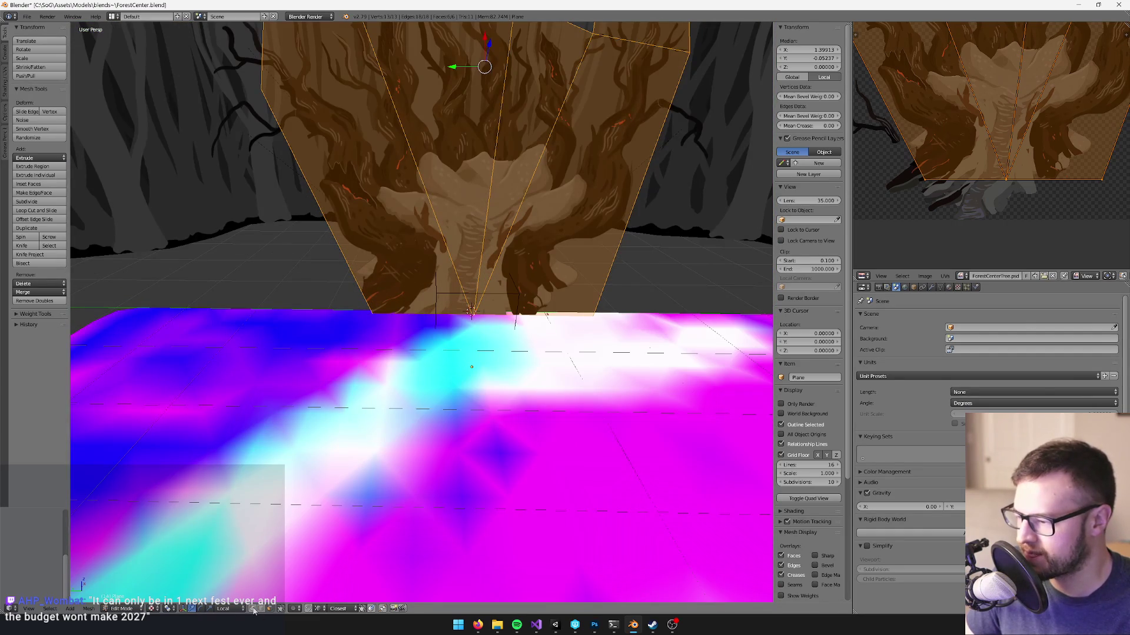
- Move a vertex at the tree card's base in toward the tree centre
{"action": "right_click", "coordinate": [345, 284]}
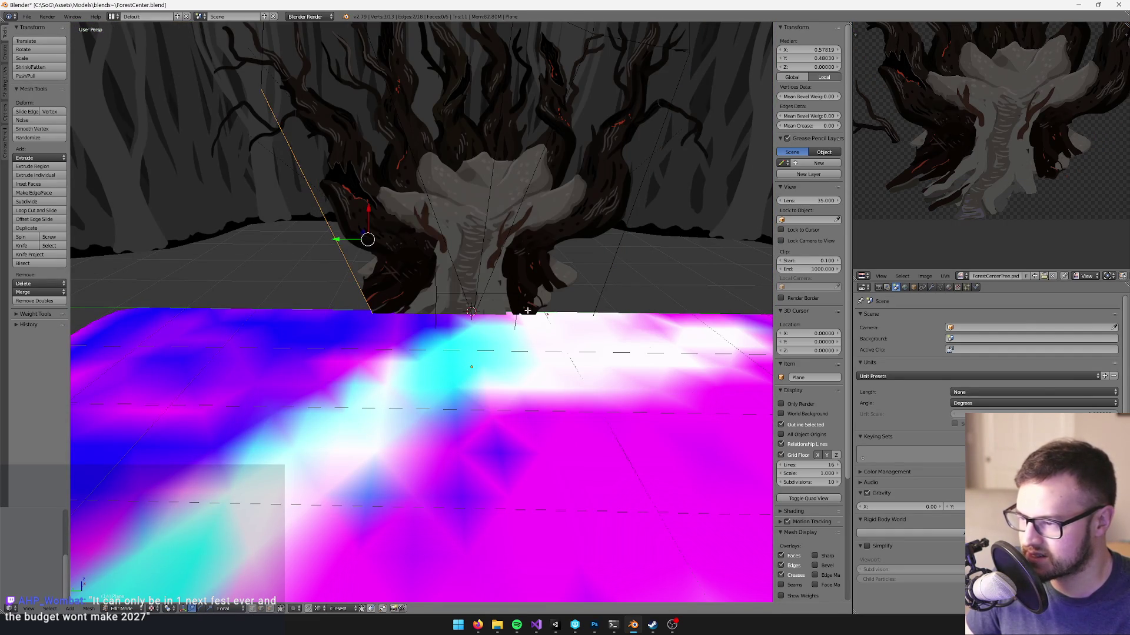
{"action": "mouse_move", "coordinate": [412, 294]}
{"action": "left_mouse_down"}
{"action": "mouse_move", "coordinate": [394, 265]}
{"action": "mouse_move", "coordinate": [412, 306]}
{"action": "mouse_move", "coordinate": [406, 271]}
{"action": "mouse_move", "coordinate": [482, 264]}
{"action": "mouse_move", "coordinate": [544, 237]}
{"action": "mouse_move", "coordinate": [556, 287]}
{"action": "left_mouse_up"}
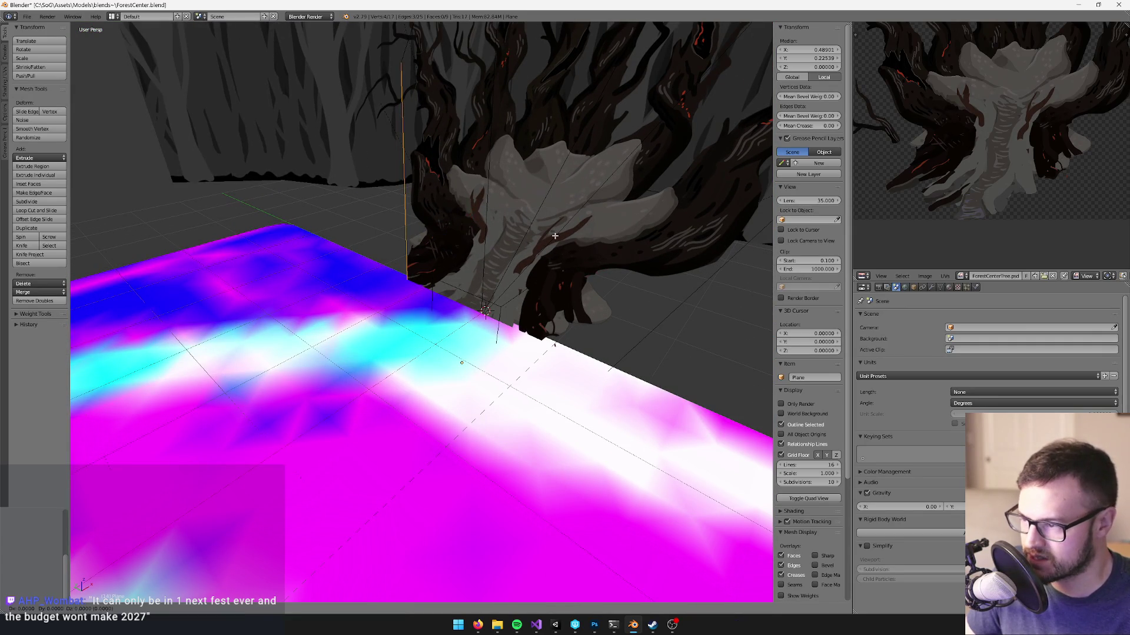
{"action": "key", "text": "g"}
{"action": "left_click", "coordinate": [482, 226]}
{"action": "mouse_move", "coordinate": [472, 215]}
{"action": "left_mouse_down"}
{"action": "mouse_move", "coordinate": [463, 217]}
{"action": "mouse_move", "coordinate": [543, 234]}
{"action": "mouse_move", "coordinate": [467, 240]}
{"action": "left_mouse_up"}
{"action": "mouse_move", "coordinate": [474, 288]}
{"action": "left_mouse_down"}
{"action": "mouse_move", "coordinate": [316, 285]}
{"action": "mouse_move", "coordinate": [369, 276]}
{"action": "mouse_move", "coordinate": [329, 267]}
{"action": "mouse_move", "coordinate": [322, 244]}
{"action": "mouse_move", "coordinate": [297, 291]}
{"action": "mouse_move", "coordinate": [358, 299]}
{"action": "left_mouse_up"}
- Select the tree mesh's two base faces and unwrap them
{"action": "key", "text": "a"}
{"action": "key", "text": "a"}
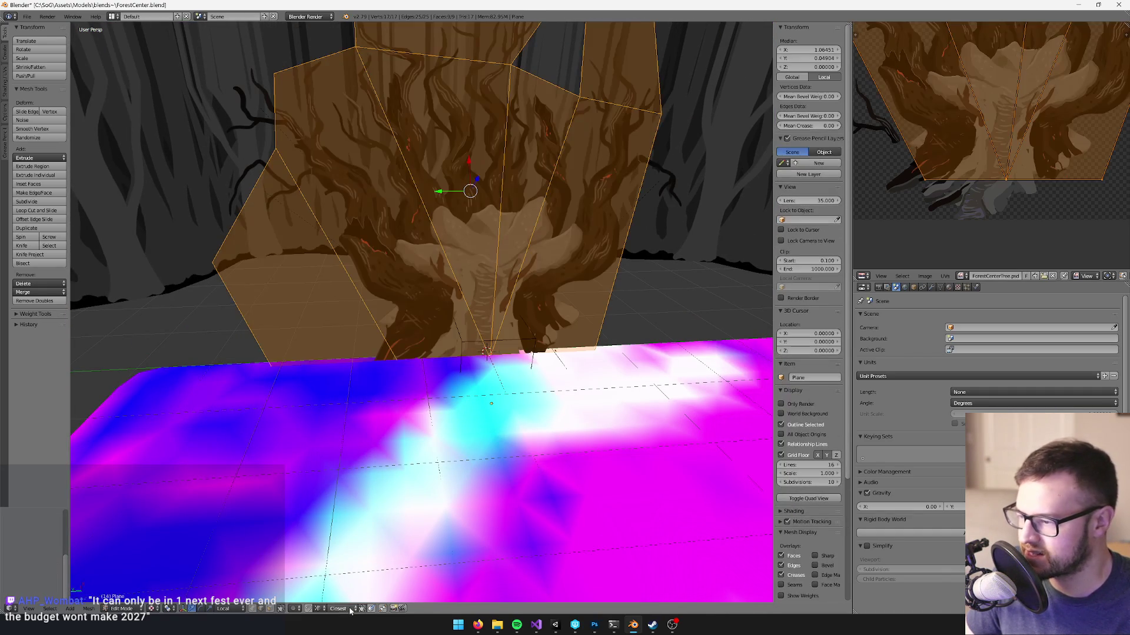
{"action": "key", "text": "a"}
{"action": "left_click_drag", "start_coordinate": [338, 331], "coordinate": [310, 297]}
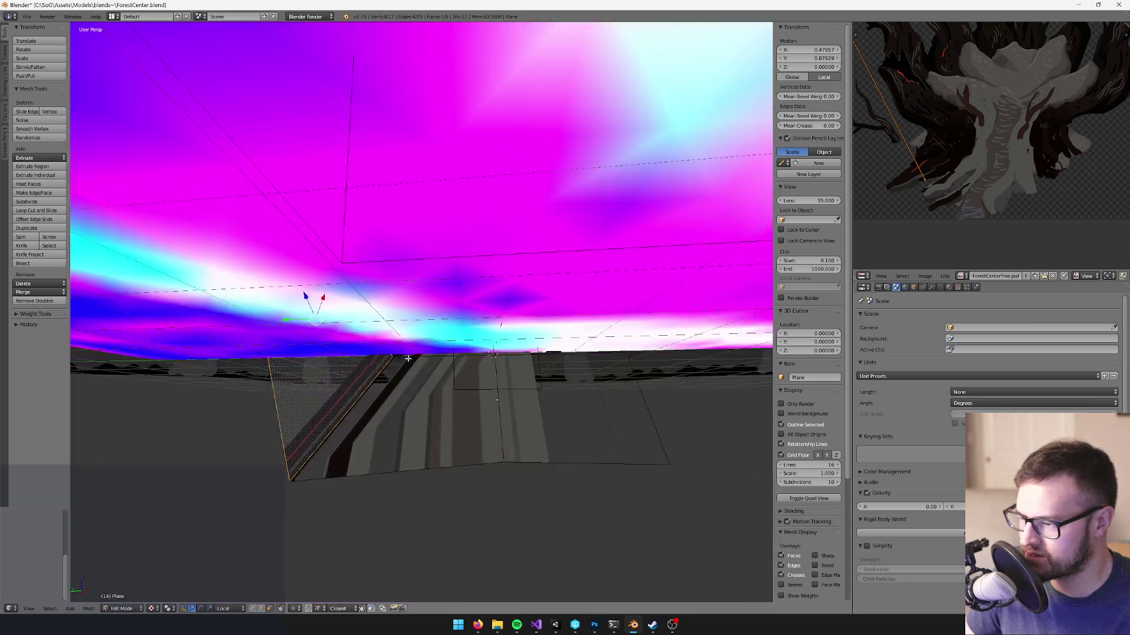
{"action": "right_click", "coordinate": [434, 409]}
{"action": "right_click", "coordinate": [555, 405], "text": "shift"}
{"action": "key", "text": "u"}
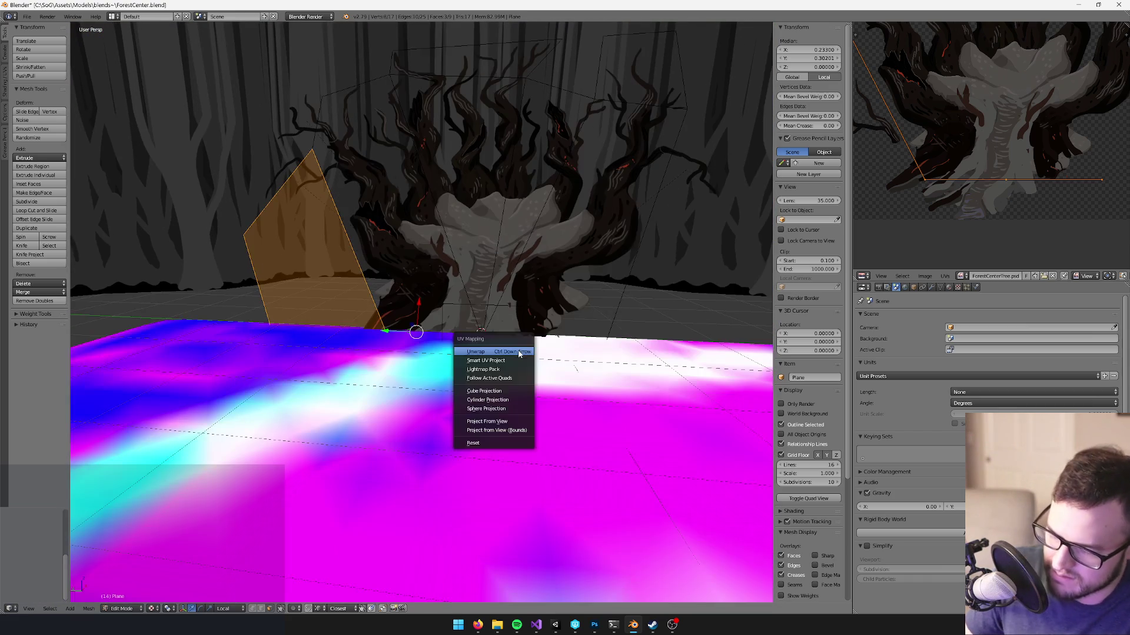
{"action": "left_click", "coordinate": [485, 353]}
- Rotate the unwrapped base UV island 180 degrees and maximize the UV editor
{"action": "scroll", "coordinate": [1007, 130], "scroll_direction": "down", "scroll_amount": 2}
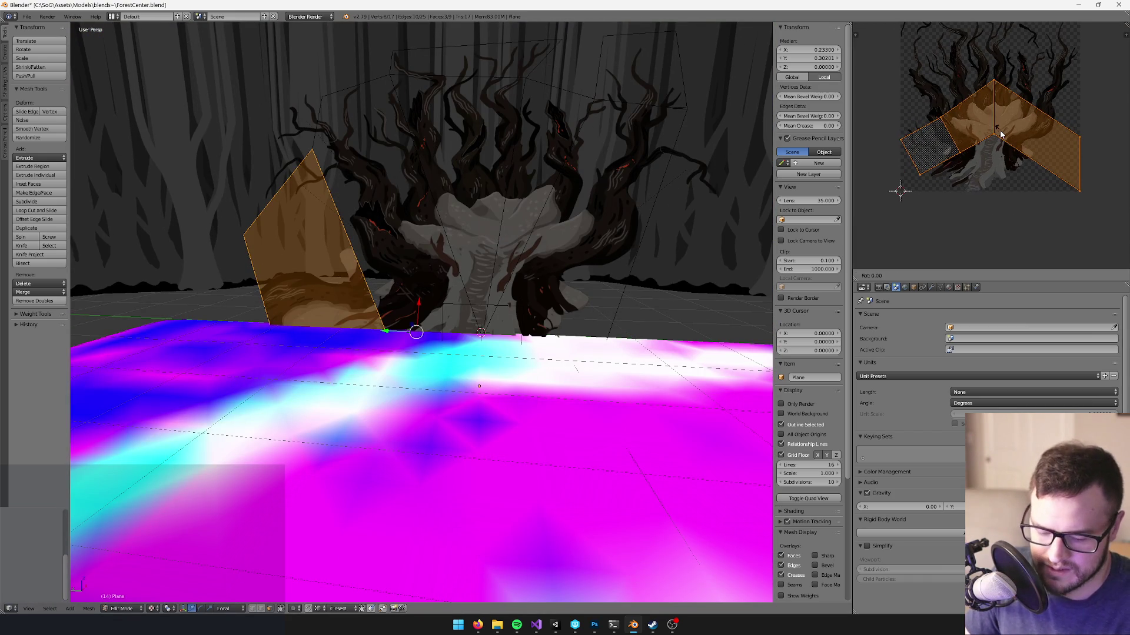
{"action": "type", "text": "r180"}
{"action": "key", "text": "Return"}
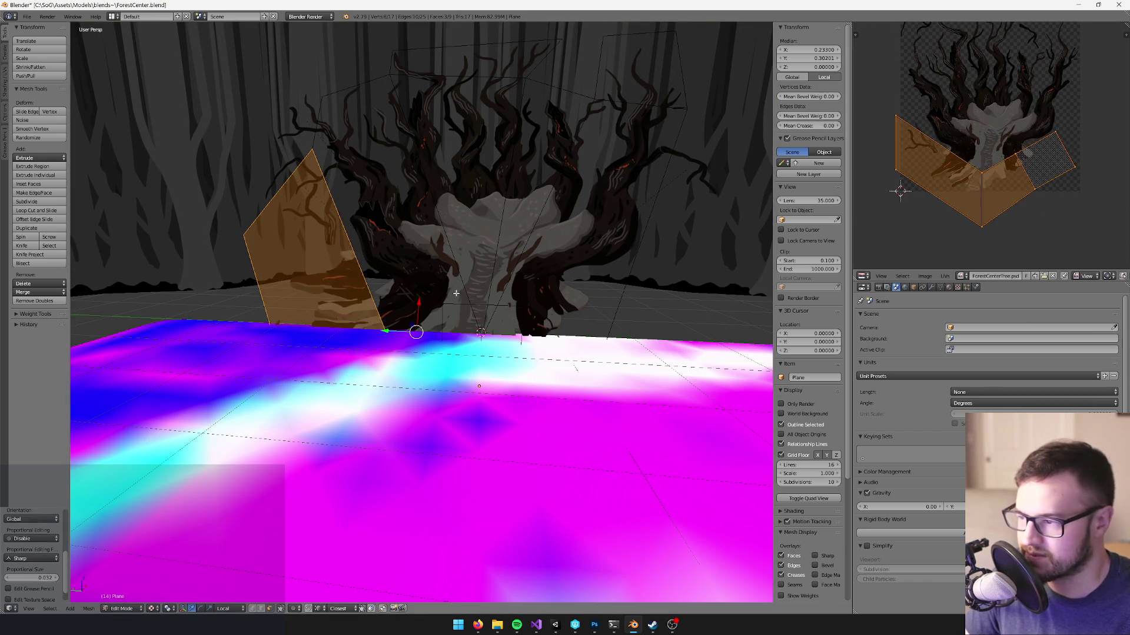
{"action": "key", "text": "a"}
{"action": "key", "text": "a"}
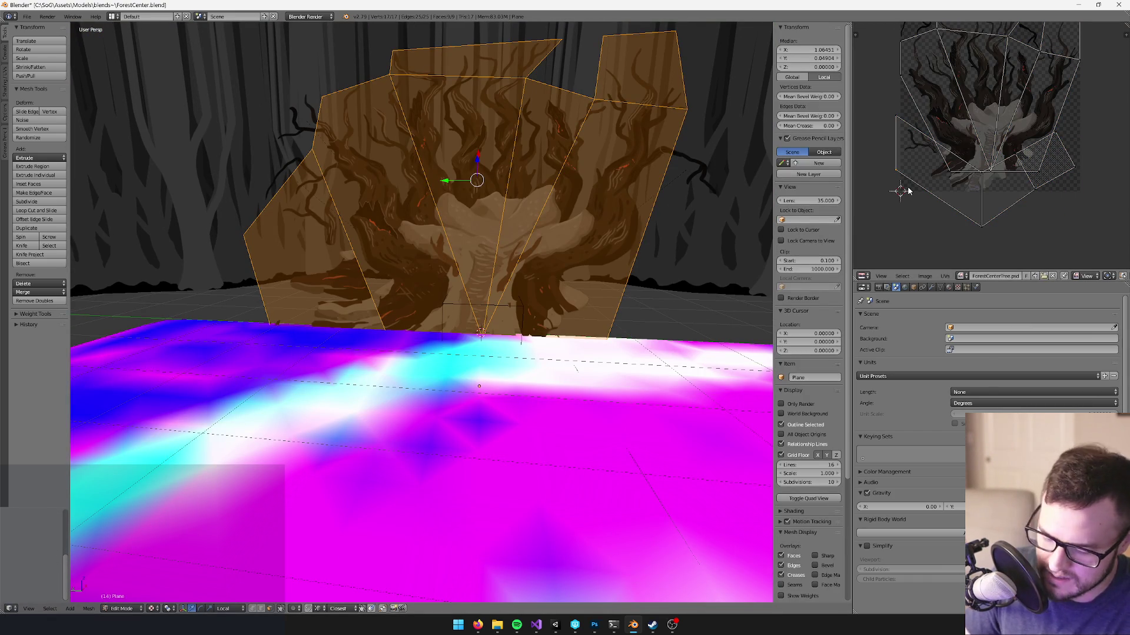
{"action": "key", "text": "a"}
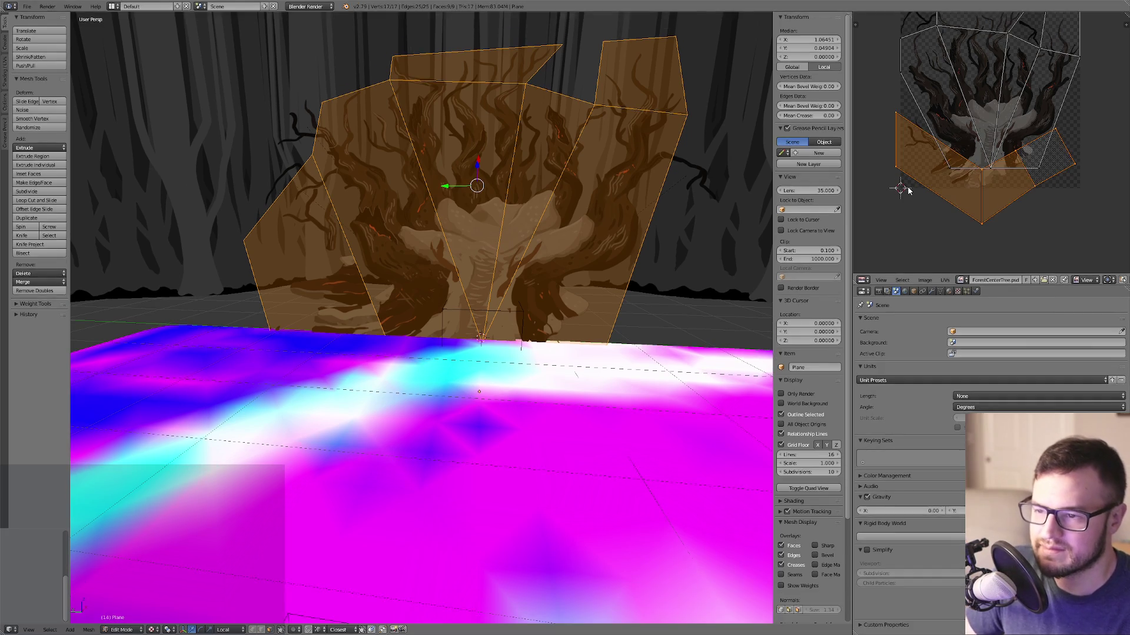
{"action": "key", "text": "shift+space"}
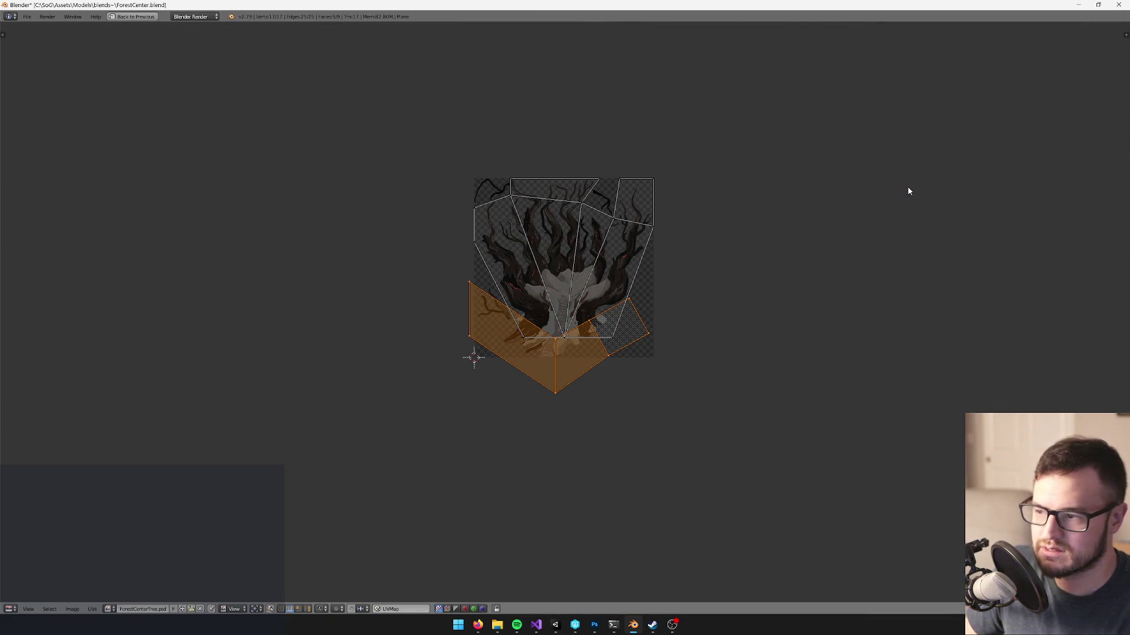
- Move the base UV faces under the trunk and scale them slightly smaller
{"action": "scroll", "coordinate": [605, 322], "scroll_direction": "up", "scroll_amount": 4}
{"action": "key", "text": "r"}
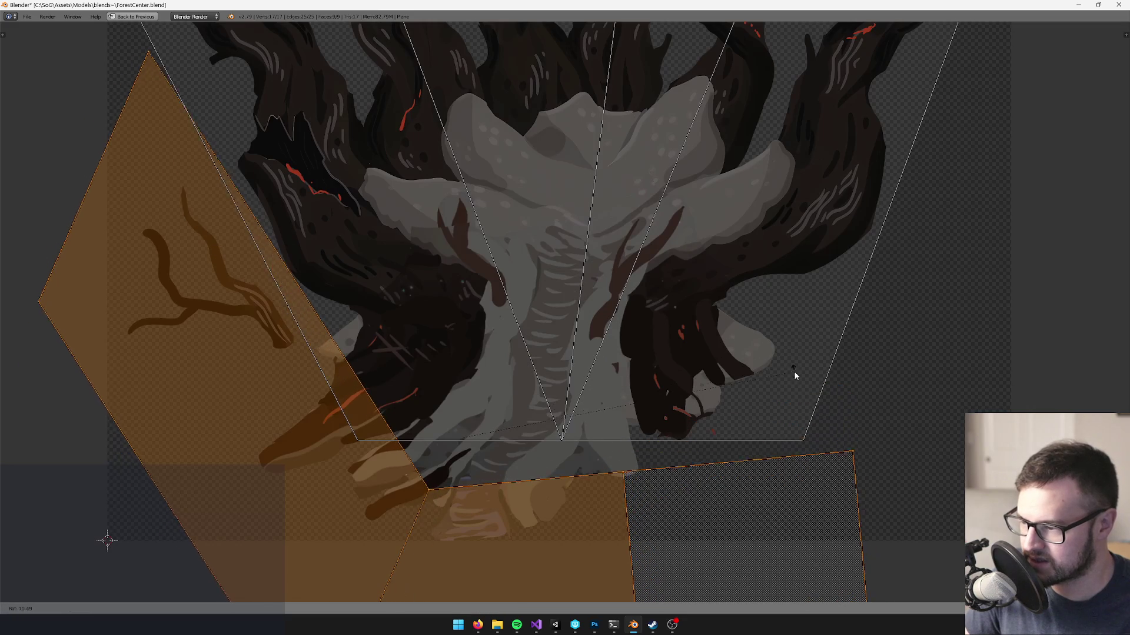
{"action": "key", "text": "Escape"}
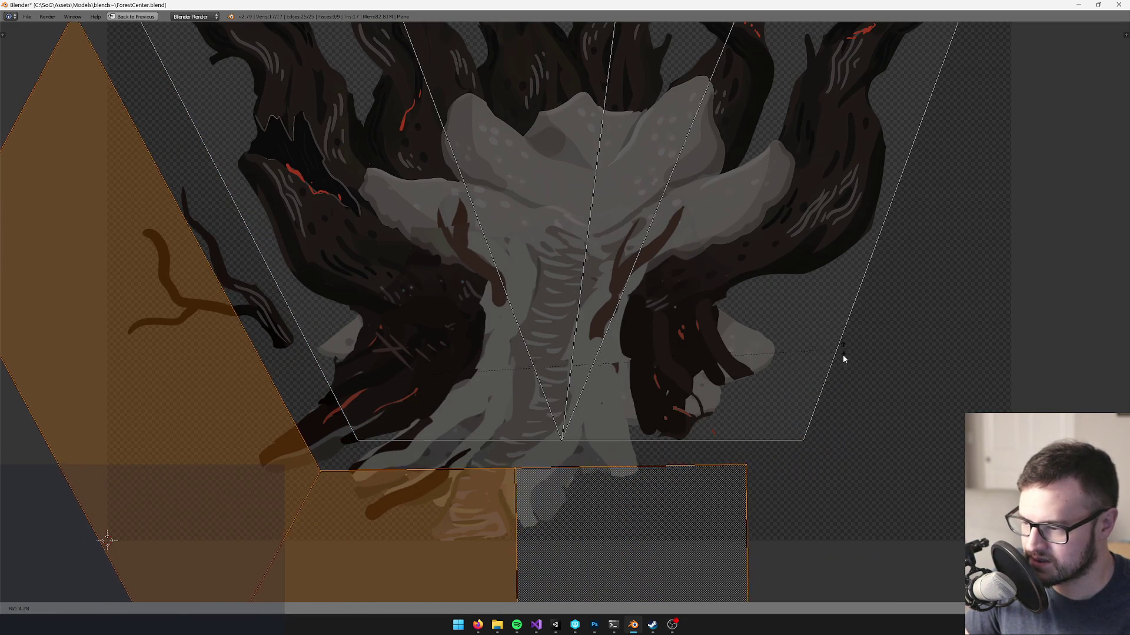
{"action": "key", "text": "g"}
{"action": "left_click", "coordinate": [880, 344]}
{"action": "key", "text": "g"}
{"action": "left_click", "coordinate": [885, 338]}
{"action": "key", "text": "g"}
{"action": "key", "text": "s"}
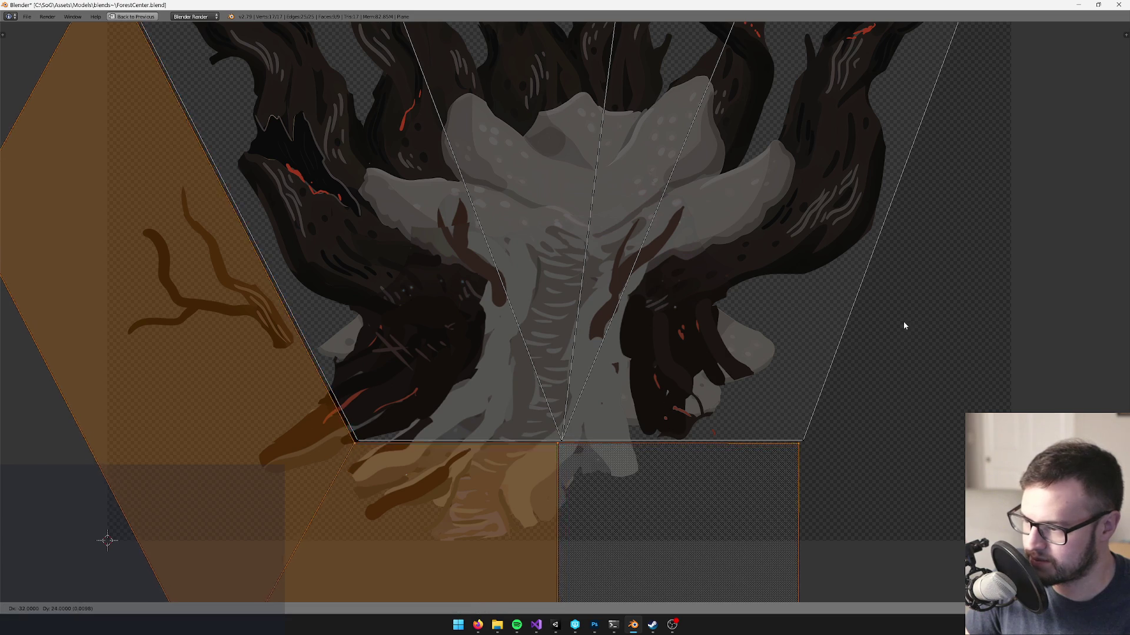
{"action": "left_click", "coordinate": [905, 320]}
- Nudge the base UVs slightly left into place over the root painting
{"action": "scroll", "coordinate": [905, 320], "scroll_direction": "up", "scroll_amount": 3}
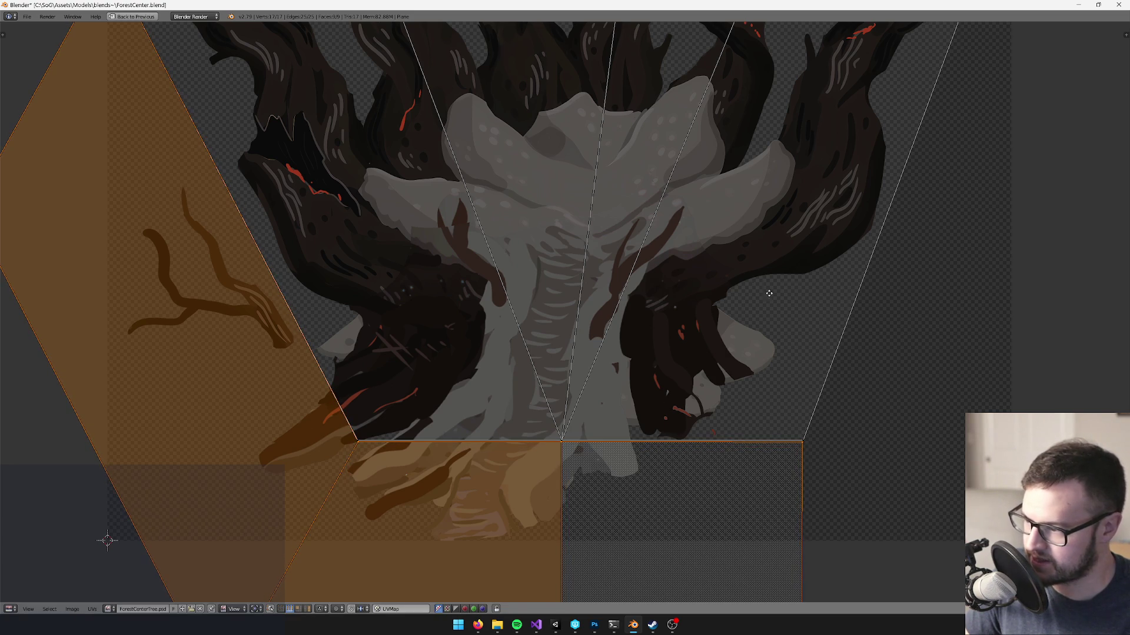
{"action": "scroll", "coordinate": [764, 261], "scroll_direction": "down", "scroll_amount": 3}
{"action": "left_click_drag", "start_coordinate": [764, 260], "coordinate": [801, 275]}
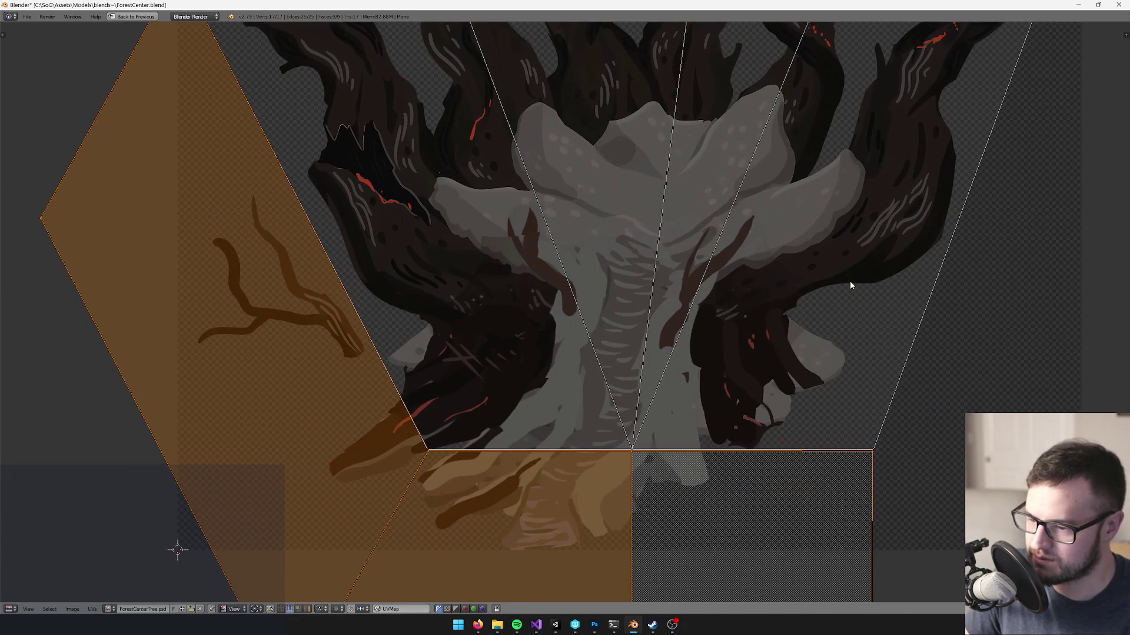
{"action": "key", "text": "g"}
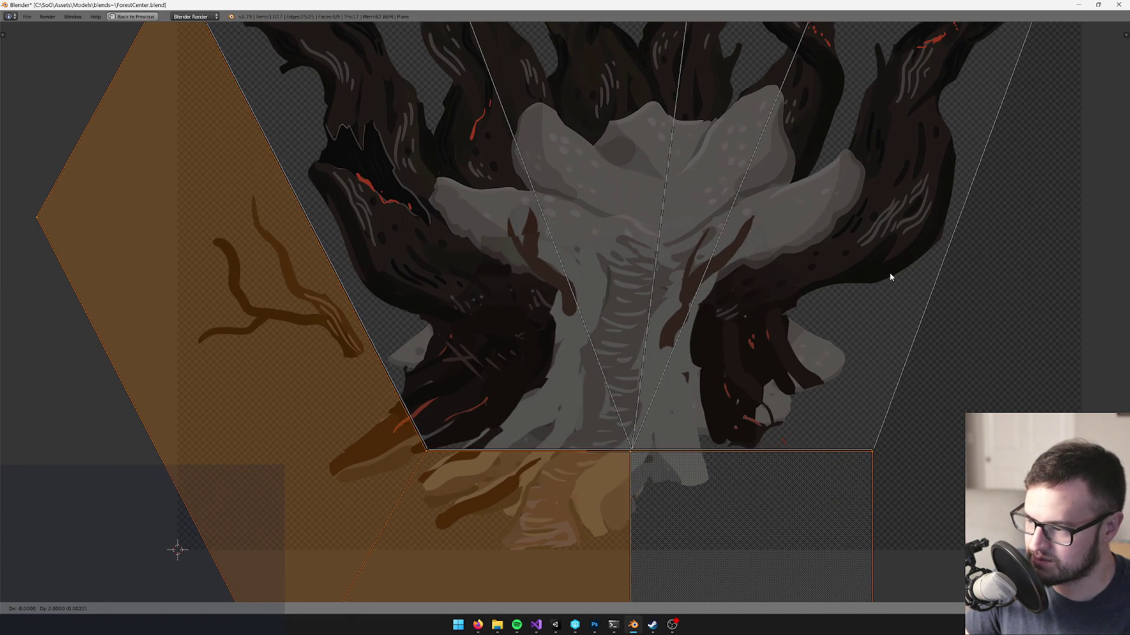
{"action": "left_click", "coordinate": [889, 272]}
{"action": "mouse_move", "coordinate": [644, 225]}
{"action": "left_mouse_down"}
{"action": "mouse_move", "coordinate": [683, 314]}
{"action": "mouse_move", "coordinate": [667, 269]}
{"action": "left_mouse_up"}
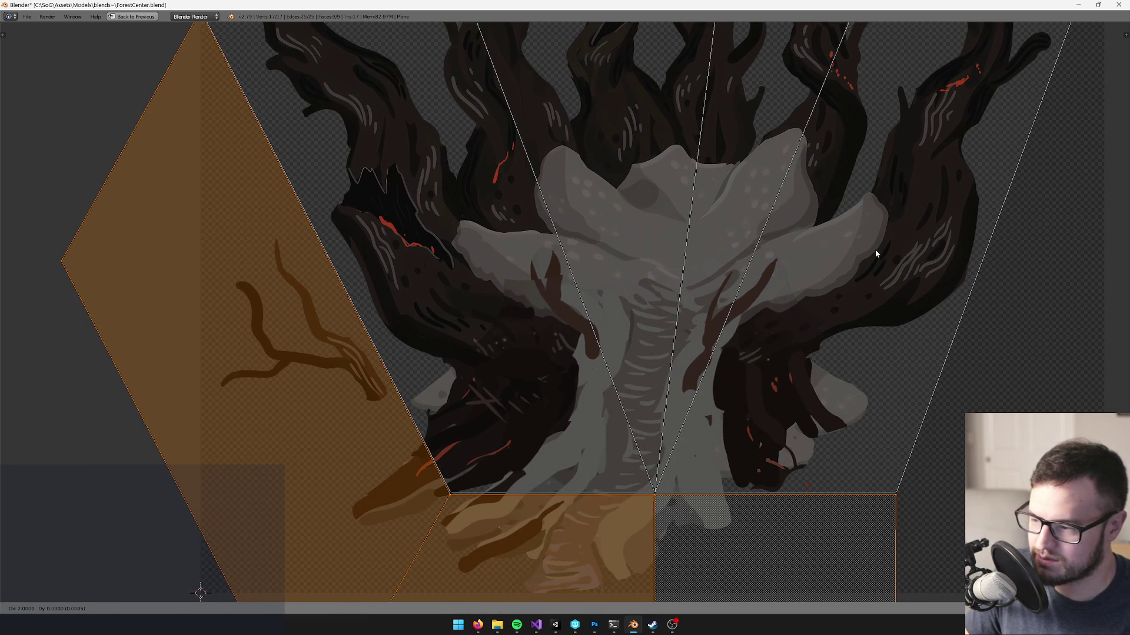
{"action": "left_click_drag", "start_coordinate": [508, 389], "coordinate": [512, 430]}
{"action": "scroll", "coordinate": [512, 430], "scroll_direction": "down", "scroll_amount": 5}
{"action": "scroll", "coordinate": [421, 464], "scroll_direction": "up", "scroll_amount": 7}
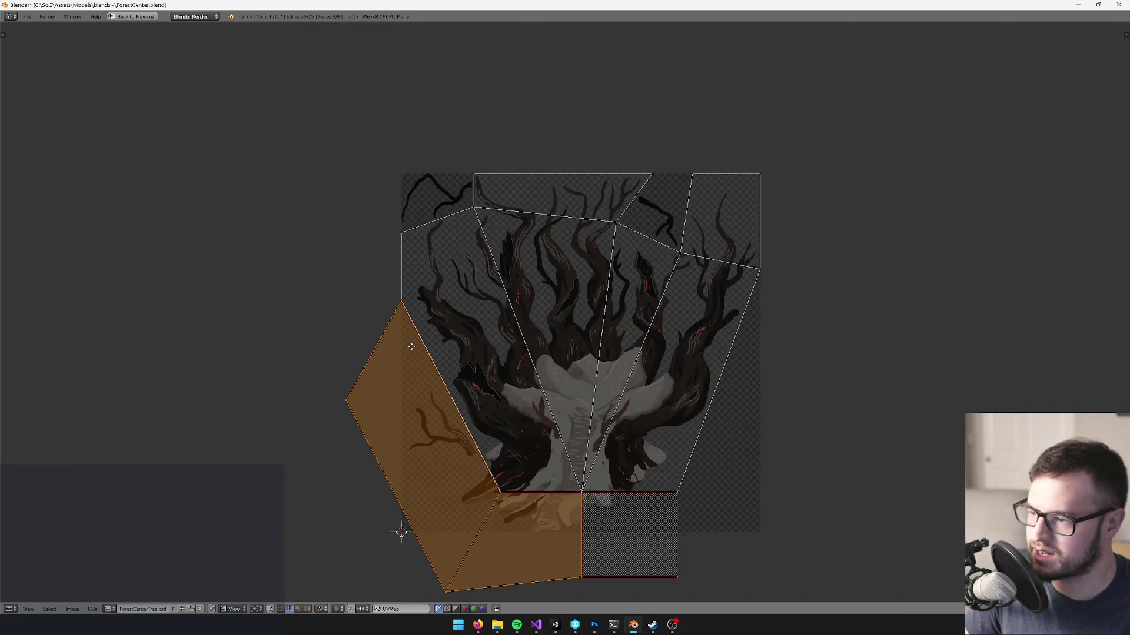
{"action": "scroll", "coordinate": [330, 117], "scroll_direction": "down", "scroll_amount": 1}
{"action": "scroll", "coordinate": [459, 191], "scroll_direction": "up", "scroll_amount": 3}
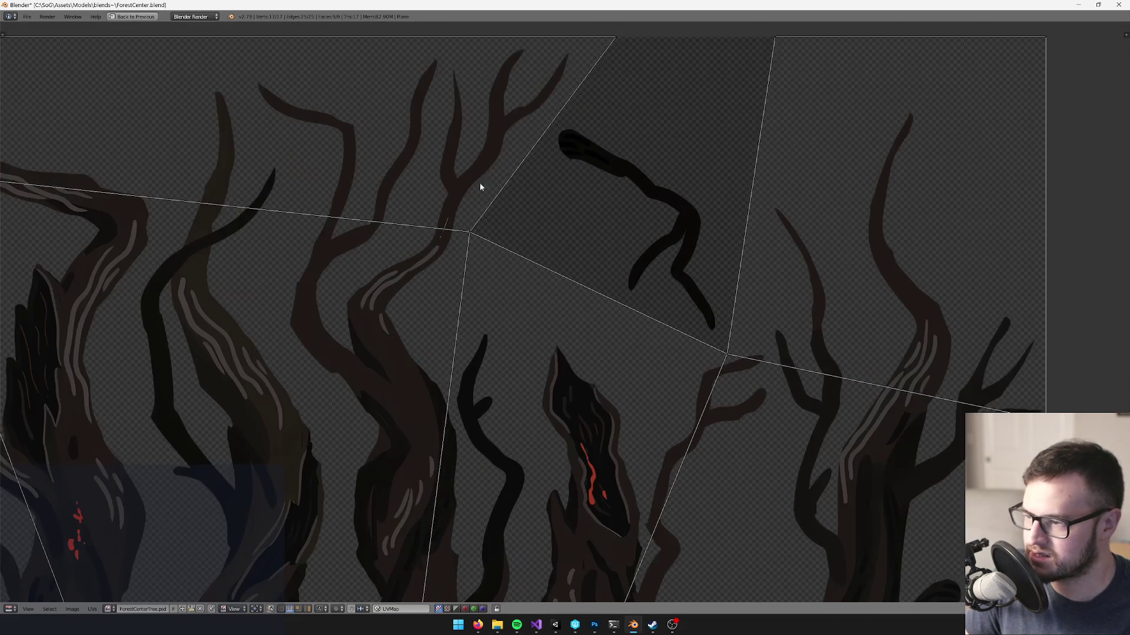
{"action": "scroll", "coordinate": [535, 254], "scroll_direction": "down", "scroll_amount": 5}
{"action": "scroll", "coordinate": [497, 330], "scroll_direction": "up", "scroll_amount": 2}
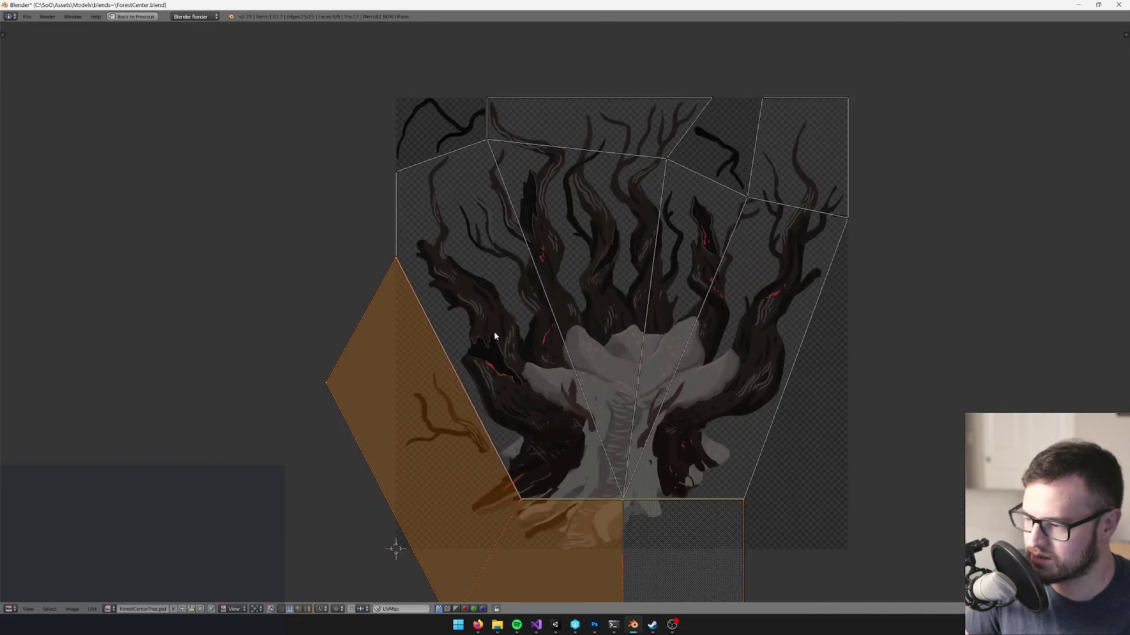
{"action": "scroll", "coordinate": [401, 555], "scroll_direction": "up", "scroll_amount": 1}
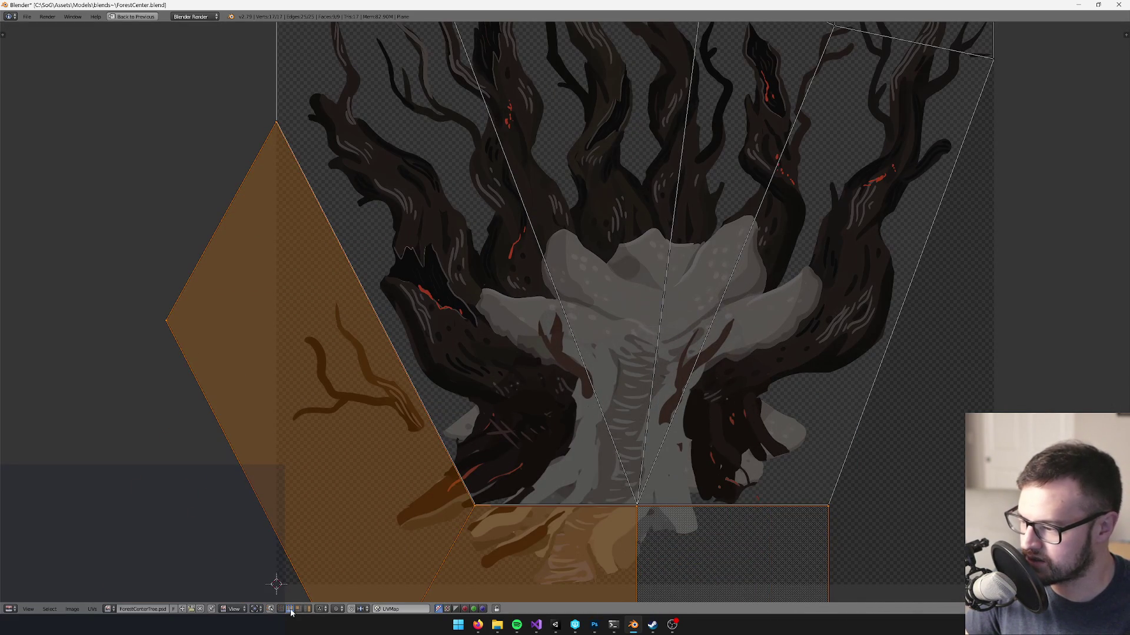
- Preview stitching the bottom UV edges, cancel it, and restore the multi-panel layout
{"action": "right_click", "coordinate": [378, 361]}
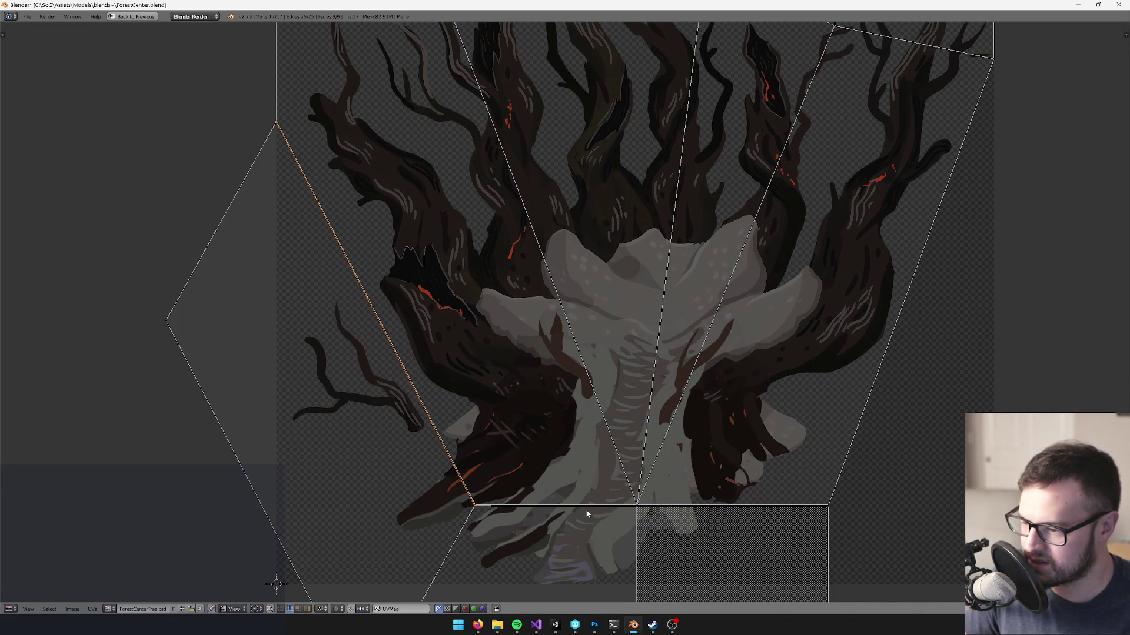
{"action": "right_click", "coordinate": [619, 513], "text": "shift"}
{"action": "right_click", "coordinate": [672, 514], "text": "shift"}
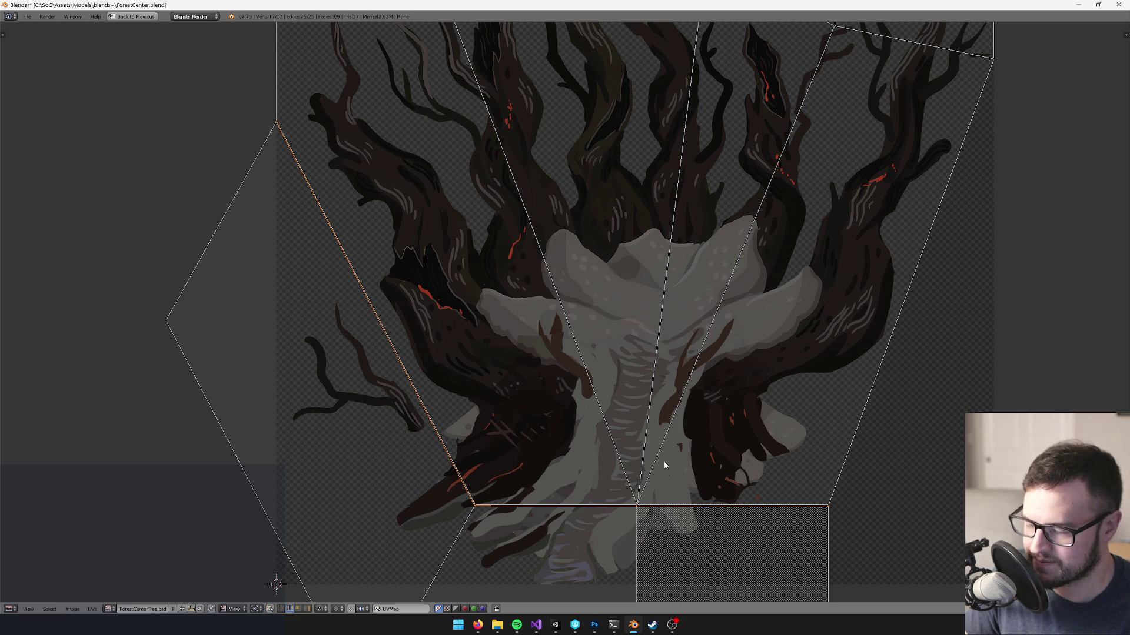
{"action": "key", "text": "v"}
{"action": "key", "text": "Escape"}
{"action": "mouse_move", "coordinate": [571, 434]}
{"action": "left_mouse_down"}
{"action": "mouse_move", "coordinate": [558, 393]}
{"action": "mouse_move", "coordinate": [515, 398]}
{"action": "left_mouse_up"}
{"action": "key", "text": "ctrl+Up"}
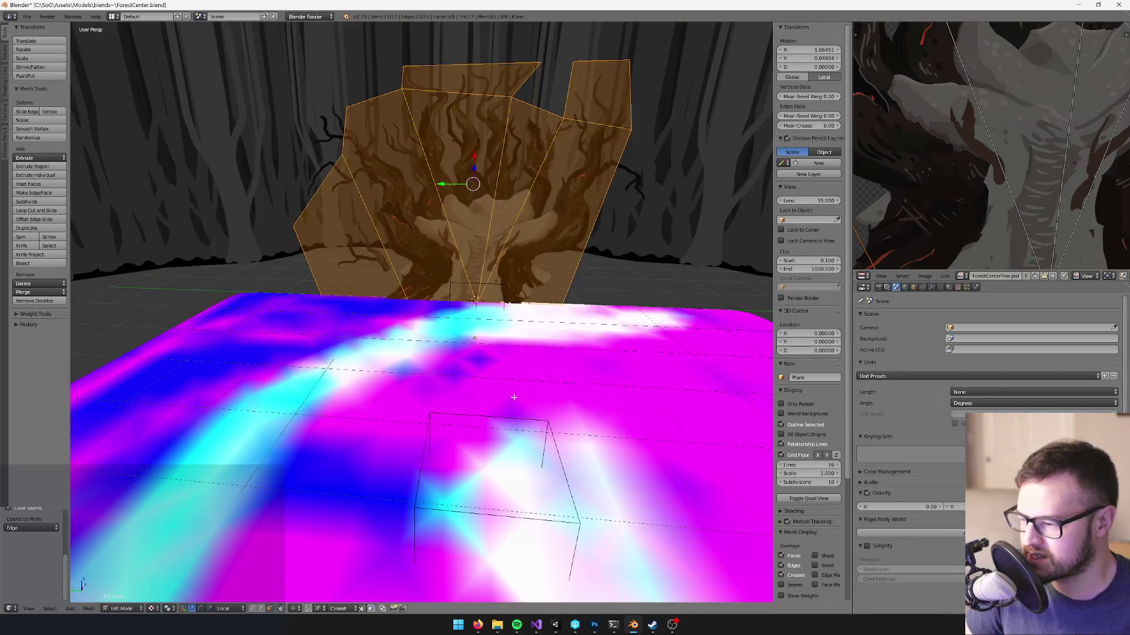
- Move the tree object to a separate layer and show only that layer
{"action": "key", "text": "Tab"}
{"action": "key", "text": "m"}
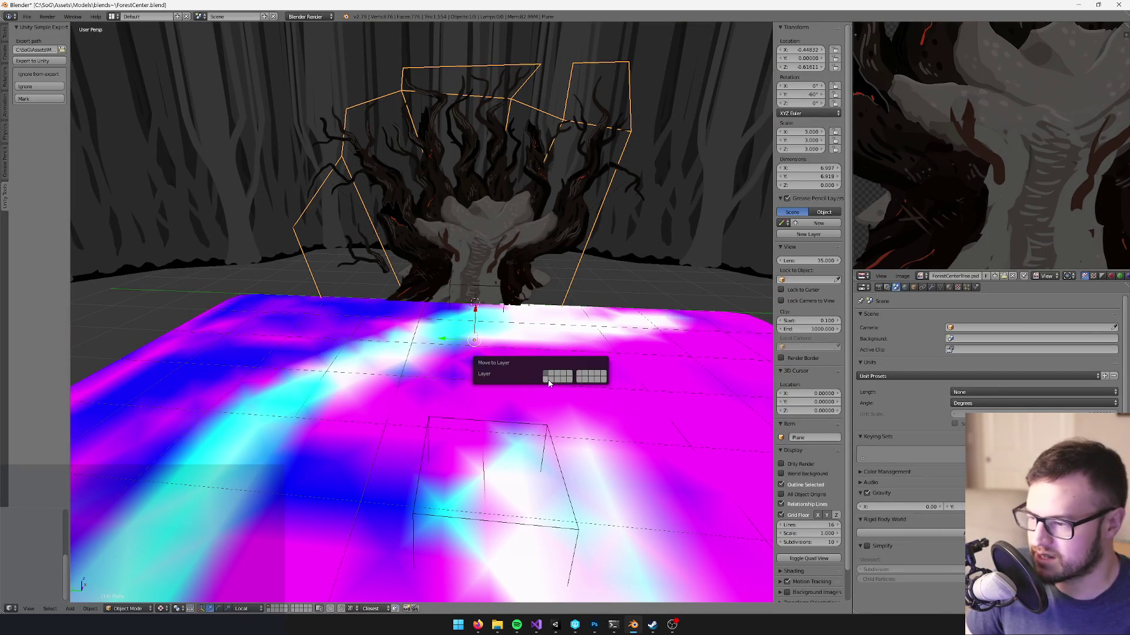
{"action": "left_click", "coordinate": [547, 381]}
{"action": "left_click", "coordinate": [271, 610]}
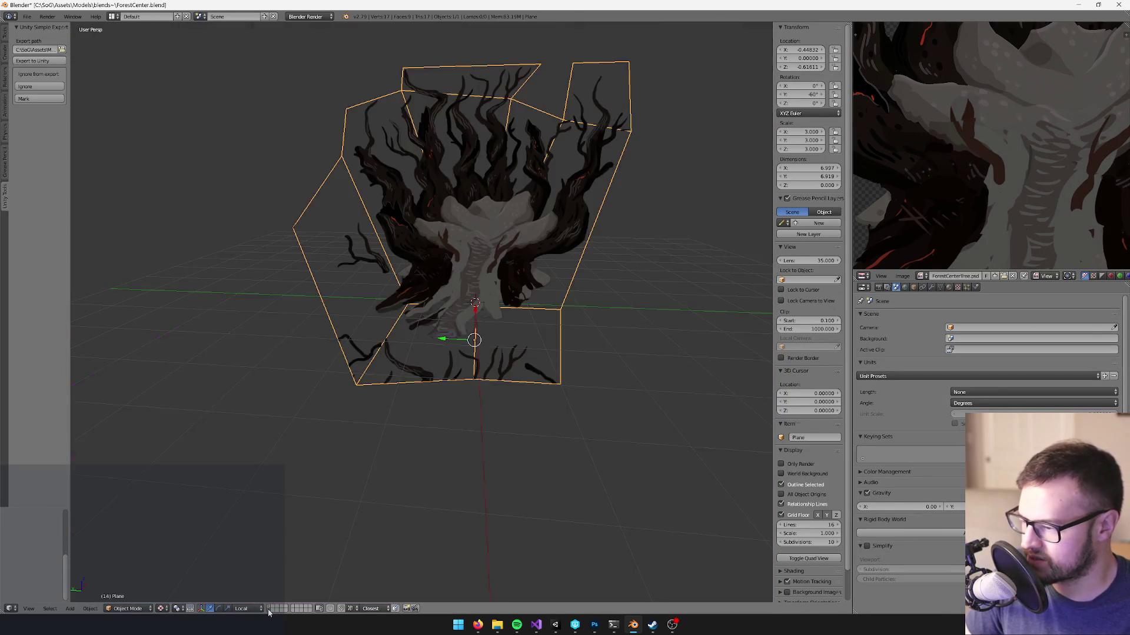
{"action": "scroll", "coordinate": [443, 347], "scroll_direction": "up", "scroll_amount": 3}
{"action": "mouse_move", "coordinate": [443, 347]}
{"action": "left_mouse_down"}
{"action": "mouse_move", "coordinate": [456, 263]}
{"action": "mouse_move", "coordinate": [458, 347]}
{"action": "mouse_move", "coordinate": [467, 302]}
{"action": "mouse_move", "coordinate": [447, 276]}
{"action": "left_mouse_up"}
- Knife-cut a new edge across the lower-left base faces of the tree plane
{"action": "key", "text": "Tab"}
{"action": "mouse_move", "coordinate": [494, 386]}
{"action": "left_mouse_down"}
{"action": "mouse_move", "coordinate": [471, 376]}
{"action": "mouse_move", "coordinate": [556, 370]}
{"action": "left_mouse_up"}
{"action": "scroll", "coordinate": [469, 297], "scroll_direction": "up", "scroll_amount": 3}
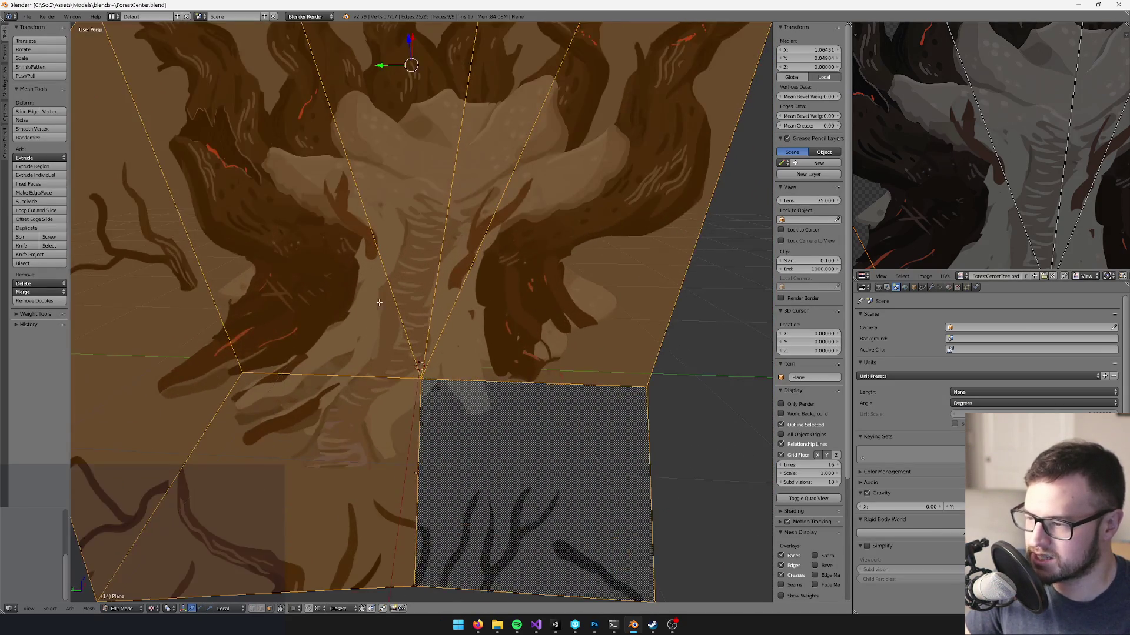
{"action": "left_click_drag", "start_coordinate": [469, 297], "coordinate": [532, 293]}
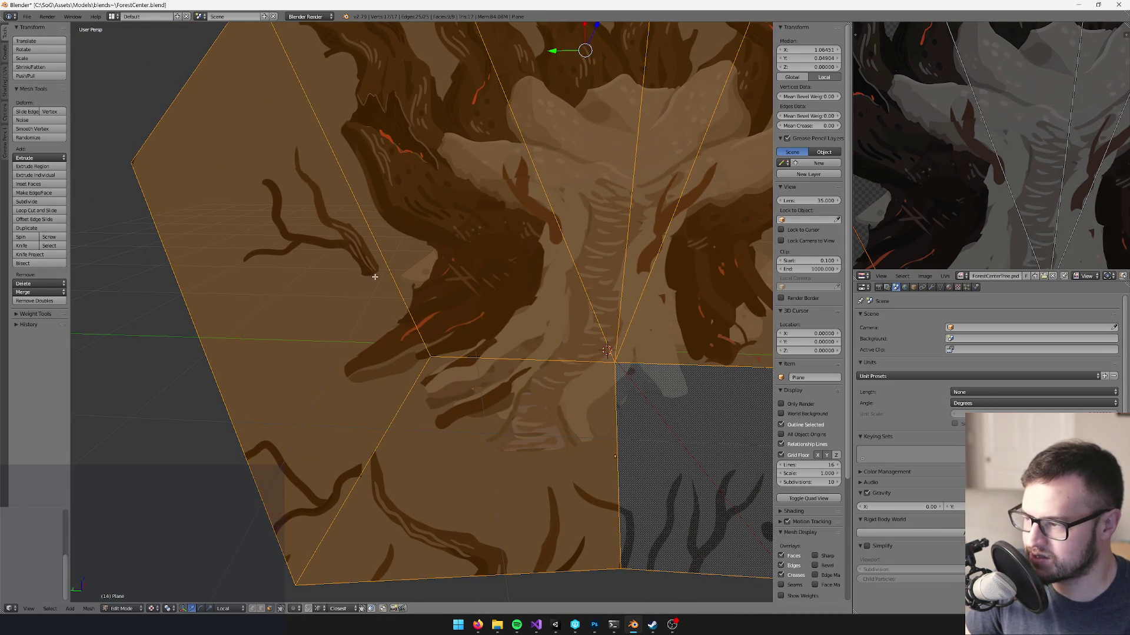
{"action": "scroll", "coordinate": [374, 271], "scroll_direction": "up", "scroll_amount": 2}
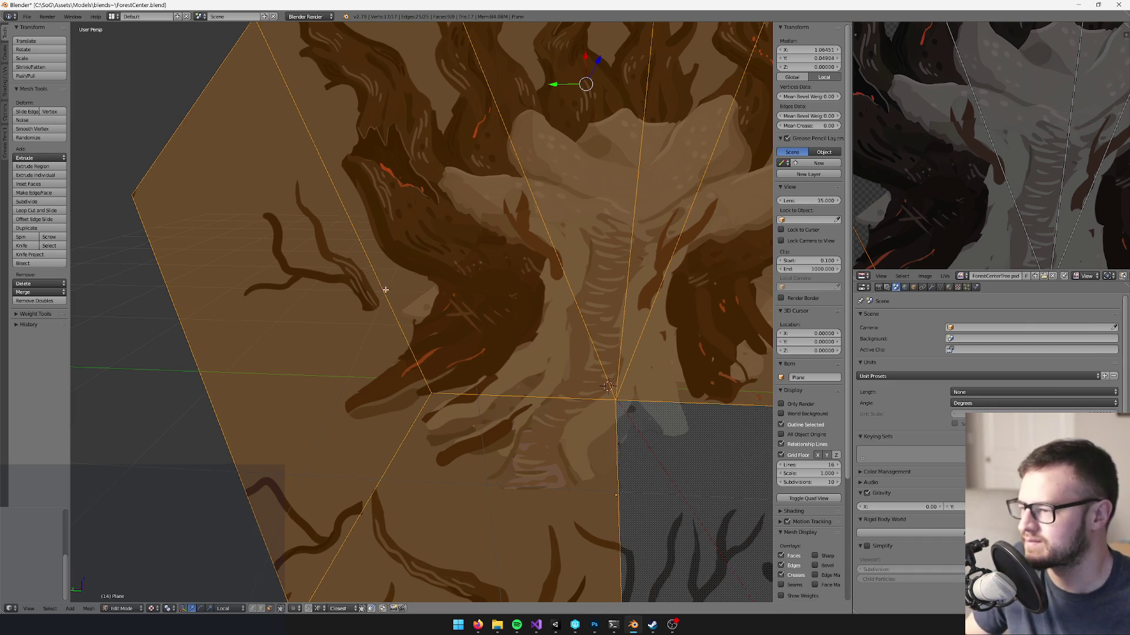
{"action": "scroll", "coordinate": [394, 282], "scroll_direction": "down", "scroll_amount": 2}
{"action": "scroll", "coordinate": [444, 238], "scroll_direction": "up", "scroll_amount": 4}
{"action": "scroll", "coordinate": [483, 210], "scroll_direction": "down", "scroll_amount": 2}
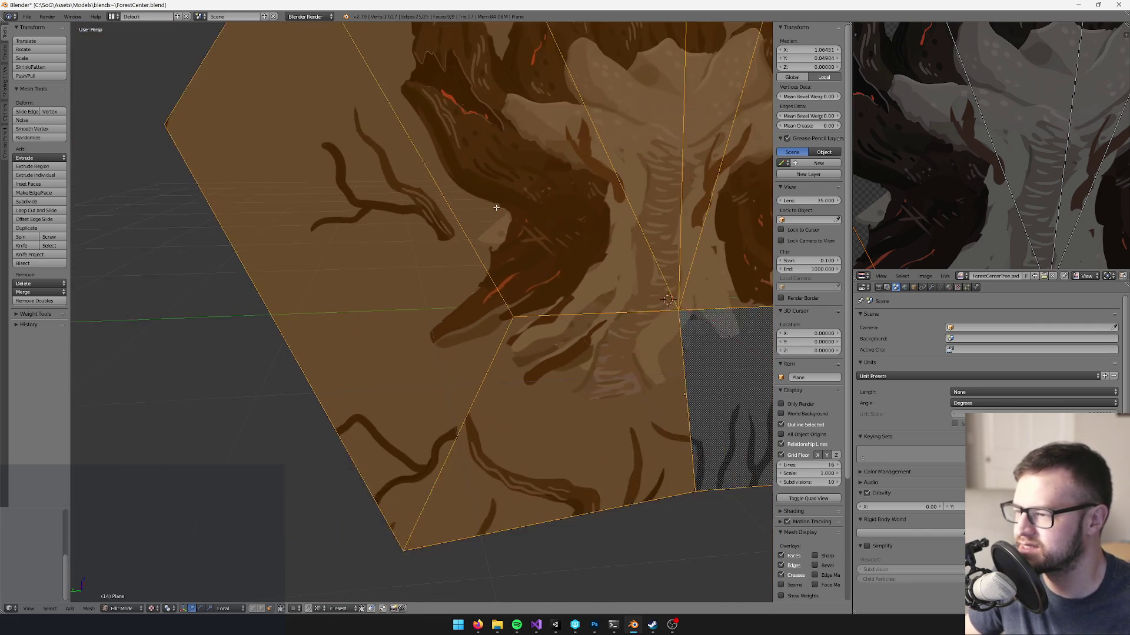
{"action": "scroll", "coordinate": [497, 206], "scroll_direction": "left", "scroll_amount": 2}
{"action": "key", "text": "k"}
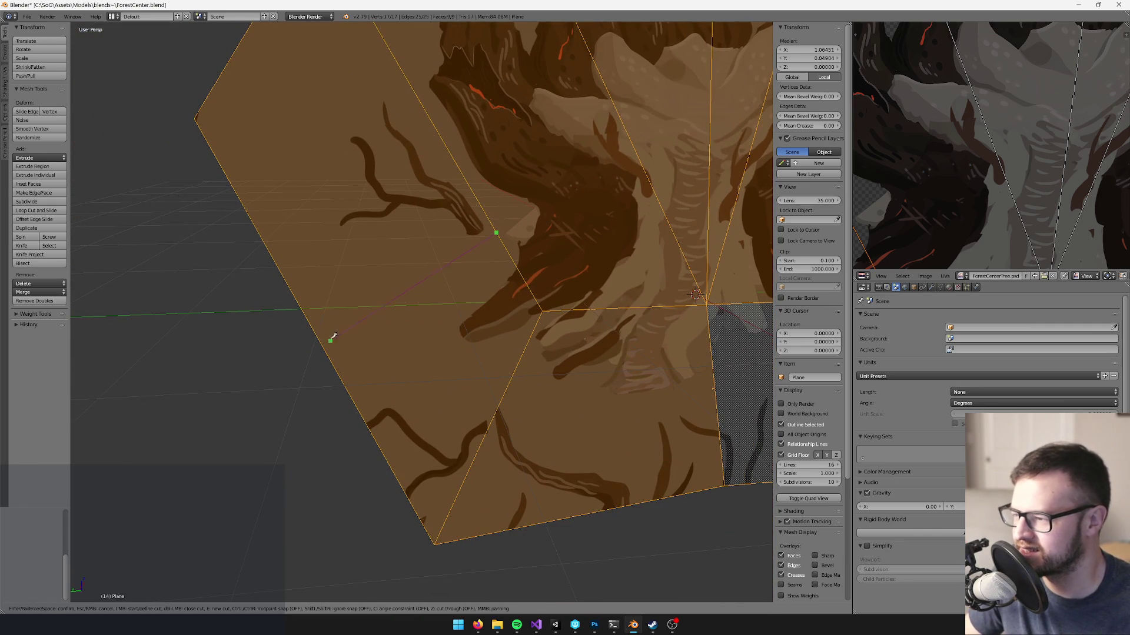
{"action": "left_click", "coordinate": [303, 310]}
{"action": "key", "text": "Return"}
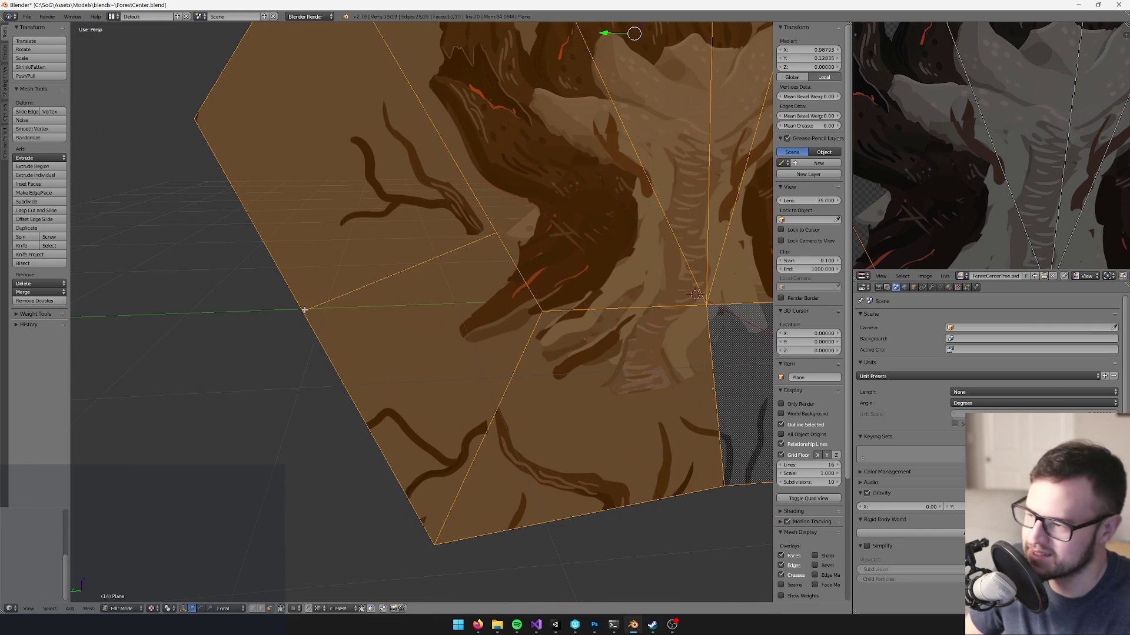
- Make a second knife cut across the plane's lower area, then clear the selection
{"action": "scroll", "coordinate": [353, 294], "scroll_direction": "down", "scroll_amount": 4}
{"action": "scroll", "coordinate": [513, 354], "scroll_direction": "up", "scroll_amount": 4}
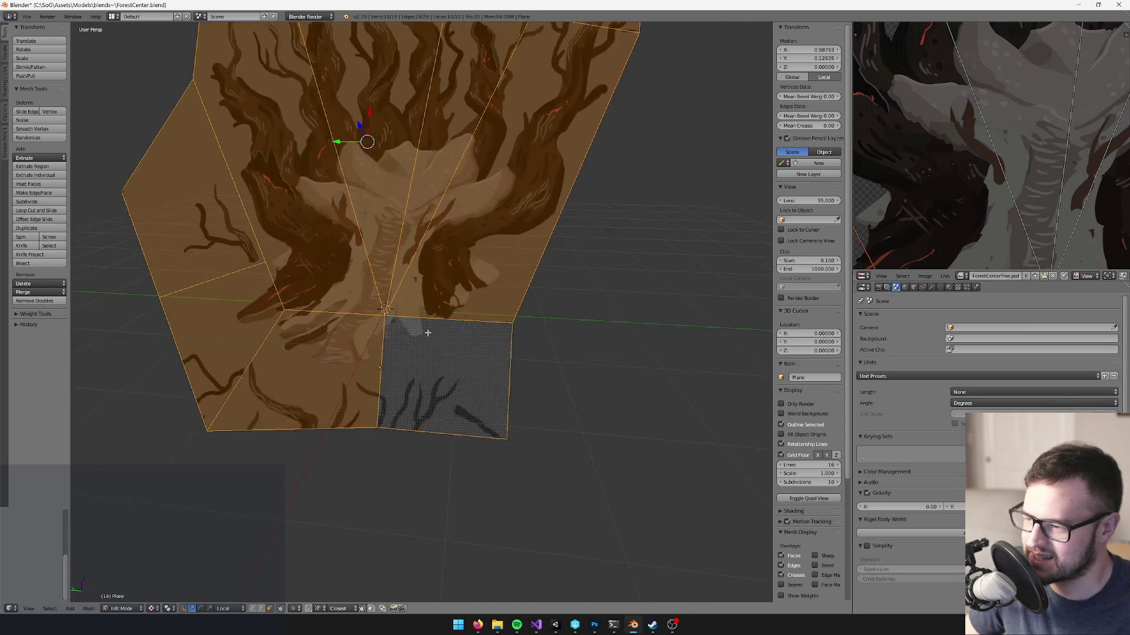
{"action": "scroll", "coordinate": [435, 333], "scroll_direction": "up", "scroll_amount": 2}
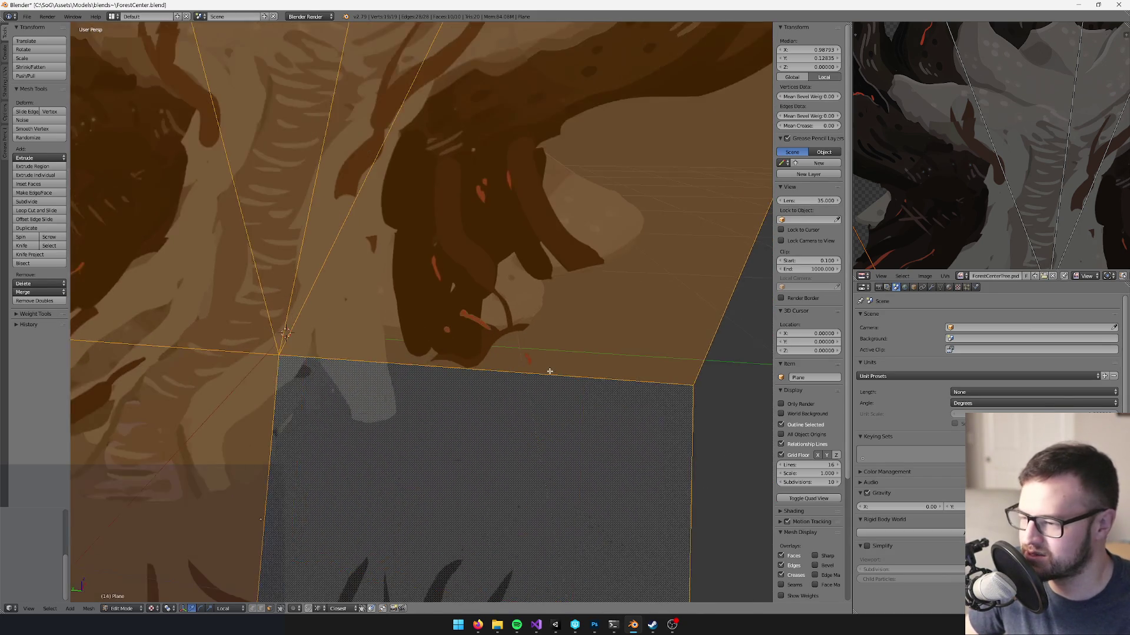
{"action": "scroll", "coordinate": [551, 372], "scroll_direction": "down", "scroll_amount": 4}
{"action": "scroll", "coordinate": [536, 368], "scroll_direction": "up", "scroll_amount": 4}
{"action": "scroll", "coordinate": [548, 344], "scroll_direction": "down", "scroll_amount": 3}
{"action": "mouse_move", "coordinate": [519, 330]}
{"action": "left_mouse_down"}
{"action": "mouse_move", "coordinate": [471, 320]}
{"action": "mouse_move", "coordinate": [534, 305]}
{"action": "mouse_move", "coordinate": [357, 323]}
{"action": "mouse_move", "coordinate": [171, 259]}
{"action": "left_mouse_up"}
{"action": "key", "text": "k"}
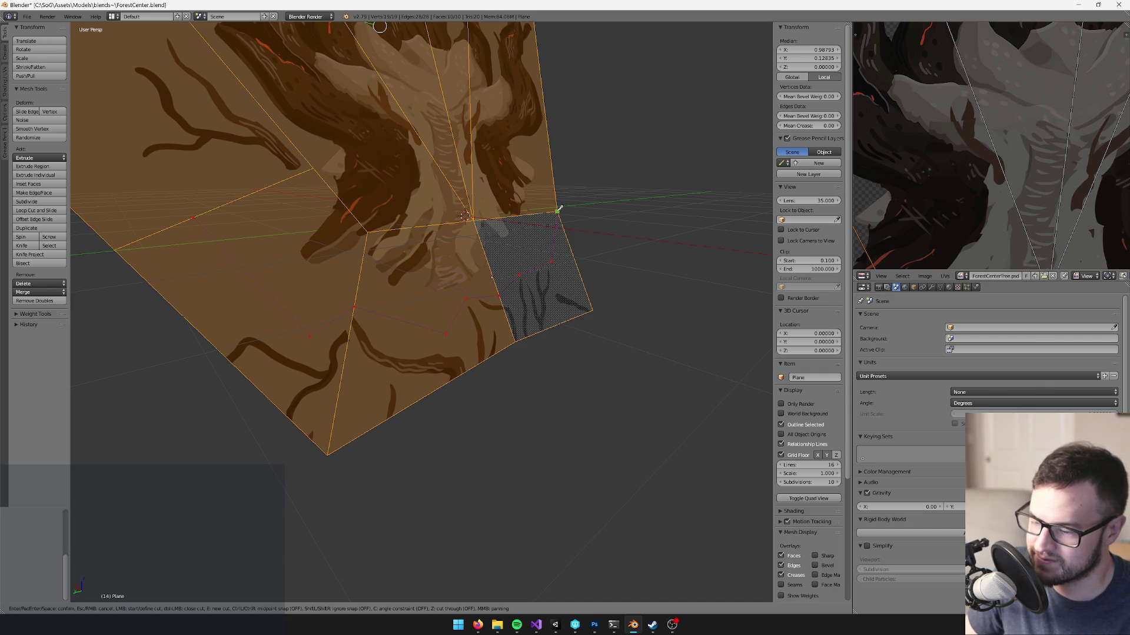
{"action": "key", "text": "Return"}
{"action": "scroll", "coordinate": [344, 346], "scroll_direction": "up", "scroll_amount": 2}
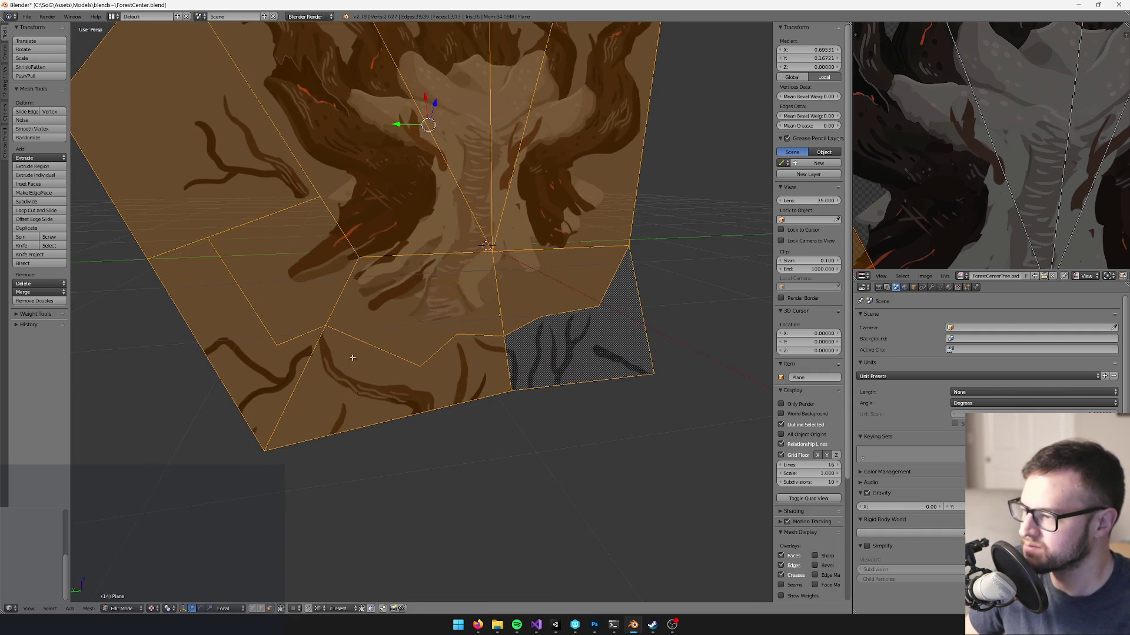
{"action": "key", "text": "a"}
{"action": "scroll", "coordinate": [195, 340], "scroll_direction": "down", "scroll_amount": 2}
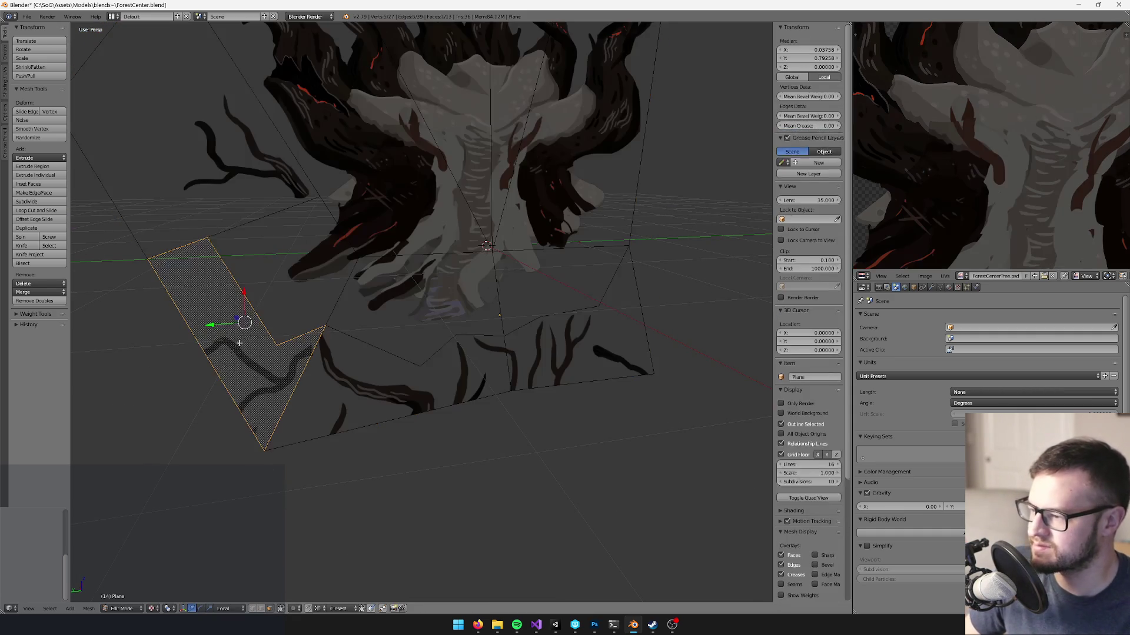
- Delete the three empty faces along the bottom strip of the tree plane
{"action": "left_click", "coordinate": [504, 374], "text": "shift"}
{"action": "key", "text": "x"}
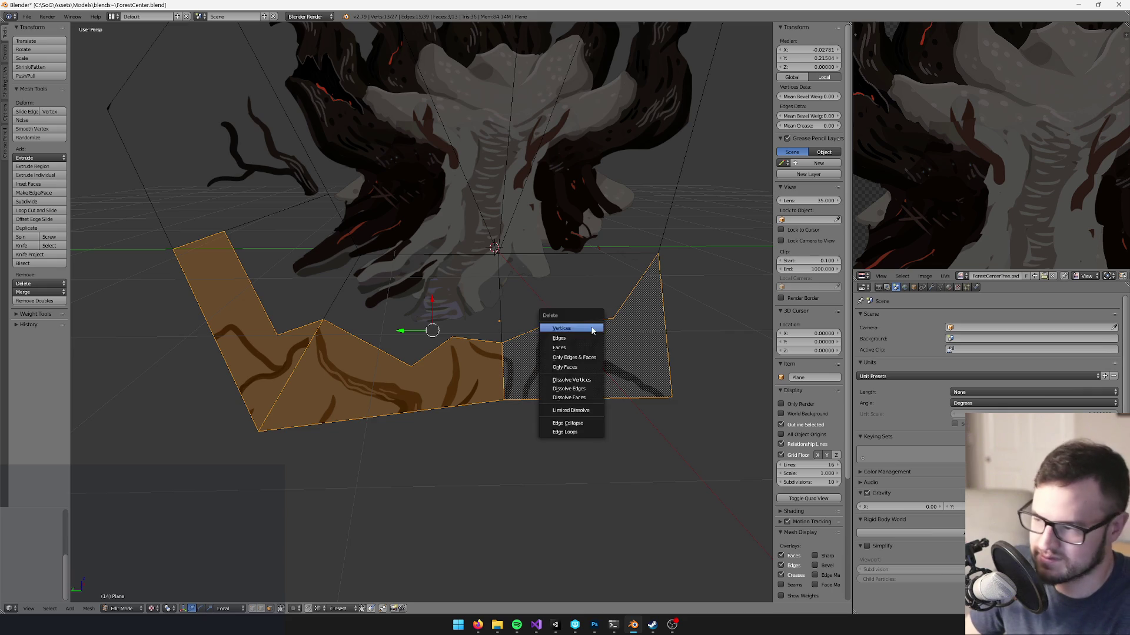
{"action": "left_click", "coordinate": [574, 352]}
{"action": "scroll", "coordinate": [521, 340], "scroll_direction": "down", "scroll_amount": 3}
{"action": "key", "text": "Tab"}
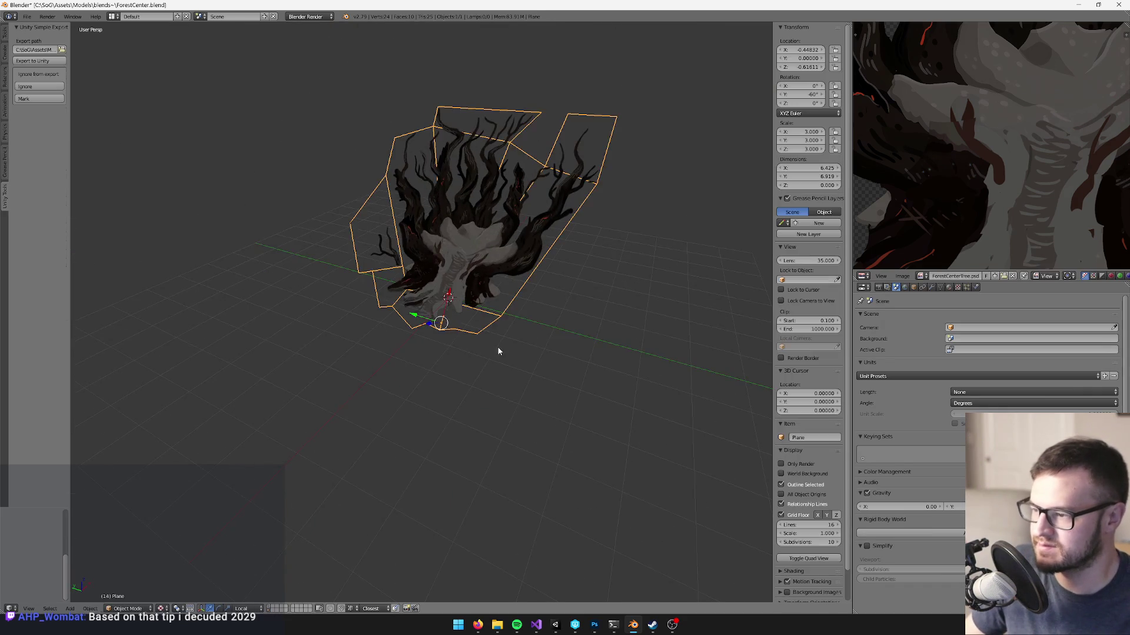
{"action": "scroll", "coordinate": [470, 337], "scroll_direction": "up", "scroll_amount": 5}
{"action": "scroll", "coordinate": [424, 355], "scroll_direction": "up", "scroll_amount": 4}
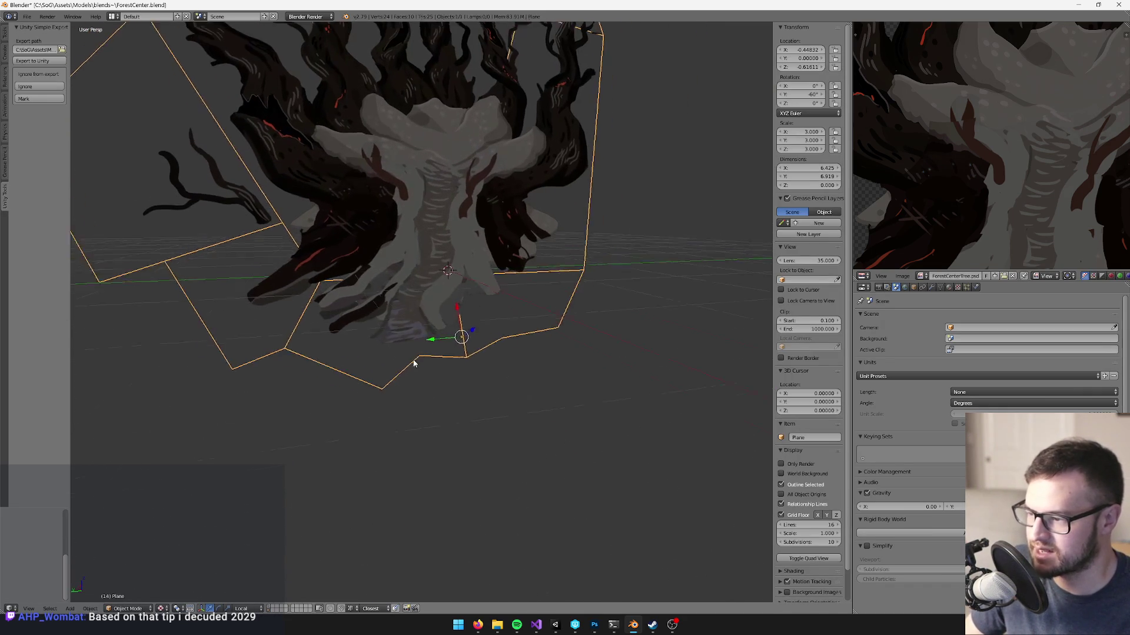
{"action": "key", "text": "Tab"}
- Add two Knife cuts linking the centre vertex to the outer vertices
{"action": "key", "text": "k"}
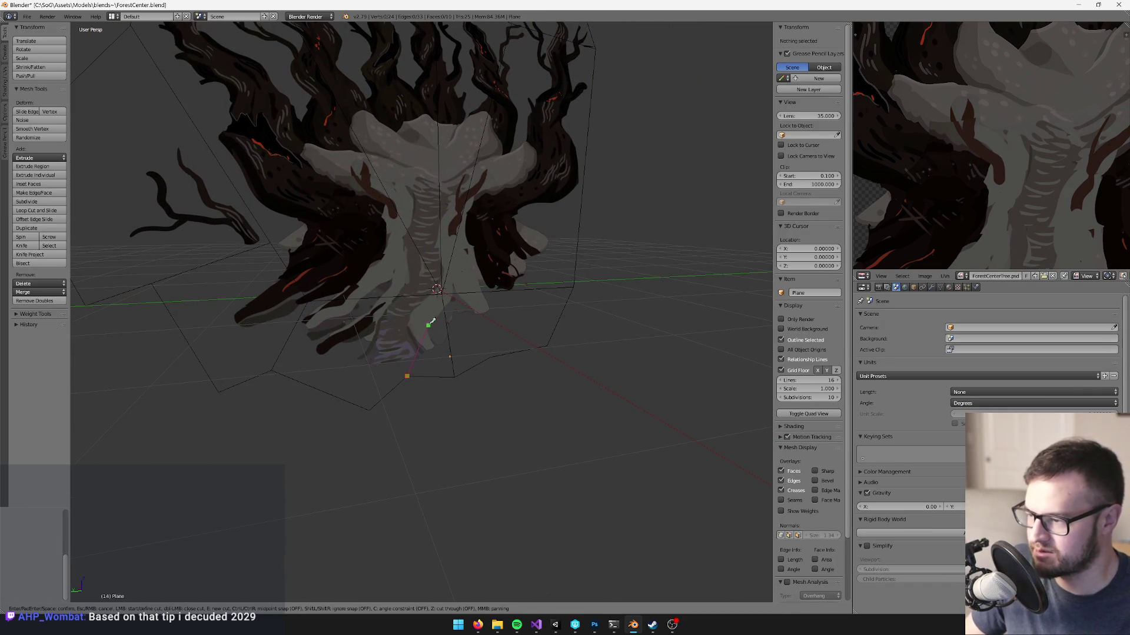
{"action": "left_click", "coordinate": [442, 293]}
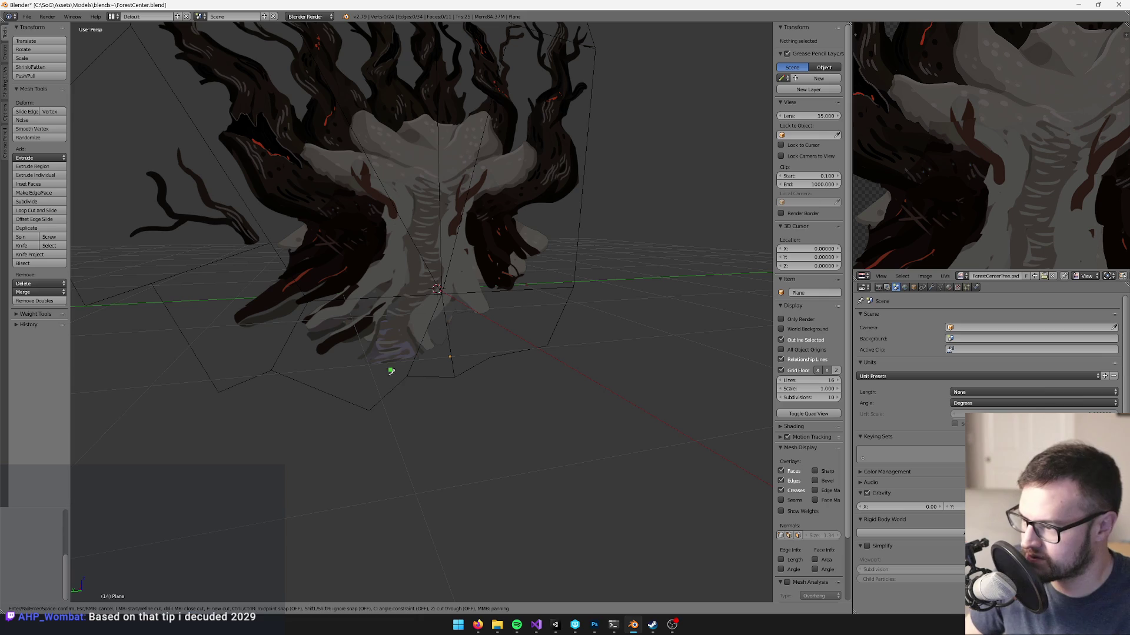
{"action": "left_click", "coordinate": [370, 409]}
{"action": "left_click", "coordinate": [308, 301]}
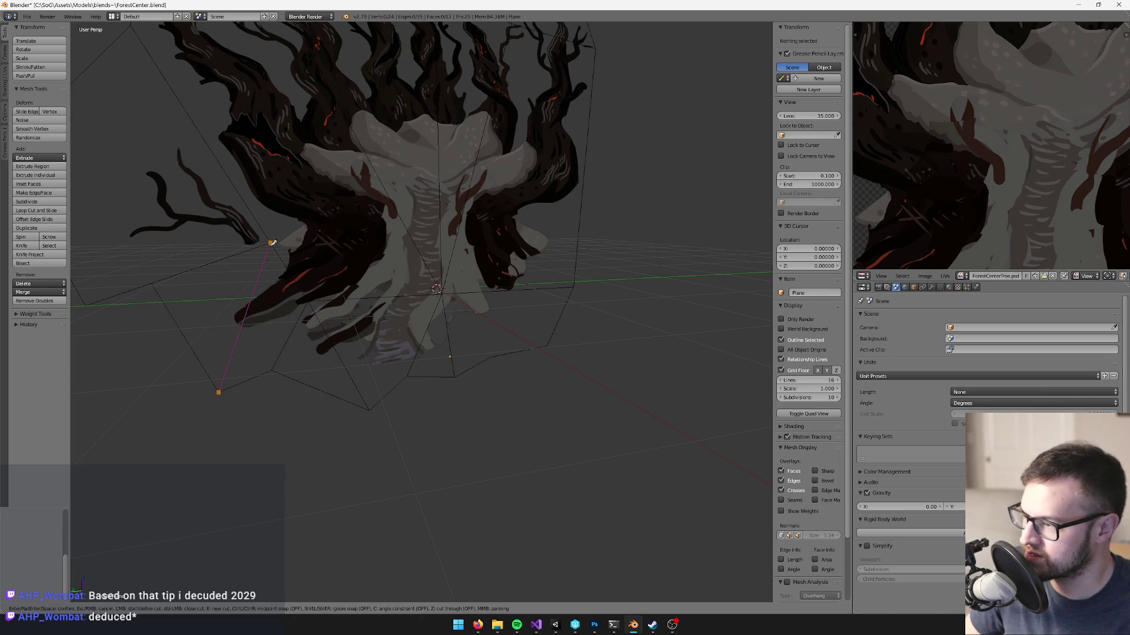
{"action": "key", "text": "Return"}
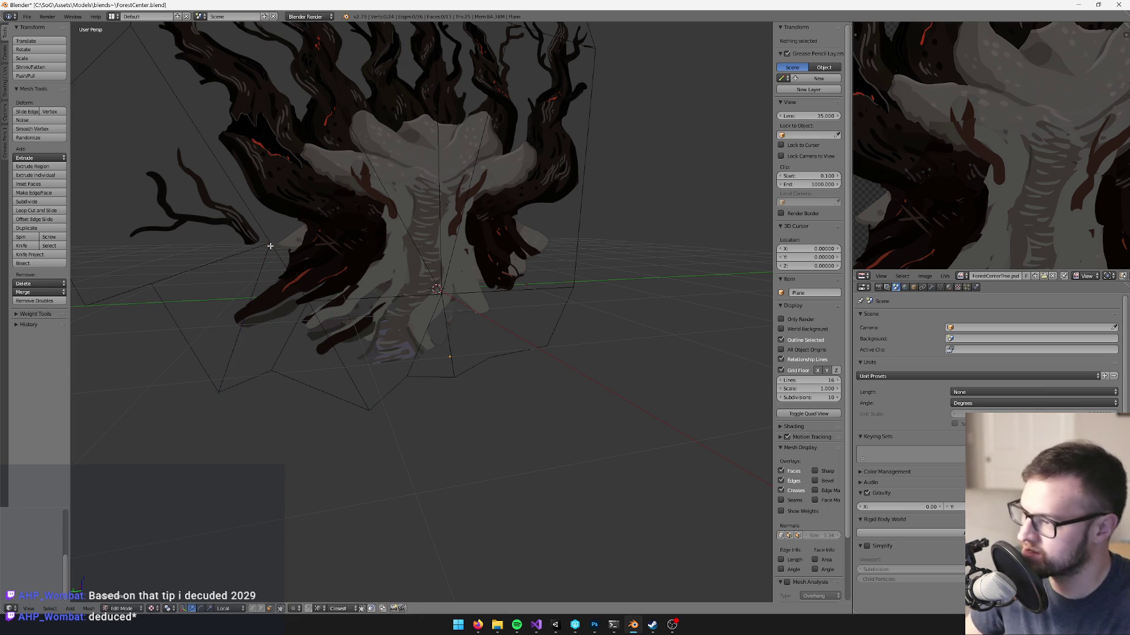
{"action": "key", "text": "k"}
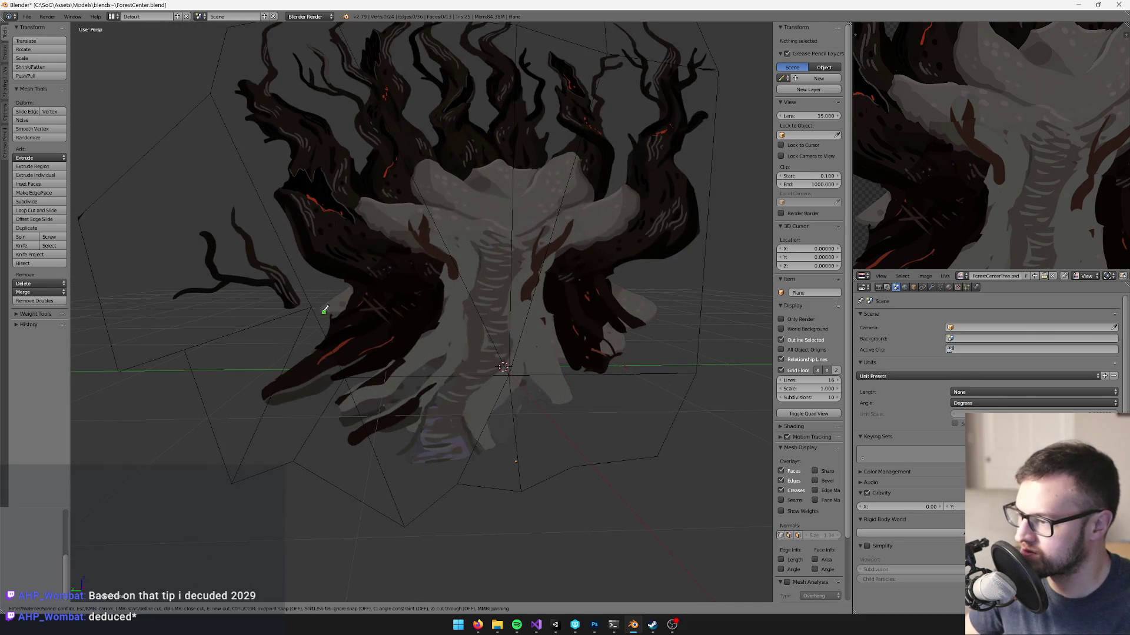
{"action": "left_click", "coordinate": [311, 307]}
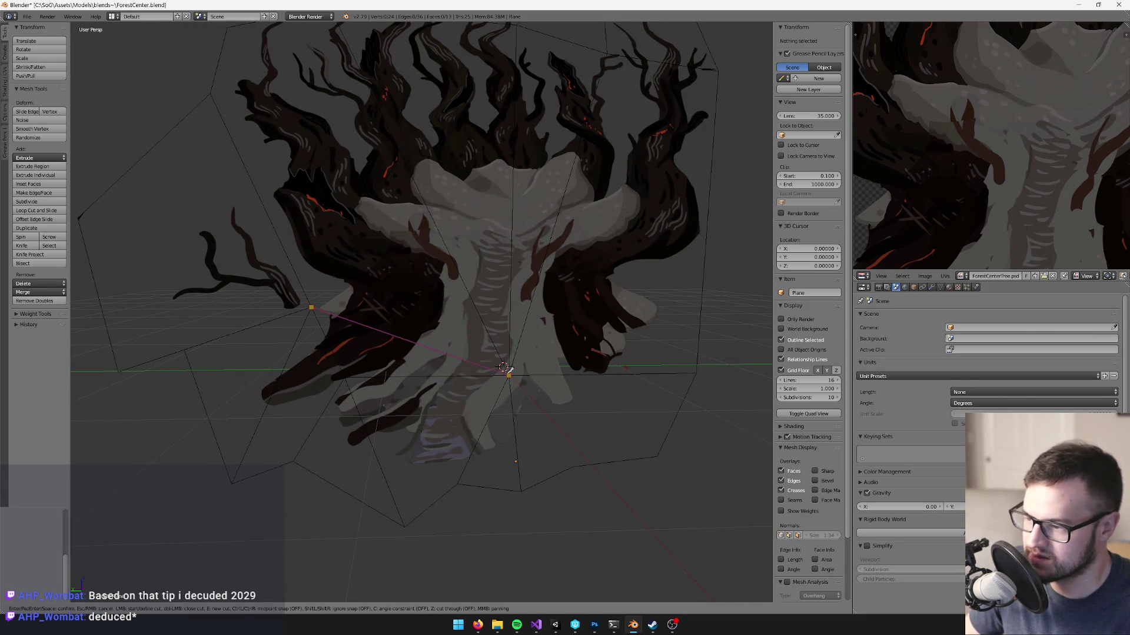
{"action": "left_click", "coordinate": [508, 374]}
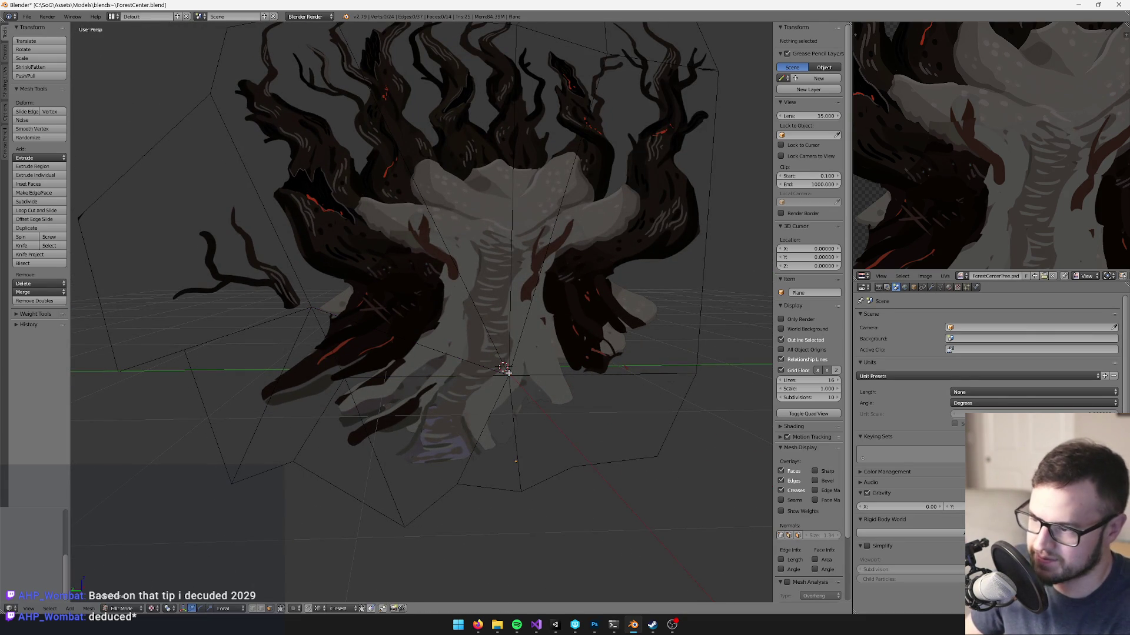
{"action": "left_click", "coordinate": [572, 467]}
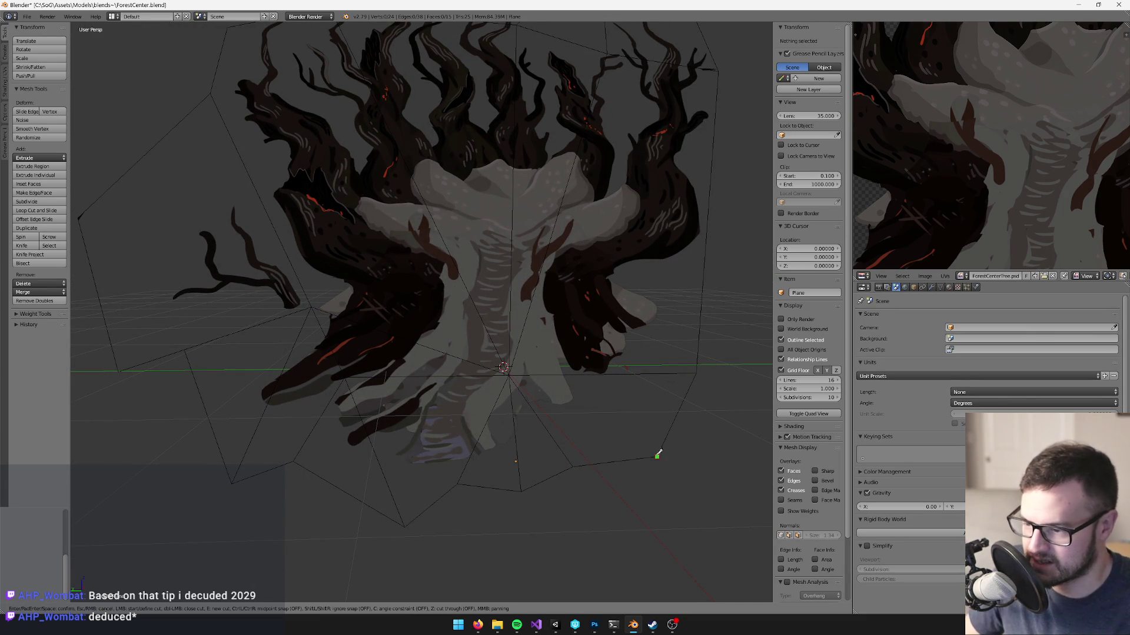
{"action": "left_click", "coordinate": [508, 374]}
{"action": "key", "text": "Return"}
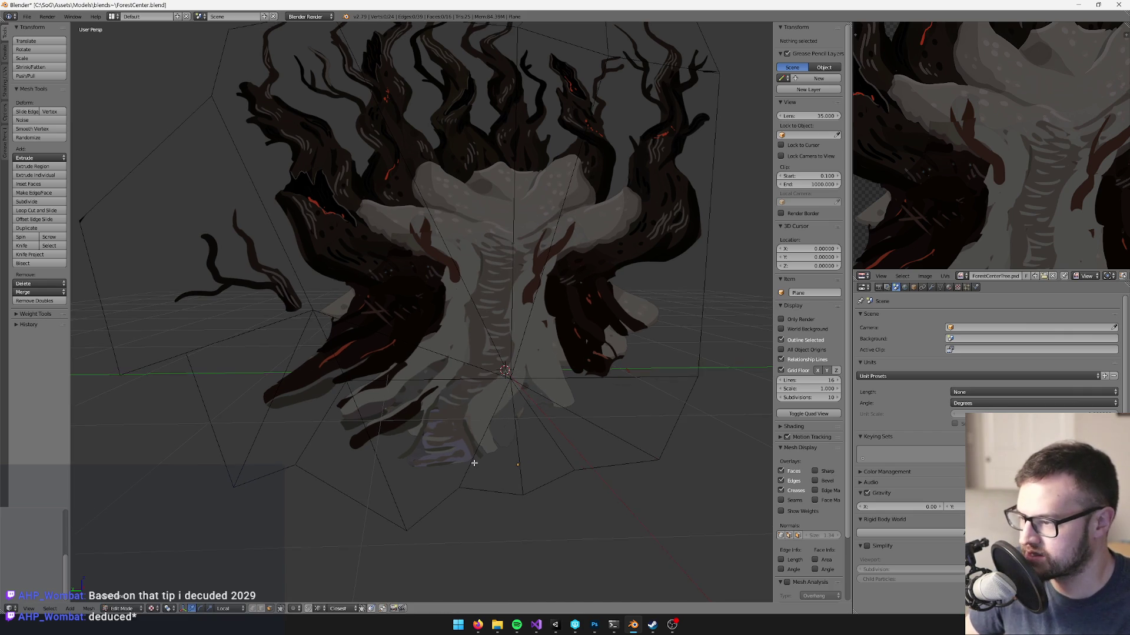
- Add one more Knife cut from the centre vertex to an outer vertex, abandoning a fourth cut
{"action": "key", "text": "k"}
{"action": "left_click", "coordinate": [504, 370]}
{"action": "left_click", "coordinate": [460, 487]}
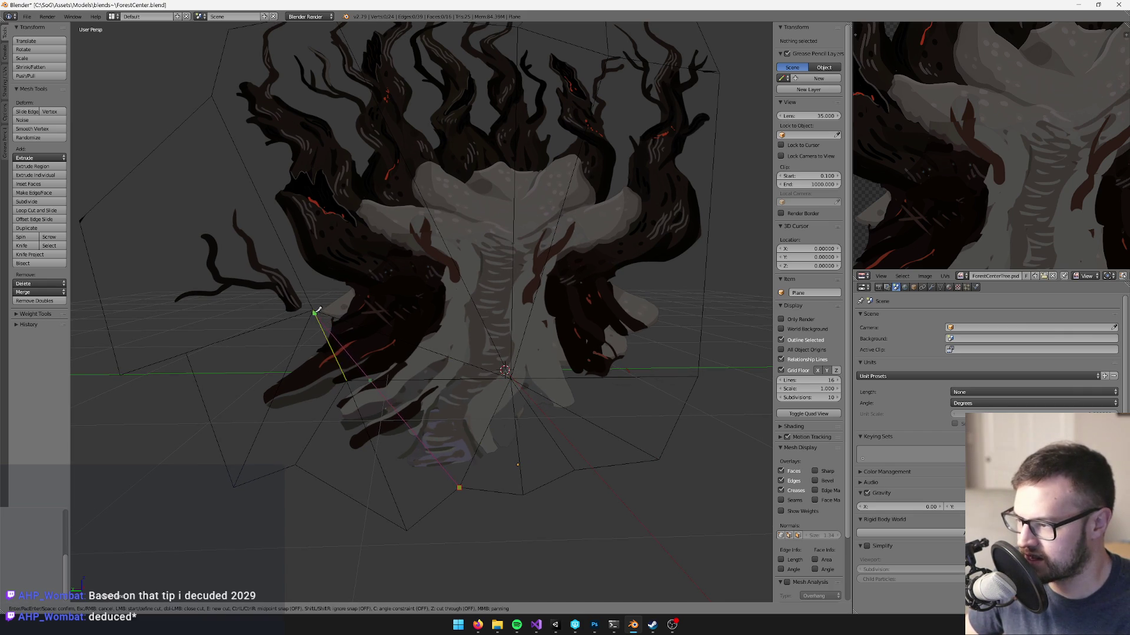
{"action": "key", "text": "Return"}
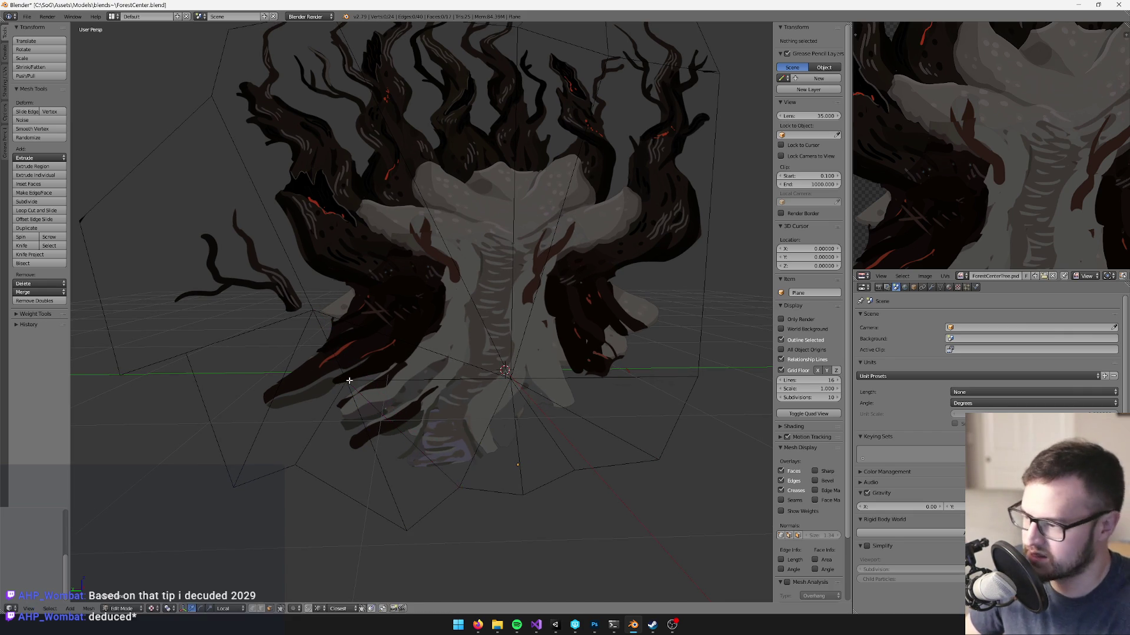
{"action": "scroll", "coordinate": [359, 368], "scroll_direction": "down", "scroll_amount": 5}
{"action": "scroll", "coordinate": [368, 360], "scroll_direction": "up", "scroll_amount": 2}
{"action": "key", "text": "k"}
{"action": "left_click", "coordinate": [419, 356]}
{"action": "key", "text": "Escape"}
{"action": "scroll", "coordinate": [333, 391], "scroll_direction": "up", "scroll_amount": 3}
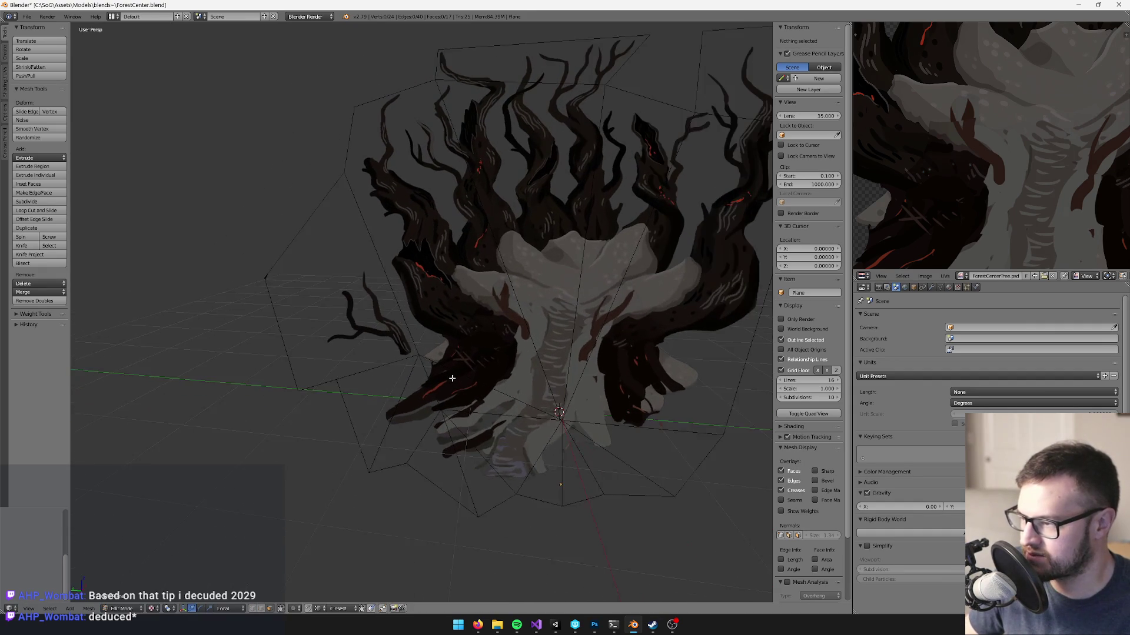
- Delete the unwanted face at the base and inspect the plane from another angle
{"action": "right_click", "coordinate": [373, 320]}
{"action": "key", "text": "x"}
{"action": "left_click", "coordinate": [373, 321]}
{"action": "scroll", "coordinate": [482, 393], "scroll_direction": "down", "scroll_amount": 3}
{"action": "scroll", "coordinate": [482, 392], "scroll_direction": "down", "scroll_amount": 2}
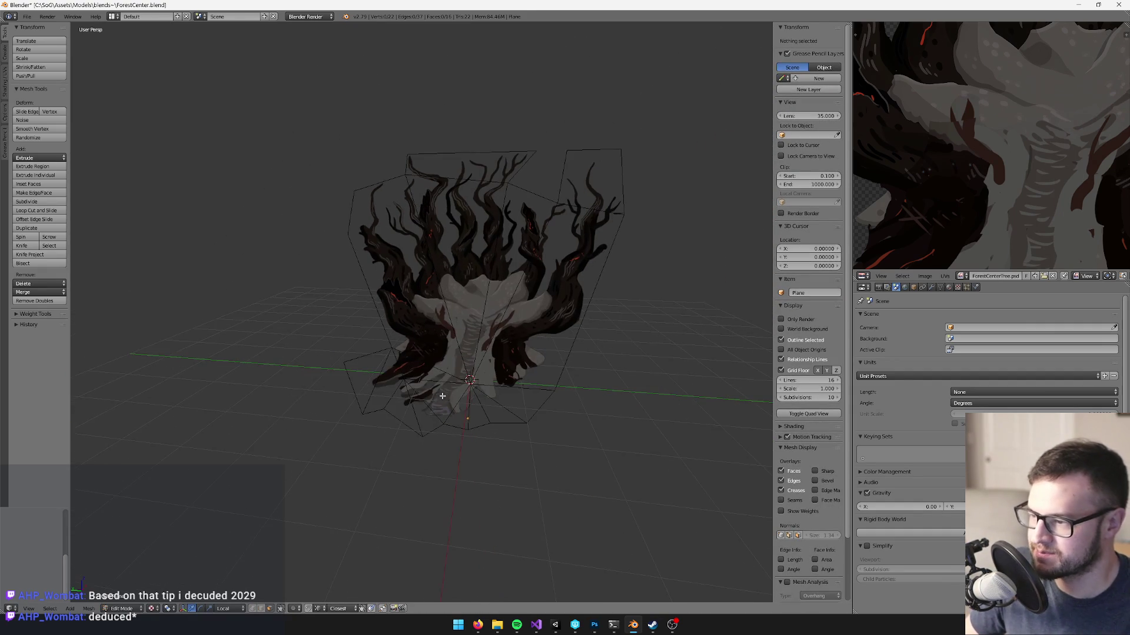
{"action": "key", "text": "Tab"}
{"action": "mouse_move", "coordinate": [531, 357]}
{"action": "left_mouse_down"}
{"action": "mouse_move", "coordinate": [442, 340]}
{"action": "mouse_move", "coordinate": [475, 336]}
{"action": "mouse_move", "coordinate": [404, 350]}
{"action": "mouse_move", "coordinate": [517, 358]}
{"action": "mouse_move", "coordinate": [502, 349]}
{"action": "mouse_move", "coordinate": [511, 361]}
{"action": "mouse_move", "coordinate": [454, 358]}
{"action": "mouse_move", "coordinate": [469, 370]}
{"action": "mouse_move", "coordinate": [451, 369]}
{"action": "left_mouse_up"}
{"action": "key", "text": "Tab"}
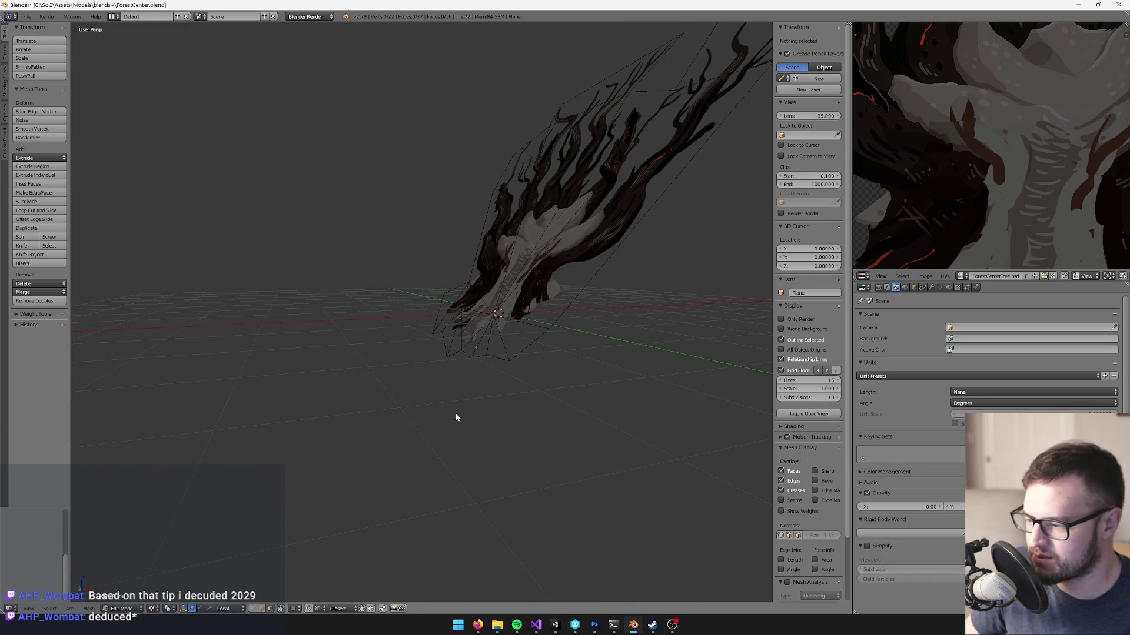
{"action": "key", "text": "Tab"}
{"action": "key", "text": "Tab"}
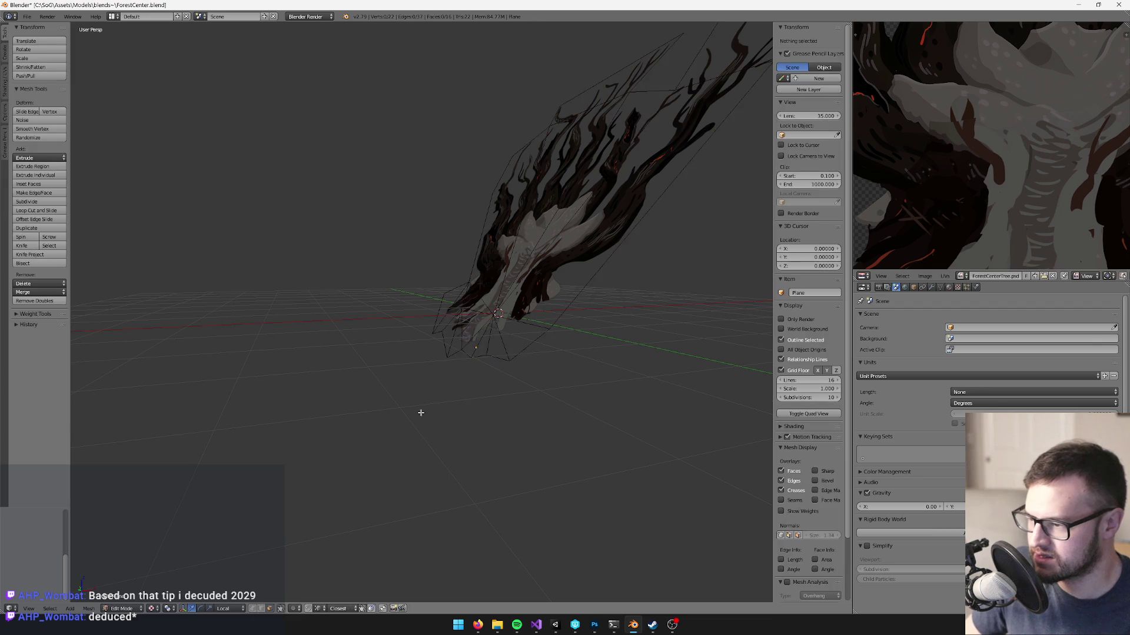
- Raise the lower base vertices along Z in several G Z moves
{"action": "mouse_move", "coordinate": [383, 264]}
{"action": "left_mouse_down"}
{"action": "mouse_move", "coordinate": [558, 399]}
{"action": "mouse_move", "coordinate": [516, 395]}
{"action": "left_mouse_up"}
{"action": "key", "text": "g"}
{"action": "key", "text": "z"}
{"action": "key", "text": "z"}
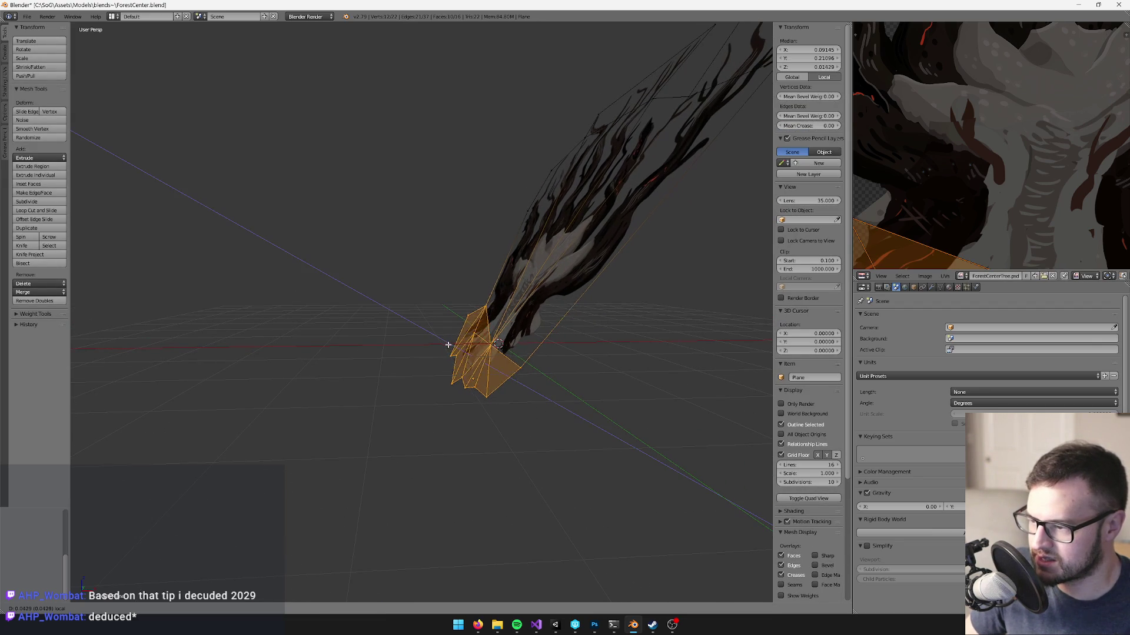
{"action": "left_click", "coordinate": [420, 322]}
{"action": "left_click_drag", "start_coordinate": [400, 313], "coordinate": [467, 372]}
{"action": "key", "text": "g"}
{"action": "key", "text": "z"}
{"action": "key", "text": "z"}
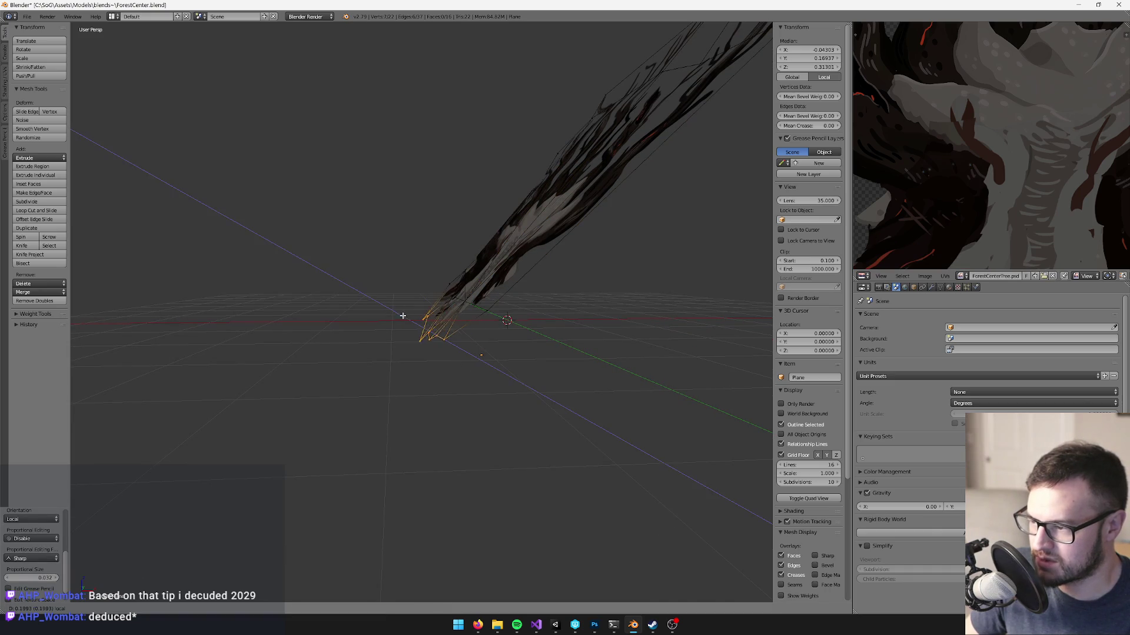
{"action": "left_click", "coordinate": [403, 317]}
{"action": "mouse_move", "coordinate": [404, 318]}
{"action": "left_mouse_down"}
{"action": "mouse_move", "coordinate": [463, 336]}
{"action": "mouse_move", "coordinate": [448, 324]}
{"action": "mouse_move", "coordinate": [518, 333]}
{"action": "mouse_move", "coordinate": [529, 298]}
{"action": "mouse_move", "coordinate": [487, 282]}
{"action": "left_mouse_up"}
{"action": "key", "text": "g"}
{"action": "key", "text": "z"}
{"action": "key", "text": "z"}
{"action": "left_click", "coordinate": [412, 321]}
{"action": "scroll", "coordinate": [518, 333], "scroll_direction": "up", "scroll_amount": 4}
- Move two trunk vertices to reshape the trunk outline
{"action": "right_click", "coordinate": [533, 330]}
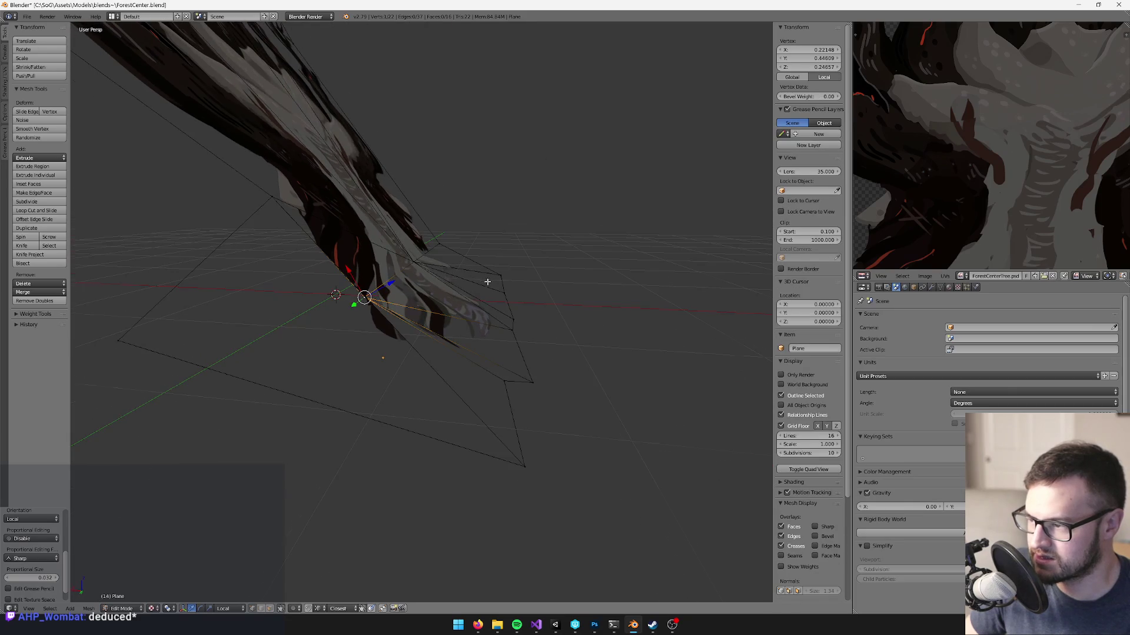
{"action": "right_click", "coordinate": [422, 260], "text": "shift"}
{"action": "left_click_drag", "start_coordinate": [421, 261], "coordinate": [485, 266]}
{"action": "key", "text": "g"}
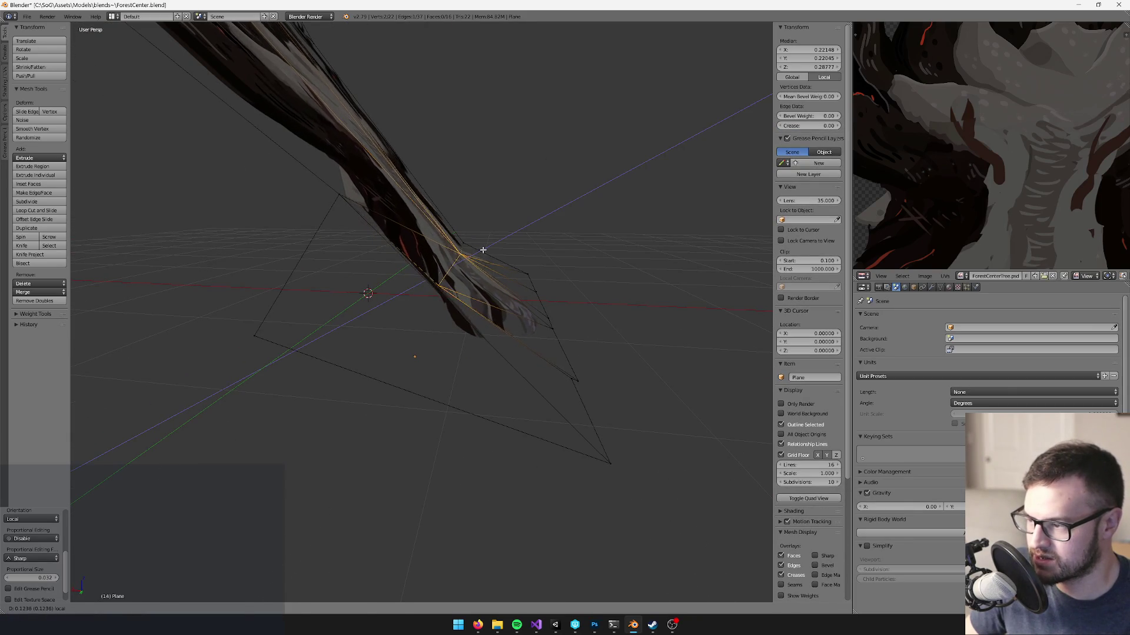
{"action": "left_click", "coordinate": [486, 247]}
- Lift a few more base vertices along Z, then return to Object Mode
{"action": "right_click", "coordinate": [469, 241]}
{"action": "mouse_move", "coordinate": [469, 241]}
{"action": "left_mouse_down"}
{"action": "mouse_move", "coordinate": [494, 227]}
{"action": "mouse_move", "coordinate": [469, 255]}
{"action": "mouse_move", "coordinate": [528, 249]}
{"action": "mouse_move", "coordinate": [499, 247]}
{"action": "mouse_move", "coordinate": [580, 265]}
{"action": "mouse_move", "coordinate": [479, 409]}
{"action": "mouse_move", "coordinate": [530, 307]}
{"action": "mouse_move", "coordinate": [562, 350]}
{"action": "mouse_move", "coordinate": [609, 351]}
{"action": "mouse_move", "coordinate": [510, 304]}
{"action": "left_mouse_up"}
{"action": "right_click", "coordinate": [529, 249], "text": "shift"}
{"action": "key", "text": "b"}
{"action": "key", "text": "g"}
{"action": "key", "text": "z"}
{"action": "left_click", "coordinate": [553, 313]}
{"action": "right_click", "coordinate": [564, 361]}
{"action": "key", "text": "Tab"}
{"action": "mouse_move", "coordinate": [446, 326]}
{"action": "left_mouse_down"}
{"action": "mouse_move", "coordinate": [397, 346]}
{"action": "mouse_move", "coordinate": [359, 502]}
{"action": "left_mouse_up"}
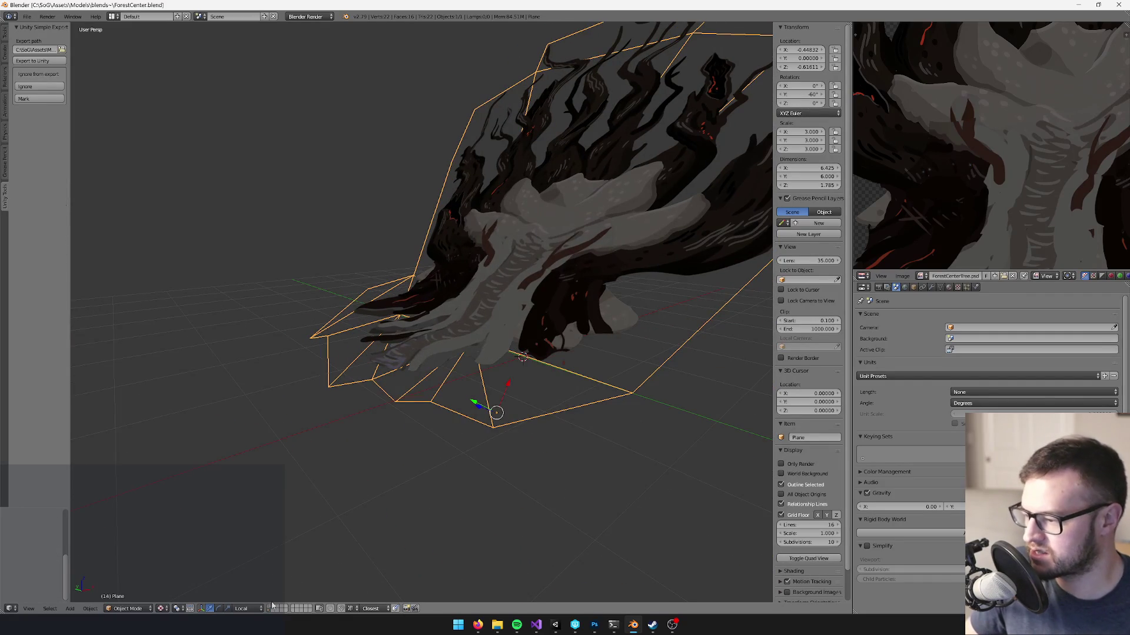
- Select ForestCenterTree_LOD in Blender and locate ForestCenterTree_LOD0's import settings in Unity
{"action": "left_click", "coordinate": [269, 608]}
{"action": "right_click", "coordinate": [532, 339]}
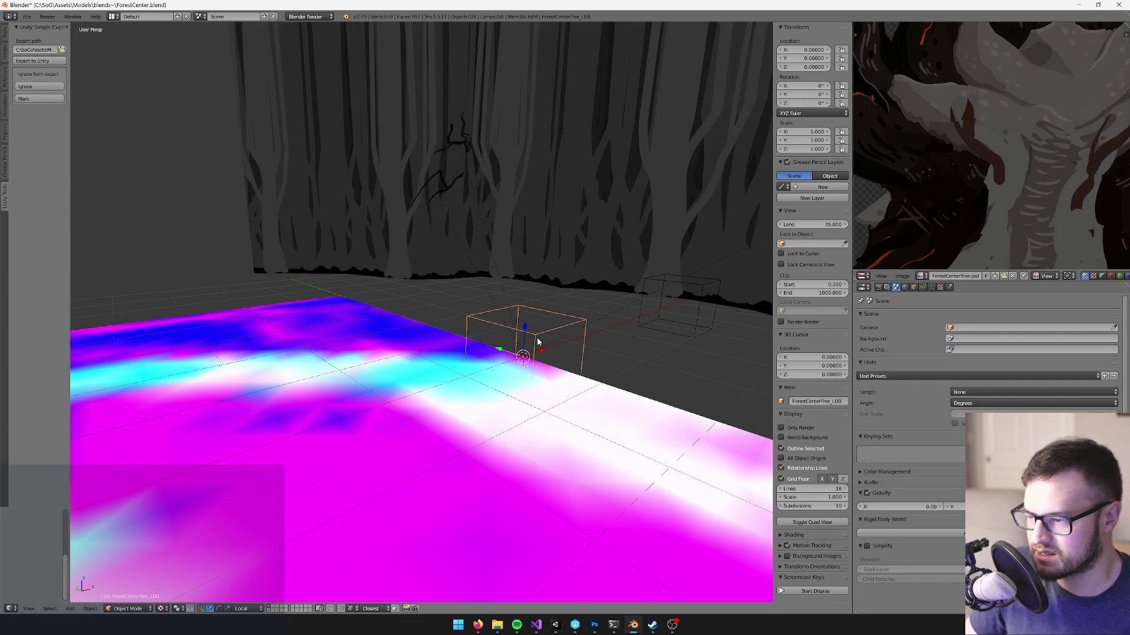
{"action": "left_click", "coordinate": [913, 287]}
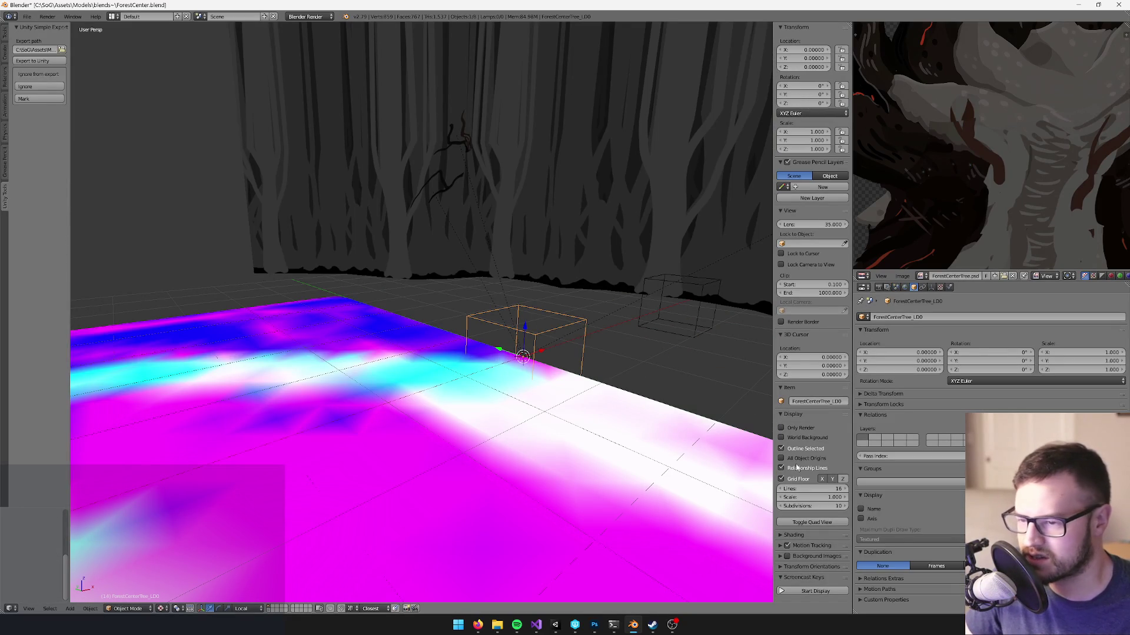
{"action": "left_click", "coordinate": [552, 629]}
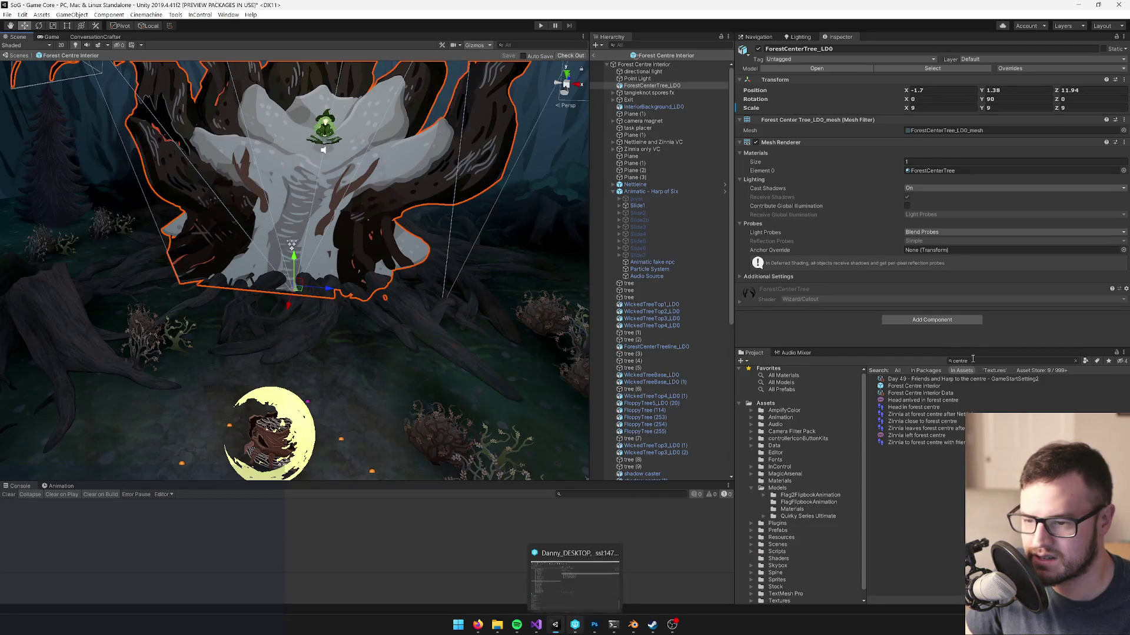
{"action": "type", "text": "est"}
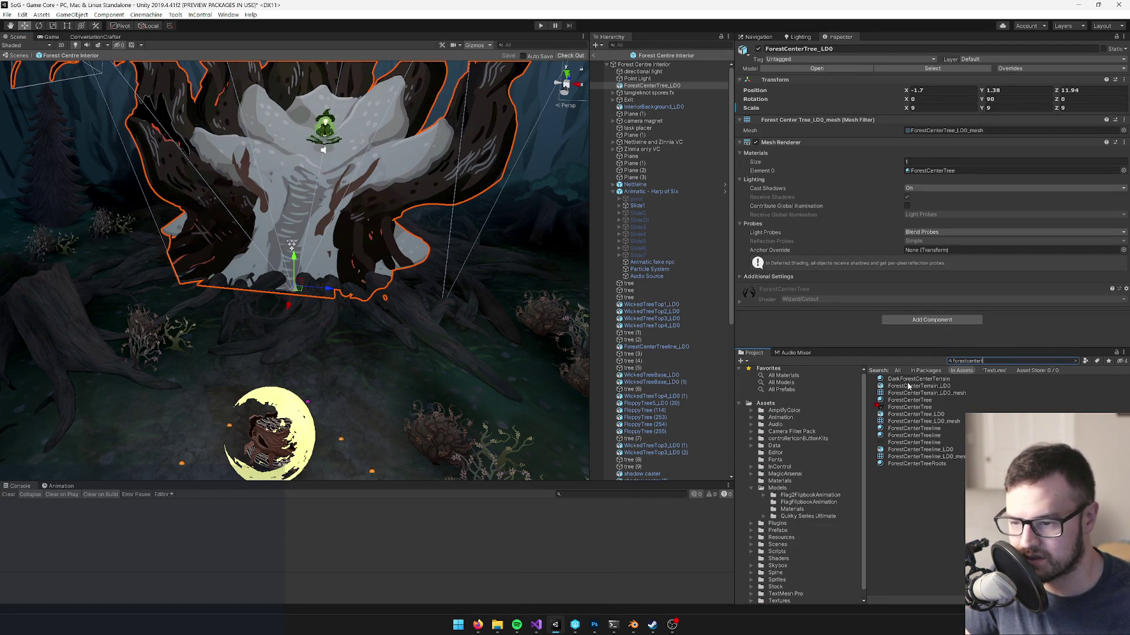
{"action": "left_click", "coordinate": [909, 414]}
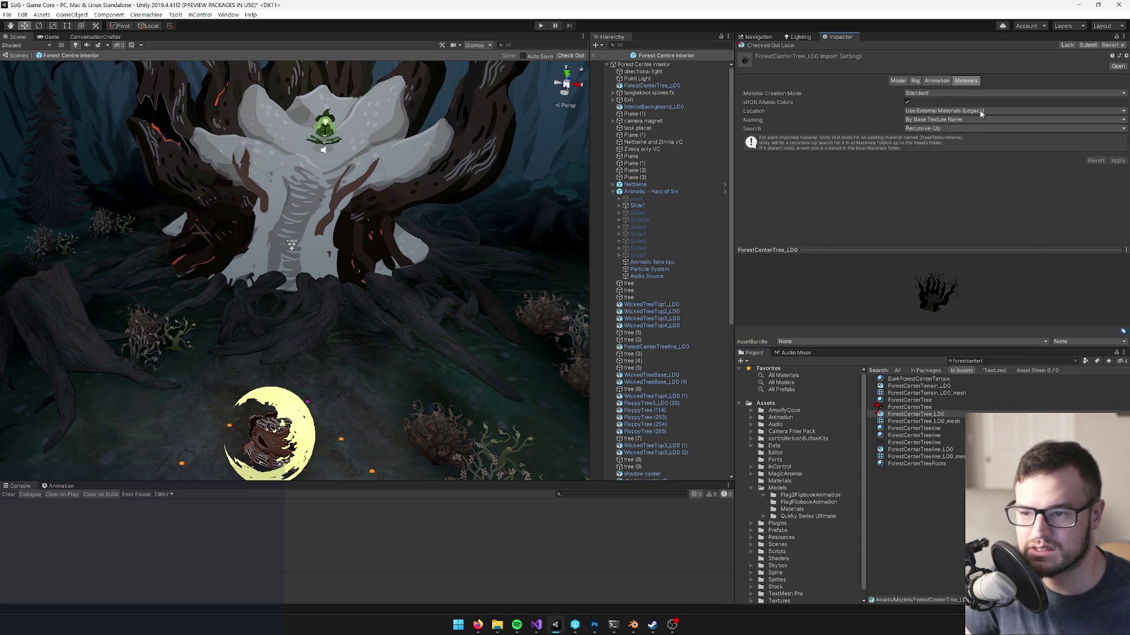
- Save ForestCenter.blend over the existing file
{"action": "key", "text": "alt+Tab"}
{"action": "key", "text": "ctrl+s"}
{"action": "left_click", "coordinate": [410, 279]}
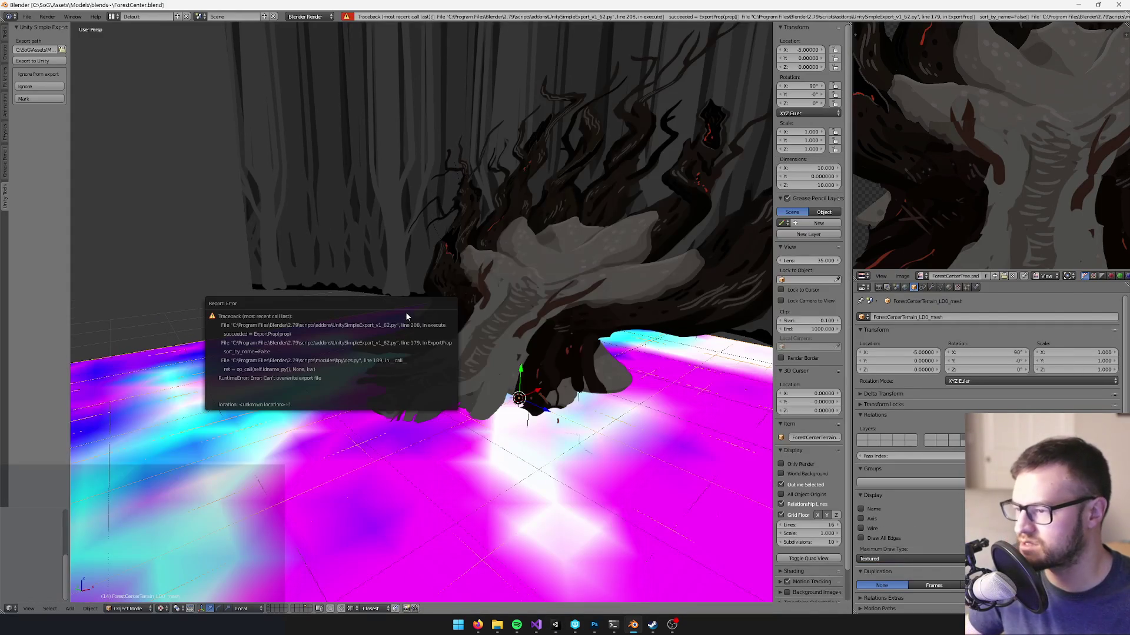
- Undo the export script's changes and clear the resulting error report
{"action": "key", "text": "ctrl+z"}
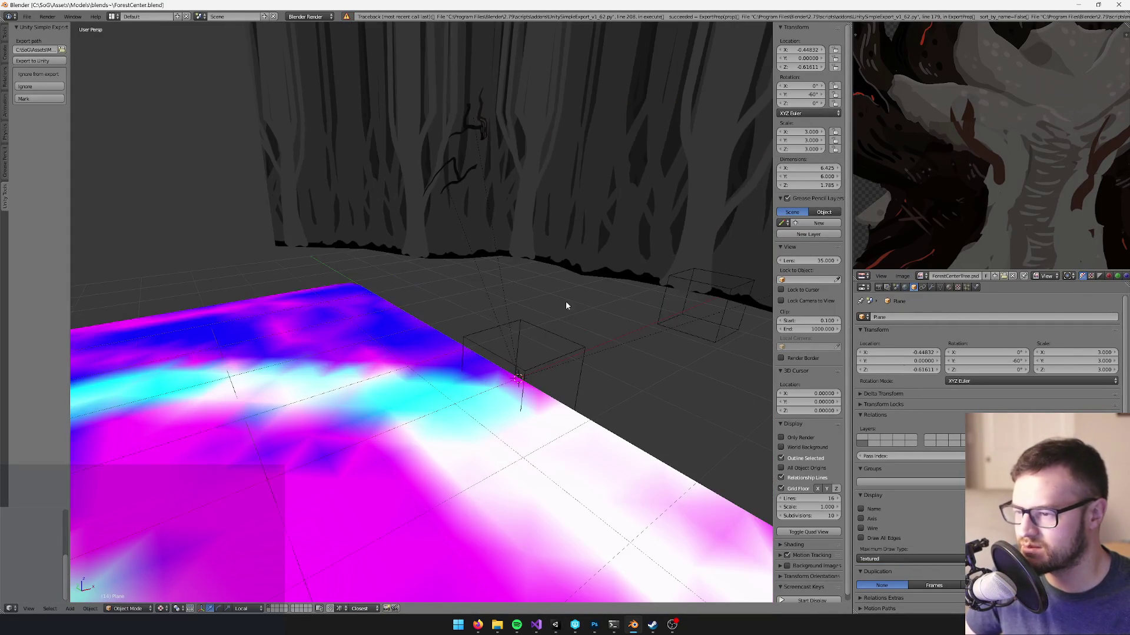
{"action": "right_click", "coordinate": [695, 285]}
{"action": "key", "text": "KP_Decimal"}
{"action": "type", "text": "o"}
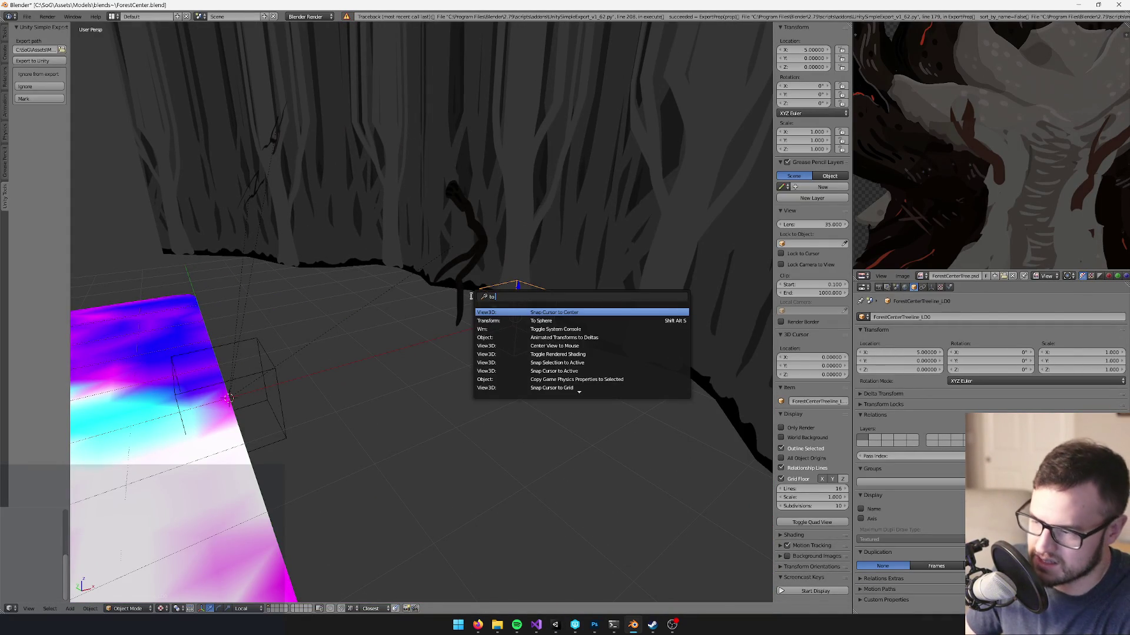
{"action": "key", "text": "Return"}
{"action": "key", "text": "ctrl+alt+z"}
{"action": "left_click", "coordinate": [471, 295]}
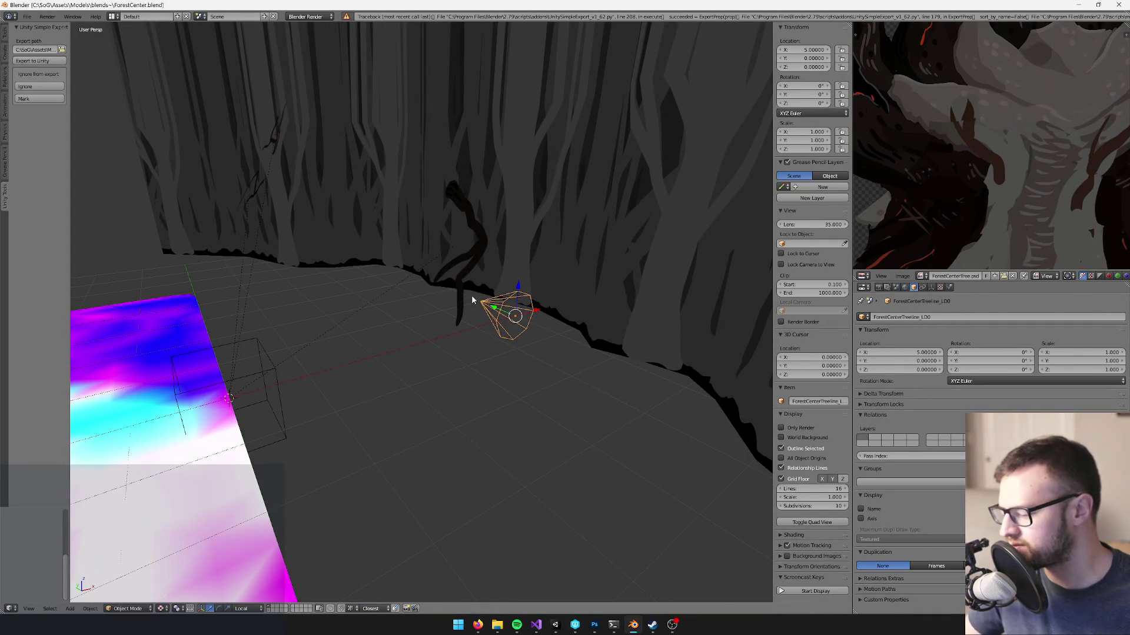
{"action": "key", "text": "ctrl+z"}
{"action": "key", "text": "ctrl+z"}
{"action": "key", "text": "ctrl+z"}
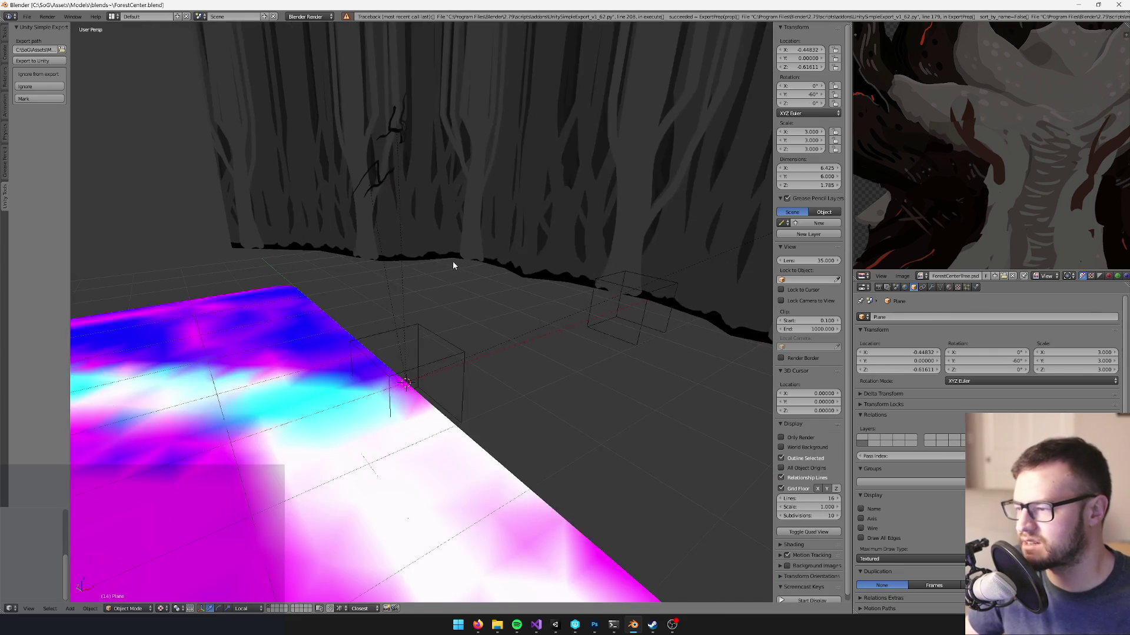
{"action": "key", "text": "ctrl+z"}
{"action": "key", "text": "ctrl+z"}
- Revert the scene to the saved ForestCenter.blend using the revert command
{"action": "key", "text": "space"}
{"action": "type", "text": "t"}
{"action": "key", "text": "BackSpace"}
{"action": "type", "text": "revert"}
{"action": "key", "text": "Return"}
{"action": "left_click", "coordinate": [449, 275]}
- Run the searched transform operator, then head to Unity for the tree reimport
{"action": "left_click_drag", "start_coordinate": [450, 275], "coordinate": [265, 625]}
{"action": "left_click", "coordinate": [269, 611]}
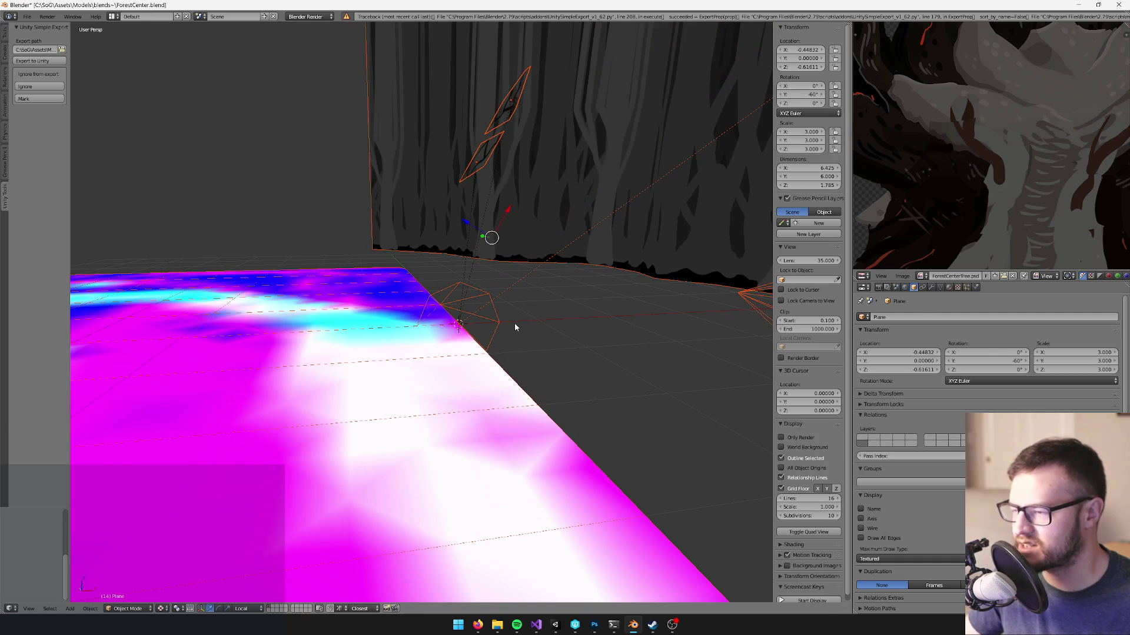
{"action": "key", "text": "ctrl+z"}
{"action": "key", "text": "ctrl+z"}
{"action": "key", "text": "ctrl+z"}
{"action": "key", "text": "space"}
{"action": "type", "text": "tran"}
{"action": "key", "text": "Return"}
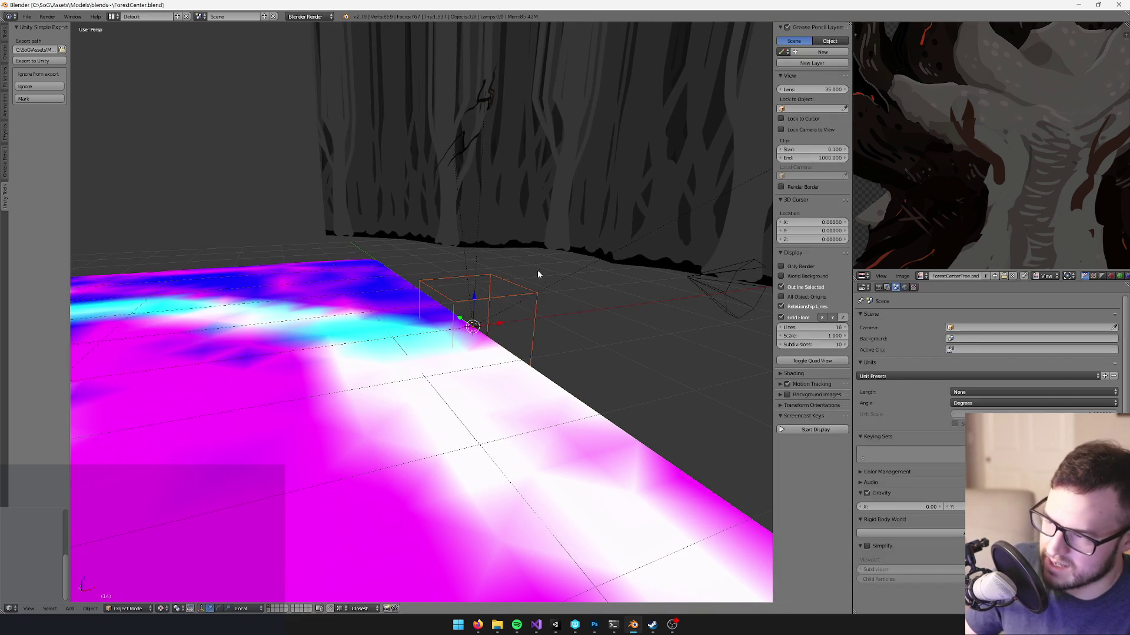
{"action": "key", "text": "alt+Tab"}
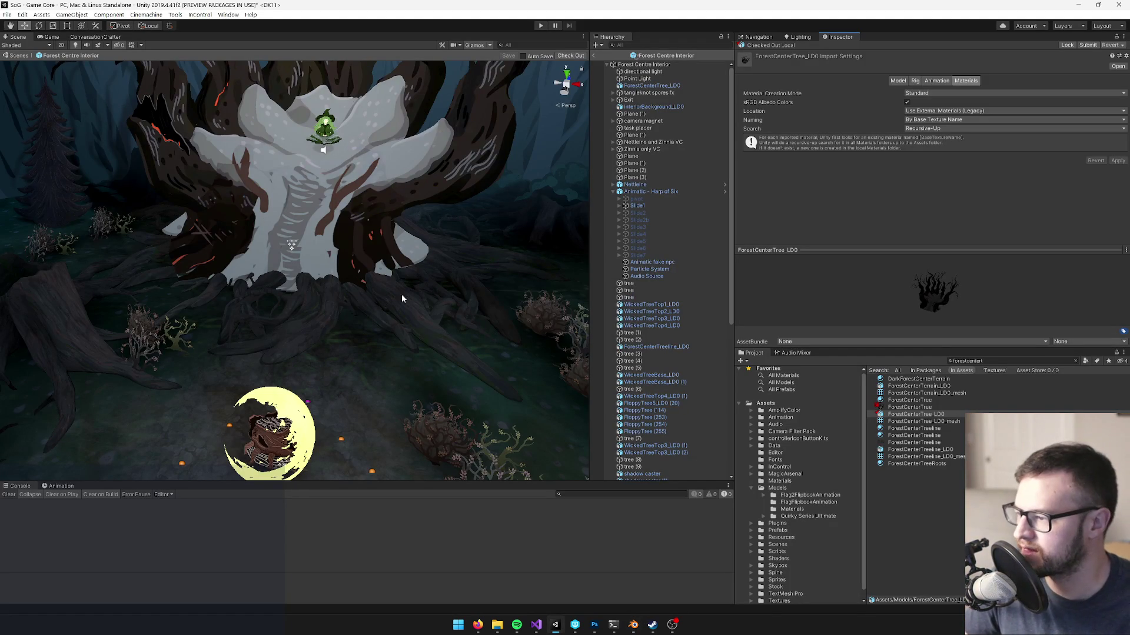
{"action": "scroll", "coordinate": [402, 299], "scroll_direction": "up", "scroll_amount": 3}
{"action": "mouse_move", "coordinate": [360, 320]}
{"action": "left_mouse_down"}
{"action": "mouse_move", "coordinate": [371, 325]}
{"action": "mouse_move", "coordinate": [248, 391]}
{"action": "mouse_move", "coordinate": [361, 348]}
{"action": "mouse_move", "coordinate": [331, 330]}
{"action": "mouse_move", "coordinate": [312, 388]}
{"action": "mouse_move", "coordinate": [241, 271]}
{"action": "left_mouse_up"}
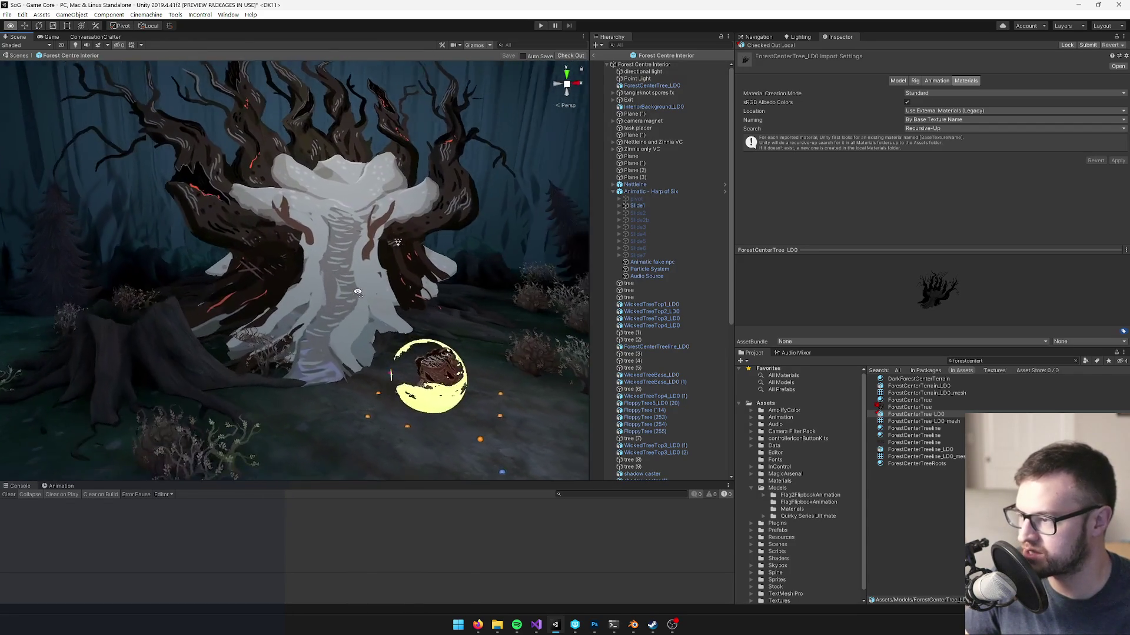
{"action": "mouse_move", "coordinate": [472, 289]}
{"action": "left_mouse_down"}
{"action": "mouse_move", "coordinate": [412, 300]}
{"action": "mouse_move", "coordinate": [422, 318]}
{"action": "mouse_move", "coordinate": [454, 315]}
{"action": "mouse_move", "coordinate": [447, 294]}
{"action": "left_mouse_up"}
{"action": "left_click", "coordinate": [594, 55]}
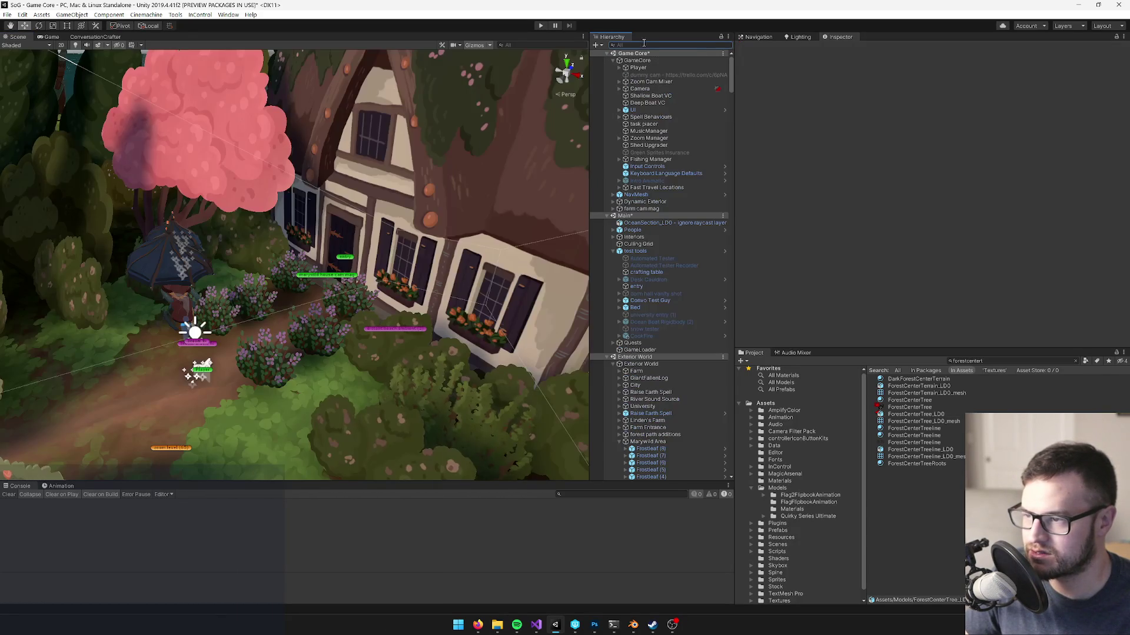
- Find Forest Centre Interior via a 'forest centr' Hierarchy search, activate it, and view it in Game
{"action": "type", "text": "forest"}
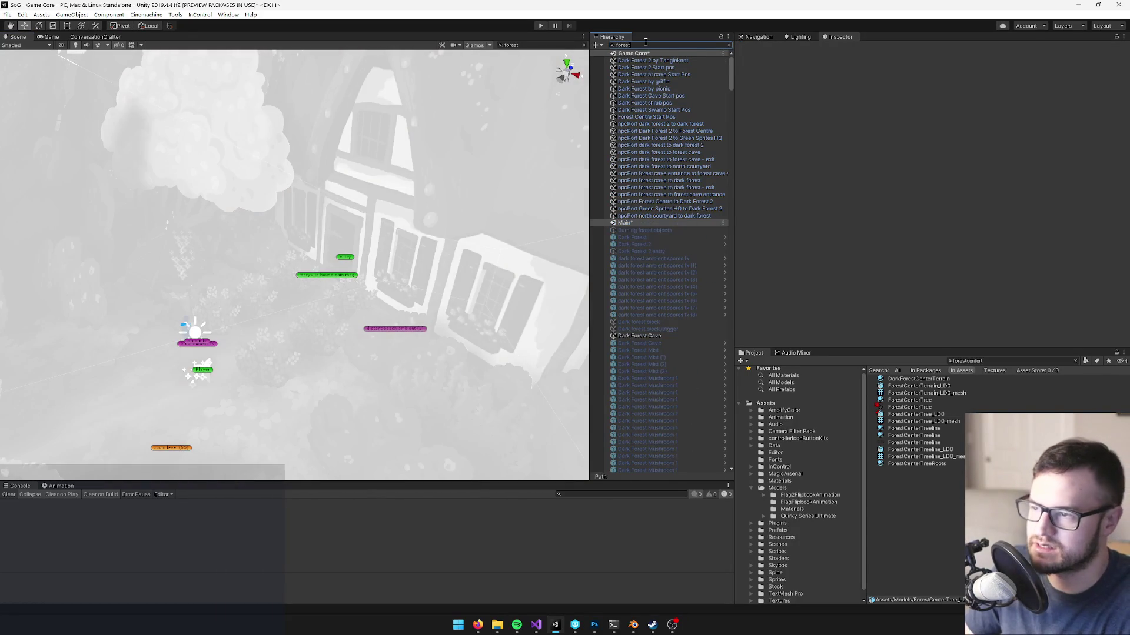
{"action": "type", "text": " center"}
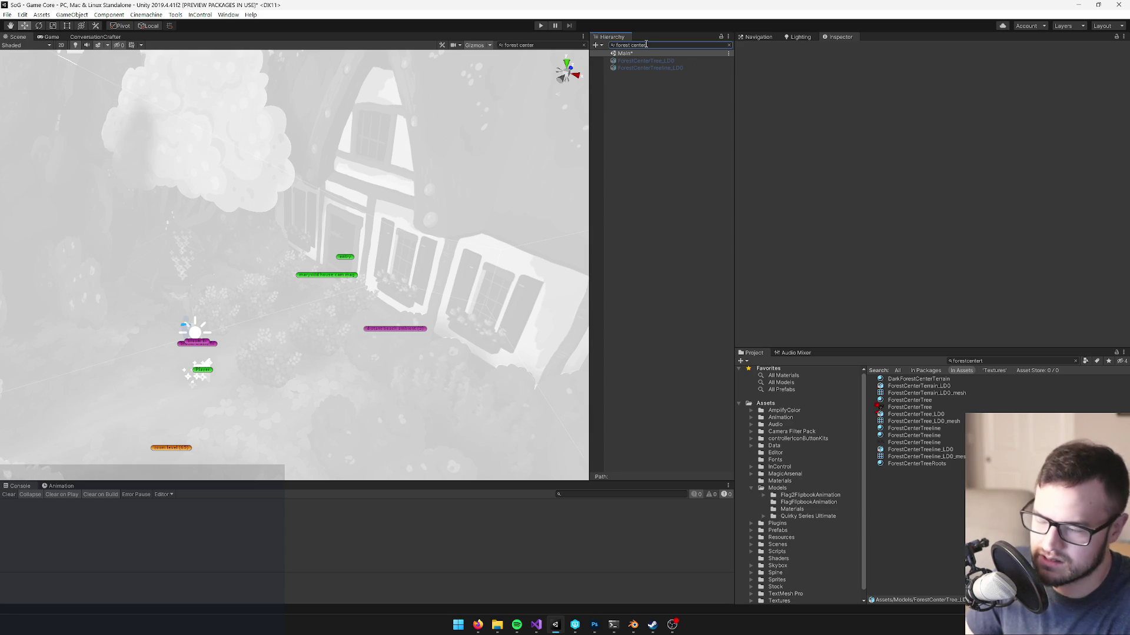
{"action": "key", "text": "BackSpace"}
{"action": "key", "text": "BackSpace"}
{"action": "type", "text": "r"}
{"action": "left_click", "coordinate": [648, 89]}
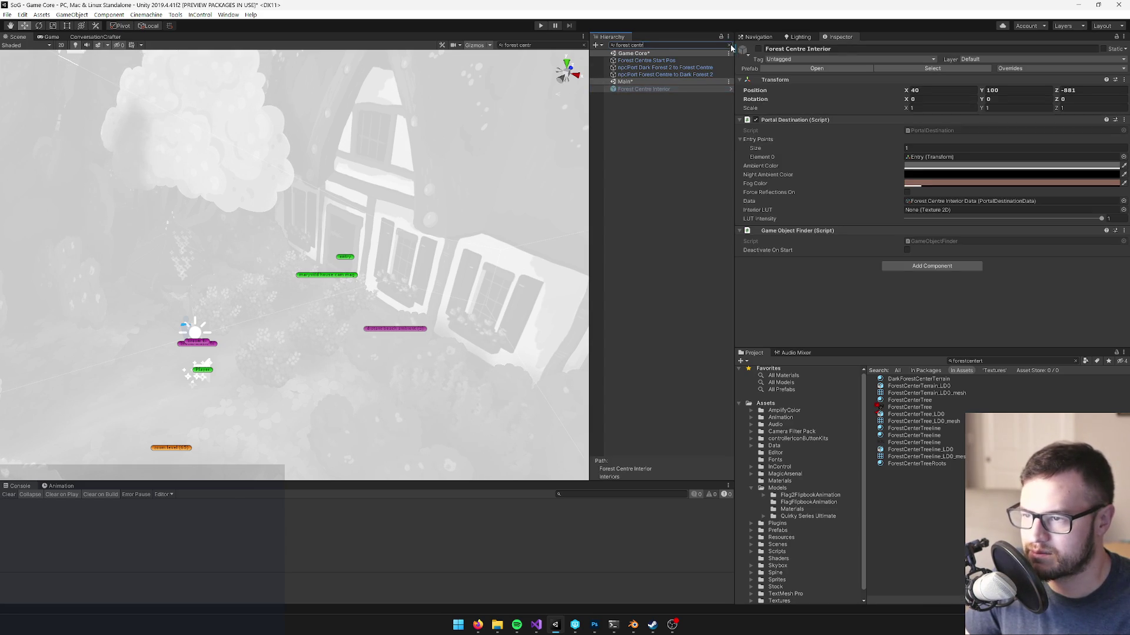
{"action": "left_click", "coordinate": [729, 45]}
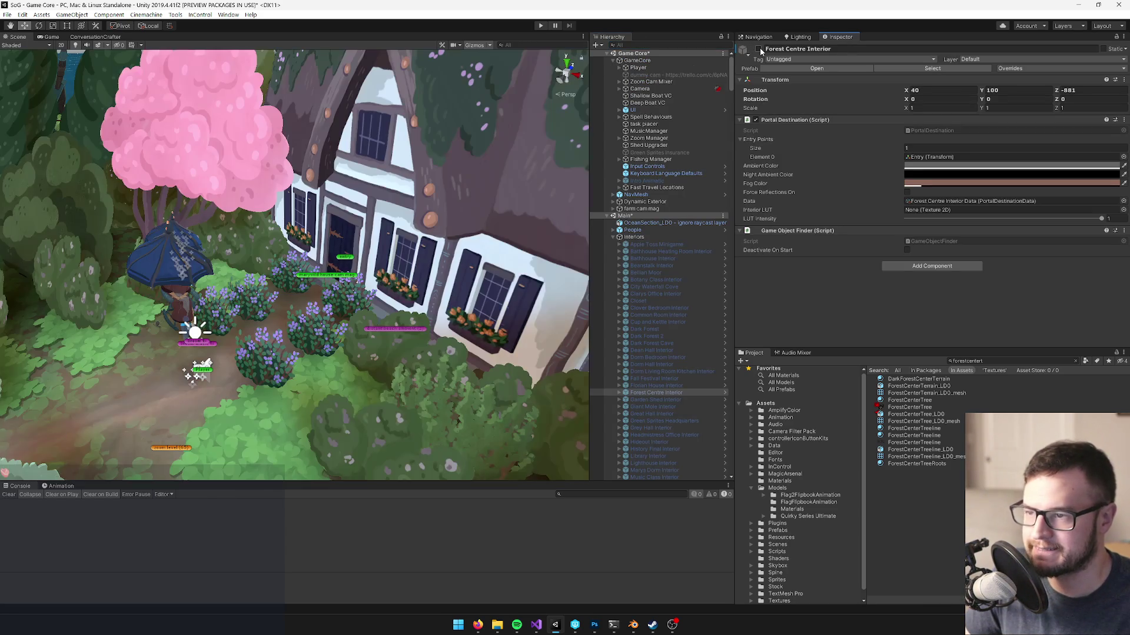
{"action": "left_click", "coordinate": [758, 49]}
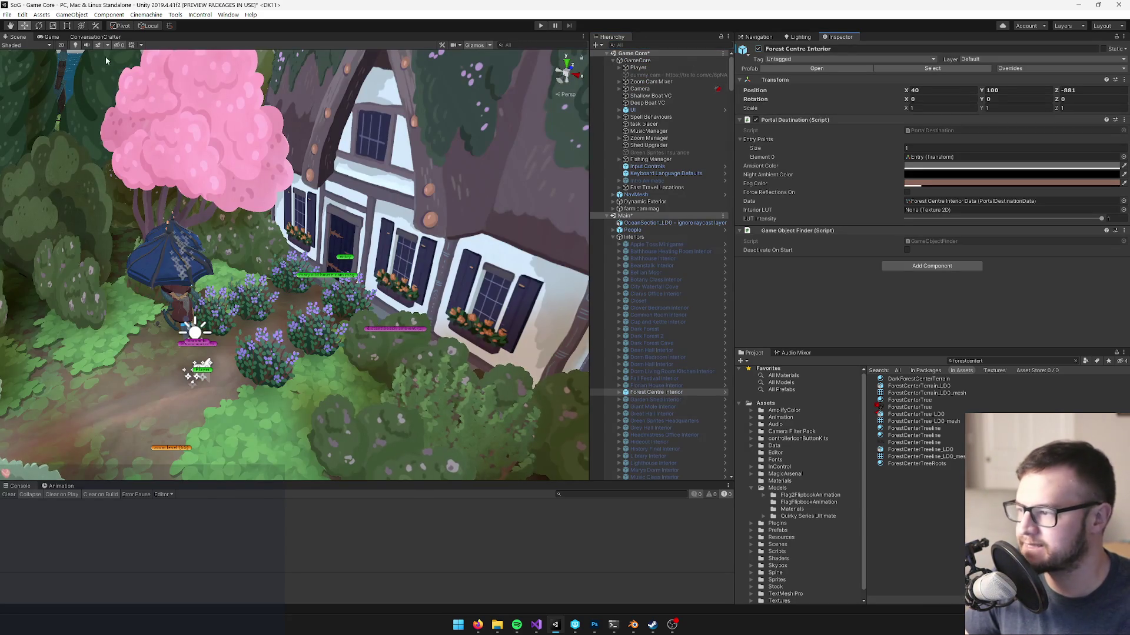
{"action": "left_click", "coordinate": [51, 36]}
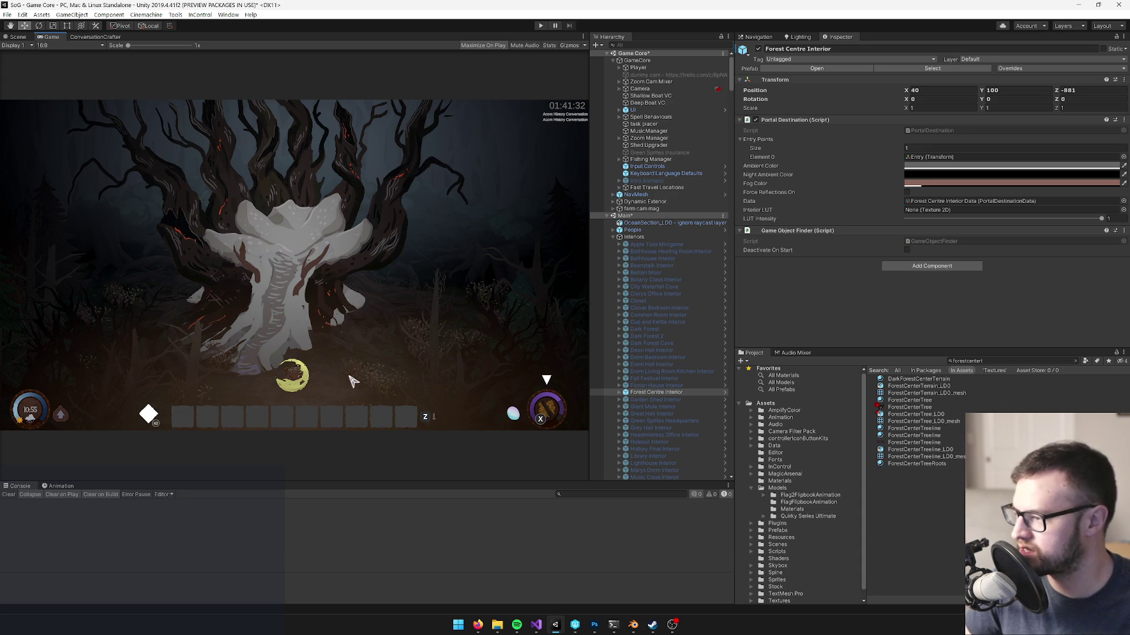
- Compare the game view against the Center new concept painting in Photoshop, then bring Blender forward
{"action": "left_click", "coordinate": [594, 625]}
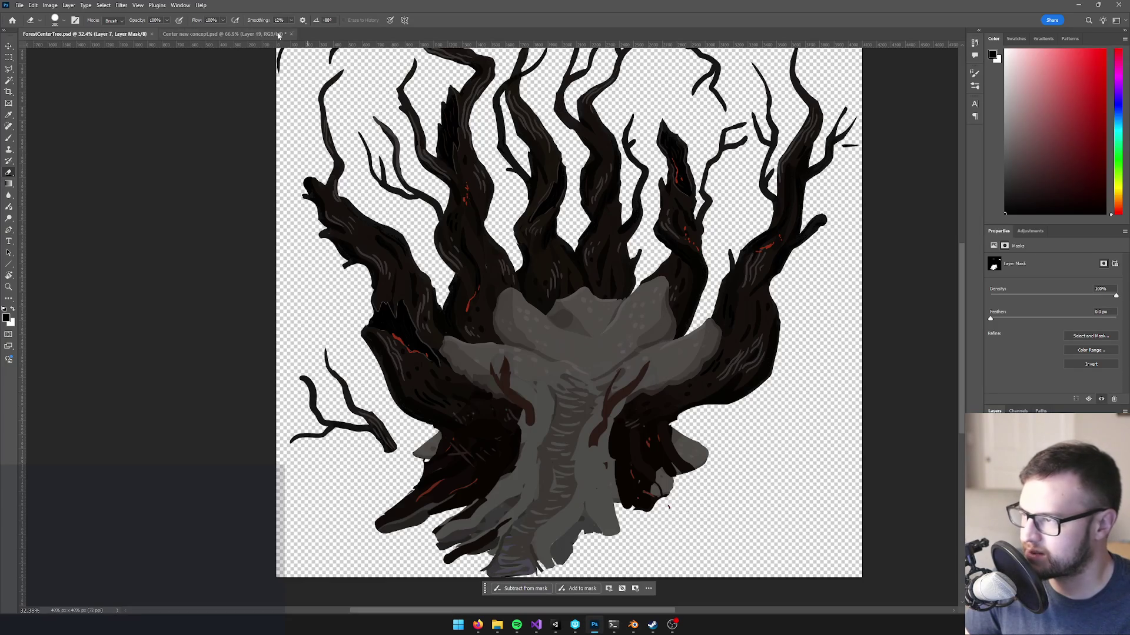
{"action": "left_click", "coordinate": [223, 33]}
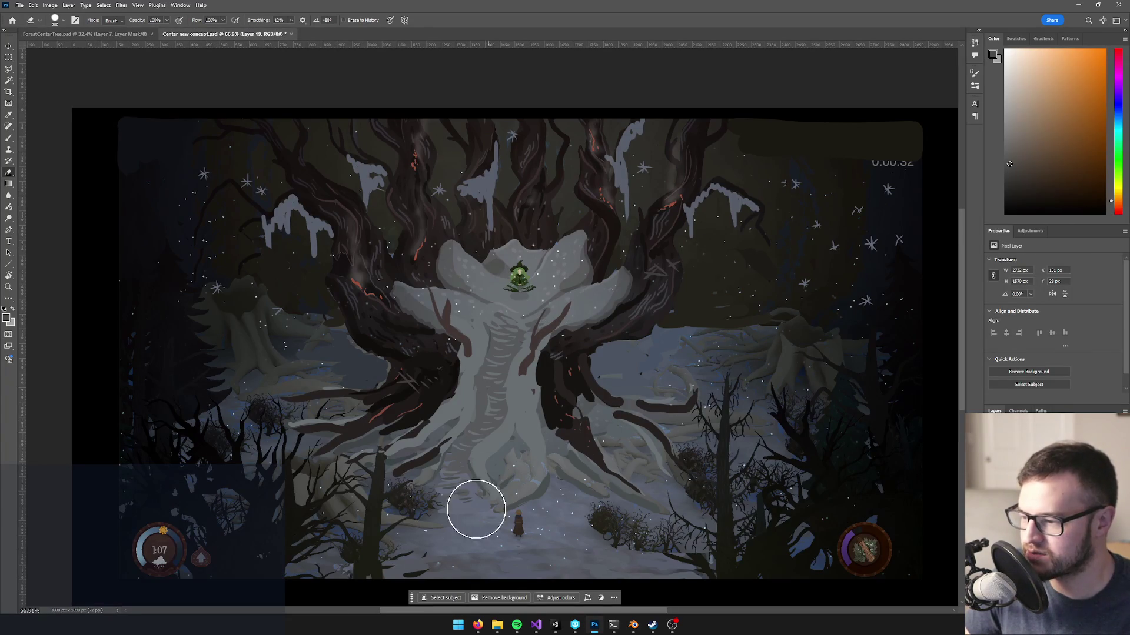
{"action": "key", "text": "alt+Tab"}
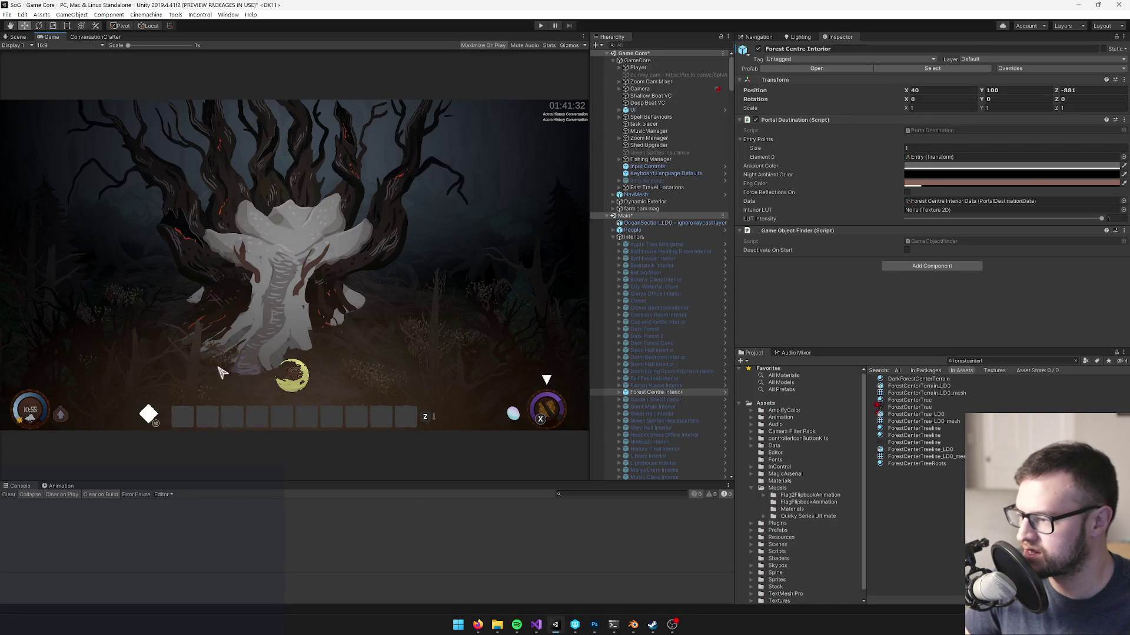
{"action": "key", "text": "alt+Tab"}
{"action": "key", "text": "alt+Tab"}
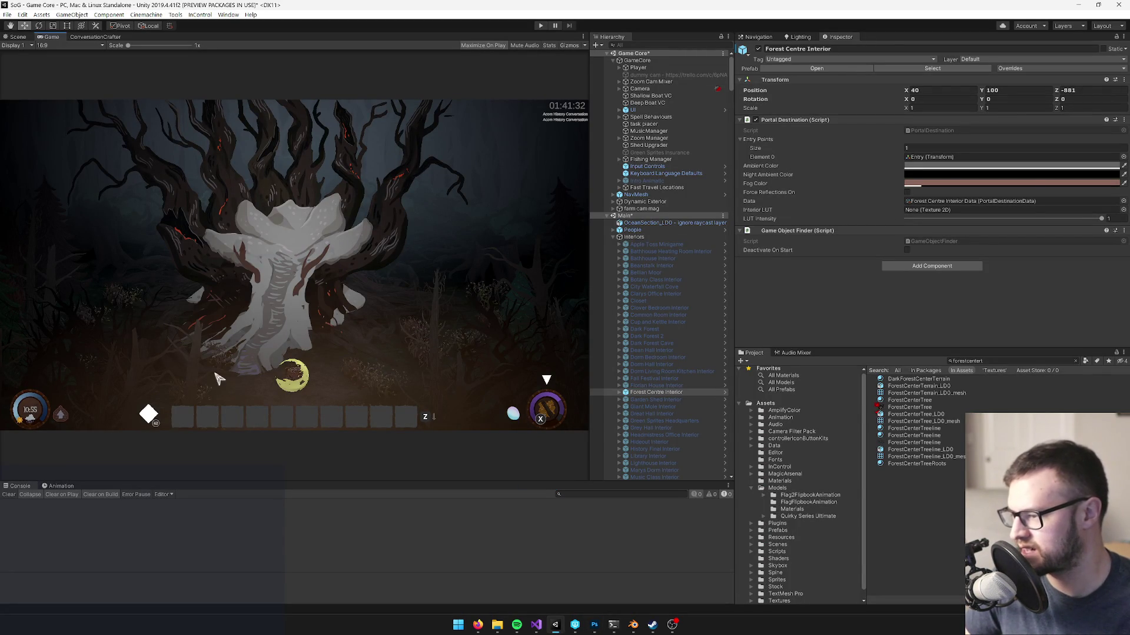
{"action": "key", "text": "alt+Tab"}
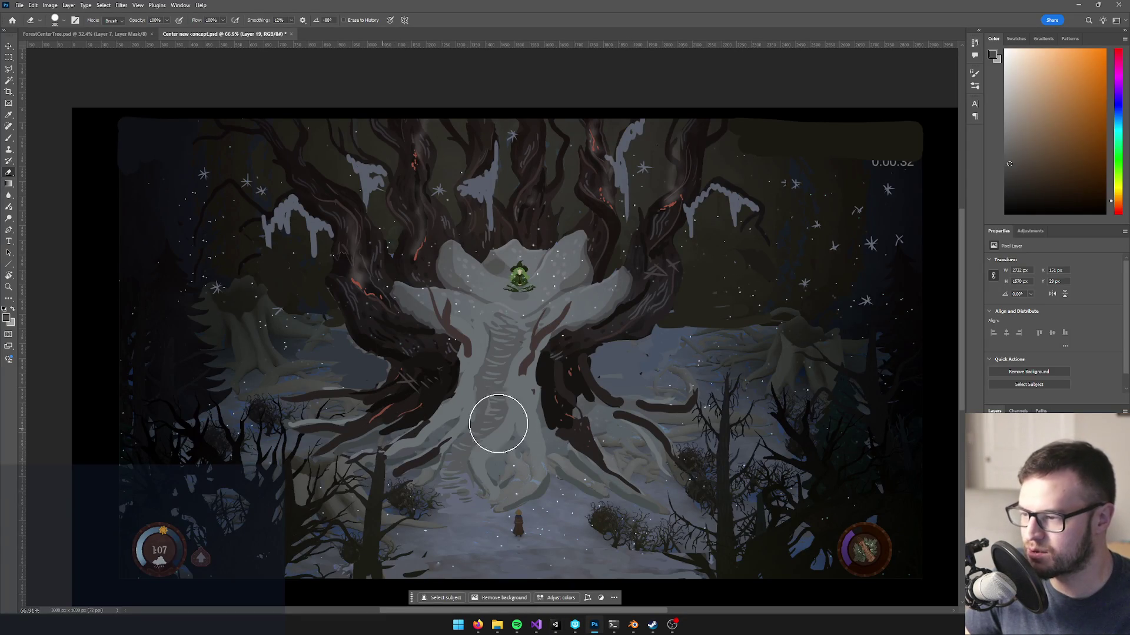
{"action": "key", "text": "alt+Tab"}
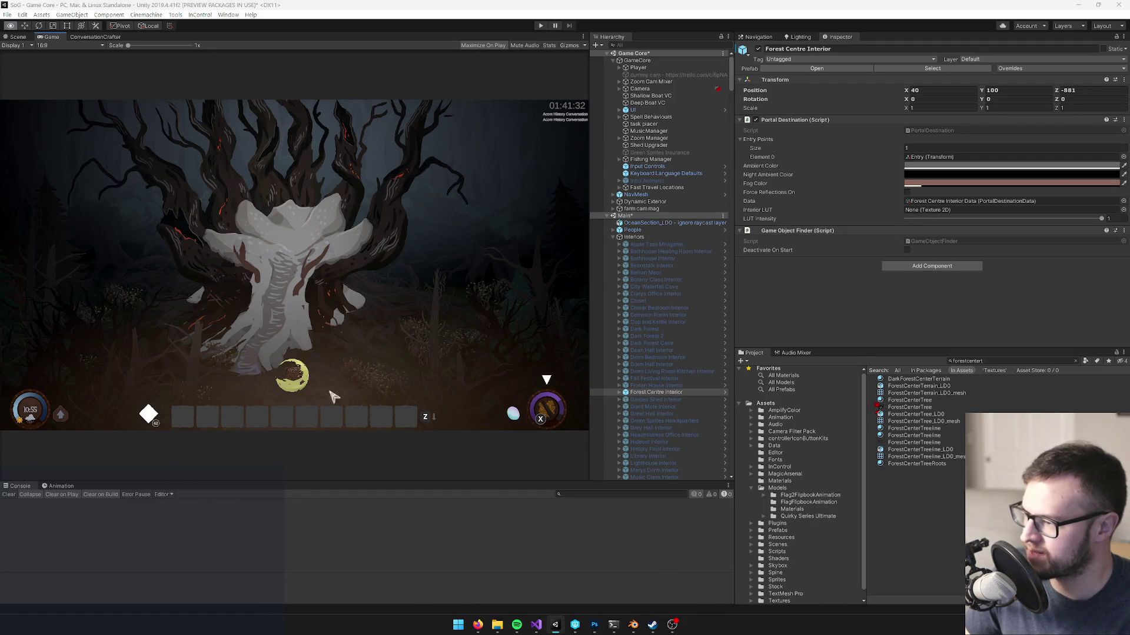
{"action": "key", "text": "alt+Tab"}
{"action": "key", "text": "alt+Tab"}
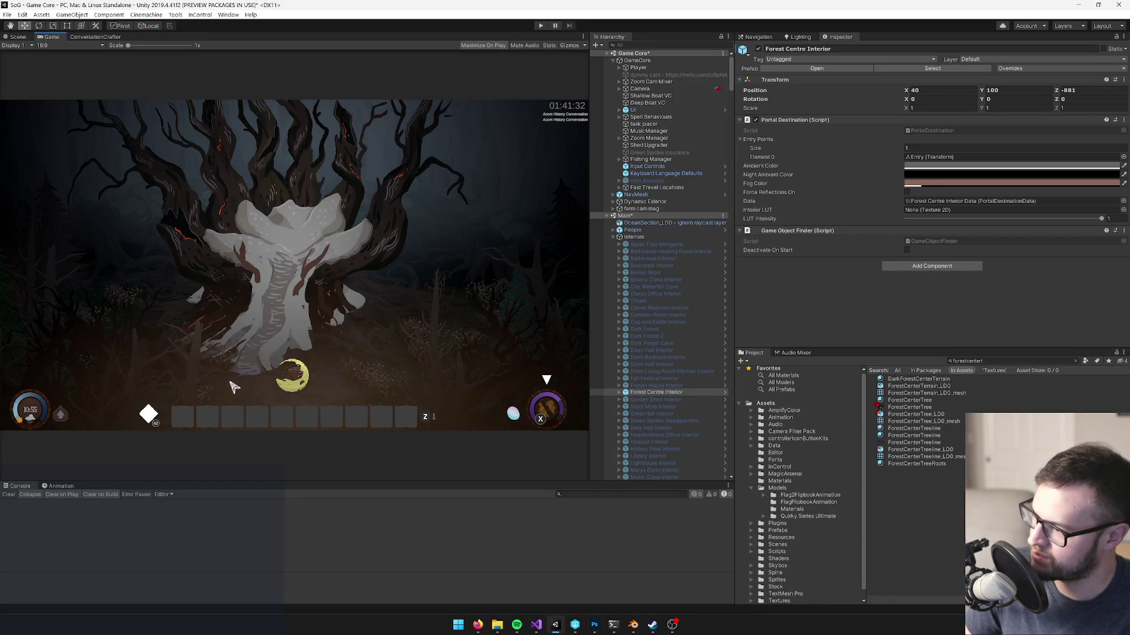
{"action": "key", "text": "alt+Tab"}
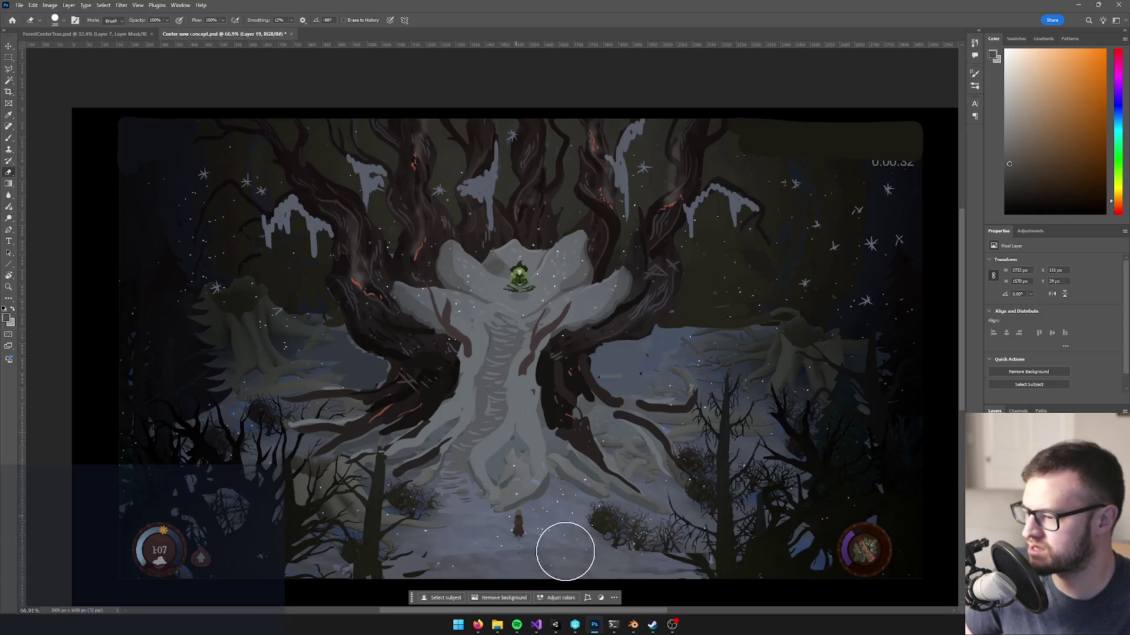
{"action": "left_click", "coordinate": [633, 626]}
{"action": "scroll", "coordinate": [491, 438], "scroll_direction": "down", "scroll_amount": 3}
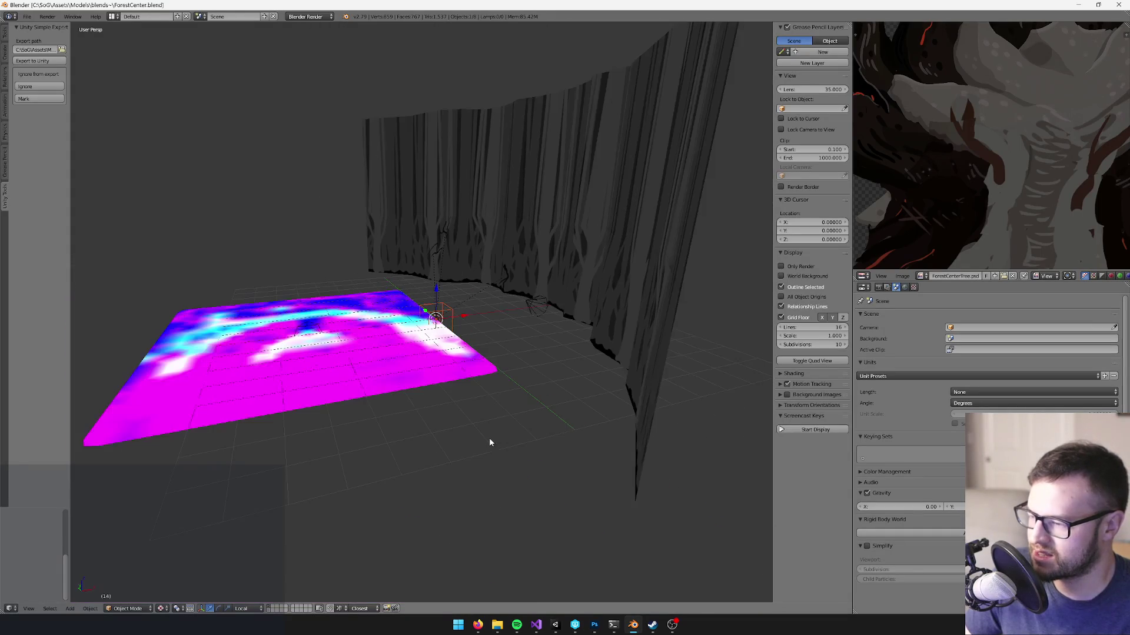
- Box-select the tree plane's lower faces and nudge them slightly to the right
{"action": "left_click", "coordinate": [273, 611]}
{"action": "scroll", "coordinate": [359, 430], "scroll_direction": "up", "scroll_amount": 2}
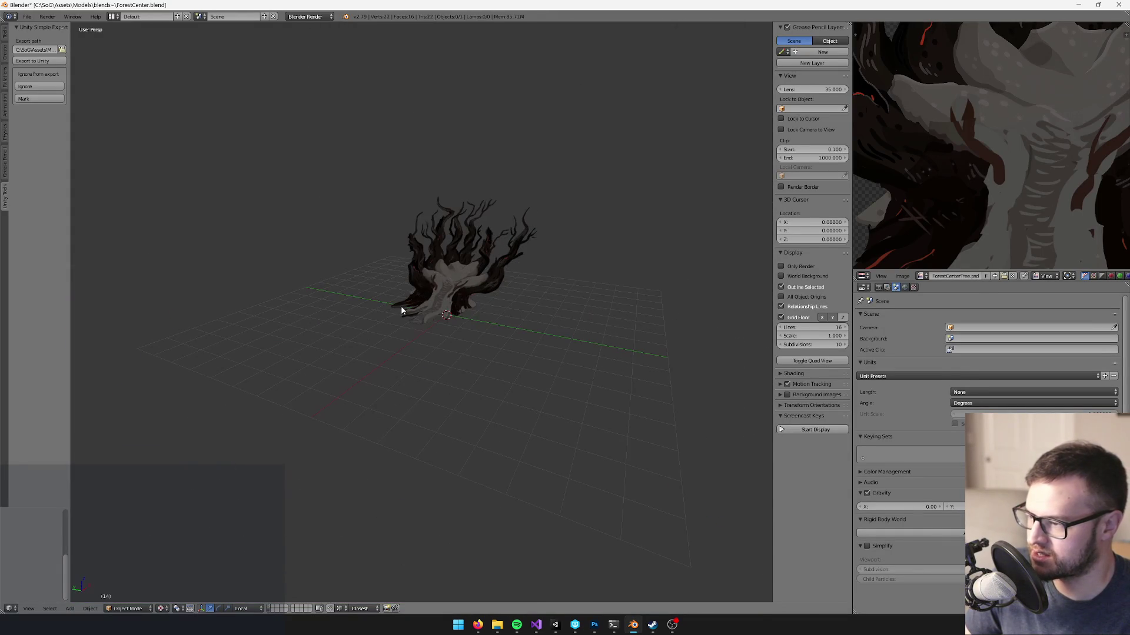
{"action": "right_click", "coordinate": [400, 309]}
{"action": "key", "text": "Tab"}
{"action": "scroll", "coordinate": [328, 284], "scroll_direction": "up", "scroll_amount": 3}
{"action": "key", "text": "b"}
{"action": "left_click_drag", "start_coordinate": [286, 256], "coordinate": [623, 440]}
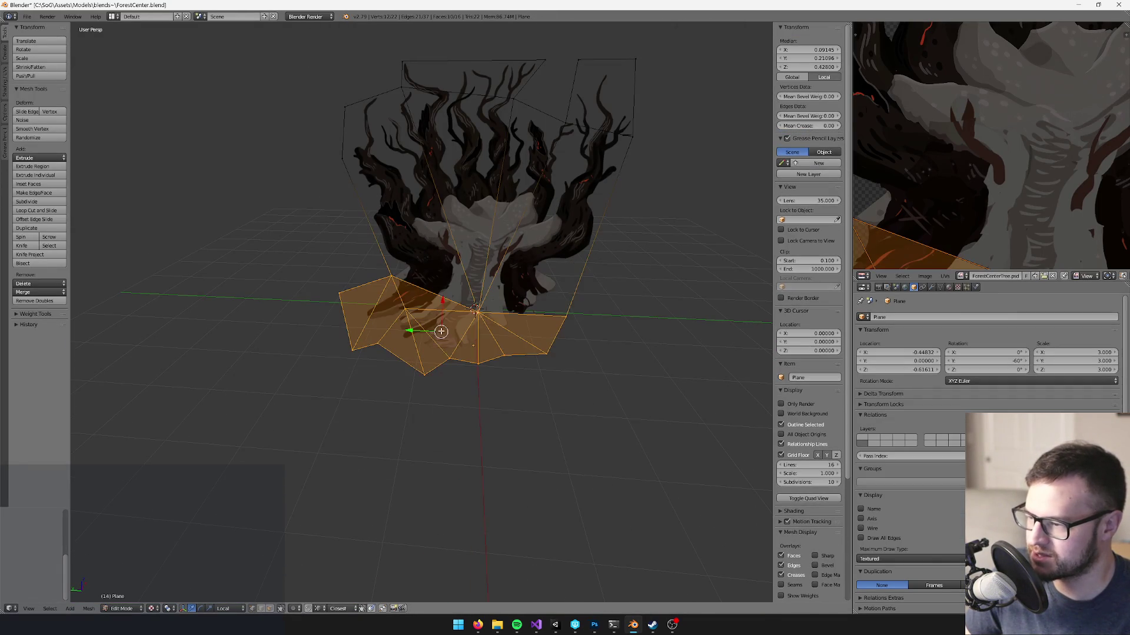
{"action": "key", "text": "g"}
{"action": "left_click", "coordinate": [422, 331]}
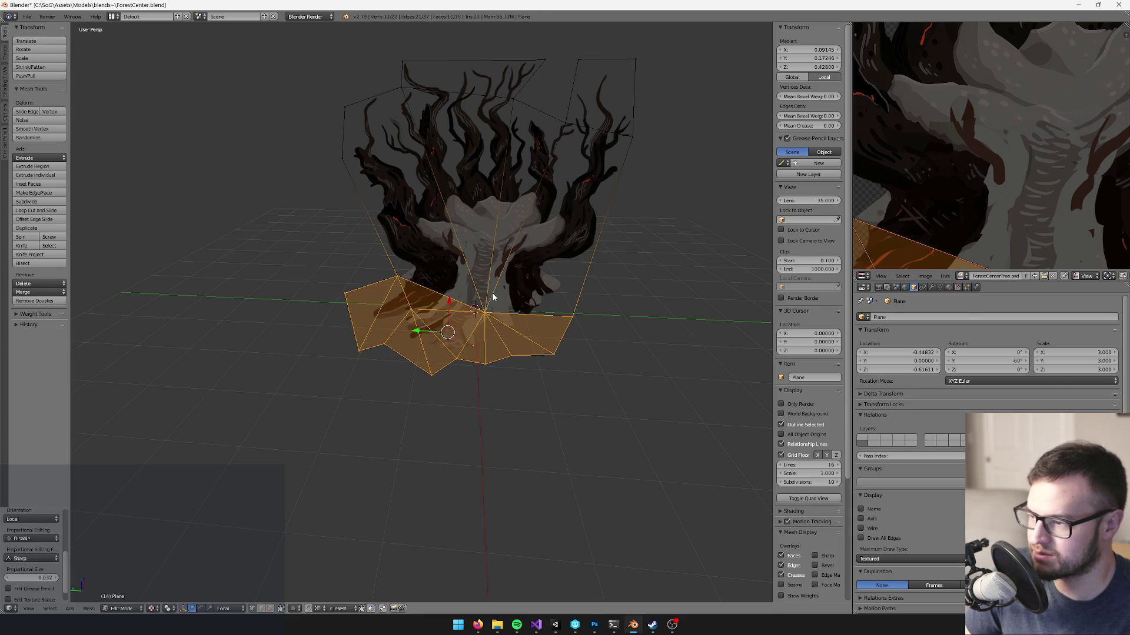
- Save over the blend file in Object Mode and bring Unity forward to reimport
{"action": "key", "text": "Tab"}
{"action": "key", "text": "ctrl+s"}
{"action": "left_click", "coordinate": [493, 297]}
{"action": "key", "text": "a"}
{"action": "key", "text": "alt+Tab"}
{"action": "left_click", "coordinate": [556, 625]}
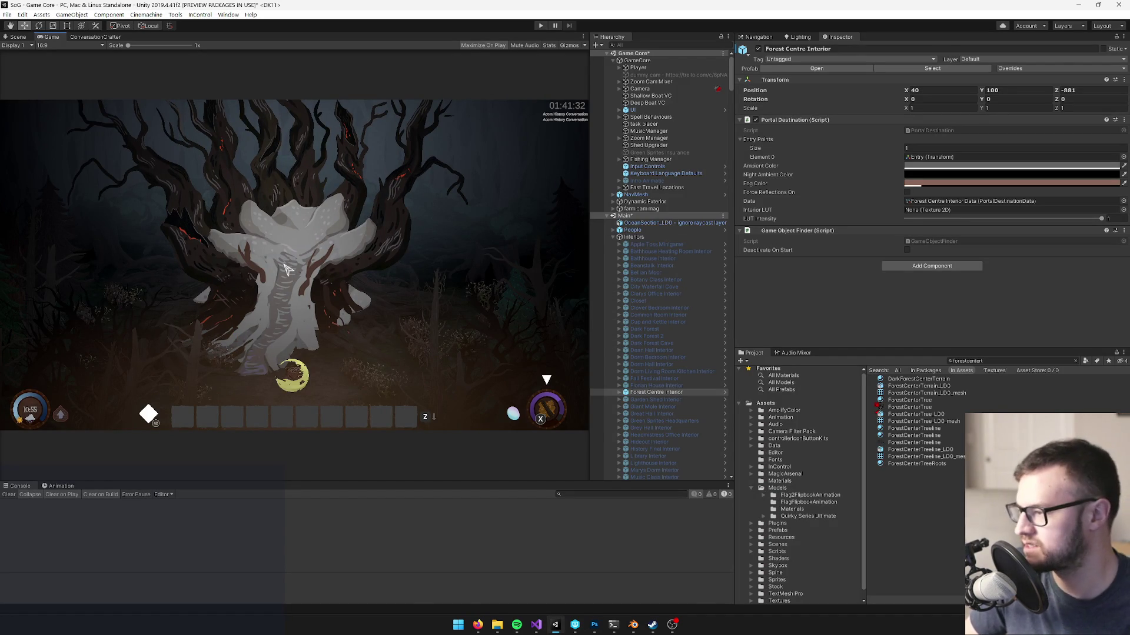
- Zoom around the snowy concept painting, then bring up the ForestCenterTree.psd document
{"action": "key", "text": "alt+Tab"}
{"action": "key", "text": "alt+Tab"}
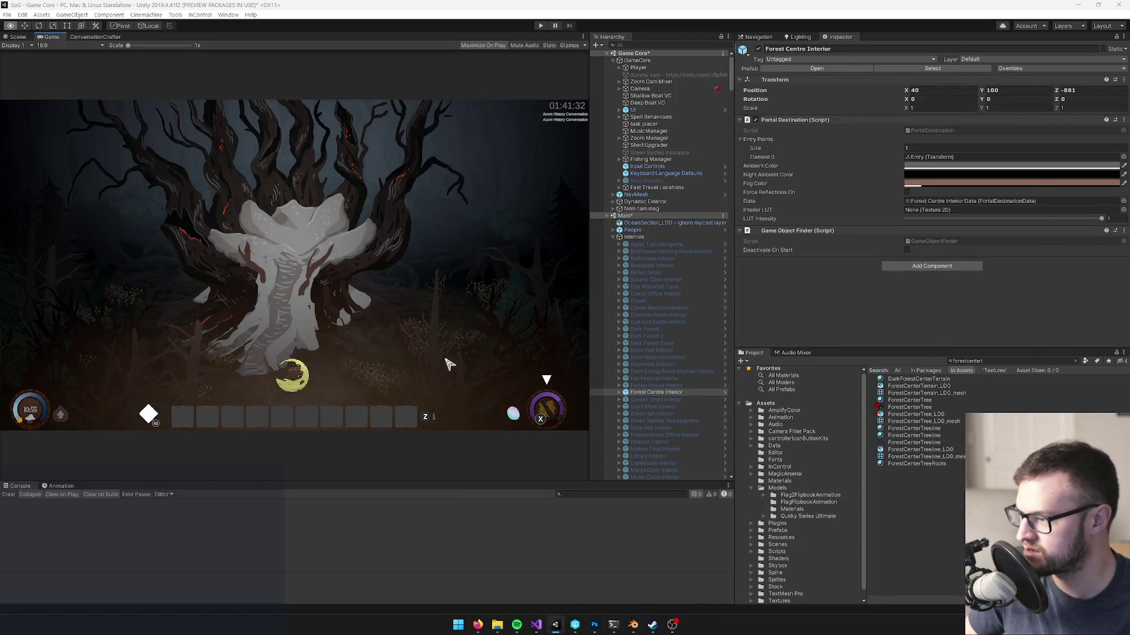
{"action": "key", "text": "alt+Tab"}
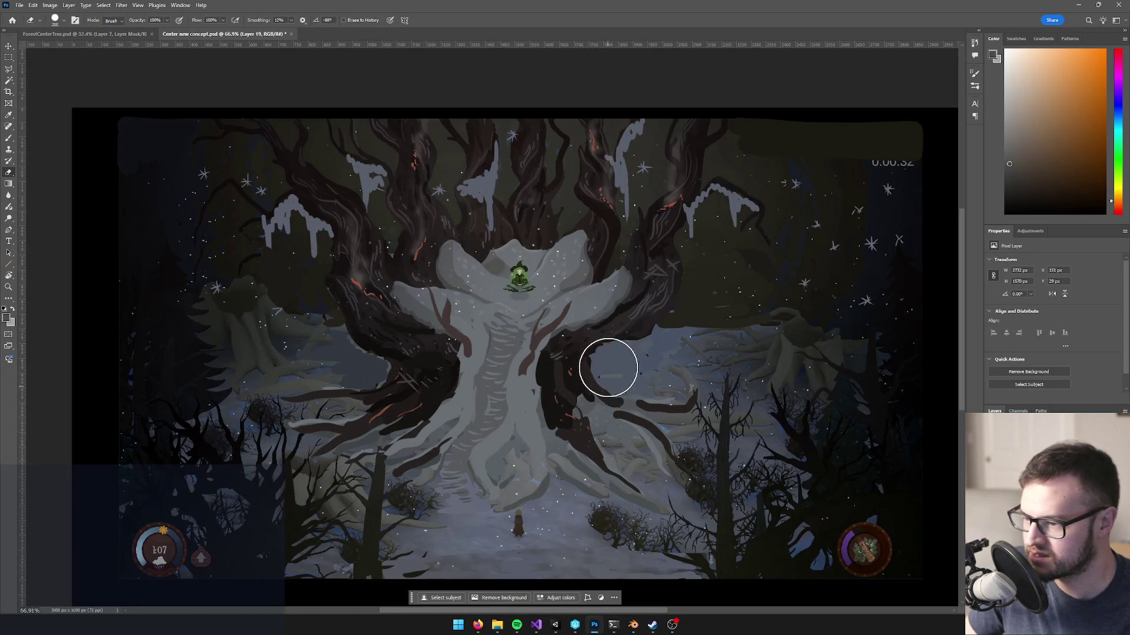
{"action": "scroll", "coordinate": [642, 456], "scroll_direction": "up", "scroll_amount": 4}
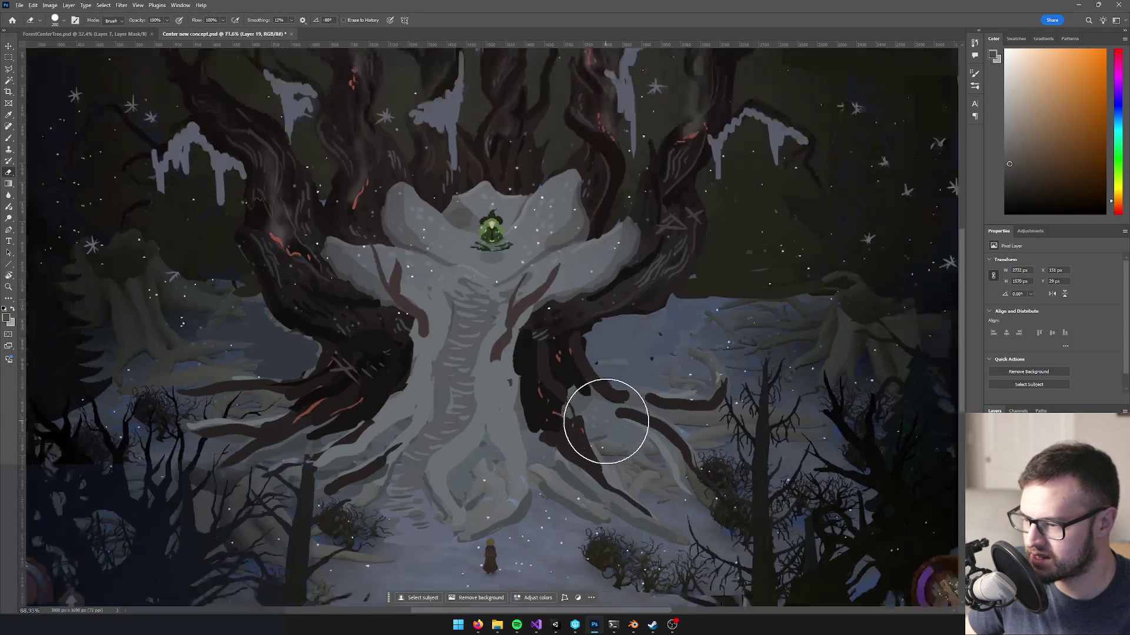
{"action": "scroll", "coordinate": [600, 361], "scroll_direction": "down", "scroll_amount": 1}
{"action": "scroll", "coordinate": [609, 347], "scroll_direction": "down", "scroll_amount": 6}
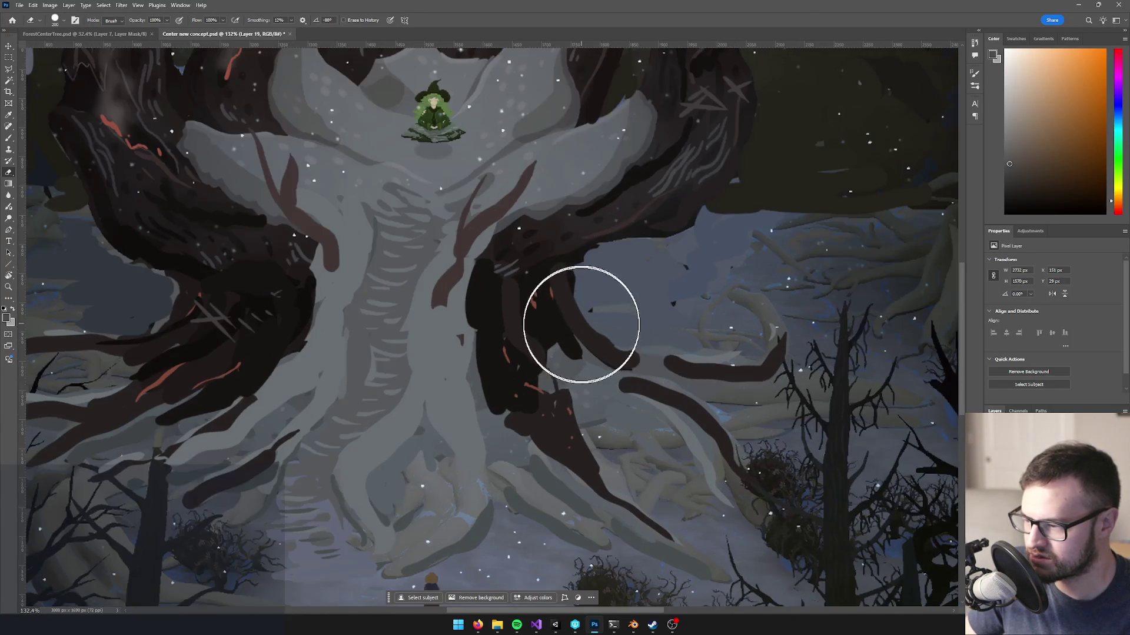
{"action": "scroll", "coordinate": [582, 336], "scroll_direction": "up", "scroll_amount": 4}
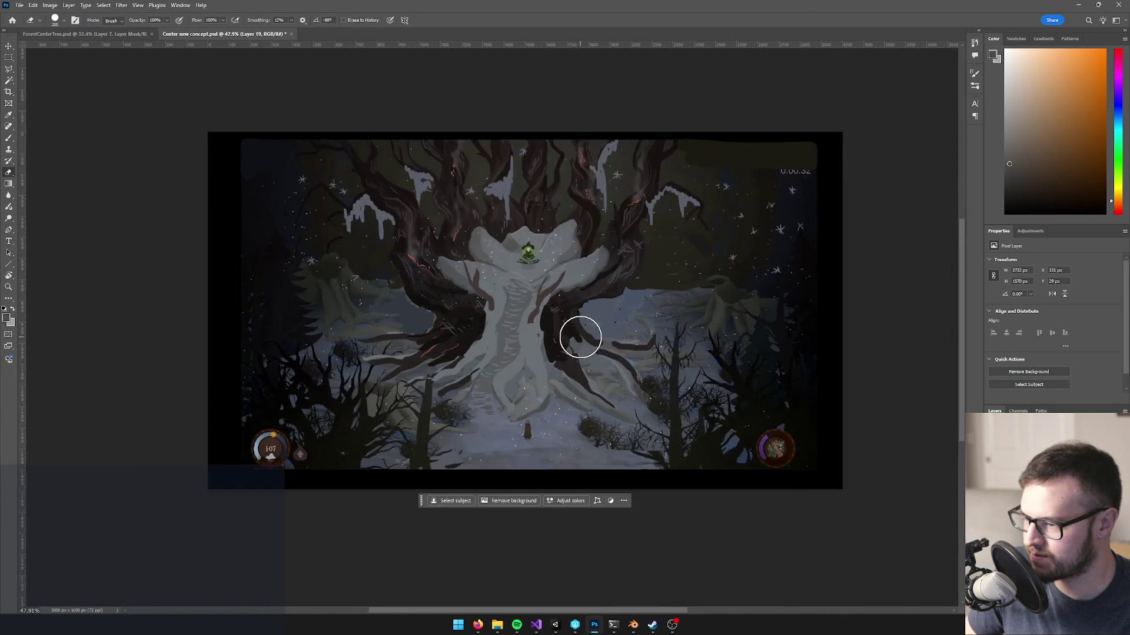
{"action": "left_click", "coordinate": [100, 35]}
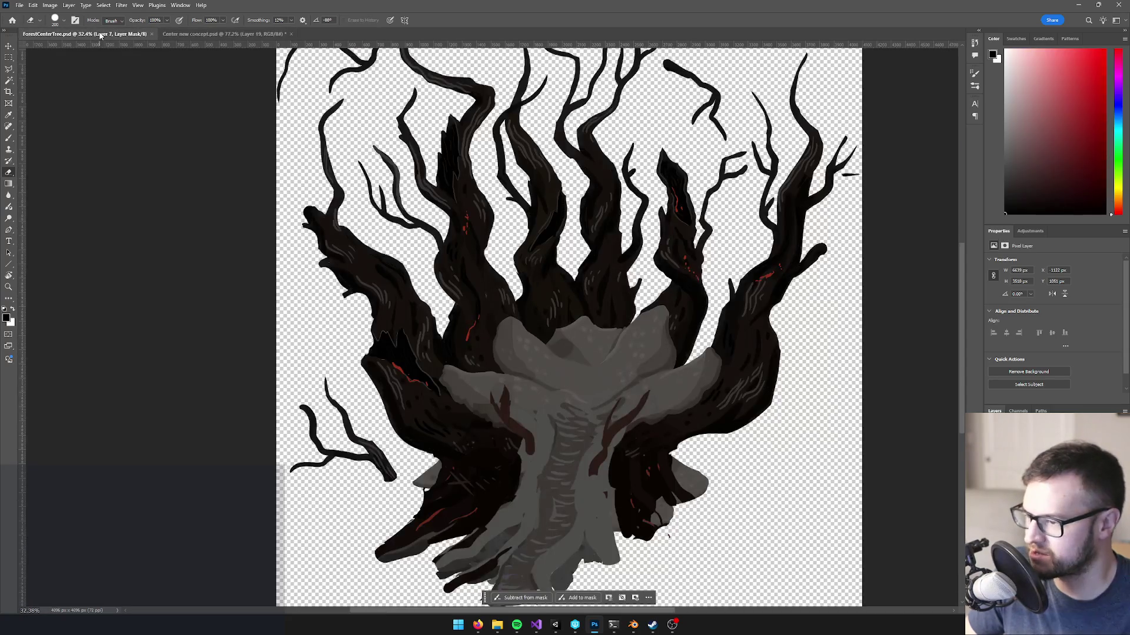
{"action": "scroll", "coordinate": [668, 412], "scroll_direction": "up", "scroll_amount": 1}
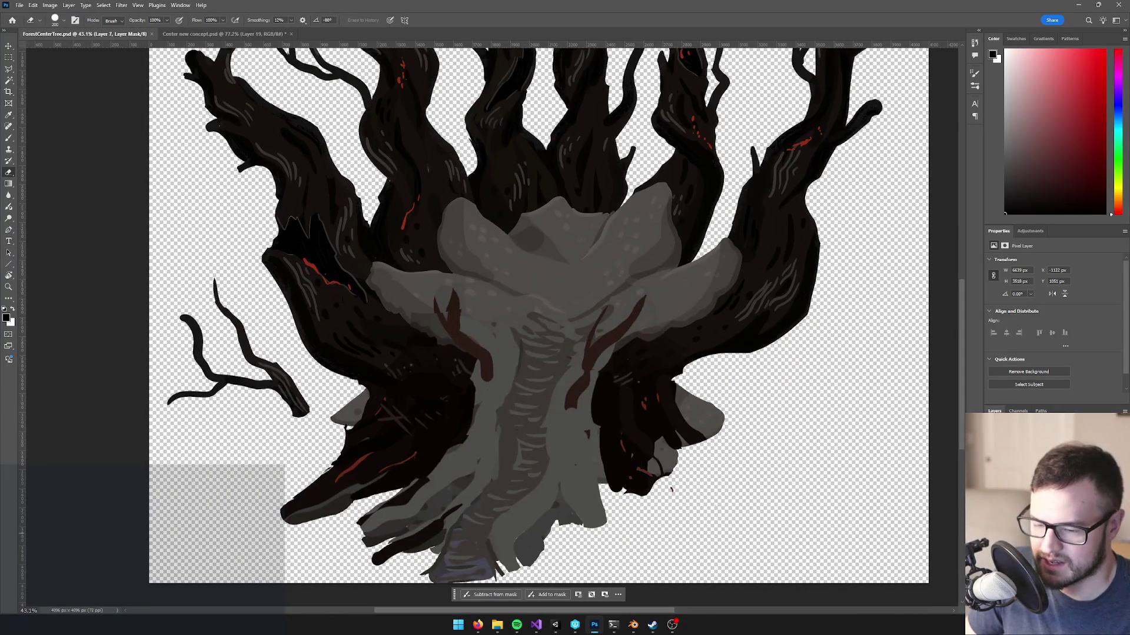
- Select Layer 1 in the Layers panel and add a layer mask to it
{"action": "mouse_move", "coordinate": [654, 417]}
{"action": "left_mouse_down"}
{"action": "mouse_move", "coordinate": [656, 345]}
{"action": "mouse_move", "coordinate": [658, 395]}
{"action": "left_mouse_up"}
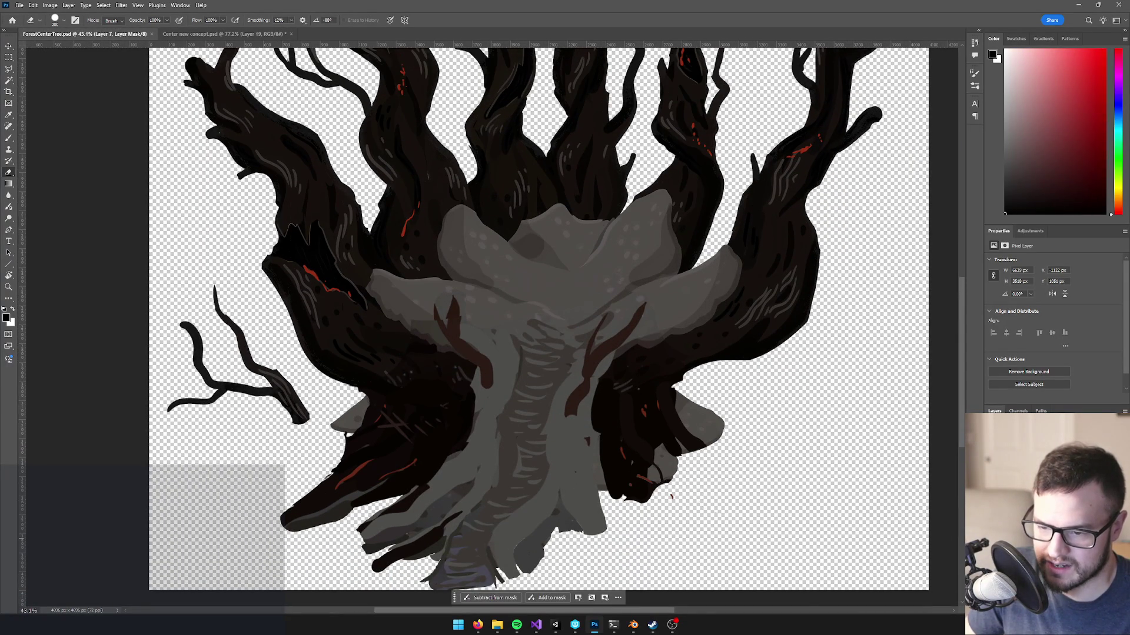
{"action": "left_click", "coordinate": [1043, 410]}
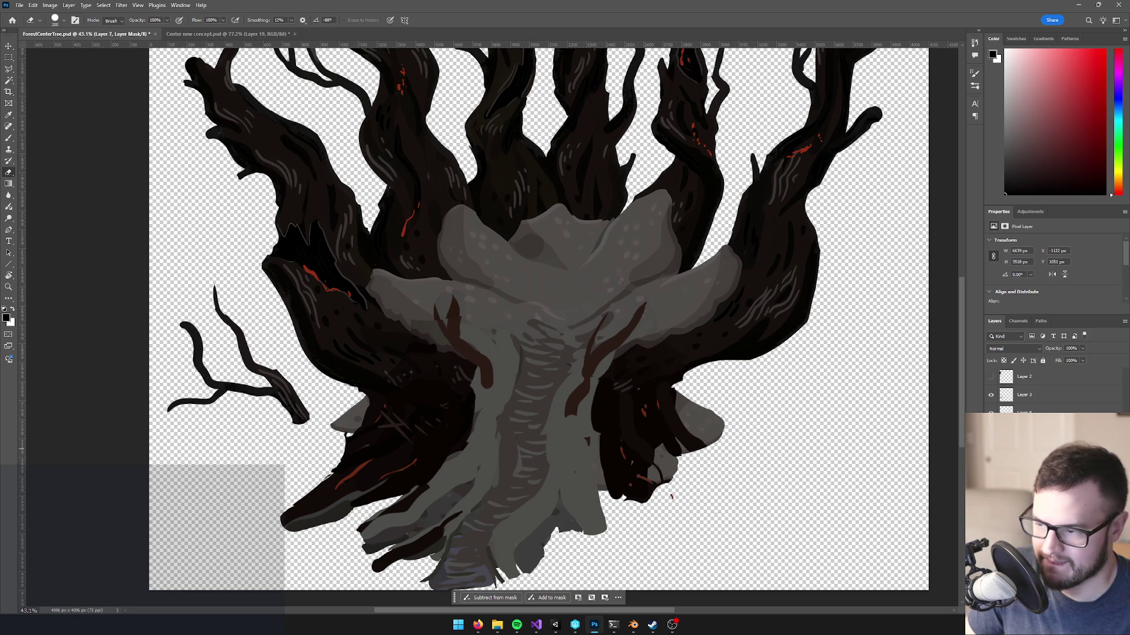
{"action": "left_click", "coordinate": [990, 486], "text": "alt"}
{"action": "left_click", "coordinate": [991, 486], "text": "alt"}
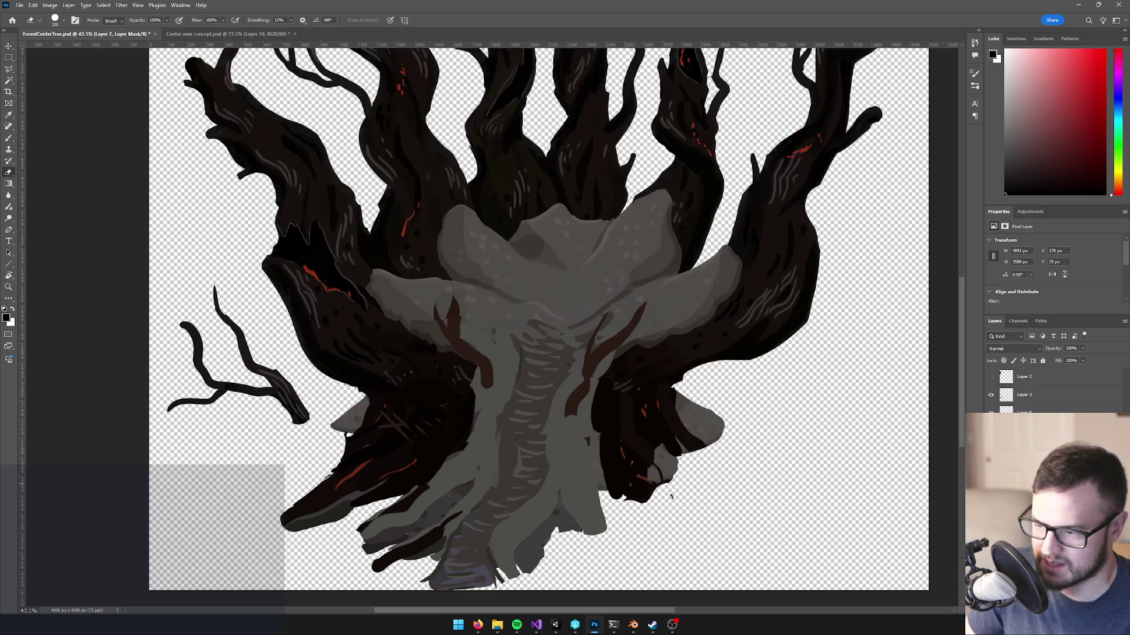
{"action": "left_click", "coordinate": [1024, 559]}
{"action": "left_click", "coordinate": [1065, 609]}
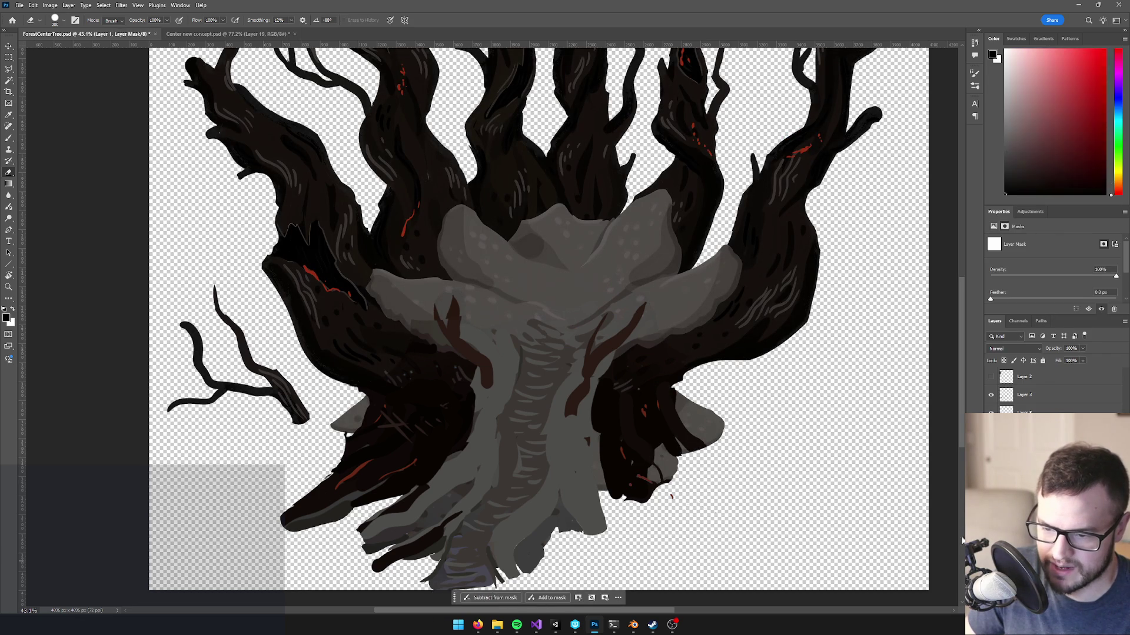
- Mask out the grey lobes with a 300 px black brush, save ForestCenterTree.psd, return to Unity
{"action": "left_click_drag", "start_coordinate": [701, 416], "coordinate": [680, 423]}
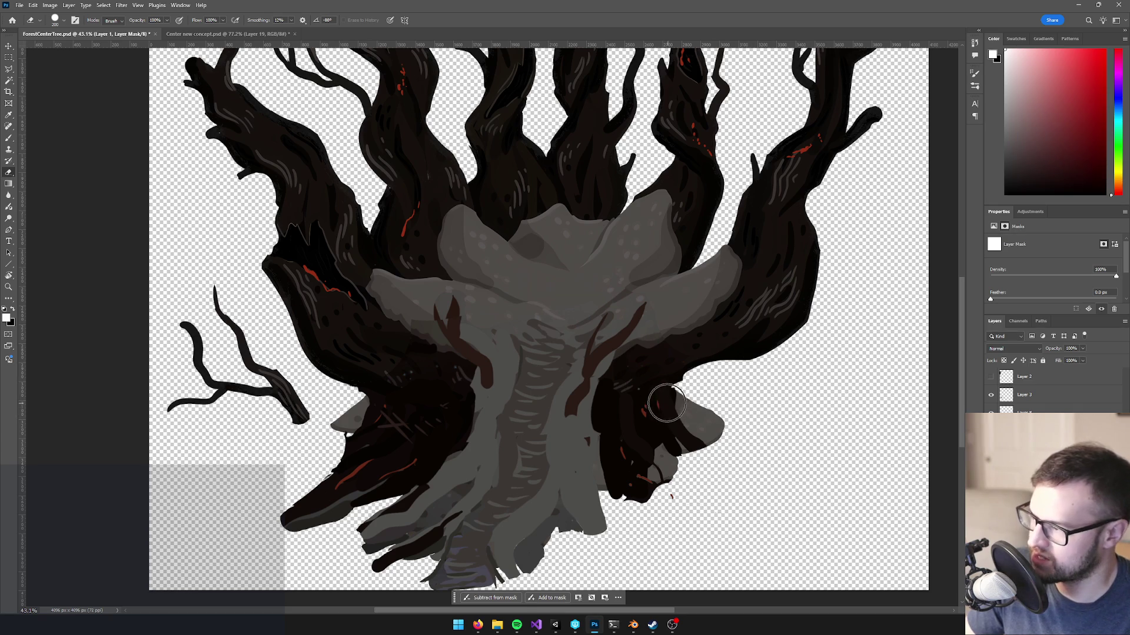
{"action": "key", "text": "b"}
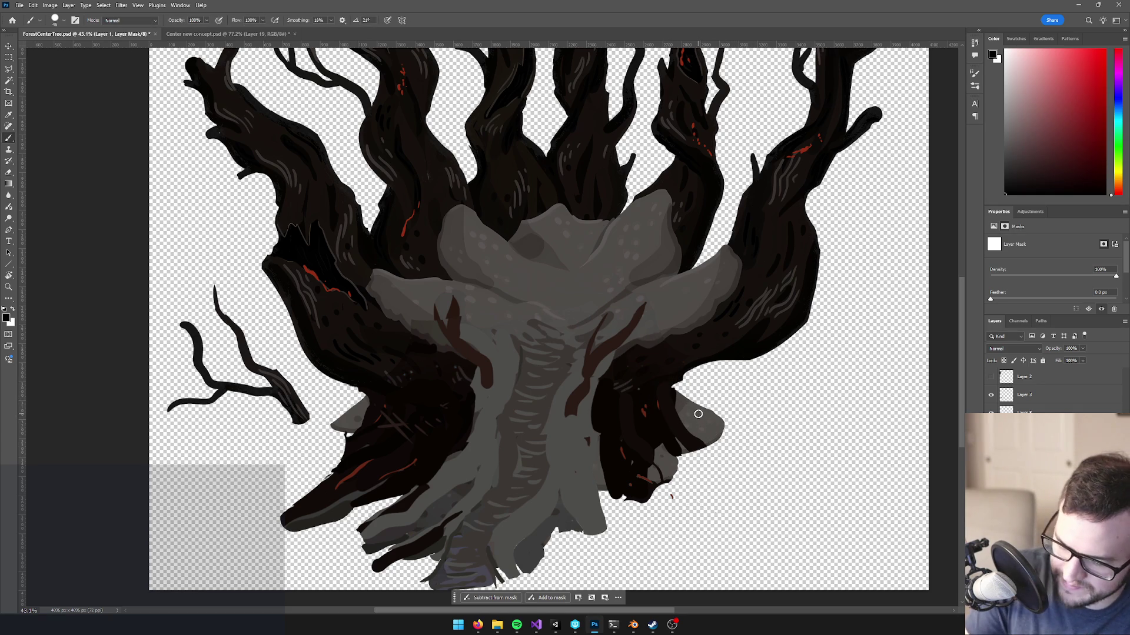
{"action": "key", "text": "bracketright"}
{"action": "key", "text": "bracketright"}
{"action": "key", "text": "bracketright"}
{"action": "left_click_drag", "start_coordinate": [681, 405], "coordinate": [667, 467]}
{"action": "mouse_move", "coordinate": [396, 434]}
{"action": "left_mouse_down"}
{"action": "mouse_move", "coordinate": [353, 412]}
{"action": "mouse_move", "coordinate": [360, 402]}
{"action": "mouse_move", "coordinate": [341, 408]}
{"action": "mouse_move", "coordinate": [388, 418]}
{"action": "mouse_move", "coordinate": [322, 424]}
{"action": "left_mouse_up"}
{"action": "scroll", "coordinate": [324, 418], "scroll_direction": "down", "scroll_amount": 2}
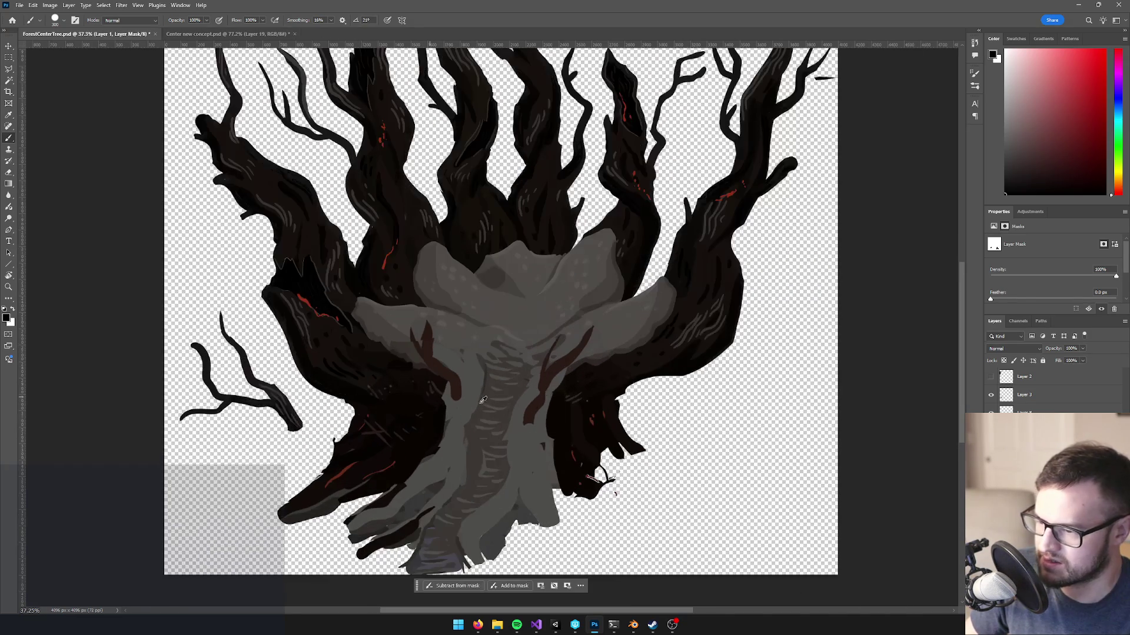
{"action": "key", "text": "ctrl+s"}
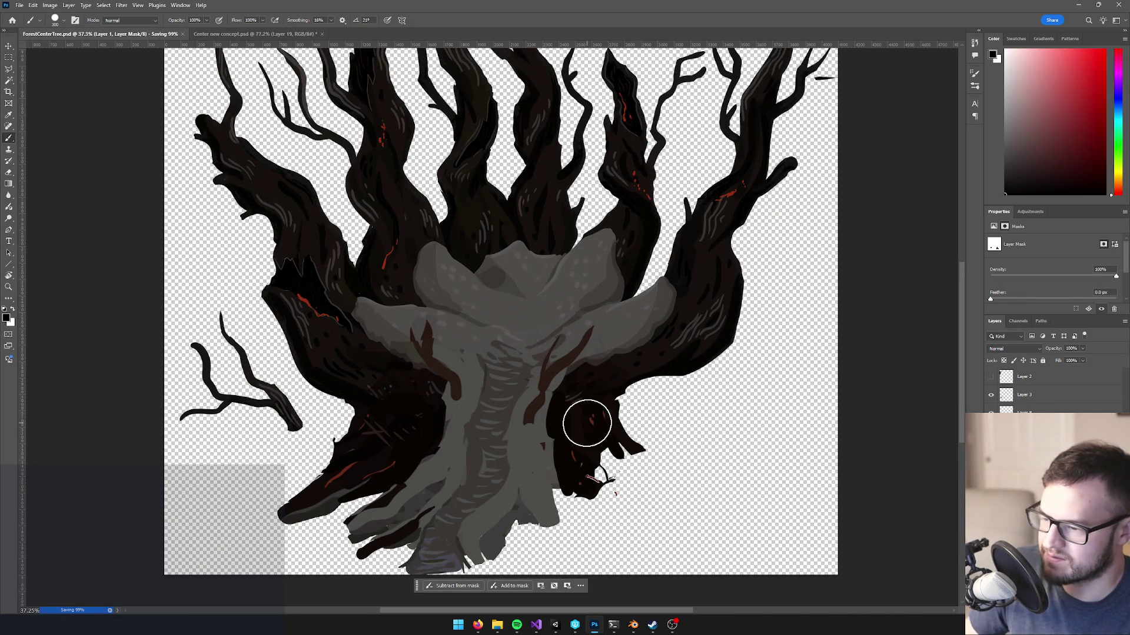
{"action": "key", "text": "alt+Tab"}
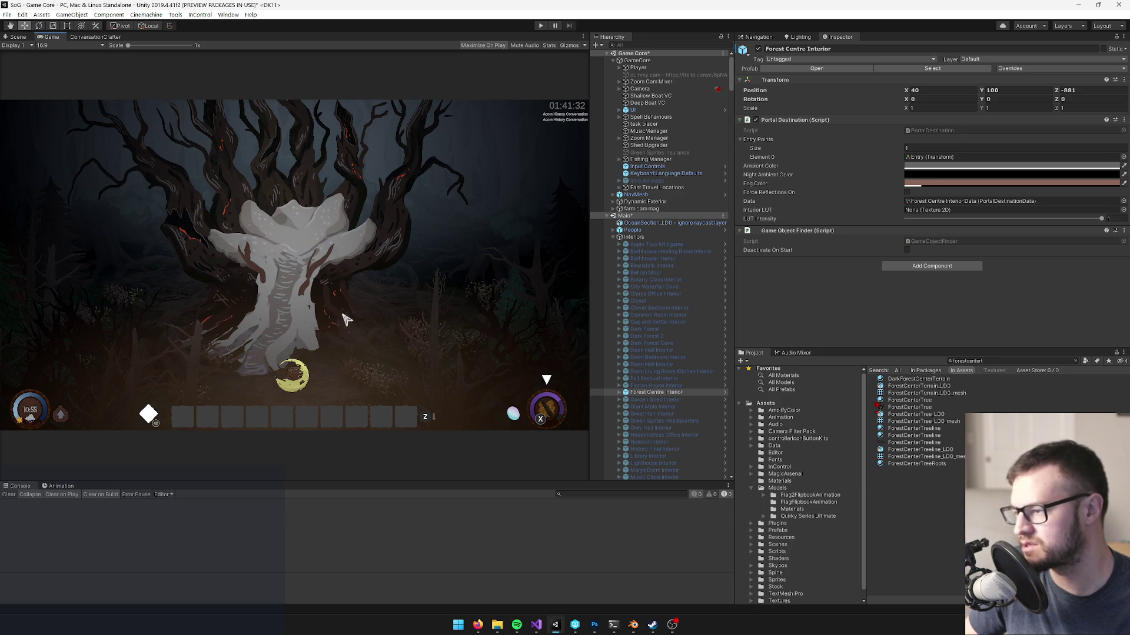
{"action": "key", "text": "alt+Tab"}
{"action": "key", "text": "alt+Tab"}
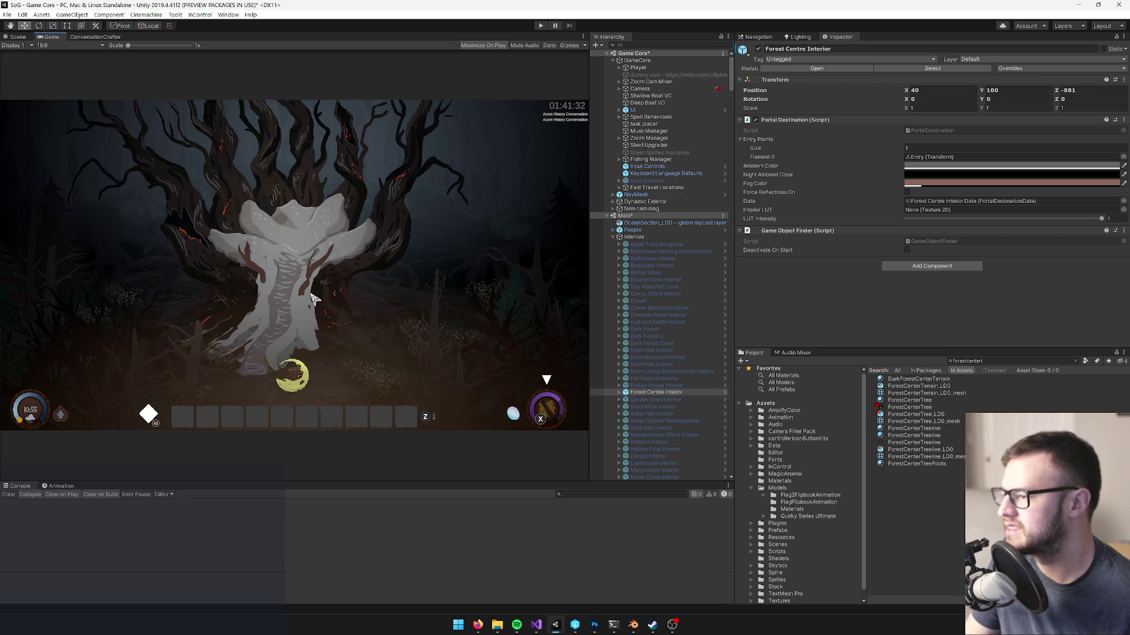
{"action": "key", "text": "alt+Tab"}
{"action": "key", "text": "alt+Tab"}
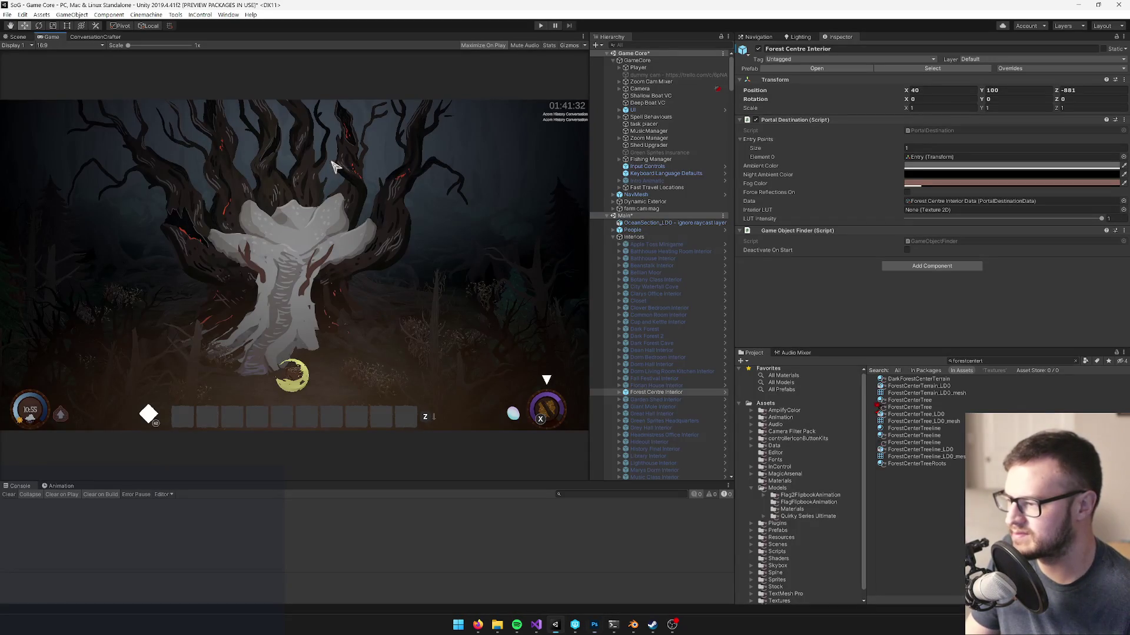
- Open the Forest Centre Interior prefab and frame the WickedTreeBase_LD0 (1) root mesh
{"action": "left_click", "coordinate": [18, 36]}
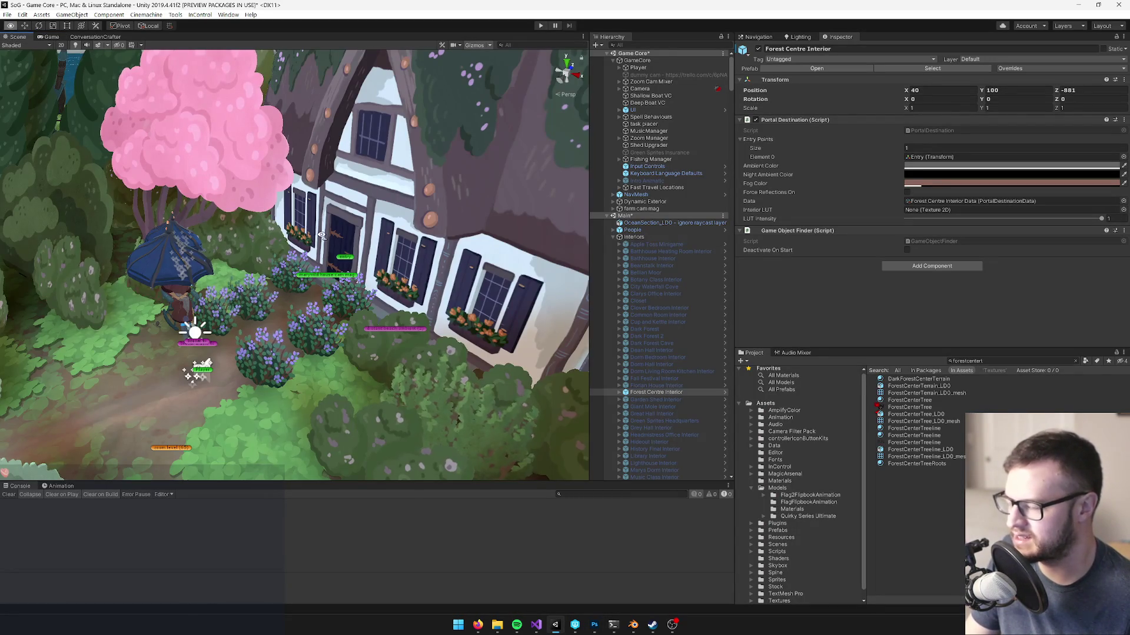
{"action": "scroll", "coordinate": [403, 259], "scroll_direction": "up", "scroll_amount": 2}
{"action": "left_click", "coordinate": [817, 68]}
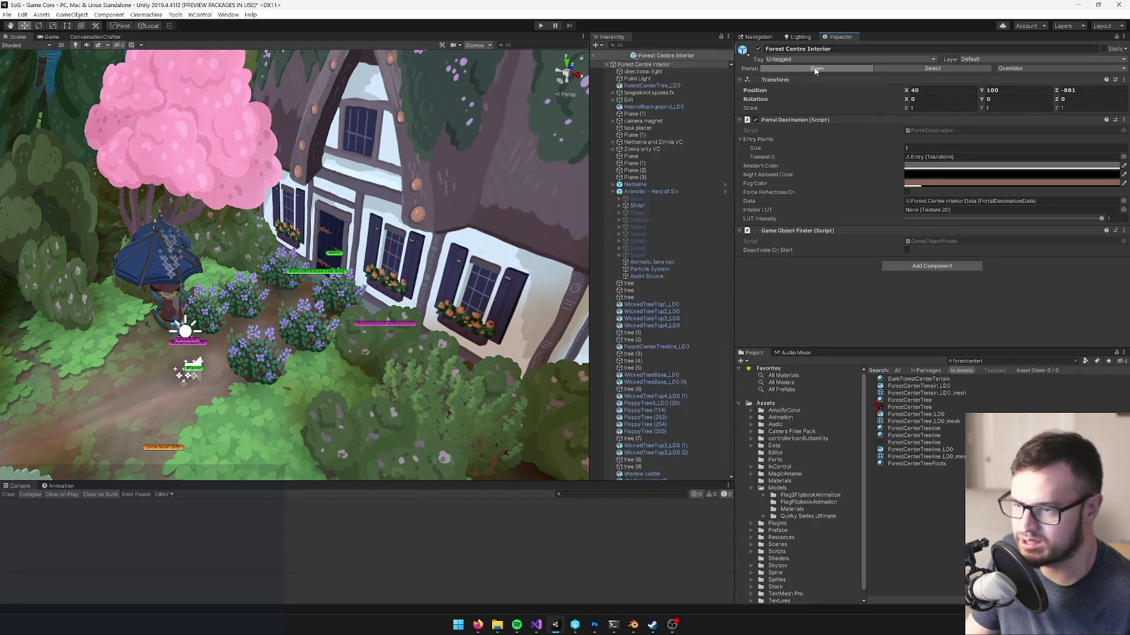
{"action": "scroll", "coordinate": [318, 277], "scroll_direction": "up", "scroll_amount": 10}
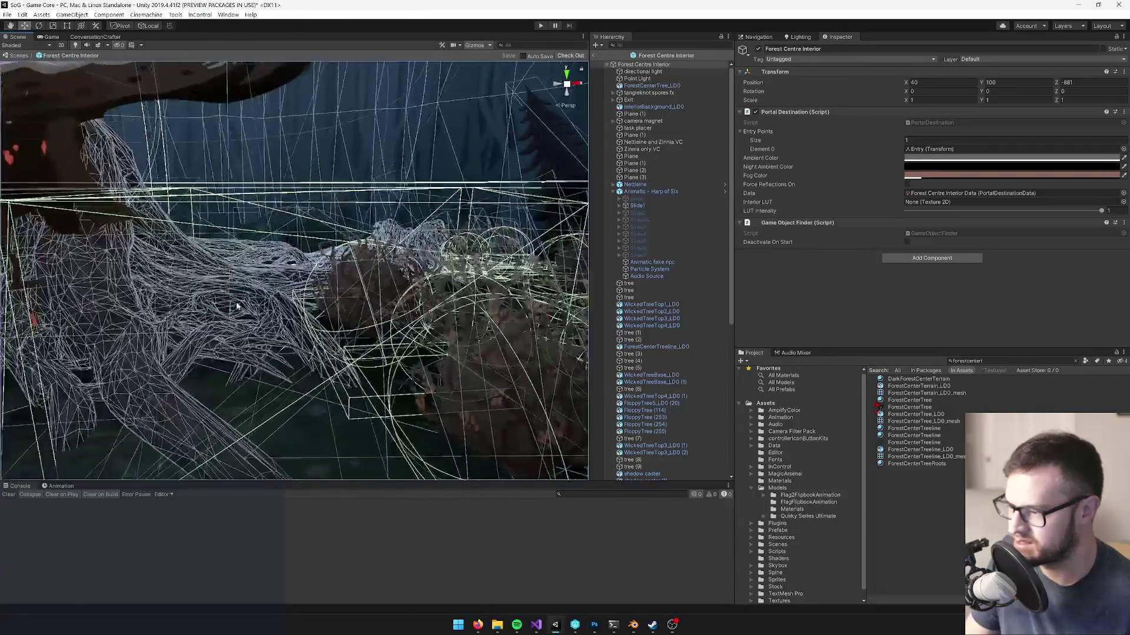
{"action": "left_click", "coordinate": [206, 303]}
{"action": "key", "text": "f"}
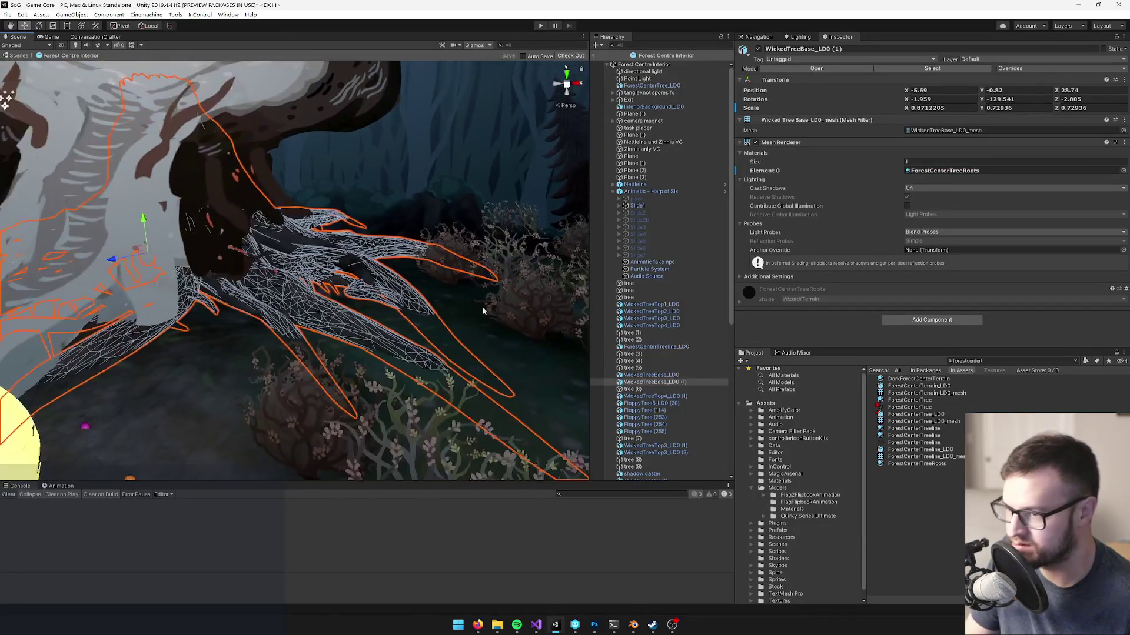
- Open and check out the ForestCenterTreeRoots material, scrolling to its Snow properties
{"action": "double_click", "coordinate": [944, 170]}
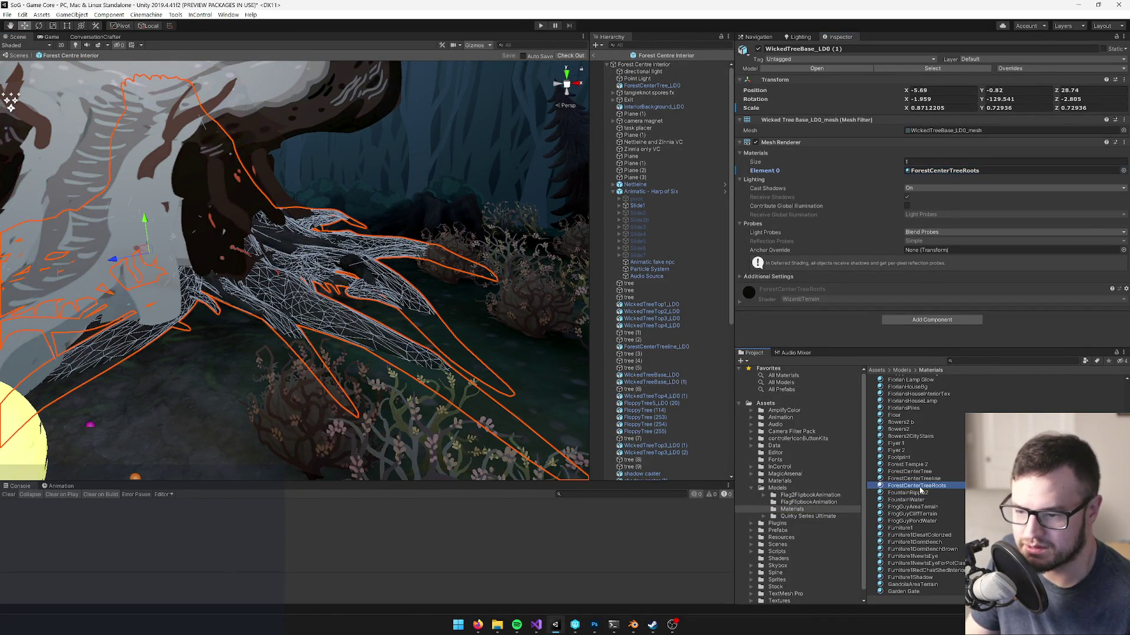
{"action": "left_click", "coordinate": [1098, 45]}
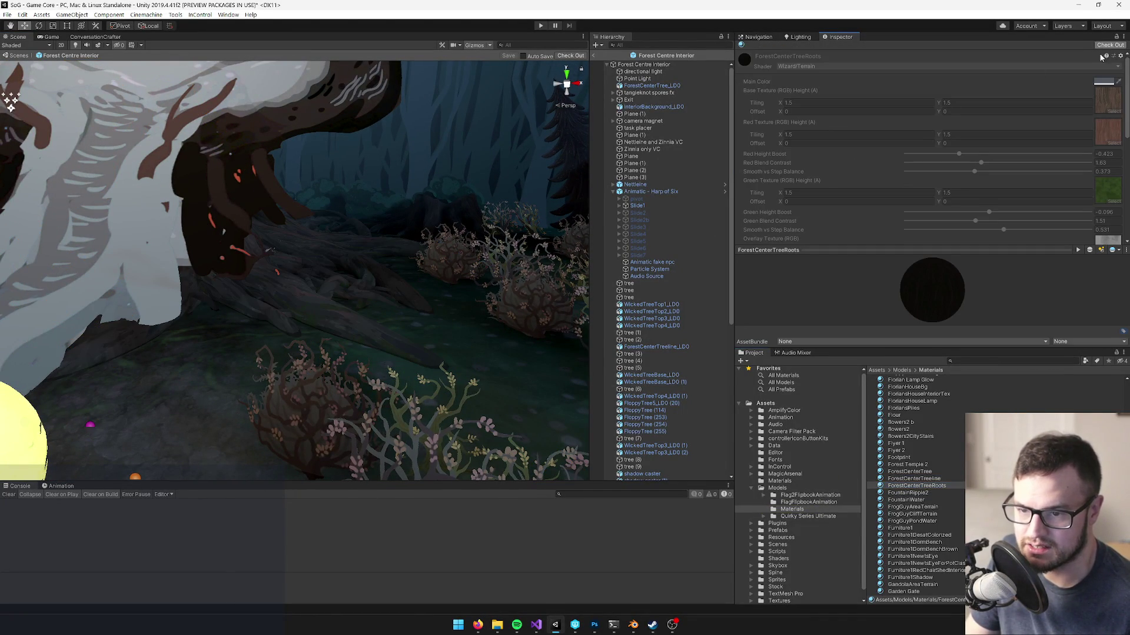
{"action": "scroll", "coordinate": [1083, 100], "scroll_direction": "down", "scroll_amount": 10}
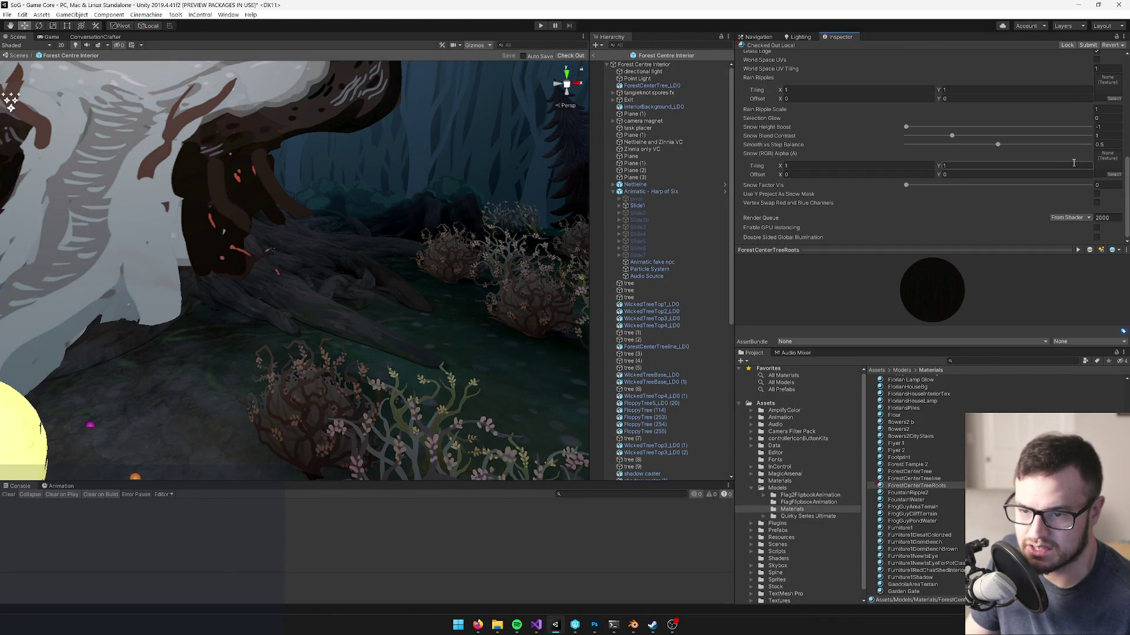
{"action": "mouse_move", "coordinate": [441, 202]}
{"action": "left_mouse_down", "text": "alt"}
{"action": "mouse_move", "coordinate": [424, 239]}
{"action": "mouse_move", "coordinate": [428, 212]}
{"action": "left_mouse_up", "text": "alt"}
{"action": "scroll", "coordinate": [900, 173], "scroll_direction": "up", "scroll_amount": 3}
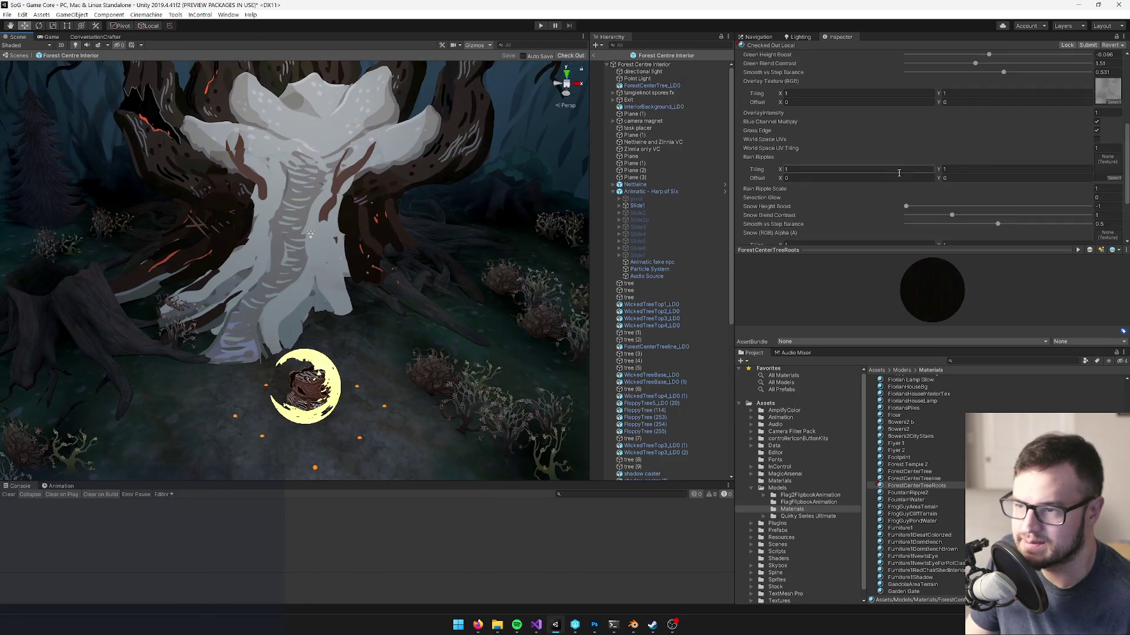
{"action": "scroll", "coordinate": [895, 172], "scroll_direction": "up", "scroll_amount": 5}
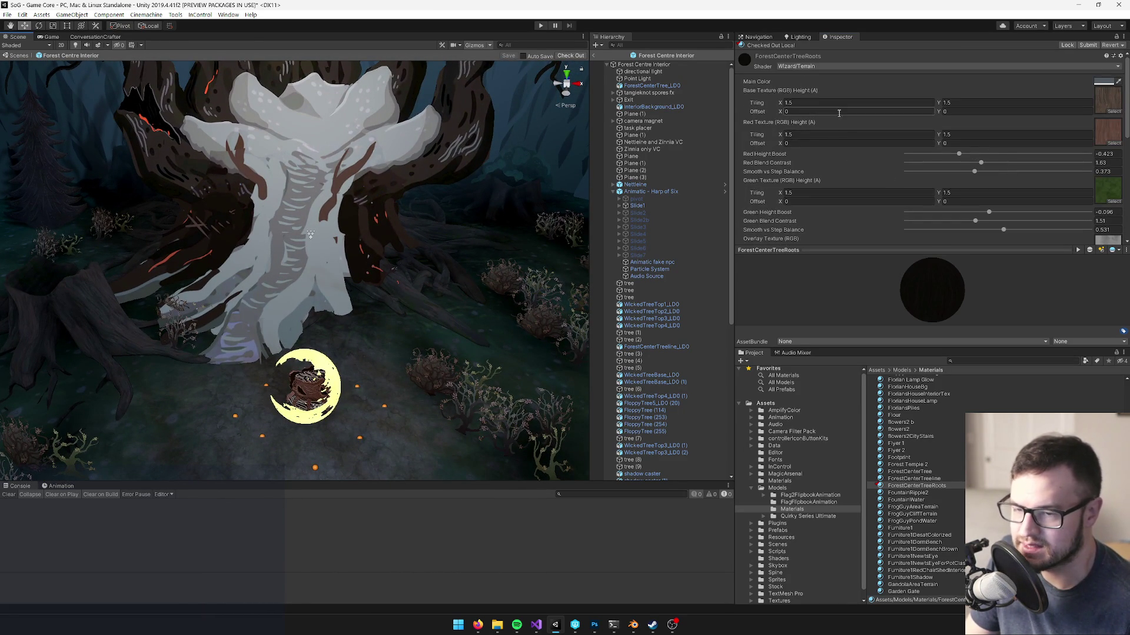
{"action": "scroll", "coordinate": [961, 185], "scroll_direction": "down", "scroll_amount": 10}
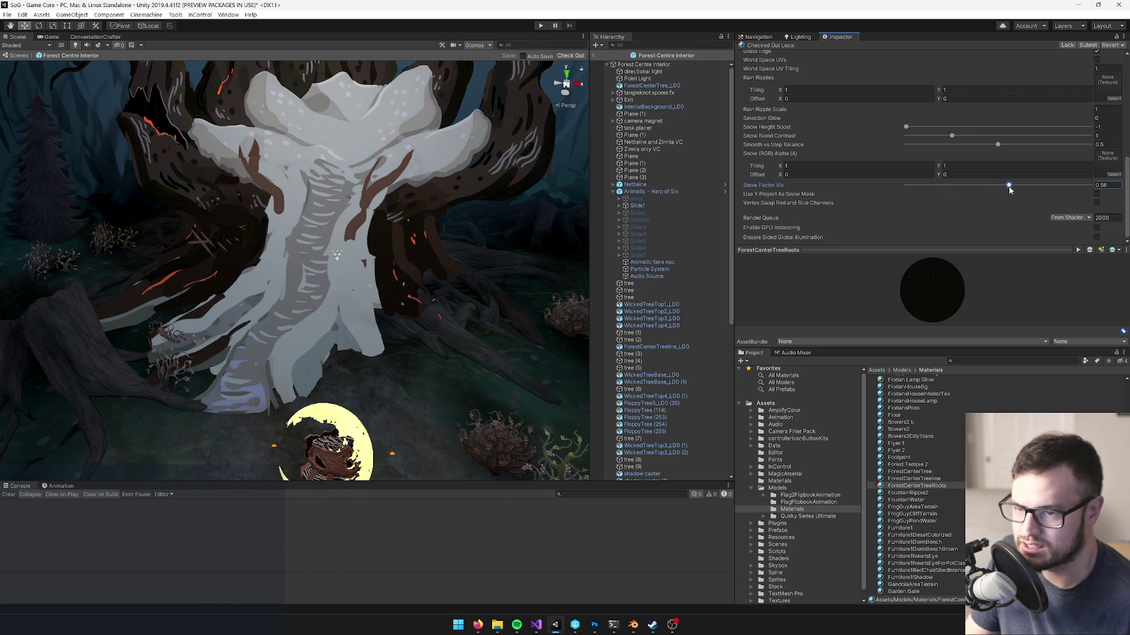
- Search the snow map texture chooser for grey, snow and noise, closing it without a pick
{"action": "left_click", "coordinate": [1112, 175]}
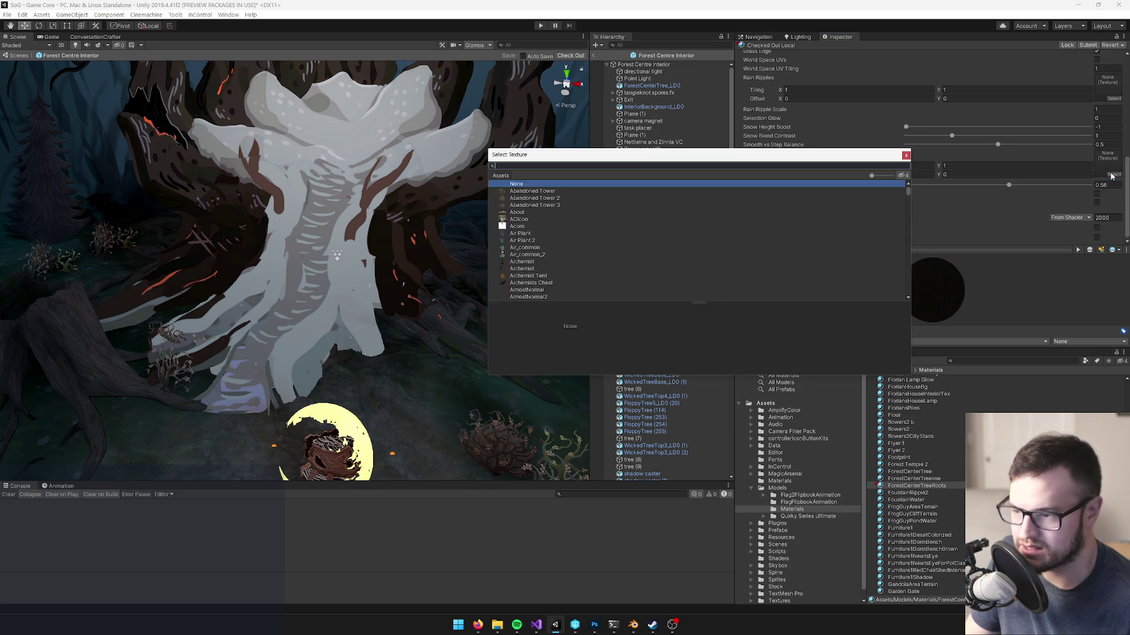
{"action": "type", "text": "grey"}
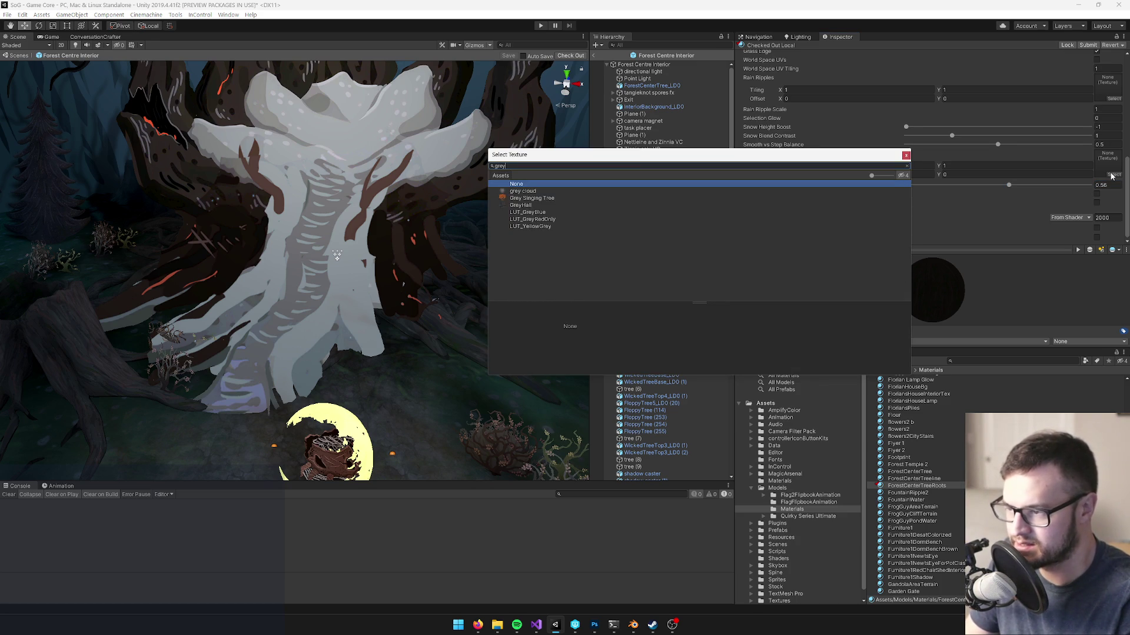
{"action": "key", "text": "BackSpace"}
{"action": "key", "text": "BackSpace"}
{"action": "key", "text": "BackSpace"}
{"action": "type", "text": "snow"}
{"action": "key", "text": "BackSpace"}
{"action": "key", "text": "BackSpace"}
{"action": "key", "text": "BackSpace"}
{"action": "type", "text": "noise"}
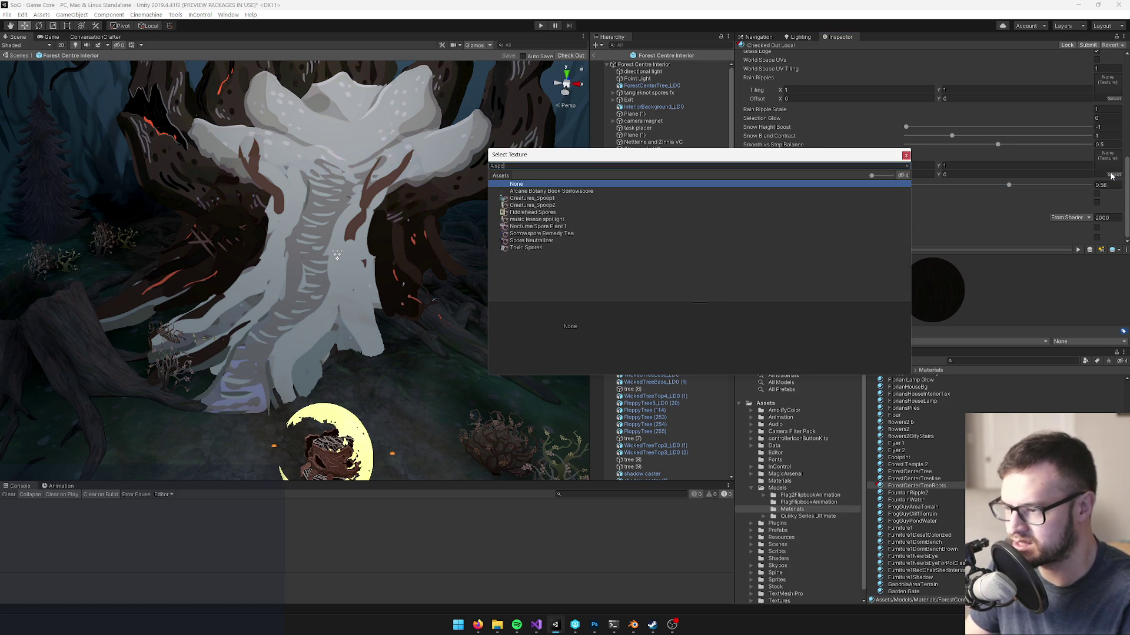
{"action": "key", "text": "BackSpace"}
{"action": "key", "text": "BackSpace"}
{"action": "key", "text": "BackSpace"}
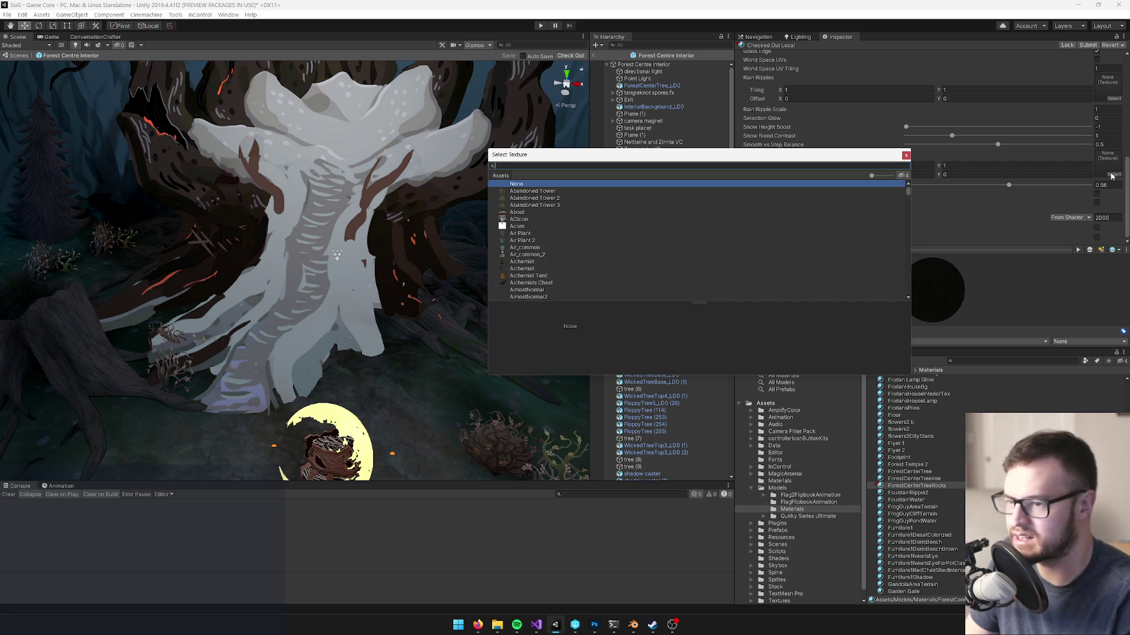
{"action": "left_click", "coordinate": [906, 155]}
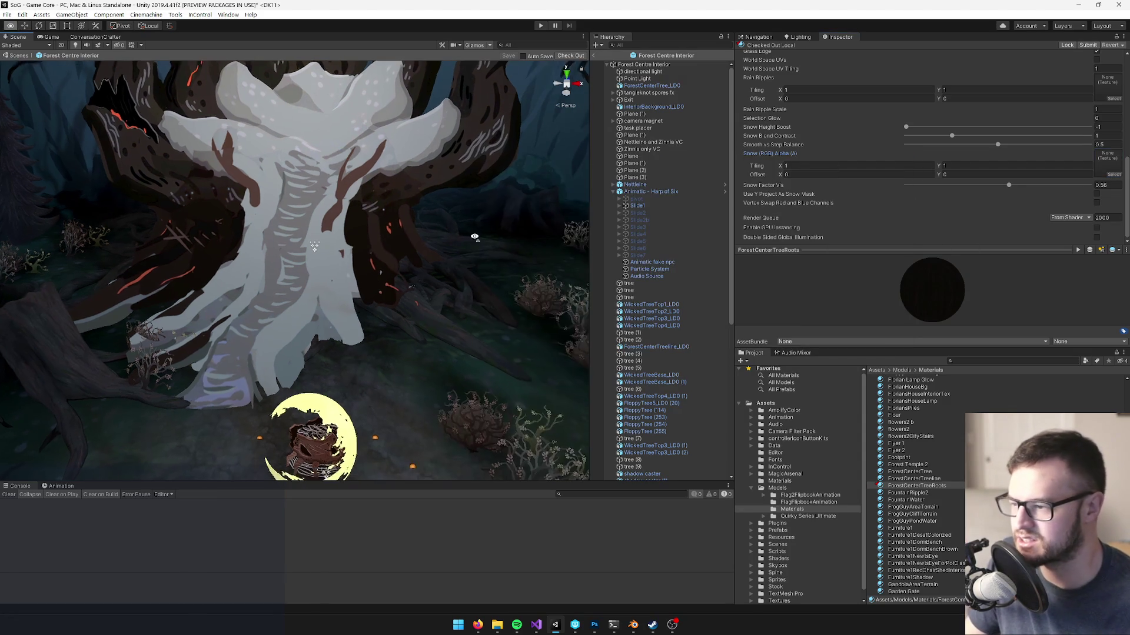
- Preview the game camera, then bring the scene view close to the centre tree trunk
{"action": "left_click", "coordinate": [52, 38]}
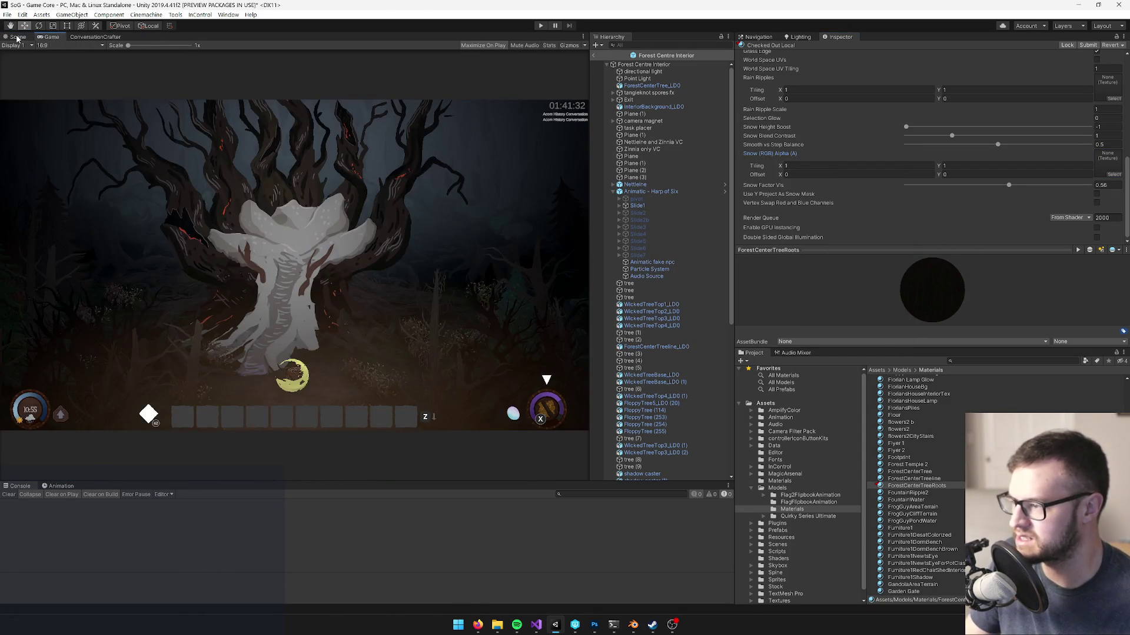
{"action": "left_click", "coordinate": [18, 37]}
{"action": "mouse_move", "coordinate": [328, 157]}
{"action": "left_mouse_down"}
{"action": "mouse_move", "coordinate": [348, 152]}
{"action": "mouse_move", "coordinate": [366, 180]}
{"action": "left_mouse_up"}
{"action": "left_click_drag", "start_coordinate": [330, 234], "coordinate": [335, 236]}
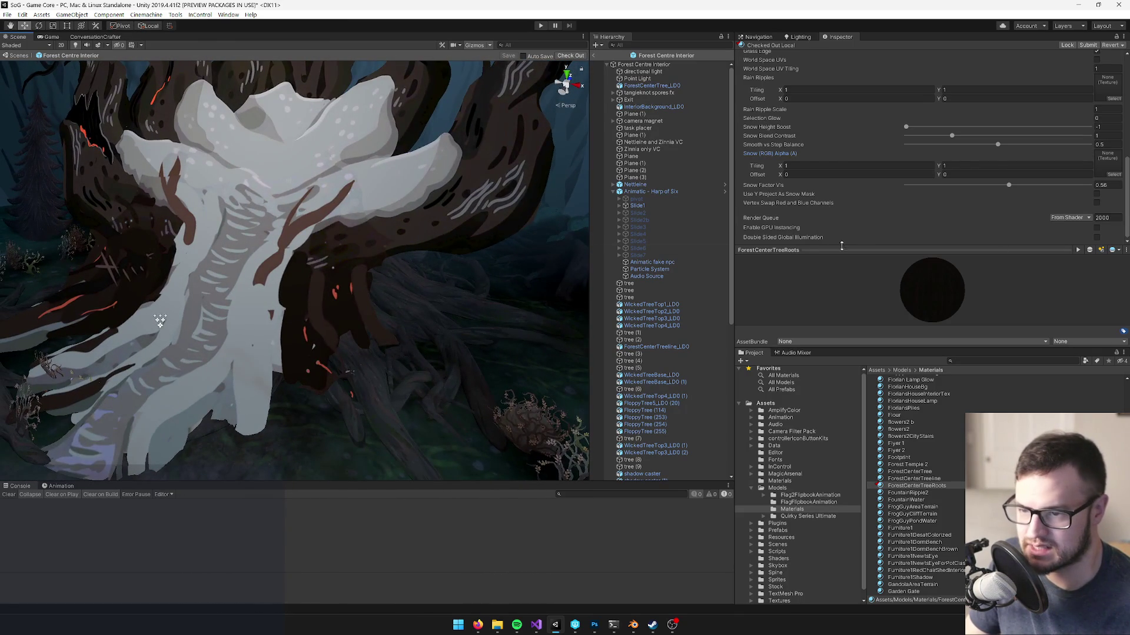
- Search 'snow' and assign the Snow texture to the Snow (RGB) slot
{"action": "left_click", "coordinate": [1114, 174]}
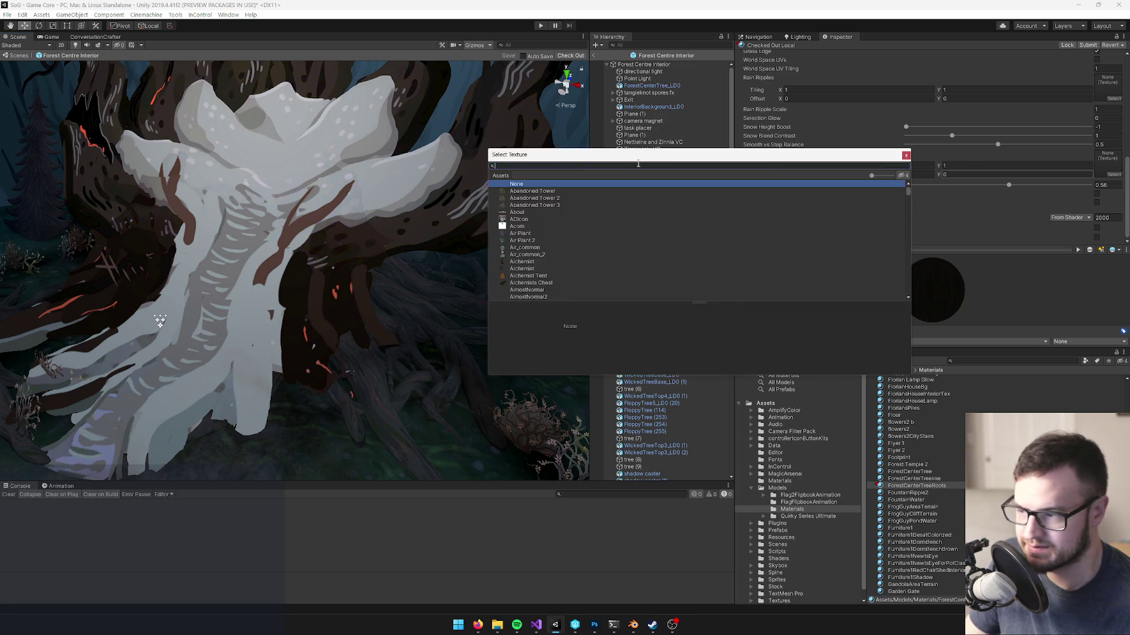
{"action": "type", "text": "snow"}
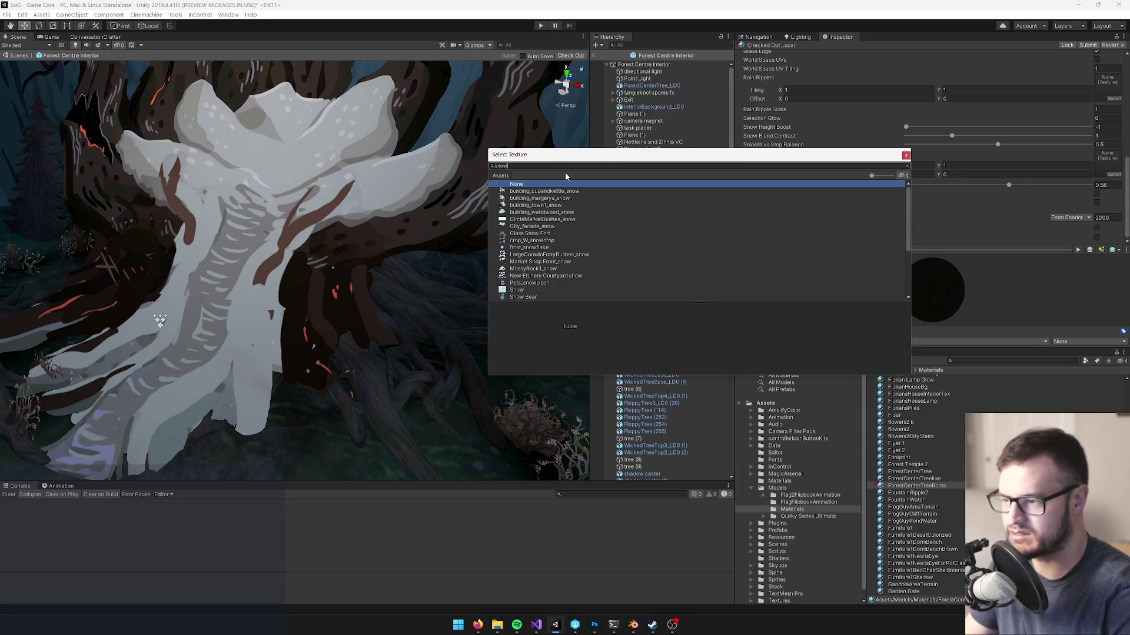
{"action": "left_click", "coordinate": [516, 291]}
{"action": "double_click", "coordinate": [521, 291]}
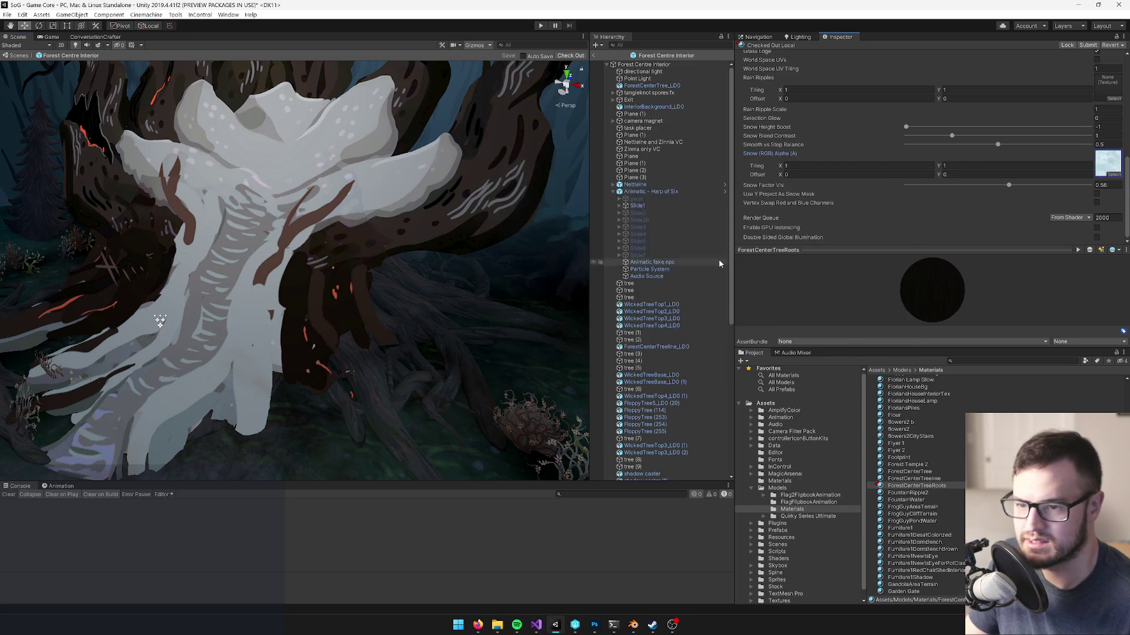
- Enable Use Y Project As Snow Mask and lower Snow Factor Vis to about 0.44
{"action": "left_click", "coordinate": [1096, 195]}
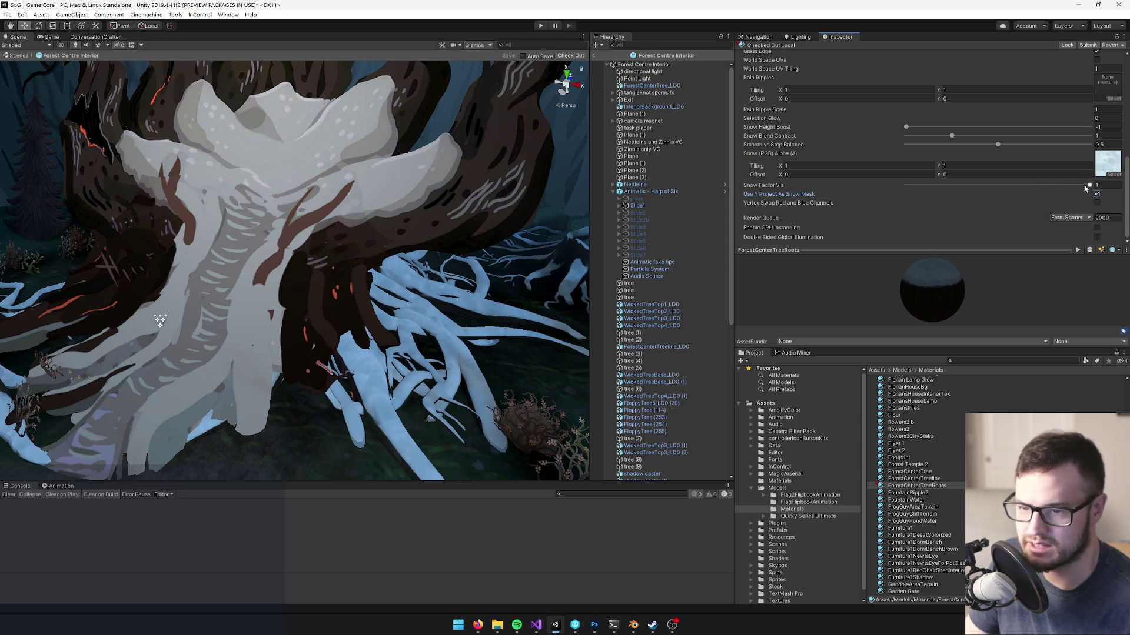
{"action": "mouse_move", "coordinate": [1062, 186]}
{"action": "left_mouse_down"}
{"action": "mouse_move", "coordinate": [969, 185]}
{"action": "mouse_move", "coordinate": [986, 189]}
{"action": "left_mouse_up"}
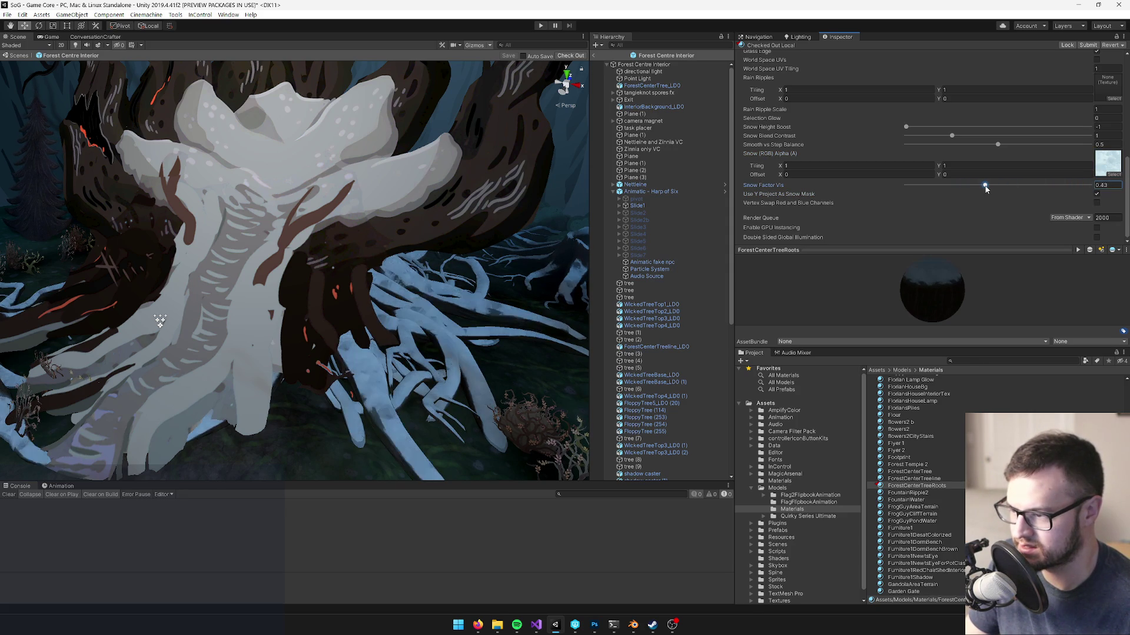
{"action": "left_click_drag", "start_coordinate": [353, 206], "coordinate": [194, 157]}
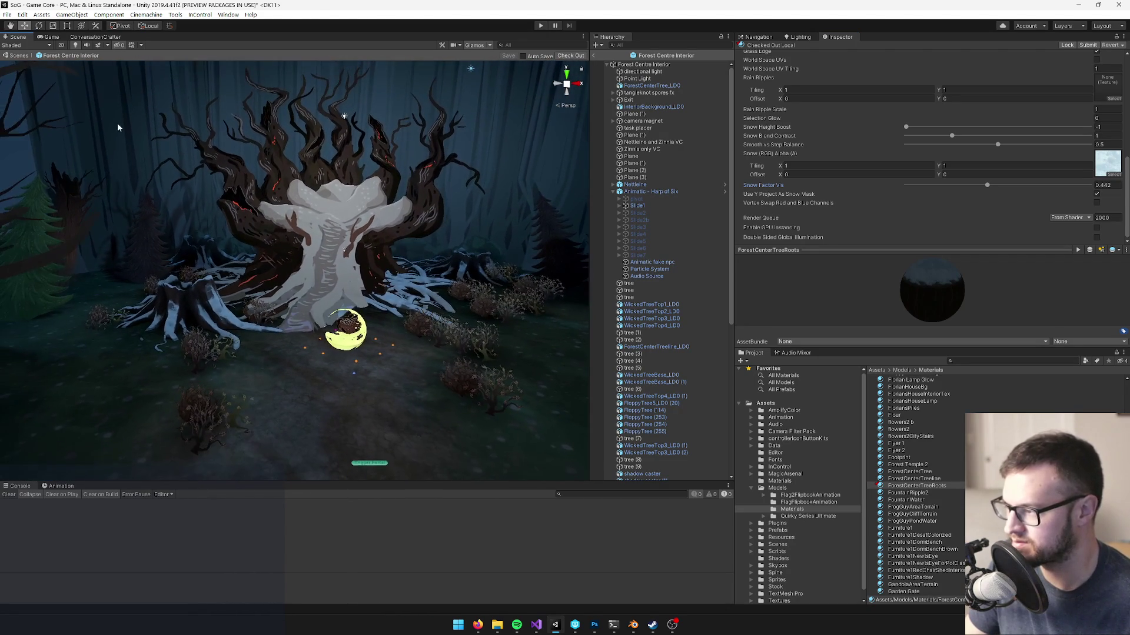
{"action": "left_click", "coordinate": [49, 37]}
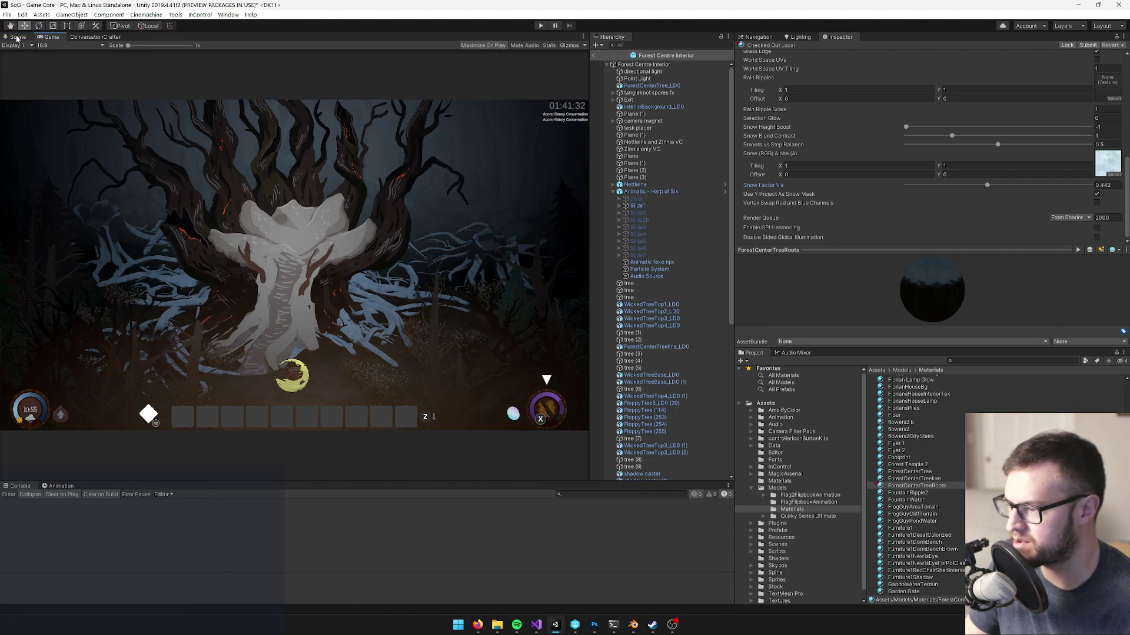
- Back in the scene view, locate the material's Snow texture in the project
{"action": "left_click", "coordinate": [17, 36]}
{"action": "scroll", "coordinate": [203, 153], "scroll_direction": "up", "scroll_amount": 5}
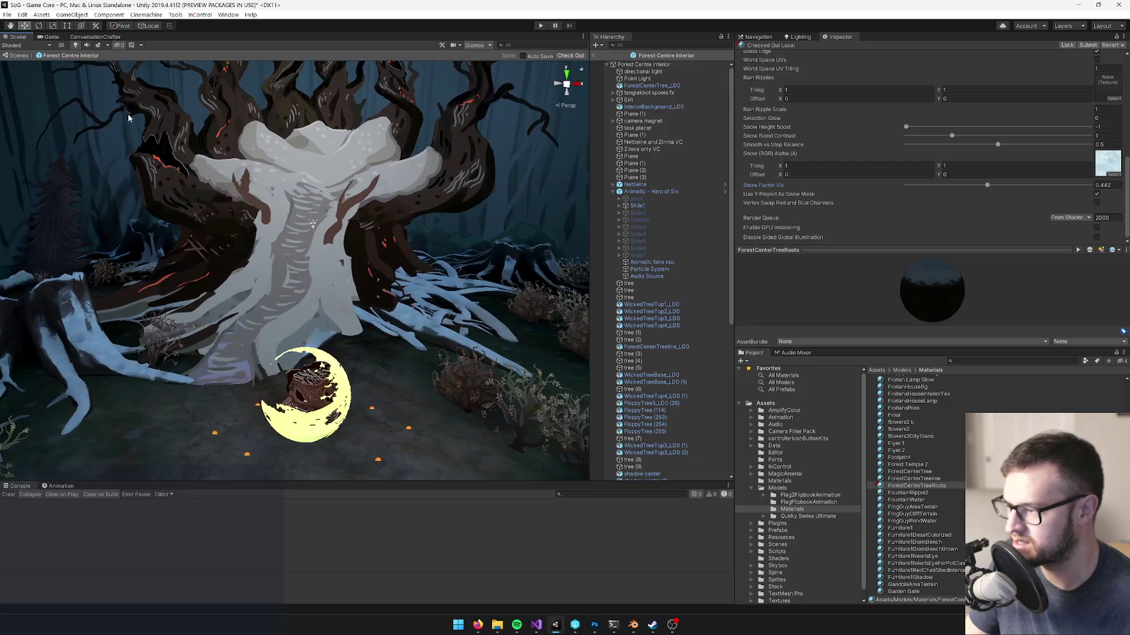
{"action": "scroll", "coordinate": [203, 153], "scroll_direction": "up", "scroll_amount": 3}
{"action": "left_click", "coordinate": [1107, 163]}
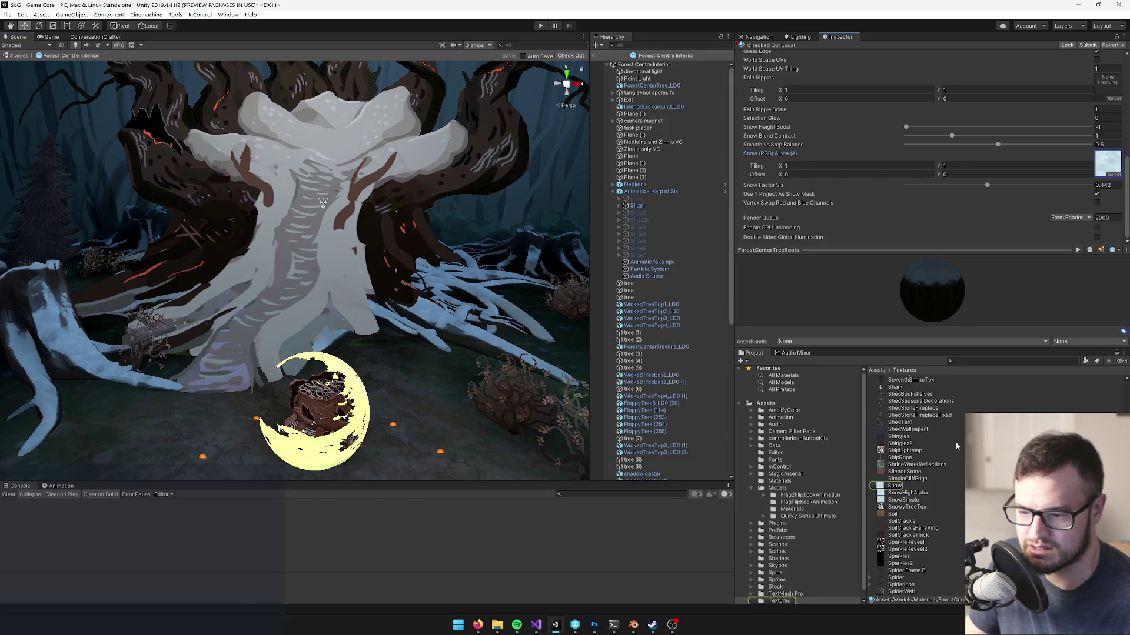
- Inspect SnowSimple, then select the WickedTreeBase_LD0 root mesh and open ForestCenterTreeRoots
{"action": "left_click", "coordinate": [898, 501]}
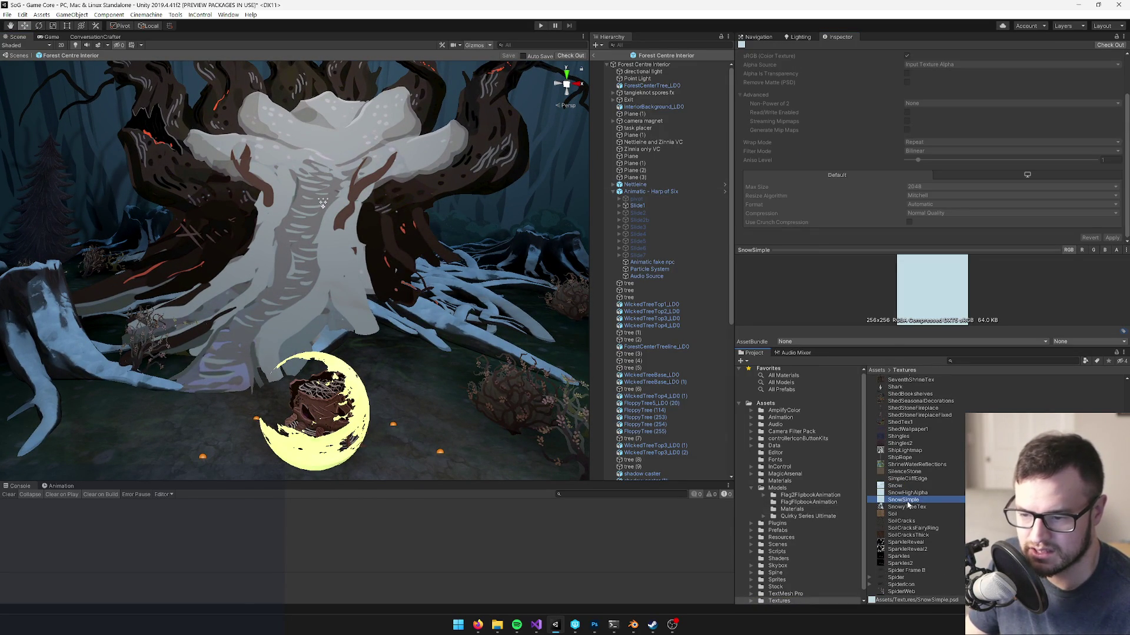
{"action": "left_click", "coordinate": [298, 278]}
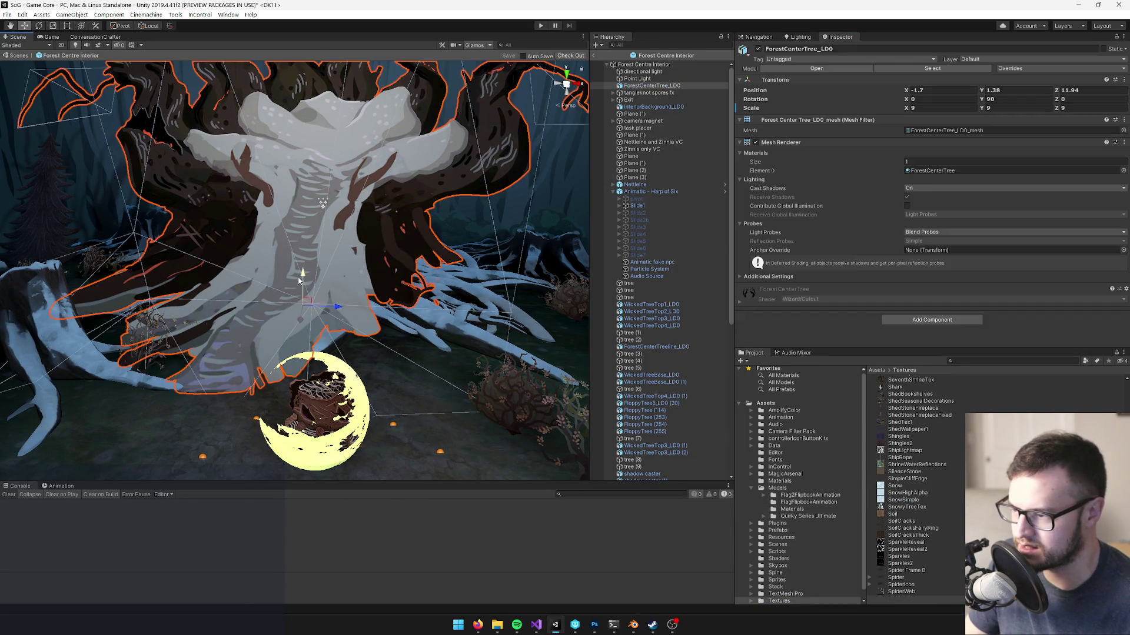
{"action": "left_click", "coordinate": [486, 301]}
{"action": "left_click", "coordinate": [945, 170]}
{"action": "left_click", "coordinate": [916, 485]}
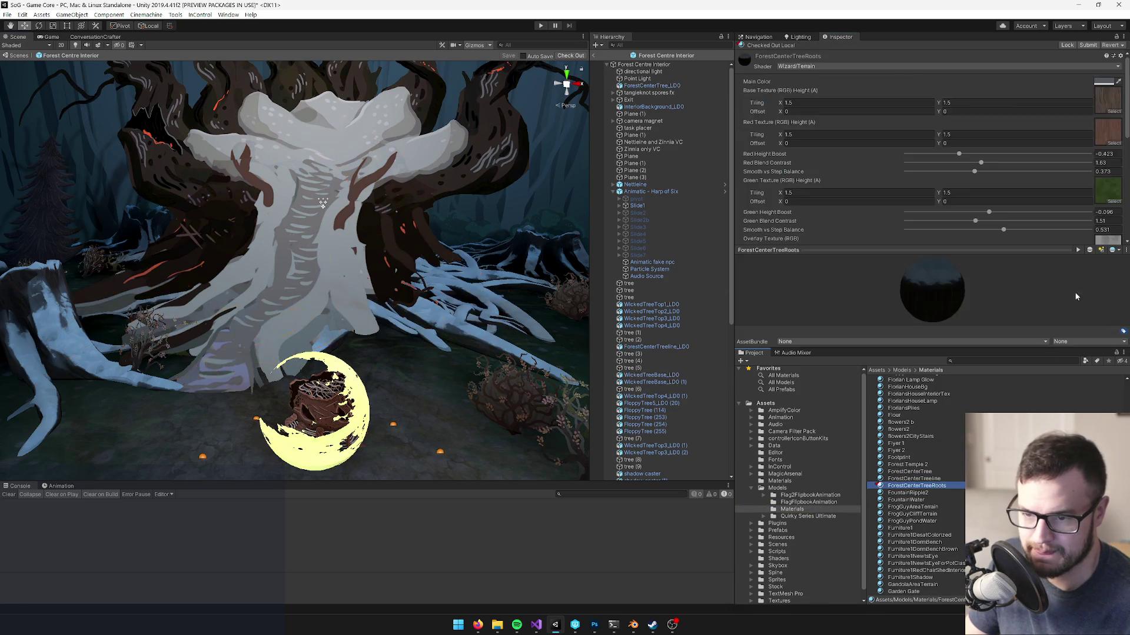
{"action": "scroll", "coordinate": [1117, 182], "scroll_direction": "down", "scroll_amount": 5}
- Zoom in on the roots and locate the material of root mesh WickedTreeBase_LD0 (1)
{"action": "mouse_move", "coordinate": [376, 258]}
{"action": "left_mouse_down"}
{"action": "mouse_move", "coordinate": [385, 251]}
{"action": "mouse_move", "coordinate": [284, 280]}
{"action": "left_mouse_up"}
{"action": "left_click", "coordinate": [294, 284]}
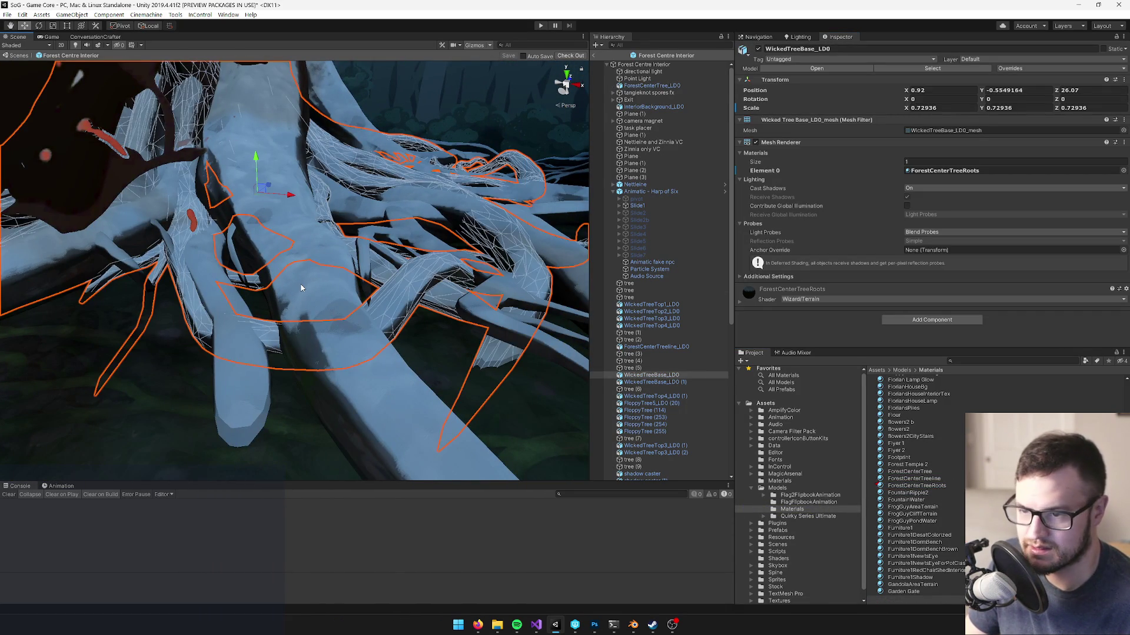
{"action": "left_click", "coordinate": [301, 287]}
{"action": "left_click", "coordinate": [934, 488]}
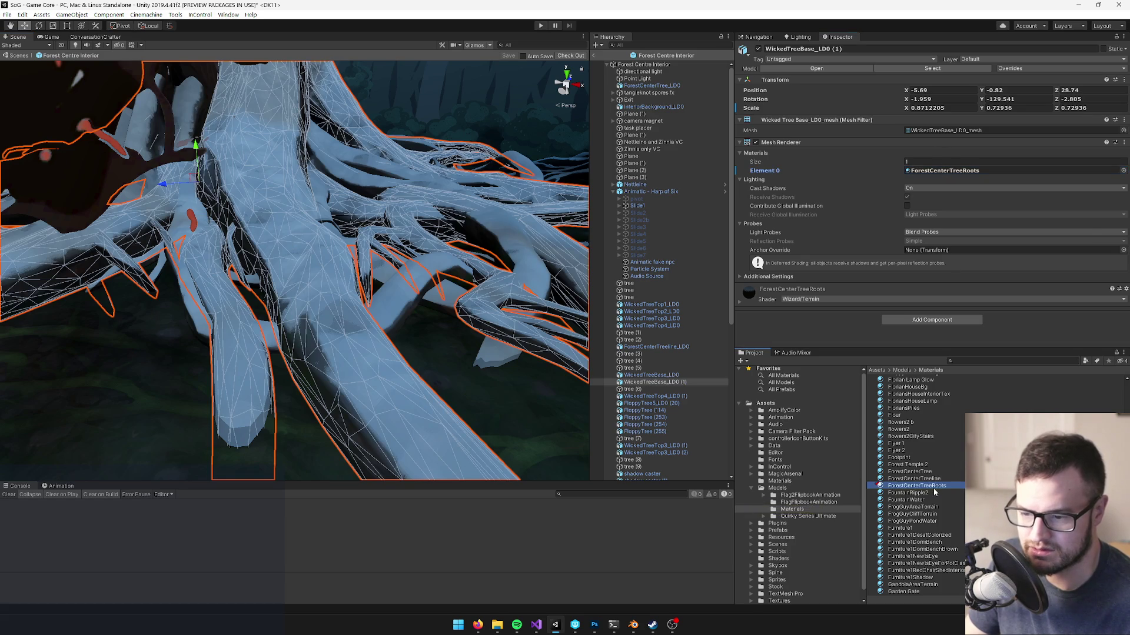
{"action": "scroll", "coordinate": [1110, 179], "scroll_direction": "down", "scroll_amount": 3}
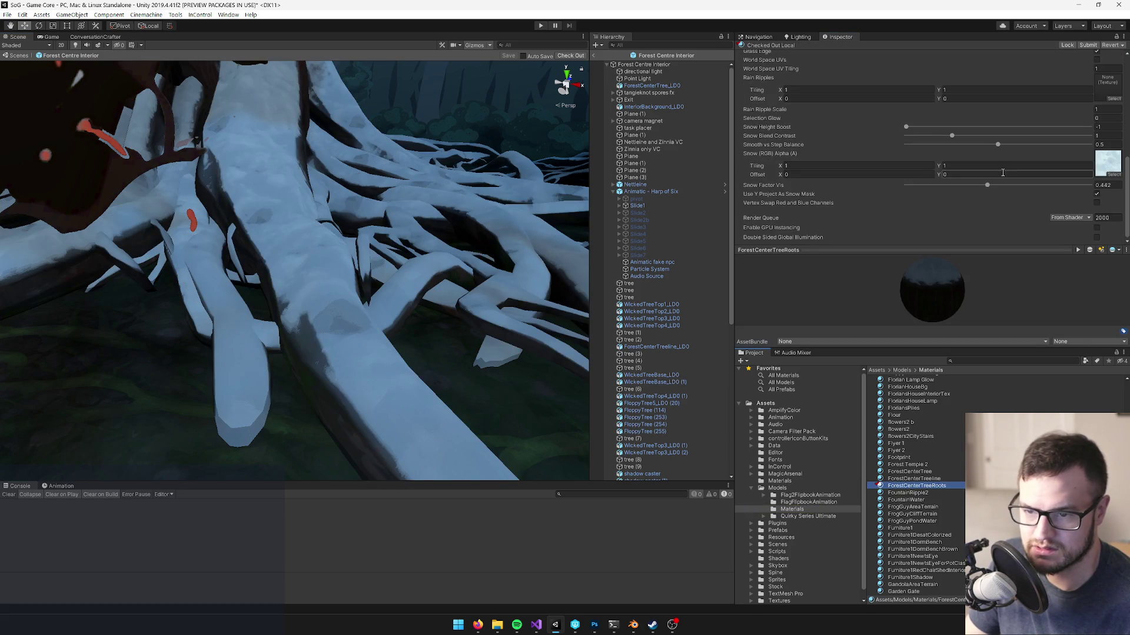
- Set the snow map to SnowSimple via a 'snow sim' search and view its import settings
{"action": "left_click", "coordinate": [1111, 176]}
{"action": "type", "text": "snow sim"}
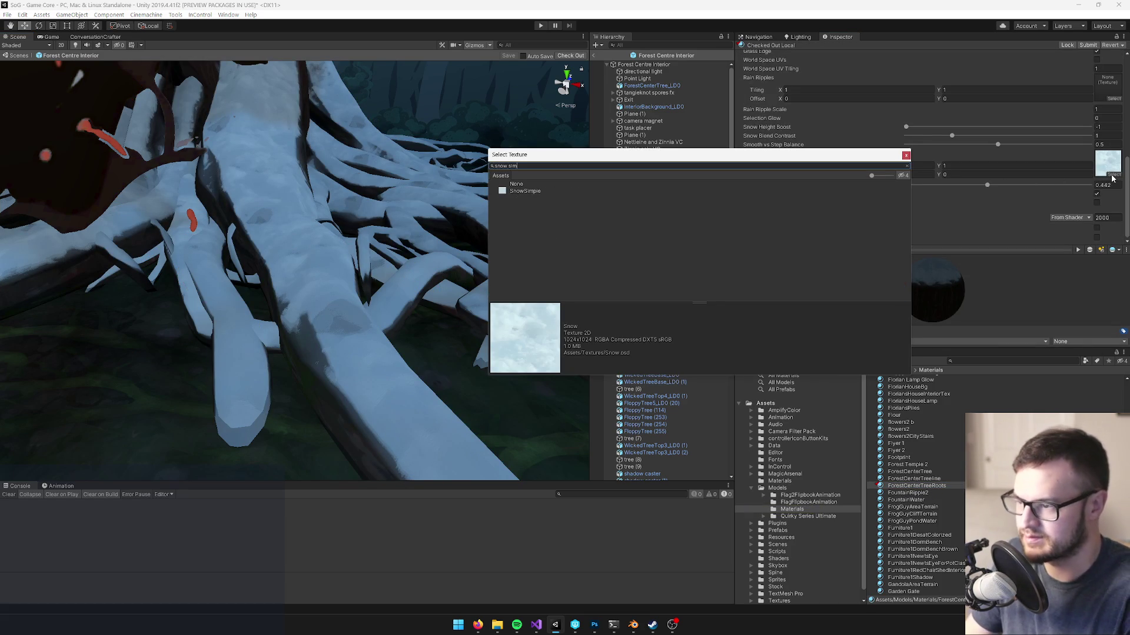
{"action": "double_click", "coordinate": [525, 191]}
{"action": "mouse_move", "coordinate": [529, 194]}
{"action": "left_mouse_down"}
{"action": "mouse_move", "coordinate": [381, 227]}
{"action": "mouse_move", "coordinate": [447, 239]}
{"action": "left_mouse_up"}
{"action": "left_click", "coordinate": [1108, 163]}
{"action": "left_click", "coordinate": [903, 485]}
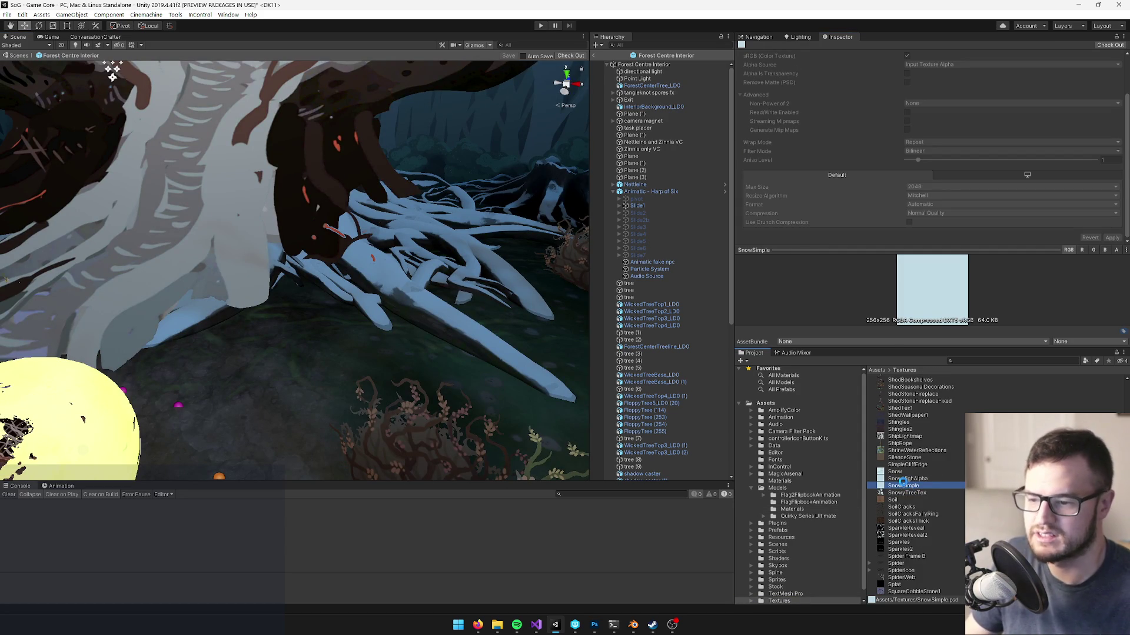
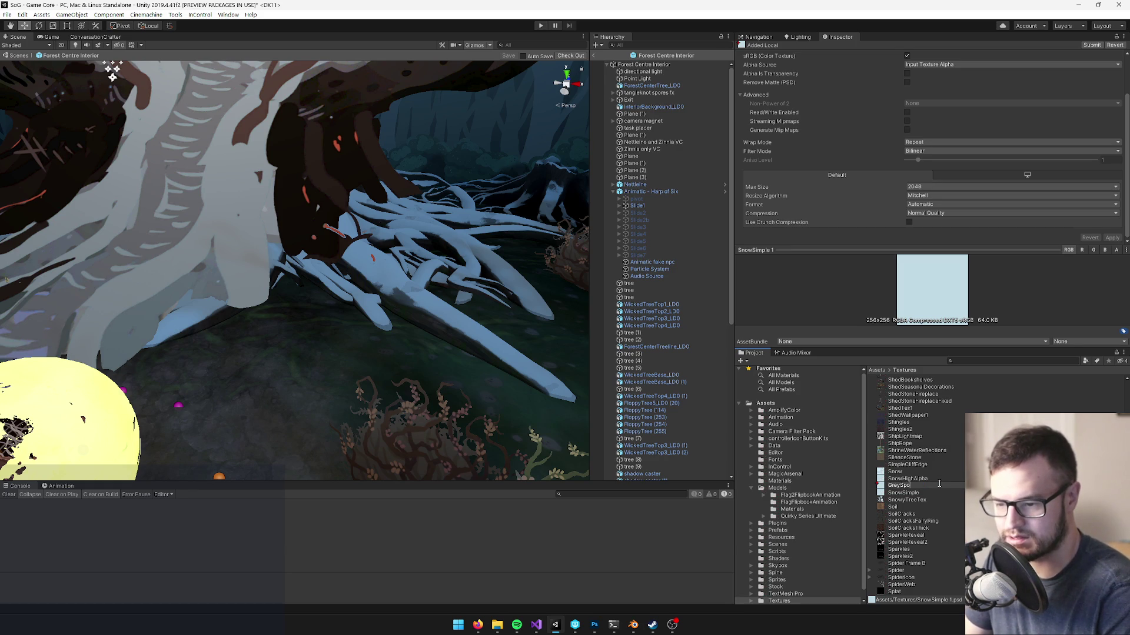
- Name the new texture GreySpores and select the ForestCenterTreeRoots material
{"action": "key", "text": "Return"}
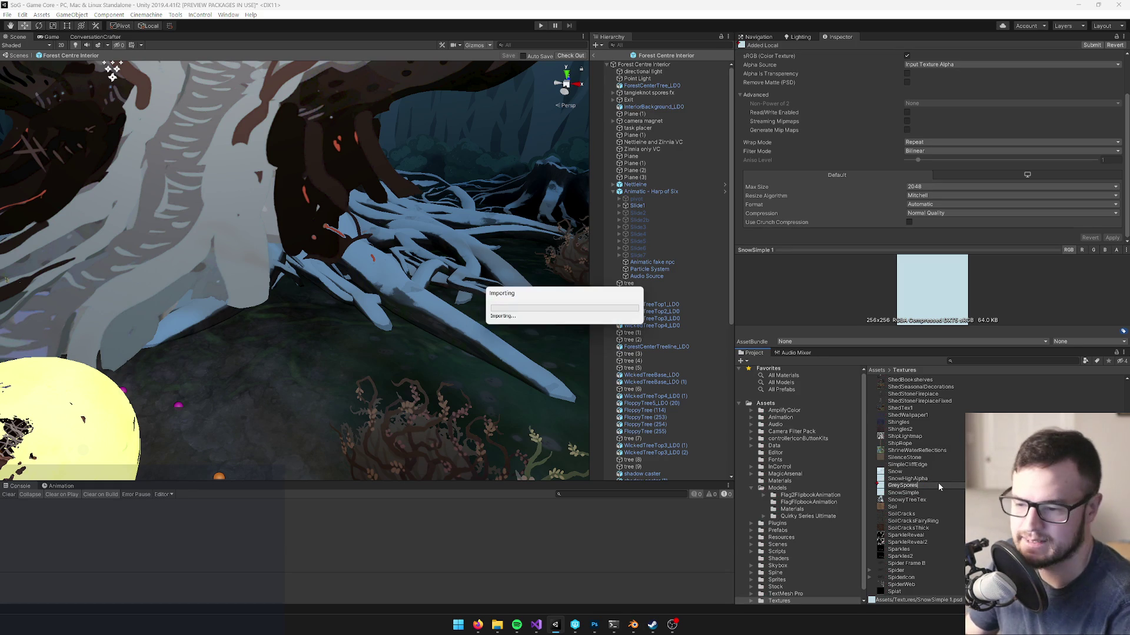
{"action": "left_click", "coordinate": [438, 313]}
{"action": "left_click", "coordinate": [944, 171]}
{"action": "left_click", "coordinate": [926, 486]}
- Assign GreySpores as the material's Snow (RGB) Alpha texture and open it in Photoshop
{"action": "scroll", "coordinate": [1112, 227], "scroll_direction": "down", "scroll_amount": 10}
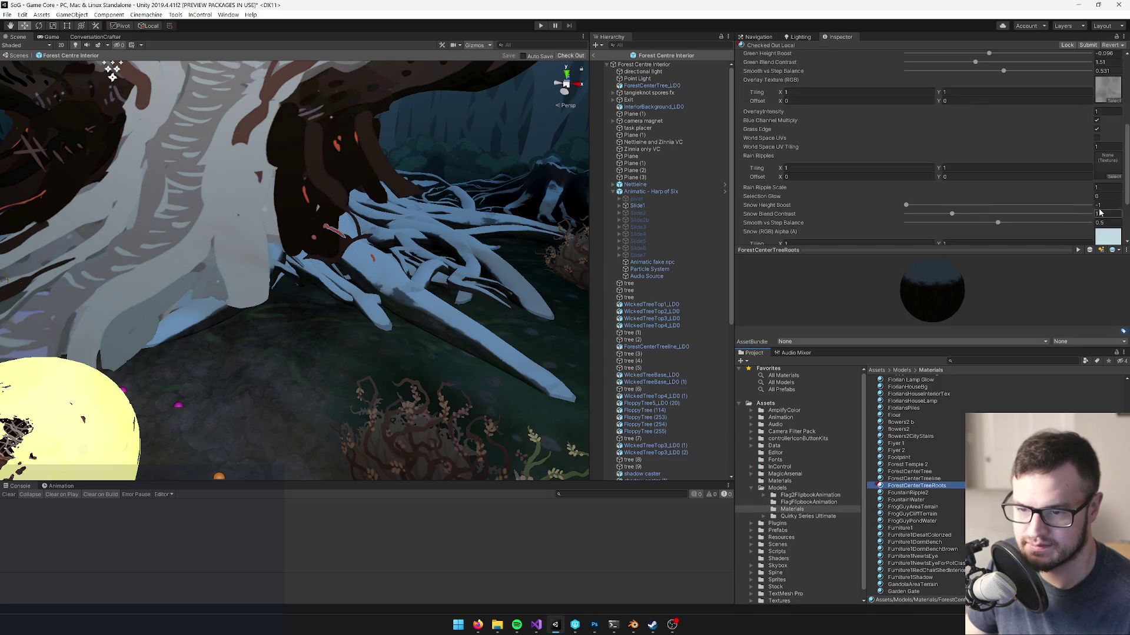
{"action": "left_click", "coordinate": [1115, 175]}
{"action": "type", "text": "greysp"}
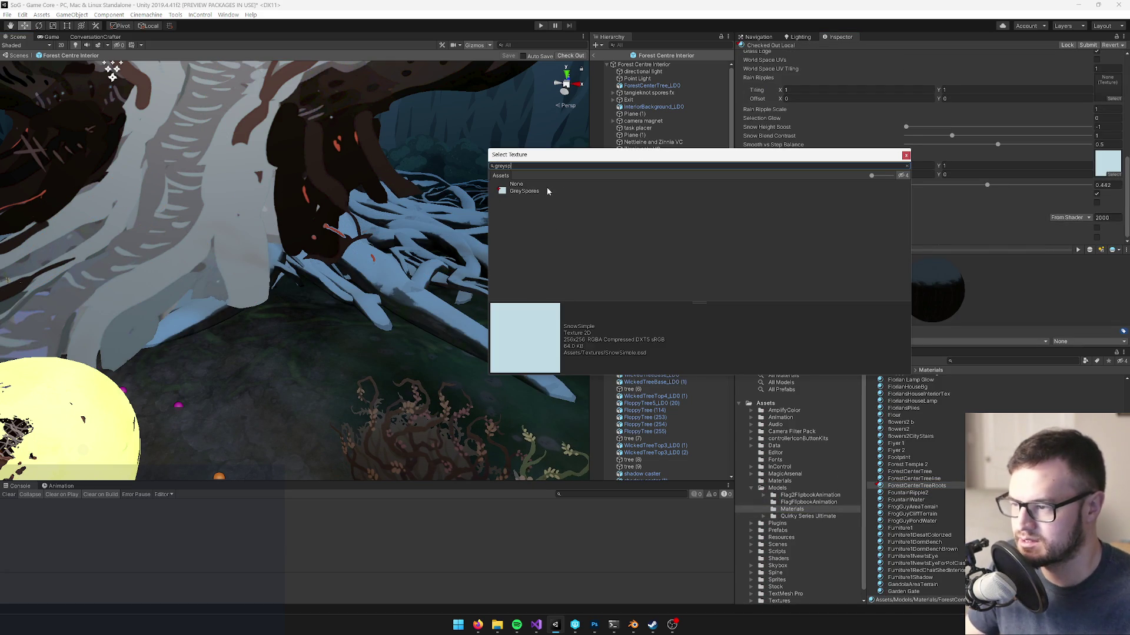
{"action": "double_click", "coordinate": [523, 191]}
{"action": "left_click", "coordinate": [1106, 170]}
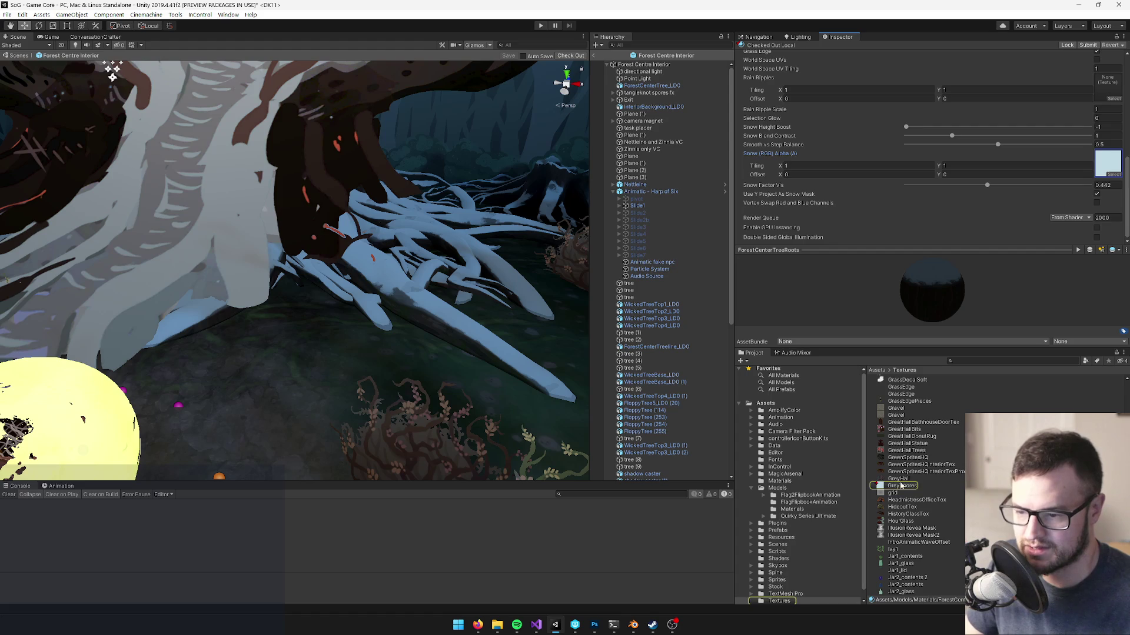
{"action": "double_click", "coordinate": [902, 486]}
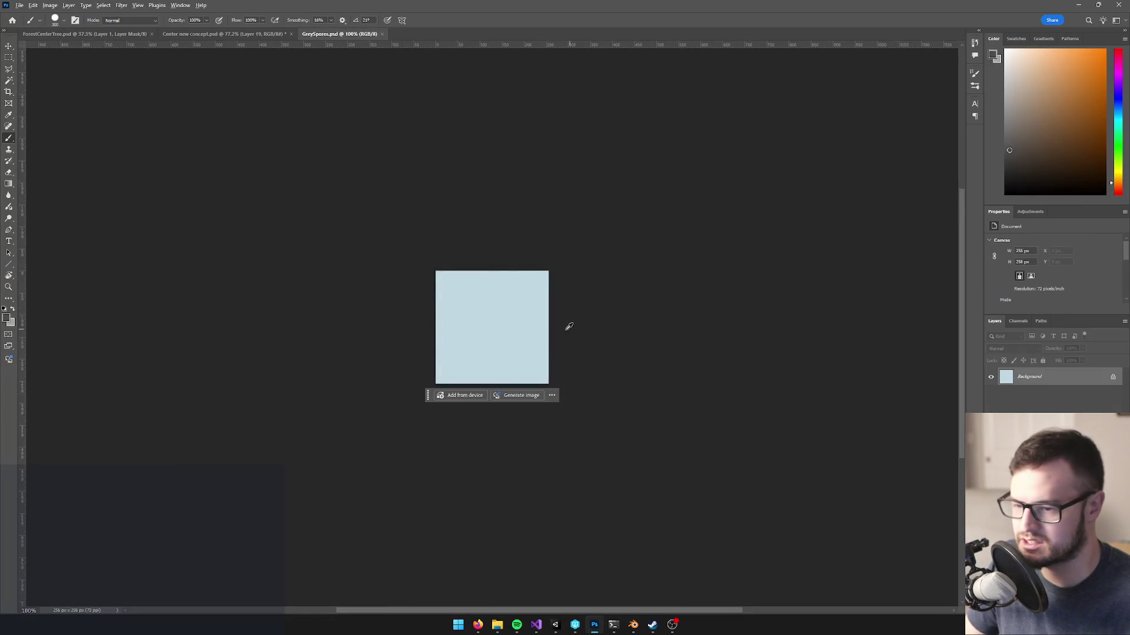
- Desaturate GreySpores with Hue/Saturation at Saturation -100 and Lightness -37
{"action": "scroll", "coordinate": [572, 326], "scroll_direction": "up", "scroll_amount": 2}
{"action": "key", "text": "ctrl+u"}
{"action": "left_click_drag", "start_coordinate": [399, 174], "coordinate": [184, 170]}
{"action": "left_click_drag", "start_coordinate": [391, 198], "coordinate": [383, 198]}
{"action": "left_click", "coordinate": [506, 110]}
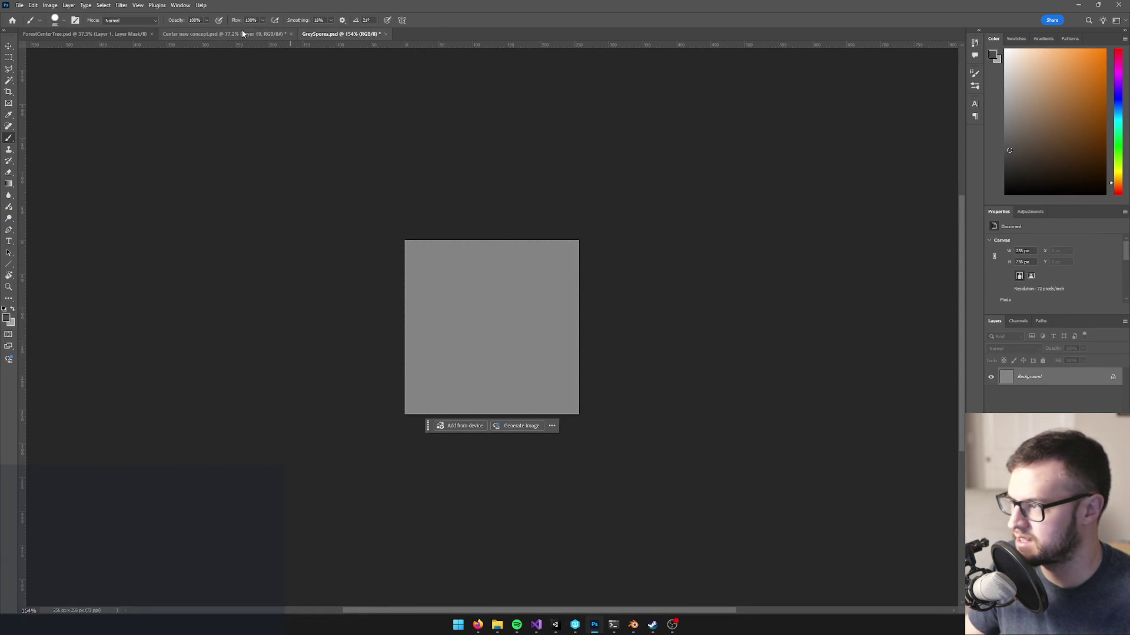
- Switch to the Brush tool, return to the GreySpores document and shrink the brush
{"action": "left_click", "coordinate": [246, 32]}
{"action": "key", "text": "b"}
{"action": "scroll", "coordinate": [515, 220], "scroll_direction": "up", "scroll_amount": 5}
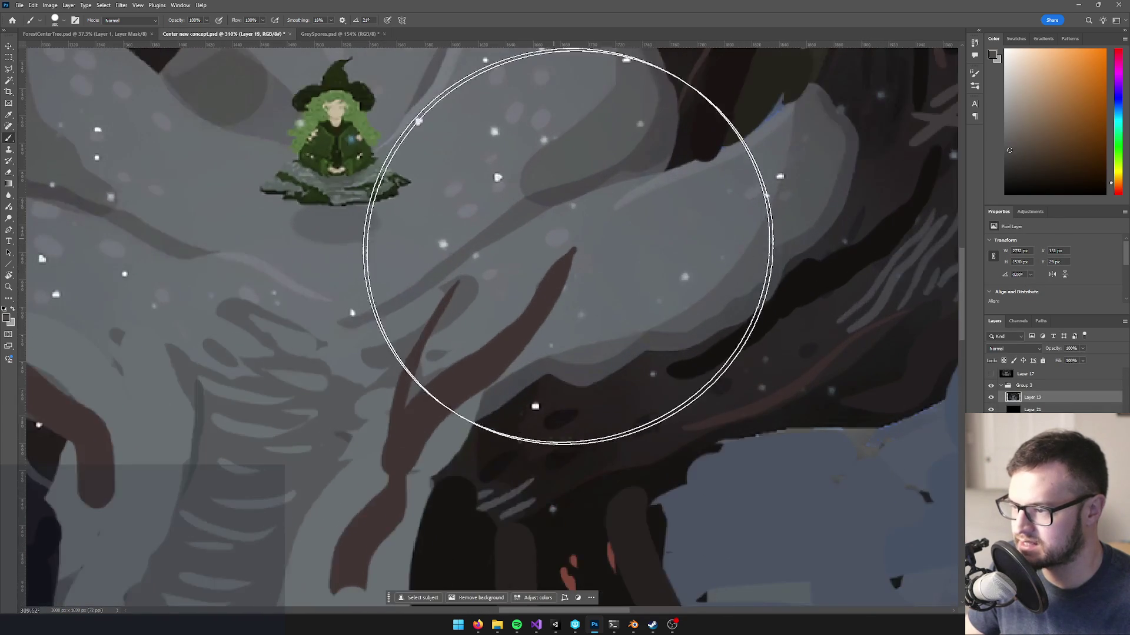
{"action": "key", "text": "ctrl+Tab"}
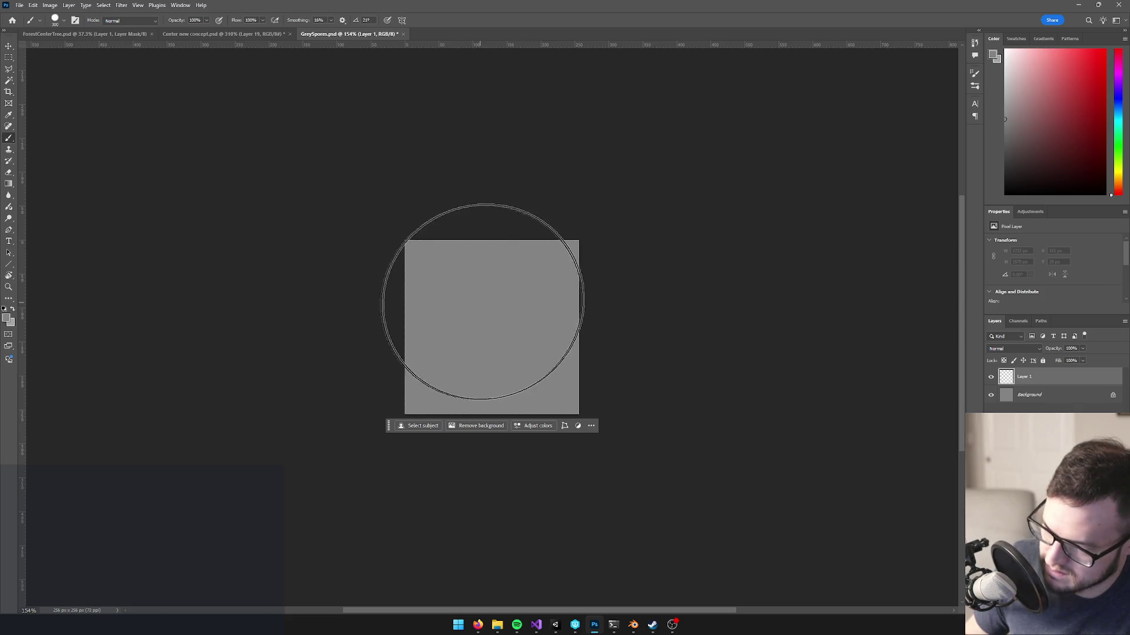
{"action": "key", "text": "bracketleft"}
{"action": "key", "text": "bracketleft"}
{"action": "key", "text": "bracketleft"}
{"action": "key", "text": "bracketleft"}
{"action": "key", "text": "bracketleft"}
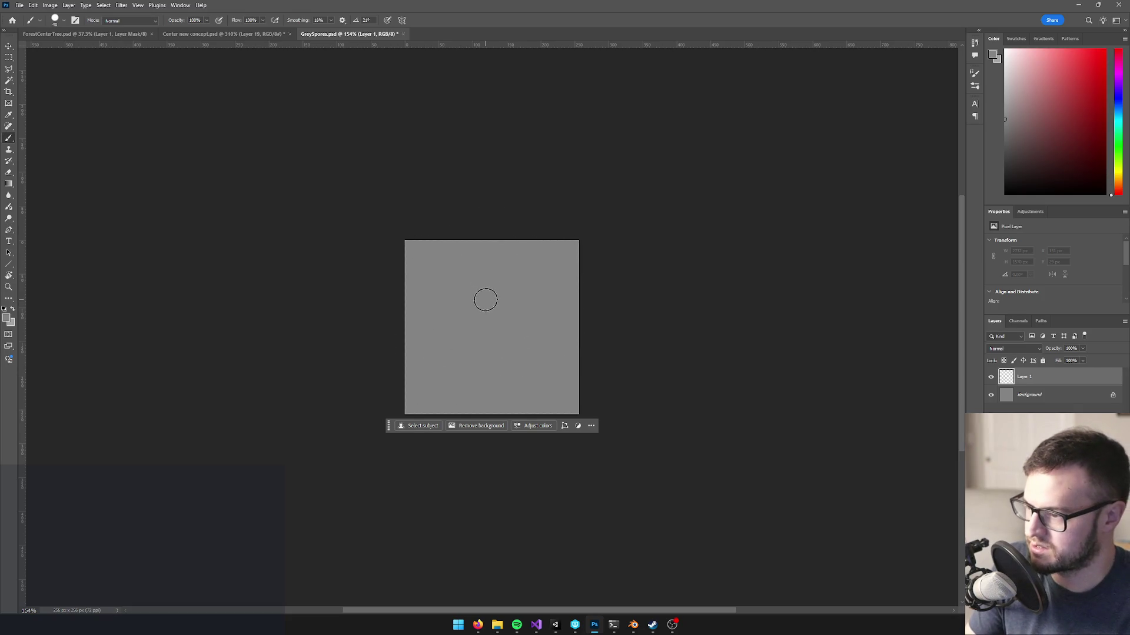
- Confirm in Image Size that the image stays 256×256 px, closing without changes
{"action": "left_click", "coordinate": [50, 4]}
{"action": "left_click", "coordinate": [59, 78]}
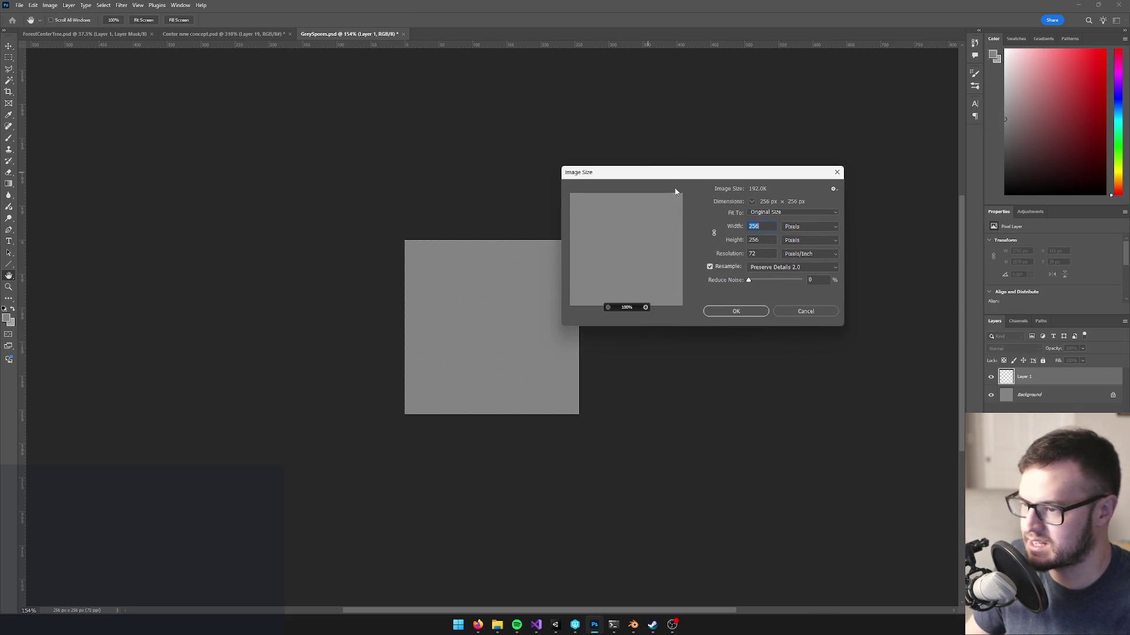
{"action": "left_click", "coordinate": [756, 313]}
{"action": "left_click", "coordinate": [810, 315]}
{"action": "scroll", "coordinate": [482, 302], "scroll_direction": "up", "scroll_amount": 3}
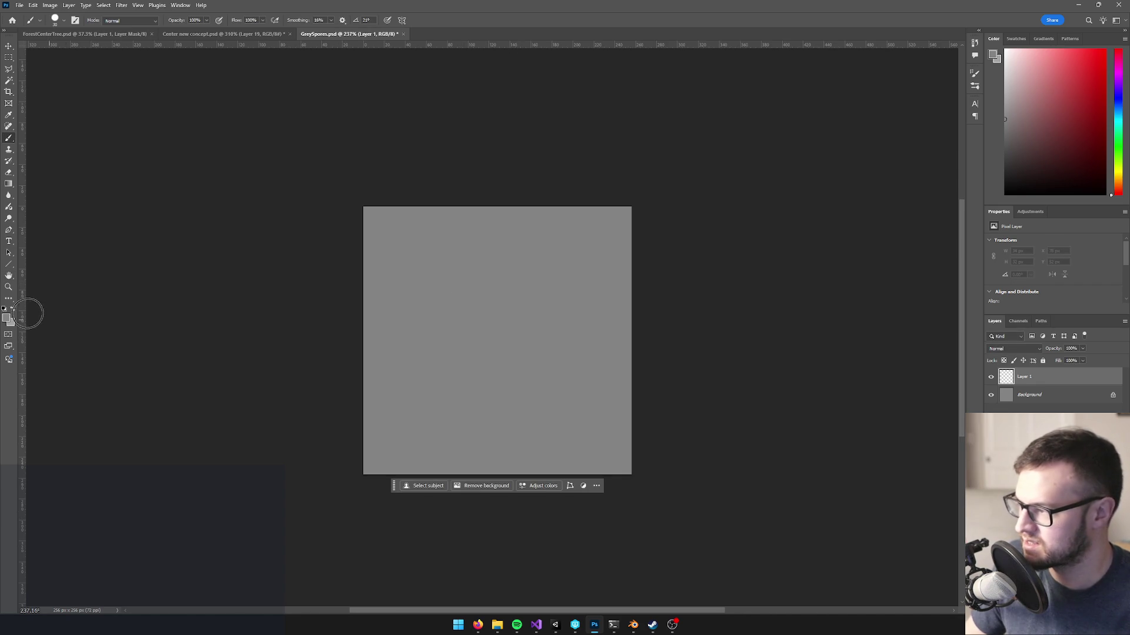
- Paint two light grey spore dots with a size 20 brush on Layer 1
{"action": "left_click", "coordinate": [6, 318]}
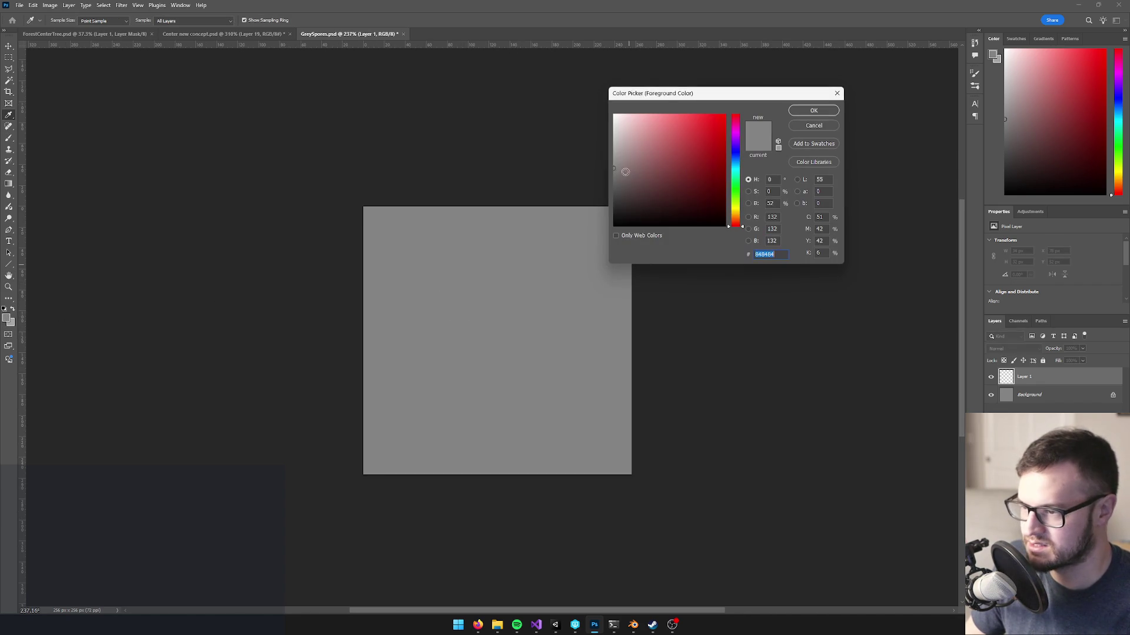
{"action": "left_click", "coordinate": [798, 112]}
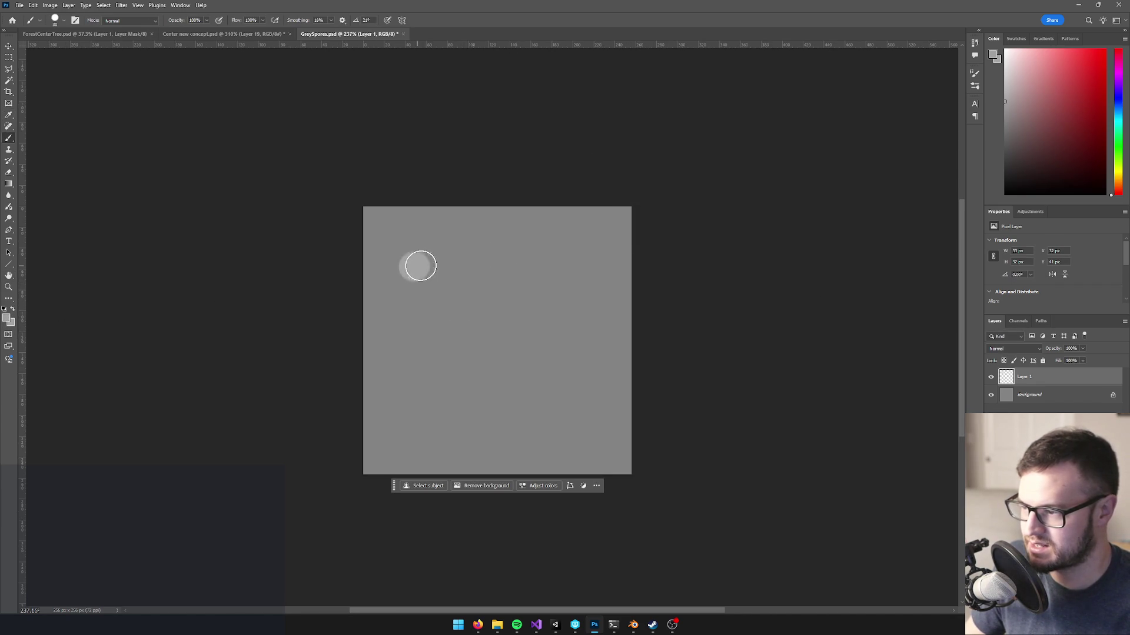
{"action": "key", "text": "bracketleft"}
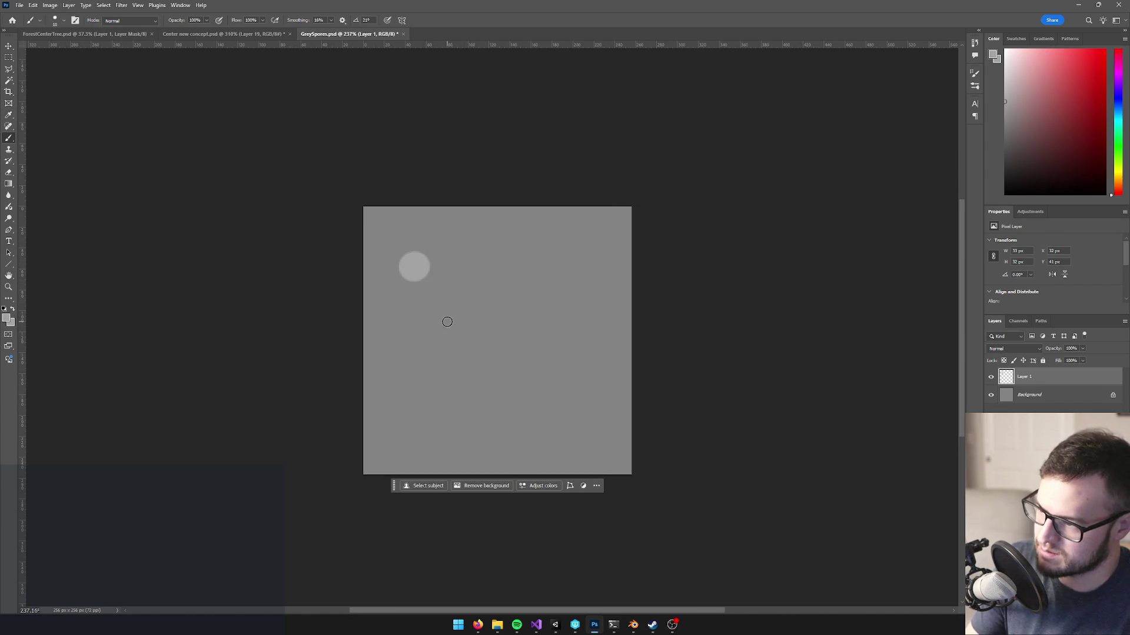
{"action": "left_click", "coordinate": [592, 235]}
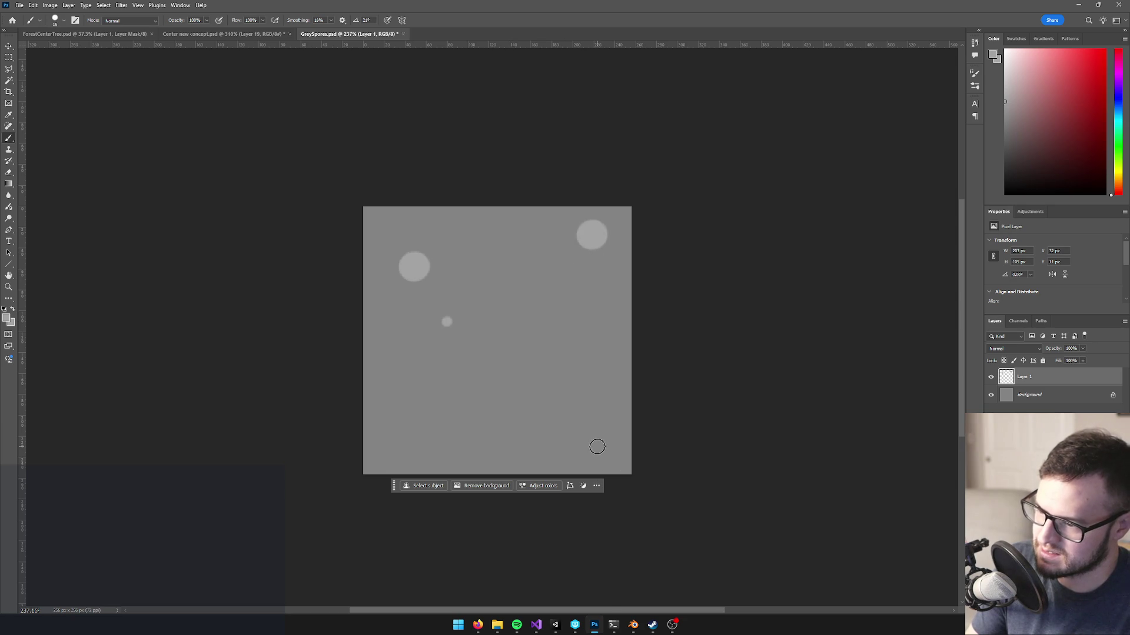
{"action": "left_click", "coordinate": [573, 399]}
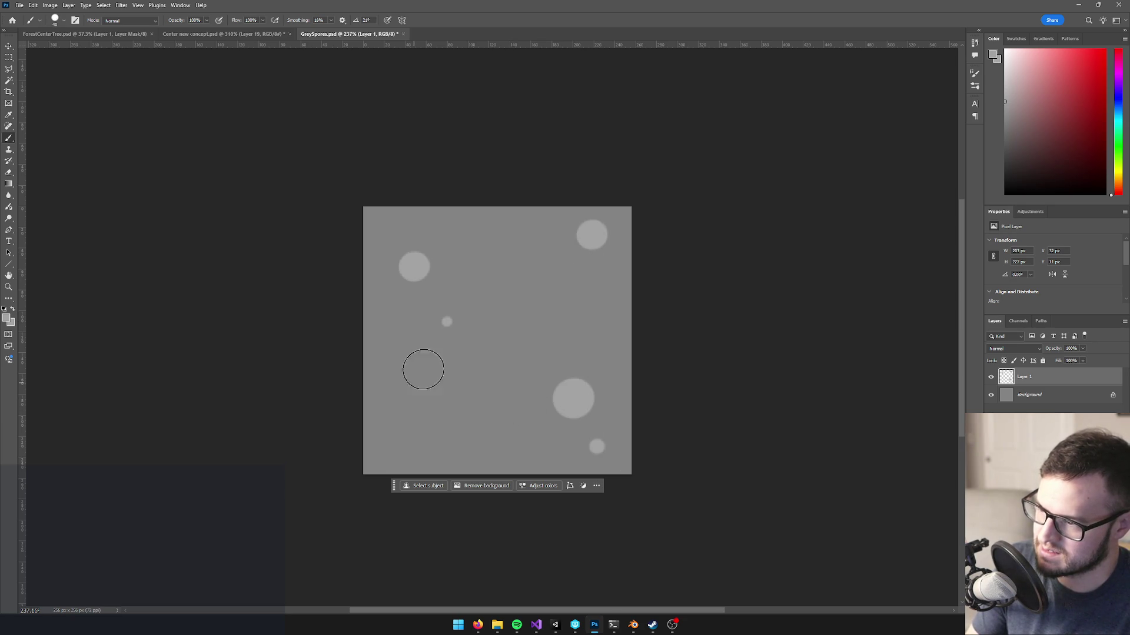
- Try a darker grey dot, undo it, and choose grey 686868 instead
{"action": "left_click", "coordinate": [9, 318]}
{"action": "left_click", "coordinate": [614, 180]}
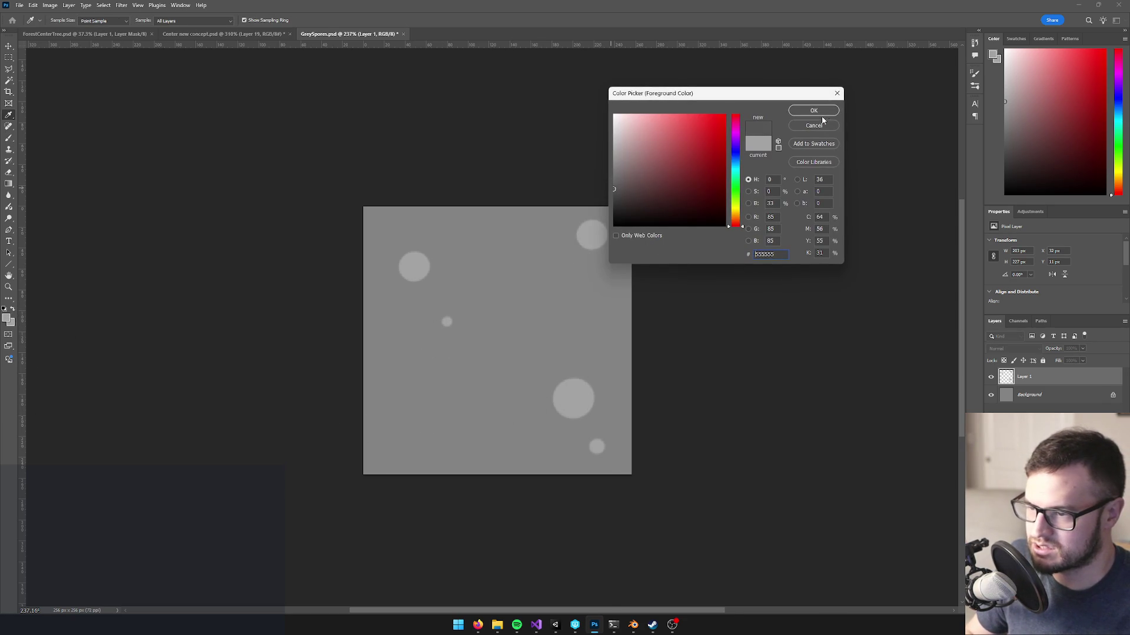
{"action": "left_click", "coordinate": [814, 111]}
{"action": "key", "text": "b"}
{"action": "left_click", "coordinate": [431, 421]}
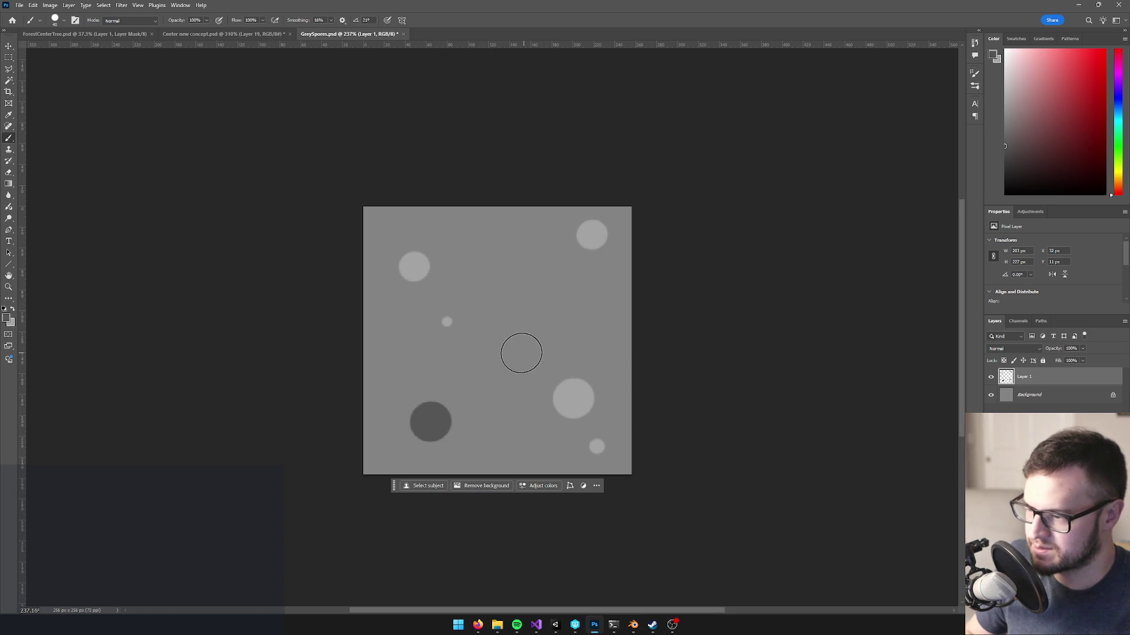
{"action": "key", "text": "ctrl+z"}
{"action": "left_click", "coordinate": [8, 319]}
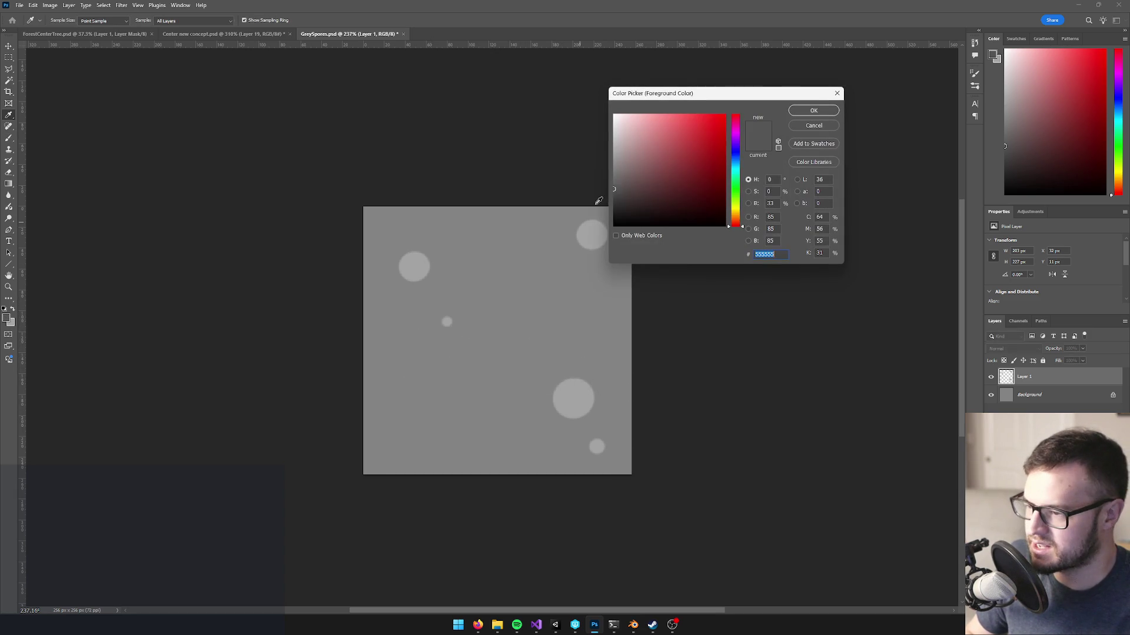
{"action": "left_click_drag", "start_coordinate": [617, 187], "coordinate": [606, 180]}
{"action": "left_click", "coordinate": [818, 111]}
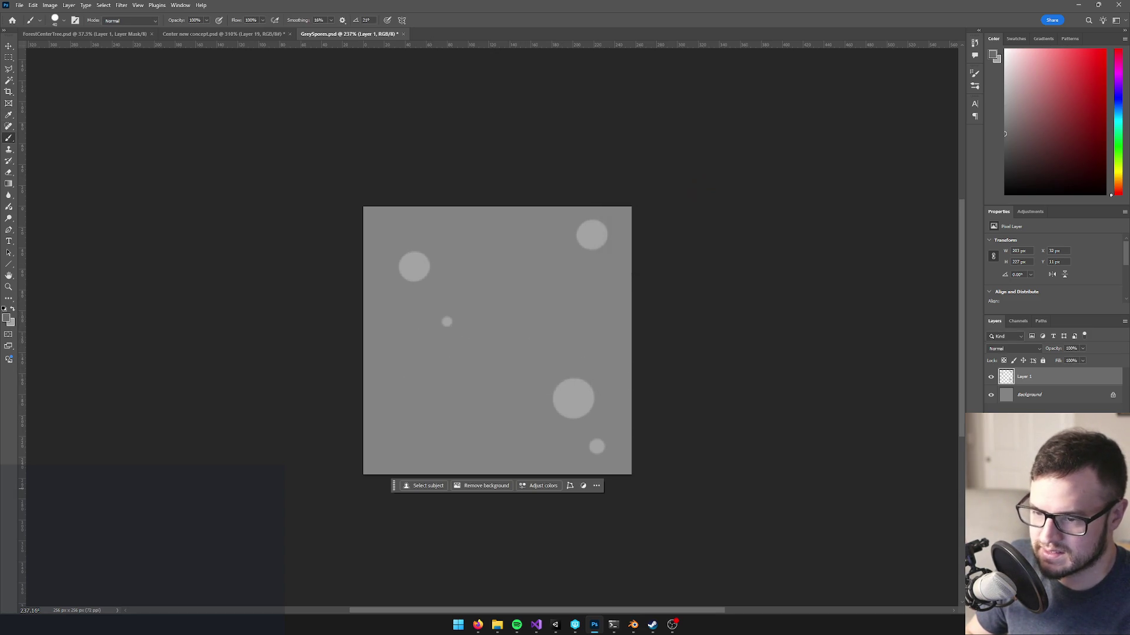
- Add Layer 2 and paint a large and a small dark grey dot on it
{"action": "key", "text": "ctrl+shift+alt+n"}
{"action": "left_click", "coordinate": [459, 416]}
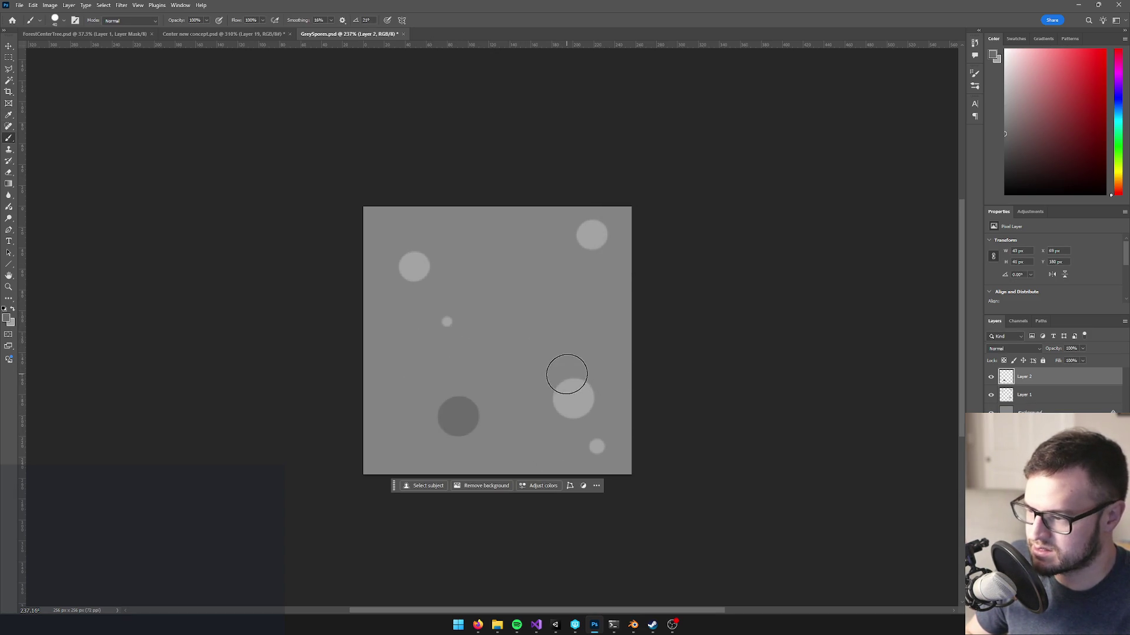
{"action": "key", "text": "bracketleft"}
{"action": "key", "text": "bracketleft"}
{"action": "left_click", "coordinate": [480, 360]}
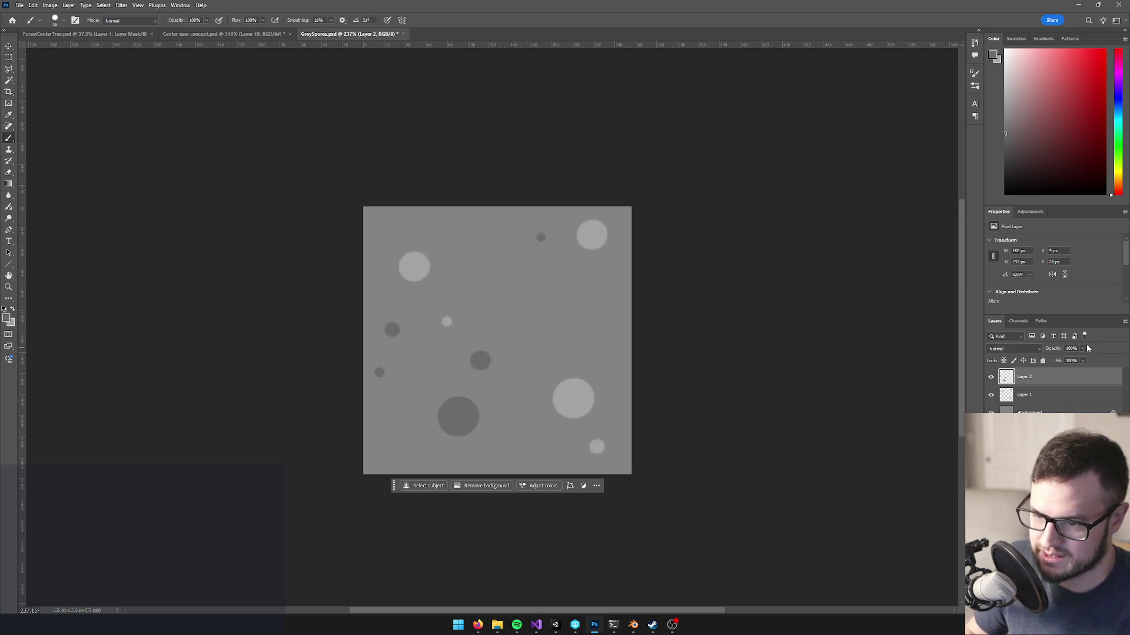
- Lower the opacity of Layer 2 and Layer 1 to fade the spore dots
{"action": "left_click_drag", "start_coordinate": [1069, 361], "coordinate": [1067, 362]}
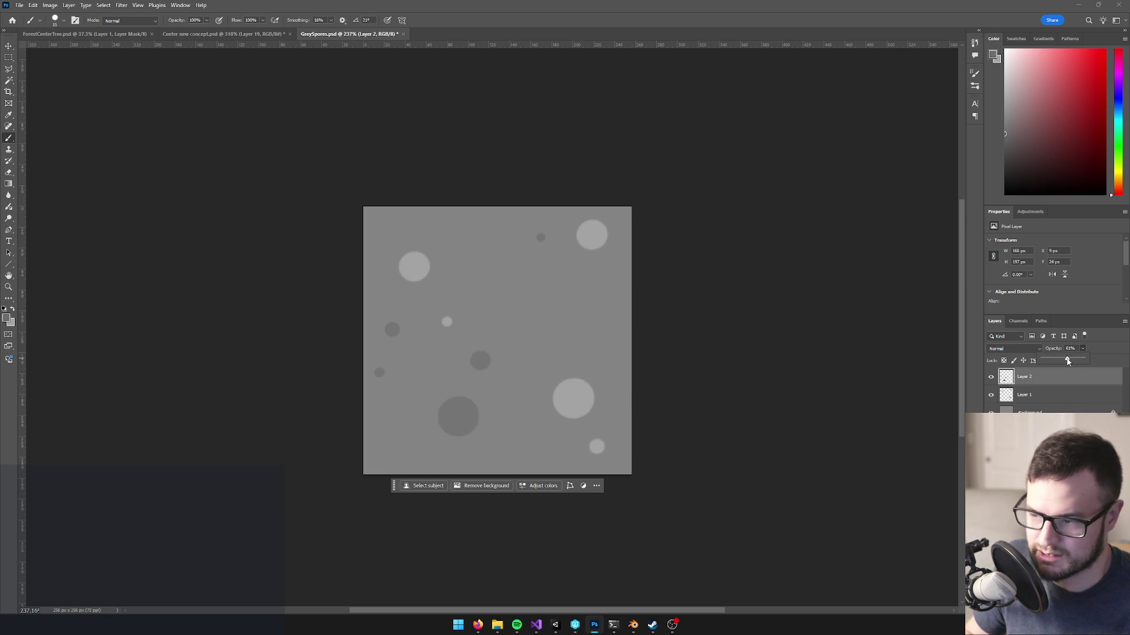
{"action": "left_click", "coordinate": [1036, 399]}
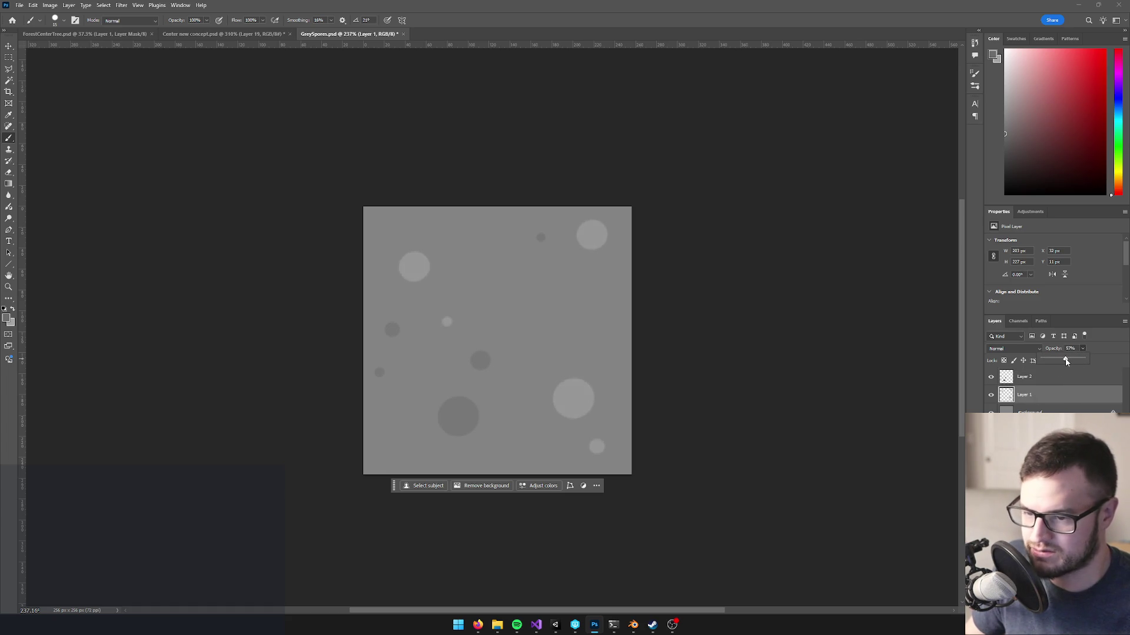
{"action": "left_click", "coordinate": [1020, 381]}
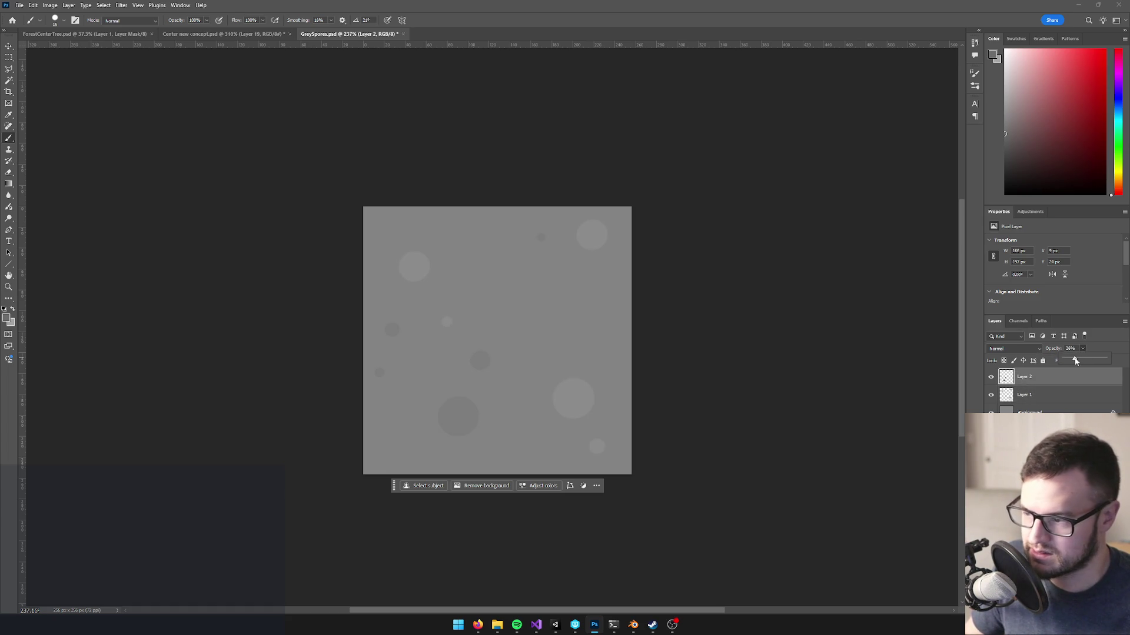
{"action": "scroll", "coordinate": [623, 316], "scroll_direction": "down", "scroll_amount": 5}
{"action": "scroll", "coordinate": [612, 306], "scroll_direction": "up", "scroll_amount": 5}
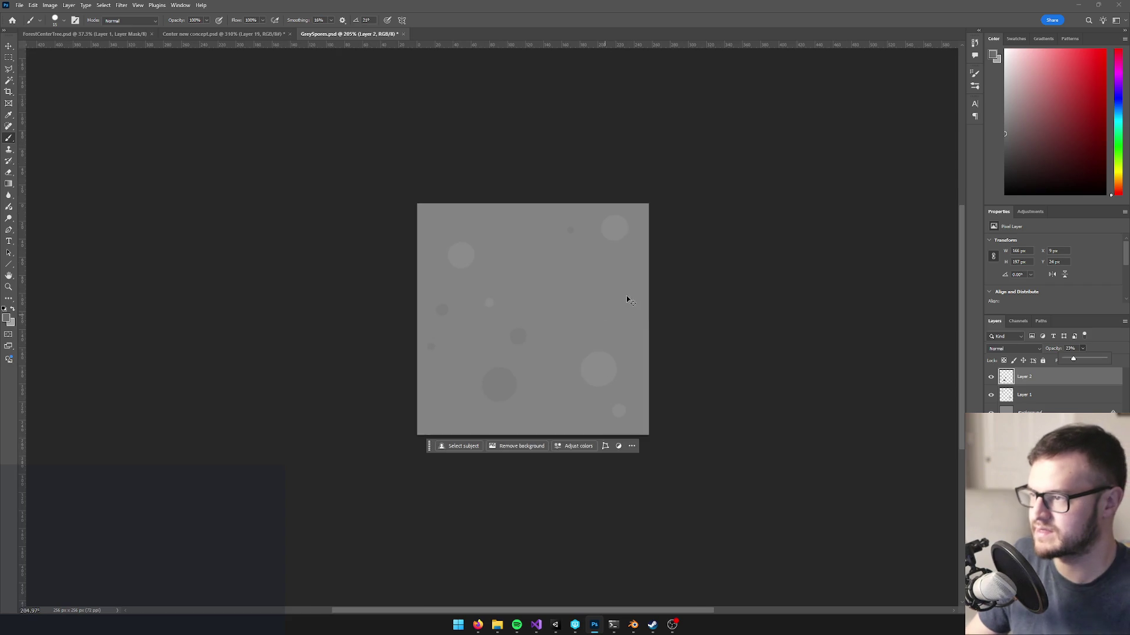
- Save GreySpores and minimise Photoshop to return to Unity
{"action": "key", "text": "ctrl+s"}
{"action": "left_click", "coordinate": [631, 178]}
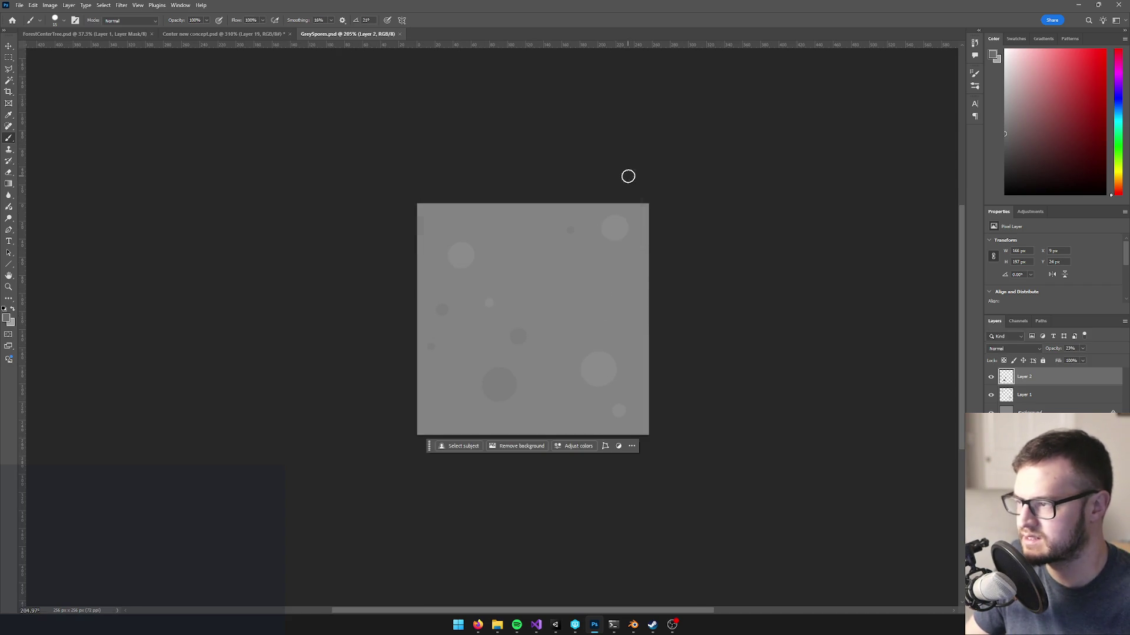
{"action": "left_click", "coordinate": [1081, 5]}
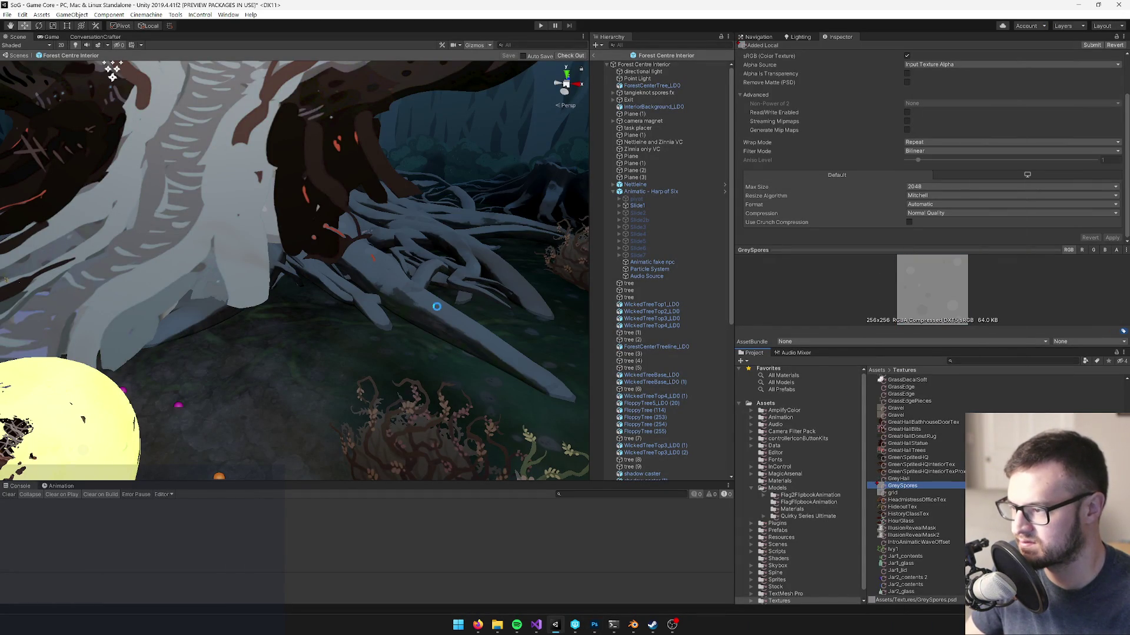
- Select the tree base and bring up the ForestCenterTreeRoots material in the Inspector
{"action": "mouse_move", "coordinate": [419, 310]}
{"action": "left_mouse_down"}
{"action": "mouse_move", "coordinate": [403, 291]}
{"action": "mouse_move", "coordinate": [371, 310]}
{"action": "mouse_move", "coordinate": [444, 306]}
{"action": "mouse_move", "coordinate": [412, 323]}
{"action": "left_mouse_up"}
{"action": "scroll", "coordinate": [400, 276], "scroll_direction": "up", "scroll_amount": 6}
{"action": "left_click", "coordinate": [393, 260]}
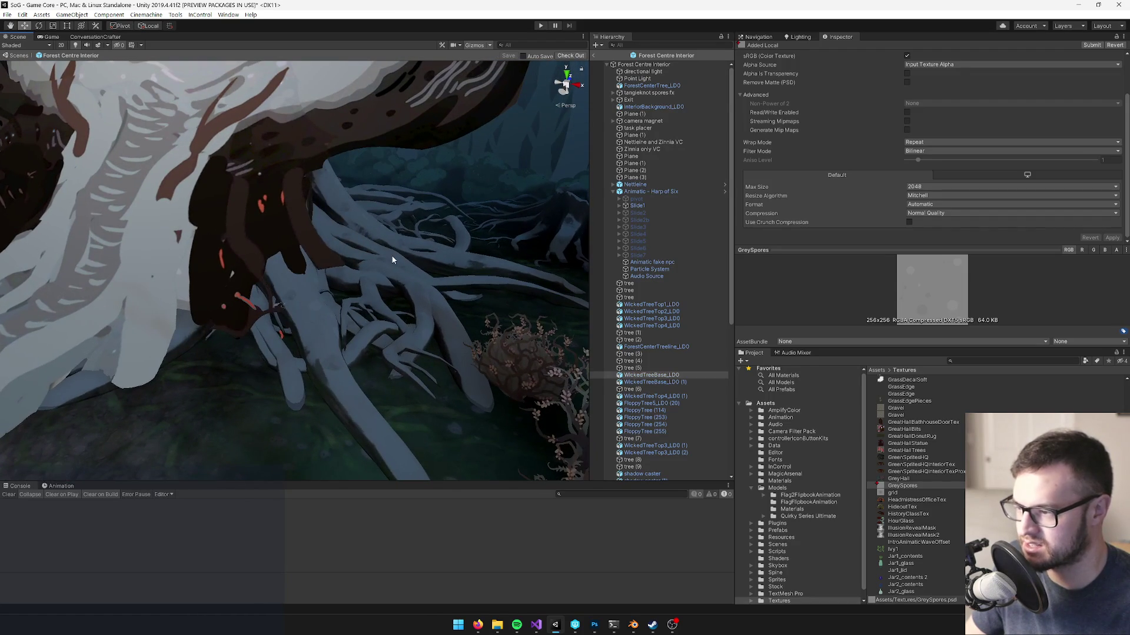
{"action": "left_click", "coordinate": [944, 170]}
{"action": "left_click", "coordinate": [922, 488]}
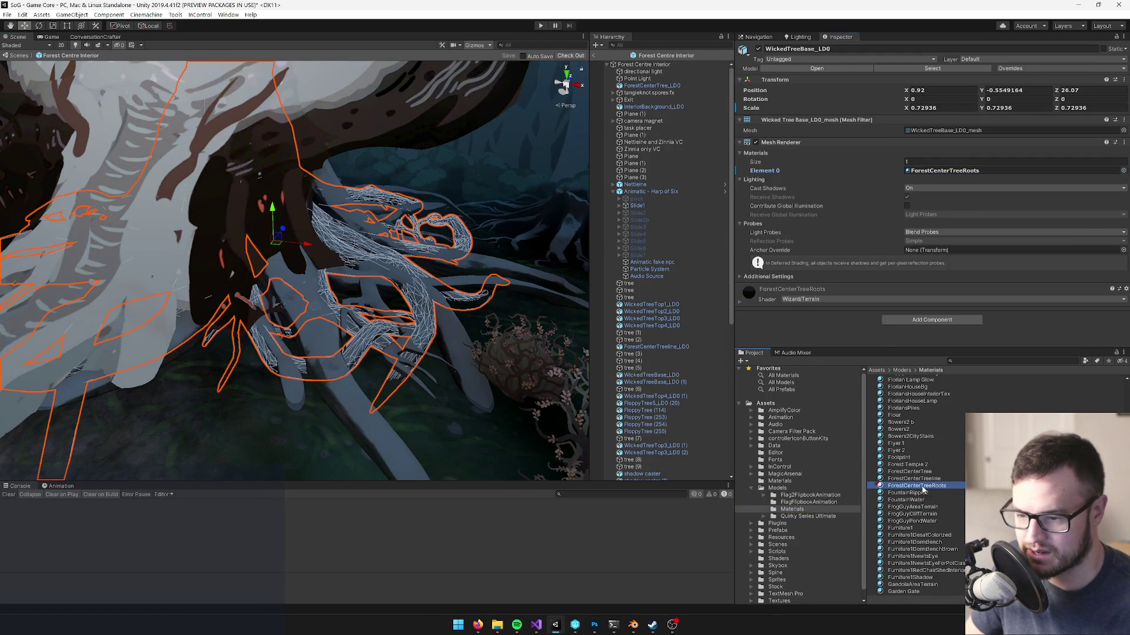
- Set the Snow (RGB) Alpha tiling to 2 on X and Y
{"action": "scroll", "coordinate": [1104, 200], "scroll_direction": "down", "scroll_amount": 3}
{"action": "scroll", "coordinate": [1067, 201], "scroll_direction": "down", "scroll_amount": 3}
{"action": "left_click", "coordinate": [788, 166]}
{"action": "type", "text": "2"}
{"action": "key", "text": "Tab"}
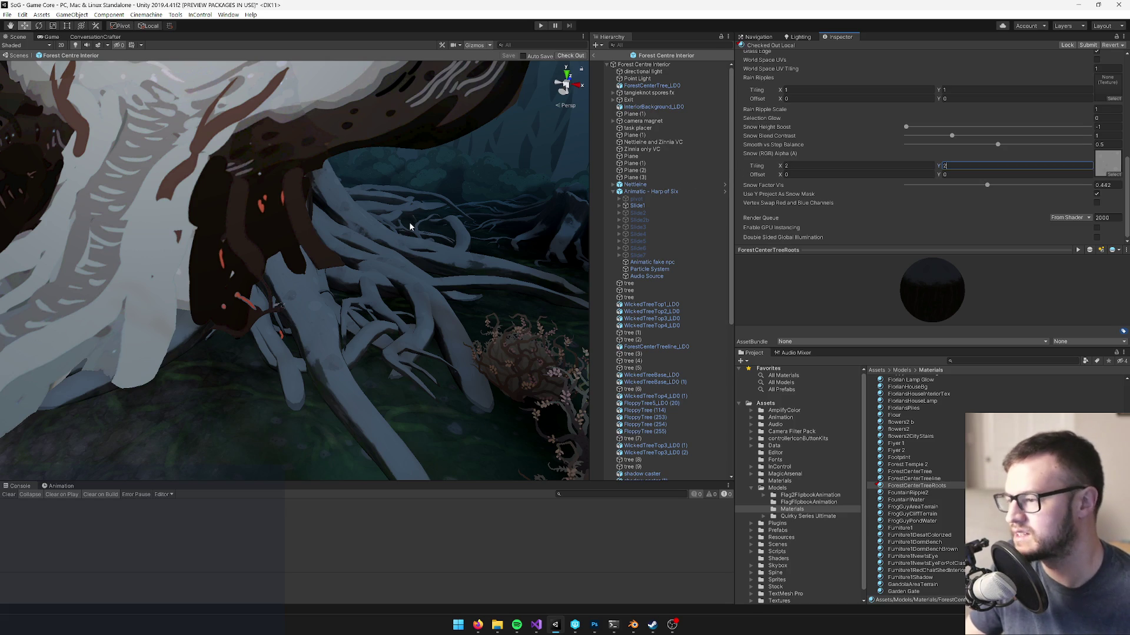
{"action": "key", "text": "alt+Tab"}
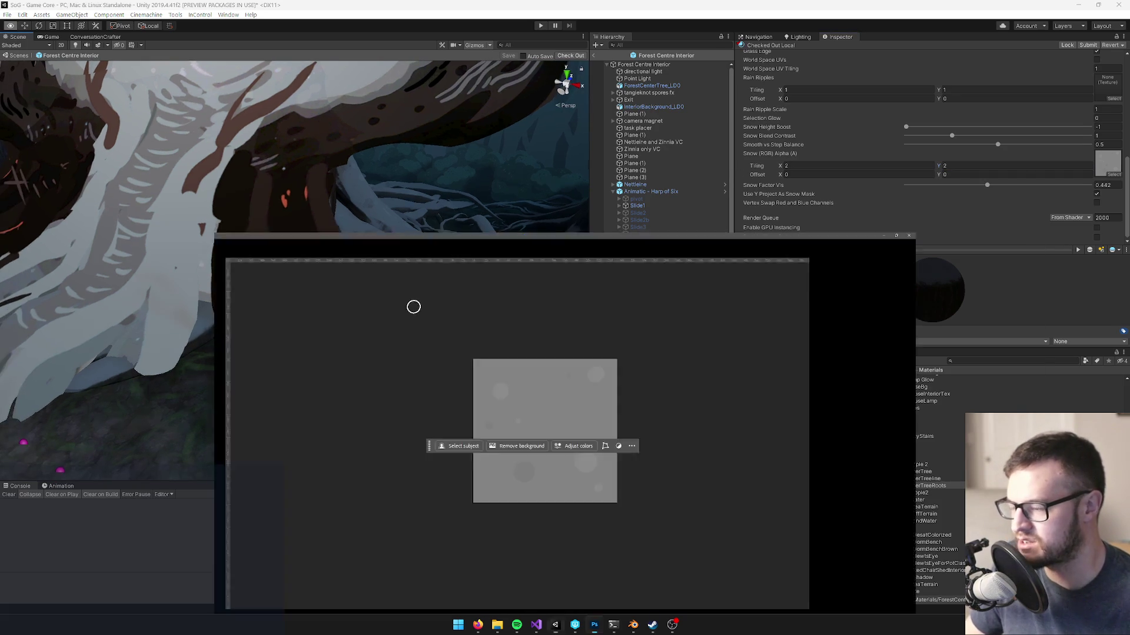
- Enlarge the canvas to 512 px and fill the Background layer with mid-grey
{"action": "left_click", "coordinate": [50, 5]}
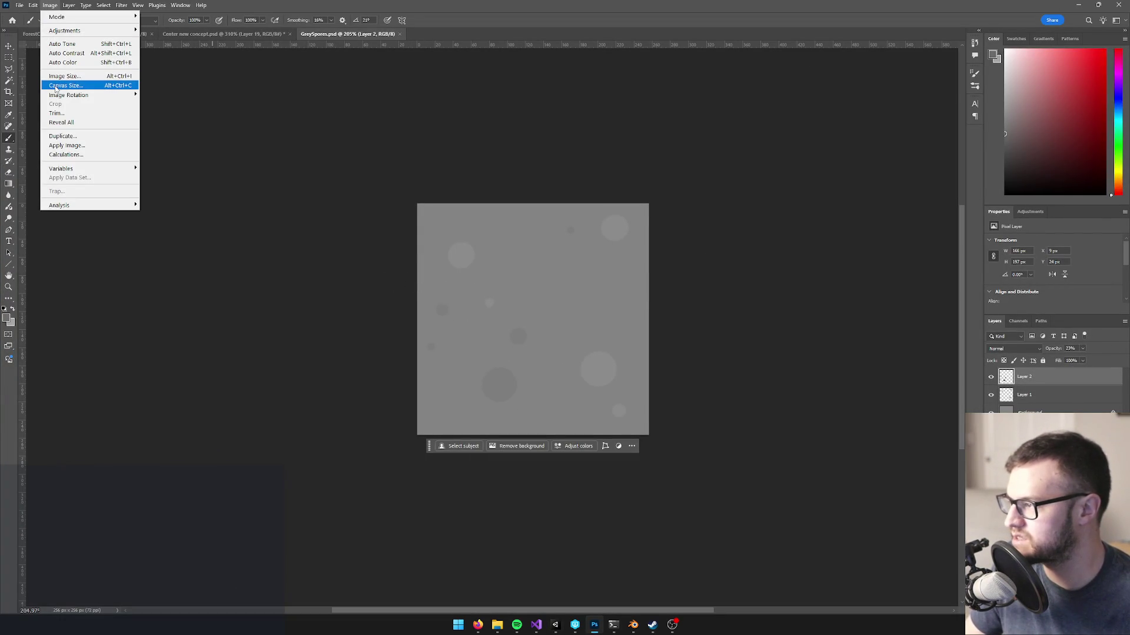
{"action": "left_click", "coordinate": [60, 87]}
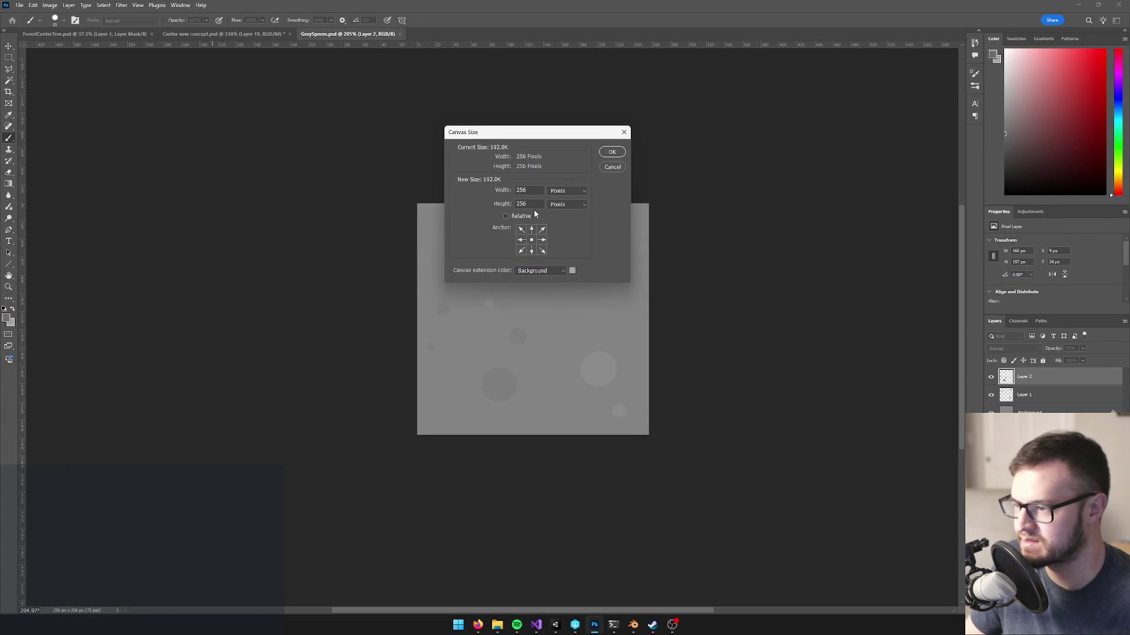
{"action": "type", "text": "512"}
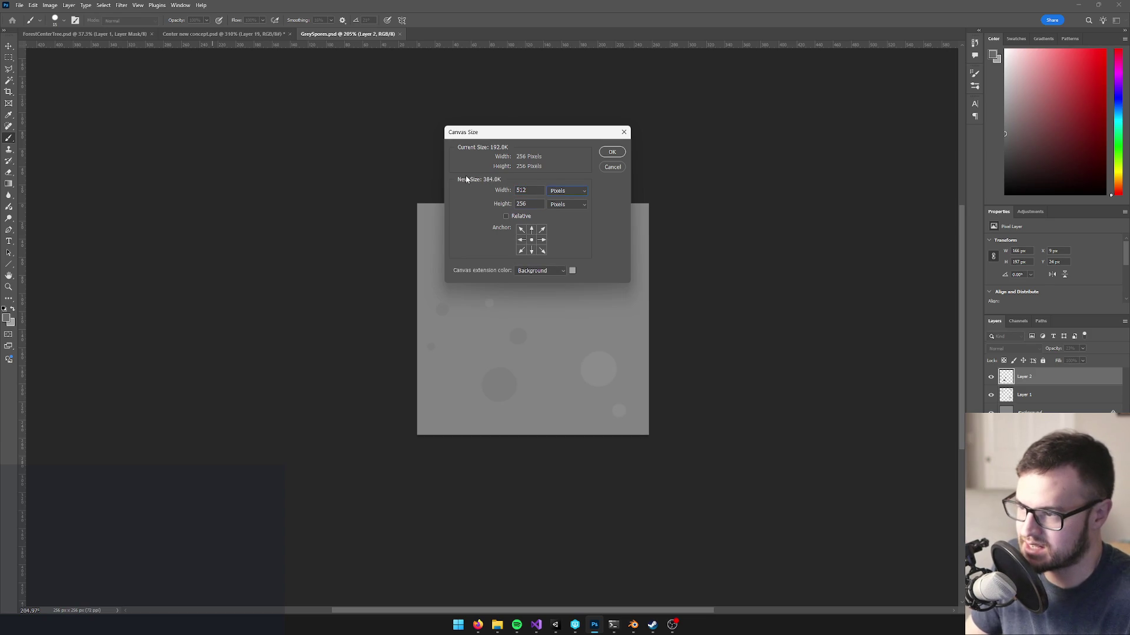
{"action": "left_click", "coordinate": [612, 154]}
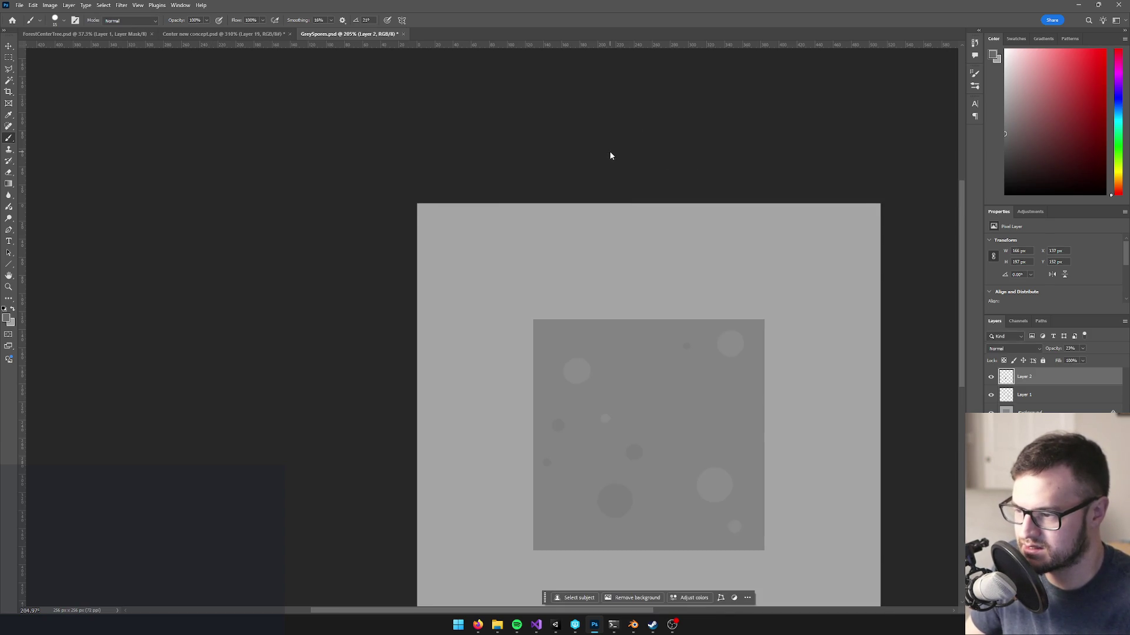
{"action": "scroll", "coordinate": [591, 227], "scroll_direction": "down", "scroll_amount": 4}
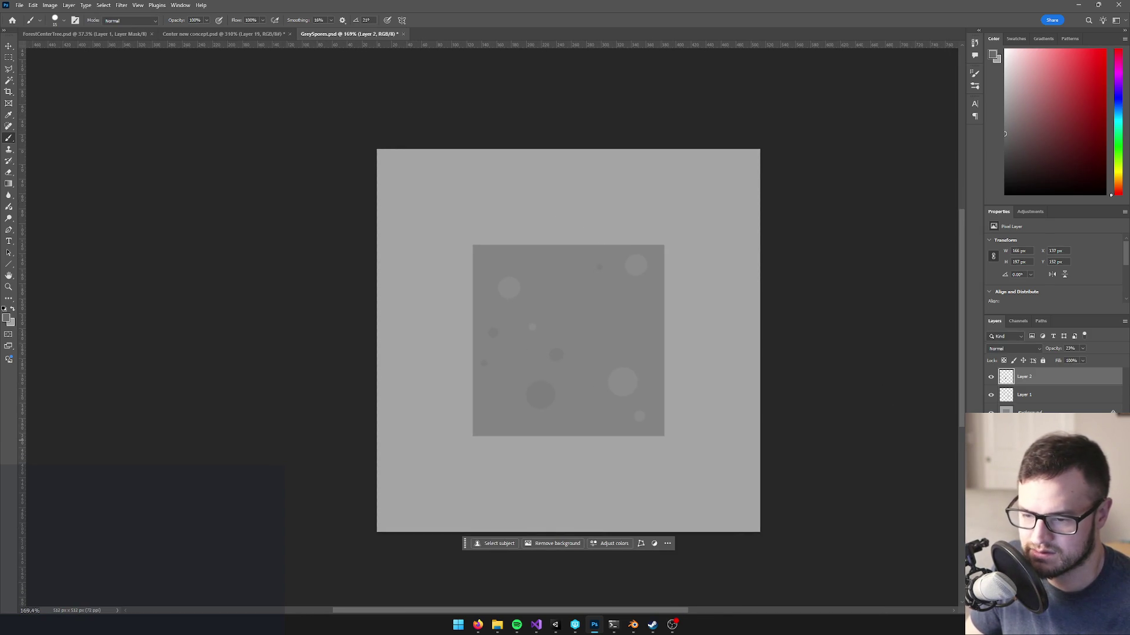
{"action": "left_click", "coordinate": [1035, 411]}
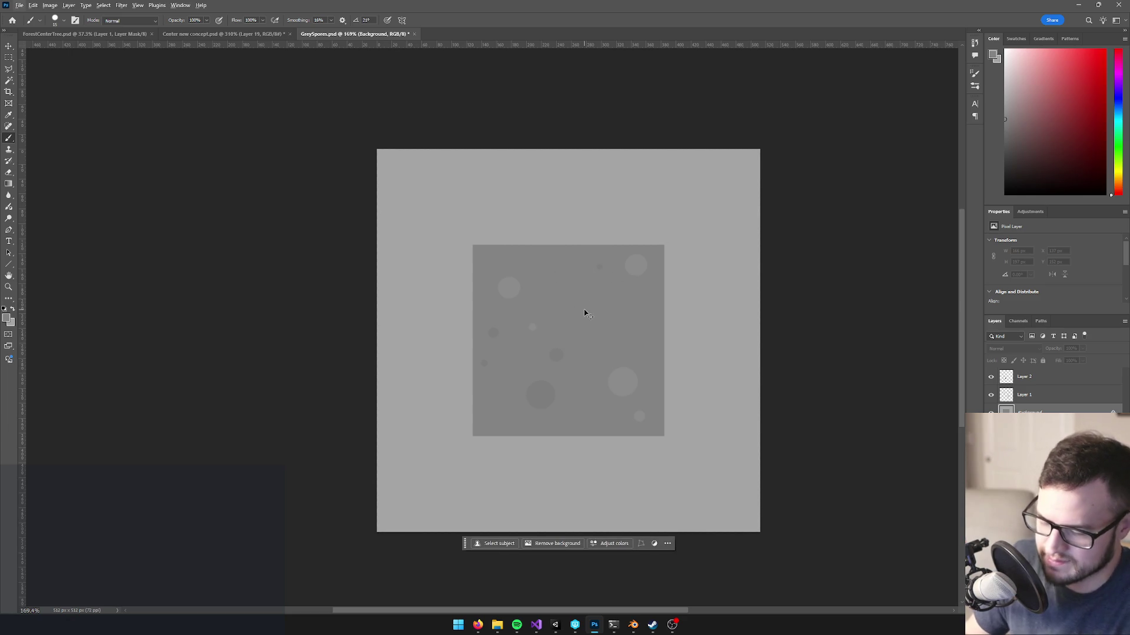
{"action": "key", "text": "alt+BackSpace"}
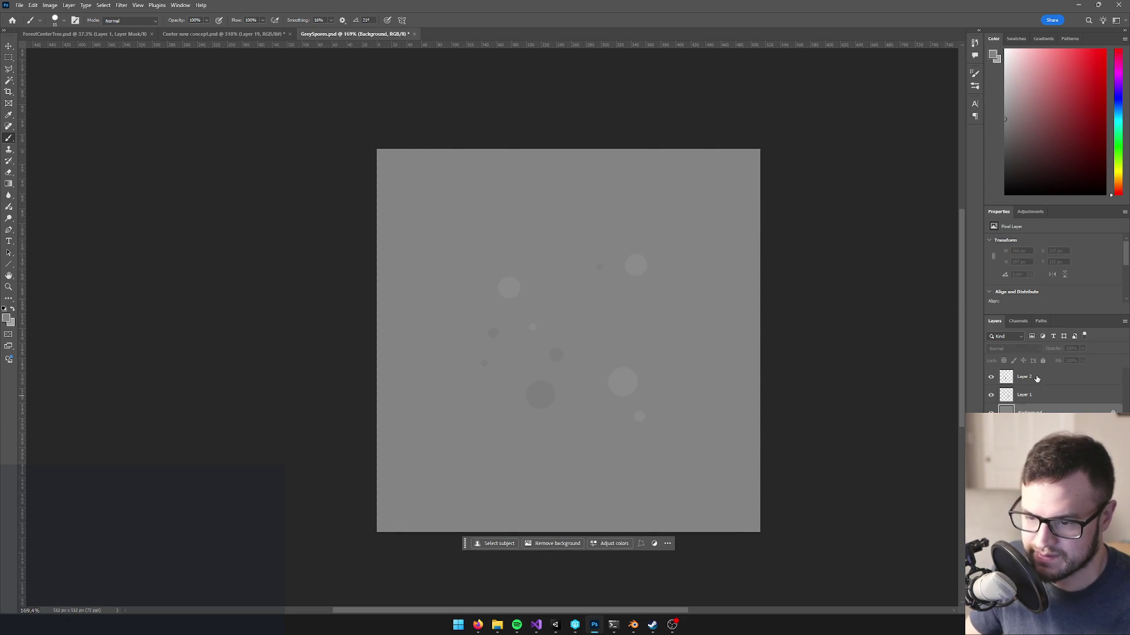
- Duplicate Layer 2, then shrink, rotate and place the spore copy at the top right
{"action": "left_click", "coordinate": [1037, 378]}
{"action": "key", "text": "ctrl+j"}
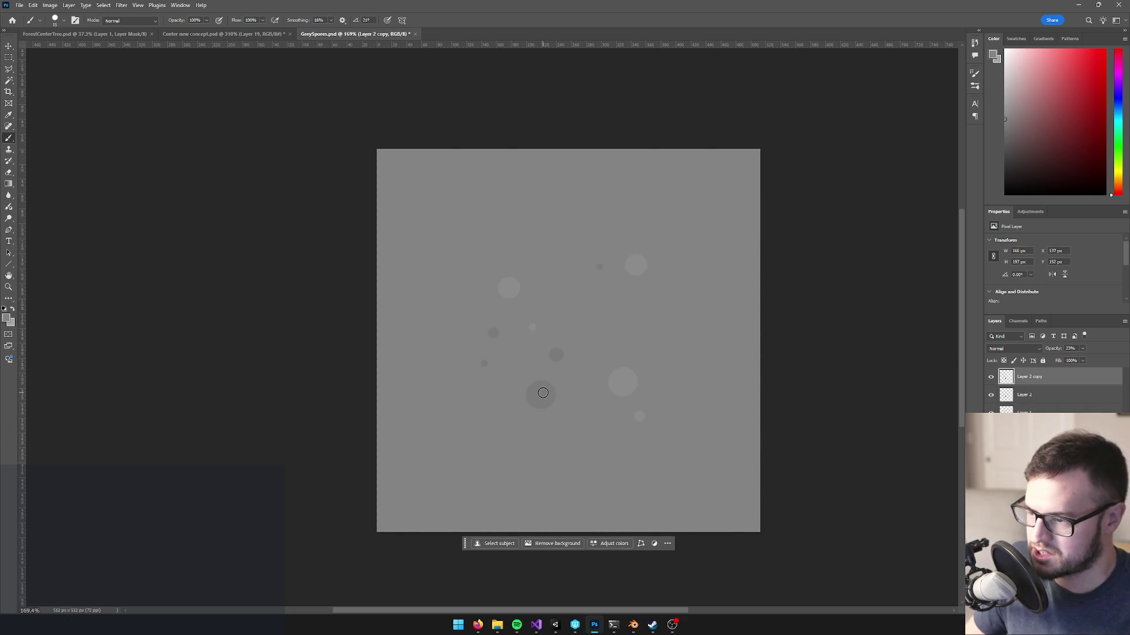
{"action": "key", "text": "v"}
{"action": "left_click_drag", "start_coordinate": [542, 393], "coordinate": [556, 248]}
{"action": "key", "text": "ctrl+t"}
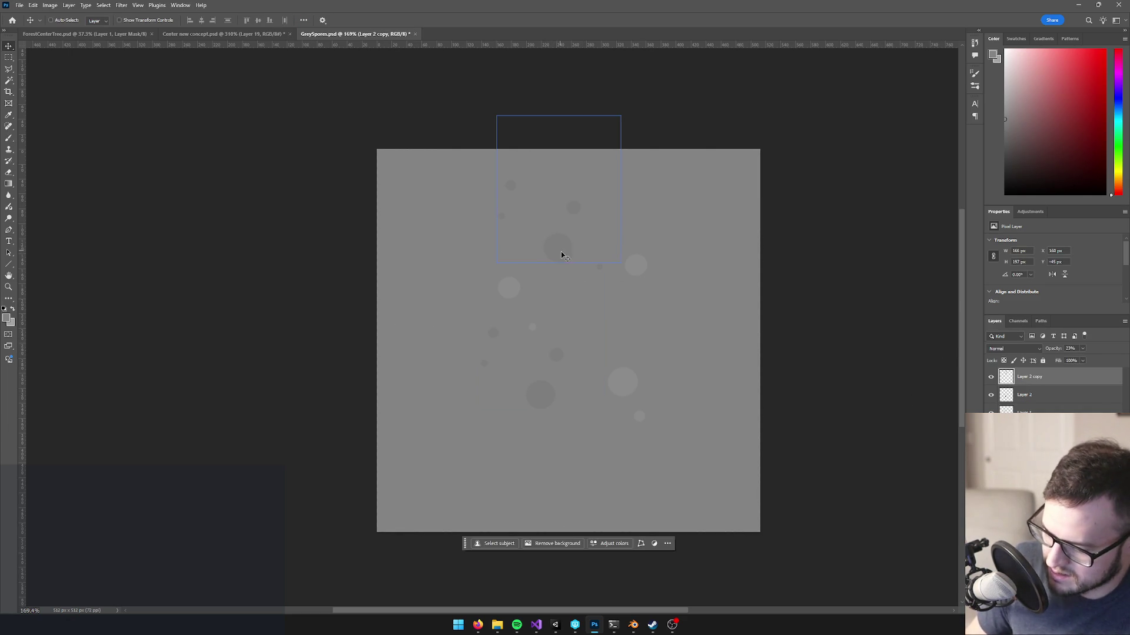
{"action": "mouse_move", "coordinate": [620, 116]}
{"action": "left_mouse_down"}
{"action": "mouse_move", "coordinate": [595, 147]}
{"action": "mouse_move", "coordinate": [614, 121]}
{"action": "mouse_move", "coordinate": [649, 148]}
{"action": "mouse_move", "coordinate": [623, 267]}
{"action": "left_mouse_up"}
{"action": "left_click_drag", "start_coordinate": [570, 204], "coordinate": [695, 244]}
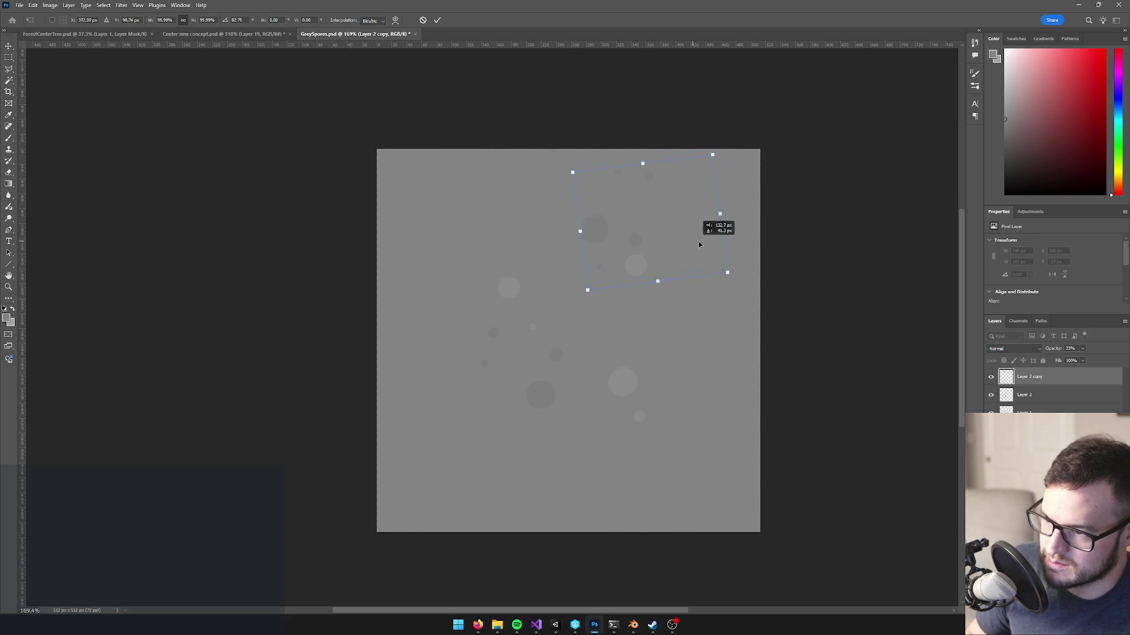
{"action": "key", "text": "Return"}
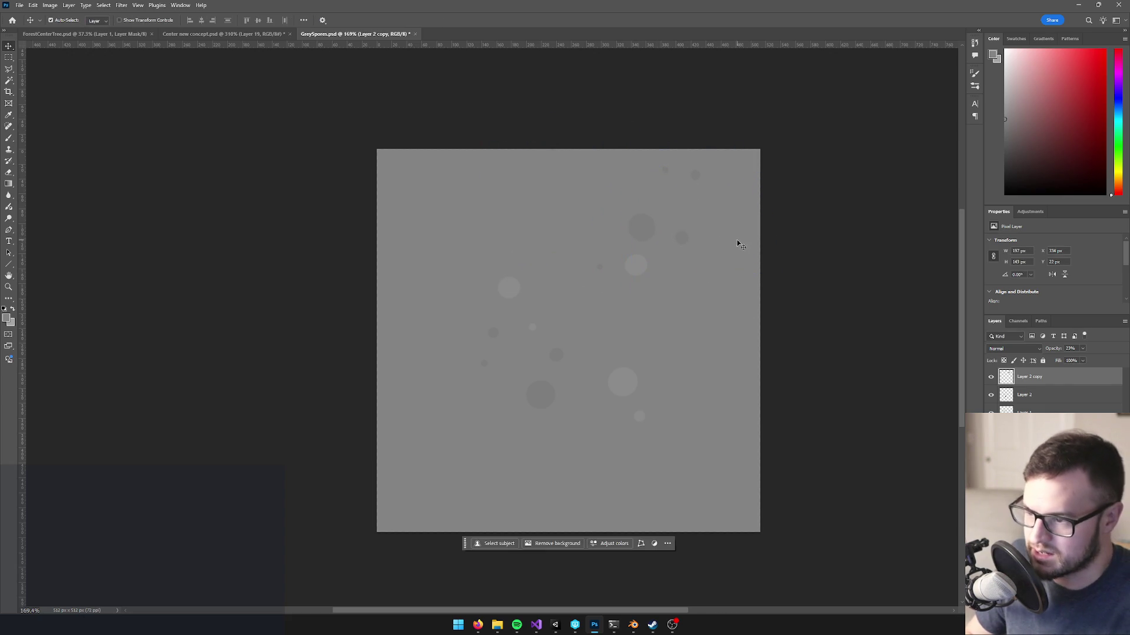
- Copy Layer 1, rotate it and place it at the bottom right
{"action": "scroll", "coordinate": [681, 362], "scroll_direction": "down", "scroll_amount": 3}
{"action": "scroll", "coordinate": [543, 330], "scroll_direction": "up", "scroll_amount": 3}
{"action": "left_click", "coordinate": [1030, 393]}
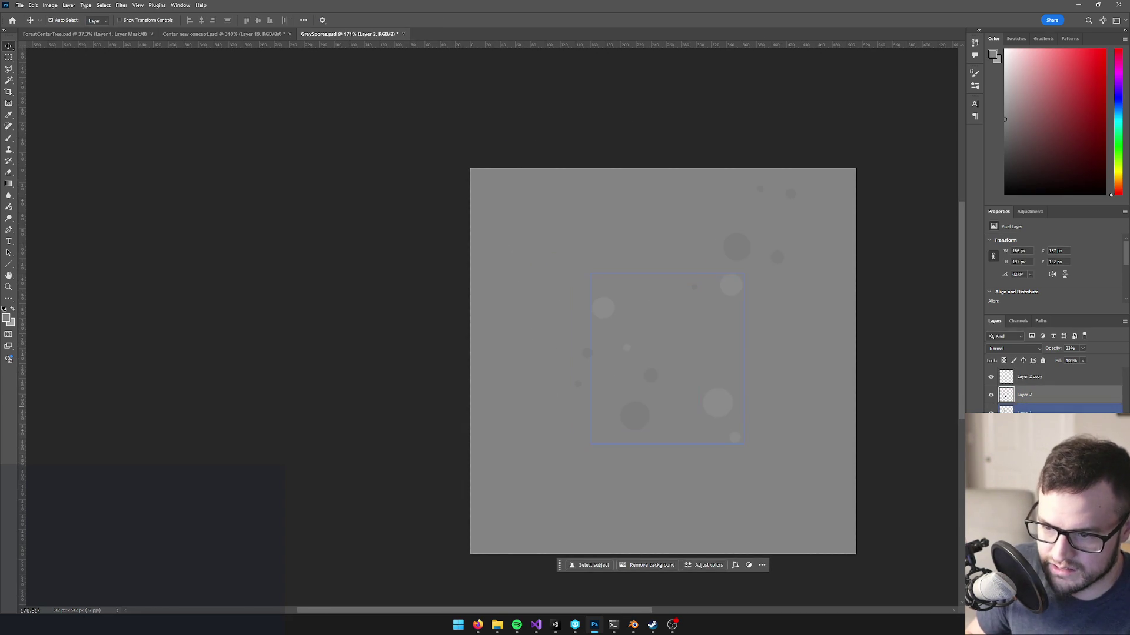
{"action": "left_click", "coordinate": [1027, 411]}
{"action": "mouse_move", "coordinate": [719, 409]}
{"action": "left_mouse_down"}
{"action": "mouse_move", "coordinate": [730, 390]}
{"action": "mouse_move", "coordinate": [756, 472]}
{"action": "left_mouse_up"}
{"action": "key", "text": "ctrl+t"}
{"action": "left_click_drag", "start_coordinate": [704, 329], "coordinate": [616, 386]}
{"action": "mouse_move", "coordinate": [701, 397]}
{"action": "left_mouse_down"}
{"action": "mouse_move", "coordinate": [728, 460]}
{"action": "mouse_move", "coordinate": [723, 484]}
{"action": "left_mouse_up"}
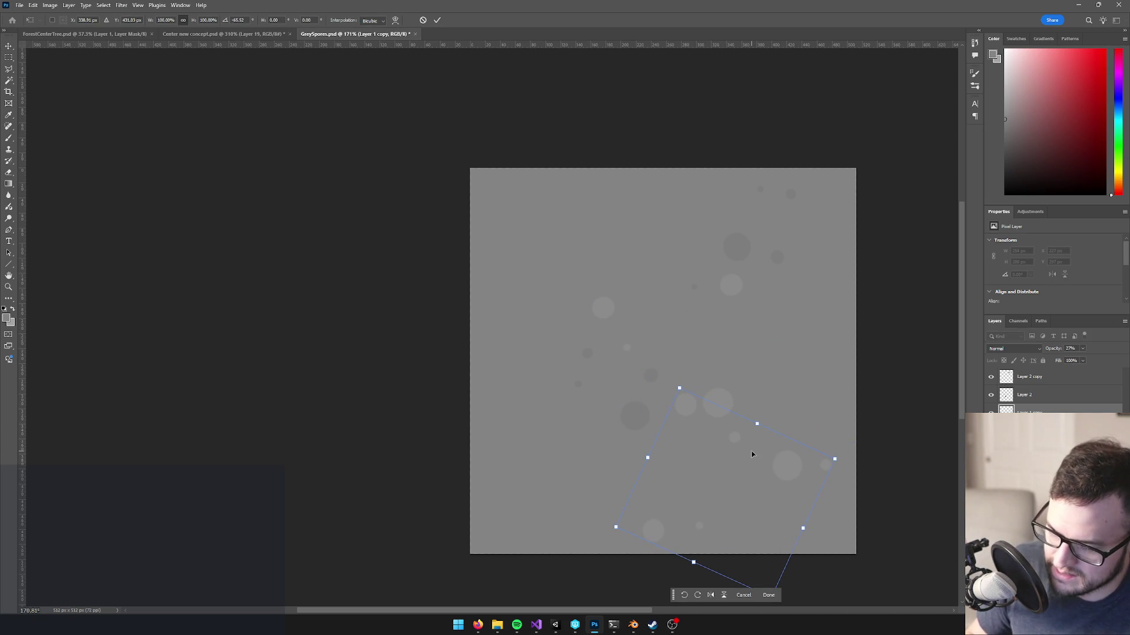
{"action": "key", "text": "Return"}
- Sample a lighter grey from the canvas and paint a light spore dot near the top
{"action": "scroll", "coordinate": [698, 399], "scroll_direction": "down", "scroll_amount": 3}
{"action": "scroll", "coordinate": [644, 347], "scroll_direction": "up", "scroll_amount": 3}
{"action": "key", "text": "b"}
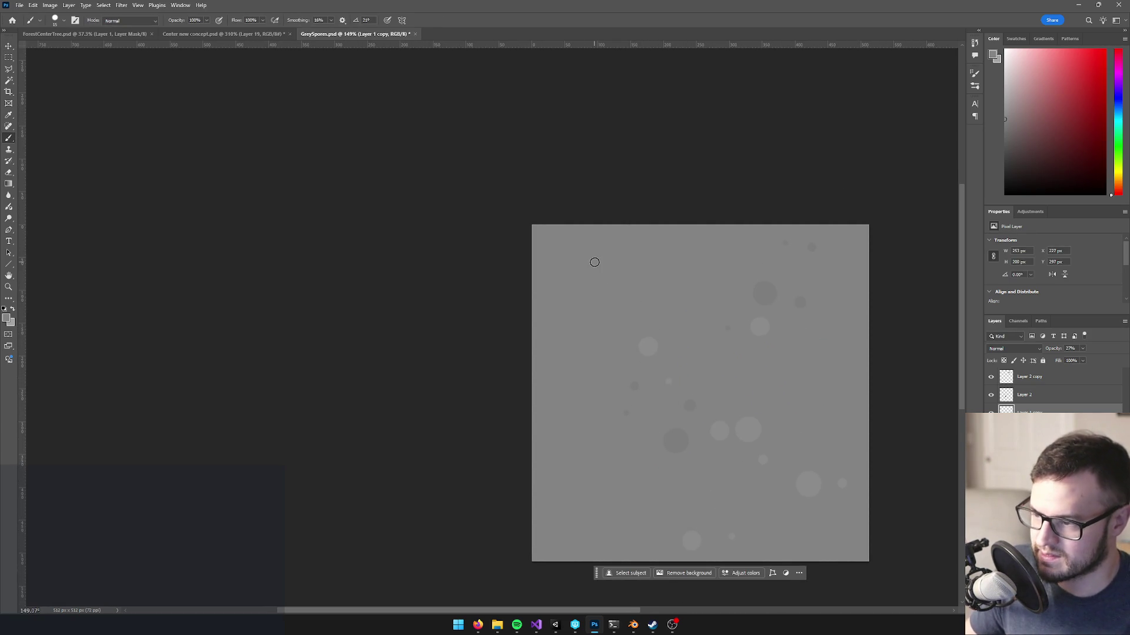
{"action": "left_click", "coordinate": [649, 346], "text": "alt"}
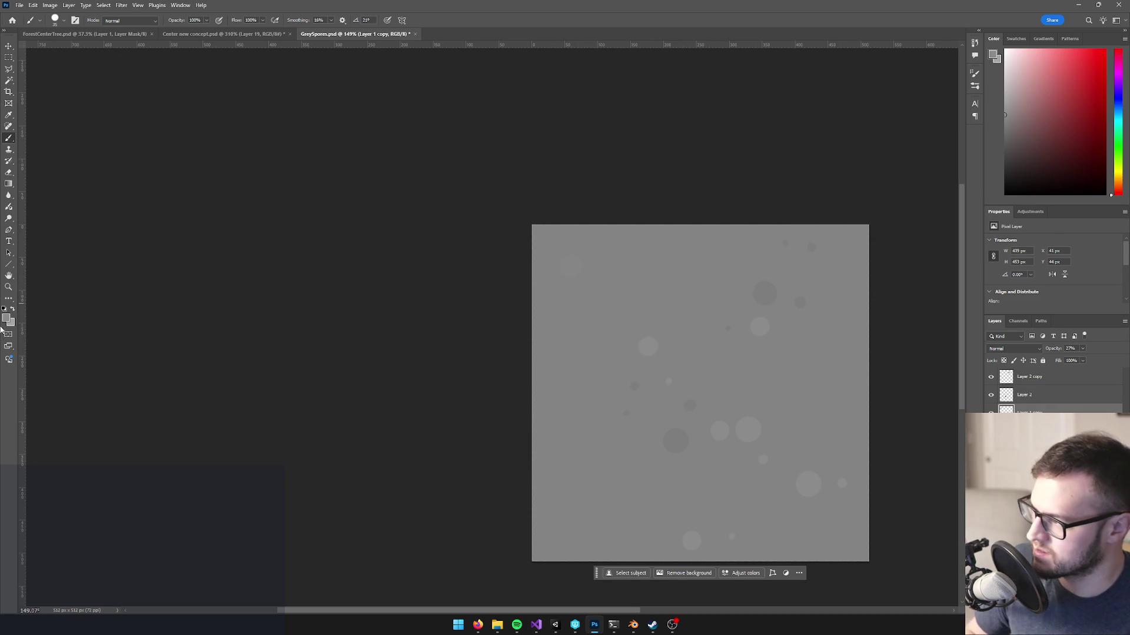
{"action": "left_click", "coordinate": [8, 319]}
{"action": "left_click", "coordinate": [807, 111]}
{"action": "left_click", "coordinate": [578, 308]}
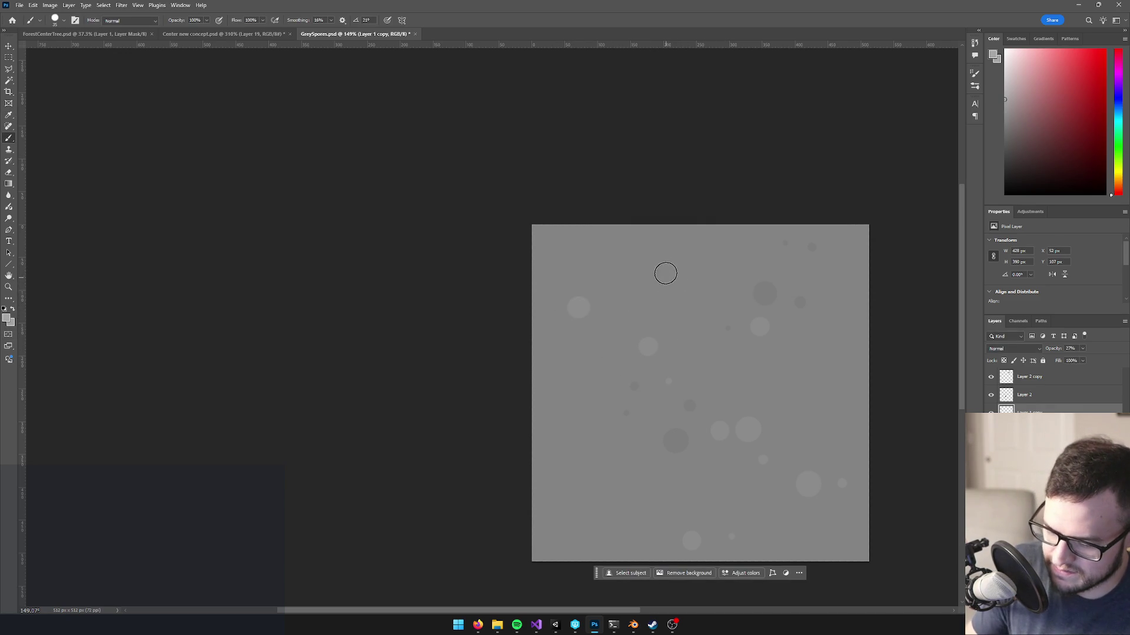
- Check the updated material in Unity, then return to Photoshop's Channels panel
{"action": "scroll", "coordinate": [795, 396], "scroll_direction": "down", "scroll_amount": 5}
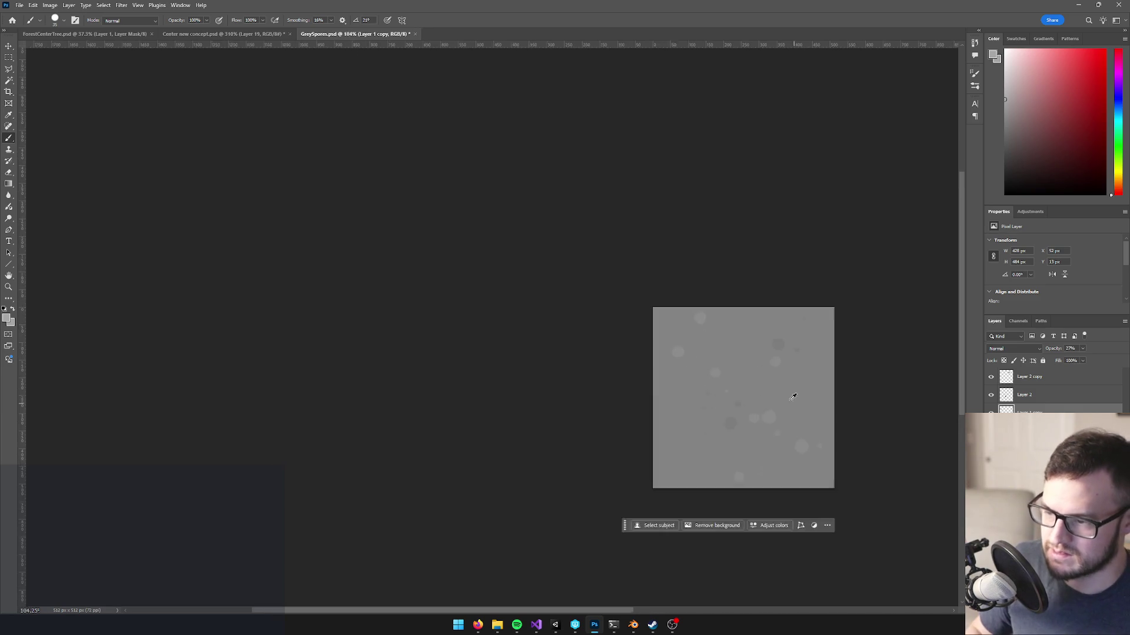
{"action": "scroll", "coordinate": [756, 408], "scroll_direction": "up", "scroll_amount": 5}
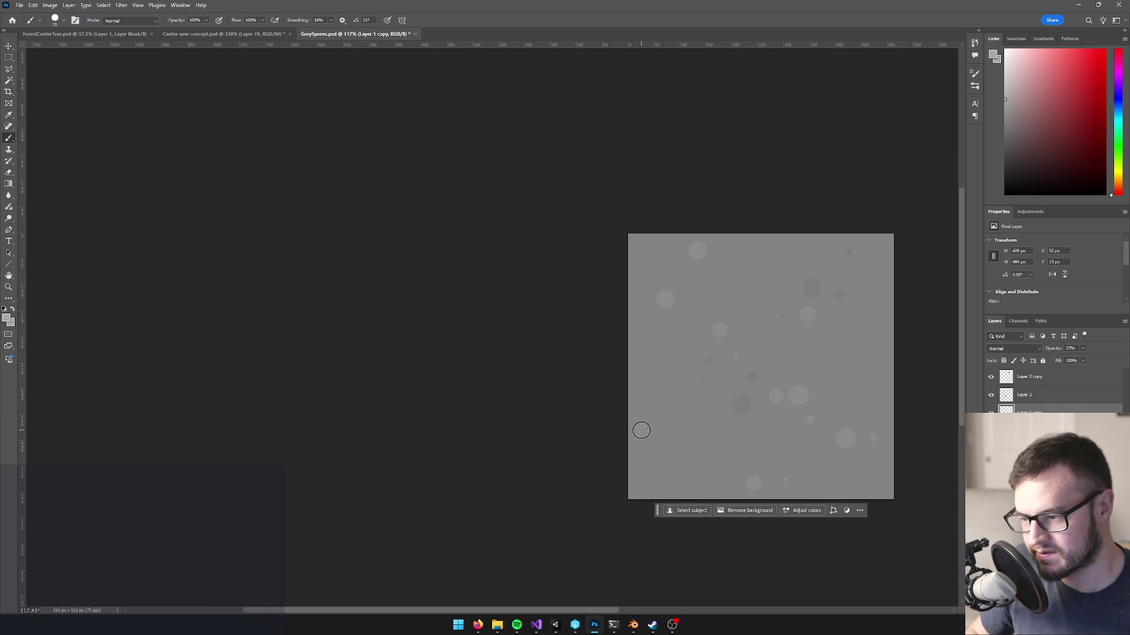
{"action": "scroll", "coordinate": [641, 430], "scroll_direction": "down", "scroll_amount": 4}
{"action": "scroll", "coordinate": [708, 381], "scroll_direction": "up", "scroll_amount": 3}
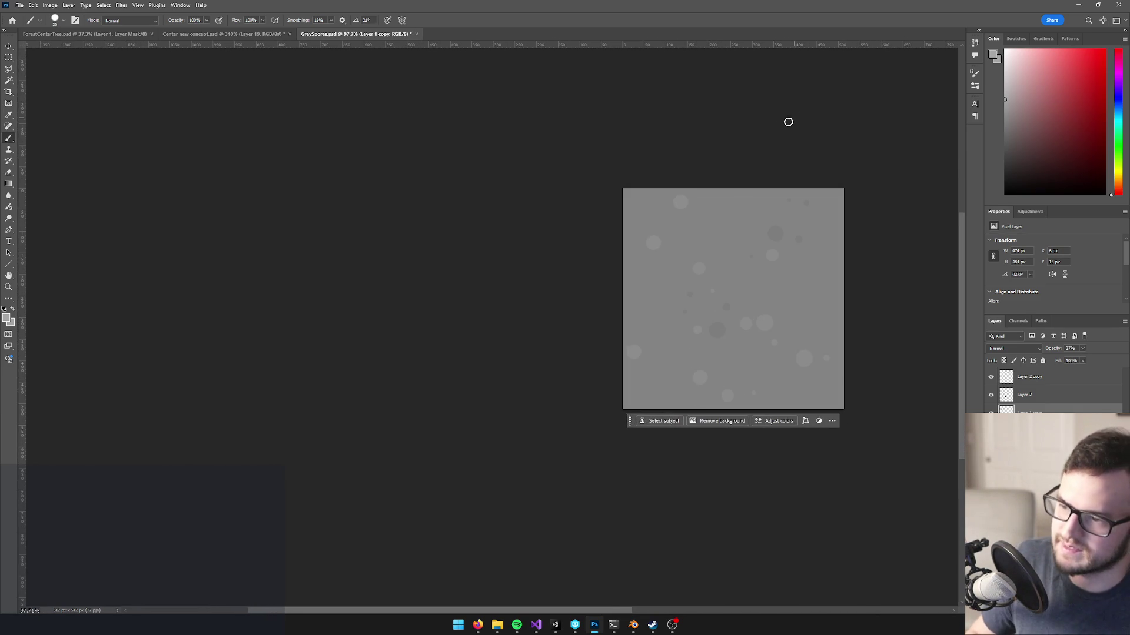
{"action": "key", "text": "alt+Tab"}
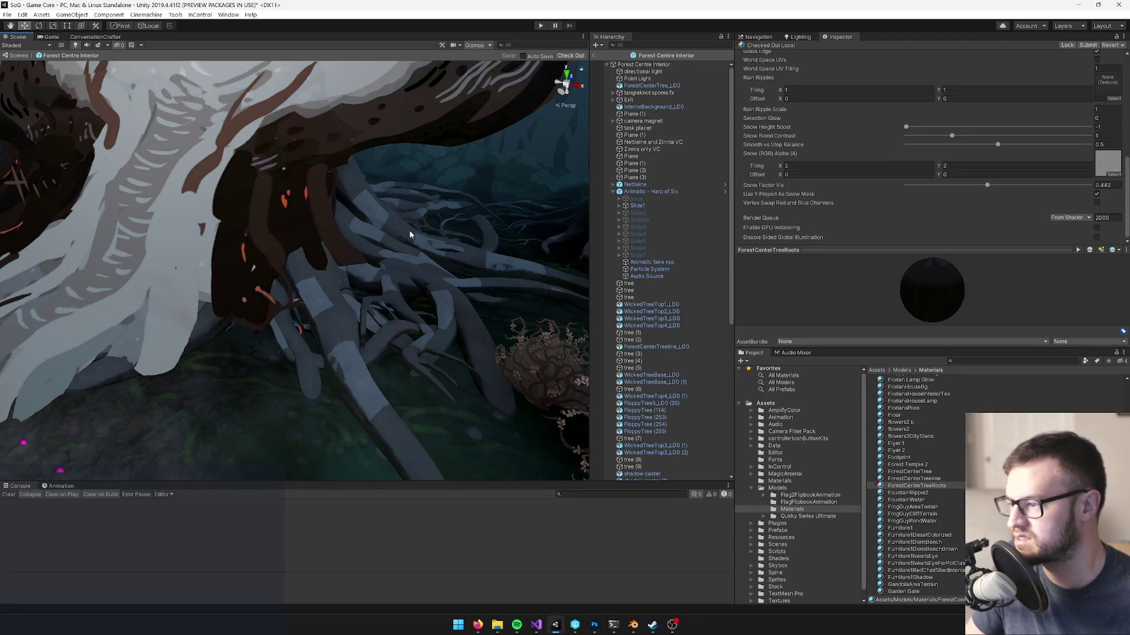
{"action": "key", "text": "alt+Tab"}
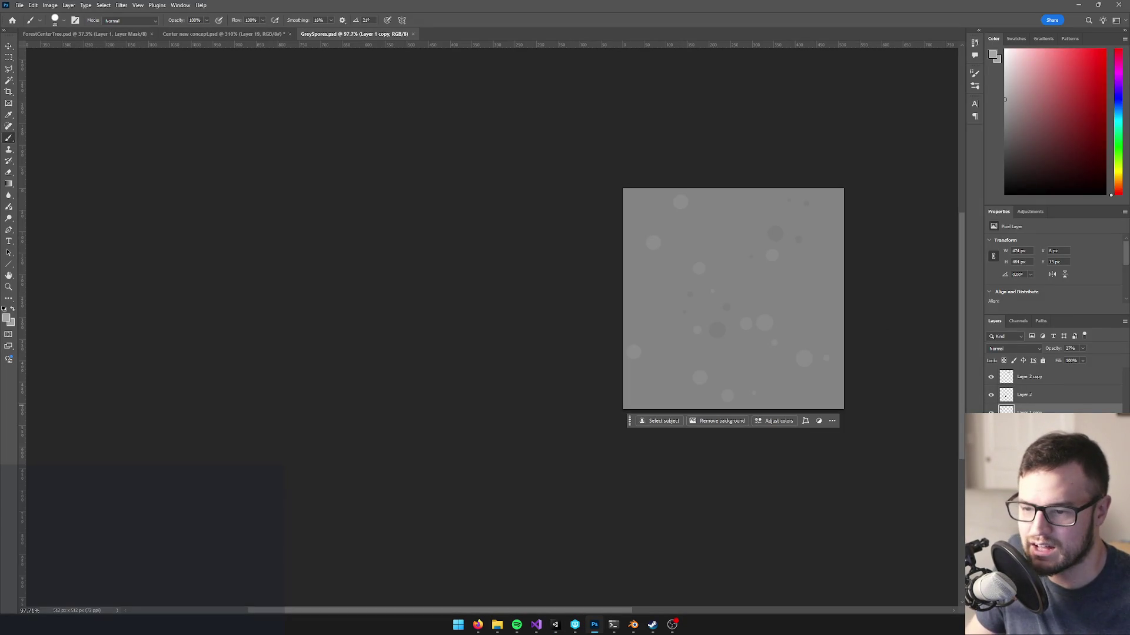
{"action": "left_click", "coordinate": [1017, 320]}
{"action": "left_click", "coordinate": [1019, 402]}
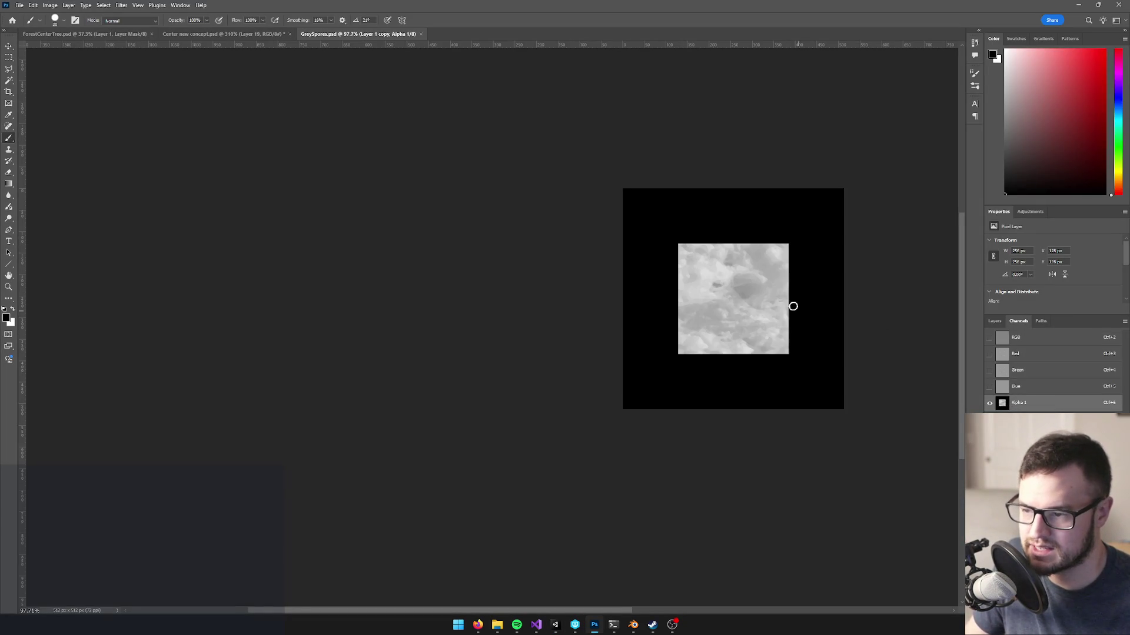
{"action": "scroll", "coordinate": [793, 293], "scroll_direction": "up", "scroll_amount": 2}
{"action": "left_click_drag", "start_coordinate": [793, 293], "coordinate": [690, 292]}
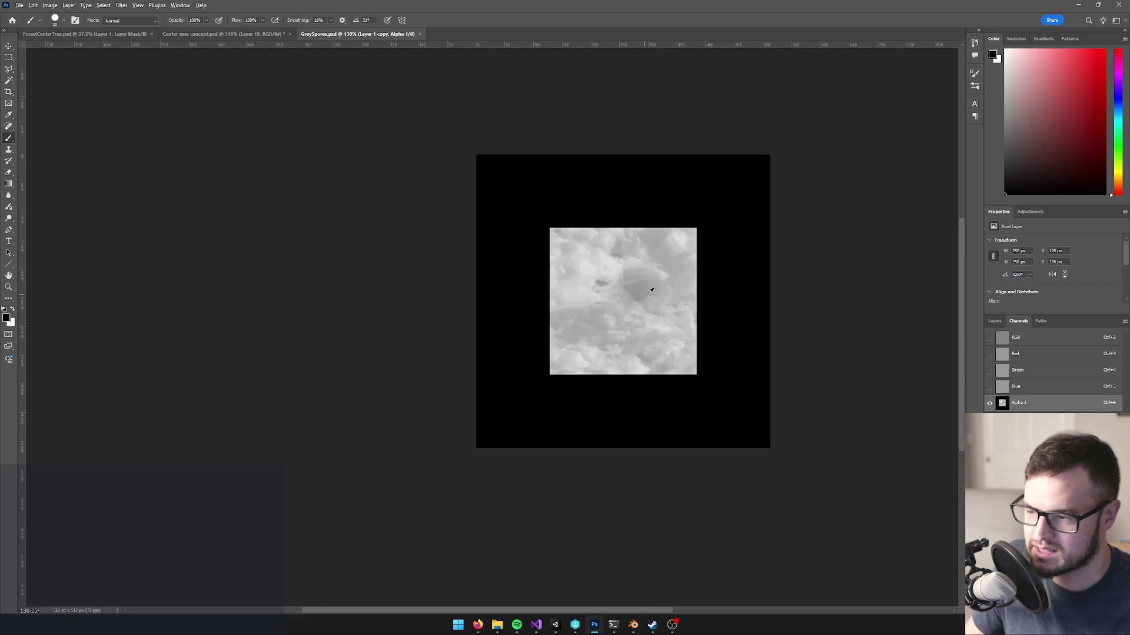
{"action": "scroll", "coordinate": [645, 295], "scroll_direction": "up", "scroll_amount": 2}
{"action": "key", "text": "v"}
{"action": "mouse_move", "coordinate": [635, 302]}
{"action": "left_mouse_down"}
{"action": "mouse_move", "coordinate": [562, 218]}
{"action": "mouse_move", "coordinate": [535, 200]}
{"action": "mouse_move", "coordinate": [525, 206]}
{"action": "left_mouse_up"}
{"action": "key", "text": "Left"}
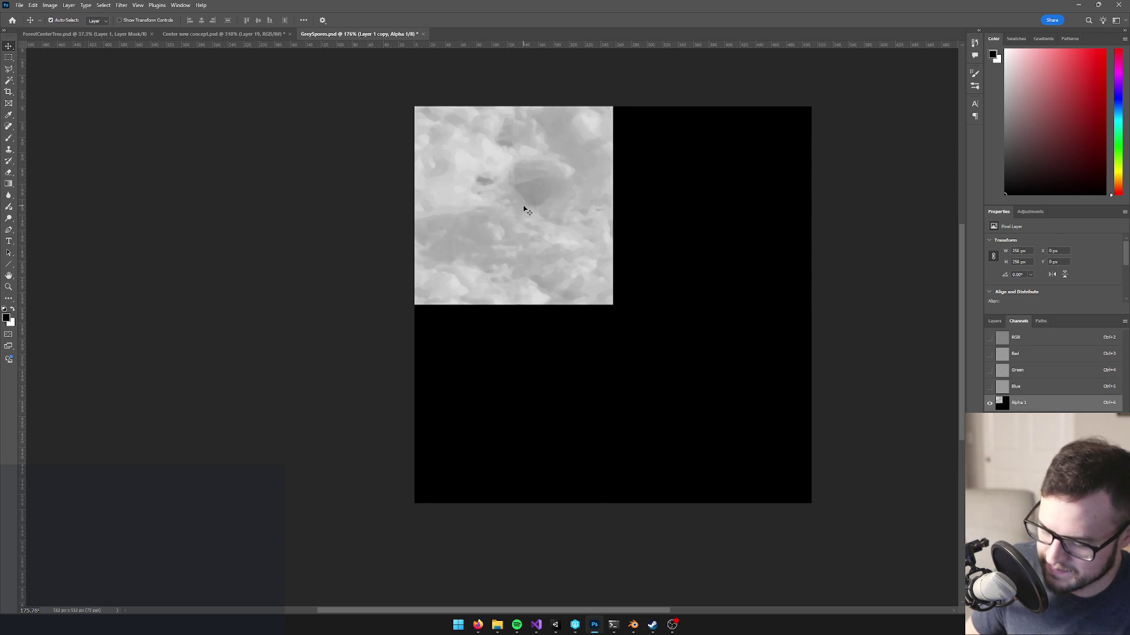
{"action": "key", "text": "ctrl+2"}
{"action": "key", "text": "ctrl+6"}
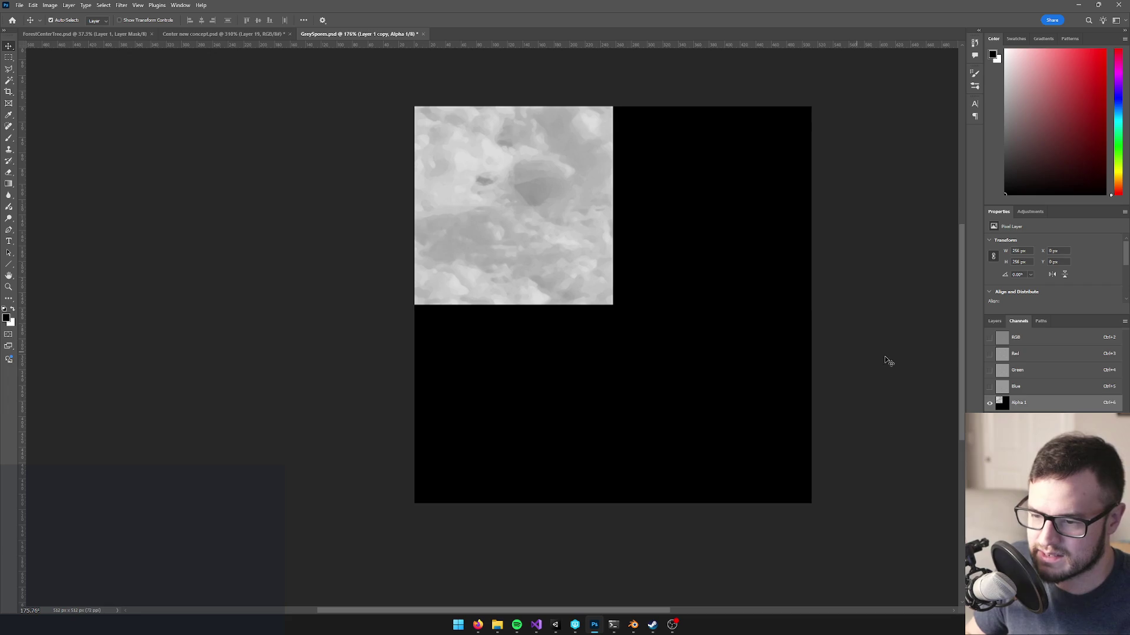
{"action": "key", "text": "ctrl+z"}
{"action": "key", "text": "ctrl+a"}
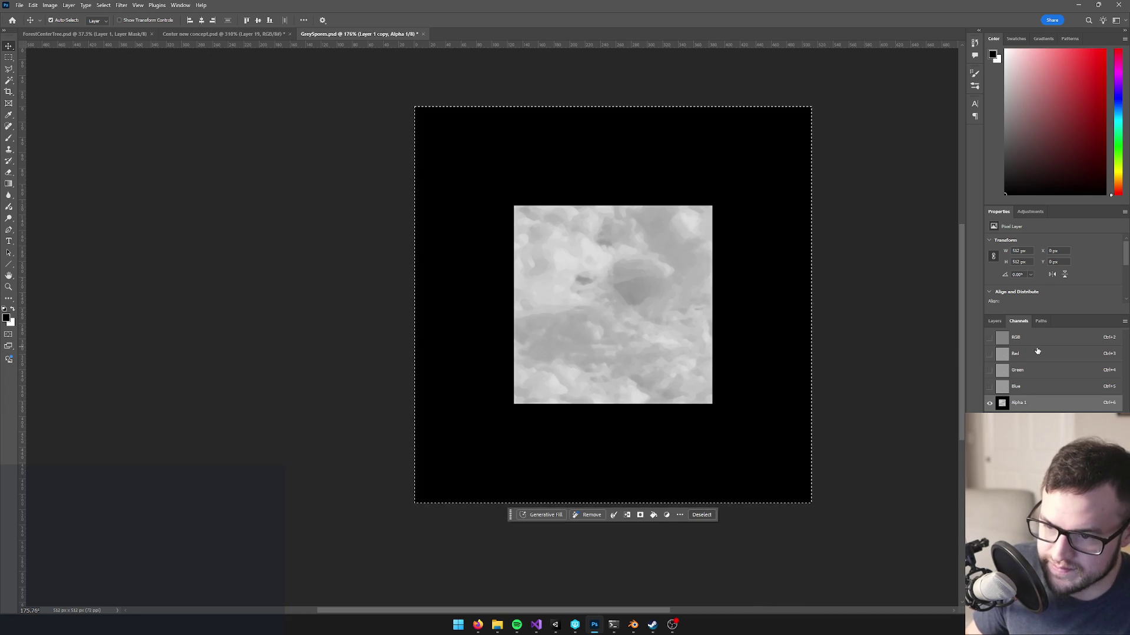
{"action": "key", "text": "ctrl+2"}
{"action": "left_click", "coordinate": [994, 322]}
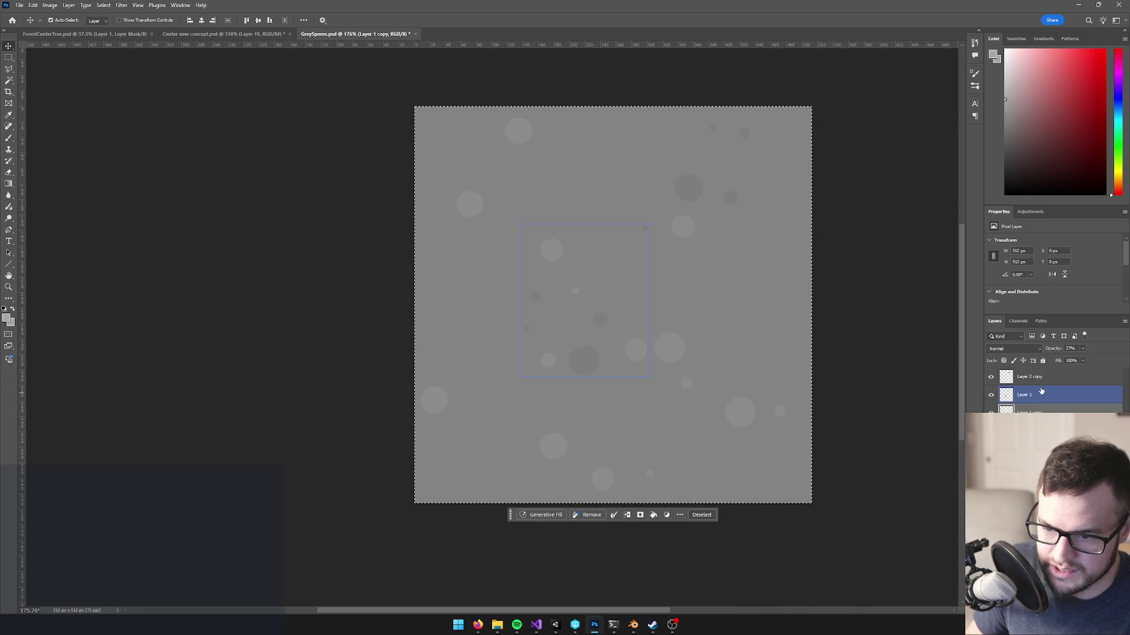
{"action": "left_click", "coordinate": [1029, 377]}
{"action": "key", "text": "ctrl+v"}
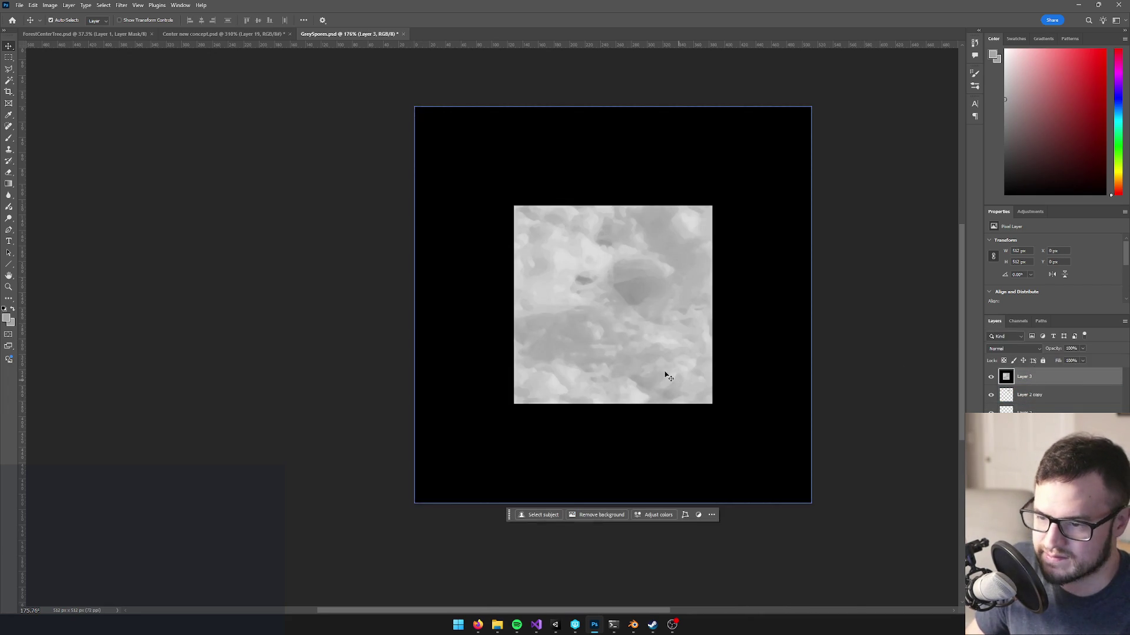
- Delete the black surround with the Magic Wand and move the texture square to the top-left
{"action": "key", "text": "w"}
{"action": "left_click", "coordinate": [607, 168]}
{"action": "key", "text": "Delete"}
{"action": "key", "text": "ctrl+d"}
{"action": "key", "text": "v"}
{"action": "mouse_move", "coordinate": [637, 317]}
{"action": "left_mouse_down"}
{"action": "mouse_move", "coordinate": [537, 218]}
{"action": "mouse_move", "coordinate": [711, 216]}
{"action": "mouse_move", "coordinate": [710, 227]}
{"action": "mouse_move", "coordinate": [709, 212]}
{"action": "mouse_move", "coordinate": [719, 429]}
{"action": "mouse_move", "coordinate": [709, 406]}
{"action": "left_mouse_up"}
- Merge the copied tiles into a single Layer 3 forming the 2×2 grid
{"action": "key", "text": "ctrl+e"}
{"action": "scroll", "coordinate": [683, 382], "scroll_direction": "up", "scroll_amount": 1}
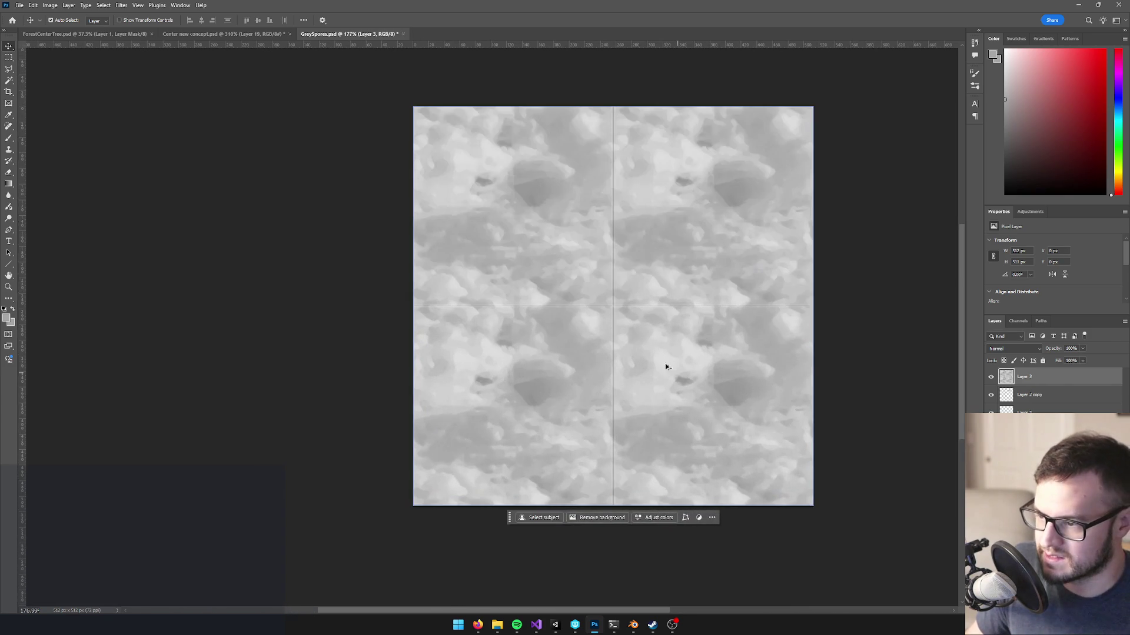
{"action": "key", "text": "w"}
{"action": "scroll", "coordinate": [566, 299], "scroll_direction": "up", "scroll_amount": 3}
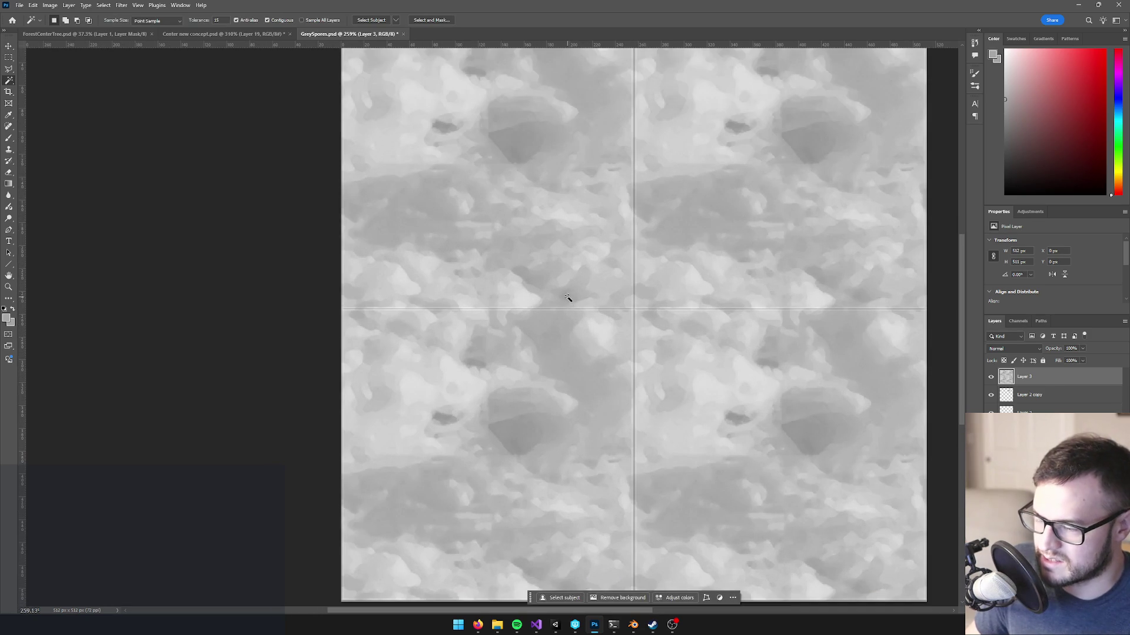
- Clone Stamp over the left part of the horizontal seam with a size 40 brush
{"action": "key", "text": "s"}
{"action": "left_click", "coordinate": [560, 283], "text": "alt"}
{"action": "left_click", "coordinate": [562, 294]}
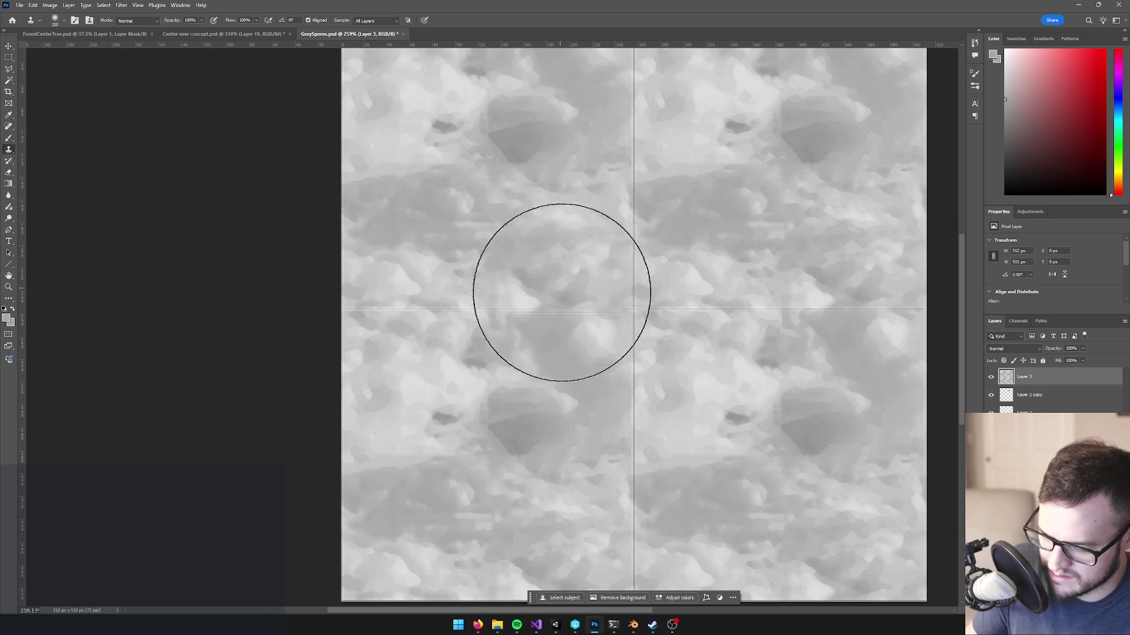
{"action": "key", "text": "bracketleft"}
{"action": "key", "text": "bracketleft"}
{"action": "key", "text": "bracketleft"}
{"action": "left_click_drag", "start_coordinate": [555, 307], "coordinate": [352, 309]}
{"action": "mouse_move", "coordinate": [573, 288]}
{"action": "left_mouse_down"}
{"action": "mouse_move", "coordinate": [580, 305]}
{"action": "mouse_move", "coordinate": [617, 307]}
{"action": "mouse_move", "coordinate": [636, 328]}
{"action": "mouse_move", "coordinate": [634, 524]}
{"action": "left_mouse_up"}
{"action": "scroll", "coordinate": [661, 514], "scroll_direction": "down", "scroll_amount": 2}
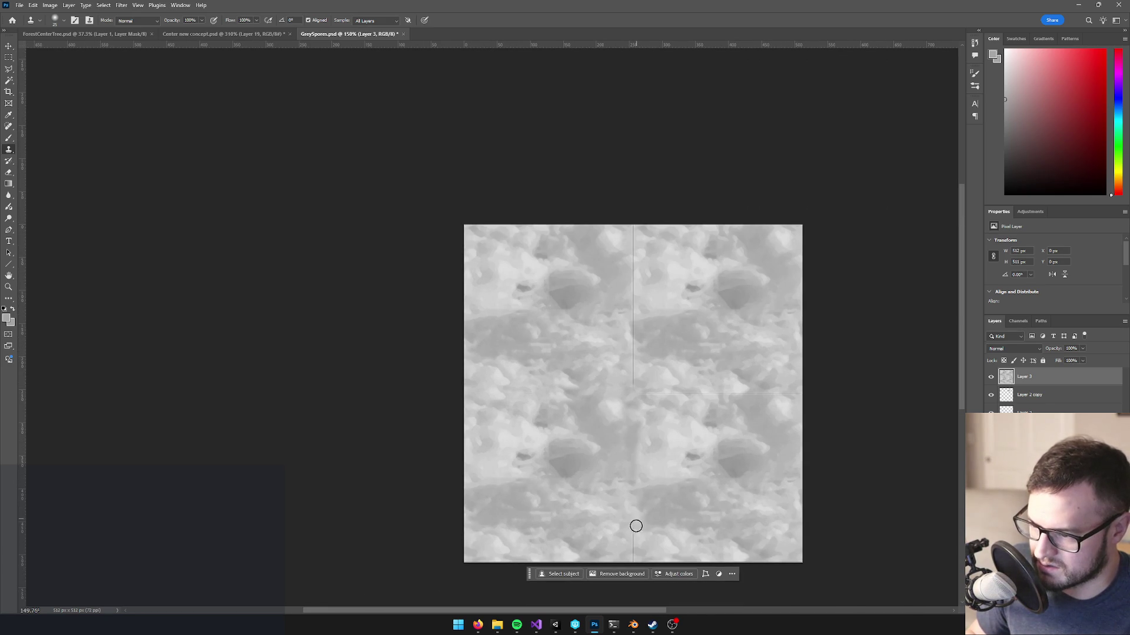
- Clone out the right side of the horizontal seam and both halves of the vertical seam
{"action": "left_click", "coordinate": [692, 392]}
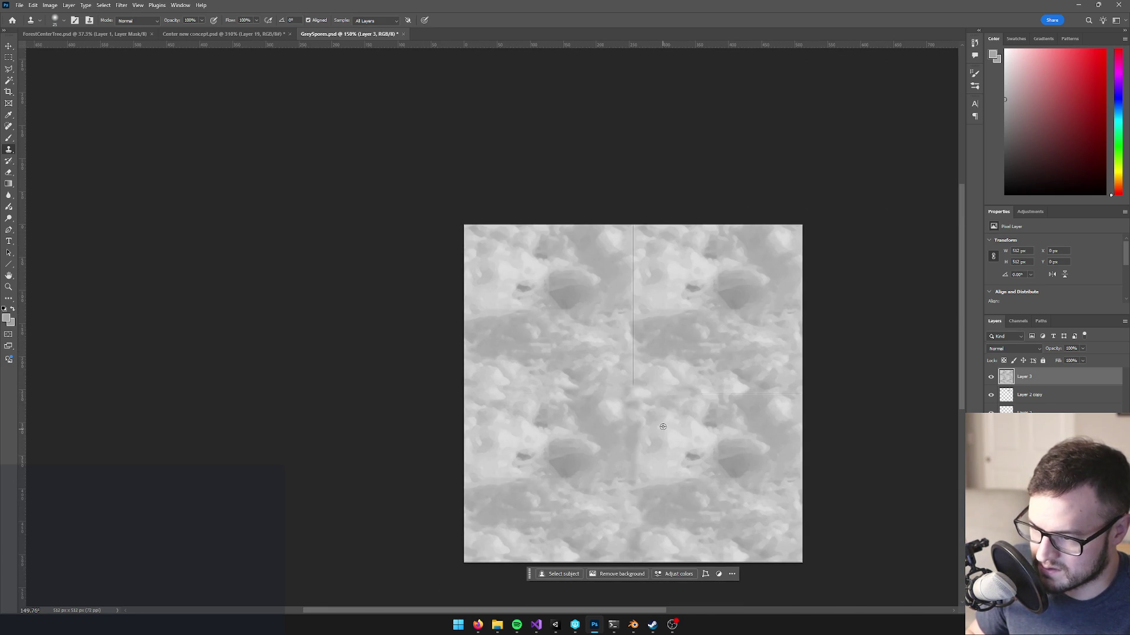
{"action": "left_click_drag", "start_coordinate": [706, 390], "coordinate": [780, 391]}
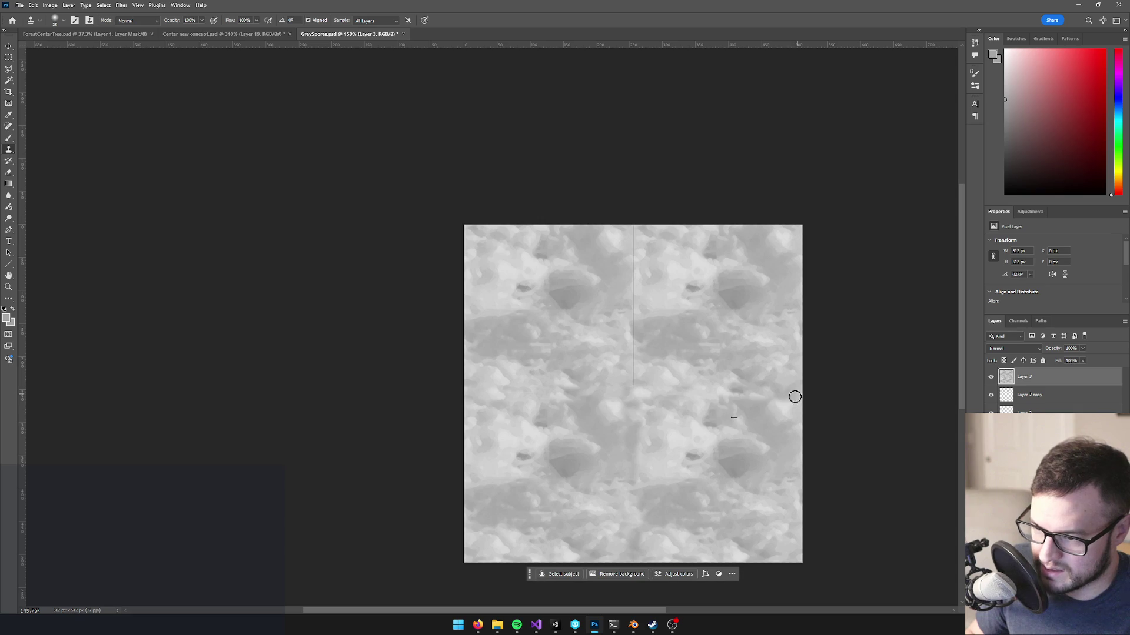
{"action": "left_click_drag", "start_coordinate": [635, 394], "coordinate": [635, 345]}
{"action": "left_click_drag", "start_coordinate": [632, 289], "coordinate": [631, 240]}
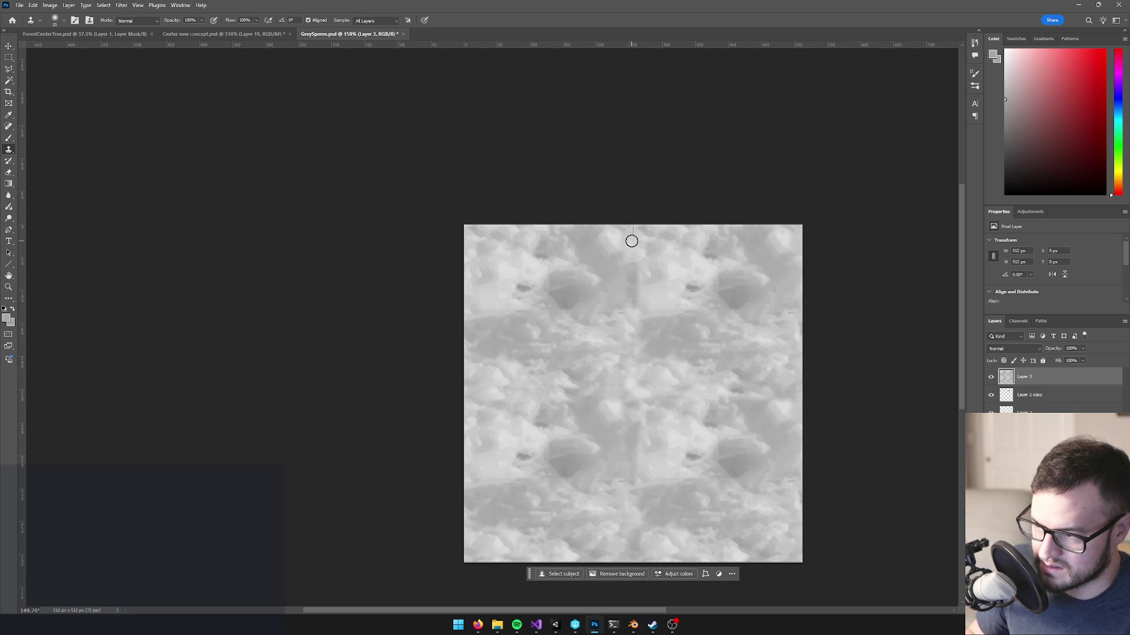
{"action": "left_click", "coordinate": [103, 4]}
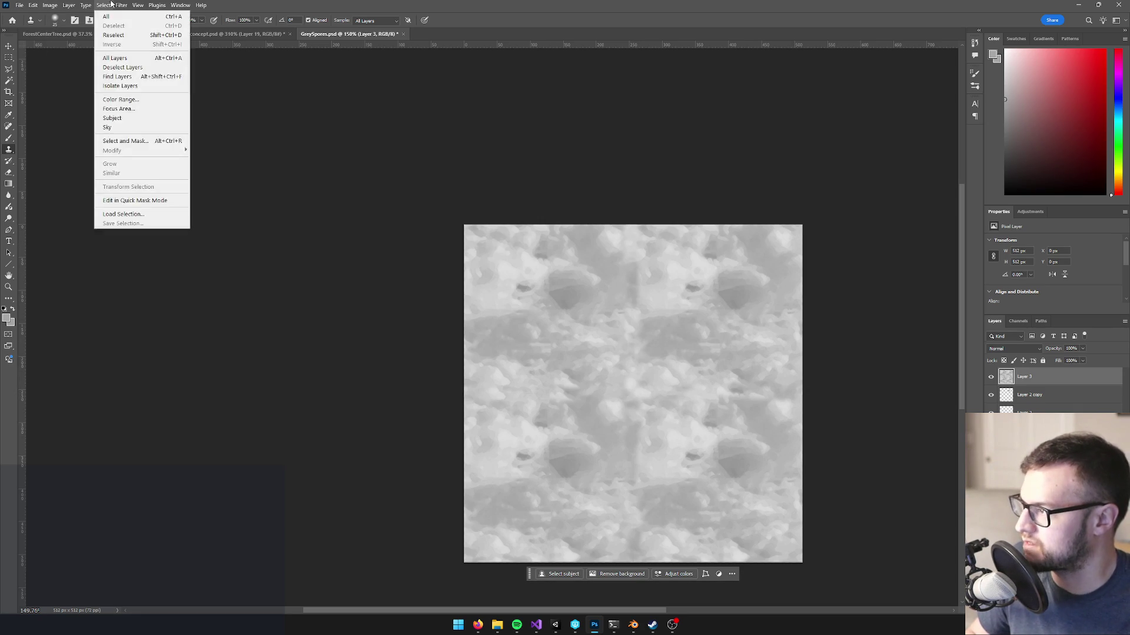
- Apply Filter > Other > Offset with Horizontal 256 and Wrap Around to centre the seams
{"action": "left_click", "coordinate": [121, 5]}
{"action": "mouse_move", "coordinate": [129, 201]}
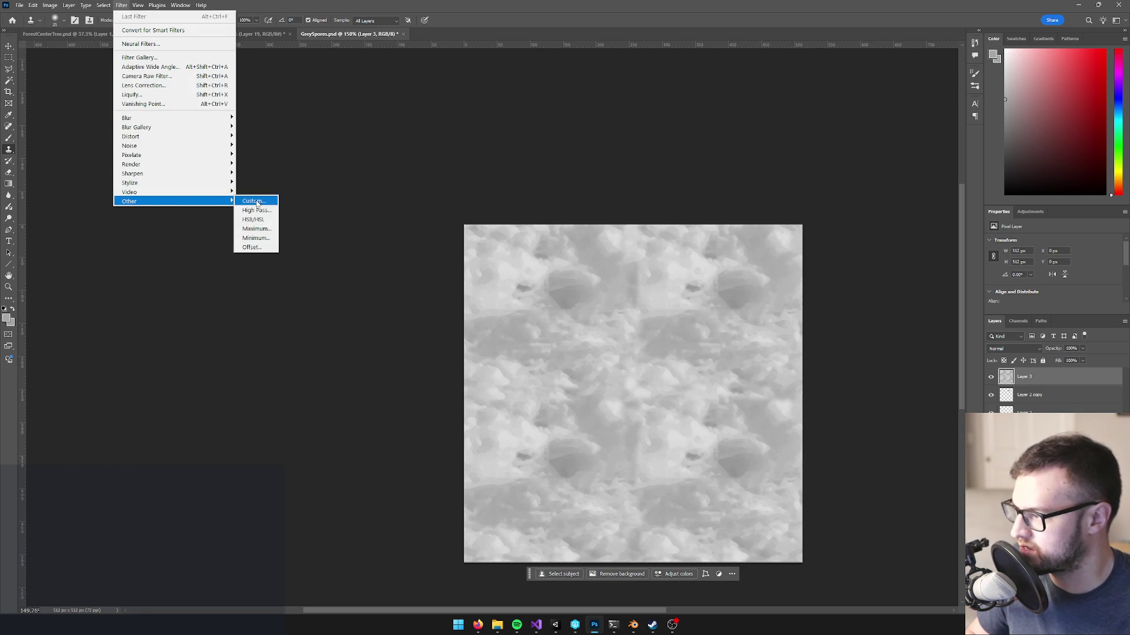
{"action": "left_click", "coordinate": [256, 247]}
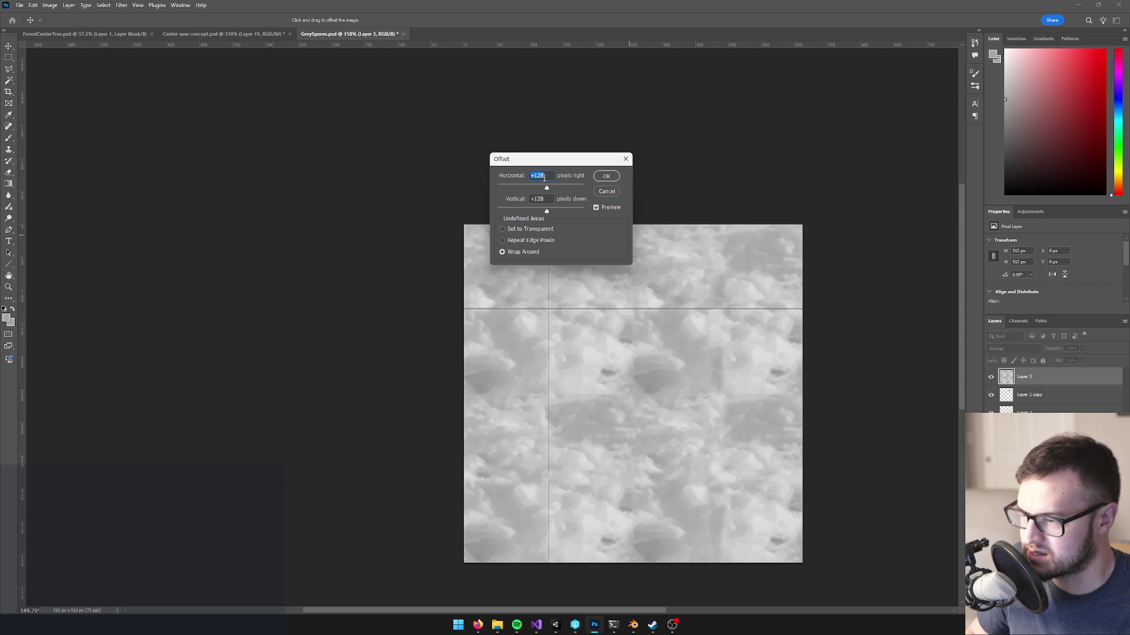
{"action": "type", "text": "256"}
{"action": "key", "text": "Tab"}
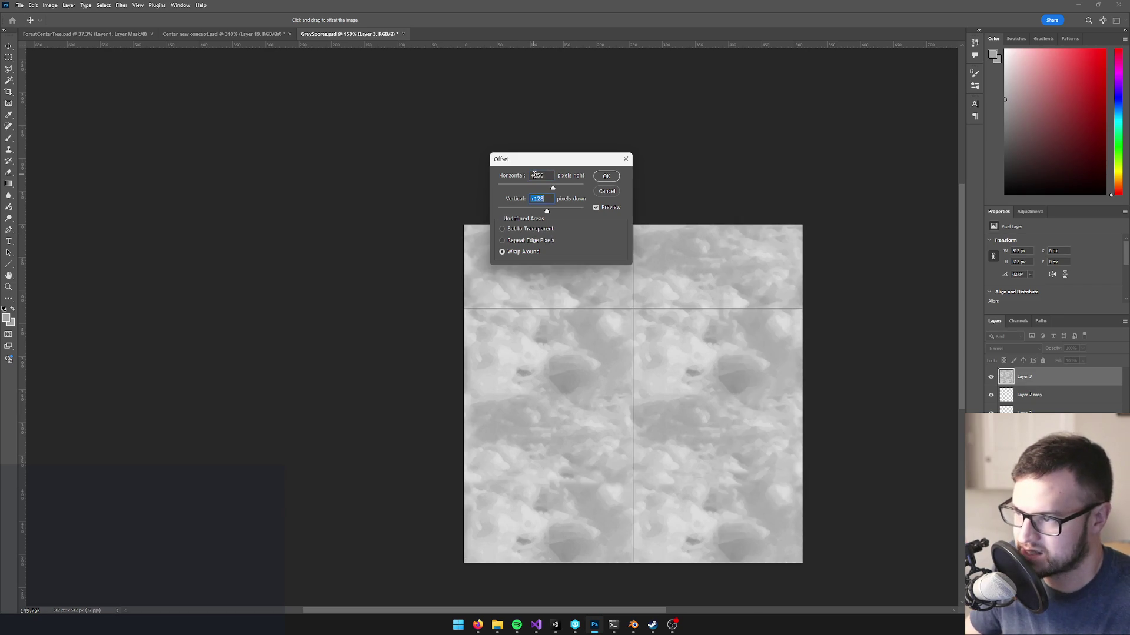
{"action": "left_click", "coordinate": [608, 176]}
- Clone Stamp out the horizontal and vertical centre seams and a nearby dark spot
{"action": "key", "text": "s"}
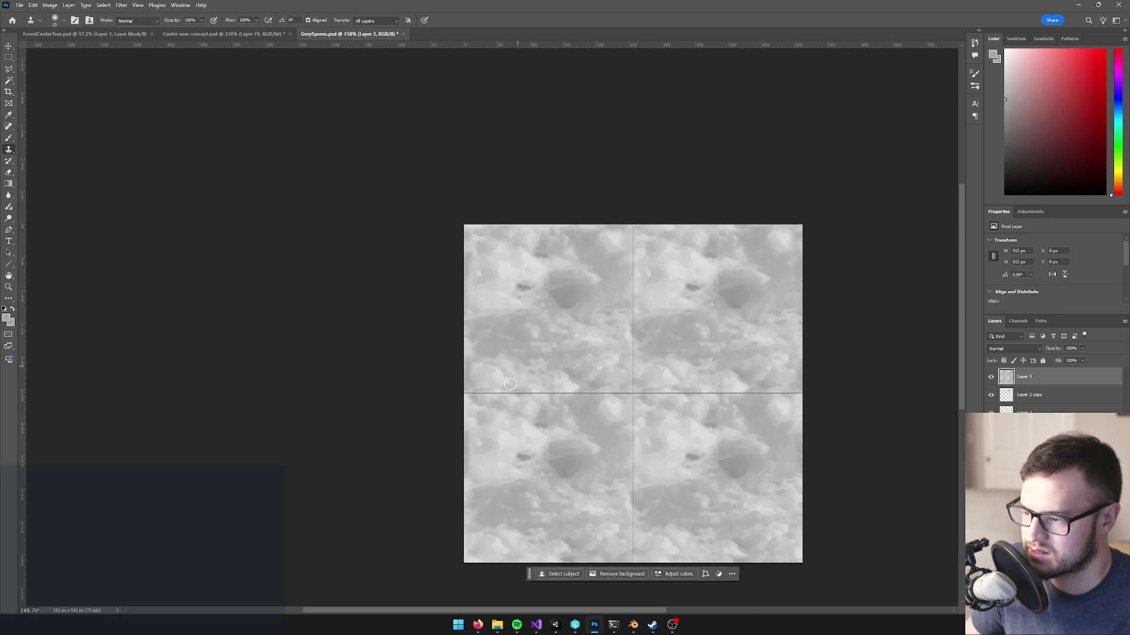
{"action": "left_click", "coordinate": [486, 363], "text": "alt"}
{"action": "key", "text": "bracketright"}
{"action": "key", "text": "bracketright"}
{"action": "mouse_move", "coordinate": [489, 396]}
{"action": "left_mouse_down"}
{"action": "mouse_move", "coordinate": [615, 390]}
{"action": "mouse_move", "coordinate": [627, 429]}
{"action": "mouse_move", "coordinate": [632, 545]}
{"action": "left_mouse_up"}
{"action": "left_click_drag", "start_coordinate": [637, 393], "coordinate": [795, 392]}
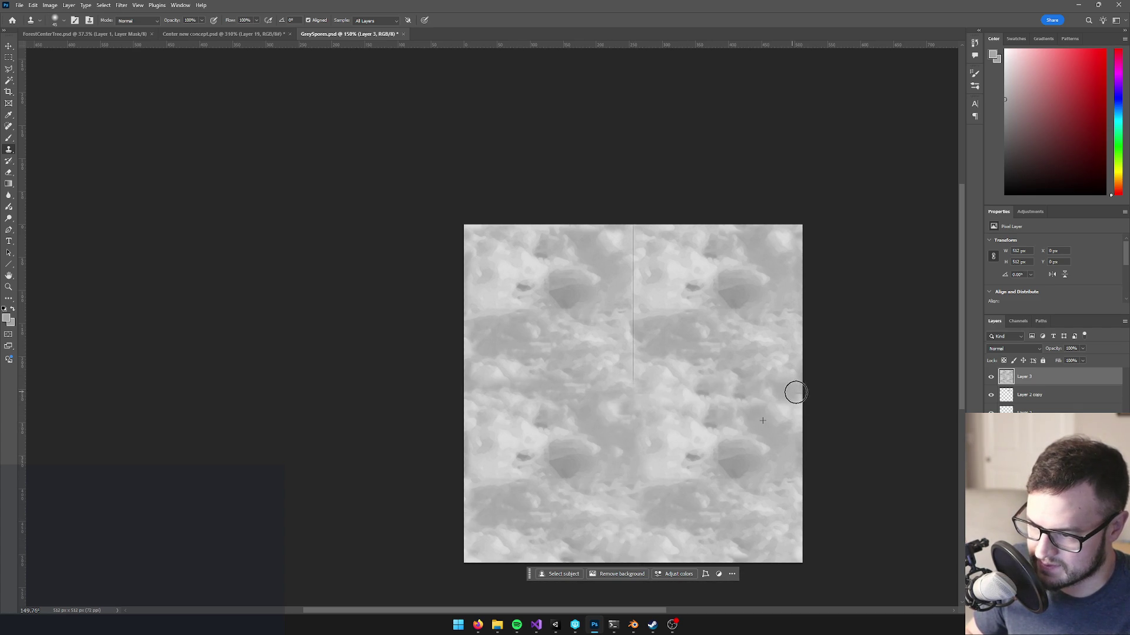
{"action": "left_click_drag", "start_coordinate": [631, 385], "coordinate": [636, 254]}
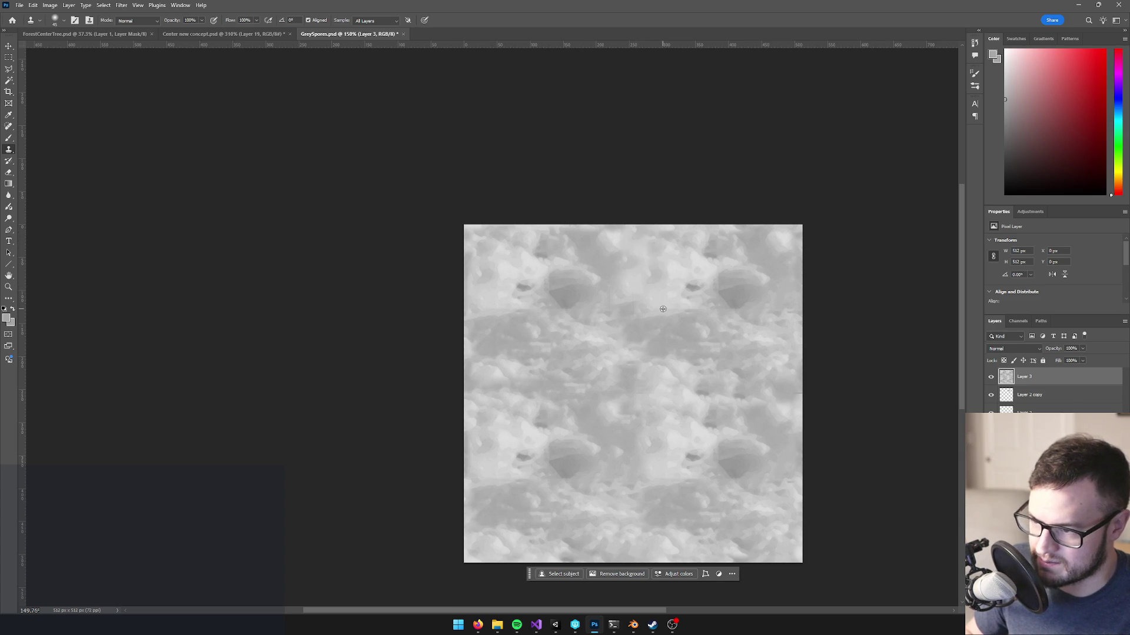
{"action": "left_click", "coordinate": [717, 359], "text": "alt"}
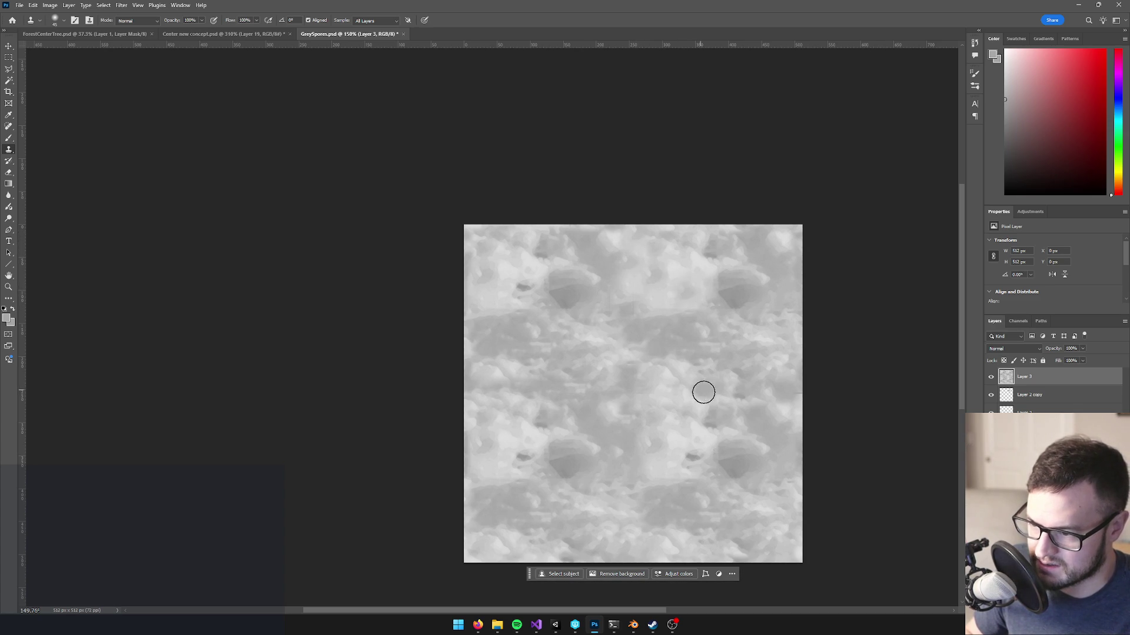
{"action": "mouse_move", "coordinate": [473, 301]}
{"action": "left_mouse_down"}
{"action": "mouse_move", "coordinate": [520, 298]}
{"action": "mouse_move", "coordinate": [511, 285]}
{"action": "left_mouse_up"}
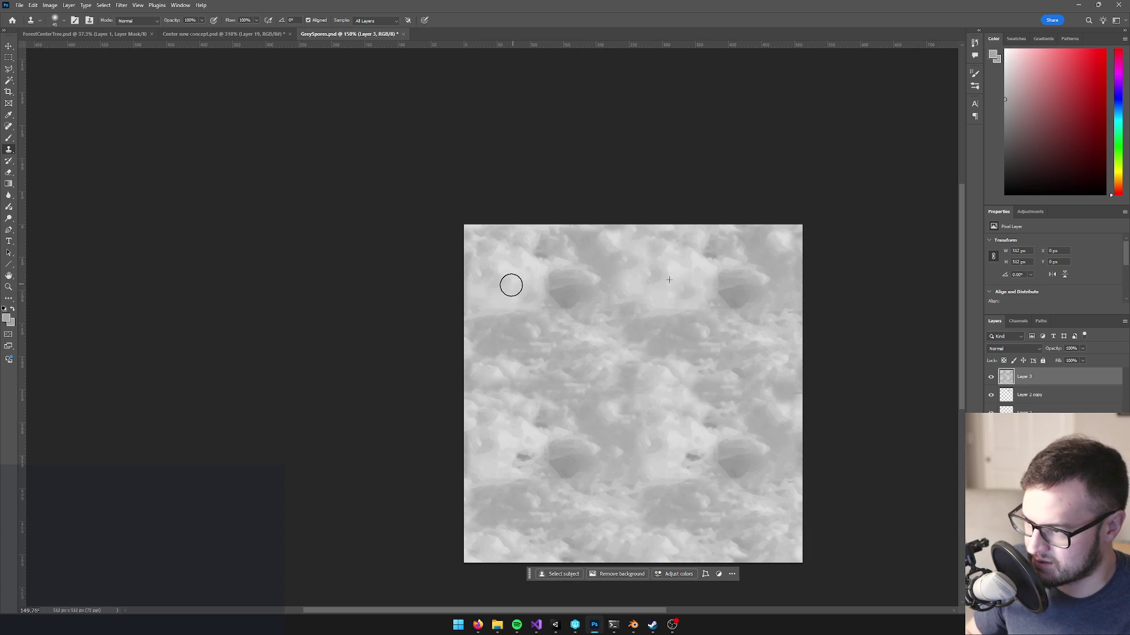
- Enlarge the clone brush to about 90 and touch up the remaining seam traces
{"action": "key", "text": "bracketright"}
{"action": "key", "text": "bracketright"}
{"action": "key", "text": "bracketright"}
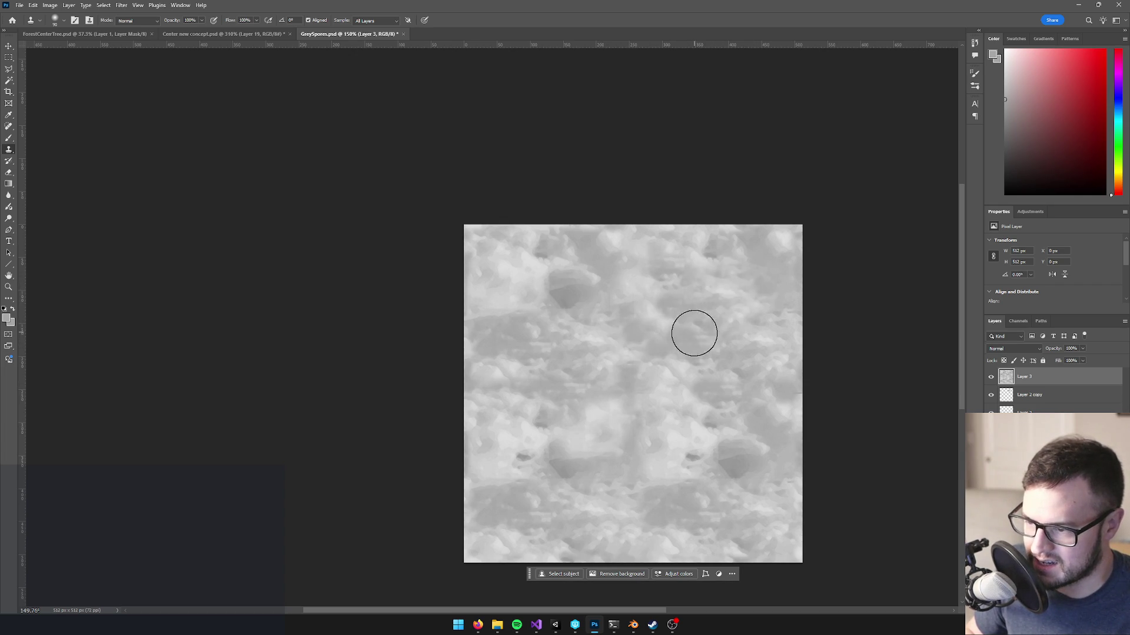
{"action": "scroll", "coordinate": [701, 376], "scroll_direction": "down", "scroll_amount": 3}
{"action": "scroll", "coordinate": [701, 375], "scroll_direction": "up", "scroll_amount": 3}
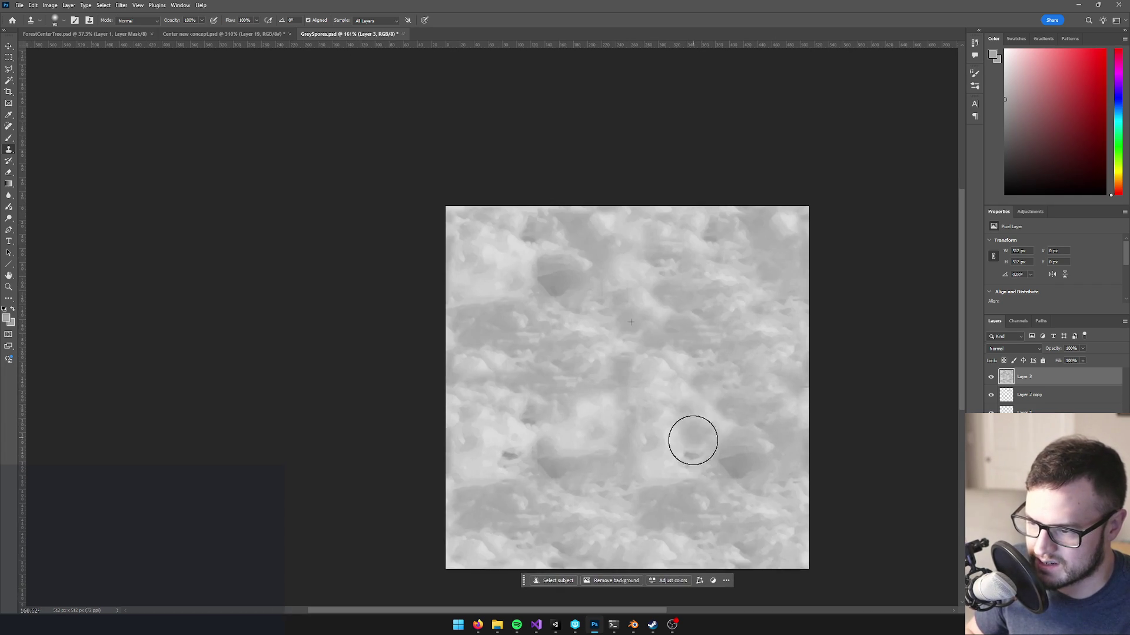
{"action": "scroll", "coordinate": [728, 399], "scroll_direction": "down", "scroll_amount": 3}
{"action": "scroll", "coordinate": [708, 395], "scroll_direction": "up", "scroll_amount": 3}
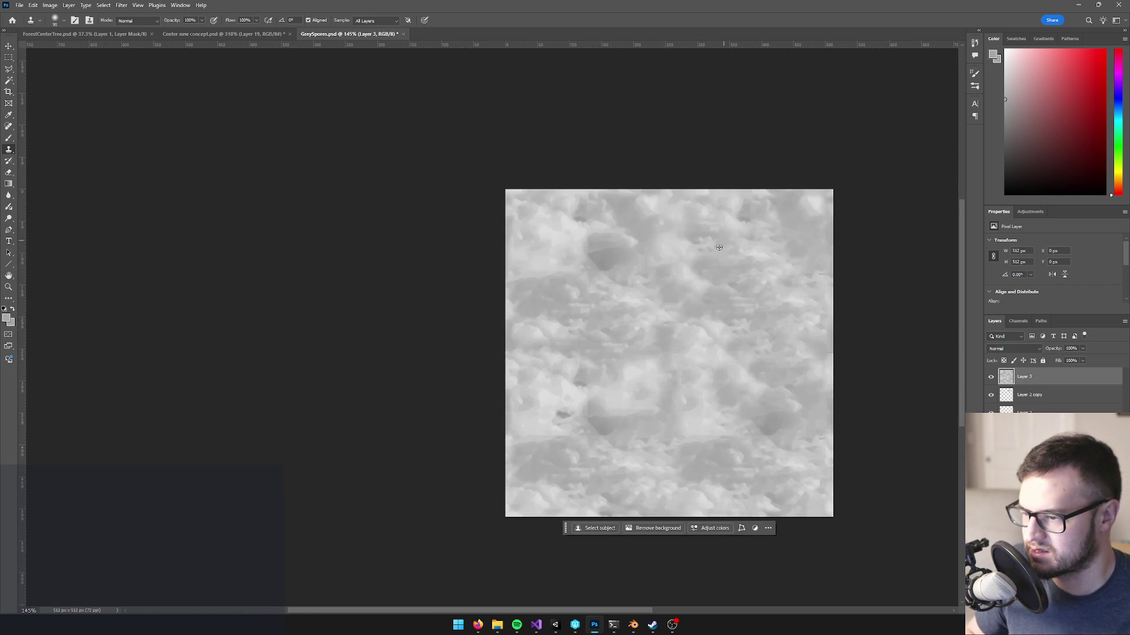
{"action": "left_click", "coordinate": [673, 381], "text": "alt"}
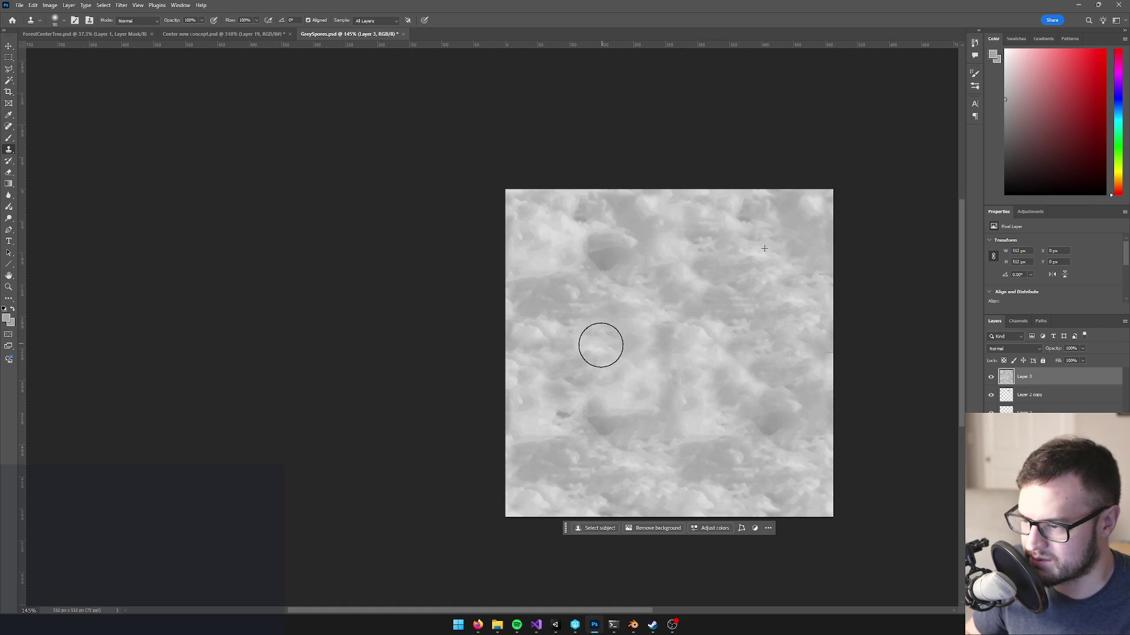
{"action": "scroll", "coordinate": [634, 390], "scroll_direction": "down", "scroll_amount": 2}
{"action": "scroll", "coordinate": [647, 353], "scroll_direction": "up", "scroll_amount": 2}
{"action": "scroll", "coordinate": [641, 347], "scroll_direction": "down", "scroll_amount": 3}
{"action": "scroll", "coordinate": [647, 353], "scroll_direction": "up", "scroll_amount": 5}
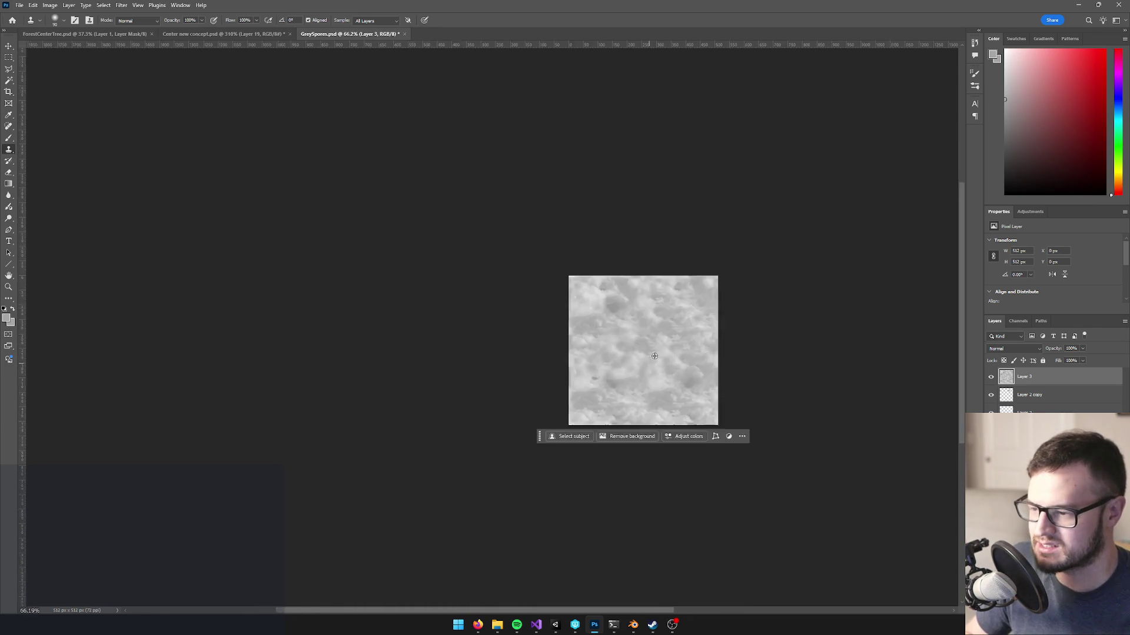
{"action": "scroll", "coordinate": [647, 355], "scroll_direction": "down", "scroll_amount": 5}
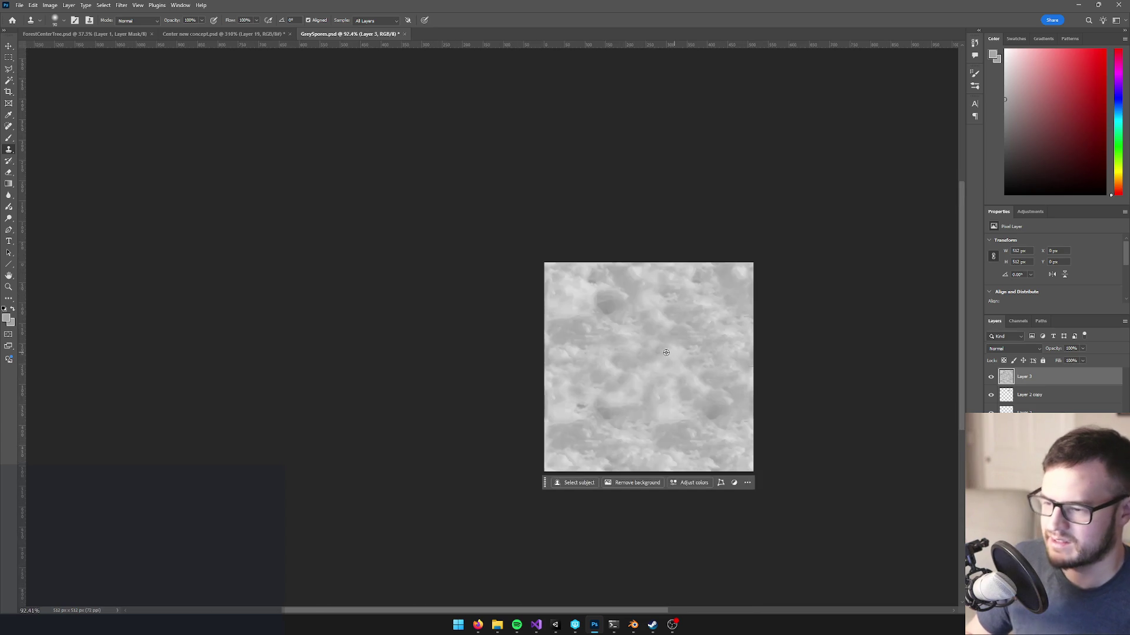
{"action": "scroll", "coordinate": [659, 359], "scroll_direction": "up", "scroll_amount": 5}
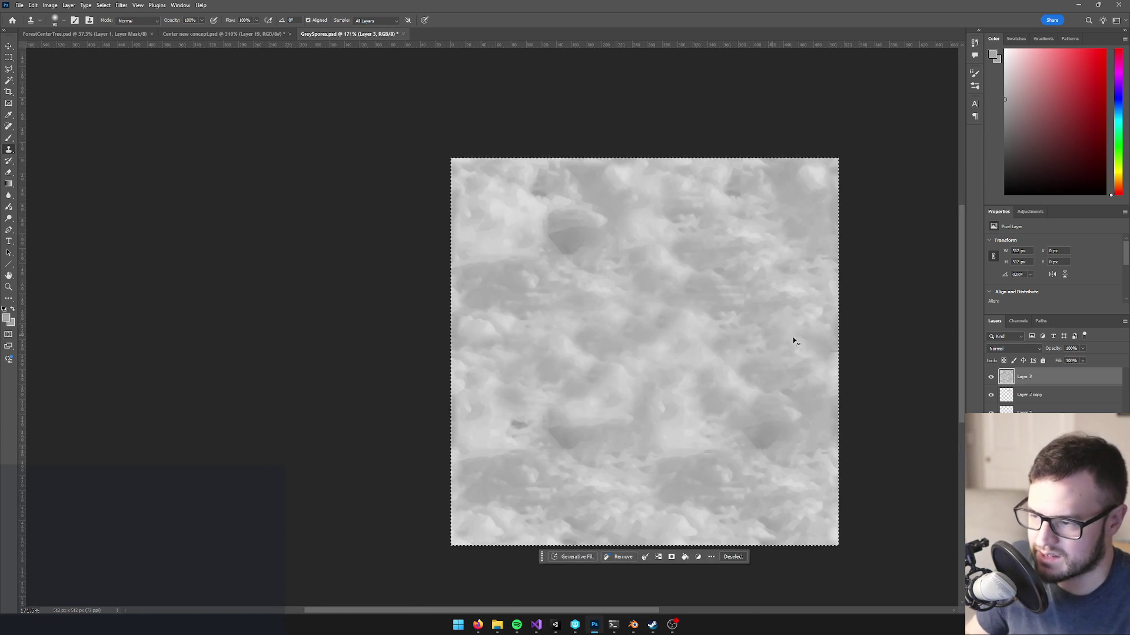
- Copy the whole texture, then rename Layer 3 to 'alpha' and hide it
{"action": "key", "text": "ctrl+z"}
{"action": "key", "text": "ctrl+shift+z"}
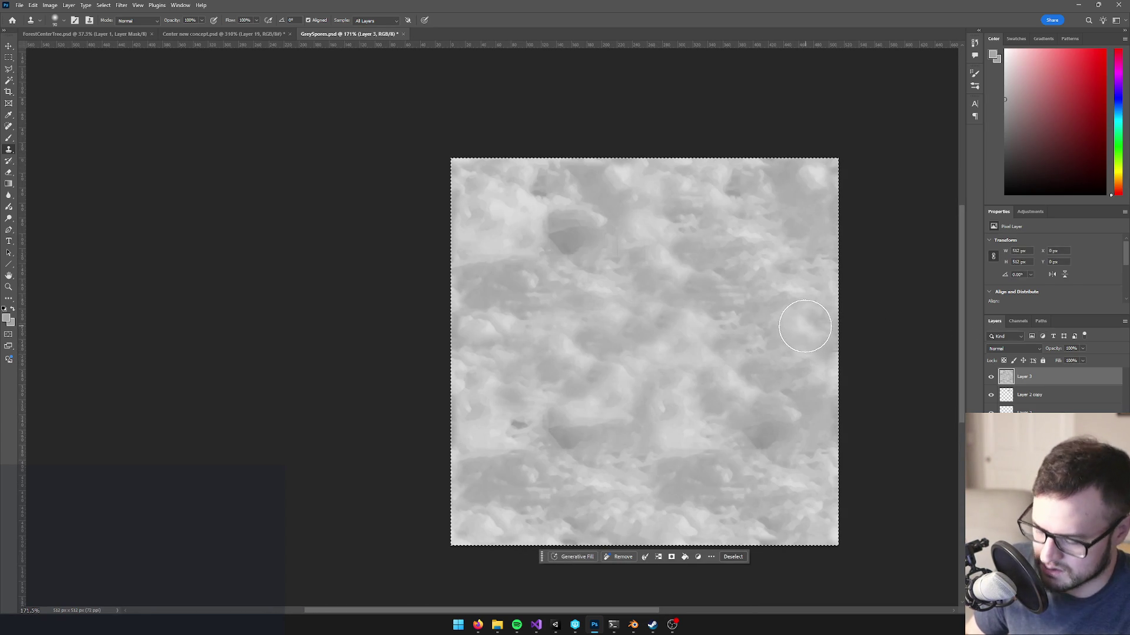
{"action": "double_click", "coordinate": [1021, 377]}
{"action": "type", "text": "alpha"}
{"action": "key", "text": "Return"}
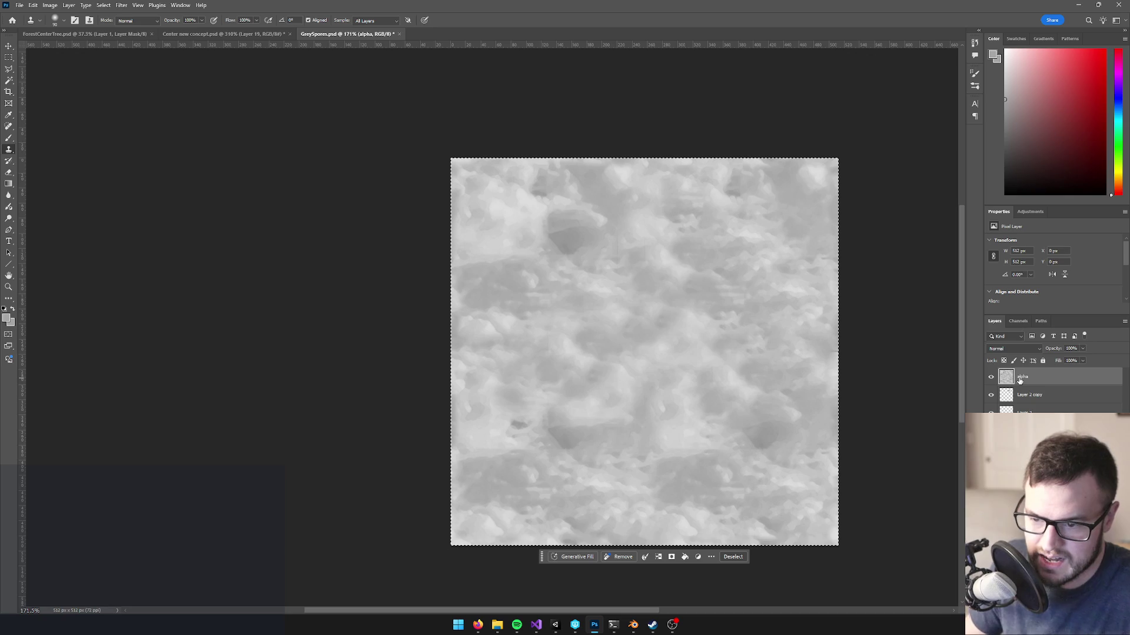
{"action": "left_click", "coordinate": [991, 377]}
- Paste the texture into the Alpha 1 channel, deselect, and save GreySpores
{"action": "left_click", "coordinate": [1018, 321]}
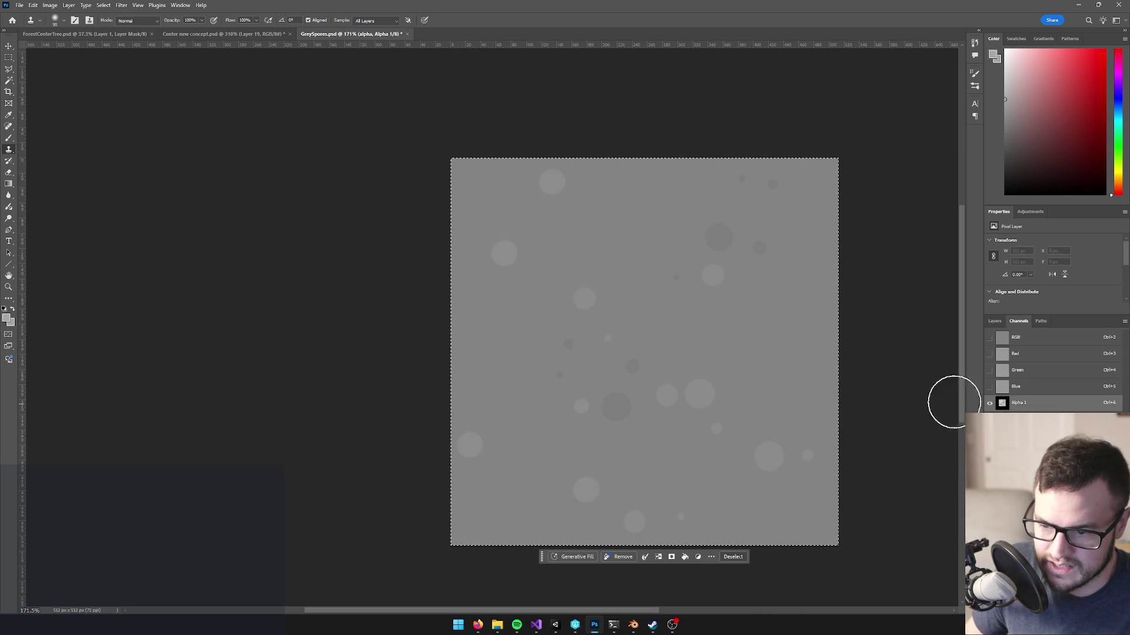
{"action": "left_click", "coordinate": [1024, 403]}
{"action": "key", "text": "ctrl+v"}
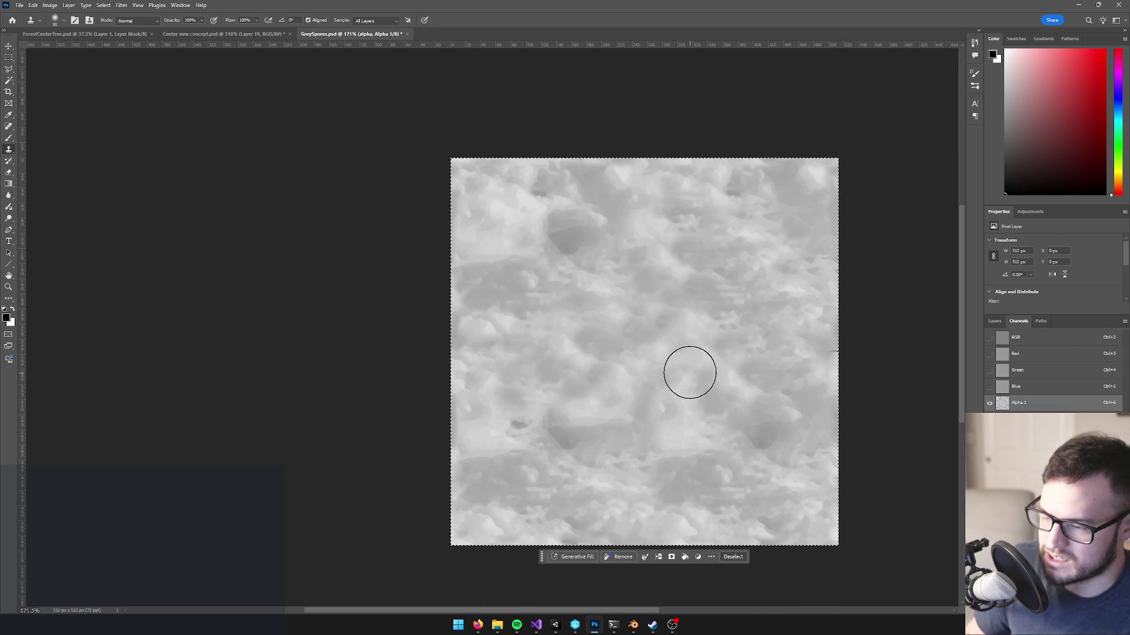
{"action": "key", "text": "ctrl+d"}
{"action": "key", "text": "ctrl+s"}
{"action": "left_click", "coordinate": [1030, 337]}
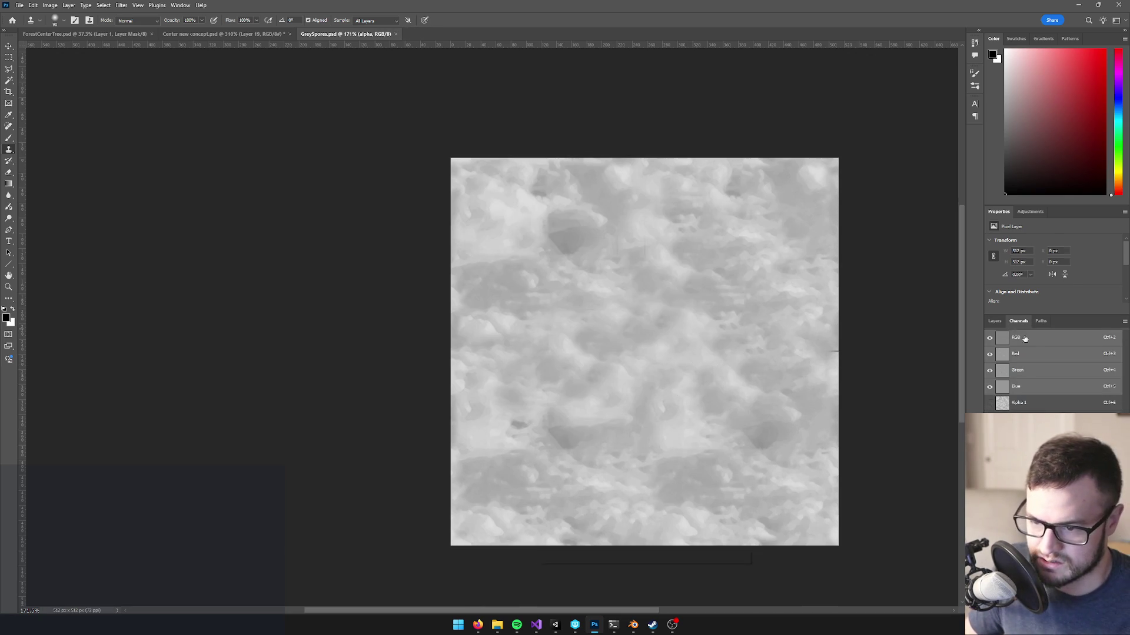
{"action": "left_click", "coordinate": [548, 631]}
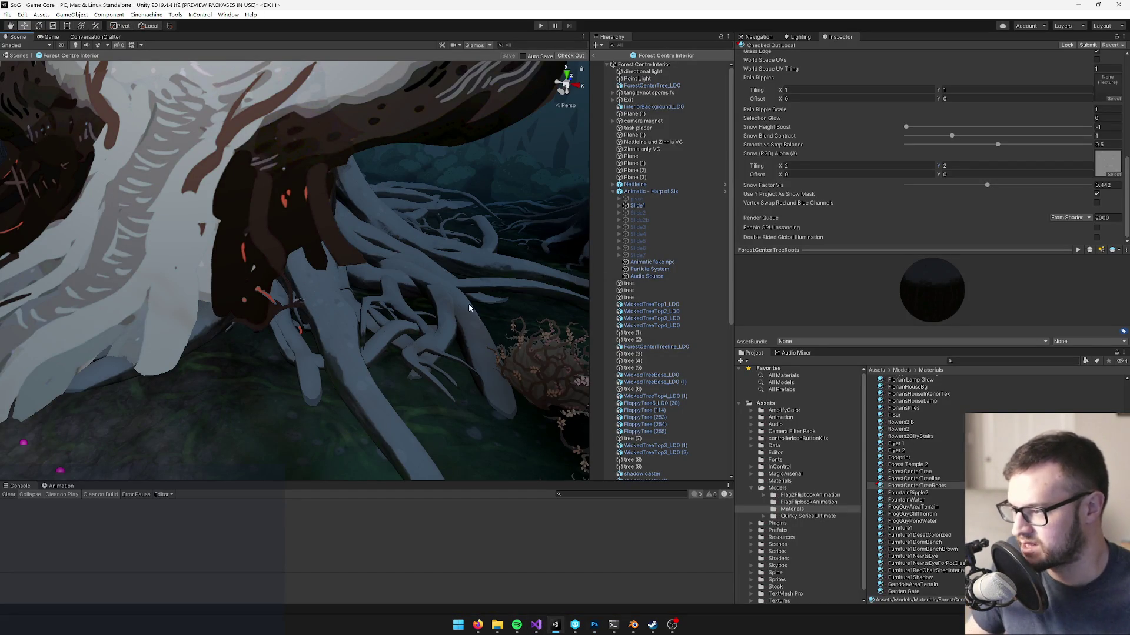
- After a closer look at the roots, bring GreySpores.psd forward in Photoshop with its layers listed
{"action": "left_click_drag", "start_coordinate": [428, 298], "coordinate": [404, 300]}
{"action": "scroll", "coordinate": [404, 300], "scroll_direction": "down", "scroll_amount": 10}
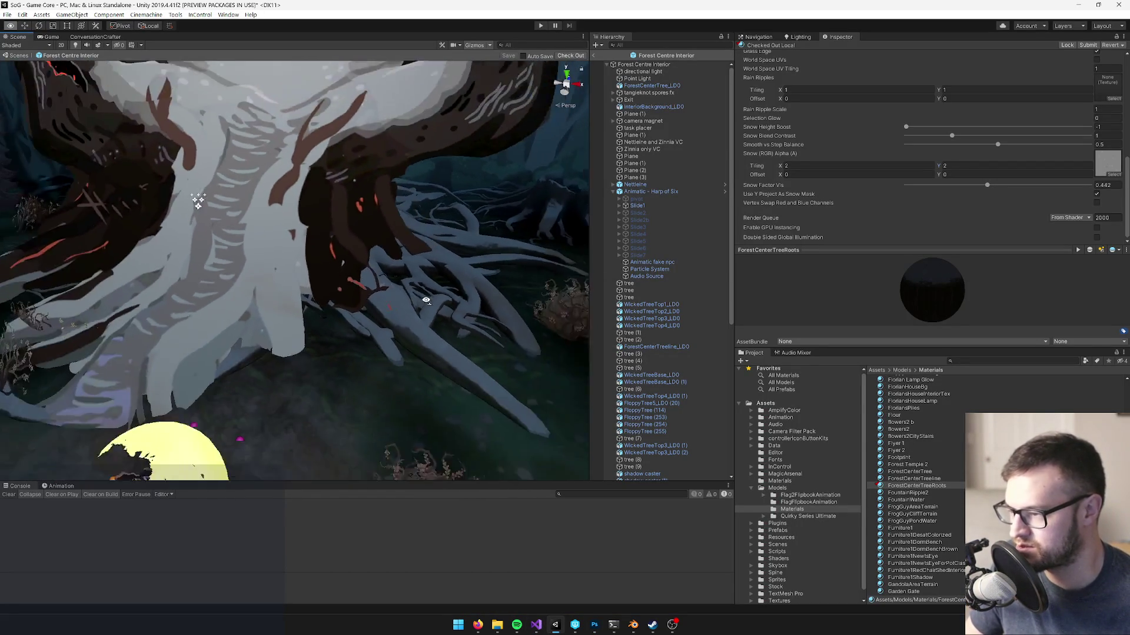
{"action": "key", "text": "alt+Tab"}
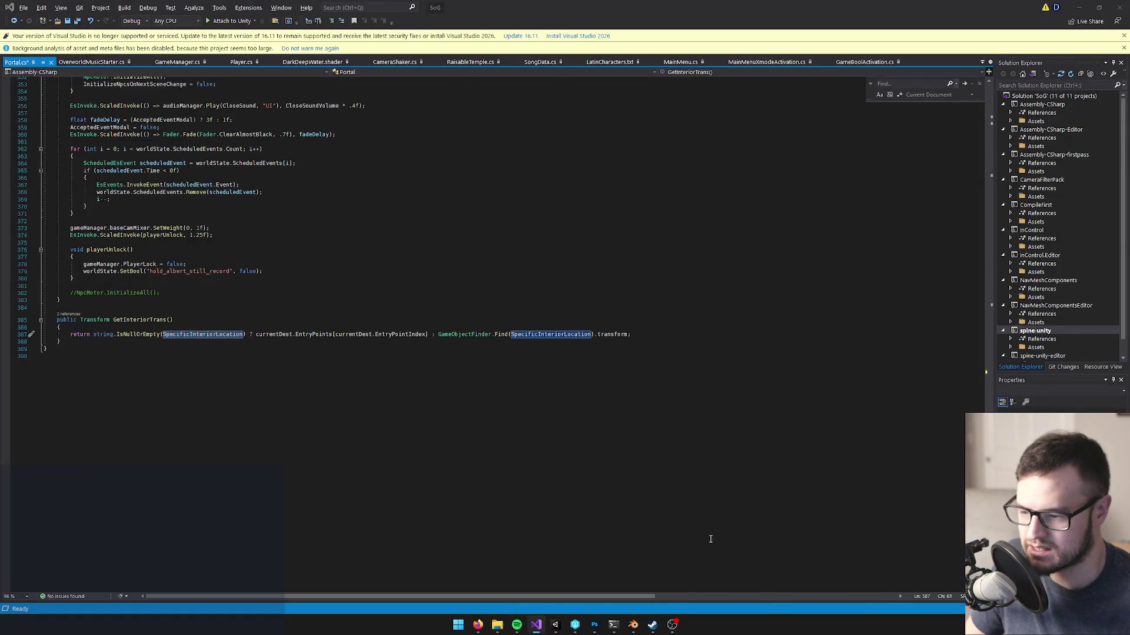
{"action": "key", "text": "alt+Tab"}
{"action": "left_click", "coordinate": [555, 625]}
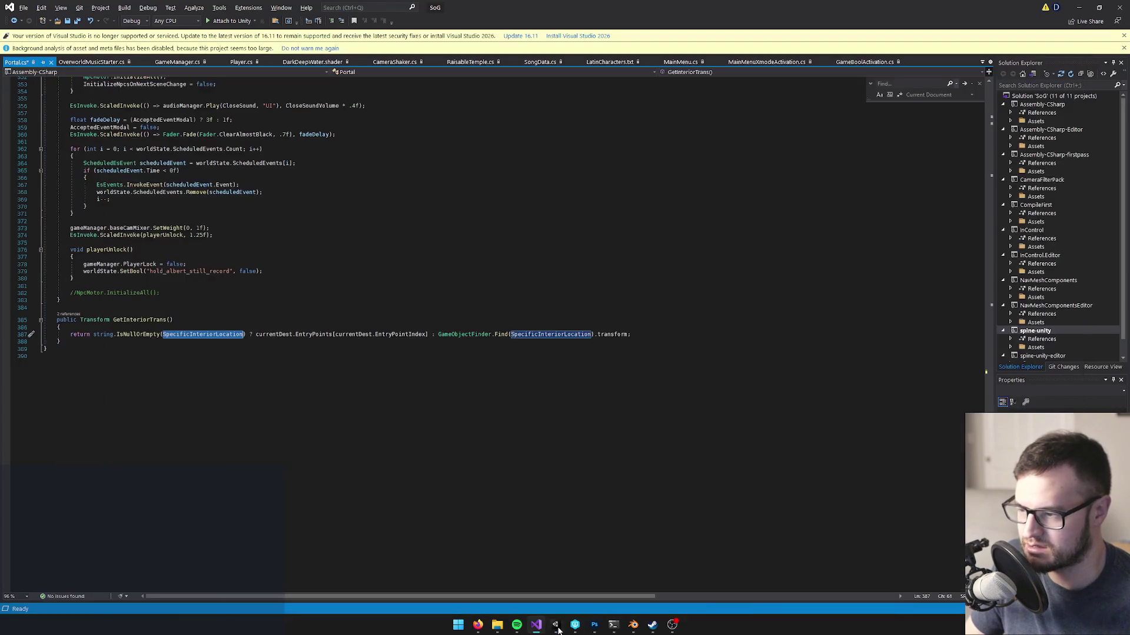
{"action": "left_click", "coordinate": [595, 625]}
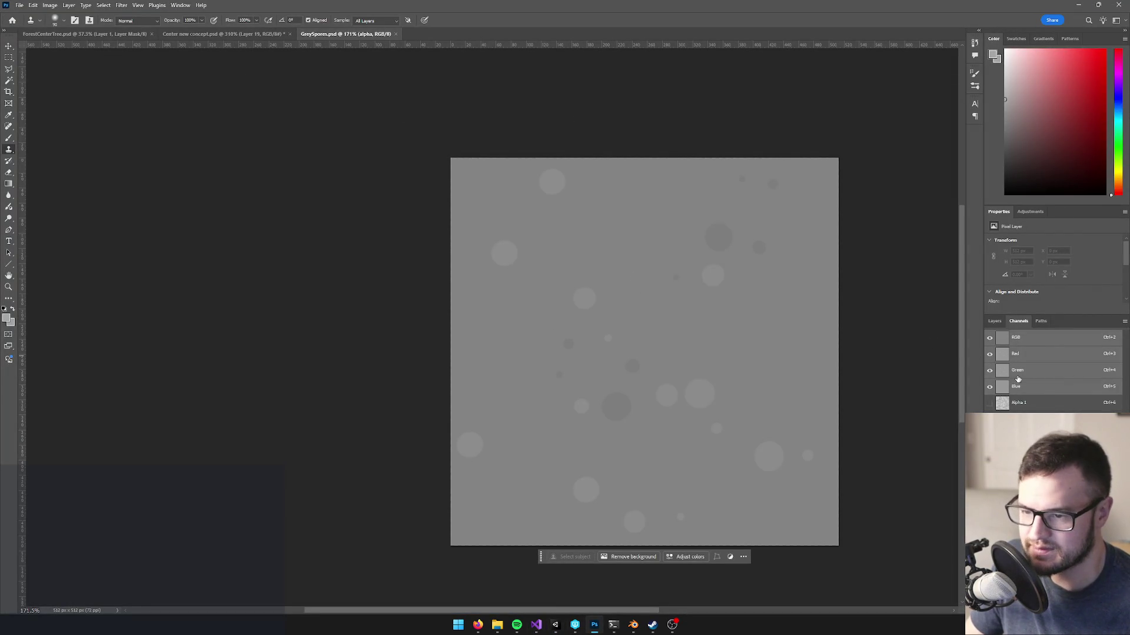
{"action": "left_click", "coordinate": [995, 322]}
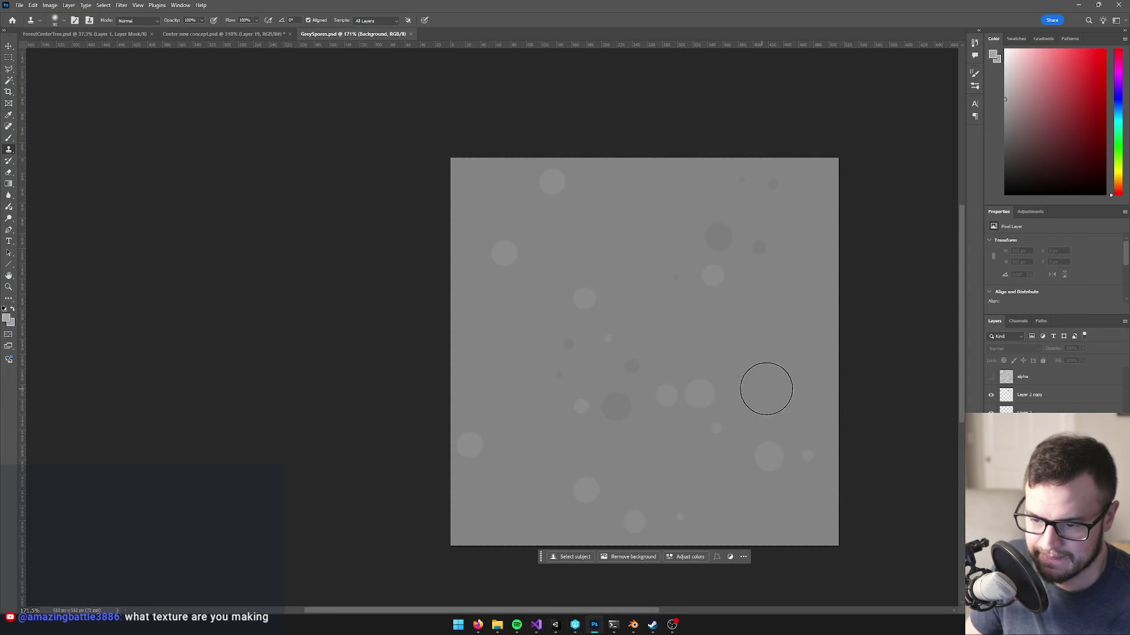
- Brighten the texture with Levels, lowering the white input to 240
{"action": "key", "text": "ctrl+l"}
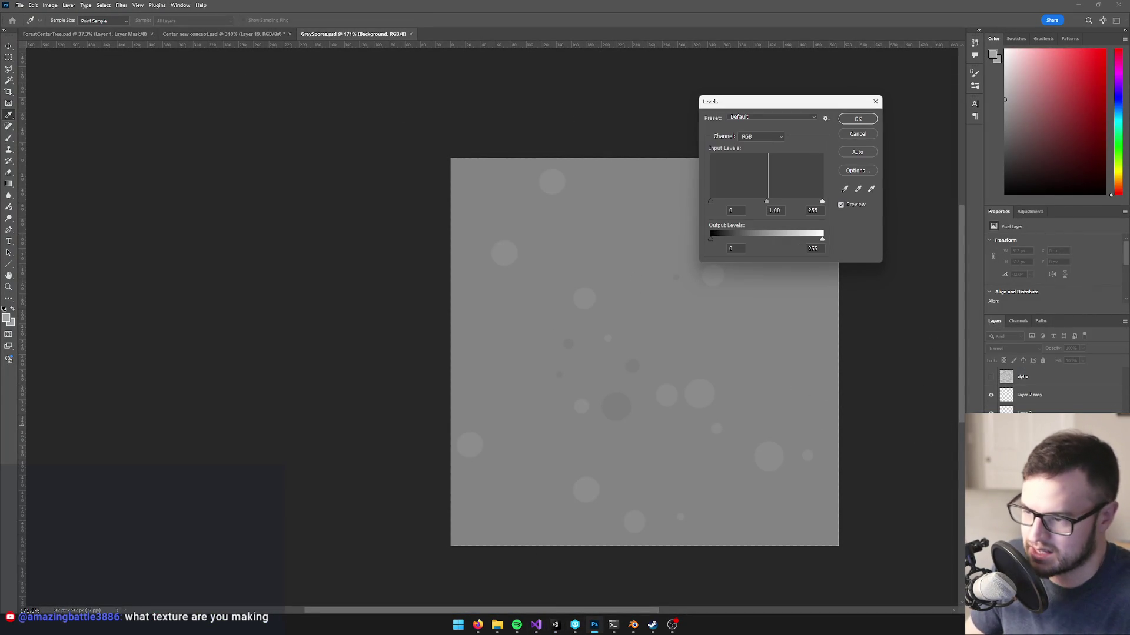
{"action": "left_click_drag", "start_coordinate": [824, 203], "coordinate": [817, 206]}
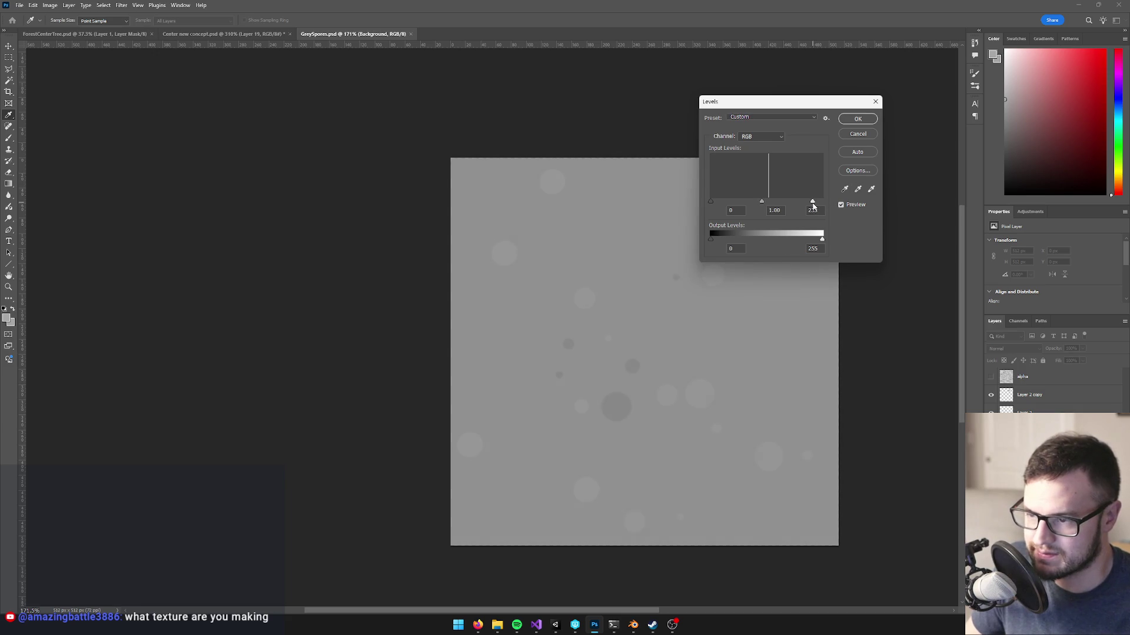
{"action": "left_click", "coordinate": [858, 119]}
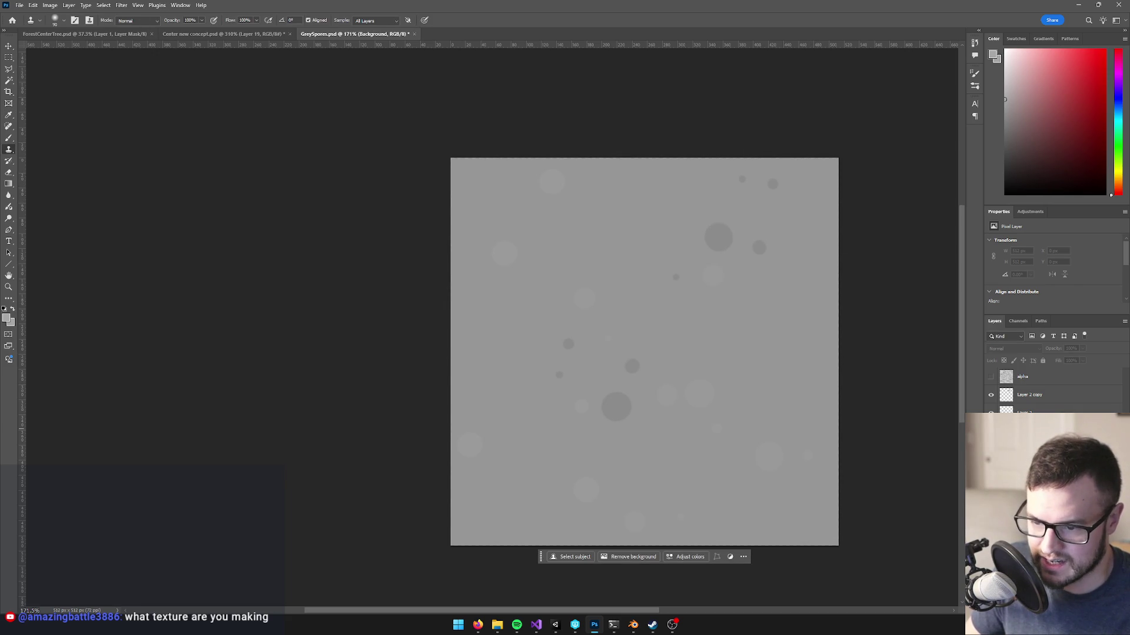
- Adjust the circle layers' opacities and merge Layer 2 copy down into Layer 2
{"action": "left_click", "coordinate": [1085, 405]}
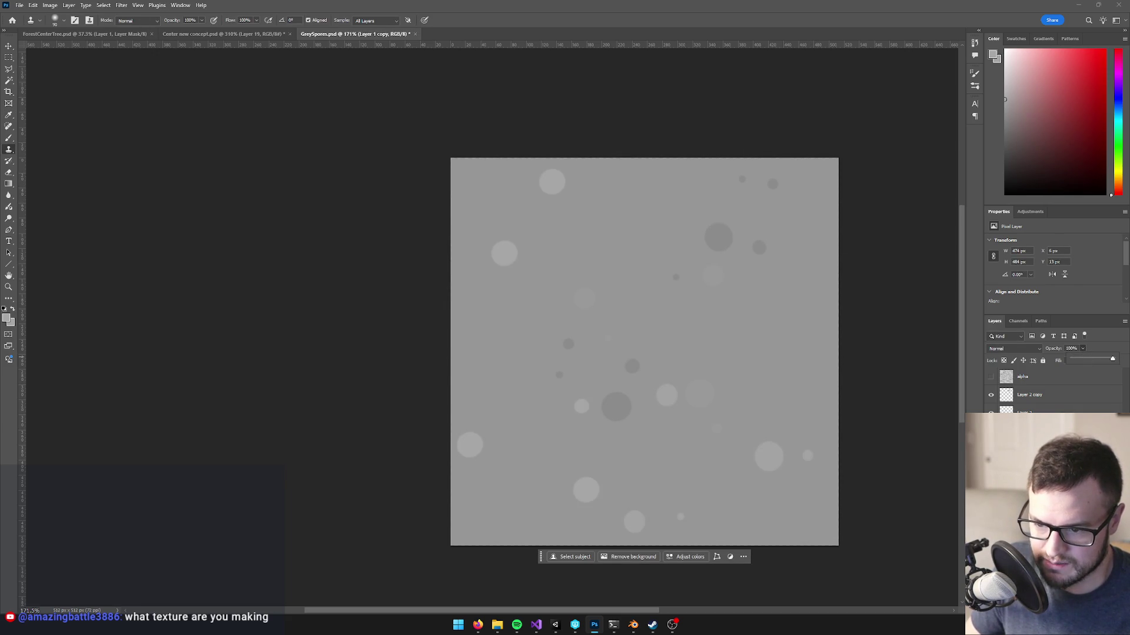
{"action": "left_click", "coordinate": [1082, 348]}
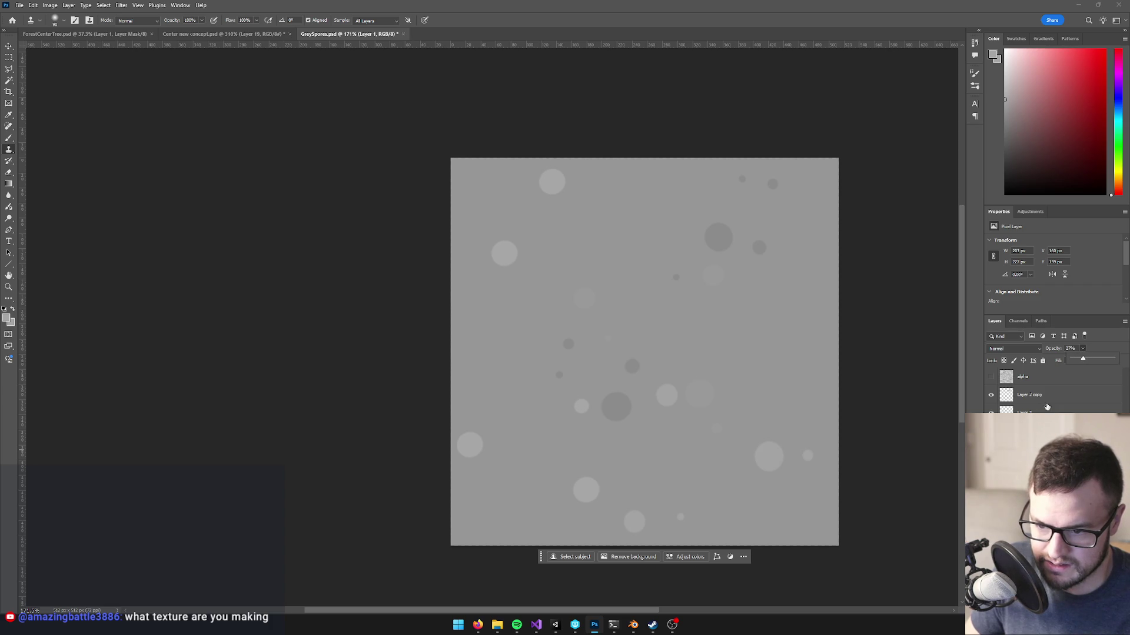
{"action": "left_click", "coordinate": [995, 400]}
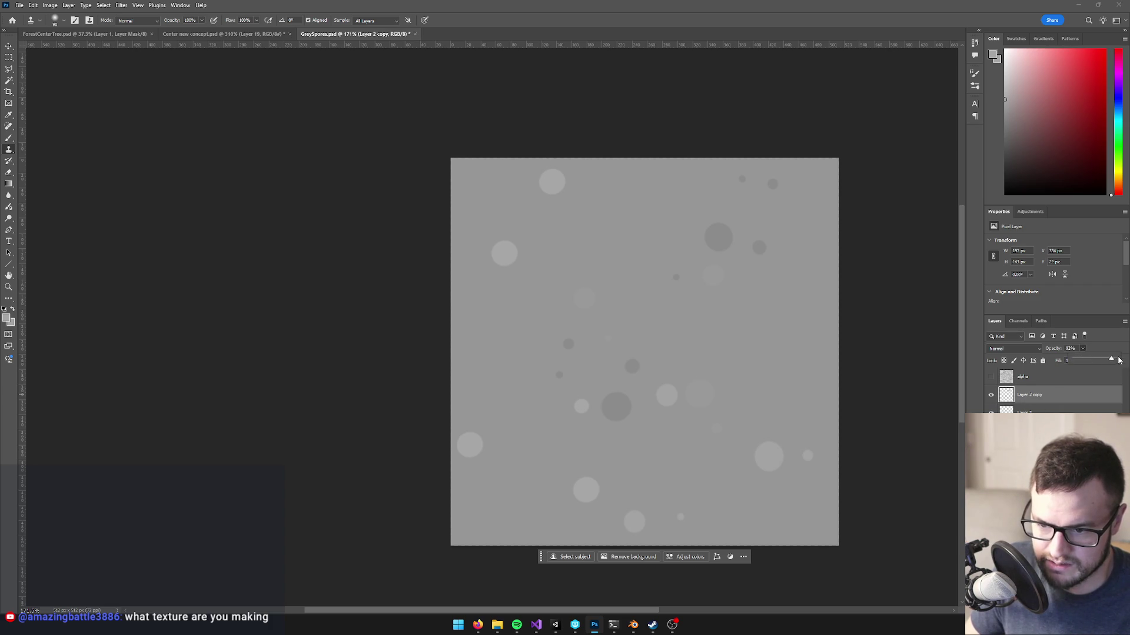
{"action": "left_click_drag", "start_coordinate": [1109, 361], "coordinate": [1112, 361]}
{"action": "key", "text": "alt+bracketleft"}
{"action": "key", "text": "ctrl+e"}
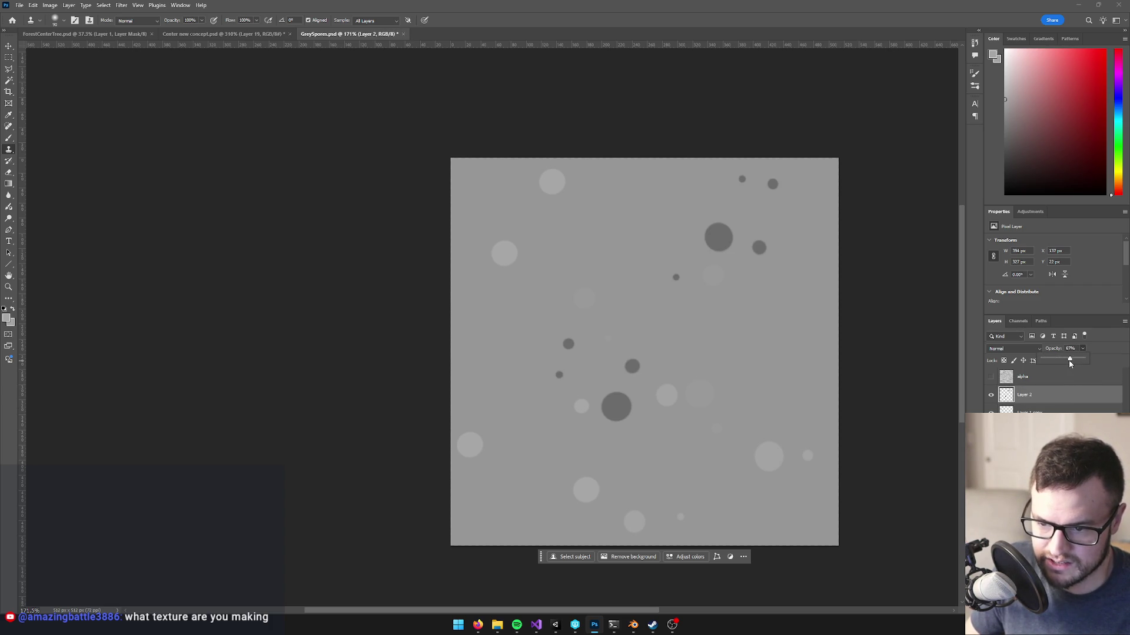
{"action": "left_click_drag", "start_coordinate": [1063, 363], "coordinate": [1098, 361]}
{"action": "key", "text": "alt+bracketleft"}
{"action": "key", "text": "alt+bracketleft"}
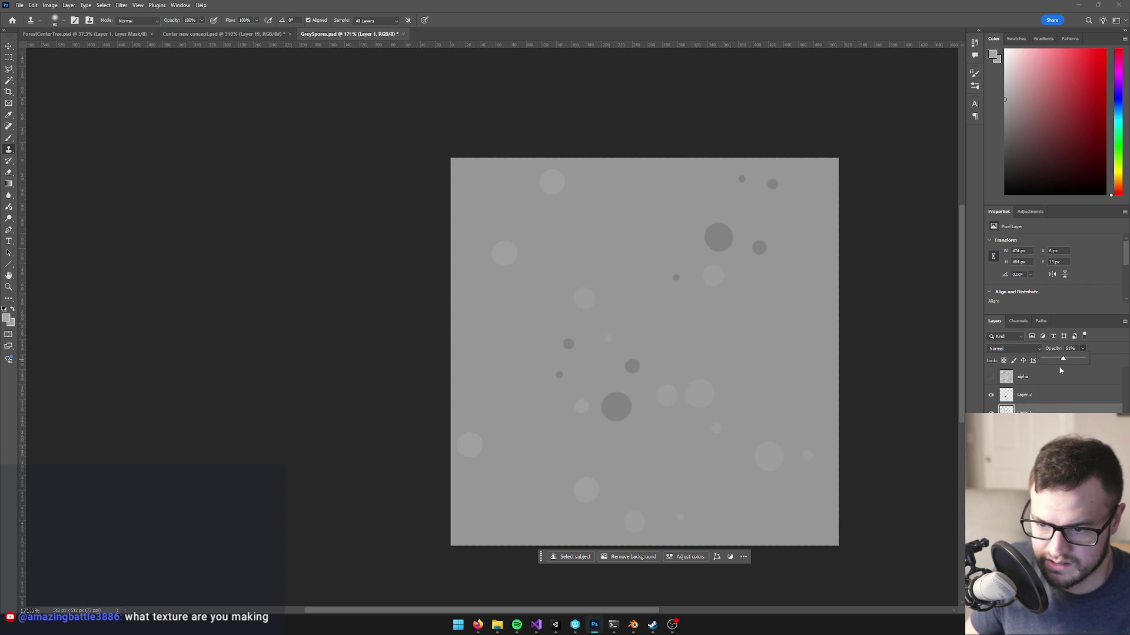
- Reapply Levels and leave Layer 2's dark spore circles at 15% opacity
{"action": "left_click", "coordinate": [1037, 401]}
{"action": "left_click", "coordinate": [1082, 349]}
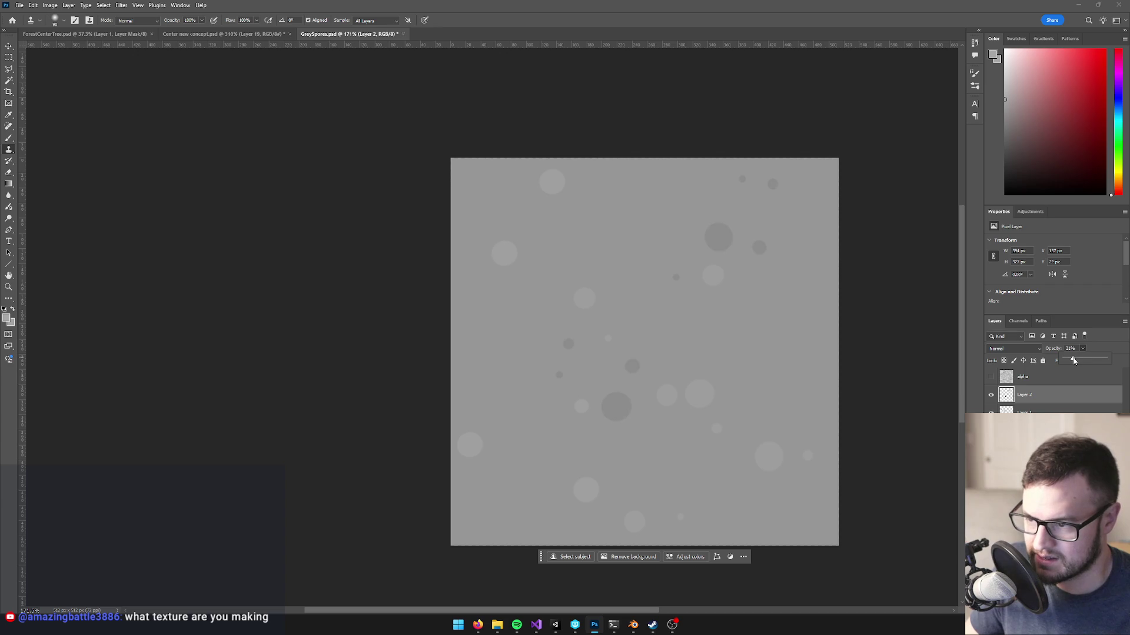
{"action": "left_click", "coordinate": [1036, 409]}
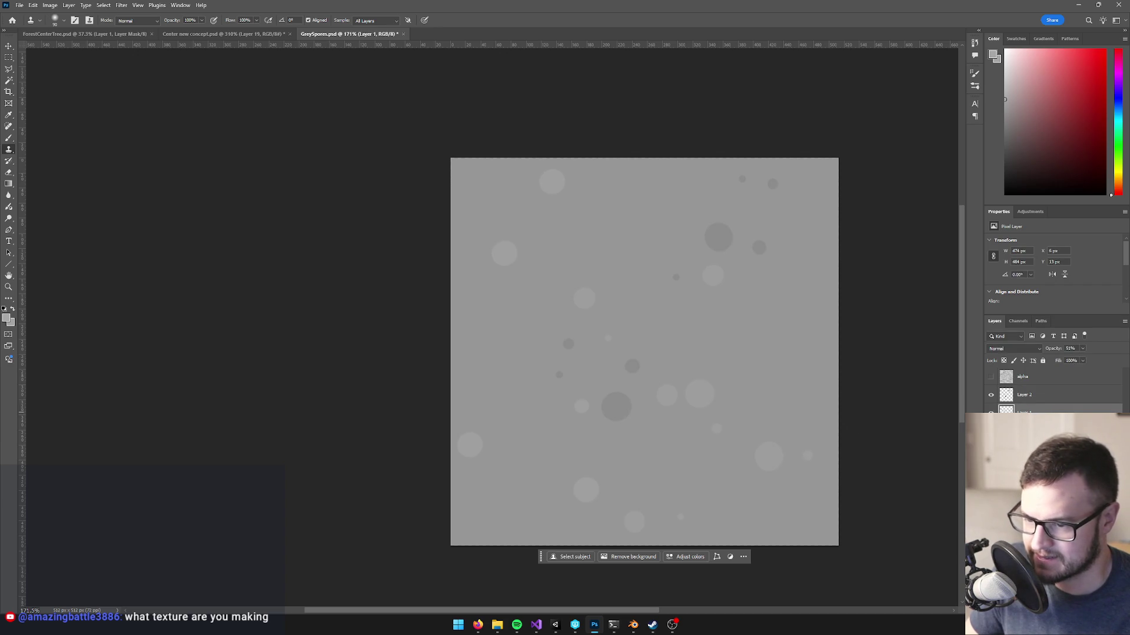
{"action": "scroll", "coordinate": [630, 330], "scroll_direction": "down", "scroll_amount": 3}
{"action": "scroll", "coordinate": [630, 331], "scroll_direction": "up", "scroll_amount": 2}
{"action": "left_click_drag", "start_coordinate": [665, 330], "coordinate": [630, 325]}
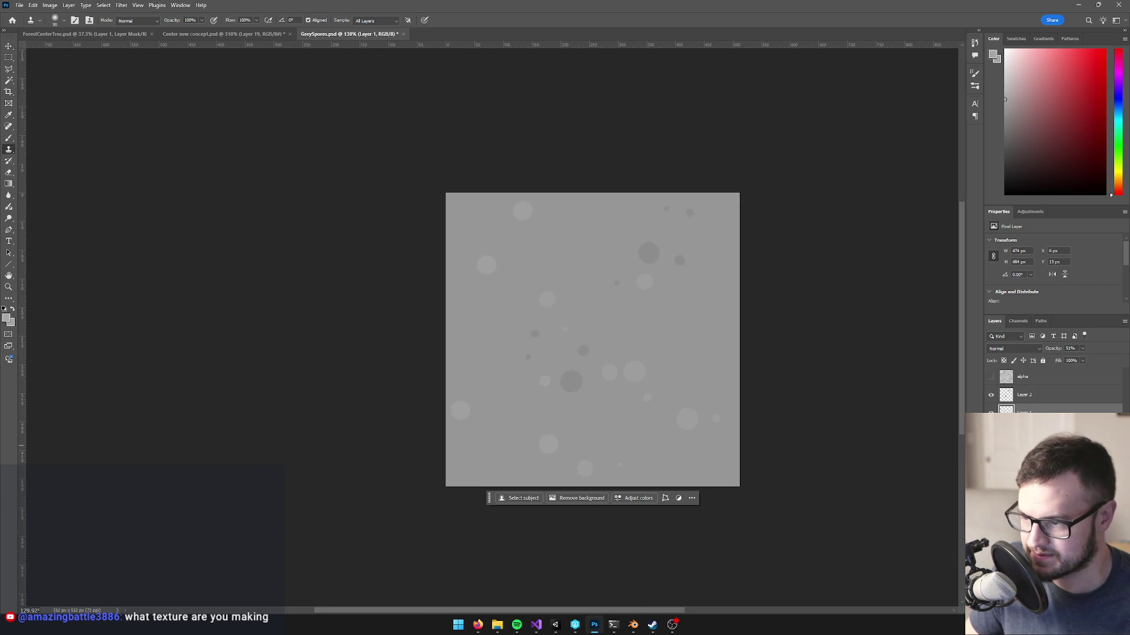
{"action": "scroll", "coordinate": [657, 367], "scroll_direction": "down", "scroll_amount": 2}
{"action": "scroll", "coordinate": [728, 385], "scroll_direction": "up", "scroll_amount": 3}
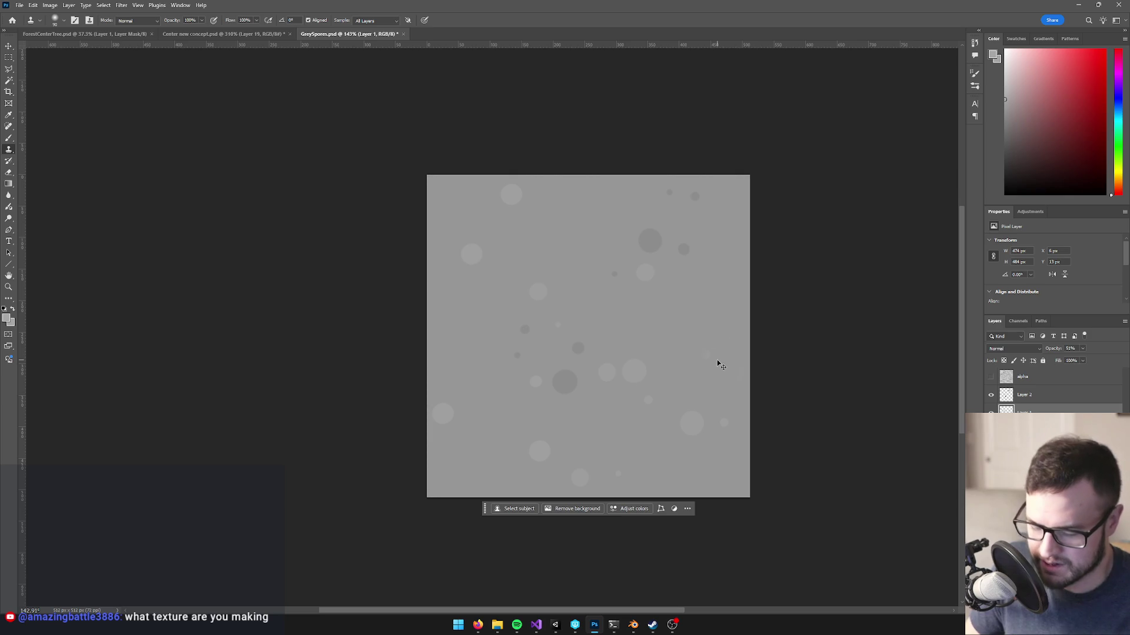
{"action": "key", "text": "ctrl+l"}
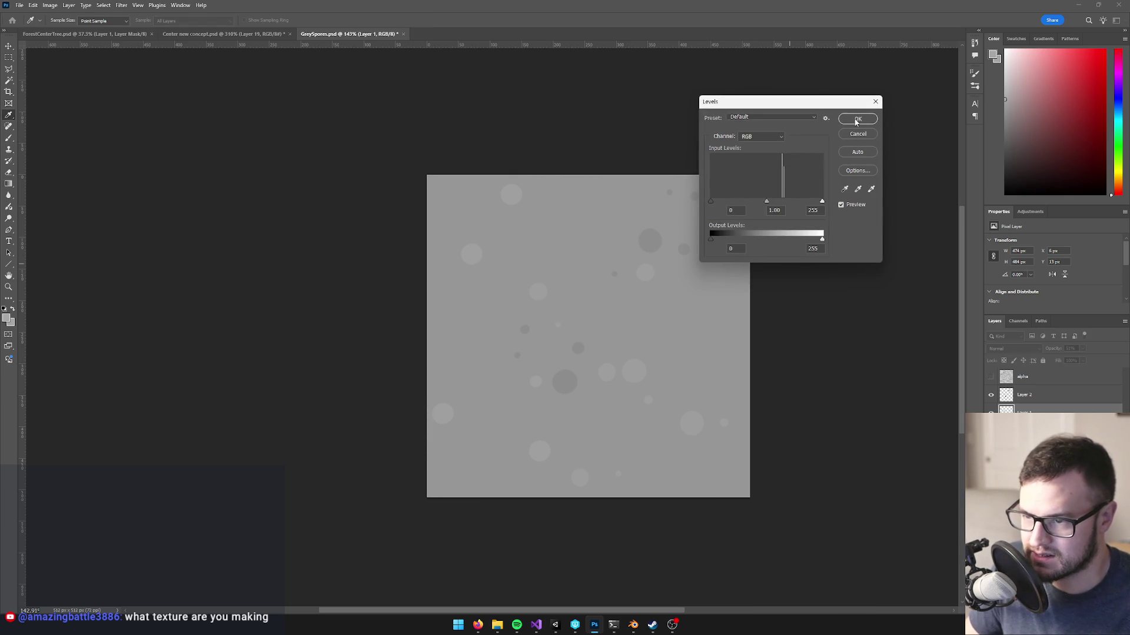
{"action": "left_click", "coordinate": [856, 120]}
{"action": "left_click", "coordinate": [1053, 395]}
{"action": "left_click", "coordinate": [1082, 349]}
{"action": "left_click", "coordinate": [644, 301]}
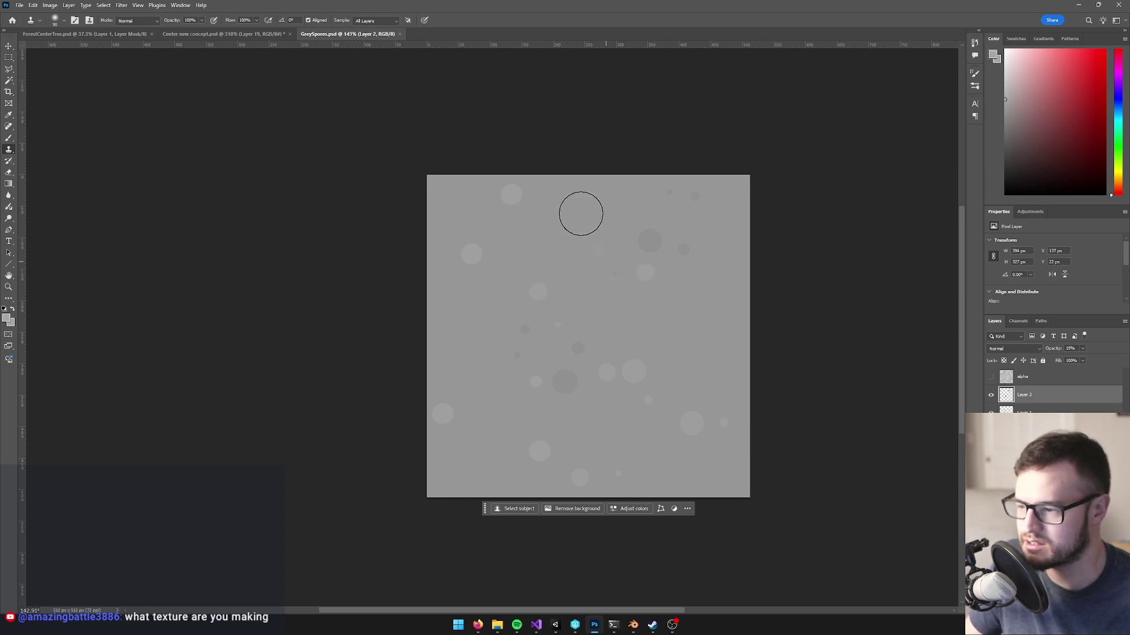
{"action": "key", "text": "alt+Tab"}
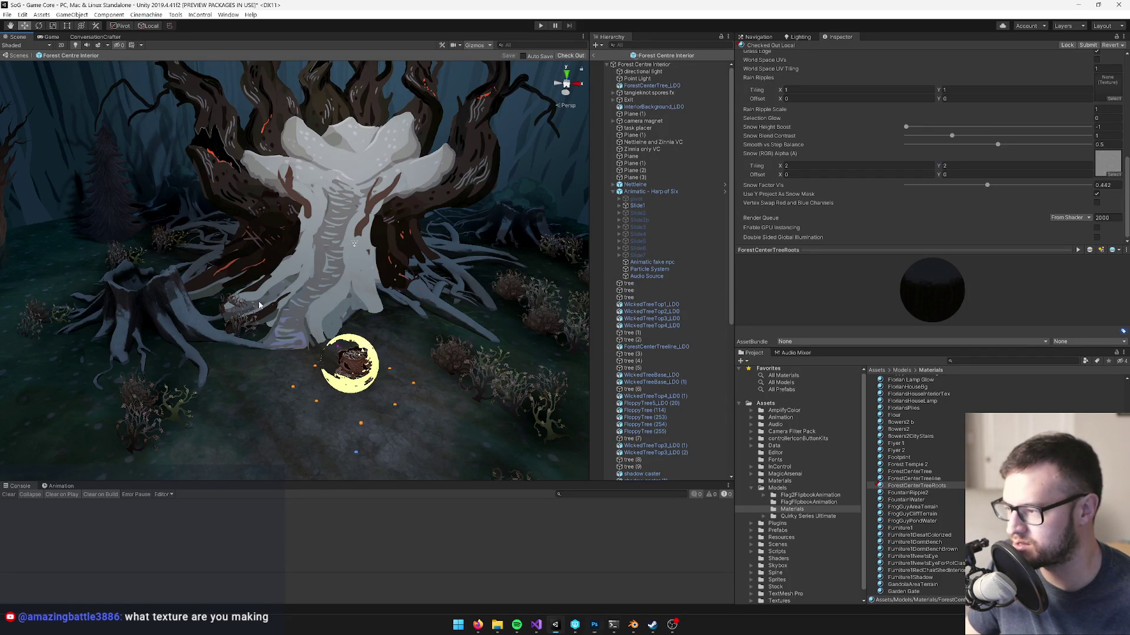
- Set the ForestCenterTreeRoots Main Color to neutral grey 666666
{"action": "mouse_move", "coordinate": [422, 299]}
{"action": "left_mouse_down"}
{"action": "mouse_move", "coordinate": [384, 308]}
{"action": "mouse_move", "coordinate": [321, 275]}
{"action": "mouse_move", "coordinate": [338, 297]}
{"action": "mouse_move", "coordinate": [316, 271]}
{"action": "left_mouse_up"}
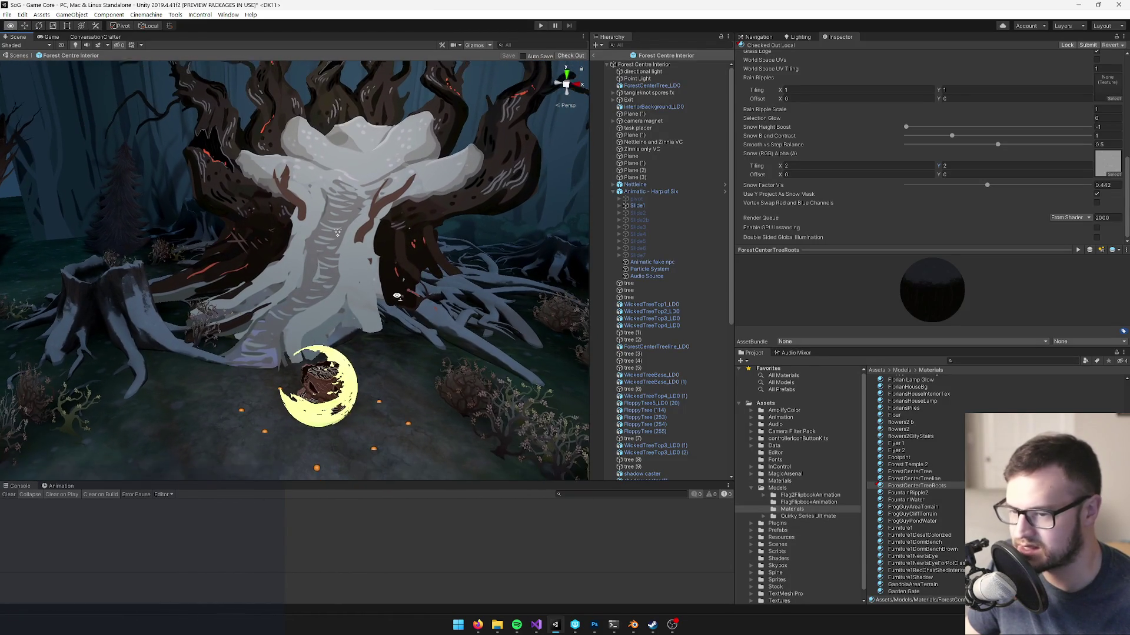
{"action": "scroll", "coordinate": [866, 188], "scroll_direction": "up", "scroll_amount": 10}
{"action": "left_click", "coordinate": [1103, 80]}
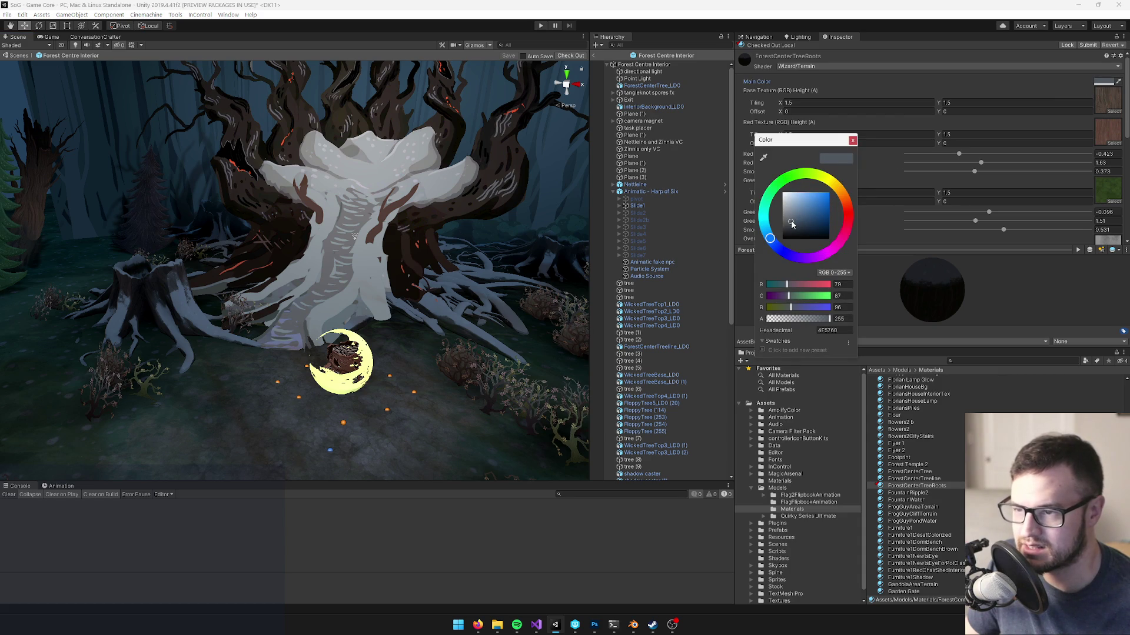
{"action": "left_click_drag", "start_coordinate": [791, 224], "coordinate": [788, 224]}
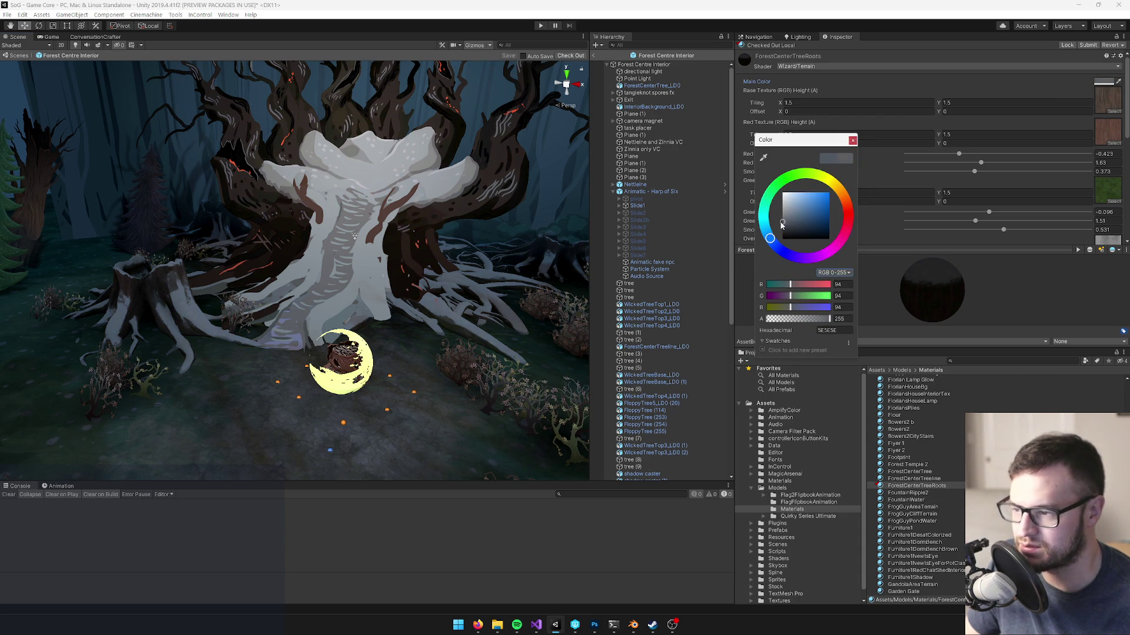
{"action": "left_click_drag", "start_coordinate": [777, 221], "coordinate": [774, 217]}
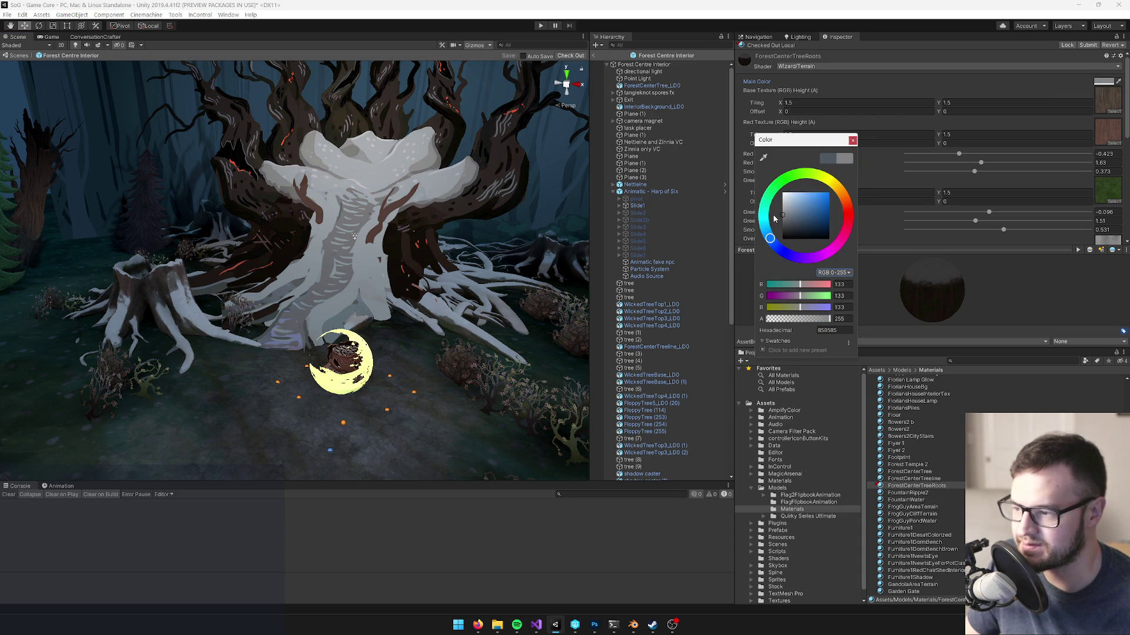
{"action": "left_click", "coordinate": [785, 214]}
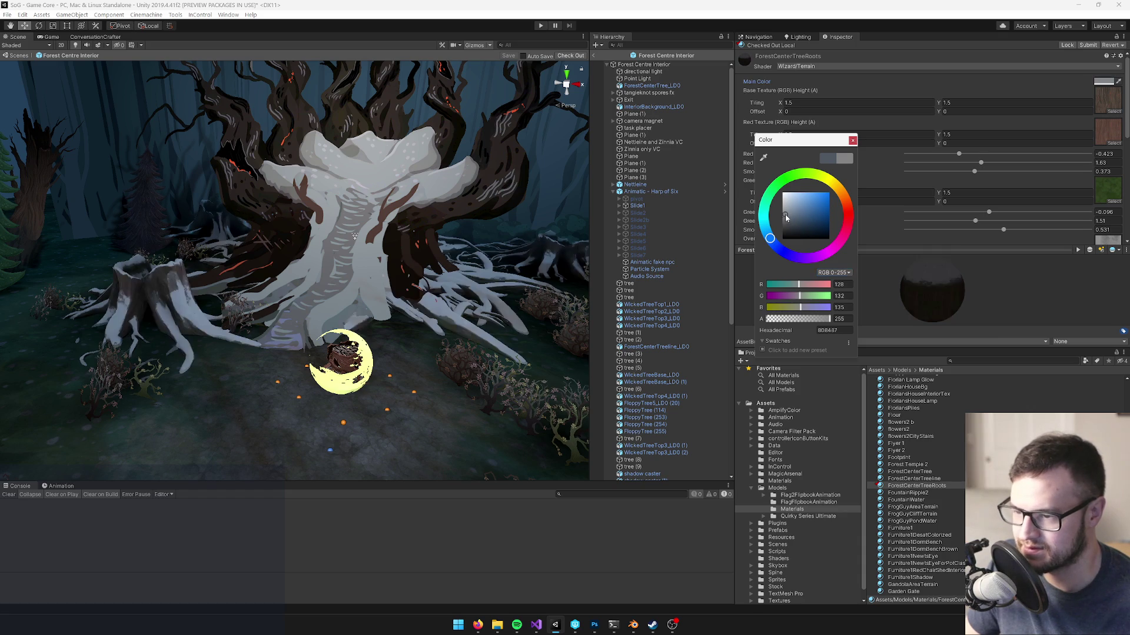
{"action": "left_click_drag", "start_coordinate": [794, 214], "coordinate": [773, 221]}
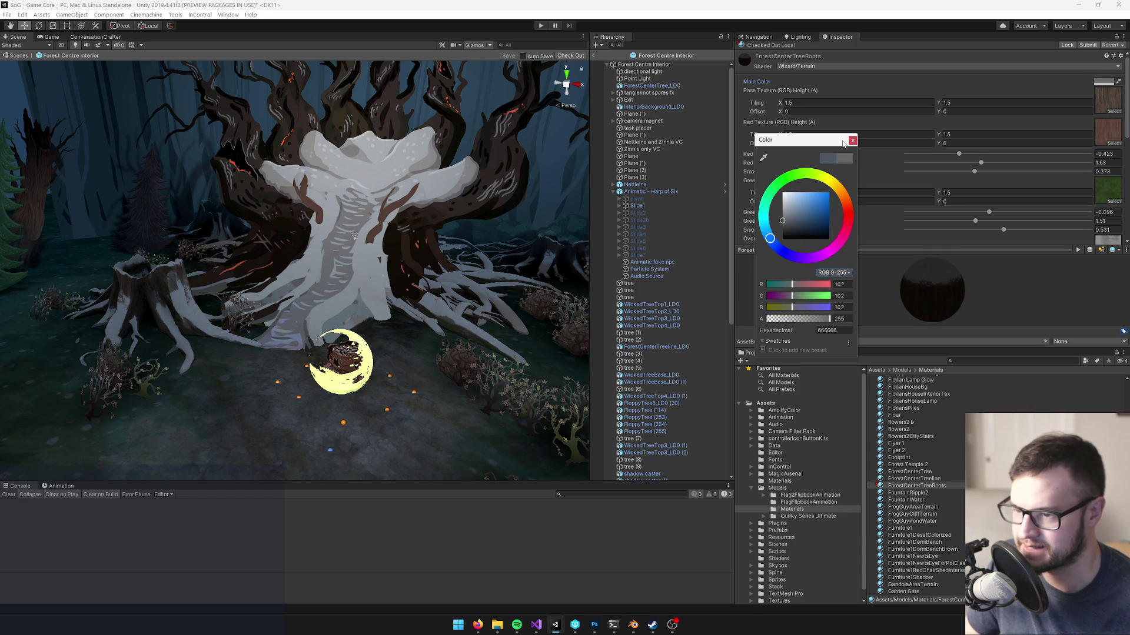
{"action": "left_click", "coordinate": [852, 141]}
- Lower the Snow Factor Vis slider to 0.322
{"action": "mouse_move", "coordinate": [353, 235]}
{"action": "left_mouse_down"}
{"action": "mouse_move", "coordinate": [335, 231]}
{"action": "mouse_move", "coordinate": [360, 224]}
{"action": "left_mouse_up"}
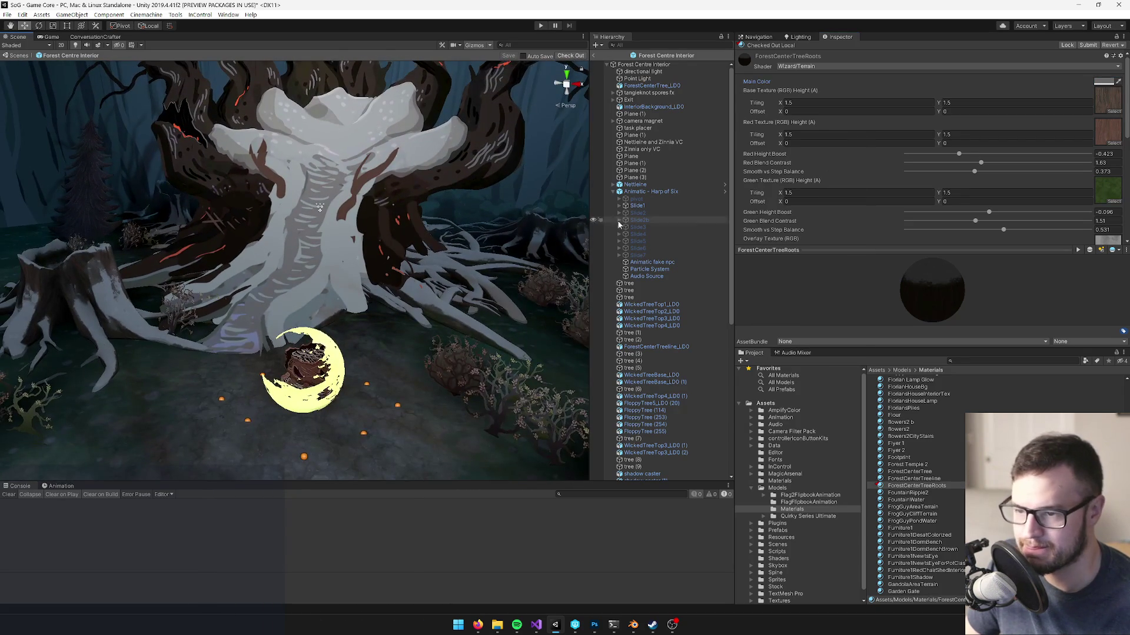
{"action": "scroll", "coordinate": [867, 180], "scroll_direction": "down", "scroll_amount": 10}
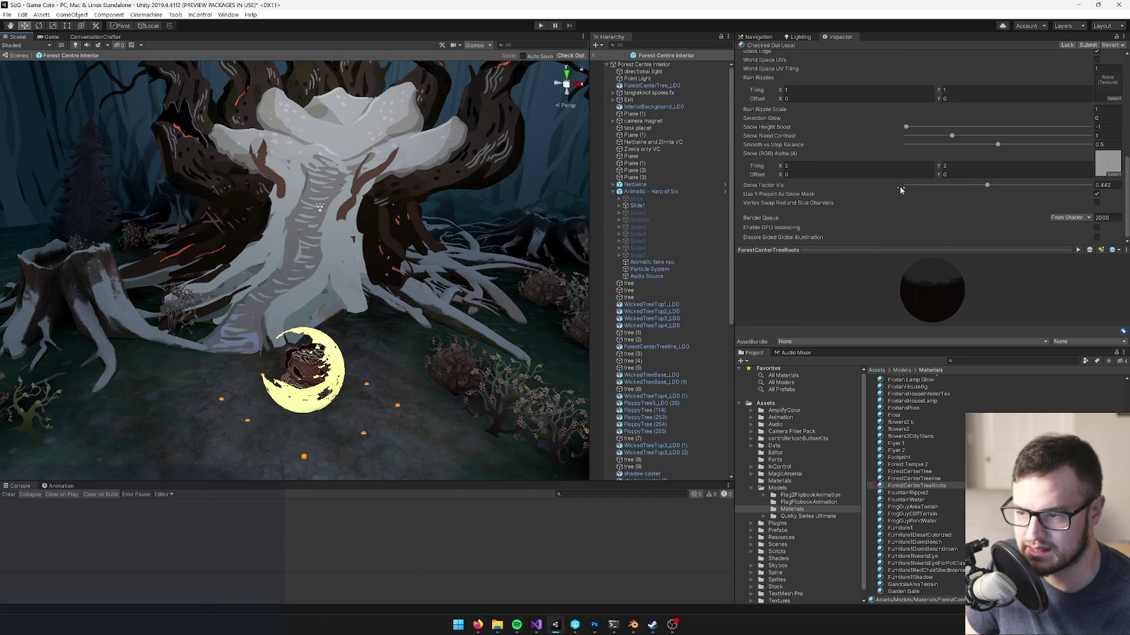
{"action": "scroll", "coordinate": [308, 234], "scroll_direction": "up", "scroll_amount": 10}
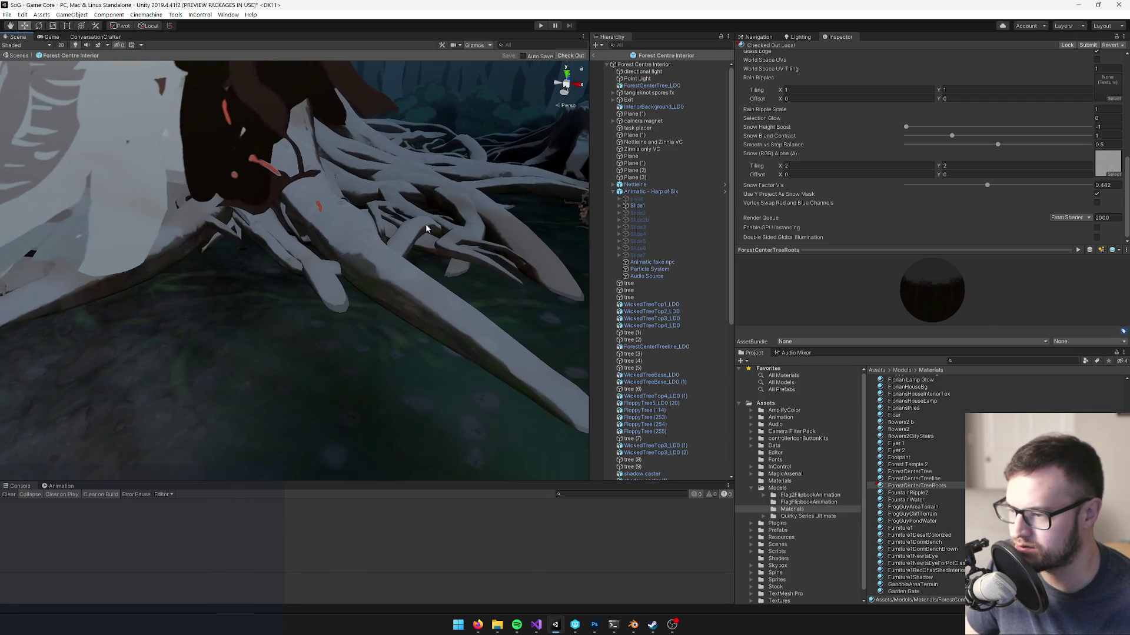
{"action": "left_click_drag", "start_coordinate": [987, 184], "coordinate": [961, 195]}
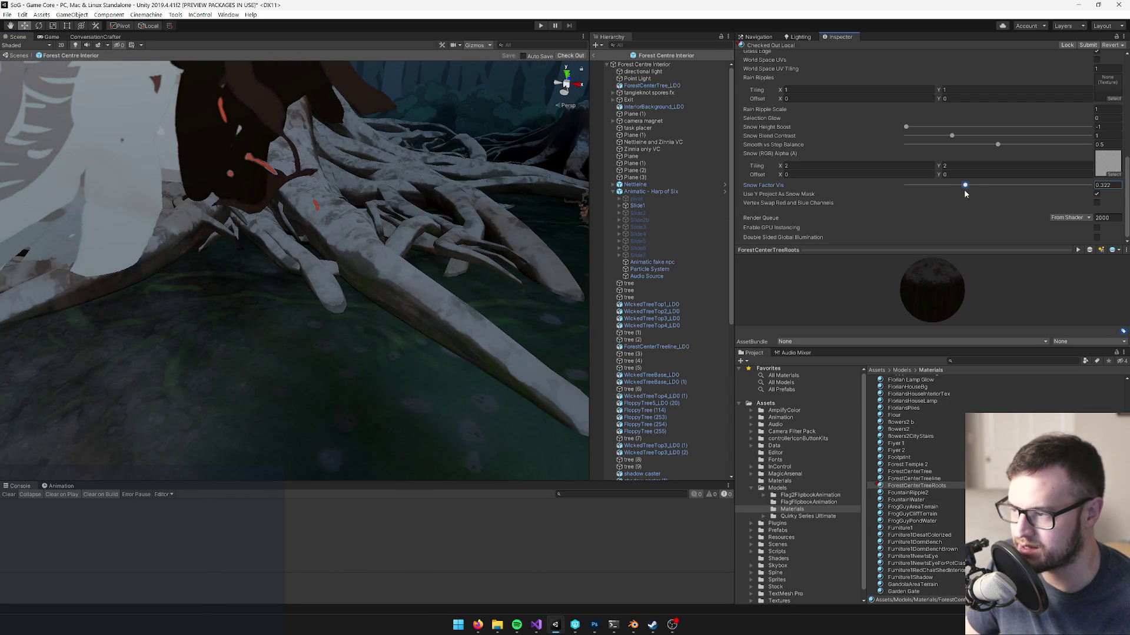
{"action": "key", "text": "alt+Tab"}
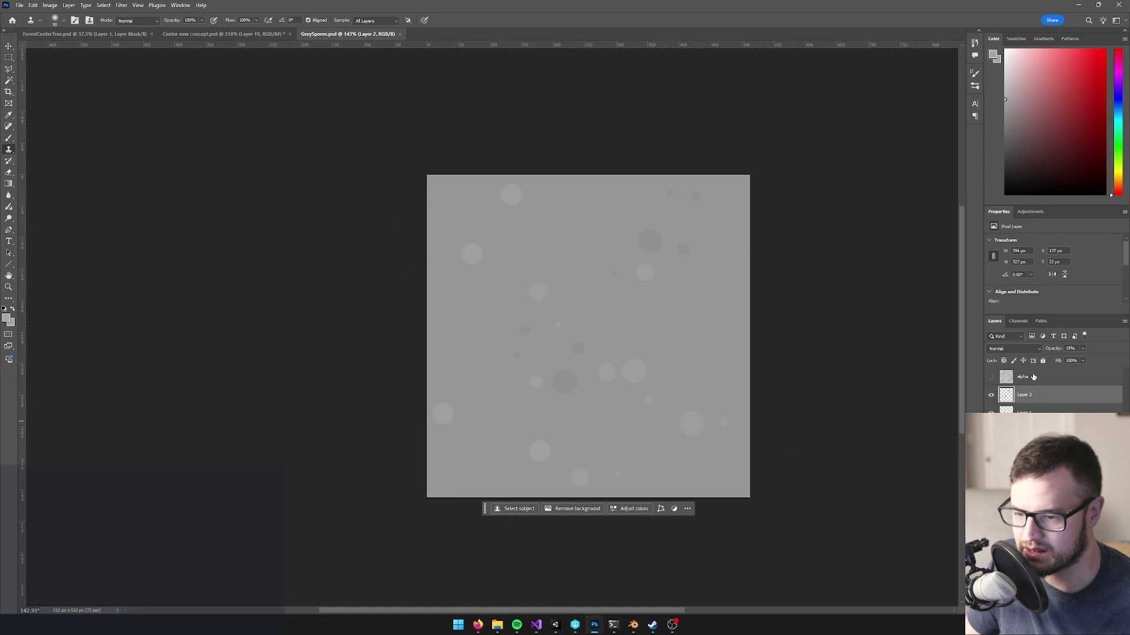
- Darken the Alpha 1 channel's midtones with Levels gamma 0.50
{"action": "left_click", "coordinate": [1018, 321]}
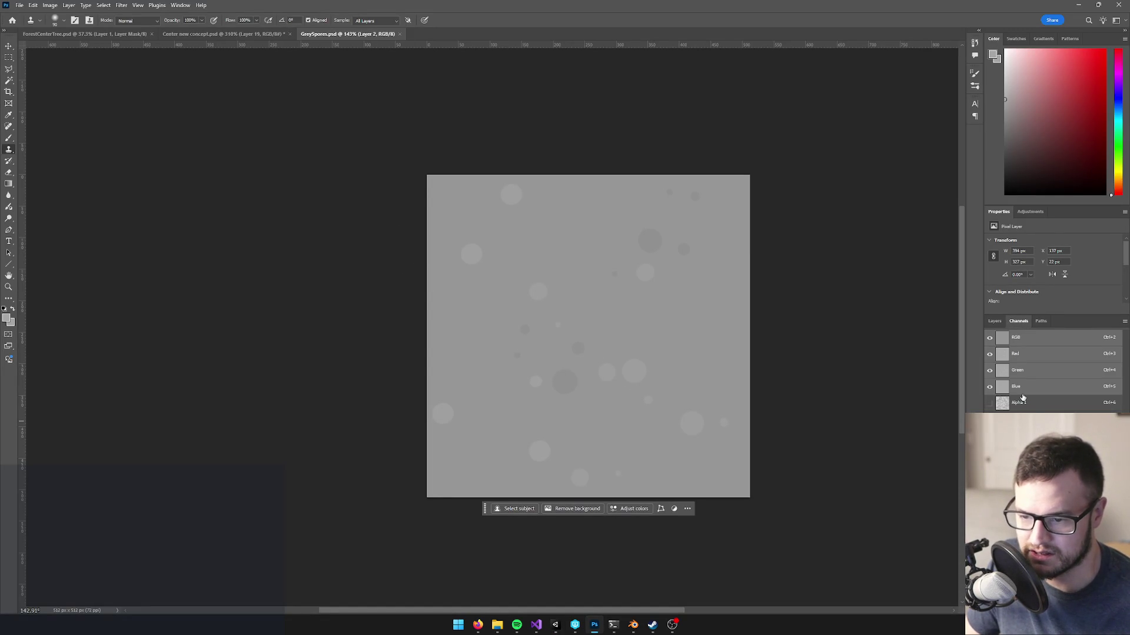
{"action": "left_click", "coordinate": [1020, 403]}
{"action": "key", "text": "ctrl+l"}
{"action": "left_click_drag", "start_coordinate": [767, 201], "coordinate": [790, 203]}
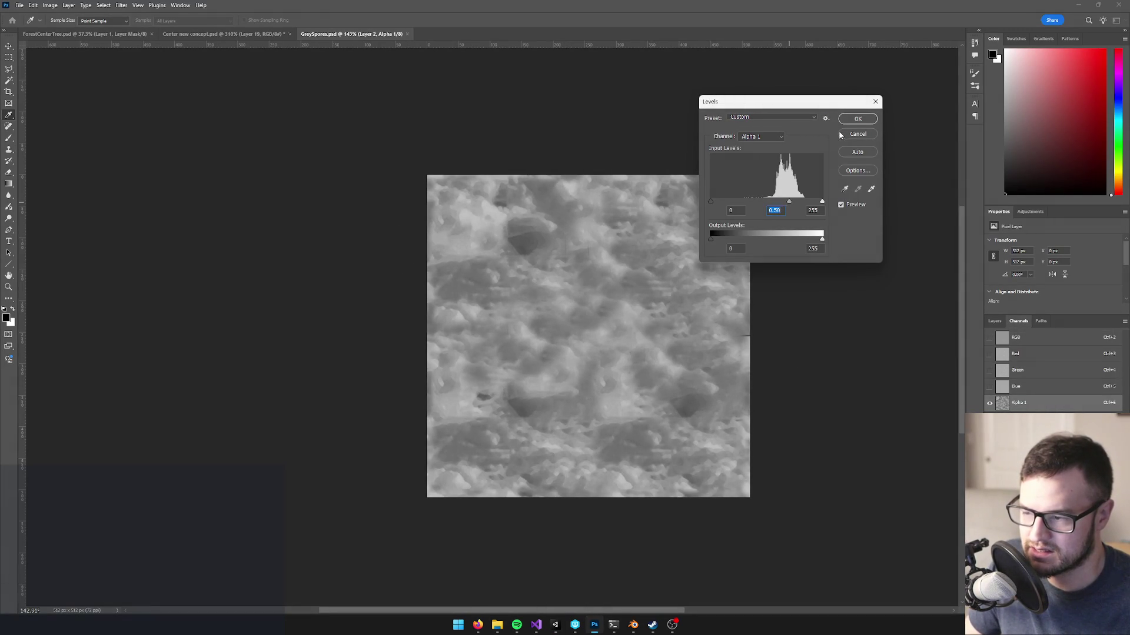
{"action": "left_click", "coordinate": [857, 119]}
- Compress Alpha 1's output levels to about 78–183 and save the texture
{"action": "key", "text": "ctrl+l"}
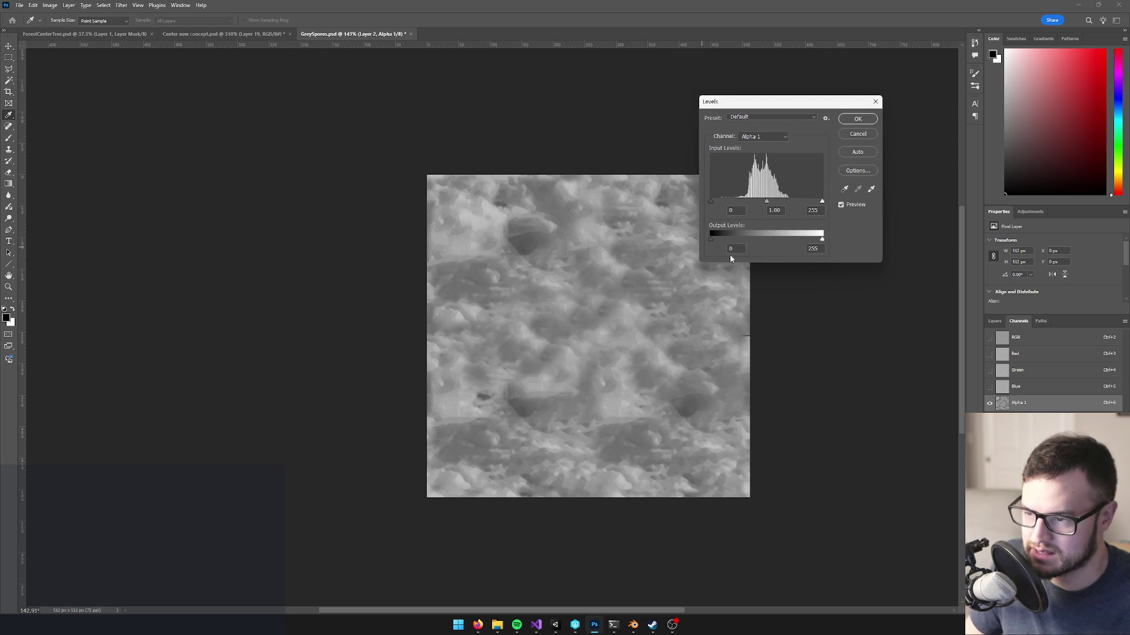
{"action": "left_click_drag", "start_coordinate": [820, 238], "coordinate": [810, 241]}
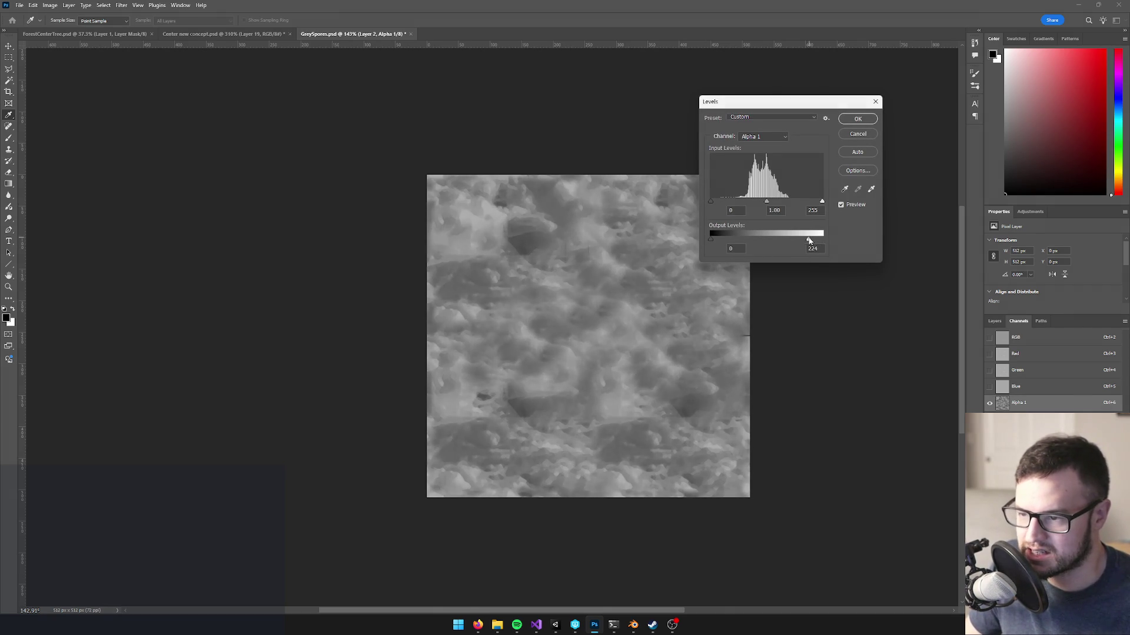
{"action": "left_click_drag", "start_coordinate": [715, 240], "coordinate": [792, 243]}
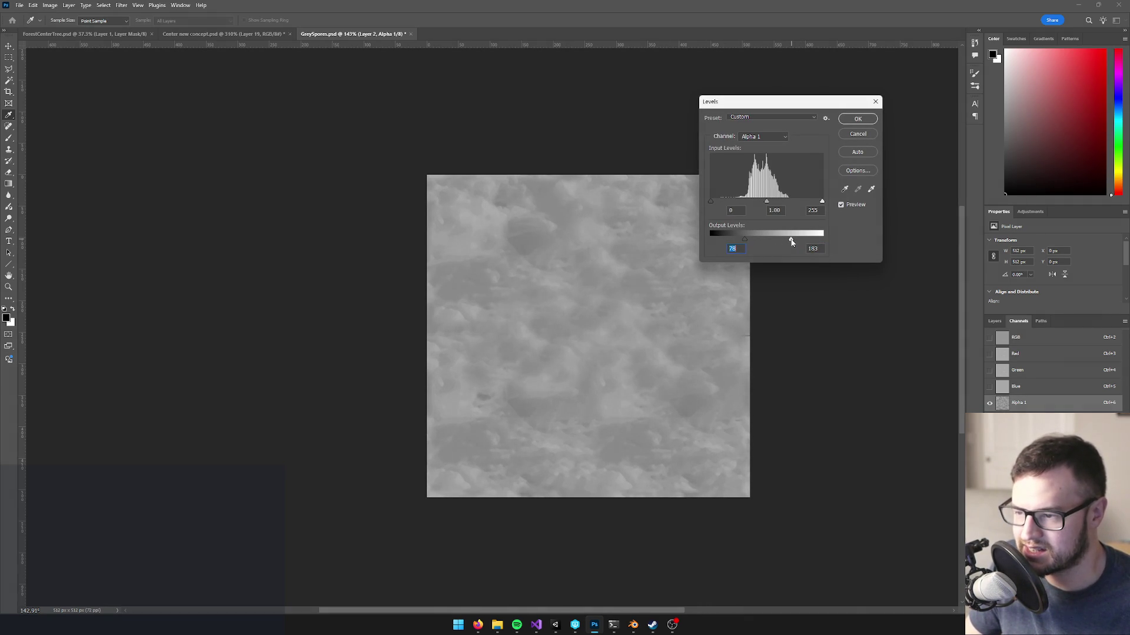
{"action": "left_click", "coordinate": [856, 118]}
{"action": "key", "text": "s"}
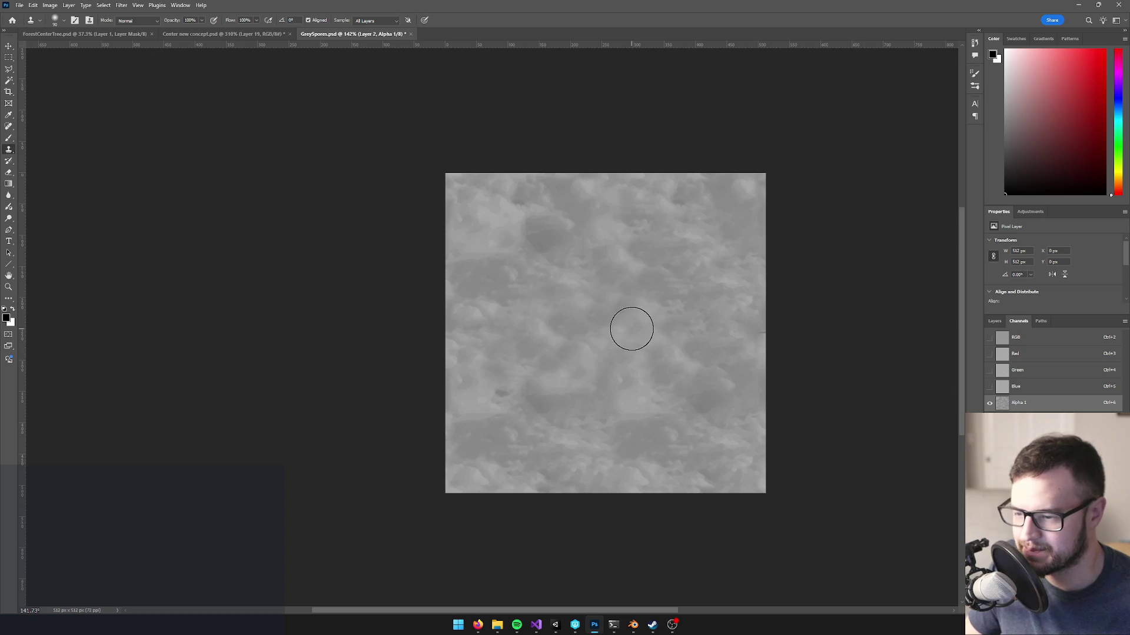
{"action": "key", "text": "ctrl+2"}
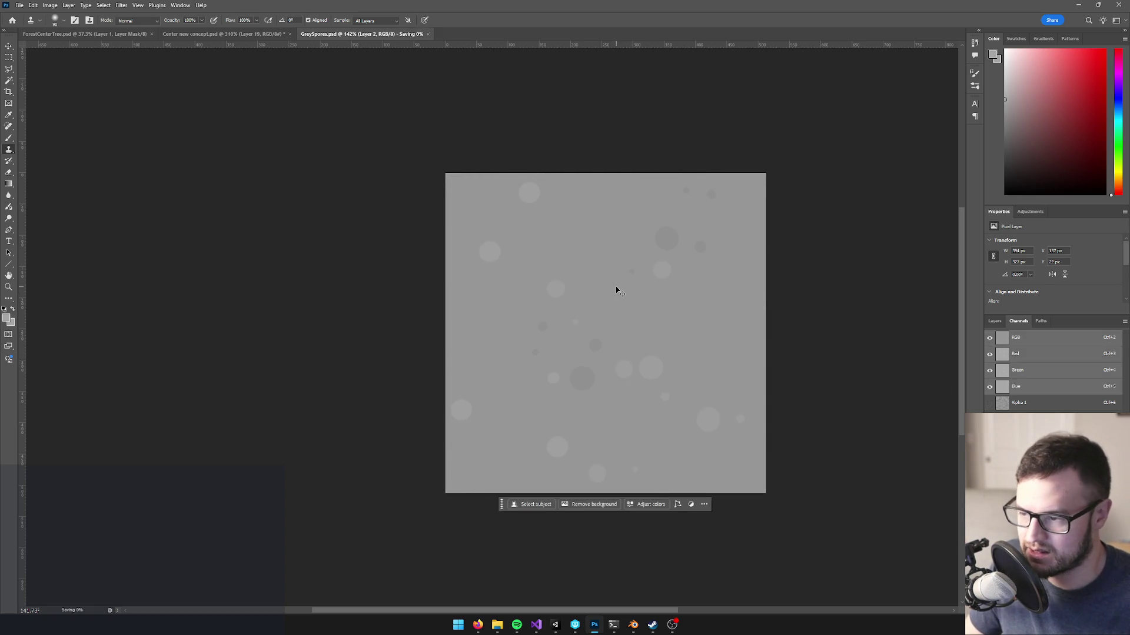
{"action": "key", "text": "alt+Tab"}
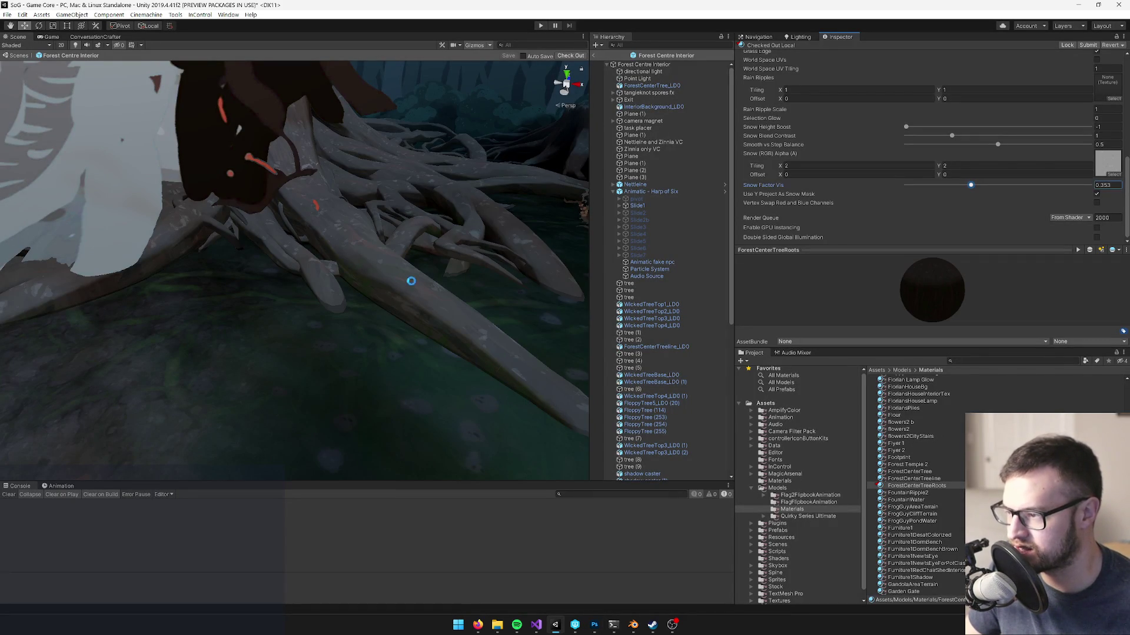
- Zoom onto the roots, raise Snow Factor Vis to about 0.895, and check the Game view
{"action": "mouse_move", "coordinate": [395, 345]}
{"action": "left_mouse_down"}
{"action": "mouse_move", "coordinate": [383, 300]}
{"action": "mouse_move", "coordinate": [368, 330]}
{"action": "left_mouse_up"}
{"action": "left_click_drag", "start_coordinate": [971, 185], "coordinate": [1025, 188]}
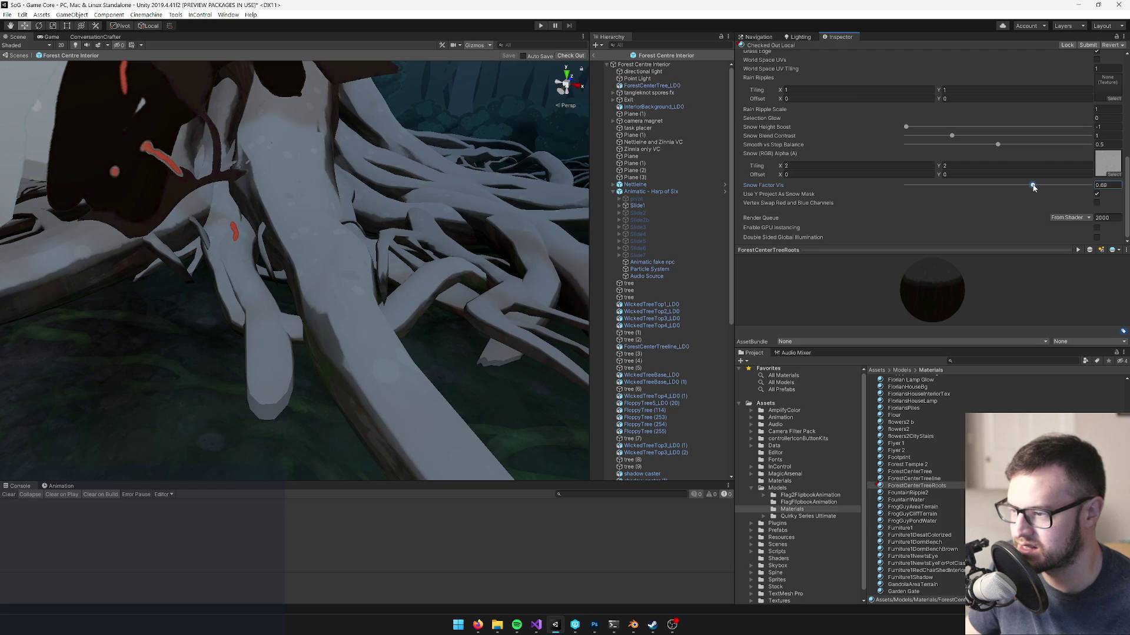
{"action": "scroll", "coordinate": [512, 283], "scroll_direction": "down", "scroll_amount": 10}
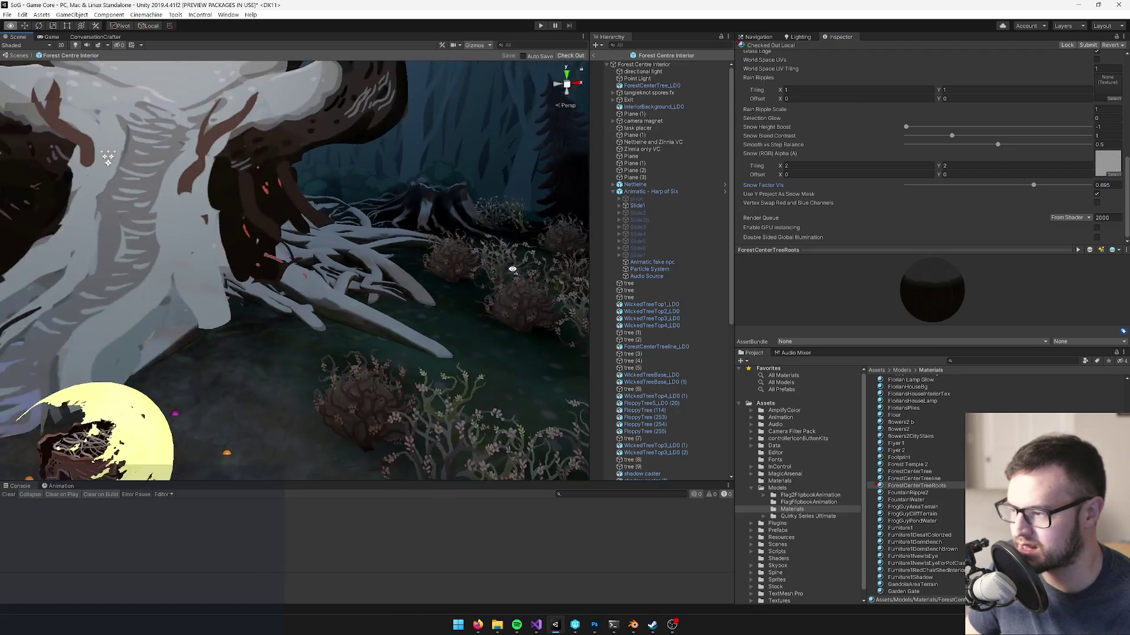
{"action": "scroll", "coordinate": [512, 270], "scroll_direction": "down", "scroll_amount": 3}
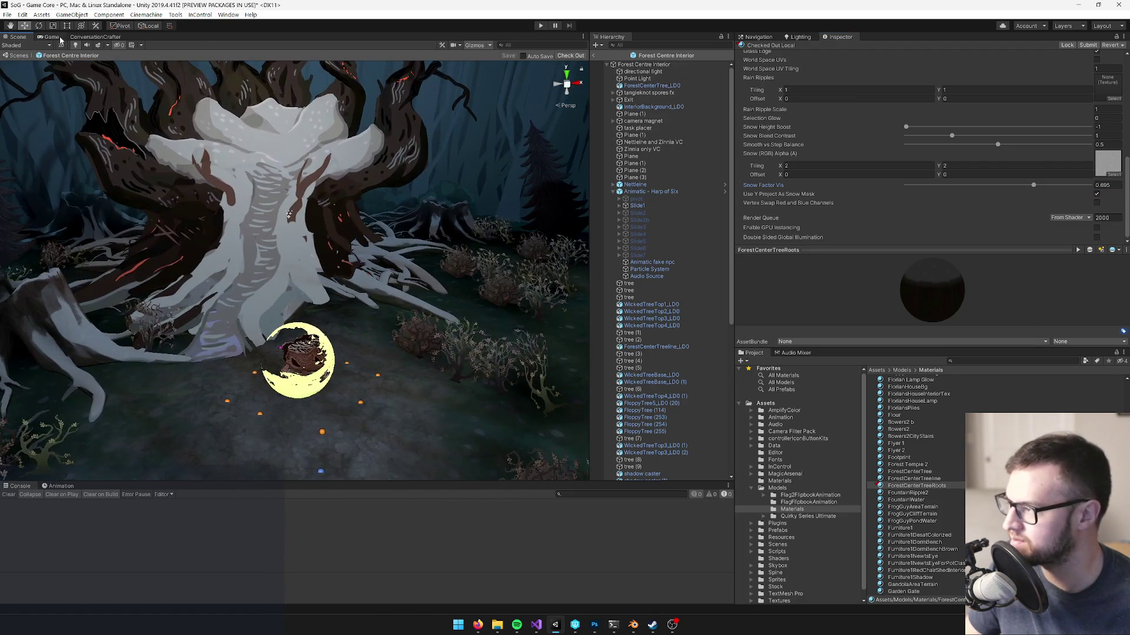
{"action": "left_click", "coordinate": [59, 40]}
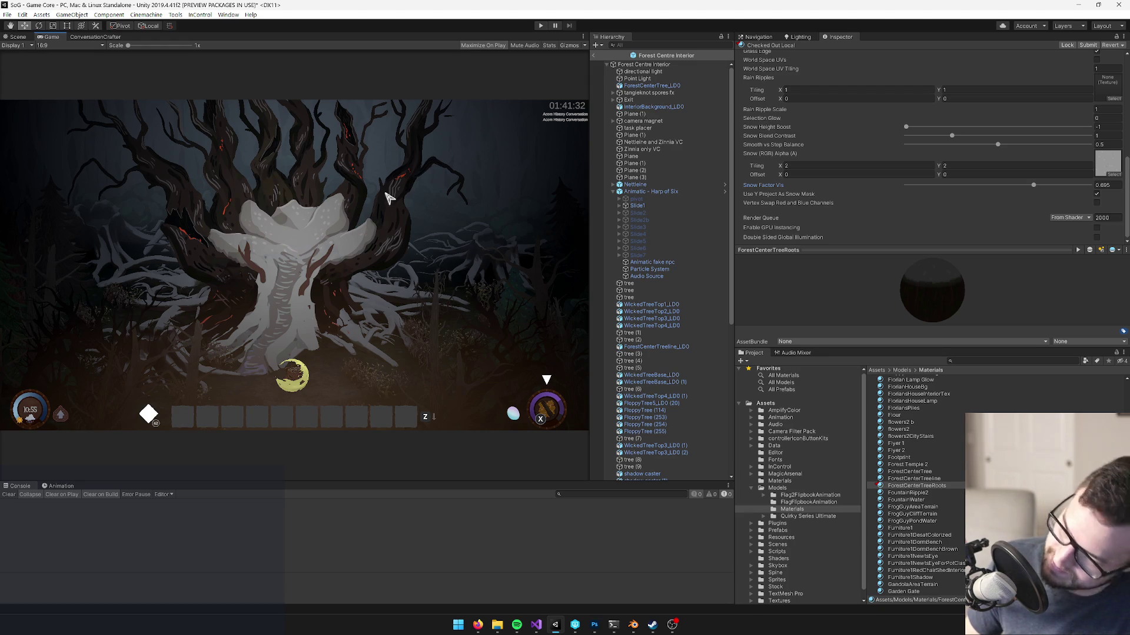
- Sweep Snow Factor Vis down, up, to zero, then back to half while watching
{"action": "left_click_drag", "start_coordinate": [996, 190], "coordinate": [908, 192]}
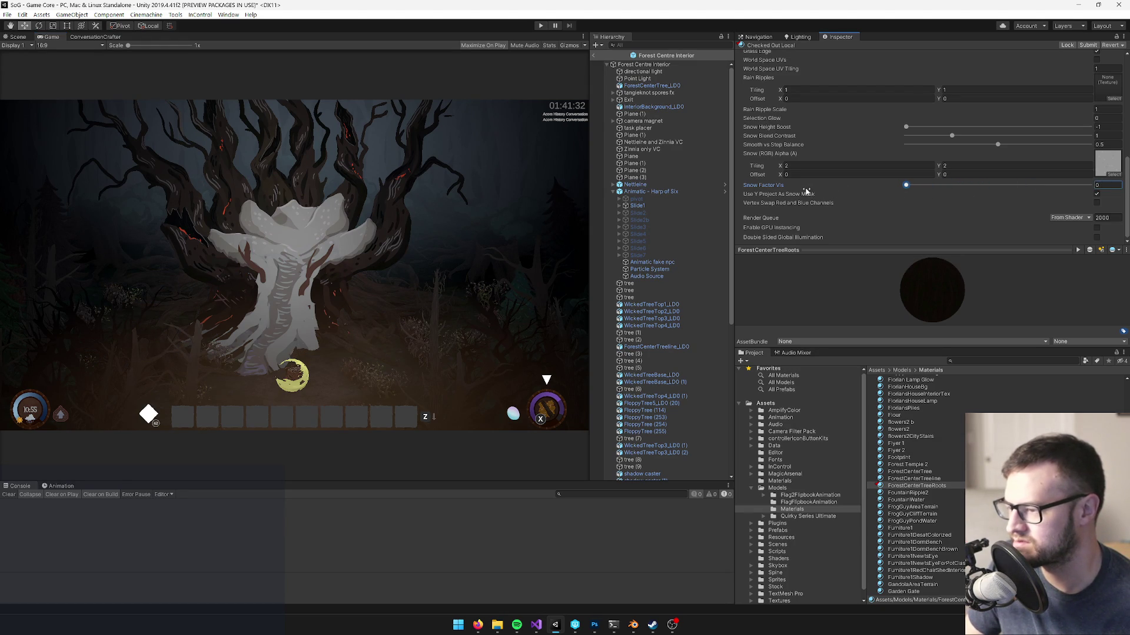
{"action": "mouse_move", "coordinate": [915, 199]}
{"action": "left_mouse_down"}
{"action": "mouse_move", "coordinate": [942, 199]}
{"action": "mouse_move", "coordinate": [890, 191]}
{"action": "mouse_move", "coordinate": [1010, 189]}
{"action": "left_mouse_up"}
{"action": "left_click_drag", "start_coordinate": [1022, 186], "coordinate": [651, 174]}
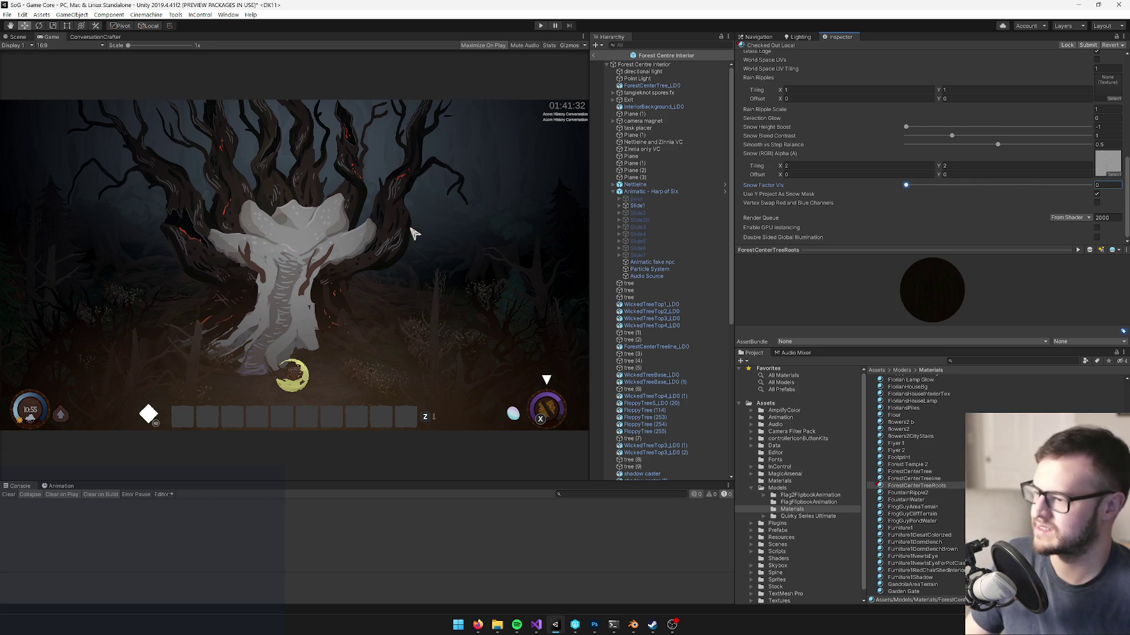
{"action": "left_click", "coordinate": [399, 257]}
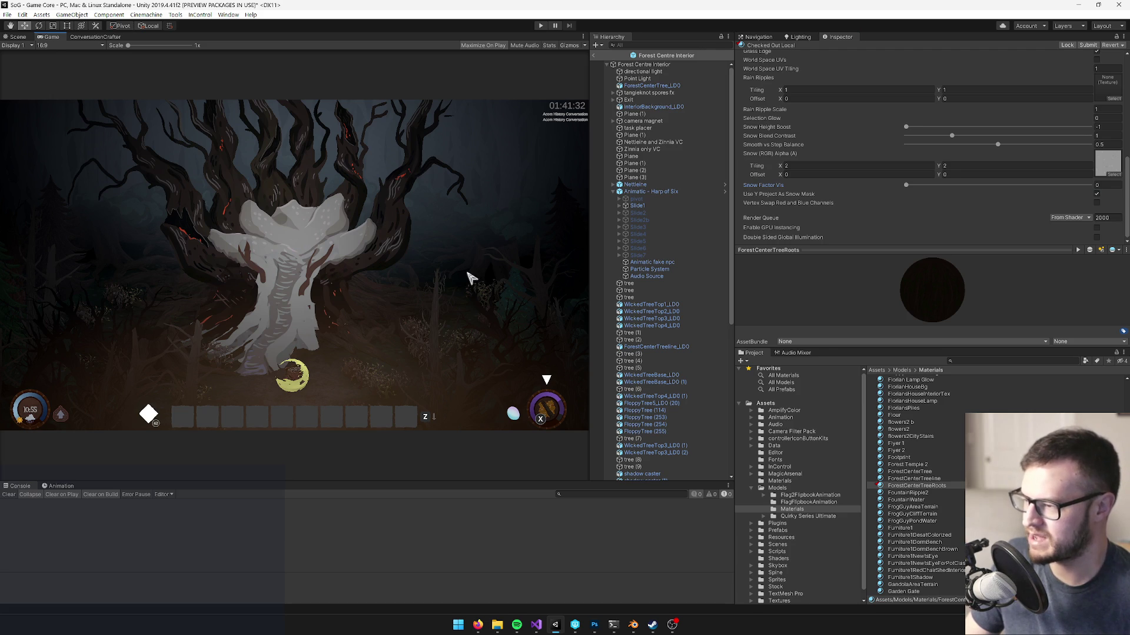
{"action": "left_click_drag", "start_coordinate": [909, 184], "coordinate": [1116, 188]}
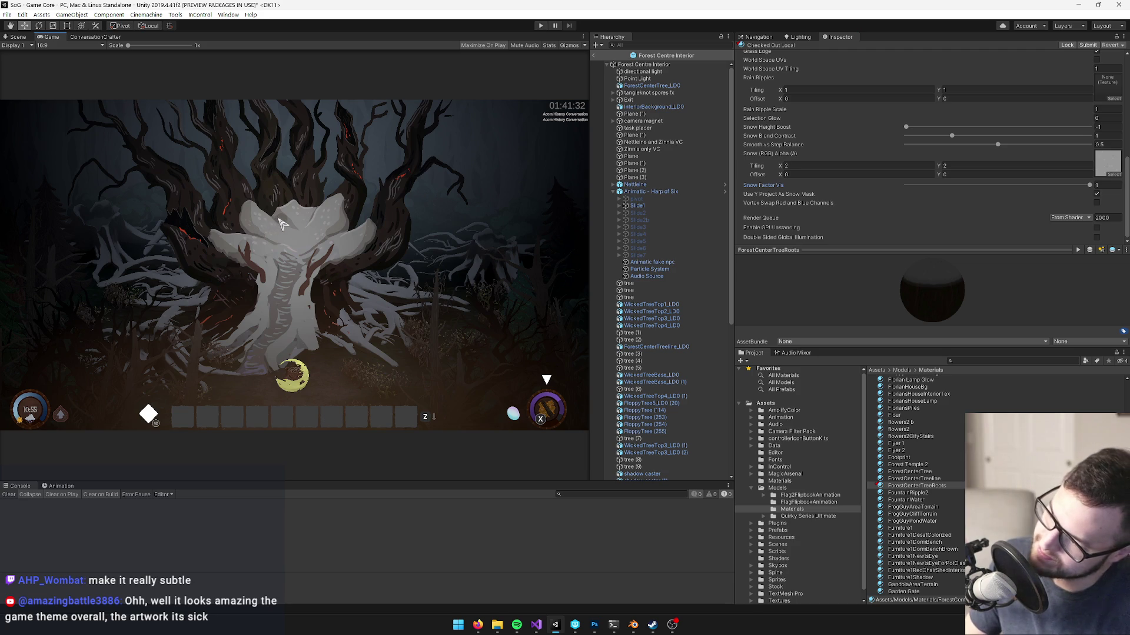
- After glancing at the texture in Photoshop, lower Snow Factor Vis from full to about 0.656
{"action": "key", "text": "alt+Tab"}
{"action": "key", "text": "alt+Tab"}
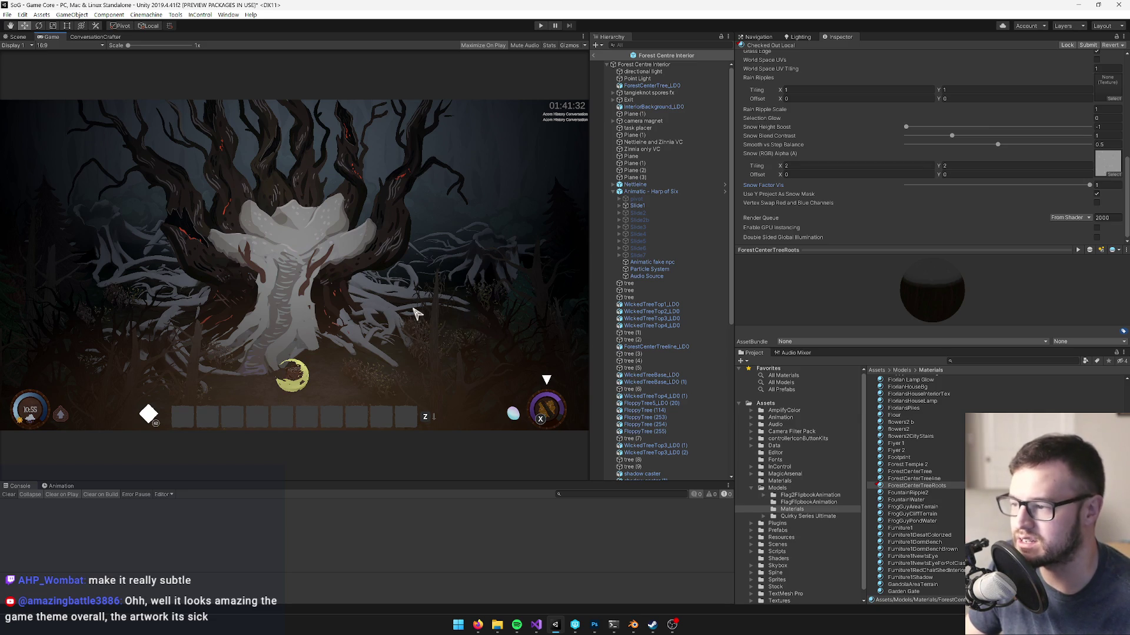
{"action": "scroll", "coordinate": [327, 265], "scroll_direction": "up", "scroll_amount": 5}
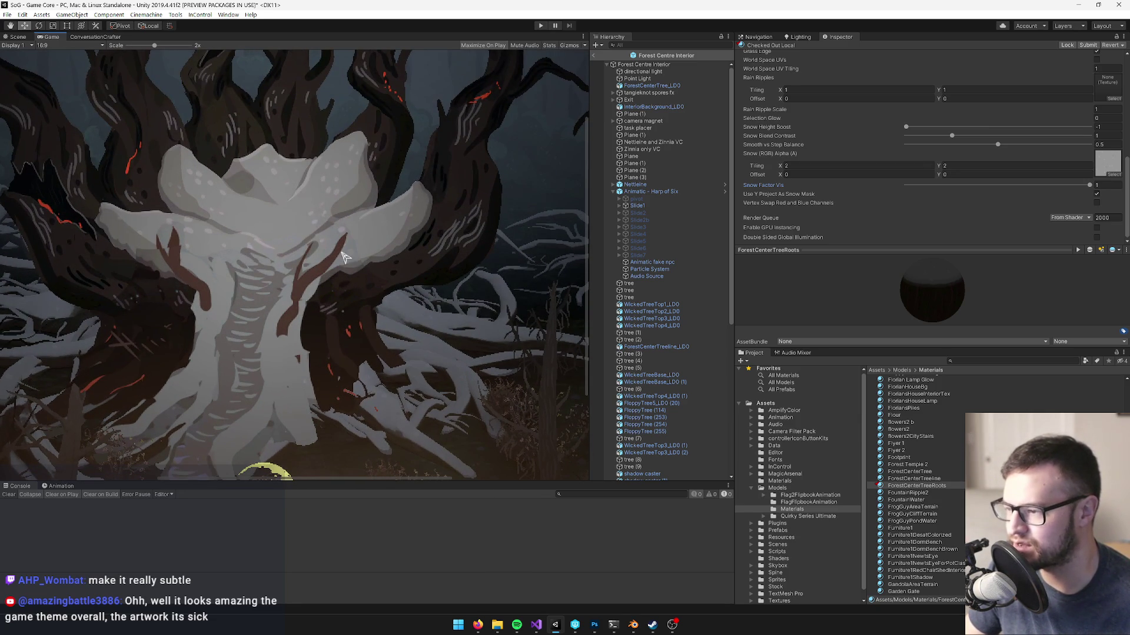
{"action": "scroll", "coordinate": [409, 309], "scroll_direction": "down", "scroll_amount": 1}
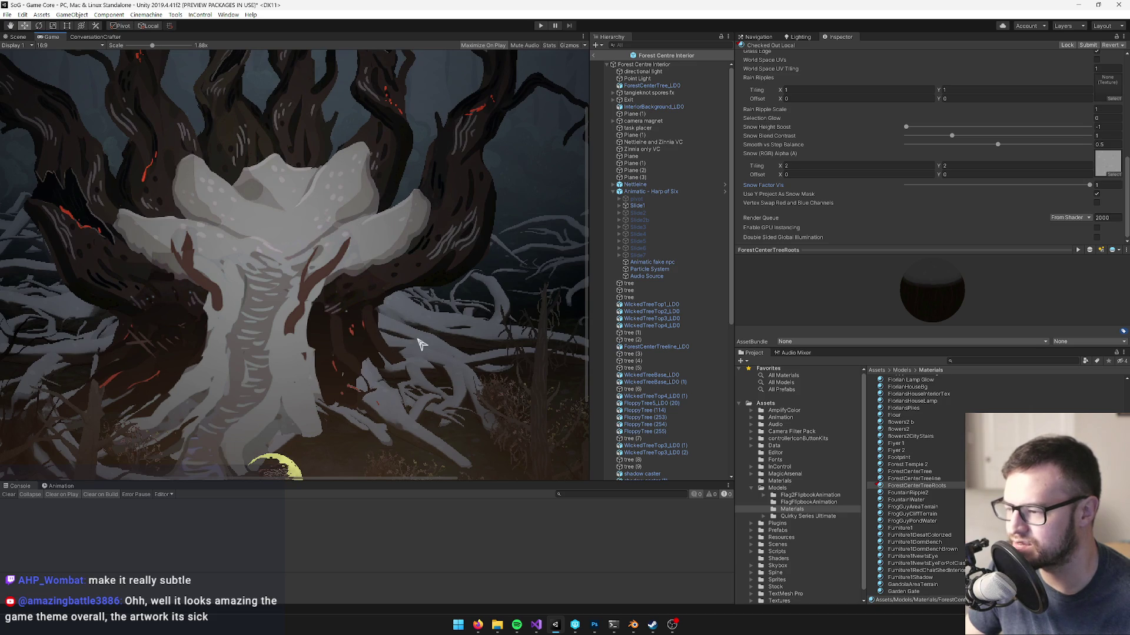
{"action": "scroll", "coordinate": [419, 343], "scroll_direction": "down", "scroll_amount": 5}
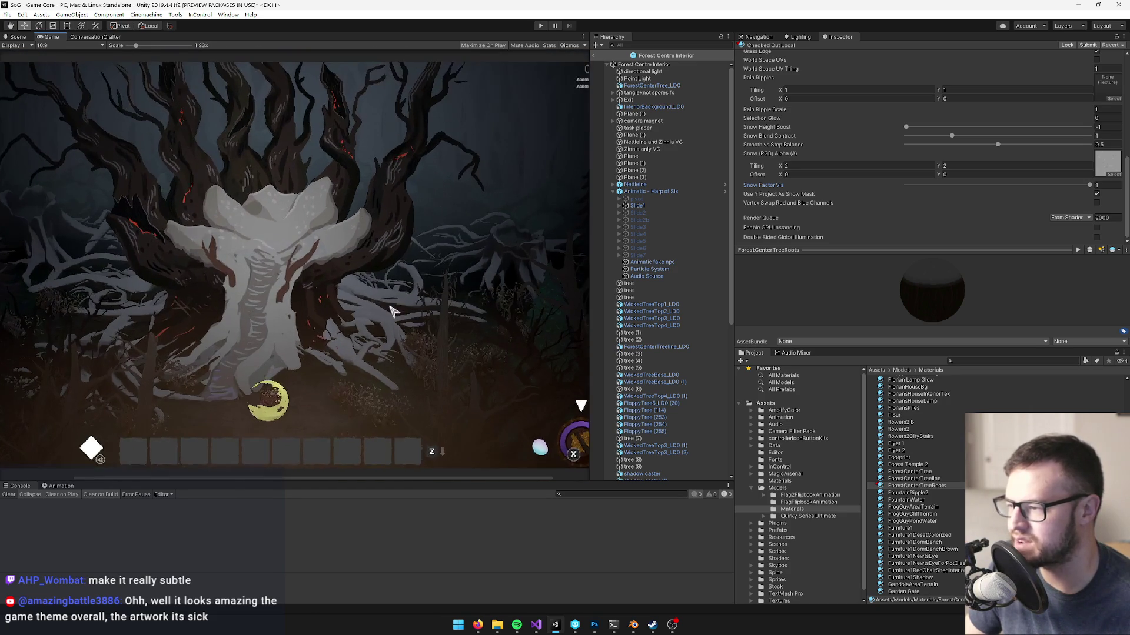
{"action": "scroll", "coordinate": [393, 311], "scroll_direction": "up", "scroll_amount": 8}
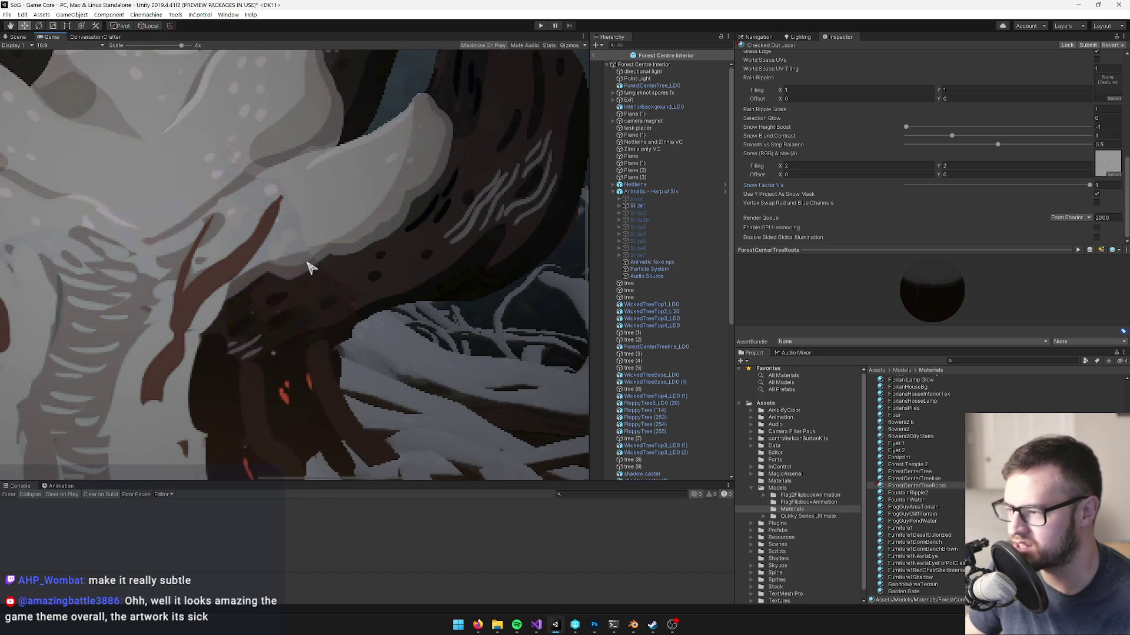
{"action": "scroll", "coordinate": [425, 297], "scroll_direction": "down", "scroll_amount": 5}
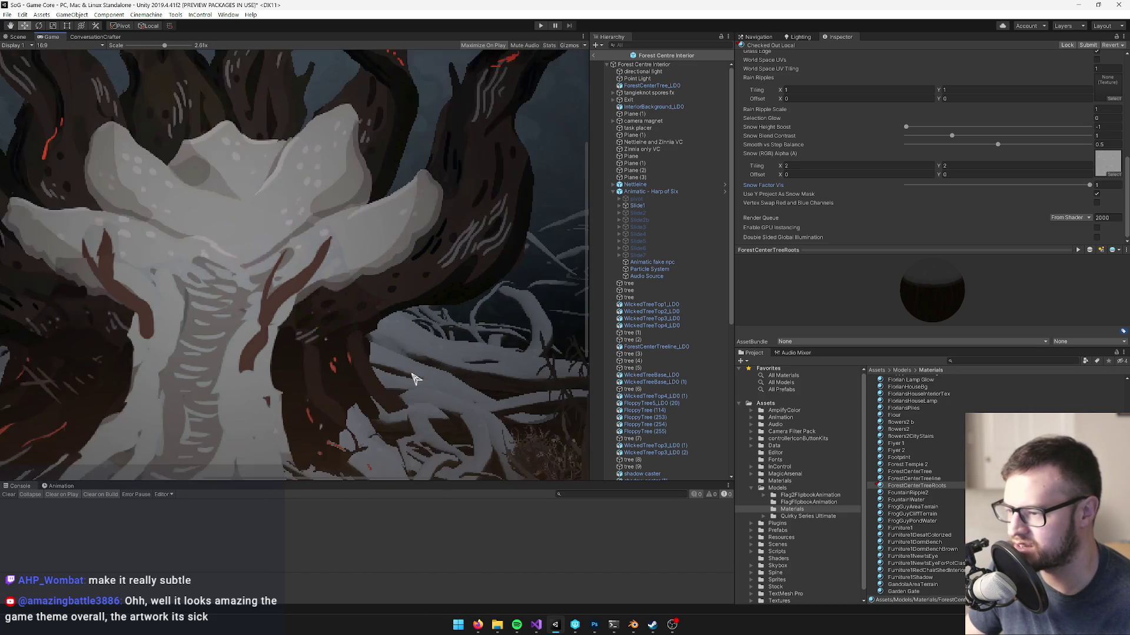
{"action": "scroll", "coordinate": [412, 370], "scroll_direction": "down", "scroll_amount": 6}
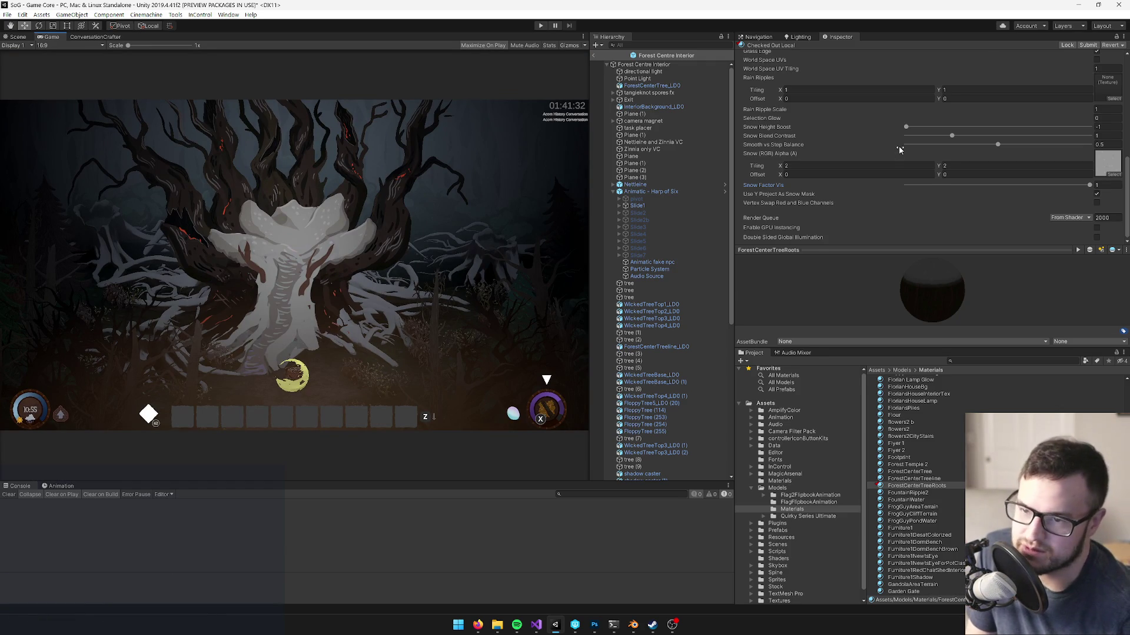
{"action": "scroll", "coordinate": [899, 150], "scroll_direction": "up", "scroll_amount": 3}
{"action": "scroll", "coordinate": [898, 149], "scroll_direction": "down", "scroll_amount": 3}
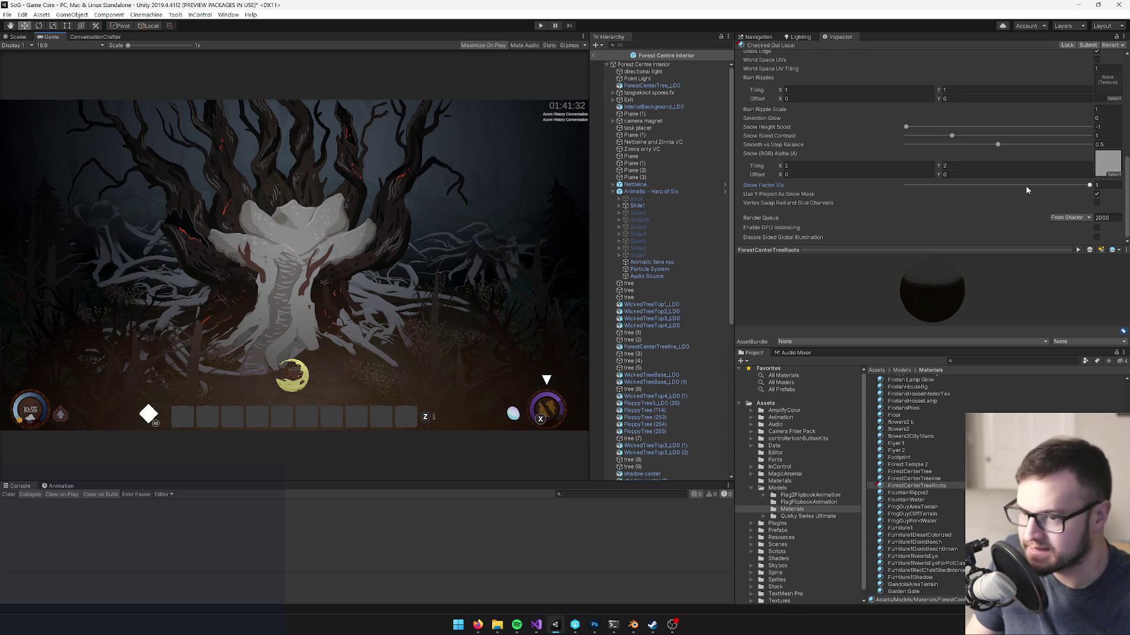
{"action": "left_click_drag", "start_coordinate": [1090, 187], "coordinate": [991, 192]}
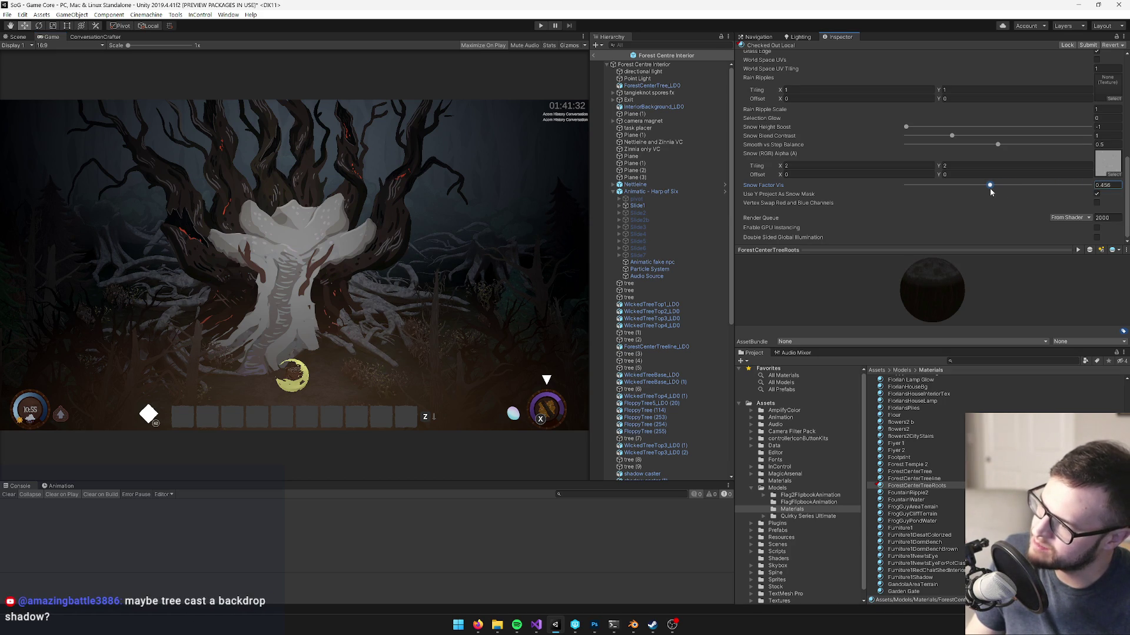
{"action": "key", "text": "alt+Tab"}
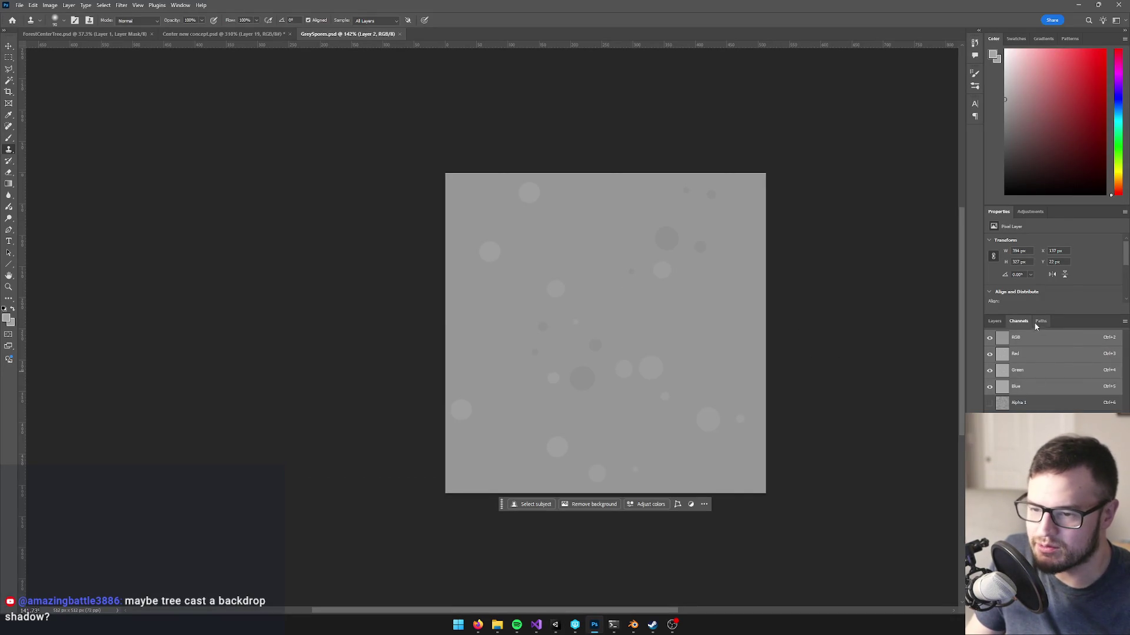
- Isolate the Alpha 1 channel and set up a much larger soft black brush, undoing the test strokes
{"action": "left_click", "coordinate": [1013, 401]}
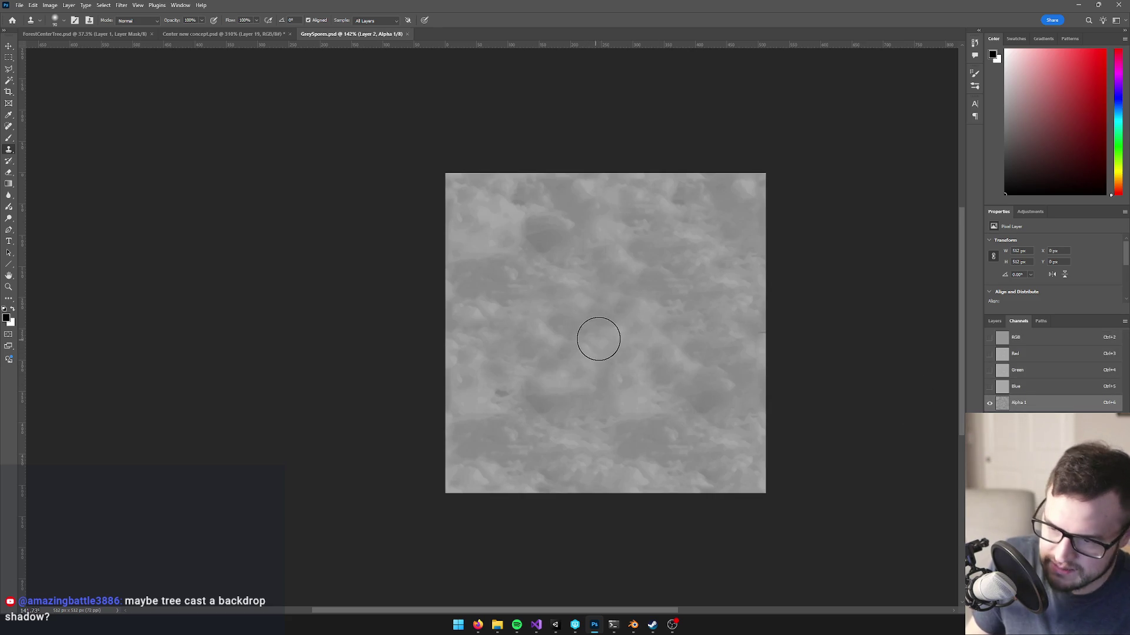
{"action": "key", "text": "bracketright"}
{"action": "key", "text": "bracketright"}
{"action": "key", "text": "bracketright"}
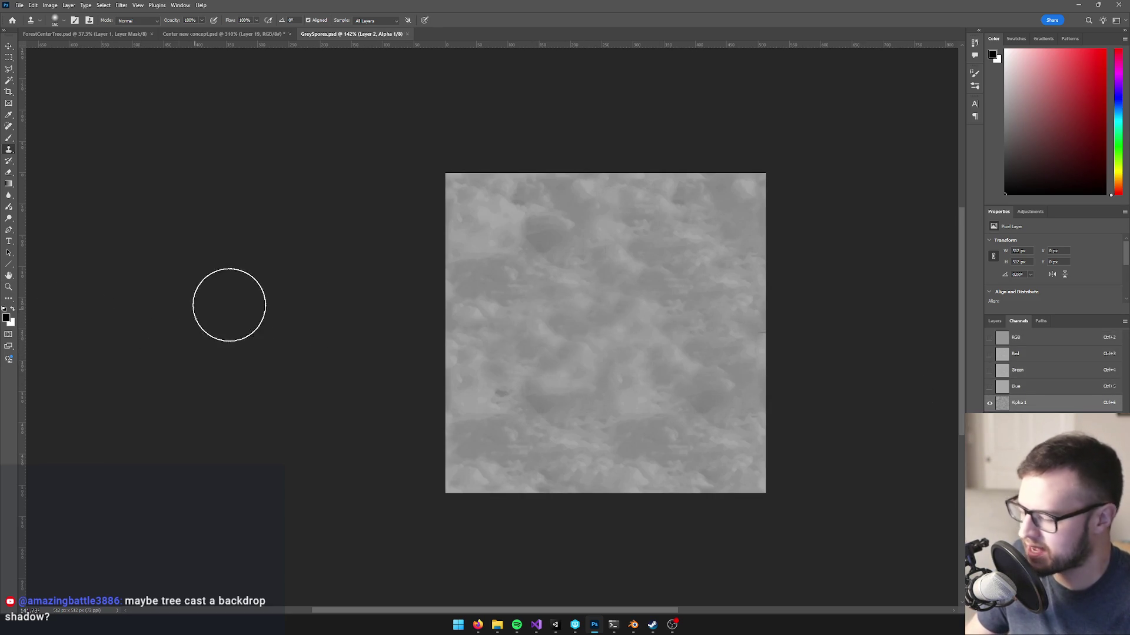
{"action": "key", "text": "b"}
{"action": "key", "text": "bracketright"}
{"action": "key", "text": "bracketright"}
{"action": "key", "text": "bracketright"}
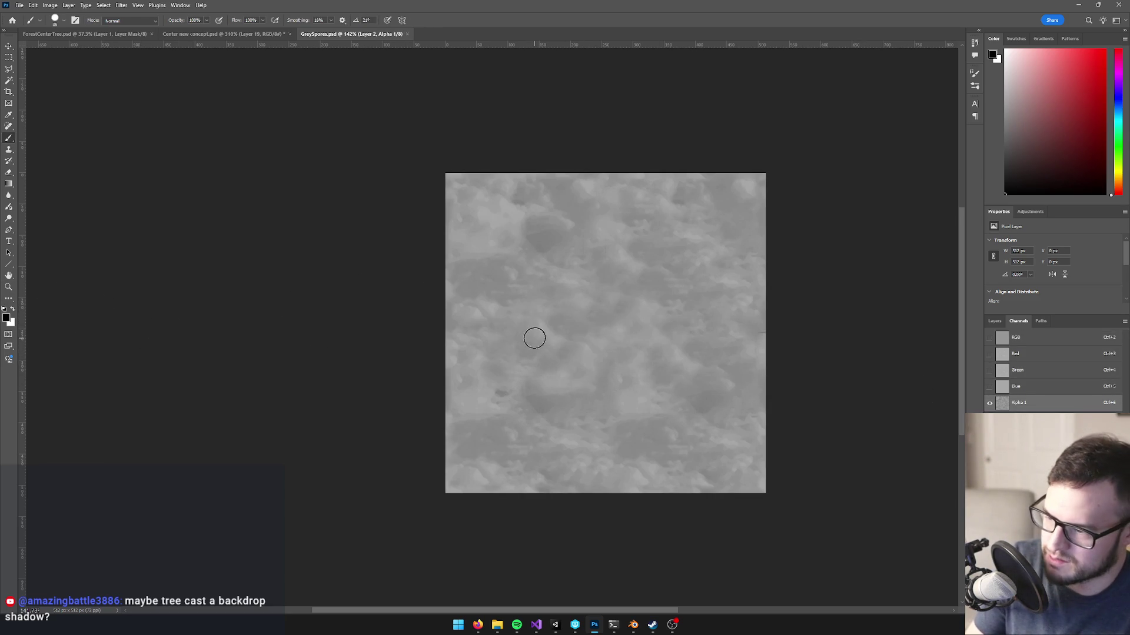
{"action": "left_click_drag", "start_coordinate": [527, 324], "coordinate": [578, 350]}
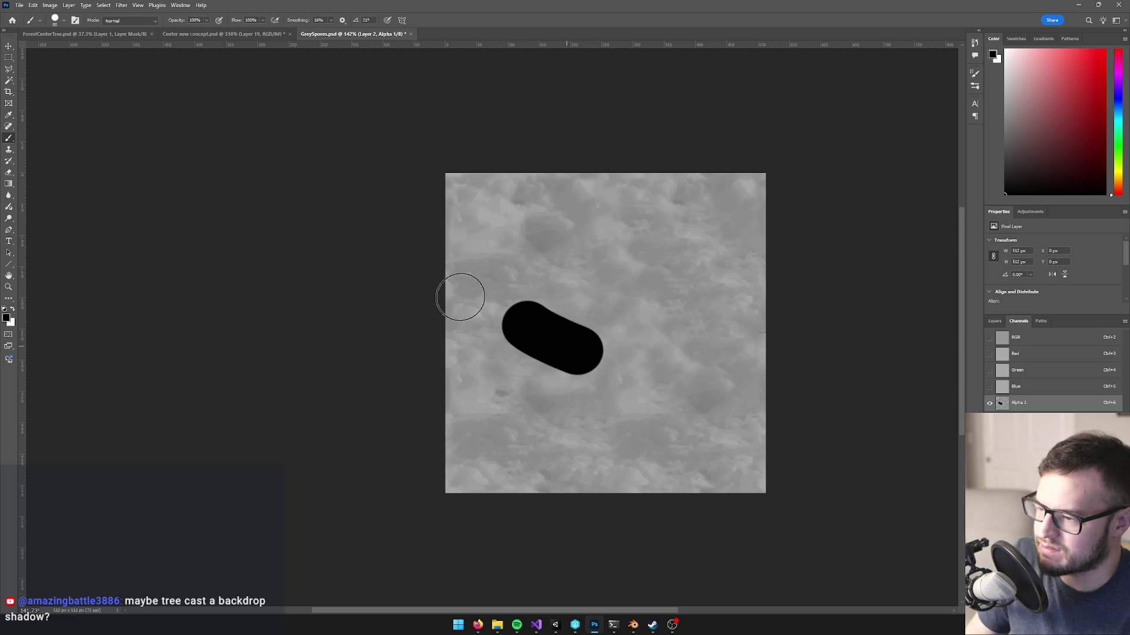
{"action": "key", "text": "ctrl+z"}
{"action": "left_click", "coordinate": [56, 21]}
{"action": "key", "text": "Return"}
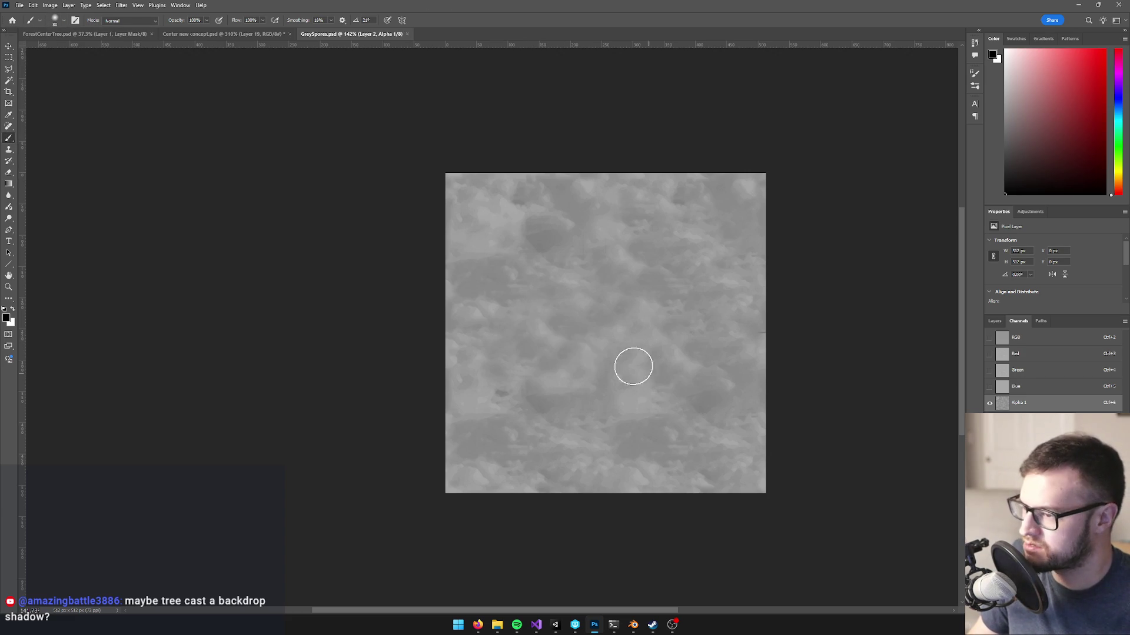
{"action": "key", "text": "bracketright"}
{"action": "key", "text": "bracketright"}
{"action": "key", "text": "bracketright"}
{"action": "left_click_drag", "start_coordinate": [555, 334], "coordinate": [572, 353]}
{"action": "key", "text": "ctrl+z"}
- Dab large soft black blobs into the Alpha 1 mask: centre, lower right, upper, and upper-right areas
{"action": "left_click", "coordinate": [547, 334]}
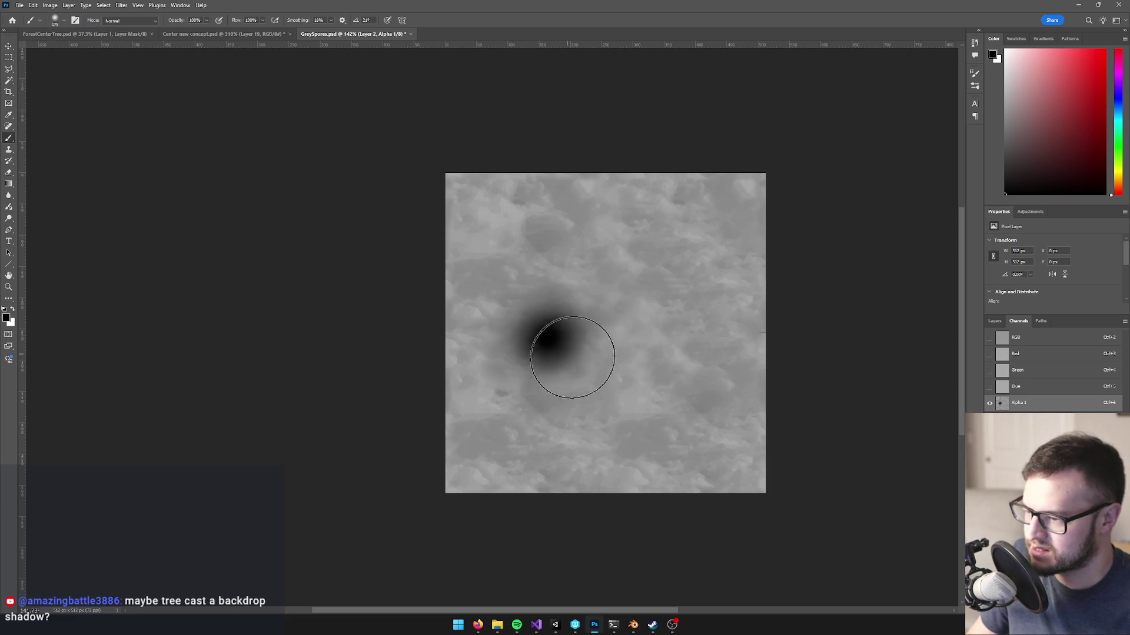
{"action": "left_click", "coordinate": [603, 376]}
{"action": "left_click", "coordinate": [685, 413]}
{"action": "left_click", "coordinate": [588, 370]}
{"action": "left_click_drag", "start_coordinate": [581, 363], "coordinate": [570, 343]}
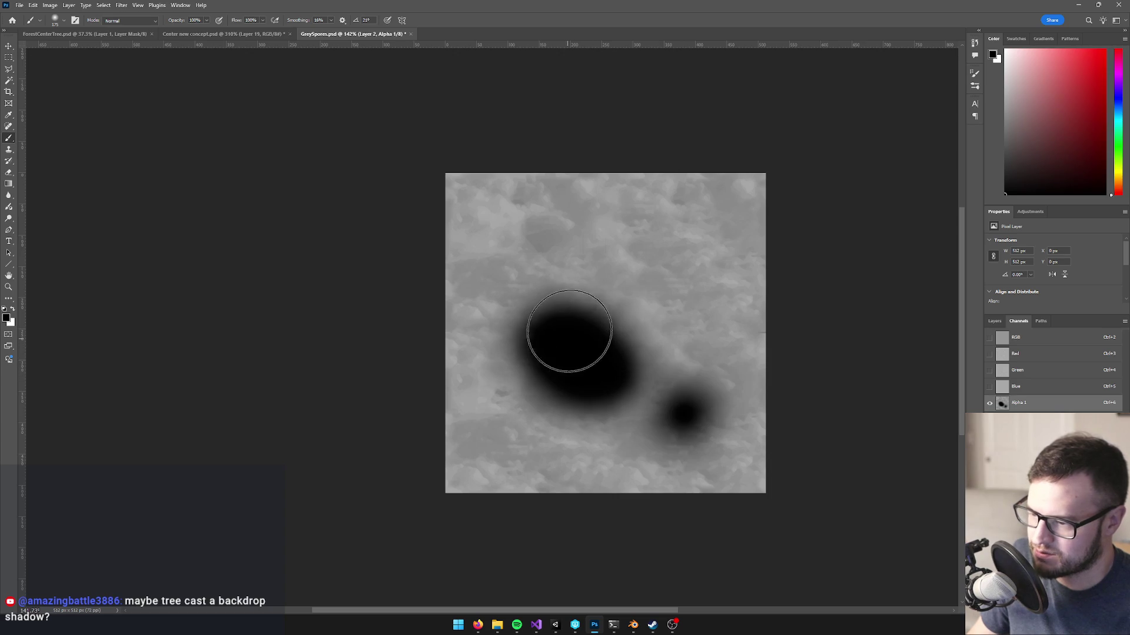
{"action": "left_click", "coordinate": [545, 267]}
{"action": "left_click", "coordinate": [527, 247]}
{"action": "scroll", "coordinate": [684, 426], "scroll_direction": "down", "scroll_amount": 1}
{"action": "scroll", "coordinate": [684, 426], "scroll_direction": "down", "scroll_amount": 1}
{"action": "left_click", "coordinate": [692, 331]}
{"action": "scroll", "coordinate": [620, 408], "scroll_direction": "down", "scroll_amount": 2}
{"action": "scroll", "coordinate": [627, 440], "scroll_direction": "up", "scroll_amount": 4}
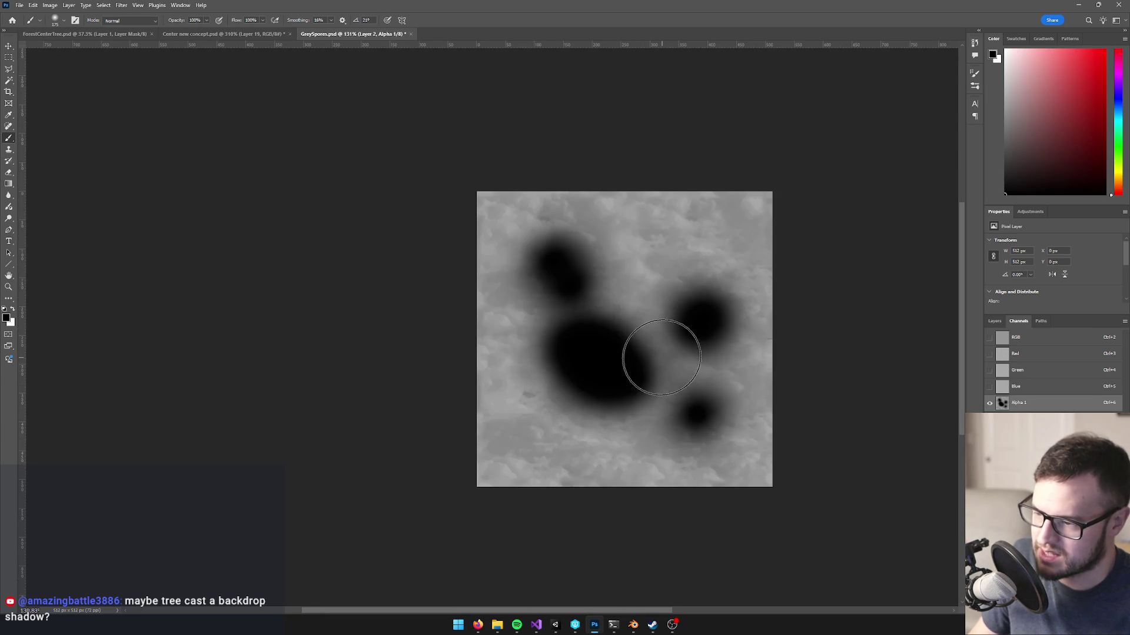
- Check the composite texture in Unity, then return to the Alpha 1 mask view
{"action": "key", "text": "ctrl+2"}
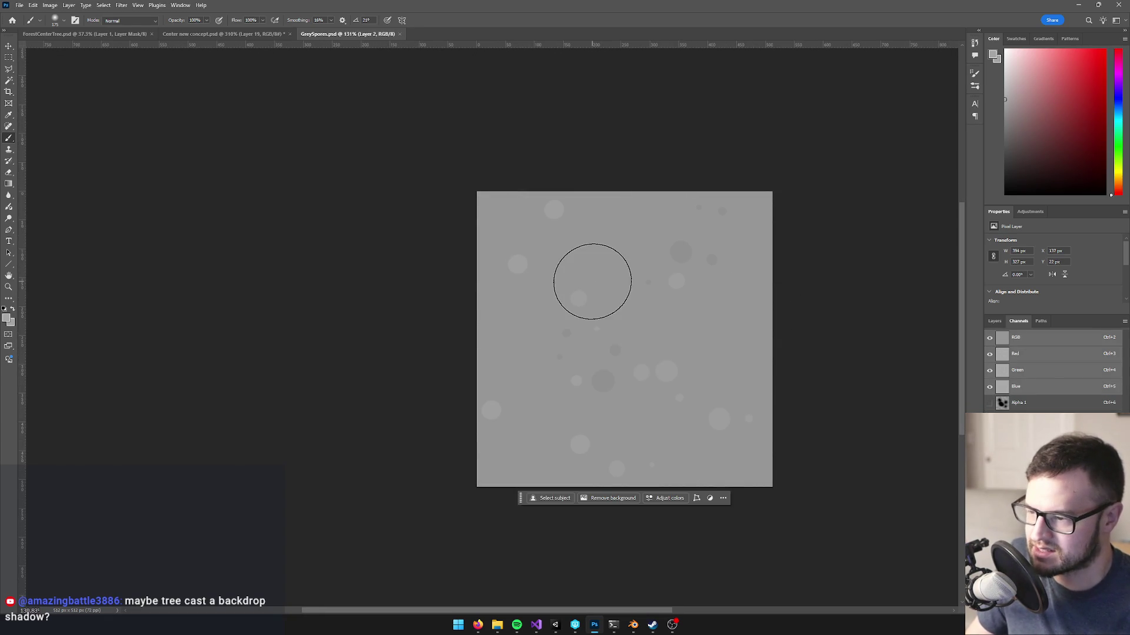
{"action": "key", "text": "alt+Tab"}
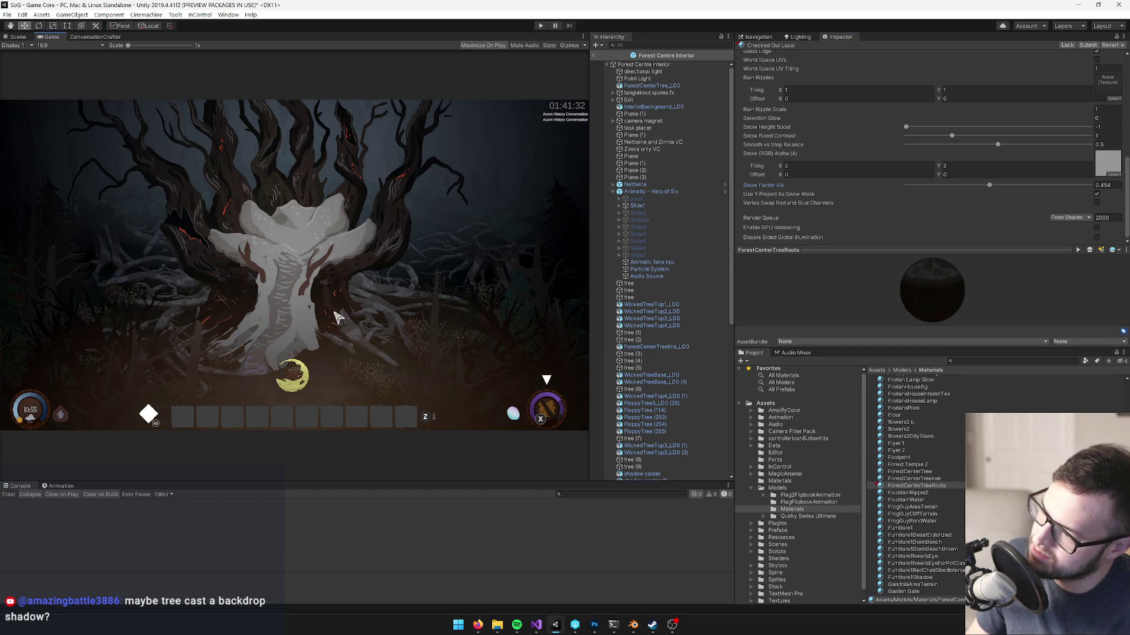
{"action": "key", "text": "alt+Tab"}
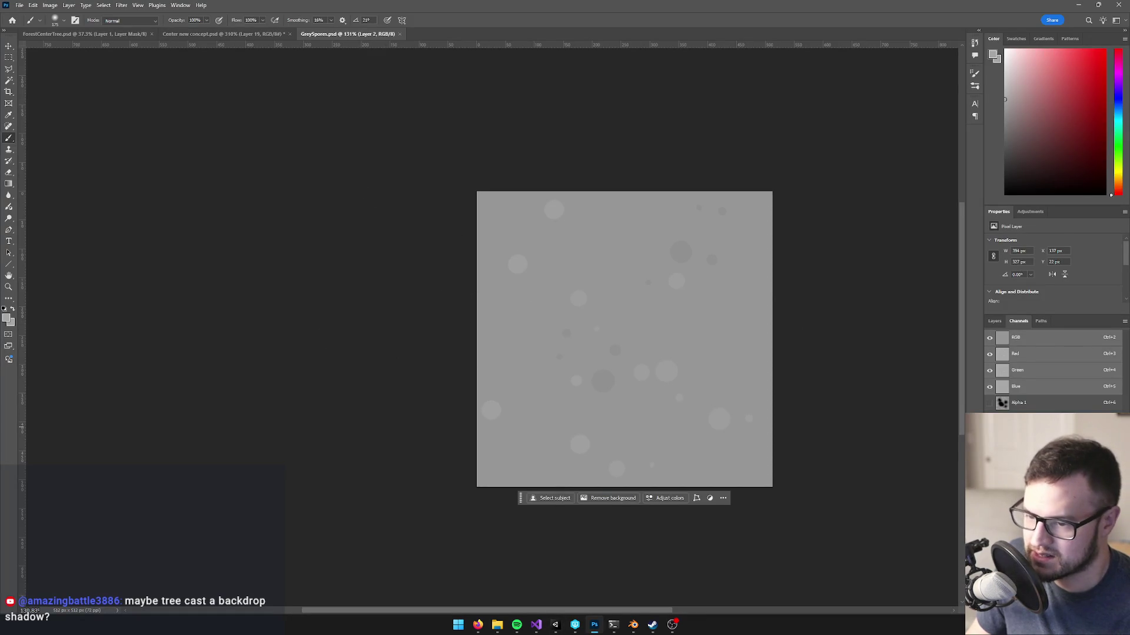
{"action": "key", "text": "ctrl+6"}
{"action": "scroll", "coordinate": [675, 319], "scroll_direction": "up", "scroll_amount": 1}
{"action": "left_click_drag", "start_coordinate": [713, 310], "coordinate": [696, 301]}
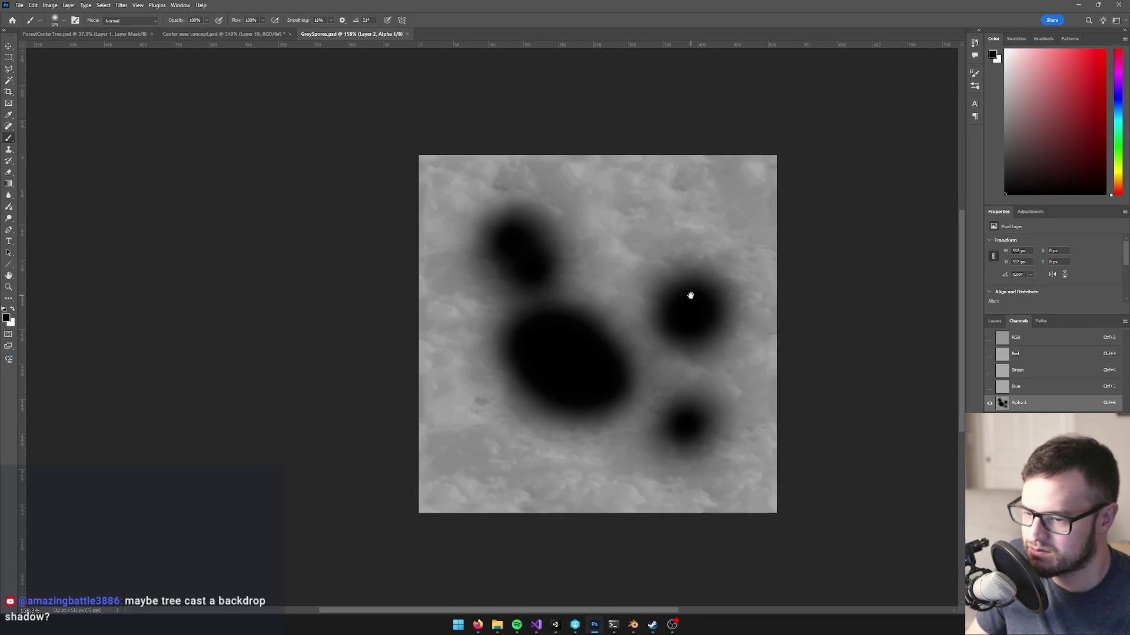
{"action": "left_click", "coordinate": [121, 5]}
- Fill the Alpha 1 mask with Filter > Render > Difference Clouds noise
{"action": "mouse_move", "coordinate": [142, 202]}
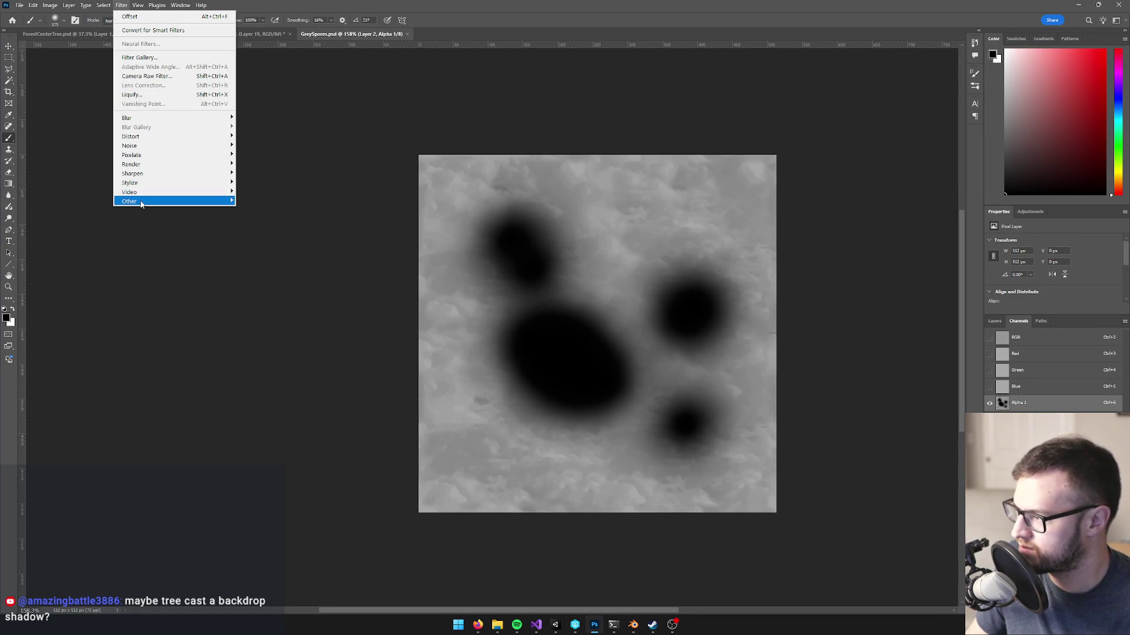
{"action": "mouse_move", "coordinate": [140, 145]}
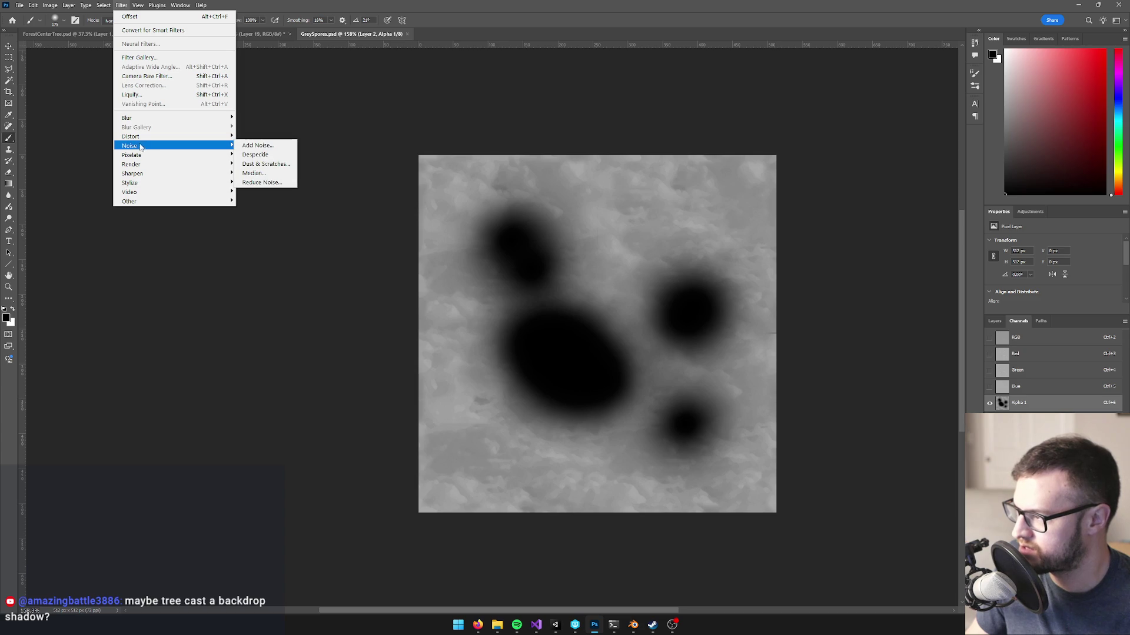
{"action": "mouse_move", "coordinate": [138, 164]}
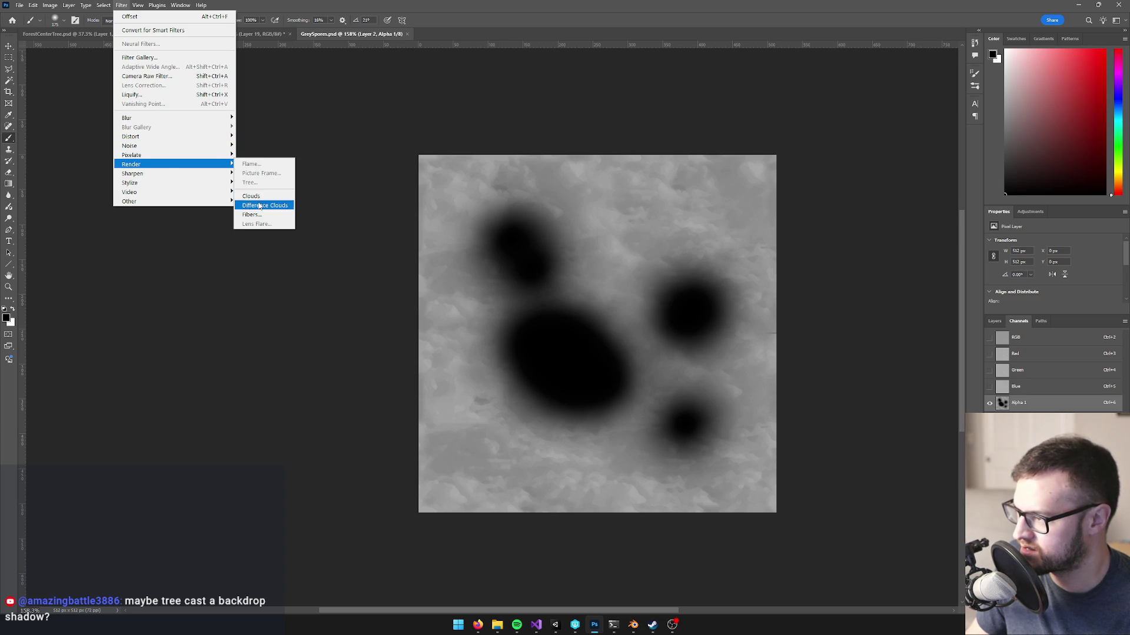
{"action": "left_click", "coordinate": [265, 206]}
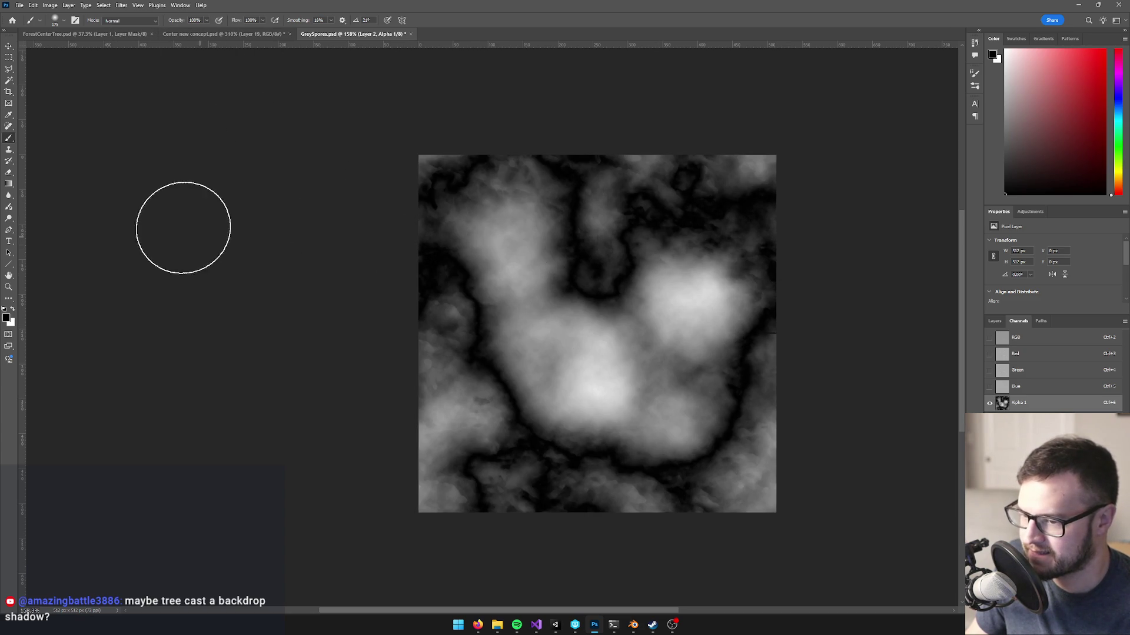
{"action": "left_click", "coordinate": [117, 4]}
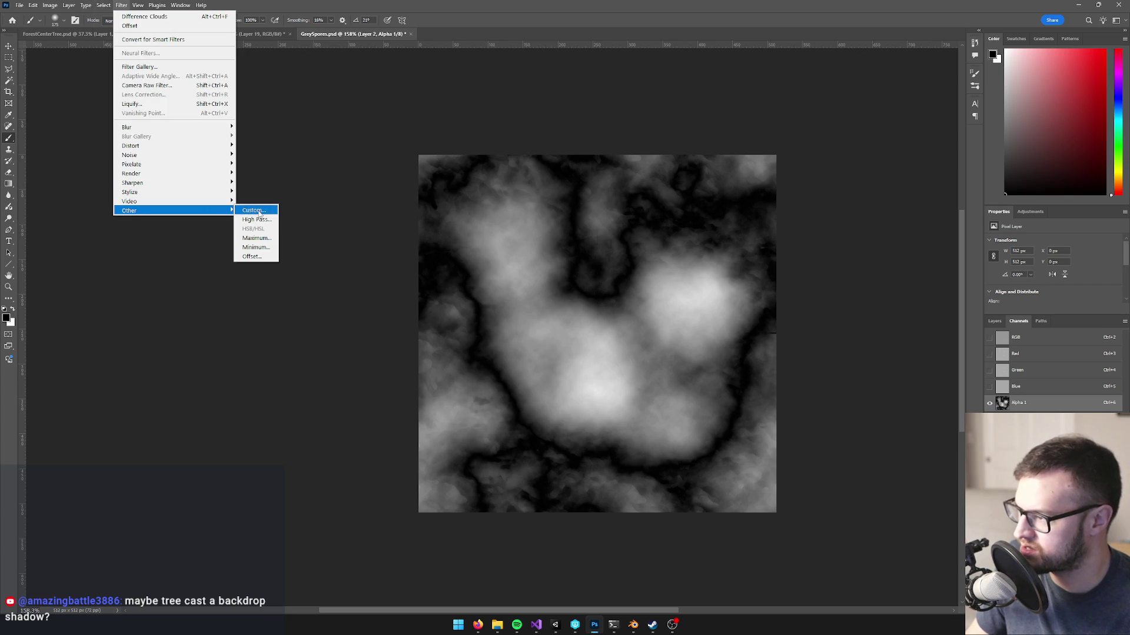
{"action": "mouse_move", "coordinate": [104, 5]}
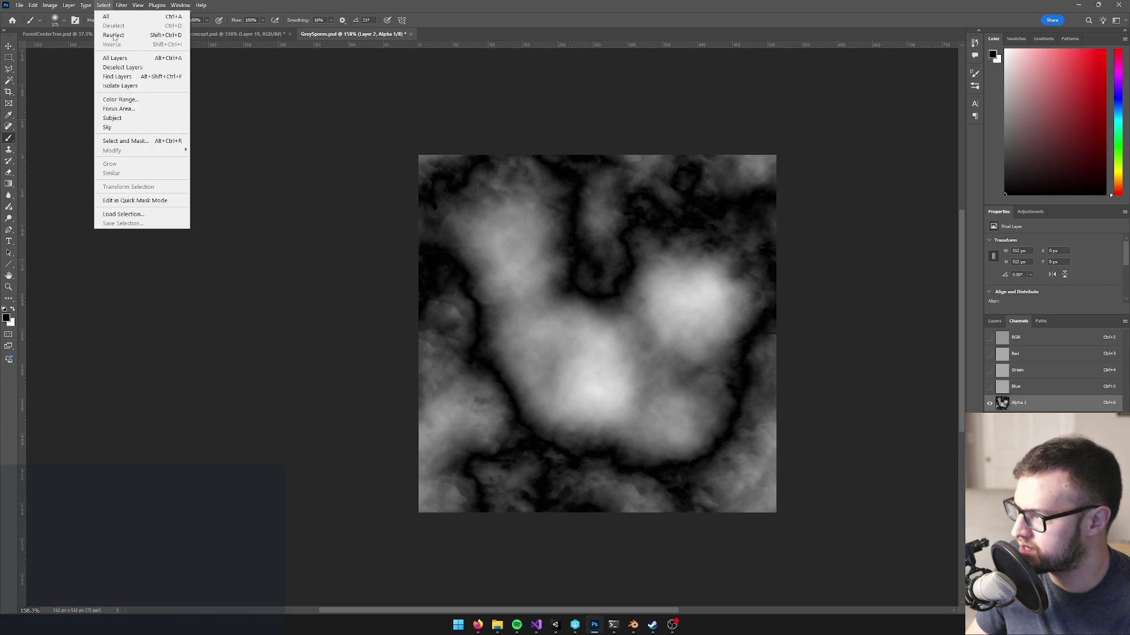
{"action": "left_click", "coordinate": [134, 118]}
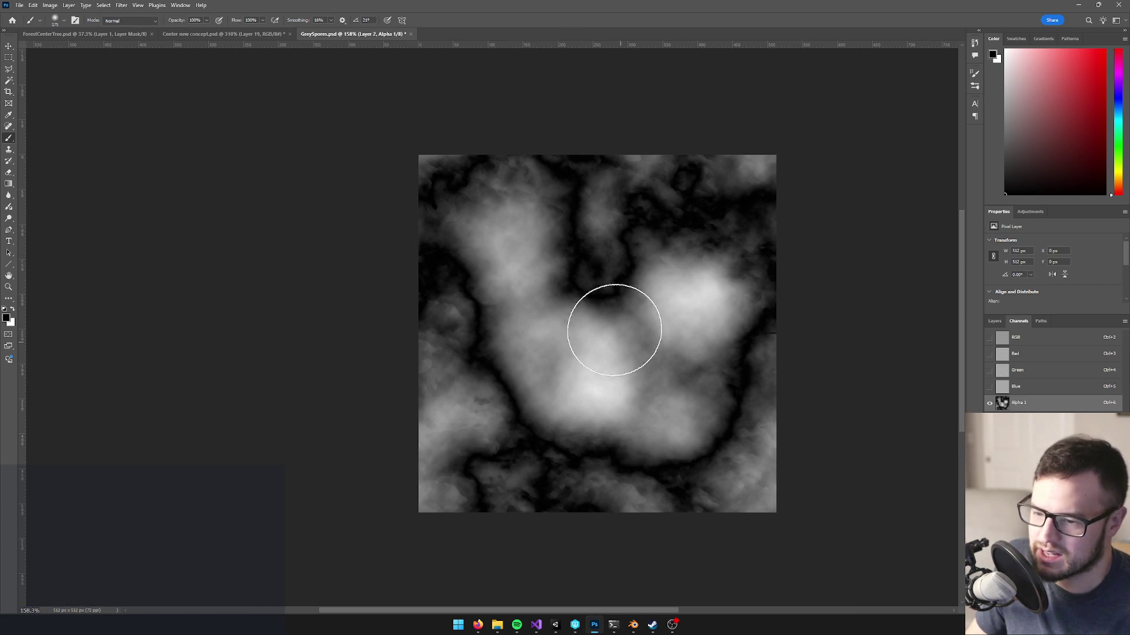
- Brighten the mask with Levels, compress its output to about 26–184, and check it in Unity
{"action": "key", "text": "ctrl+l"}
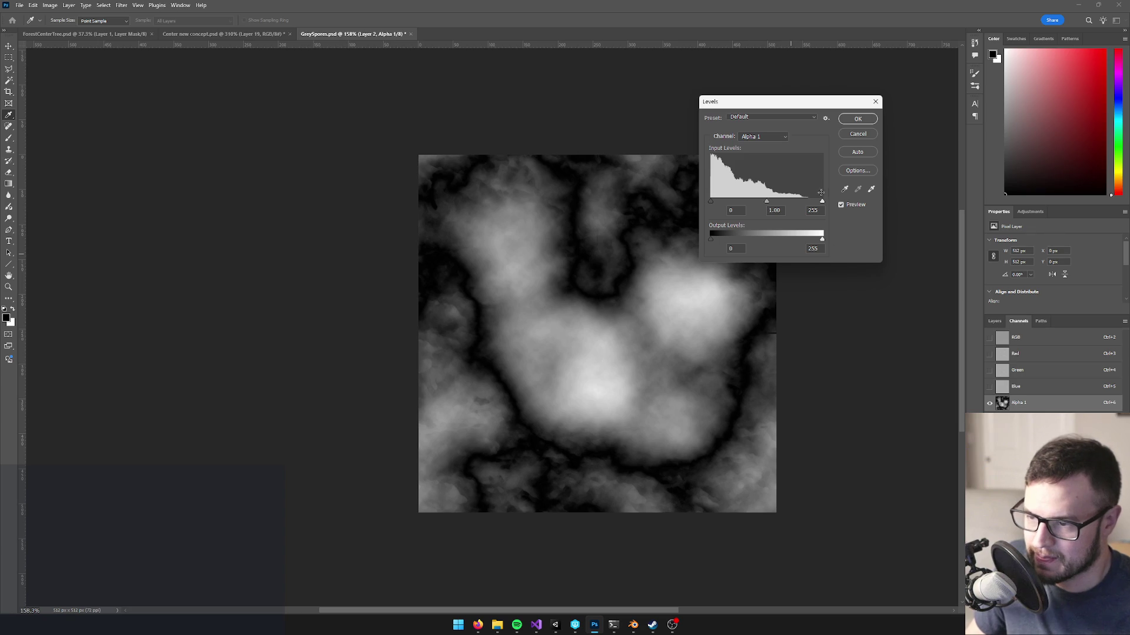
{"action": "left_click_drag", "start_coordinate": [822, 201], "coordinate": [792, 202]}
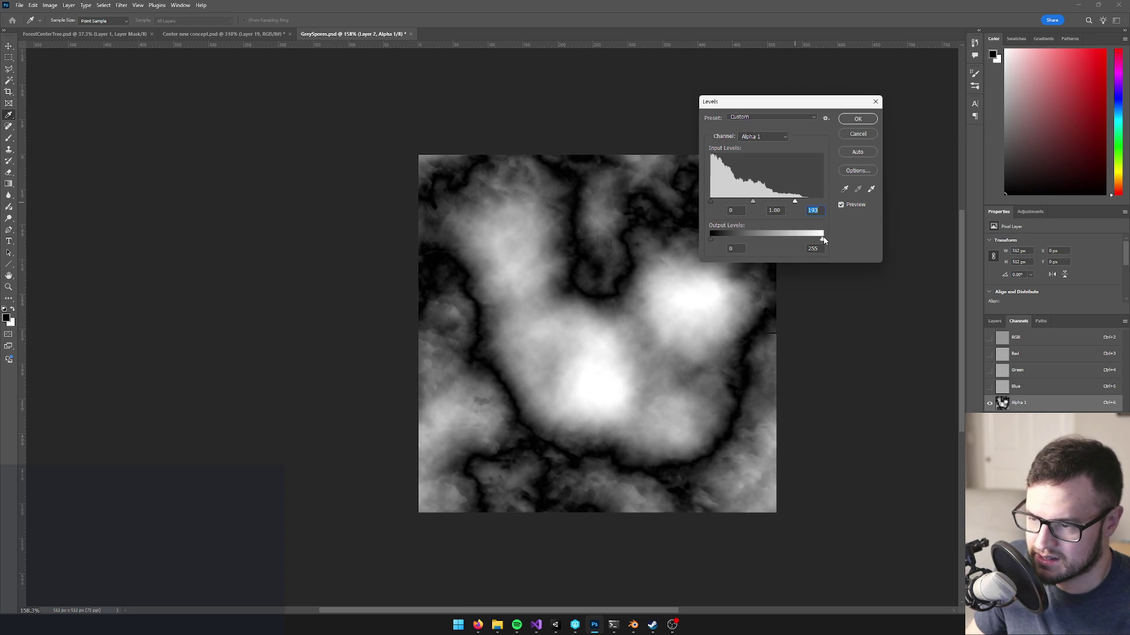
{"action": "left_click_drag", "start_coordinate": [824, 240], "coordinate": [792, 241]}
{"action": "left_click_drag", "start_coordinate": [710, 239], "coordinate": [723, 242]}
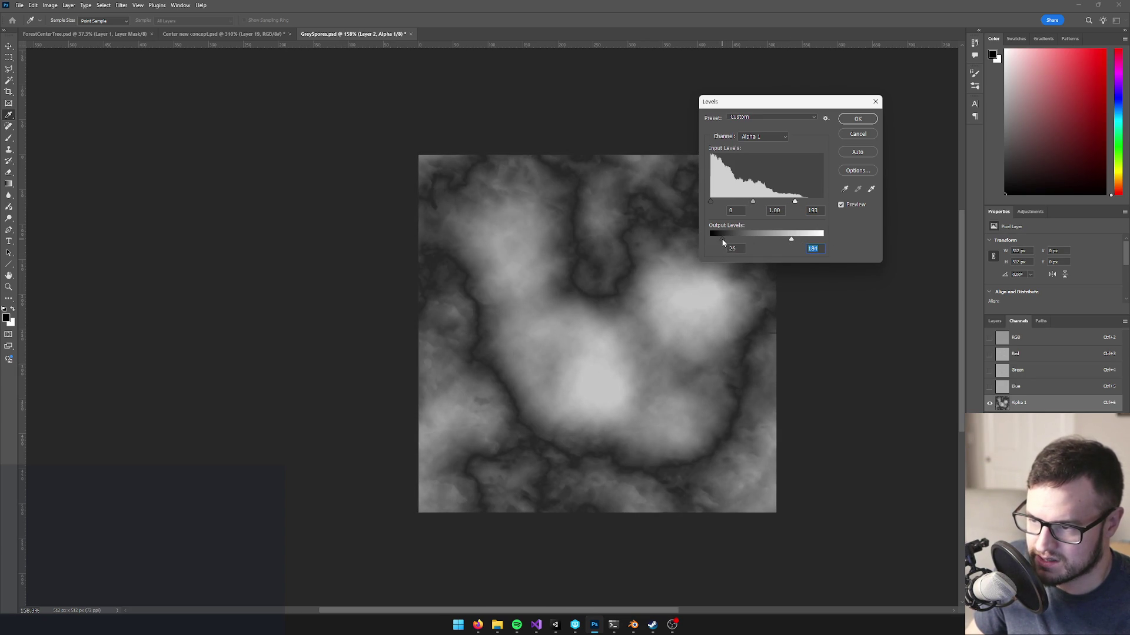
{"action": "left_click", "coordinate": [857, 119]}
{"action": "key", "text": "ctrl+l"}
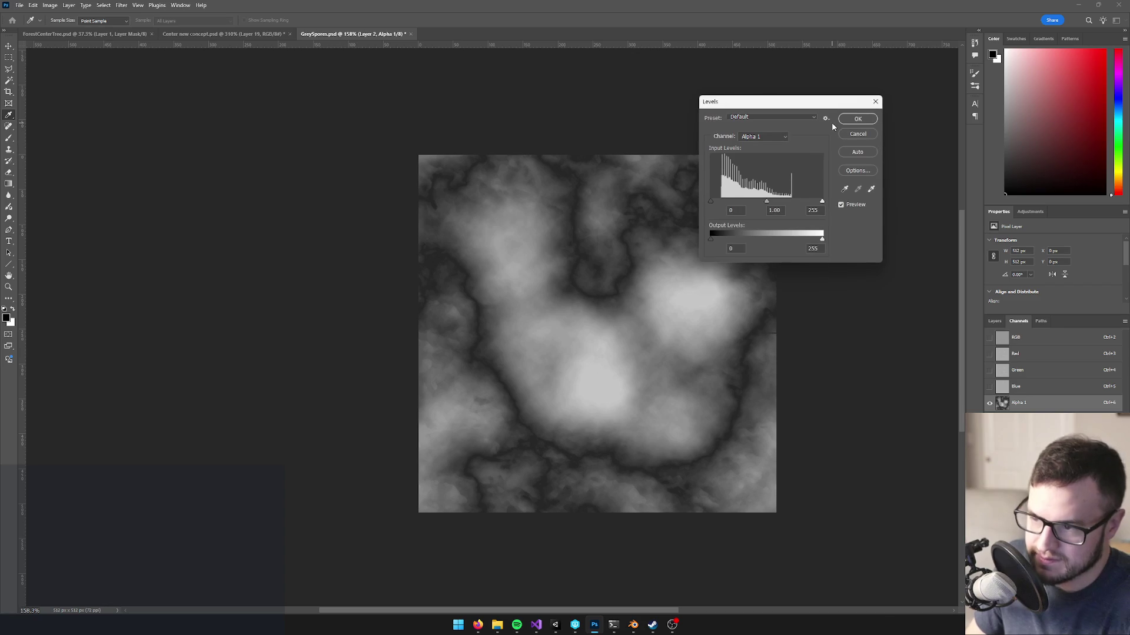
{"action": "left_click", "coordinate": [841, 122]}
{"action": "key", "text": "b"}
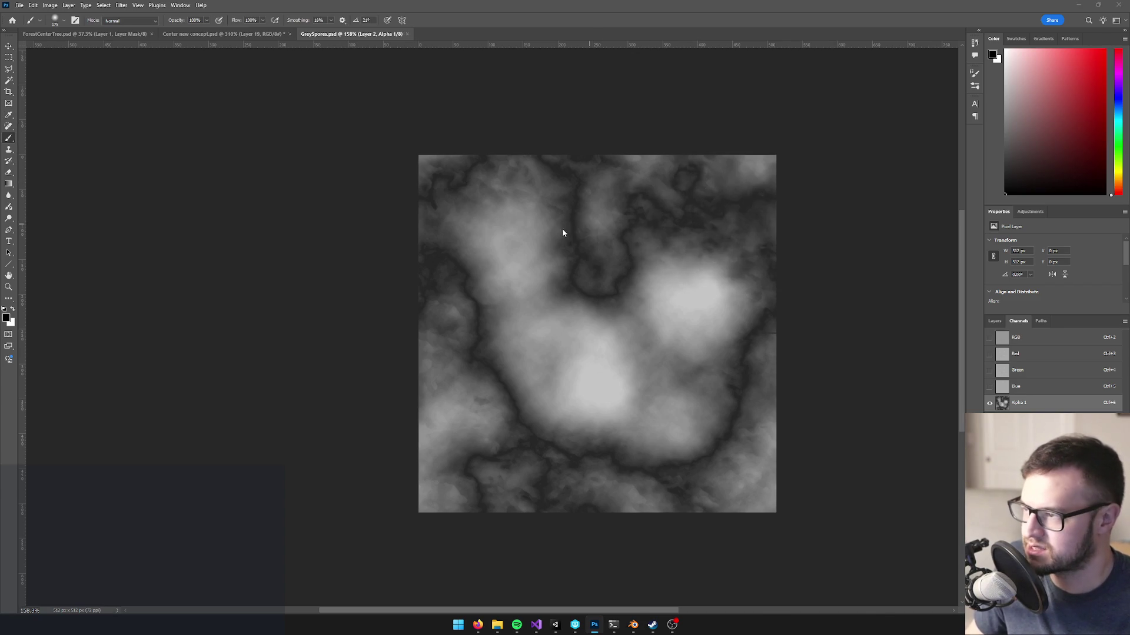
{"action": "key", "text": "alt+Tab"}
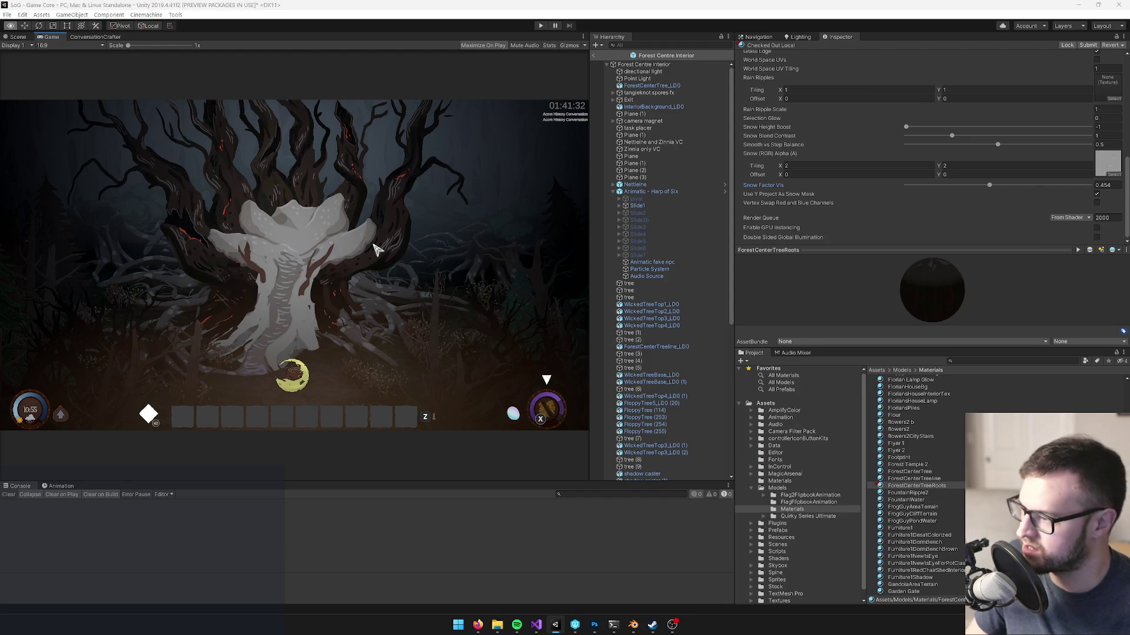
- Back in Photoshop, replace the Alpha 1 mask with fresh Filter > Render > Clouds noise
{"action": "key", "text": "alt+Tab"}
{"action": "key", "text": "ctrl+l"}
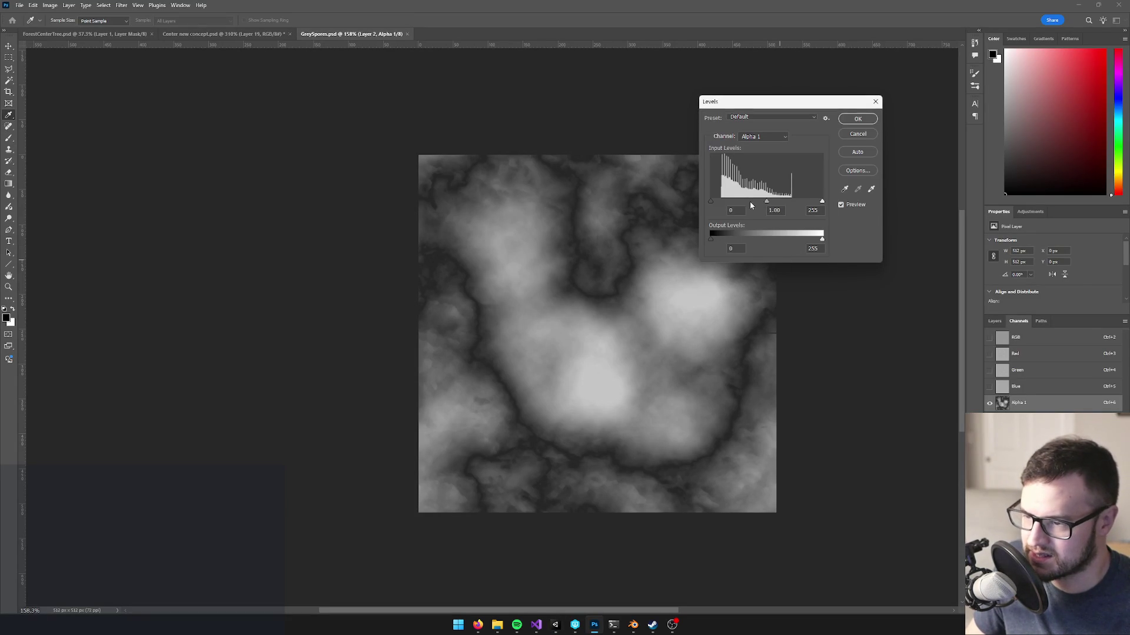
{"action": "left_click", "coordinate": [858, 118]}
{"action": "left_click", "coordinate": [121, 5]}
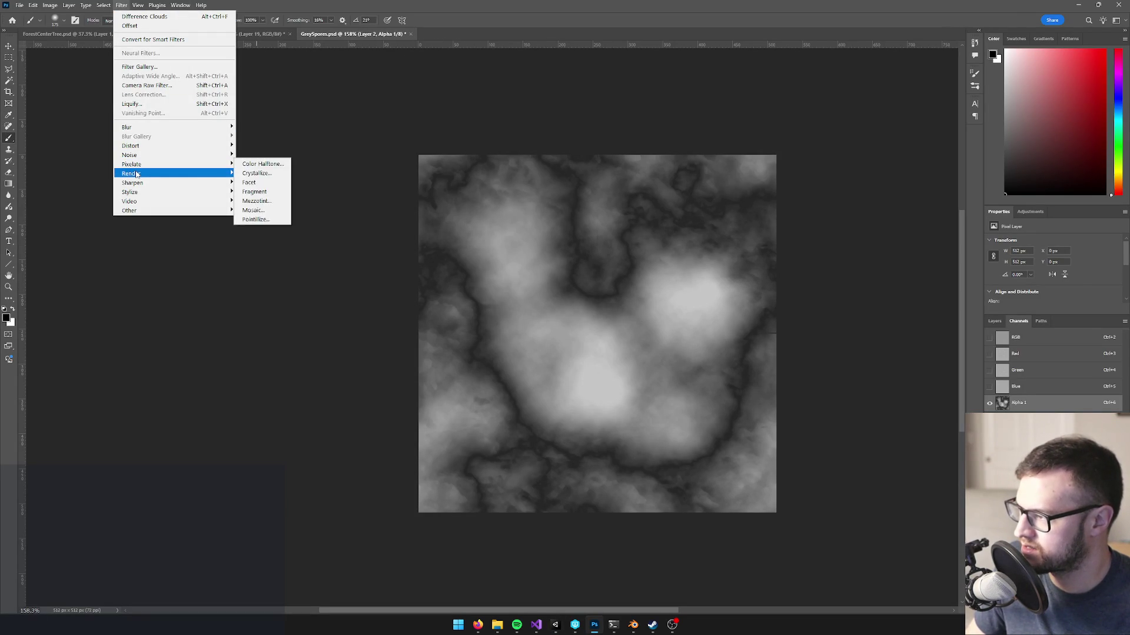
{"action": "mouse_move", "coordinate": [189, 175]}
{"action": "left_click", "coordinate": [252, 205]}
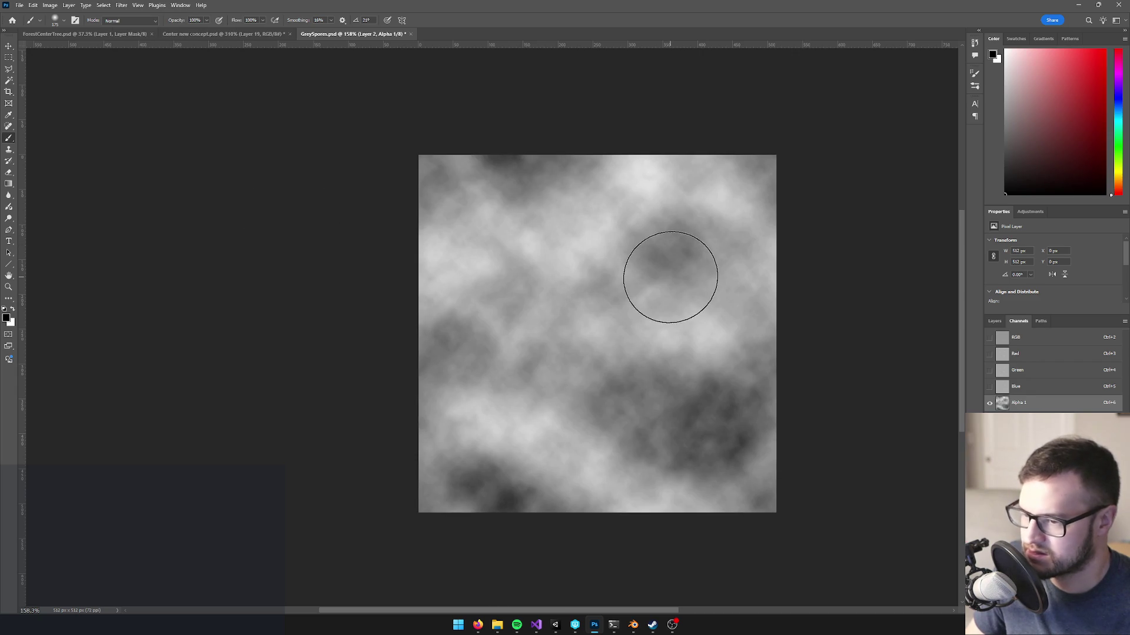
- Tone the clouds with Levels (output white 205, input black 29), then show the RGB composite
{"action": "key", "text": "ctrl+l"}
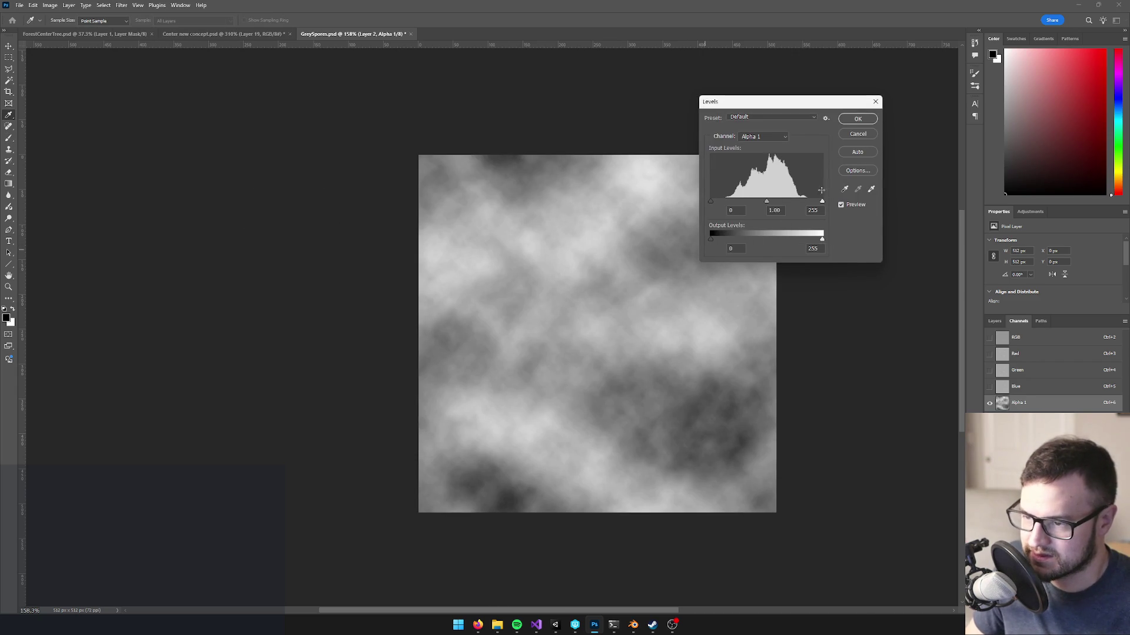
{"action": "left_click_drag", "start_coordinate": [822, 239], "coordinate": [812, 242]}
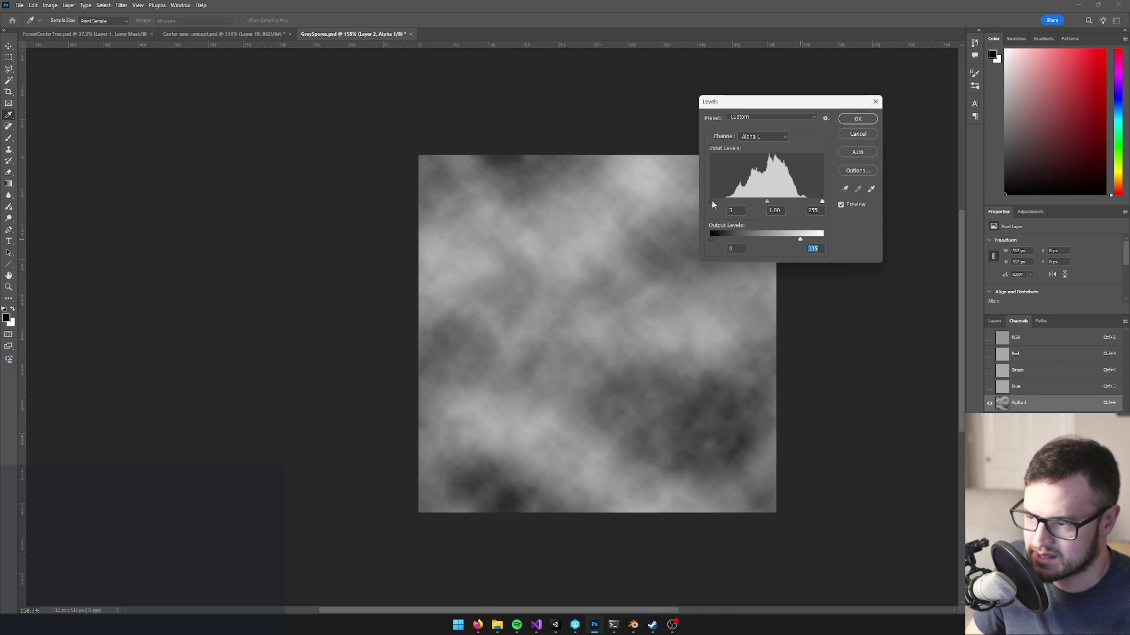
{"action": "left_click_drag", "start_coordinate": [716, 201], "coordinate": [724, 201]}
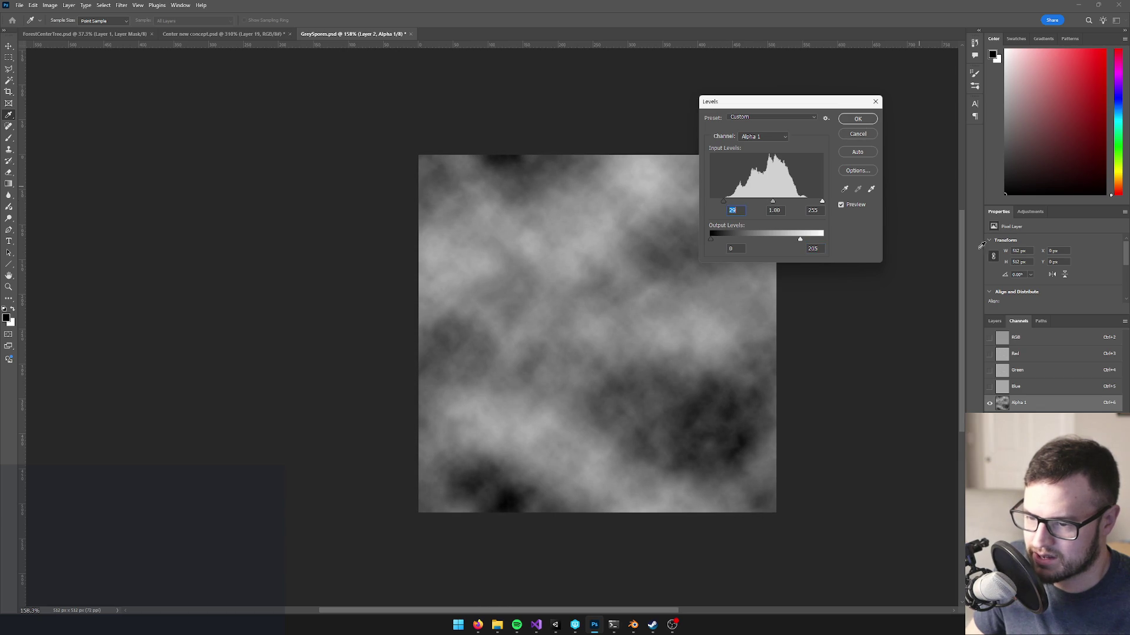
{"action": "left_click", "coordinate": [857, 119]}
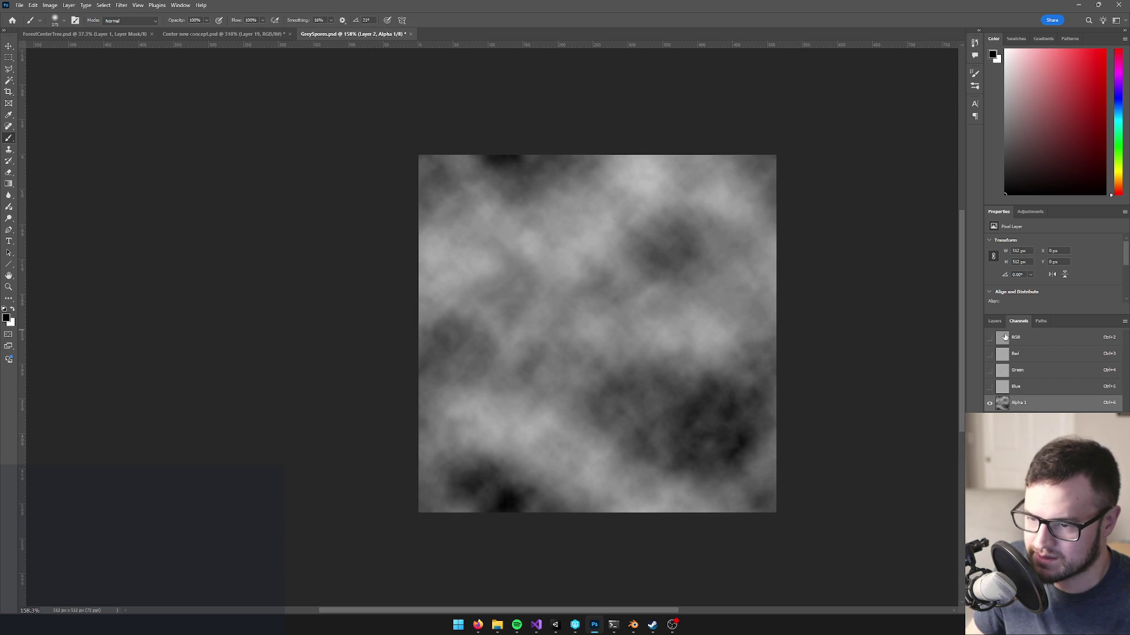
{"action": "left_click", "coordinate": [1004, 336]}
{"action": "key", "text": "alt+Tab"}
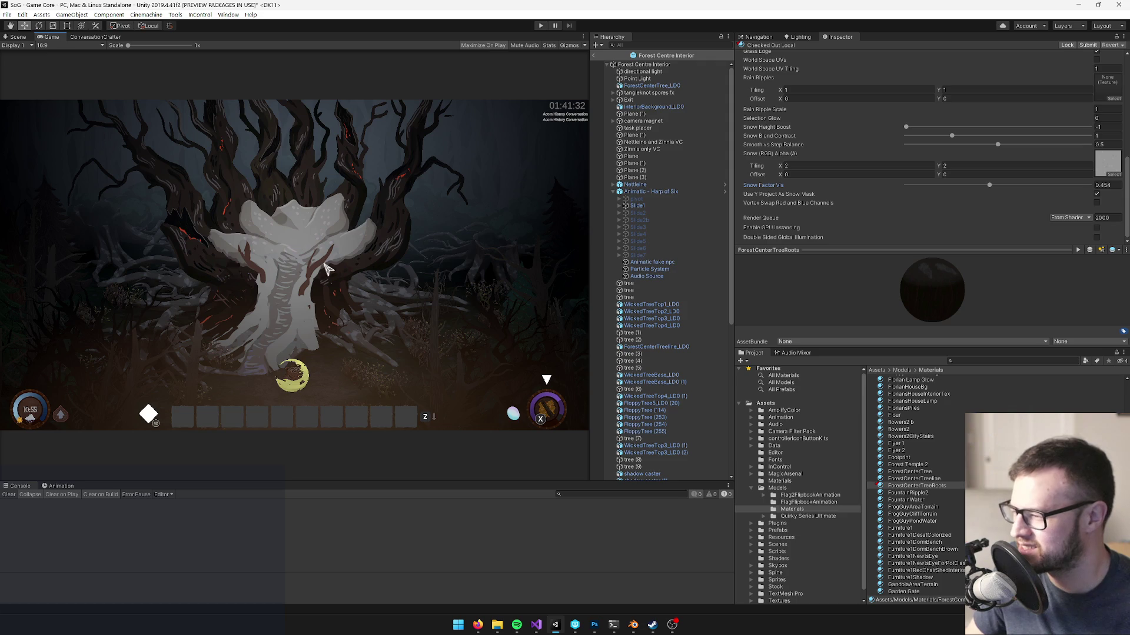
{"action": "key", "text": "alt+Tab"}
{"action": "left_click", "coordinate": [1004, 403]}
{"action": "scroll", "coordinate": [688, 333], "scroll_direction": "up", "scroll_amount": 1}
{"action": "scroll", "coordinate": [701, 312], "scroll_direction": "down", "scroll_amount": 2}
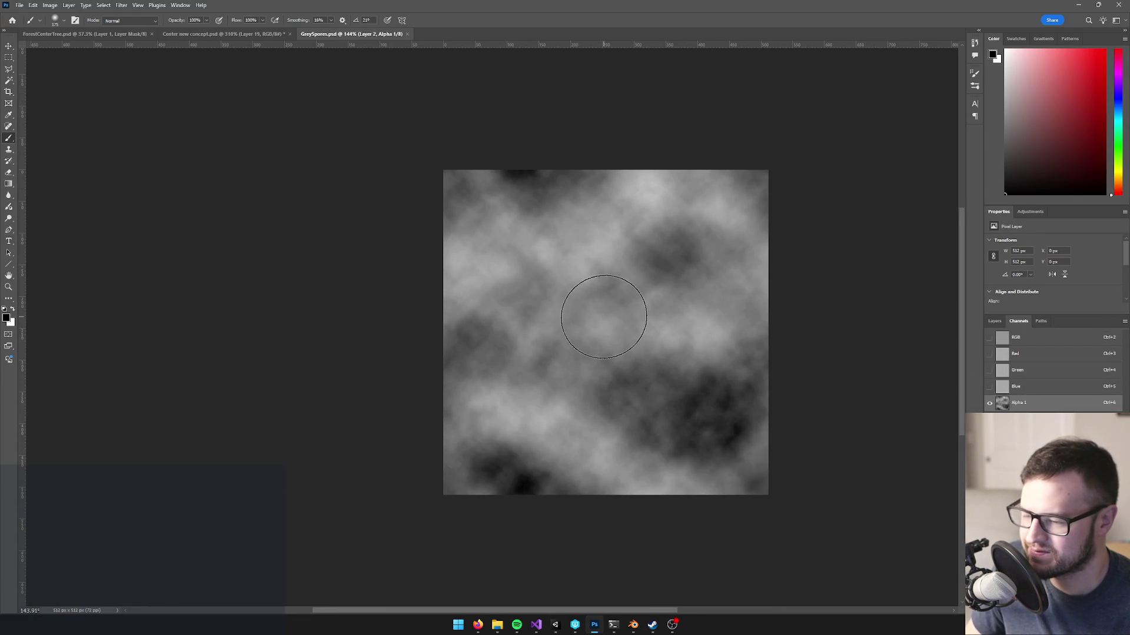
{"action": "scroll", "coordinate": [586, 314], "scroll_direction": "down", "scroll_amount": 5}
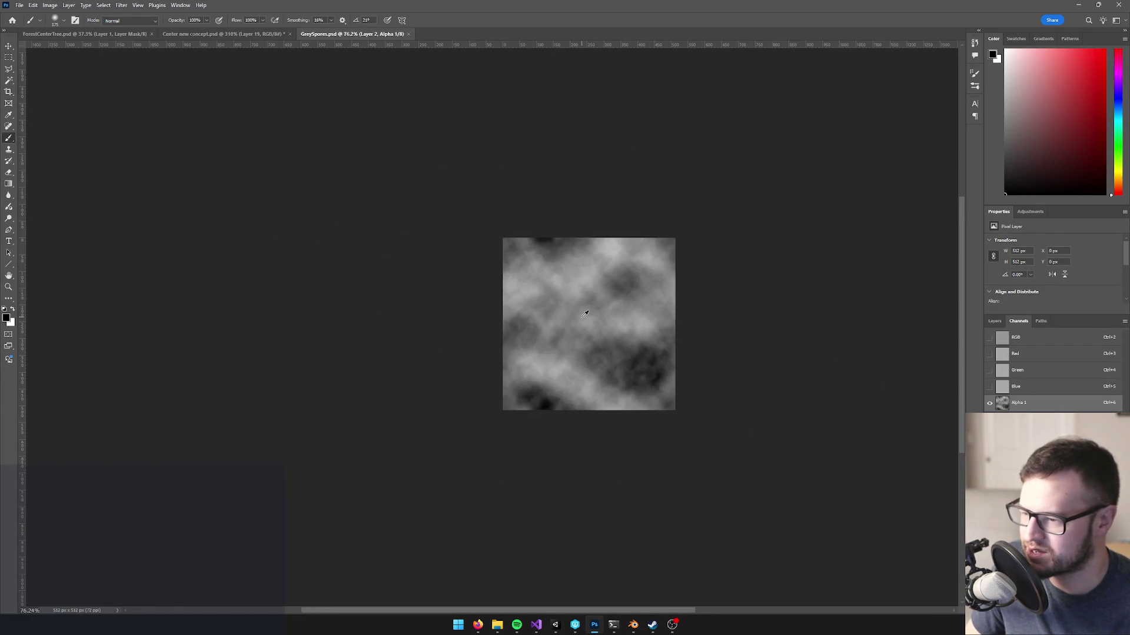
{"action": "scroll", "coordinate": [587, 314], "scroll_direction": "down", "scroll_amount": 4}
{"action": "scroll", "coordinate": [700, 327], "scroll_direction": "up", "scroll_amount": 9}
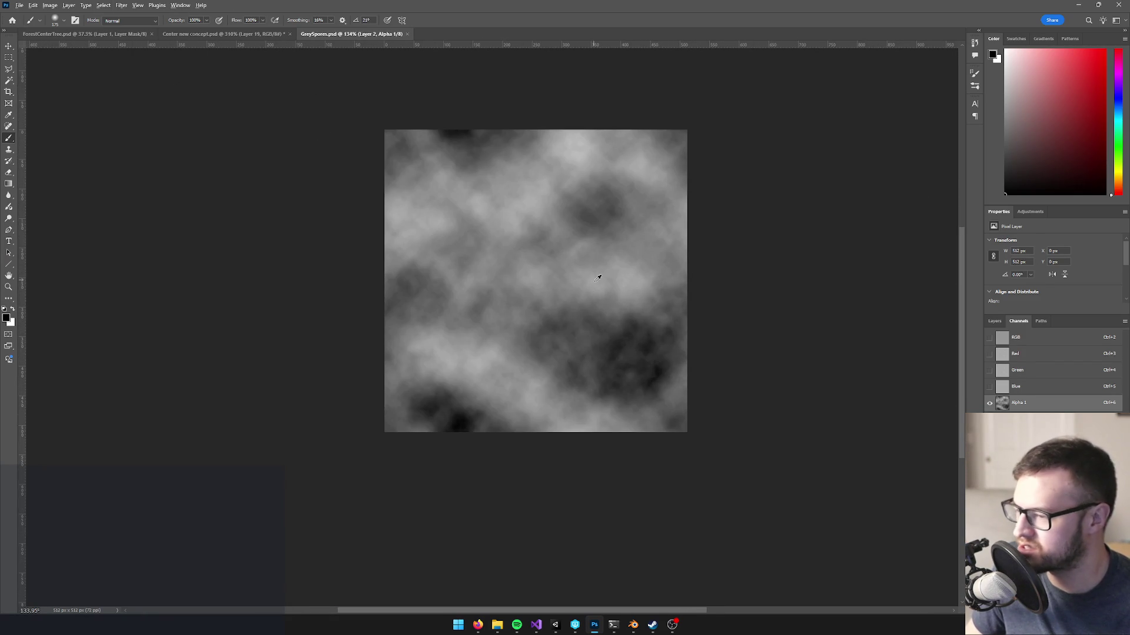
{"action": "scroll", "coordinate": [621, 312], "scroll_direction": "down", "scroll_amount": 2}
{"action": "scroll", "coordinate": [539, 280], "scroll_direction": "up", "scroll_amount": 7}
{"action": "scroll", "coordinate": [540, 285], "scroll_direction": "down", "scroll_amount": 6}
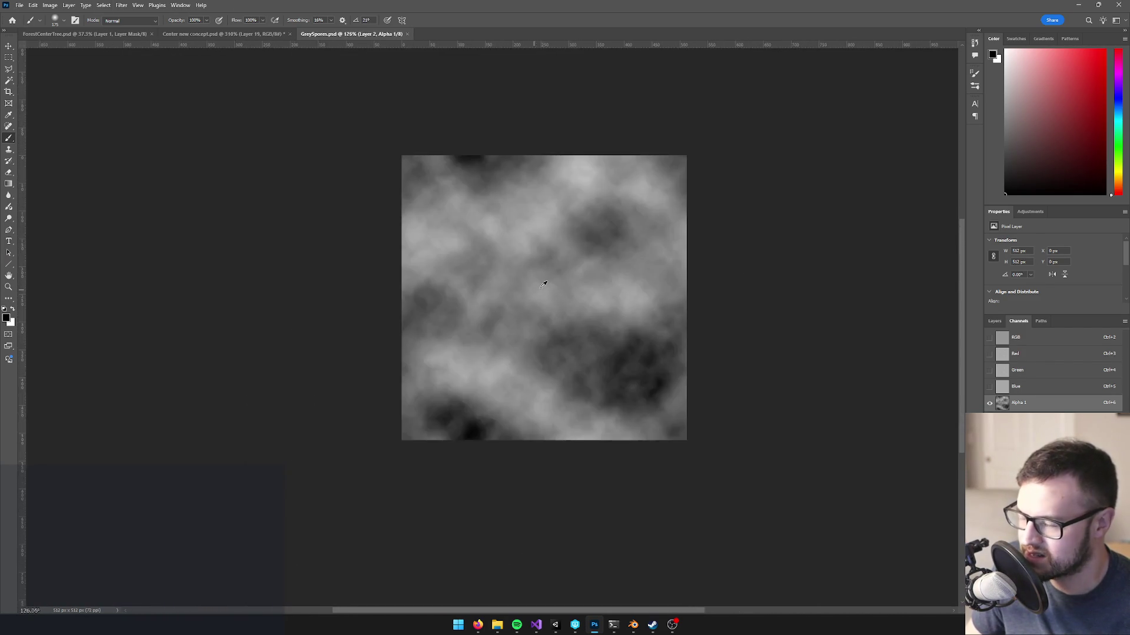
{"action": "key", "text": "alt+Tab"}
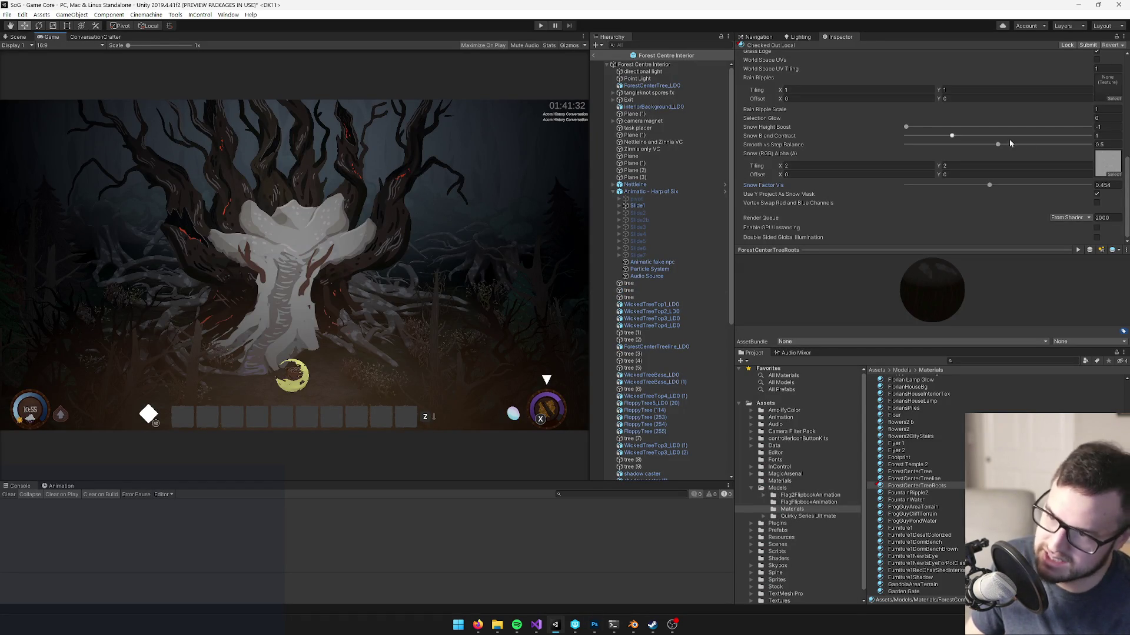
- Raise Snow Height Boost above -1, Snow Blend Contrast to about 3.5, and Smooth vs Step Balance to 1
{"action": "mouse_move", "coordinate": [988, 186]}
{"action": "left_mouse_down"}
{"action": "mouse_move", "coordinate": [899, 189]}
{"action": "mouse_move", "coordinate": [1004, 187]}
{"action": "mouse_move", "coordinate": [907, 188]}
{"action": "mouse_move", "coordinate": [988, 188]}
{"action": "left_mouse_up"}
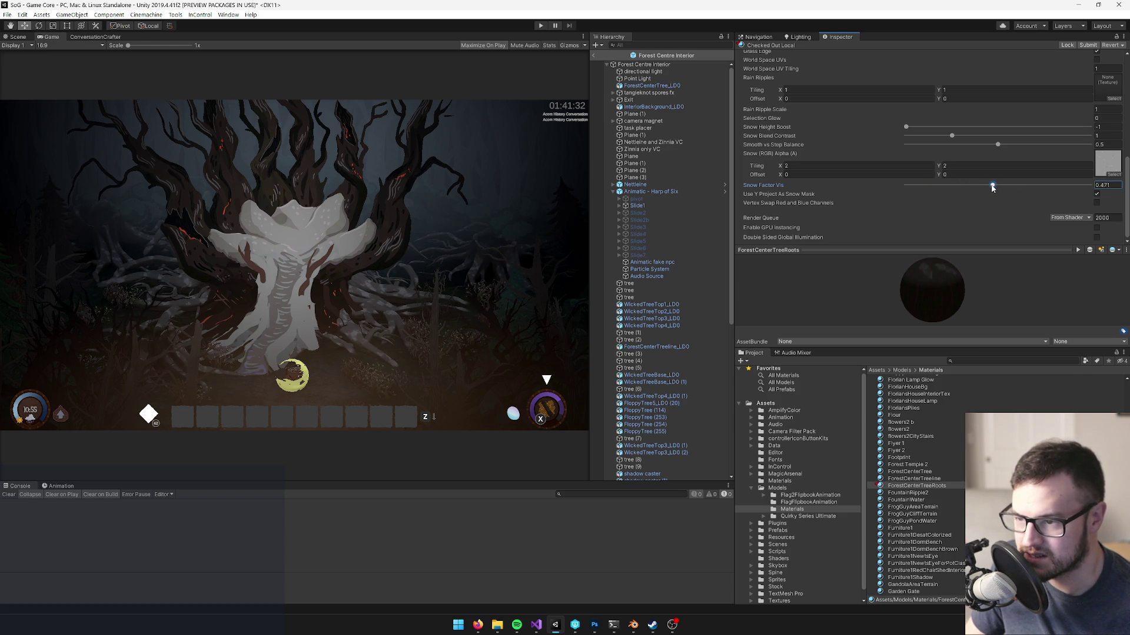
{"action": "left_click", "coordinate": [1097, 204]}
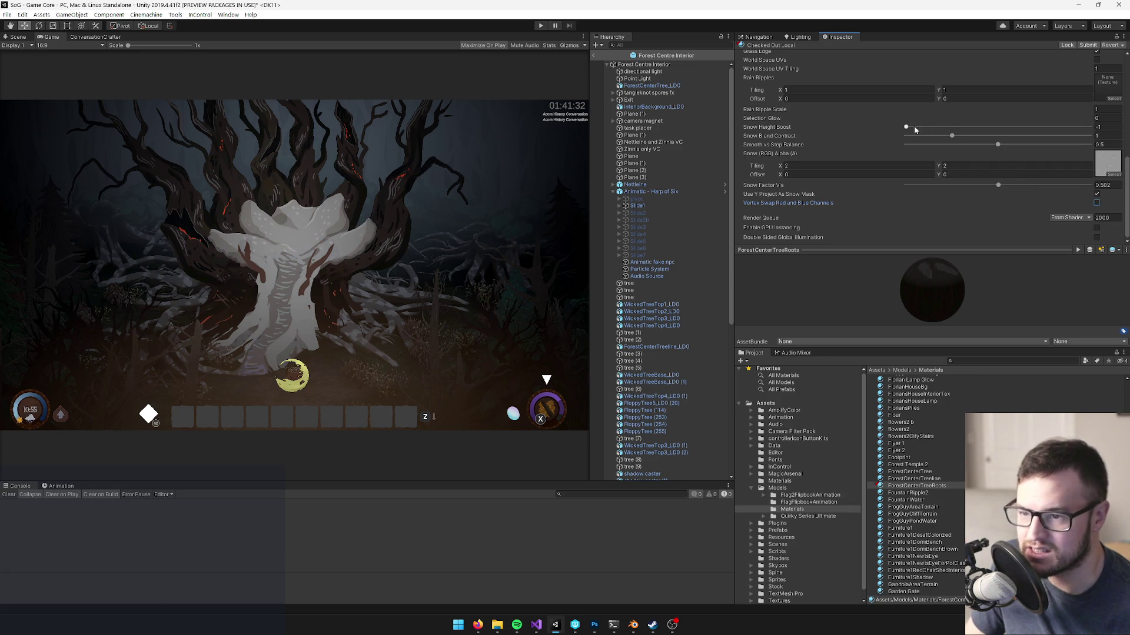
{"action": "left_click_drag", "start_coordinate": [907, 128], "coordinate": [974, 130]}
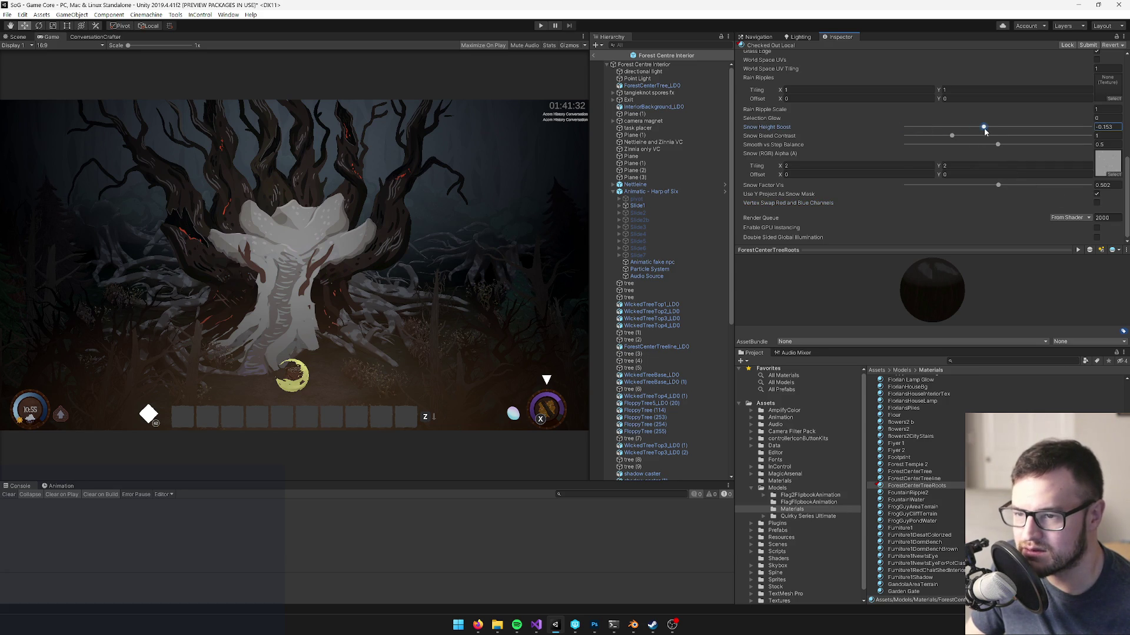
{"action": "mouse_move", "coordinate": [952, 137]}
{"action": "left_mouse_down"}
{"action": "mouse_move", "coordinate": [1088, 137]}
{"action": "mouse_move", "coordinate": [1050, 147]}
{"action": "mouse_move", "coordinate": [1081, 148]}
{"action": "left_mouse_up"}
{"action": "left_click", "coordinate": [1106, 145]}
{"action": "type", "text": "16"}
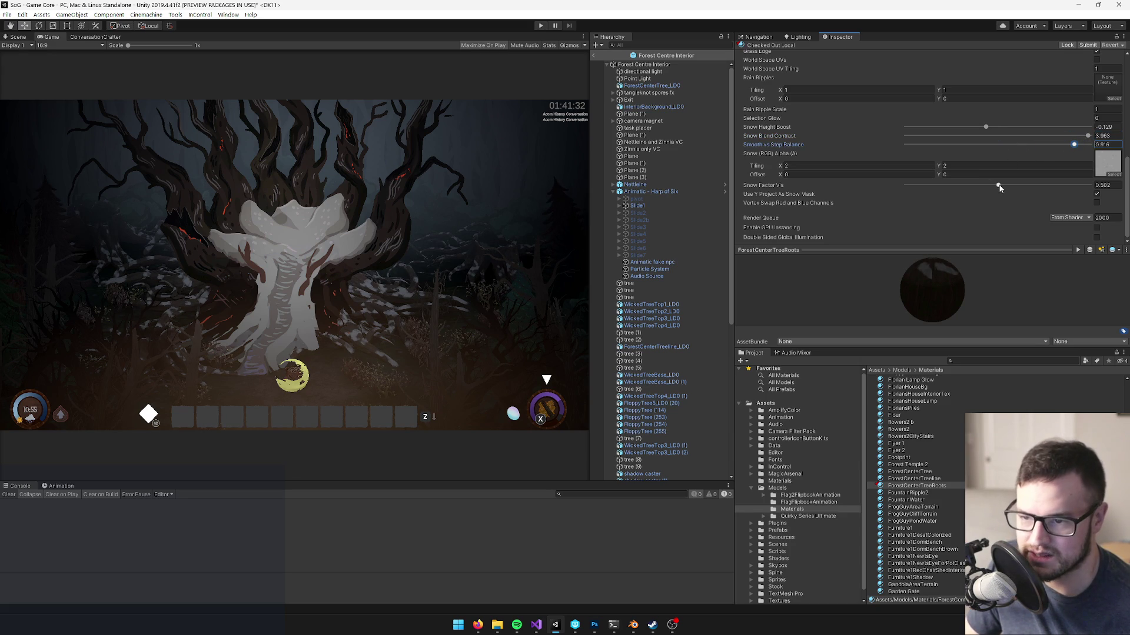
- Tune Snow Factor Vis up to 0.713 so snow spreads across the roots, then return to Photoshop
{"action": "mouse_move", "coordinate": [996, 185]}
{"action": "left_mouse_down"}
{"action": "mouse_move", "coordinate": [982, 189]}
{"action": "mouse_move", "coordinate": [1028, 186]}
{"action": "left_mouse_up"}
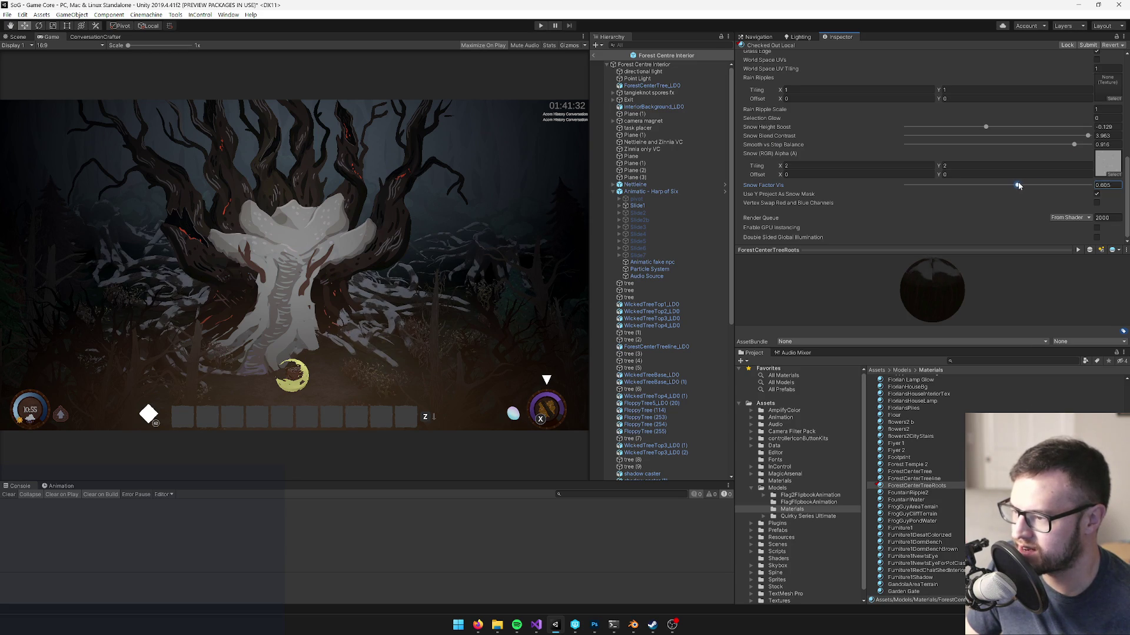
{"action": "left_click_drag", "start_coordinate": [1024, 186], "coordinate": [1012, 185]}
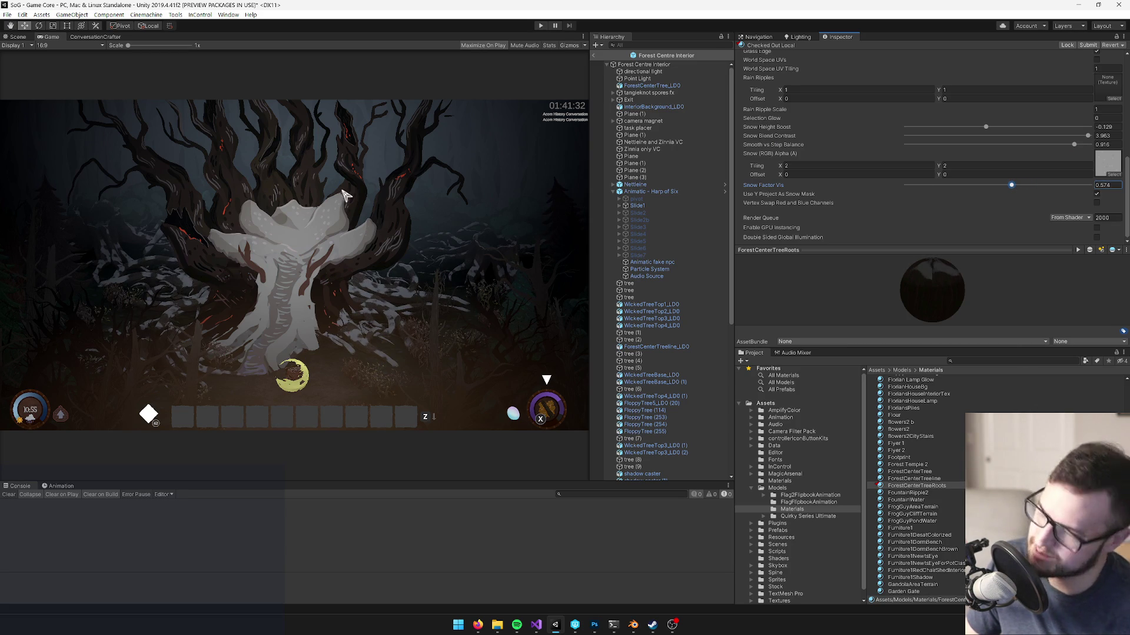
{"action": "left_click_drag", "start_coordinate": [1013, 186], "coordinate": [1048, 186]}
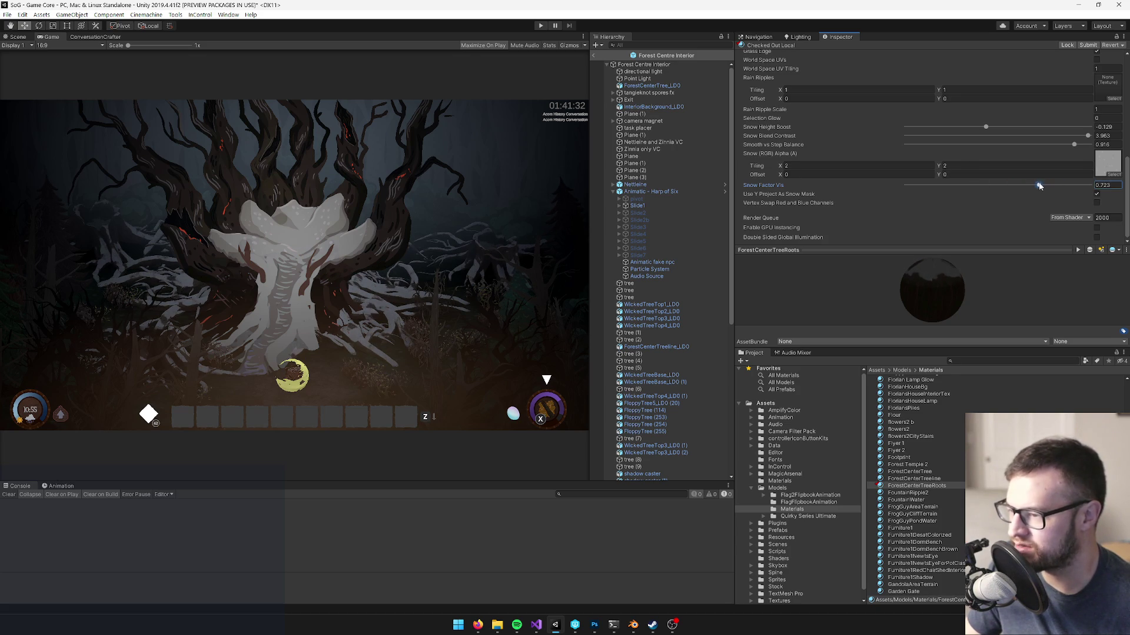
{"action": "left_click", "coordinate": [190, 278]}
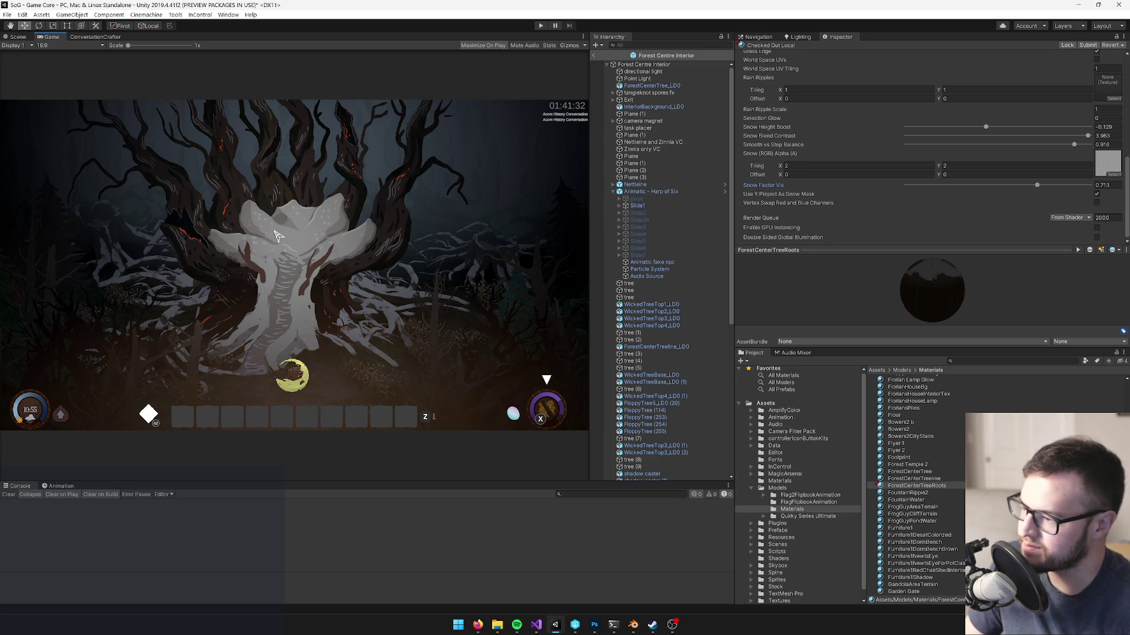
{"action": "key", "text": "alt+Tab"}
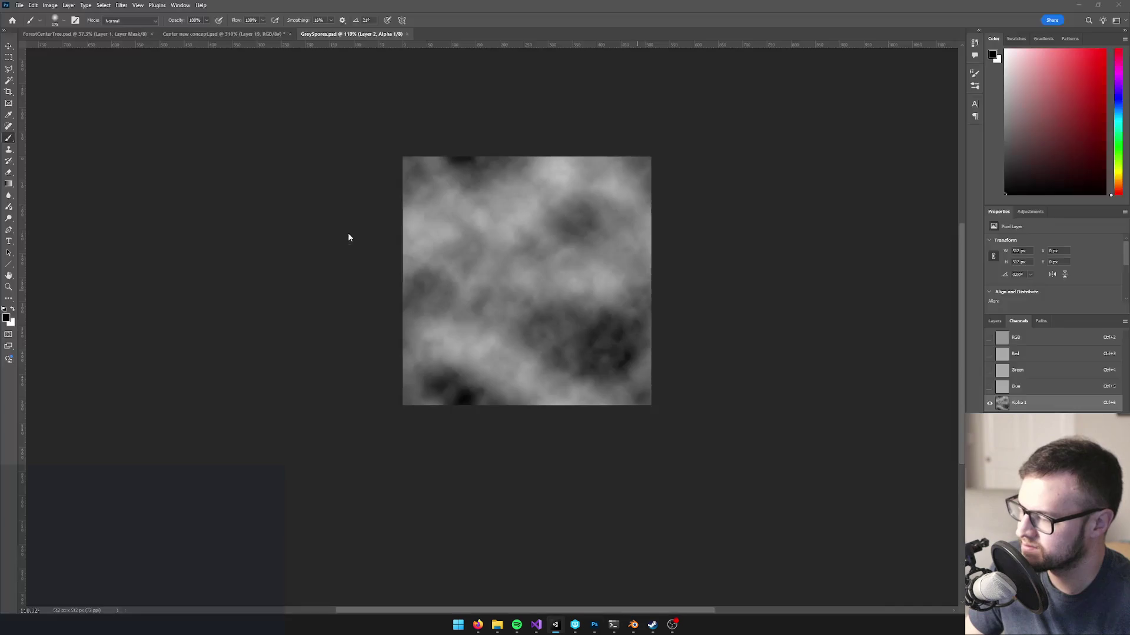
- Return from Photoshop to the Unity editor showing the snowy tree roots
{"action": "key", "text": "alt+Tab"}
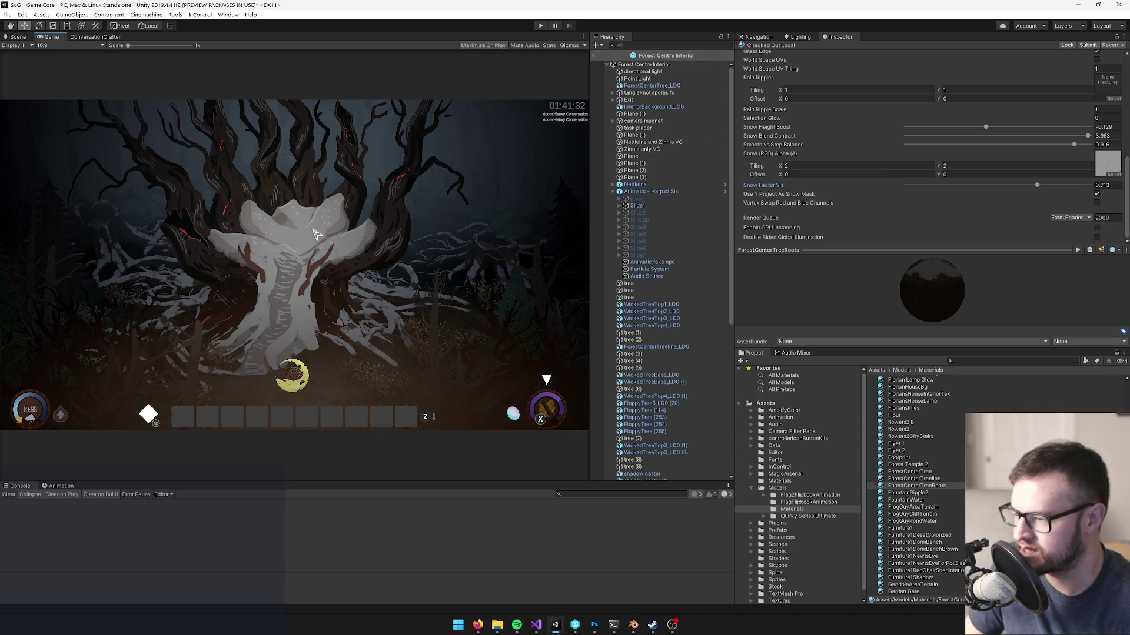
- Try several Snow Factor Vis values and set Smooth vs Step Balance back to 0
{"action": "left_click_drag", "start_coordinate": [1037, 186], "coordinate": [995, 186]}
{"action": "left_click_drag", "start_coordinate": [1073, 144], "coordinate": [826, 147]}
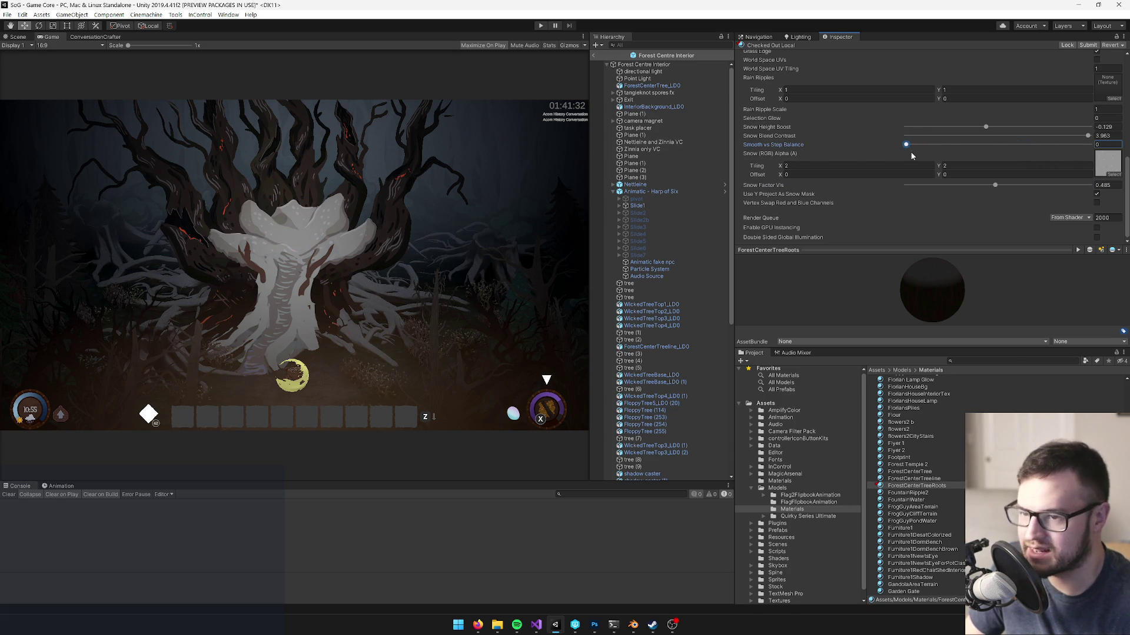
{"action": "mouse_move", "coordinate": [995, 184]}
{"action": "left_mouse_down"}
{"action": "mouse_move", "coordinate": [1032, 185]}
{"action": "mouse_move", "coordinate": [921, 187]}
{"action": "mouse_move", "coordinate": [955, 187]}
{"action": "left_mouse_up"}
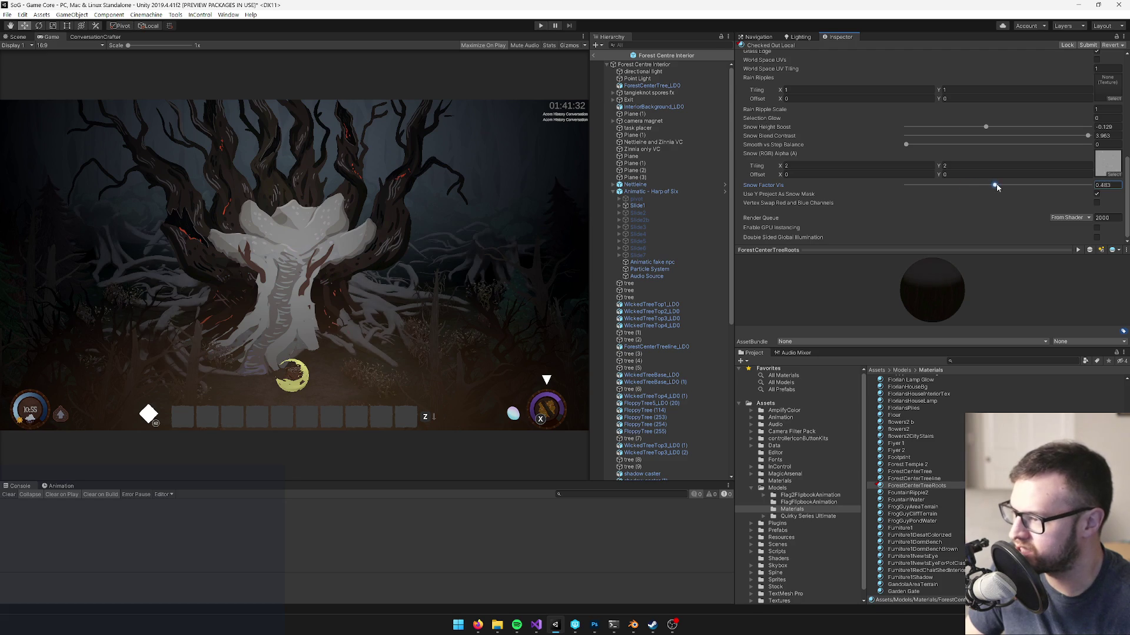
{"action": "mouse_move", "coordinate": [1035, 187]}
{"action": "left_mouse_down"}
{"action": "mouse_move", "coordinate": [1058, 187]}
{"action": "mouse_move", "coordinate": [1020, 189]}
{"action": "left_mouse_up"}
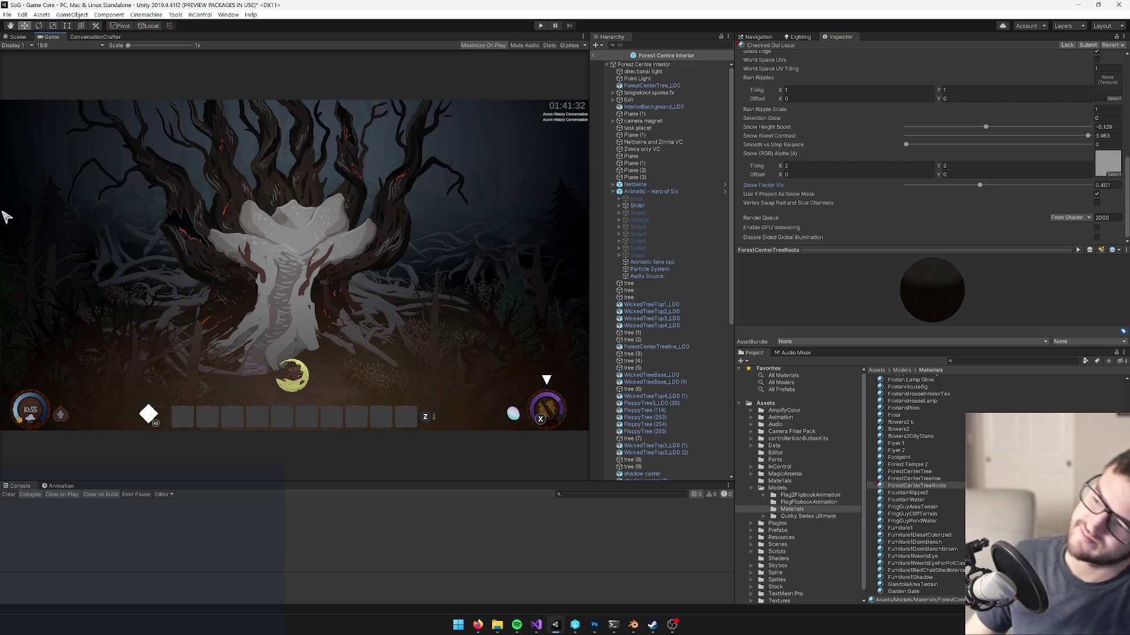
{"action": "left_click", "coordinate": [912, 146]}
{"action": "key", "text": "ctrl+z"}
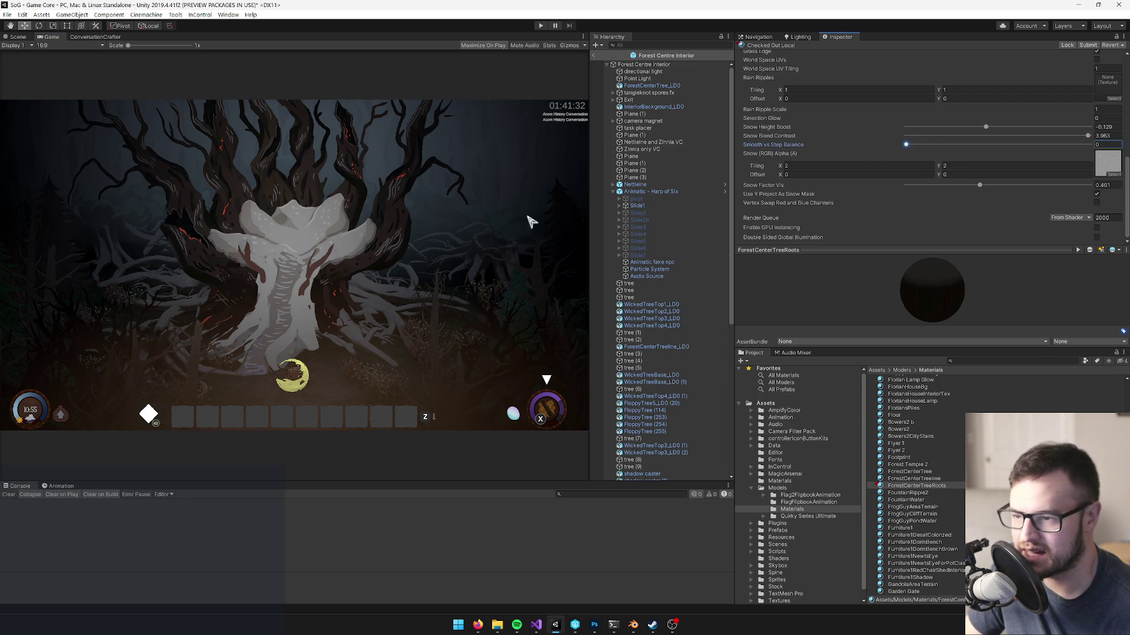
{"action": "left_click", "coordinate": [185, 342]}
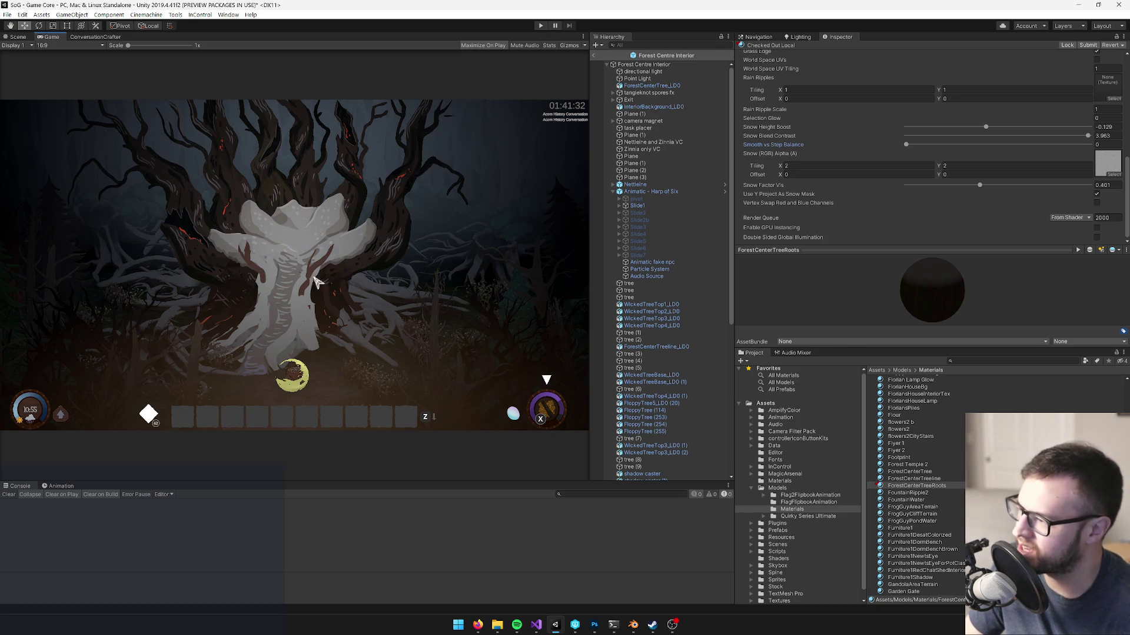
- Drag Snow Factor Vis down to 0.122 for sparse, hard-edged snow
{"action": "mouse_move", "coordinate": [981, 185]}
{"action": "left_mouse_down"}
{"action": "mouse_move", "coordinate": [904, 192]}
{"action": "mouse_move", "coordinate": [916, 187]}
{"action": "left_mouse_up"}
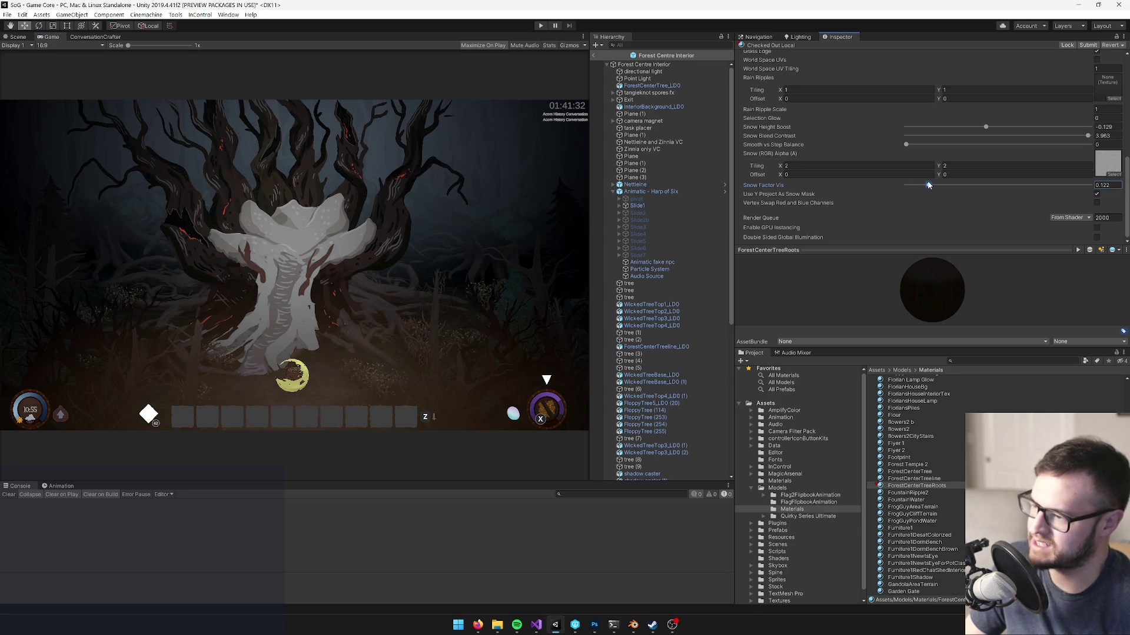
{"action": "left_click", "coordinate": [296, 227]}
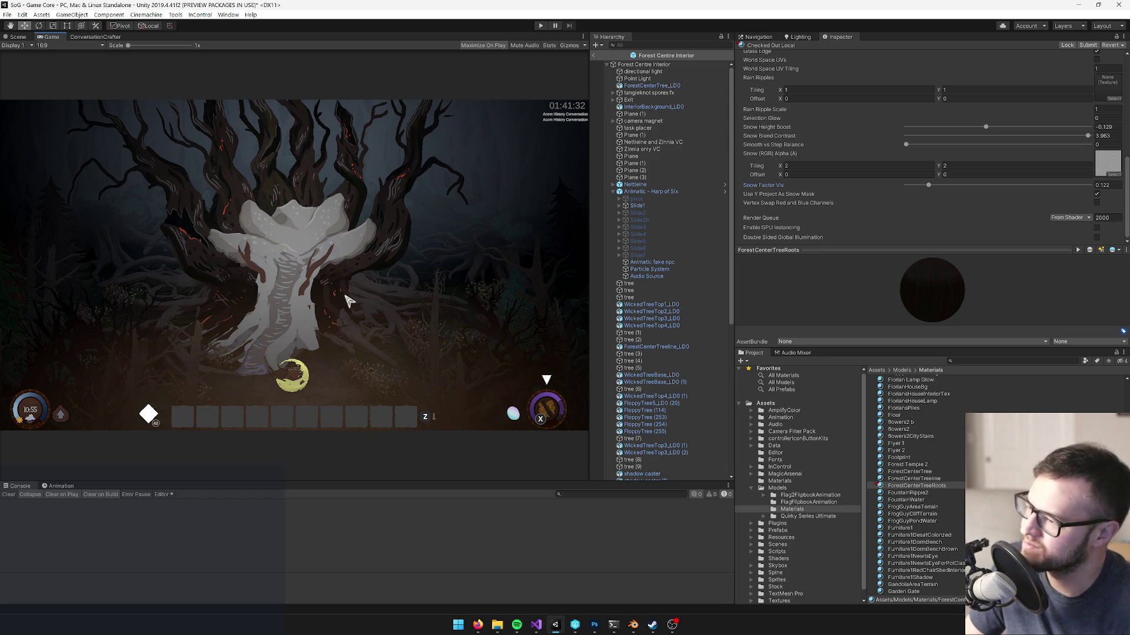
{"action": "scroll", "coordinate": [319, 340], "scroll_direction": "up", "scroll_amount": 2}
{"action": "scroll", "coordinate": [319, 340], "scroll_direction": "down", "scroll_amount": 2}
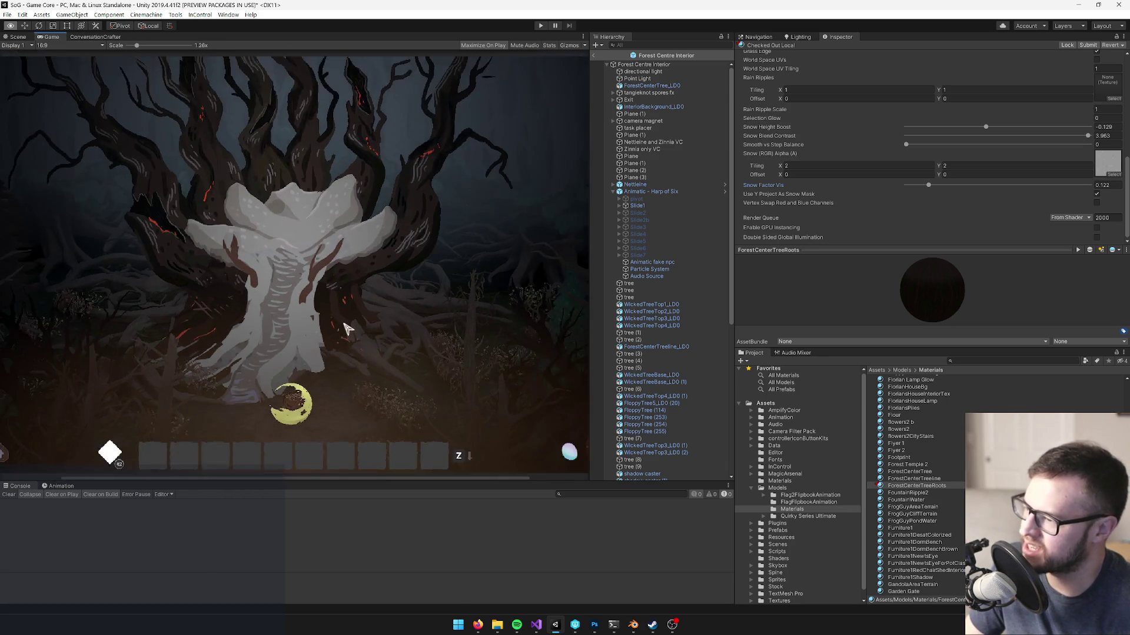
{"action": "key", "text": "w"}
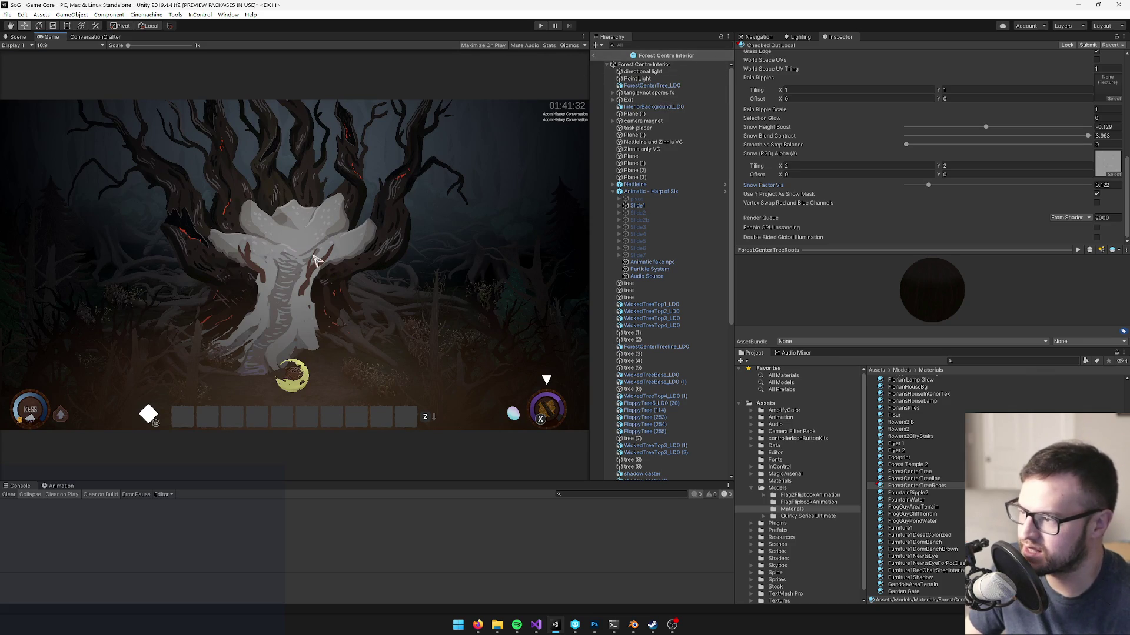
- Exit prefab mode, disable Forest Centre Interior, play, and walk the player into the cottage
{"action": "left_click", "coordinate": [593, 55]}
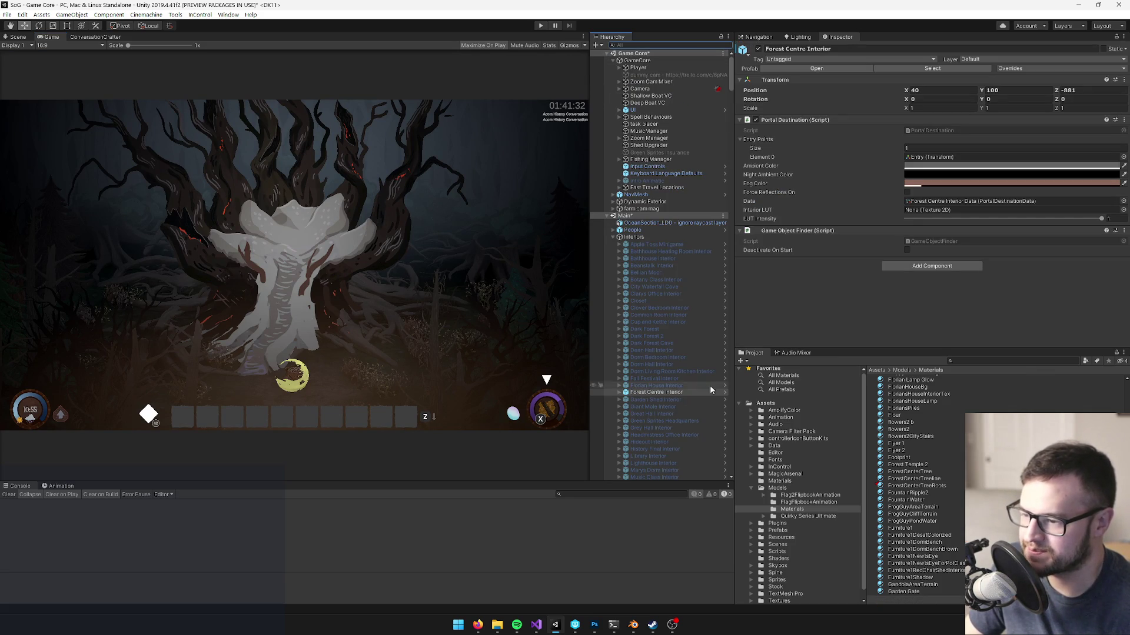
{"action": "left_click", "coordinate": [758, 49]}
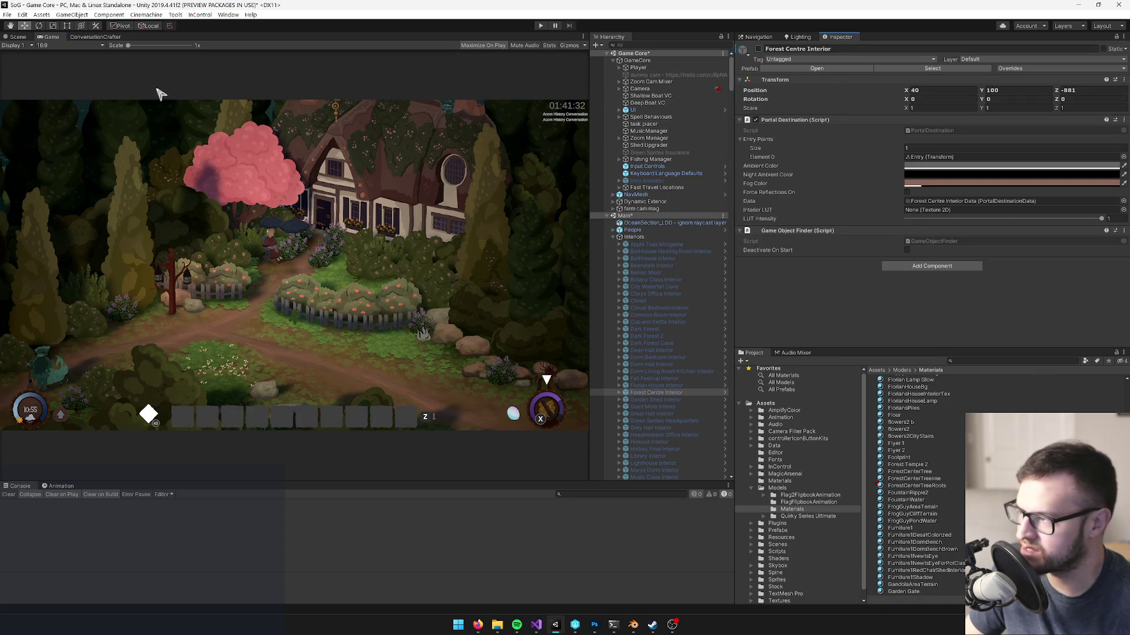
{"action": "left_click", "coordinate": [541, 27]}
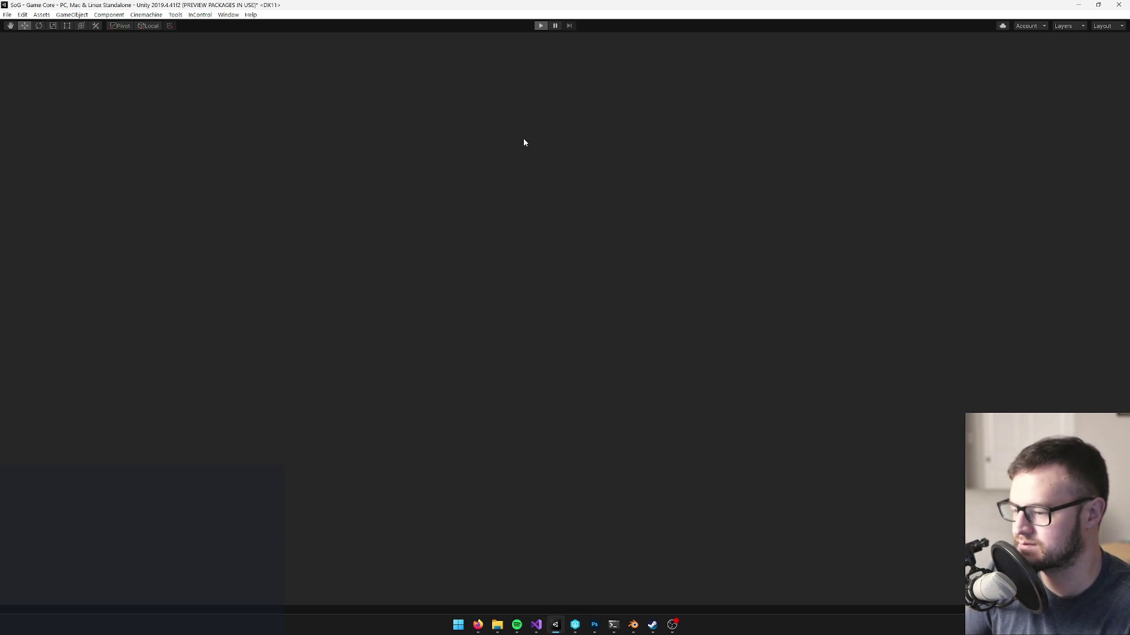
{"action": "key", "text": "w"}
{"action": "key", "text": "Tab"}
{"action": "key", "text": "Tab"}
{"action": "key", "text": "w"}
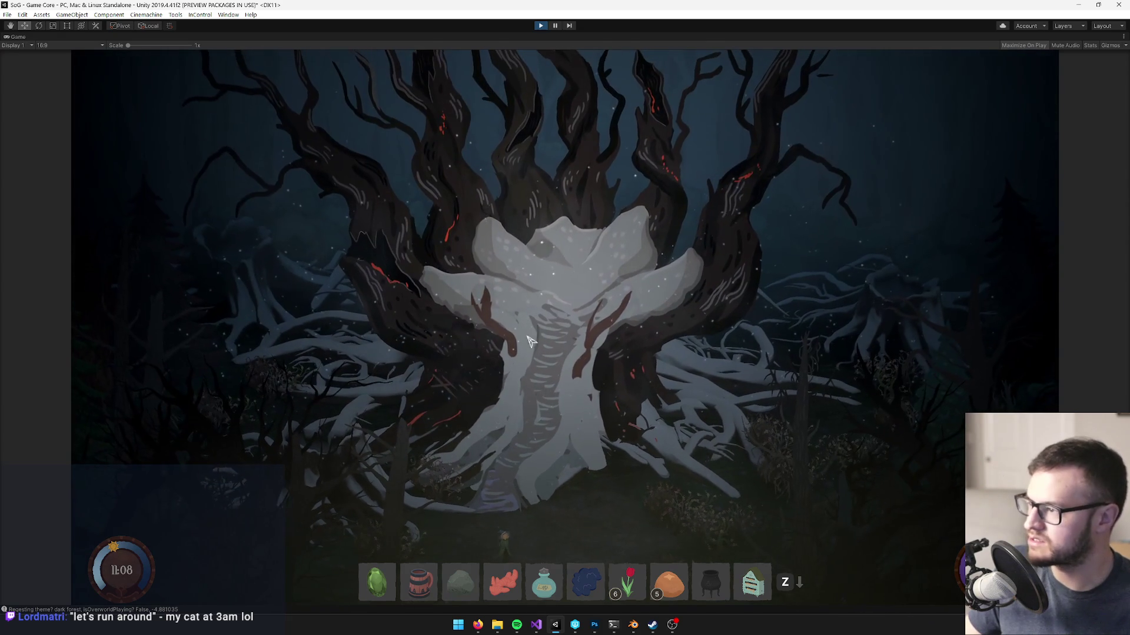
{"action": "right_click", "coordinate": [38, 37]}
- Set ForestCenterTreeRoots Snow Factor Vis to 0.512, then open Levels on the Photoshop mask
{"action": "left_click", "coordinate": [64, 68]}
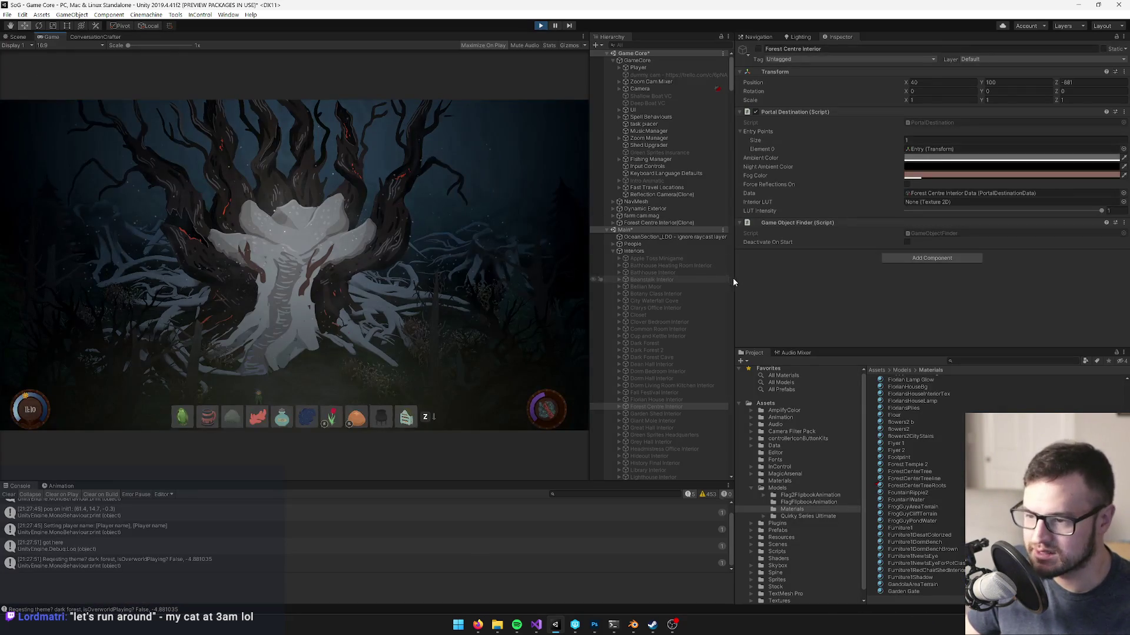
{"action": "left_click", "coordinate": [906, 486]}
{"action": "scroll", "coordinate": [1020, 163], "scroll_direction": "down", "scroll_amount": 10}
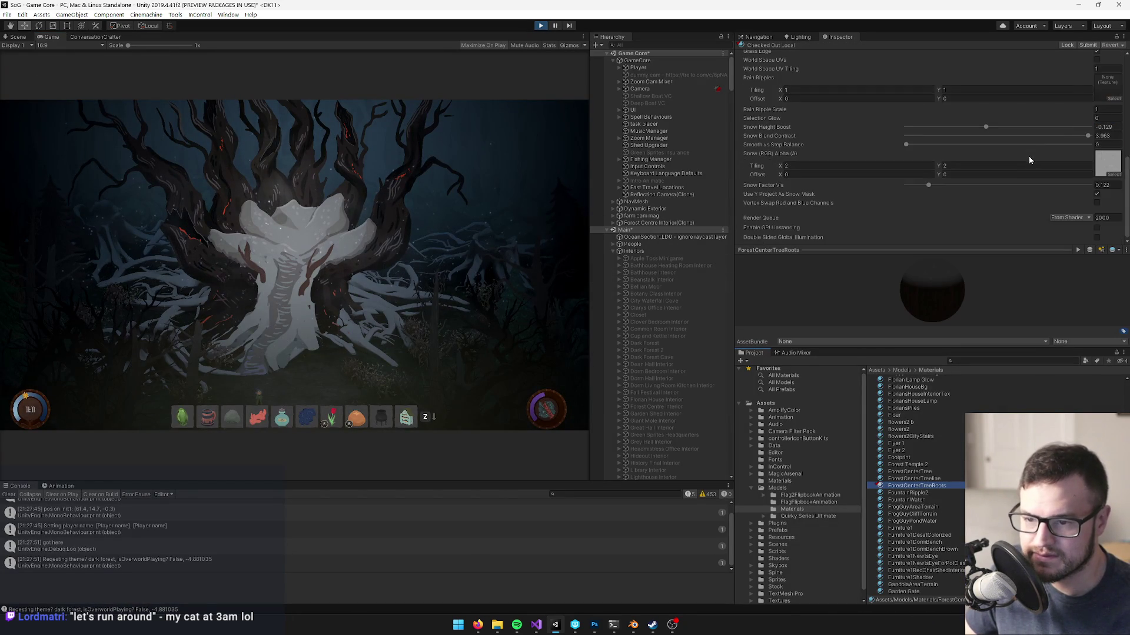
{"action": "scroll", "coordinate": [1054, 130], "scroll_direction": "up", "scroll_amount": 3}
{"action": "scroll", "coordinate": [1035, 147], "scroll_direction": "down", "scroll_amount": 5}
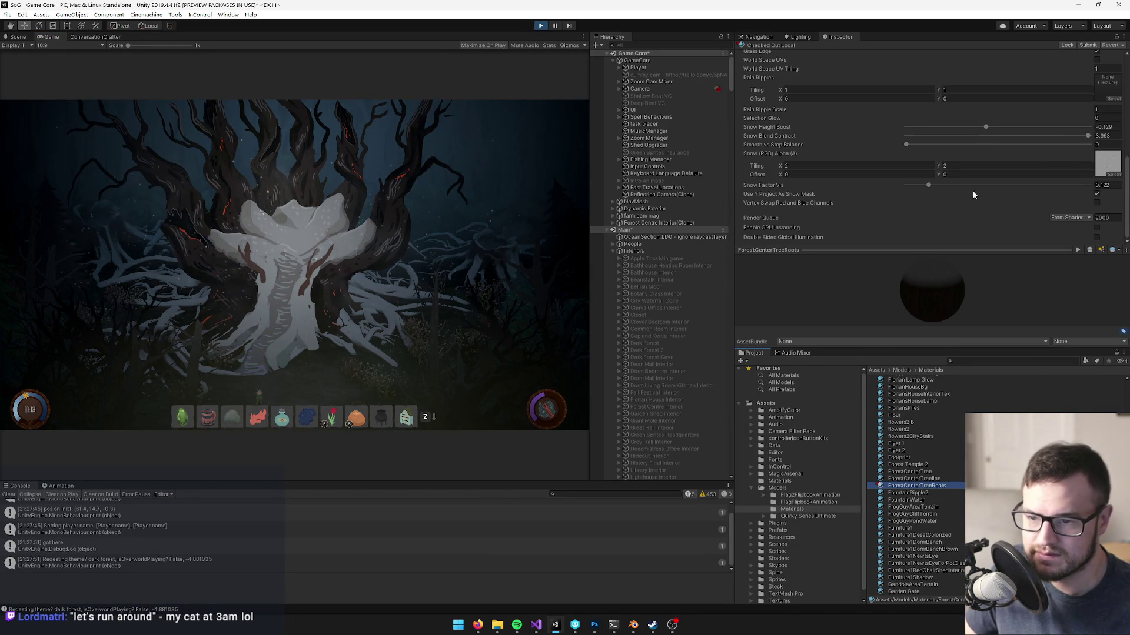
{"action": "mouse_move", "coordinate": [929, 186]}
{"action": "left_mouse_down"}
{"action": "mouse_move", "coordinate": [888, 187]}
{"action": "mouse_move", "coordinate": [1009, 187]}
{"action": "mouse_move", "coordinate": [874, 190]}
{"action": "mouse_move", "coordinate": [1038, 187]}
{"action": "mouse_move", "coordinate": [924, 187]}
{"action": "mouse_move", "coordinate": [1030, 187]}
{"action": "left_mouse_up"}
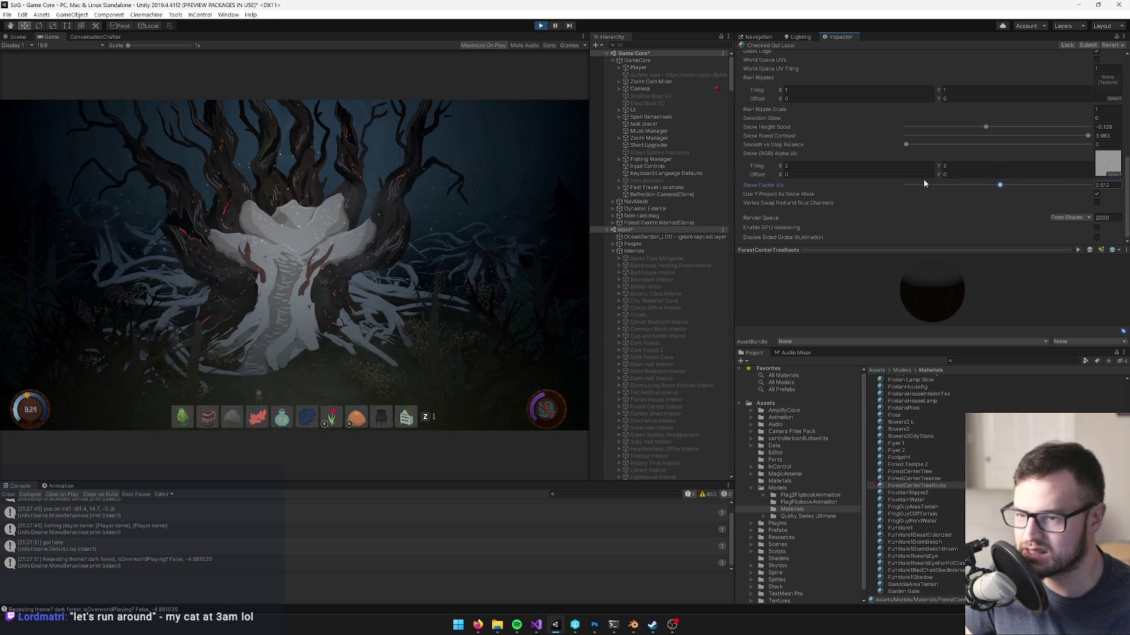
{"action": "scroll", "coordinate": [391, 202], "scroll_direction": "up", "scroll_amount": 5}
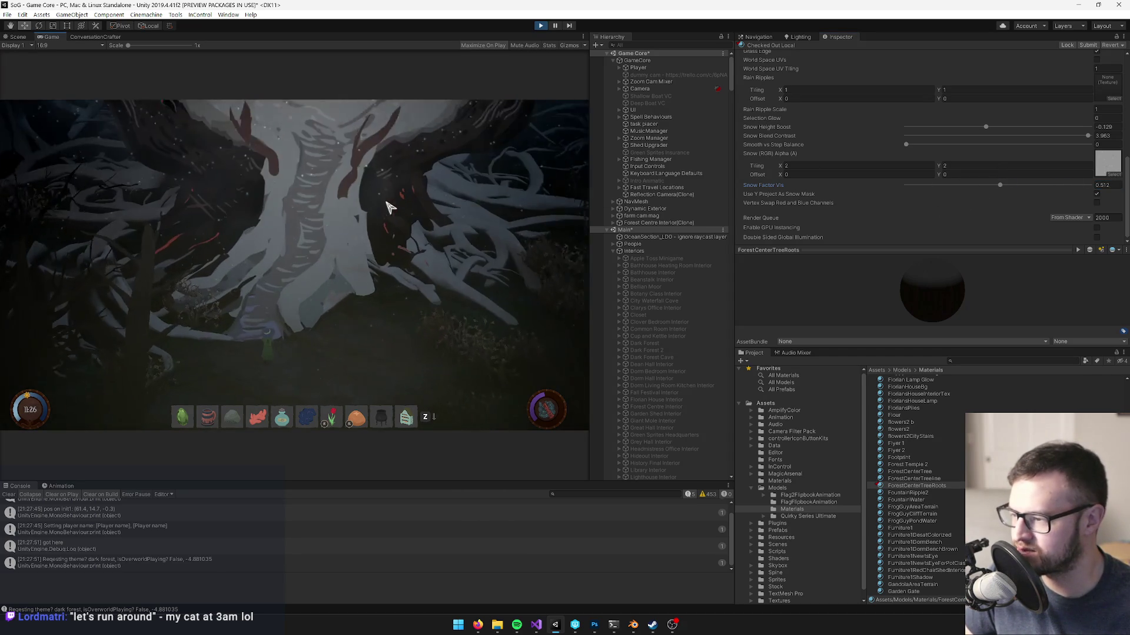
{"action": "scroll", "coordinate": [390, 208], "scroll_direction": "down", "scroll_amount": 5}
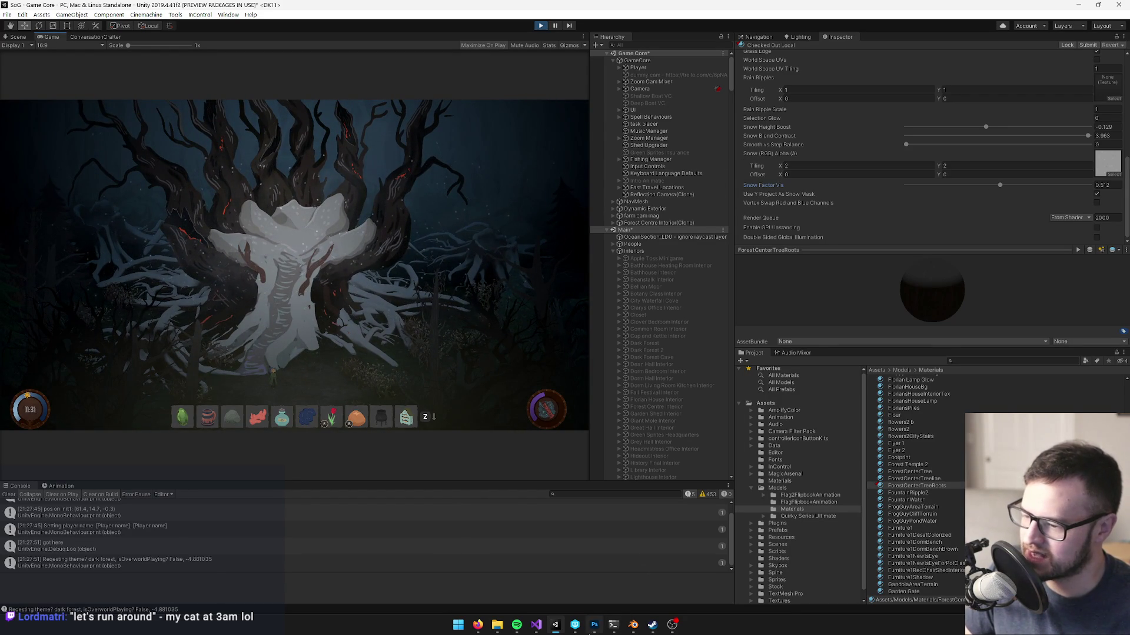
{"action": "left_click", "coordinate": [593, 626]}
{"action": "key", "text": "ctrl+l"}
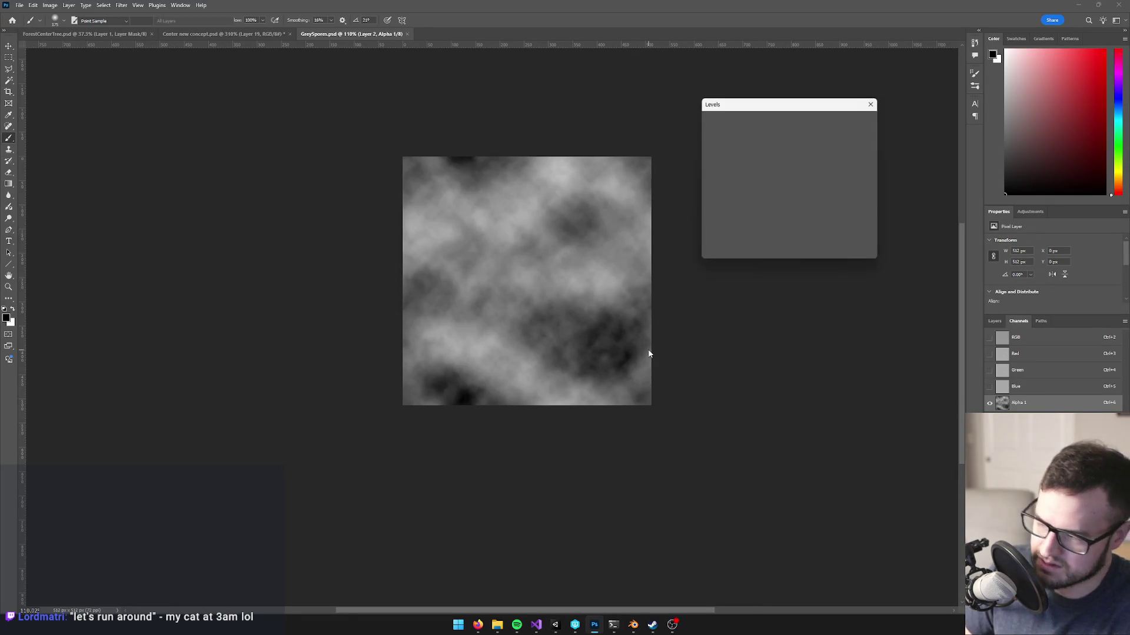
- Darken the Alpha 1 mask with Levels, raising the black input and setting midtone to 0.55
{"action": "left_click_drag", "start_coordinate": [711, 201], "coordinate": [780, 203]}
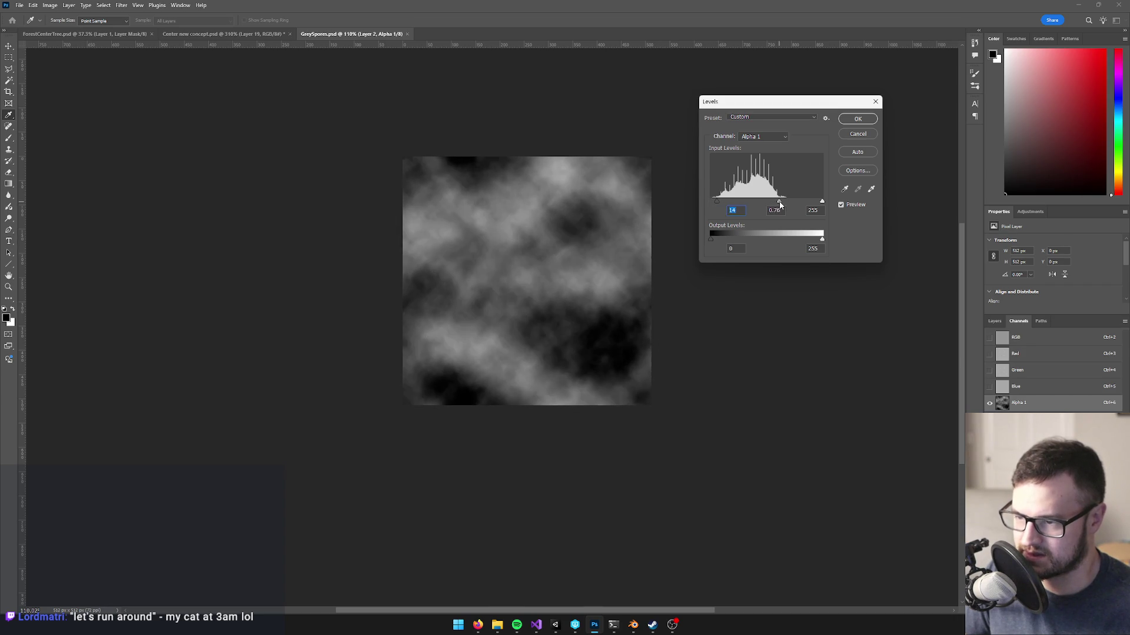
{"action": "left_click", "coordinate": [852, 120]}
{"action": "key", "text": "alt+Tab"}
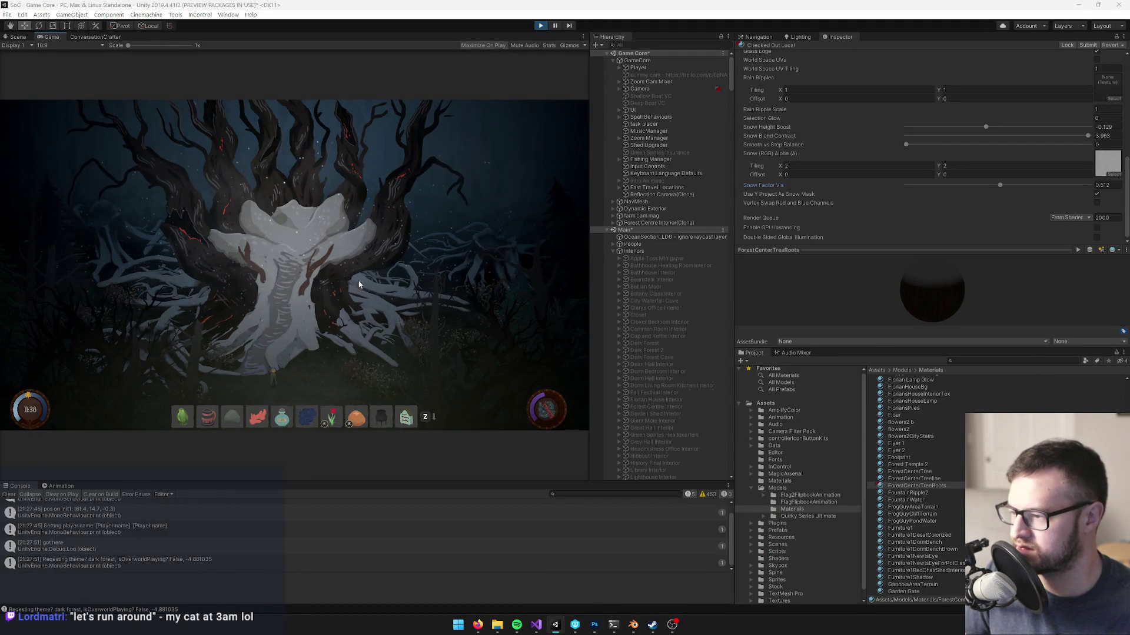
{"action": "key", "text": "alt+Tab"}
{"action": "key", "text": "ctrl+l"}
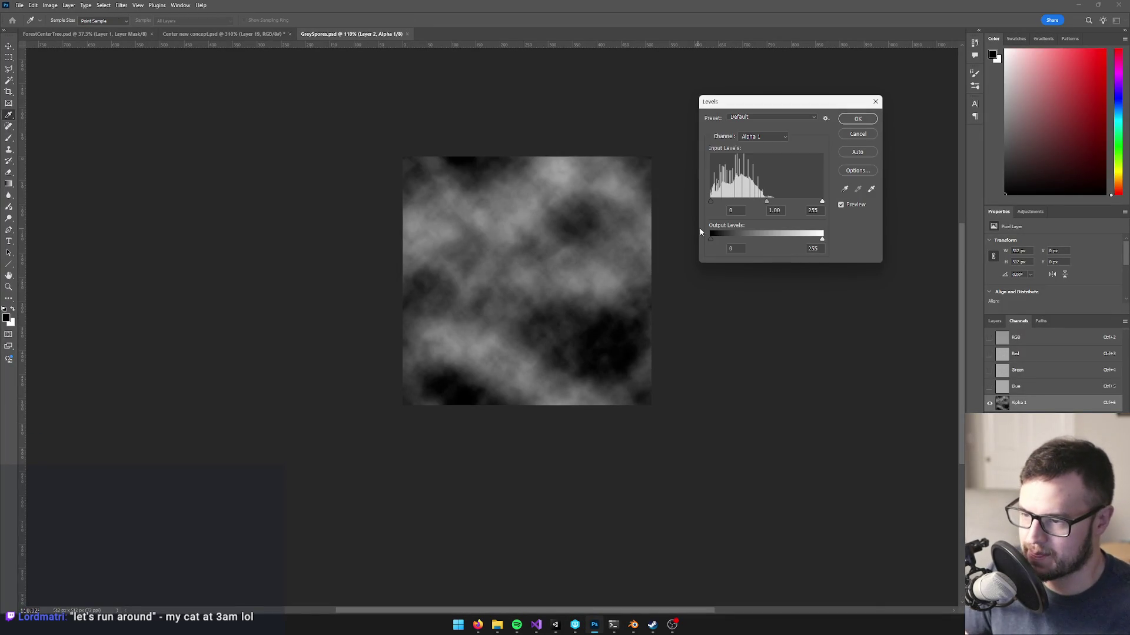
{"action": "left_click_drag", "start_coordinate": [765, 202], "coordinate": [789, 203]}
{"action": "left_click", "coordinate": [858, 118]}
{"action": "key", "text": "b"}
{"action": "key", "text": "alt+Tab"}
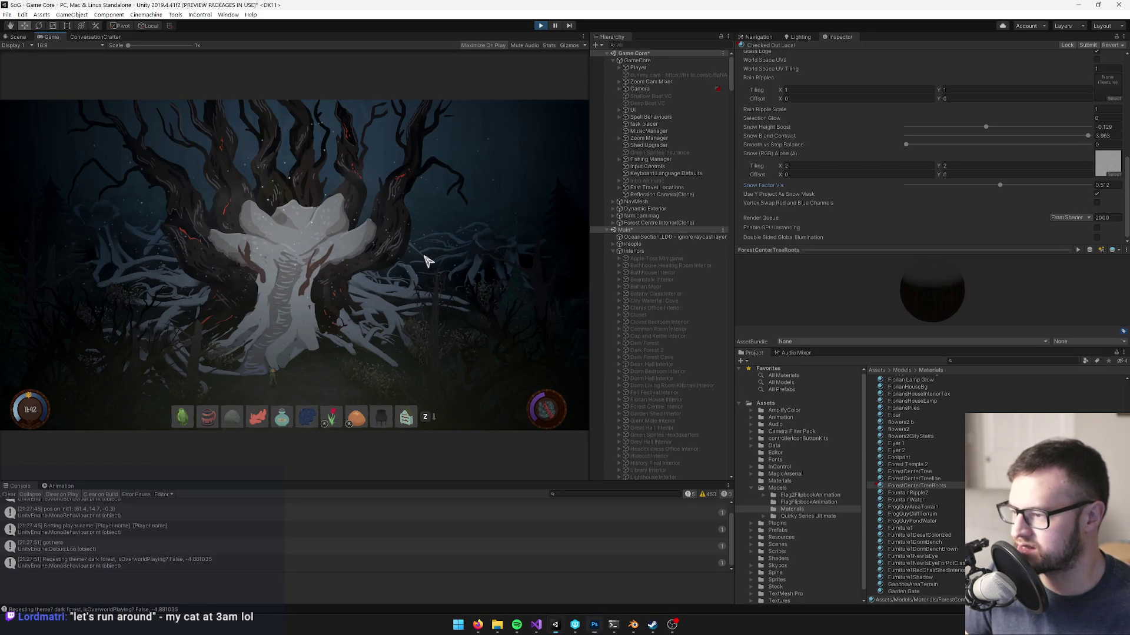
- Fill the entire Alpha 1 channel with black, save, and return to Unity
{"action": "key", "text": "alt+Tab"}
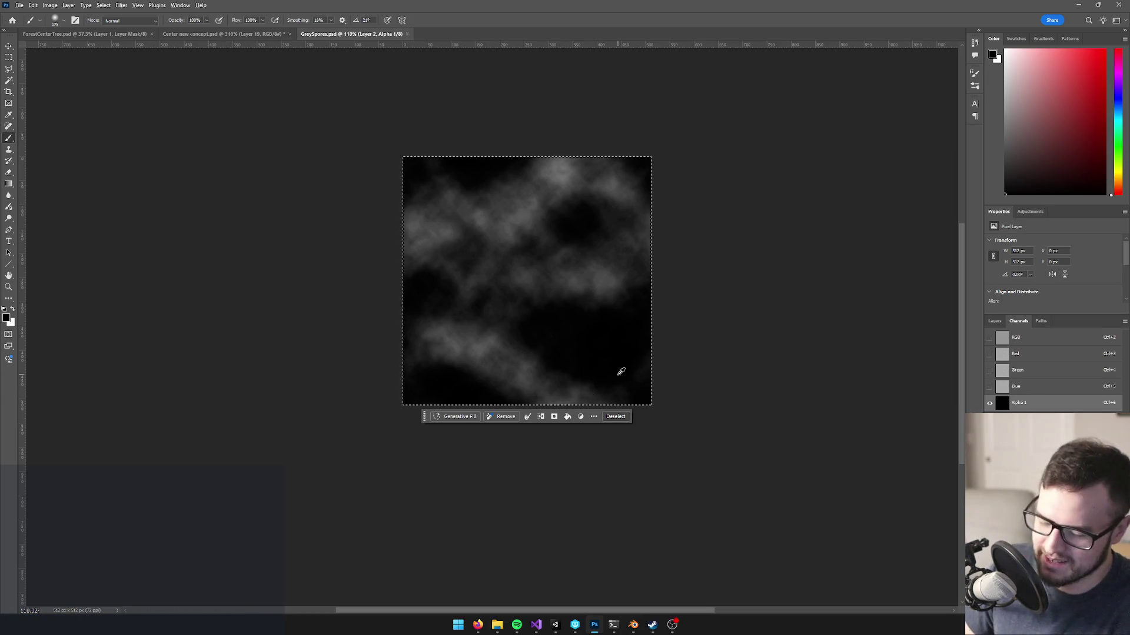
{"action": "key", "text": "alt+BackSpace"}
{"action": "key", "text": "ctrl+s"}
{"action": "key", "text": "alt+Tab"}
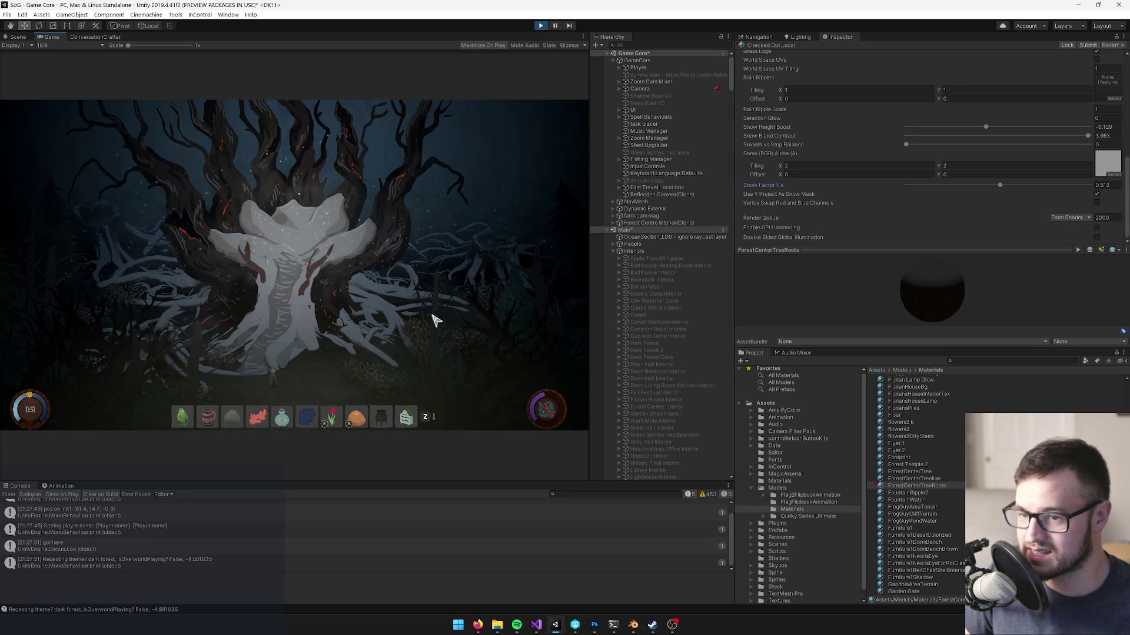
- Stop play mode so the Game view shows the snowy cottage exterior again
{"action": "left_click", "coordinate": [541, 26]}
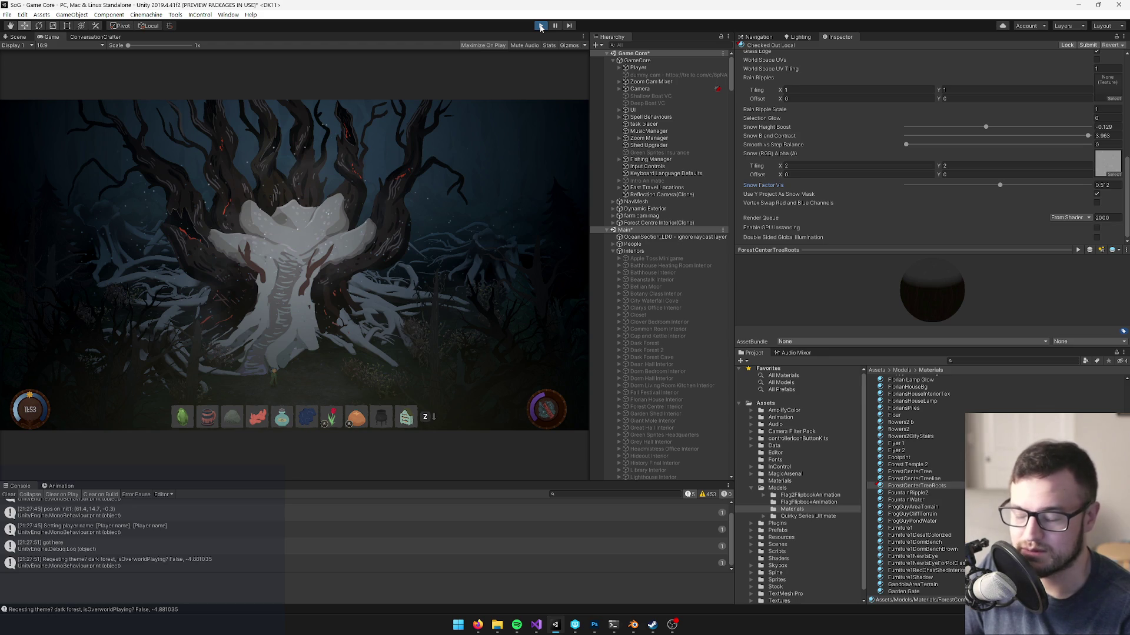
{"action": "left_click", "coordinate": [540, 26]}
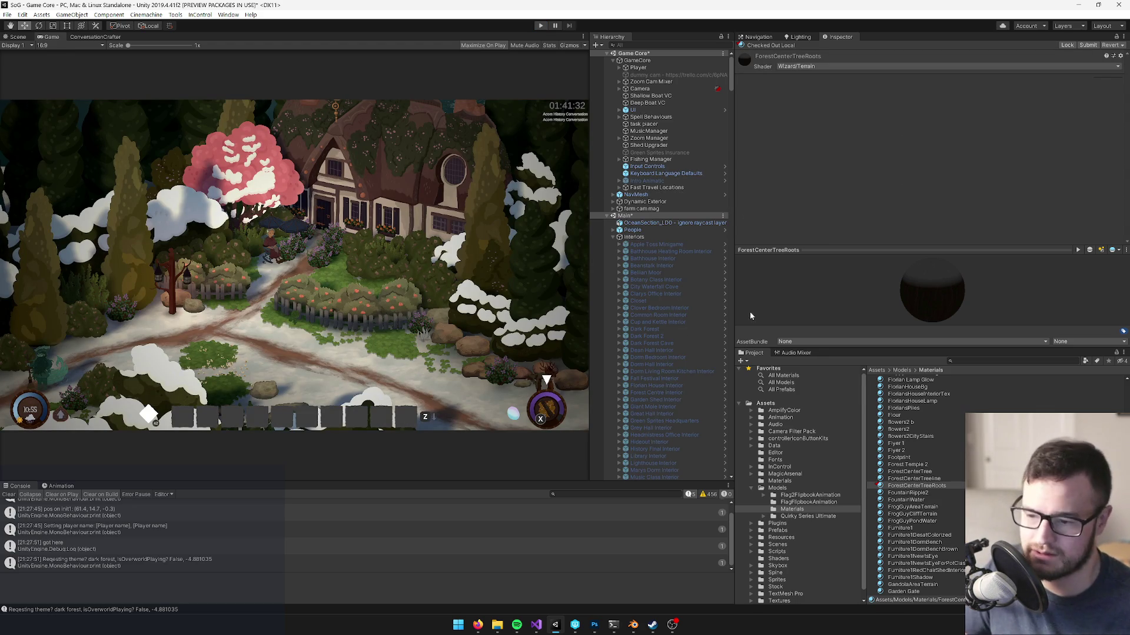
- Lower the Snow Factor Vis slider on the ForestCenterTreeRoots material
{"action": "left_click", "coordinate": [916, 486]}
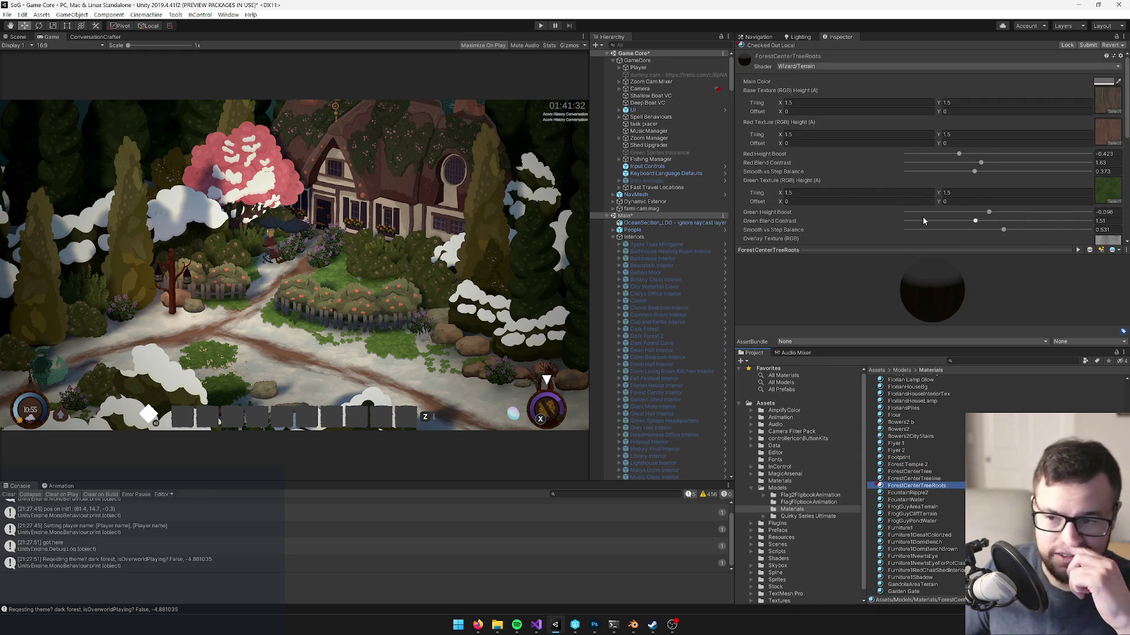
{"action": "scroll", "coordinate": [999, 189], "scroll_direction": "down", "scroll_amount": 5}
{"action": "scroll", "coordinate": [999, 189], "scroll_direction": "down", "scroll_amount": 3}
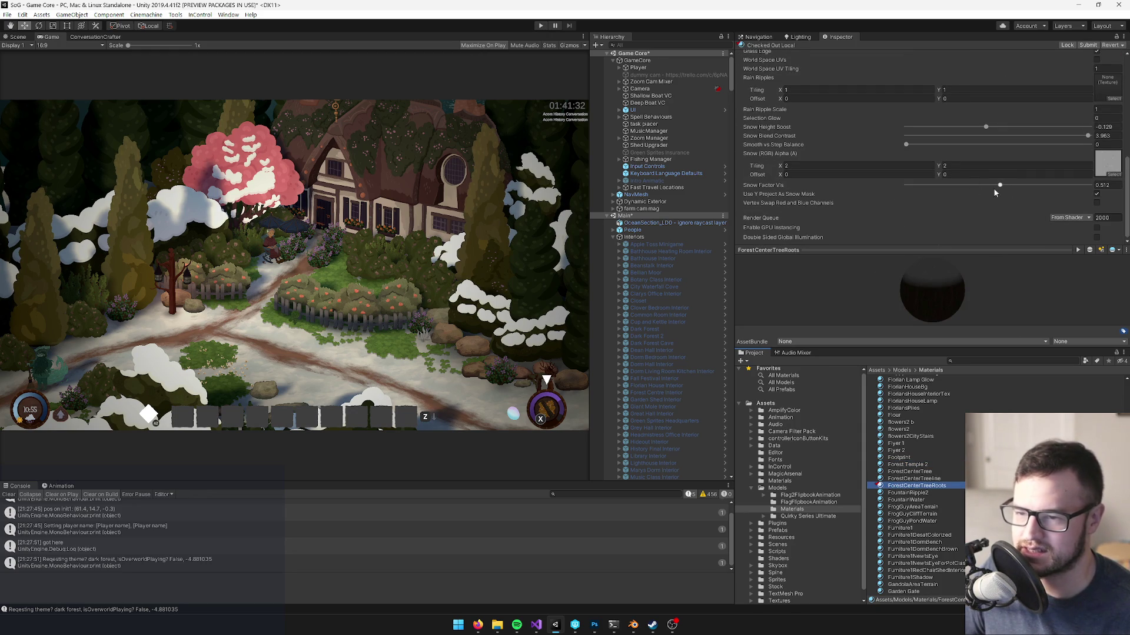
{"action": "left_click_drag", "start_coordinate": [1000, 186], "coordinate": [964, 189]}
- Check that the GreySpores snow mask's alpha preview now shows black, then return to full RGB
{"action": "left_click", "coordinate": [1108, 169]}
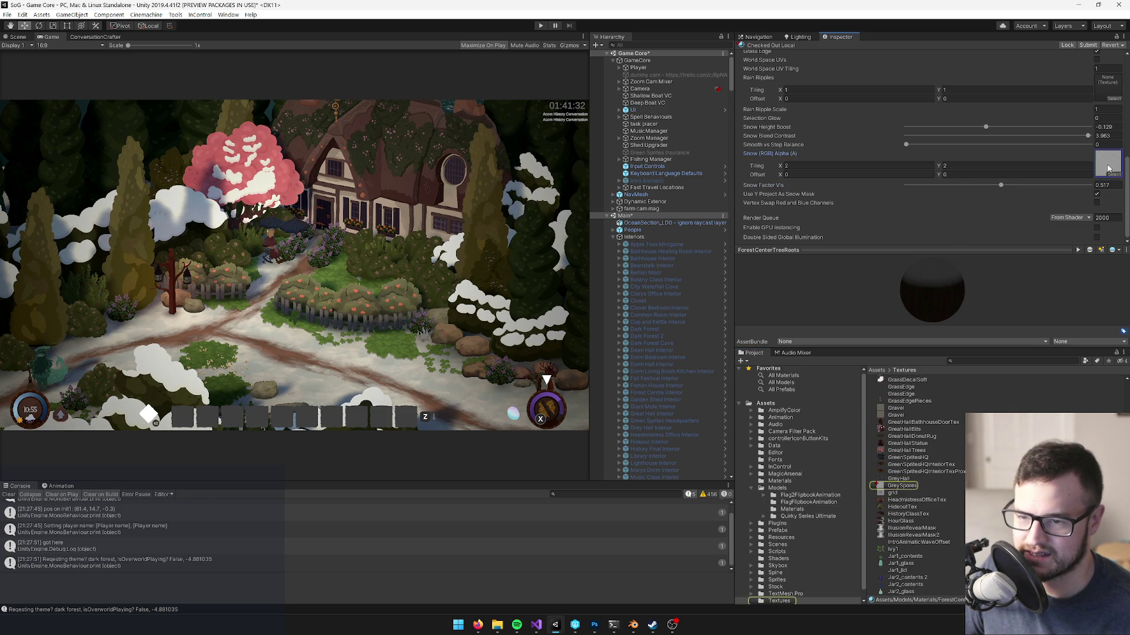
{"action": "left_click", "coordinate": [889, 489]}
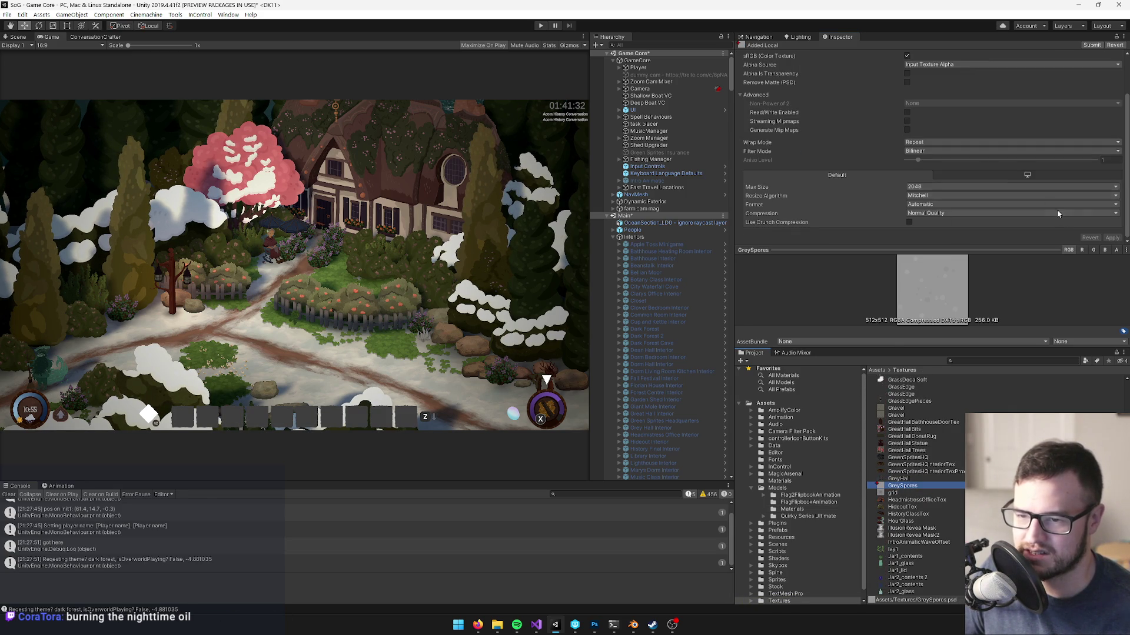
{"action": "left_click", "coordinate": [1116, 251]}
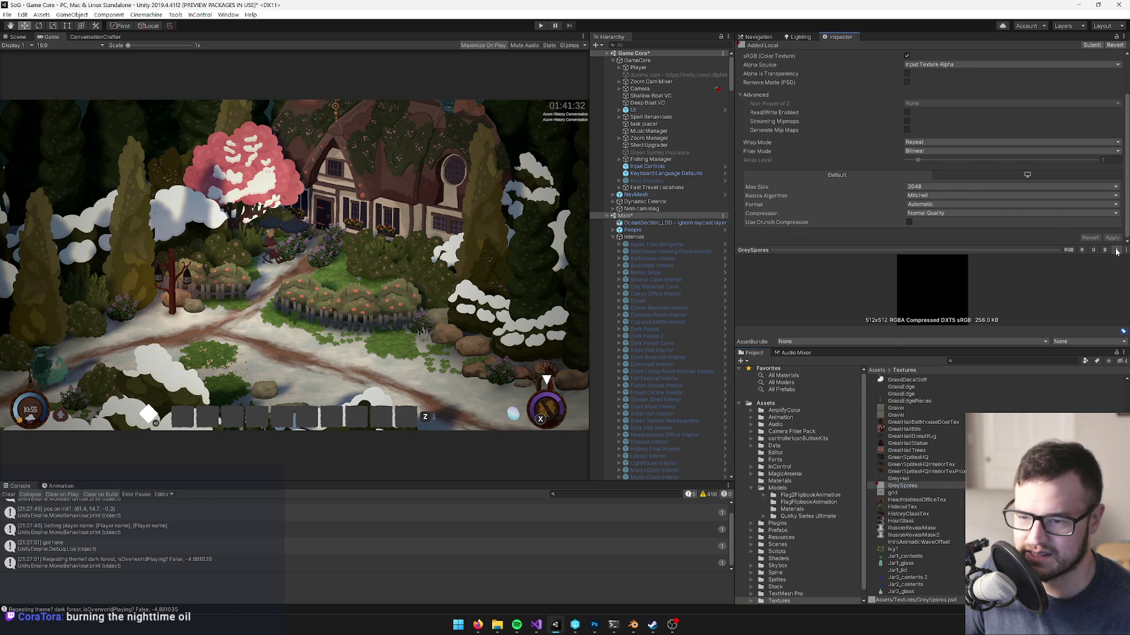
{"action": "left_click", "coordinate": [1070, 251]}
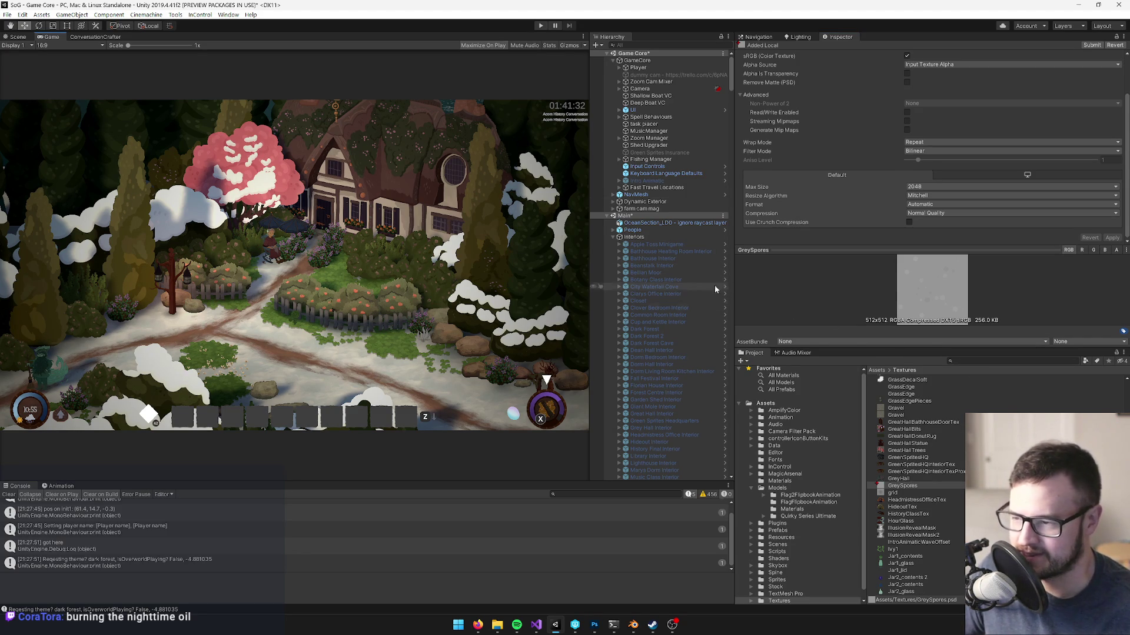
{"action": "scroll", "coordinate": [672, 308], "scroll_direction": "down", "scroll_amount": 3}
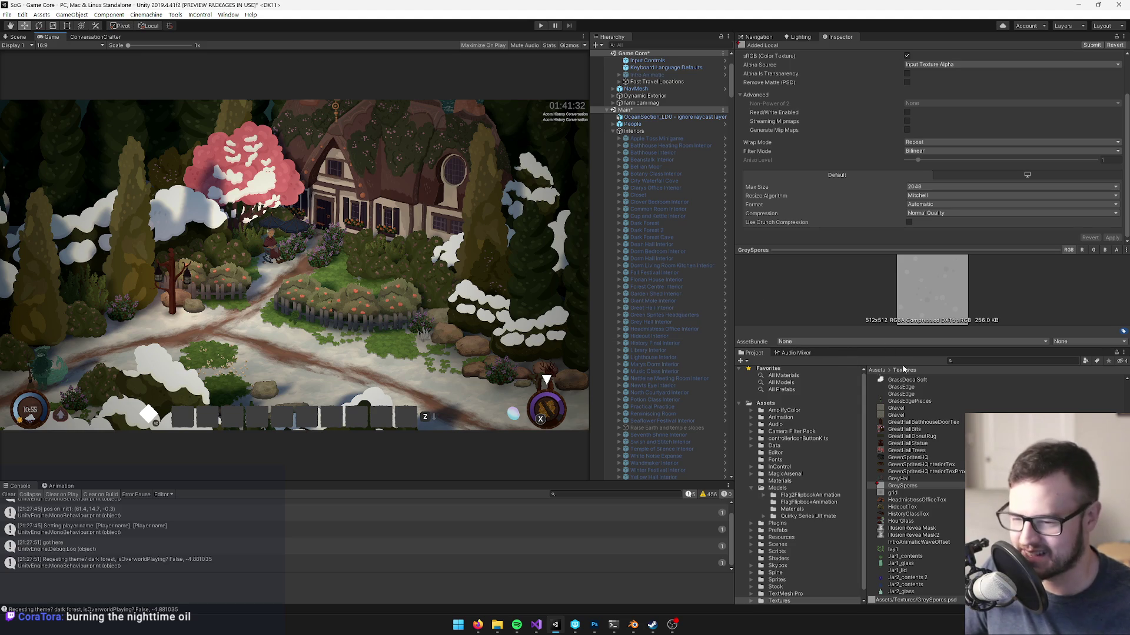
{"action": "scroll", "coordinate": [948, 467], "scroll_direction": "up", "scroll_amount": 5}
{"action": "scroll", "coordinate": [944, 465], "scroll_direction": "up", "scroll_amount": 15}
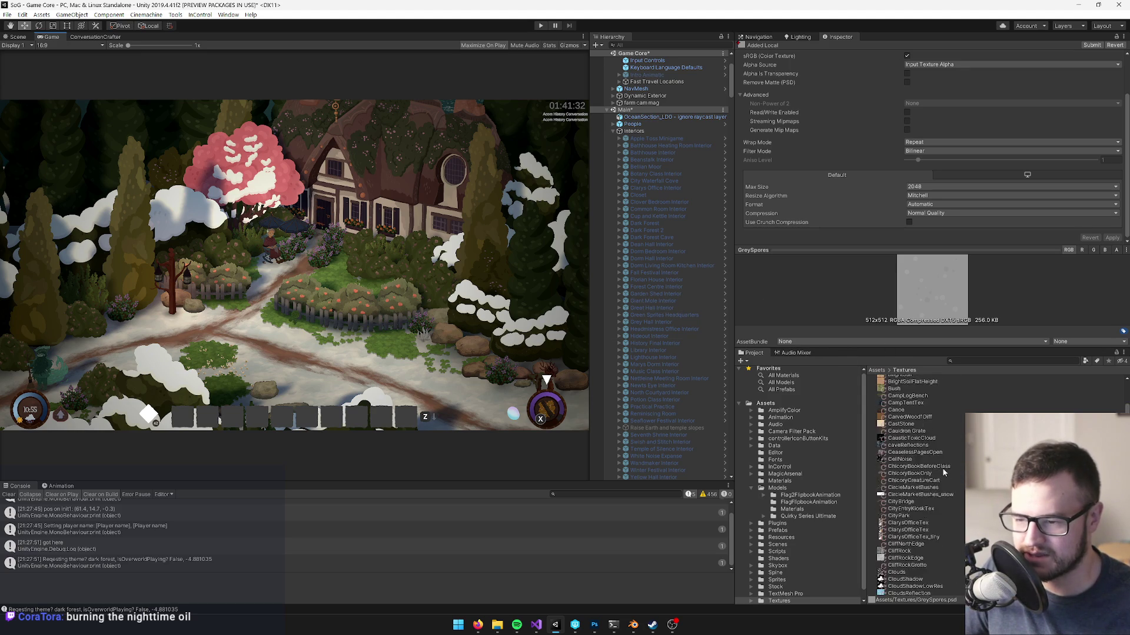
- Select the Interiors object in the scene and begin a new project asset search
{"action": "left_click", "coordinate": [992, 361]}
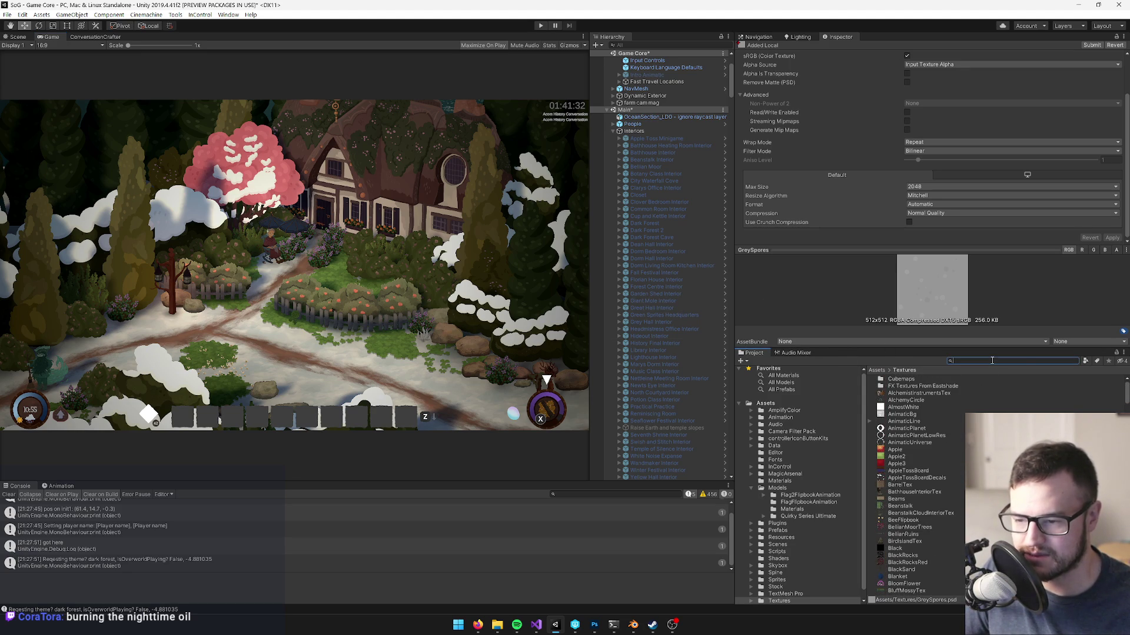
{"action": "key", "text": "Escape"}
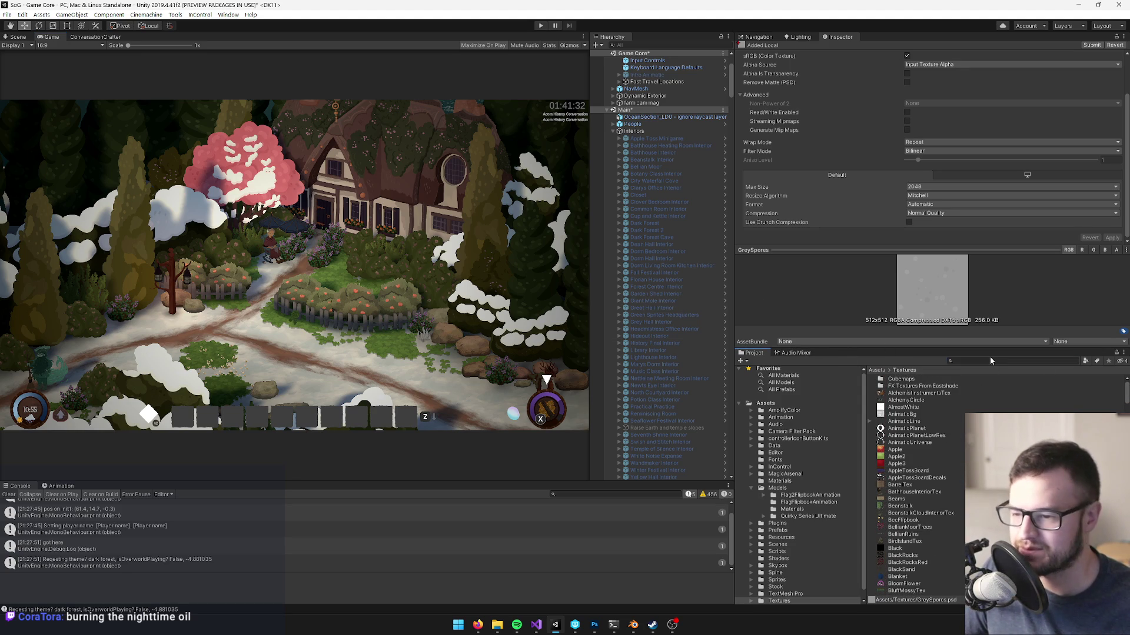
{"action": "left_click", "coordinate": [641, 131]}
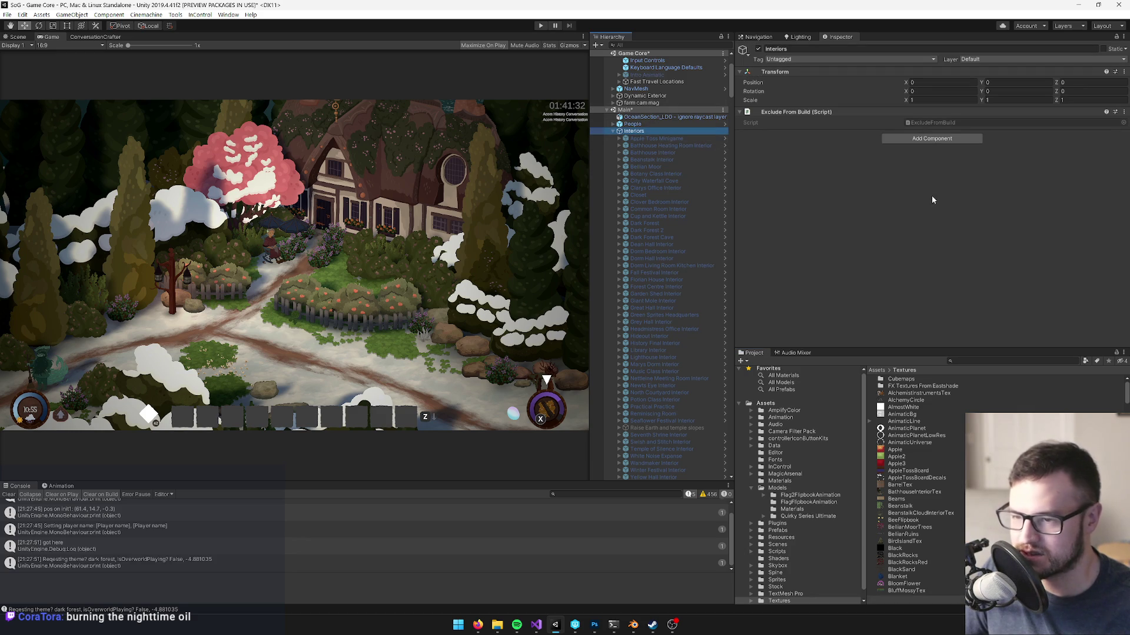
{"action": "left_click", "coordinate": [968, 361]}
{"action": "left_click", "coordinate": [968, 361]}
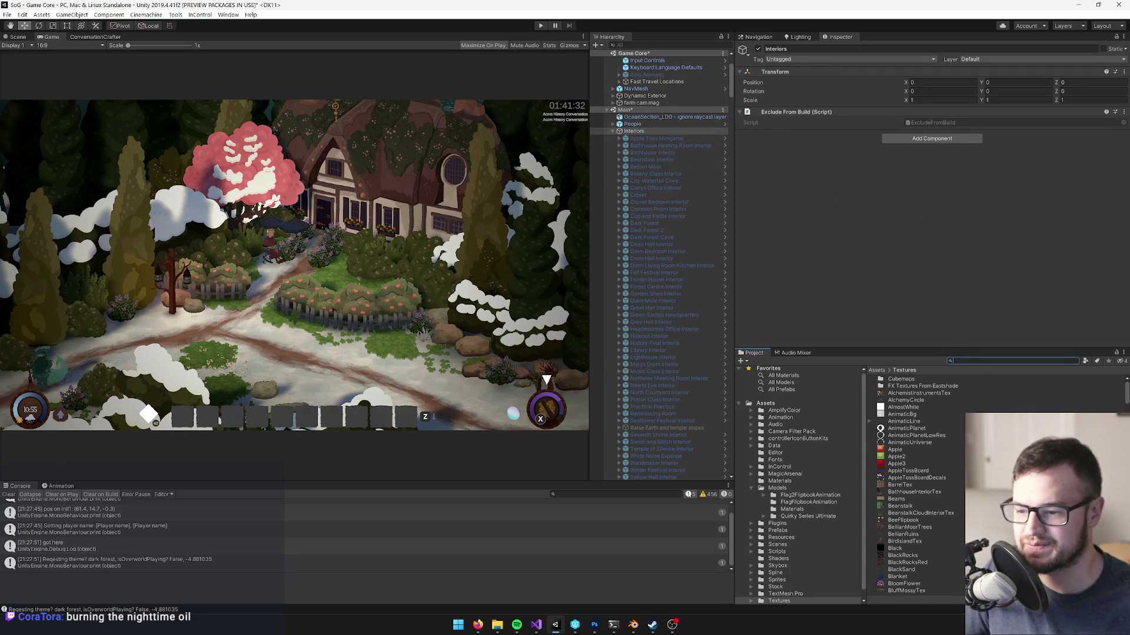
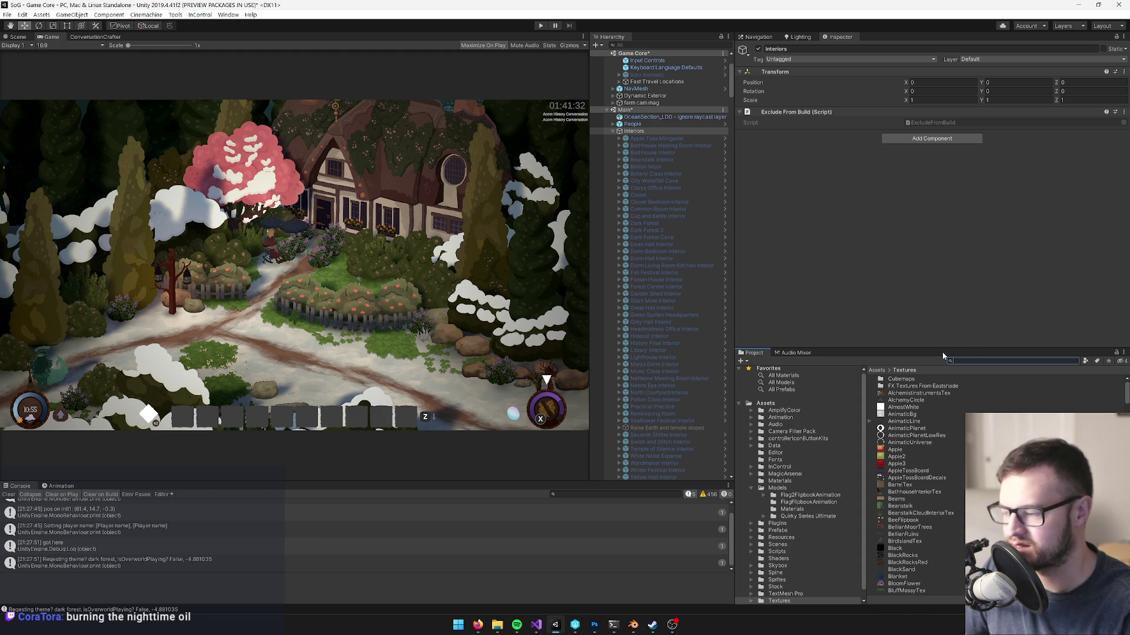
- Search the Project panel for 'centre' and open the Forest Centre Interior prefab from the Inspector
{"action": "scroll", "coordinate": [690, 332], "scroll_direction": "down", "scroll_amount": 3}
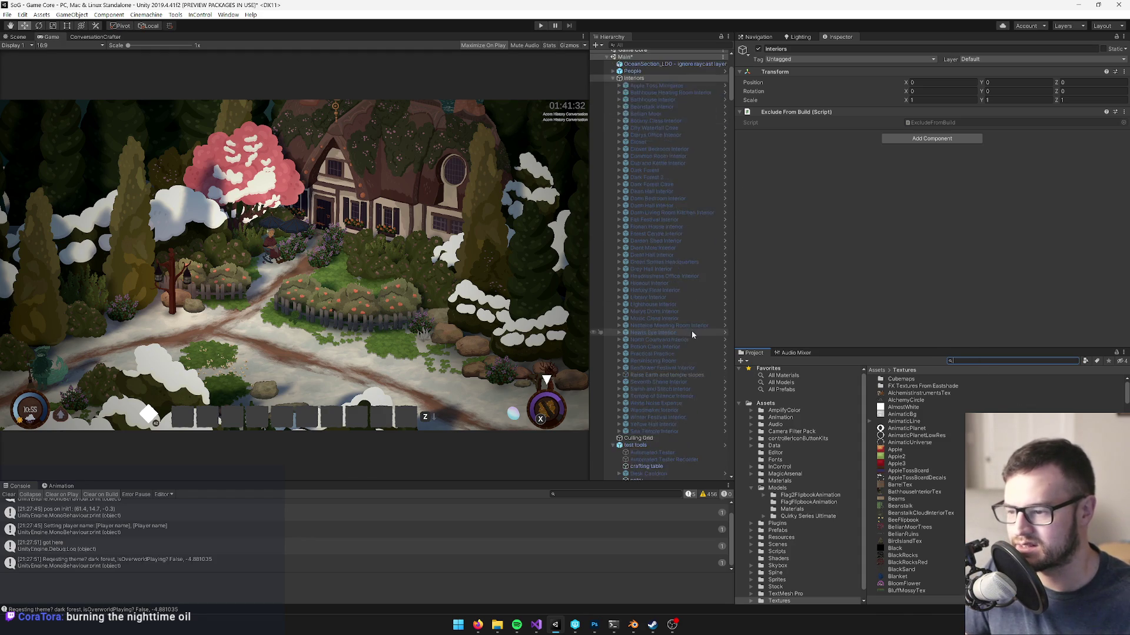
{"action": "scroll", "coordinate": [690, 332], "scroll_direction": "up", "scroll_amount": 9}
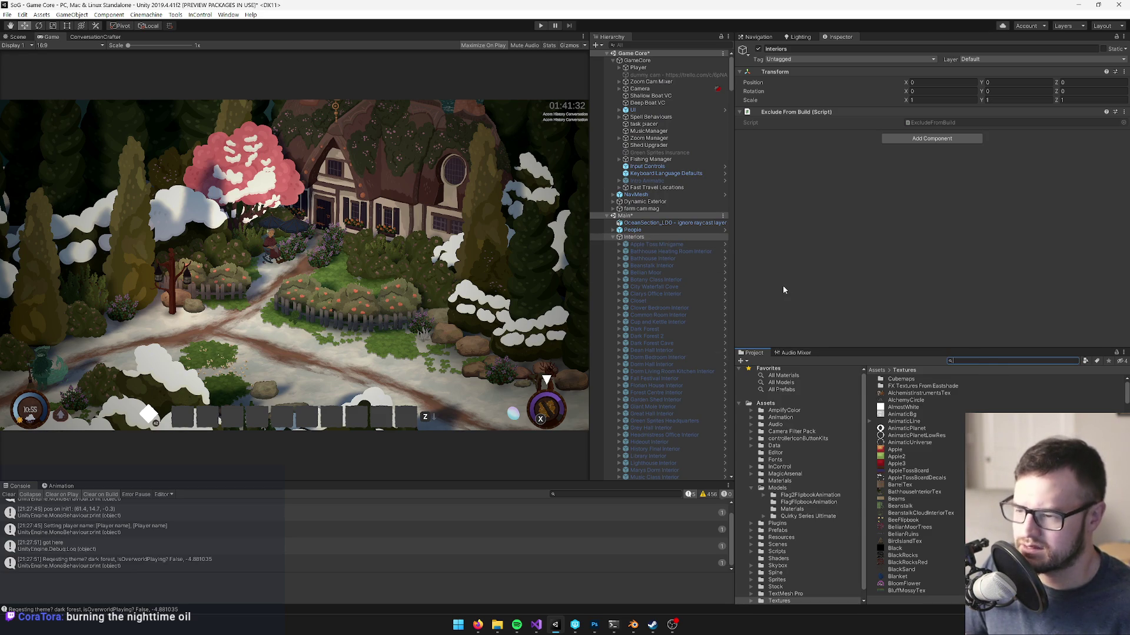
{"action": "type", "text": "centre"}
{"action": "left_click", "coordinate": [914, 386]}
{"action": "left_click", "coordinate": [929, 83]}
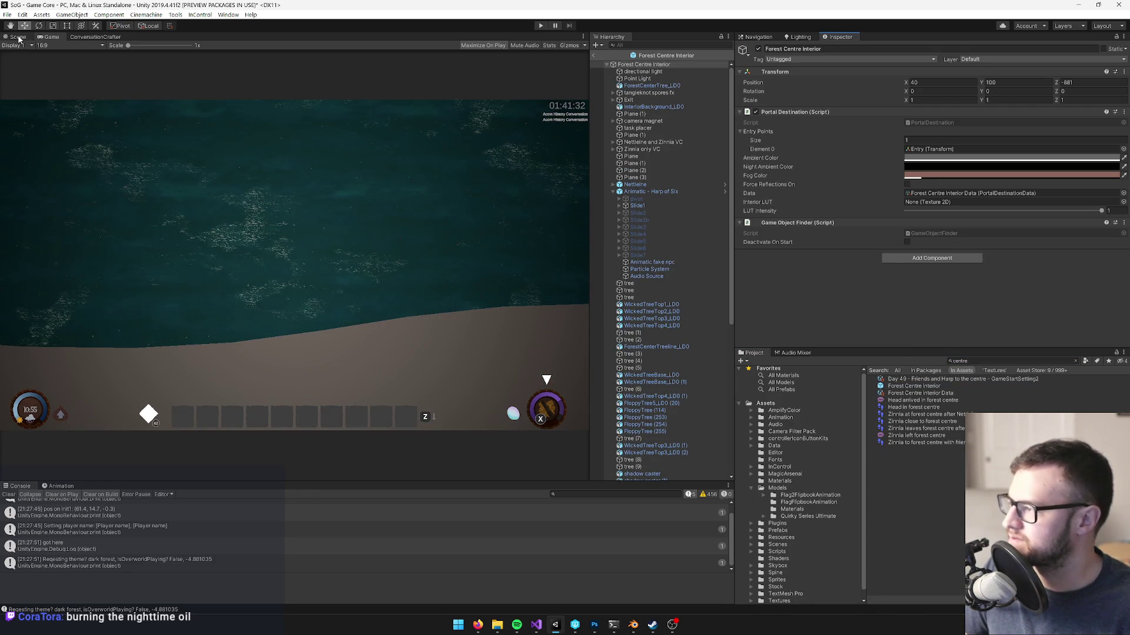
- In the Scene view, select the big tree base and open its ForestCenterTreeRoots material
{"action": "left_click", "coordinate": [18, 37]}
{"action": "mouse_move", "coordinate": [312, 235]}
{"action": "left_mouse_down"}
{"action": "mouse_move", "coordinate": [327, 237]}
{"action": "mouse_move", "coordinate": [347, 267]}
{"action": "left_mouse_up"}
{"action": "left_click", "coordinate": [350, 271]}
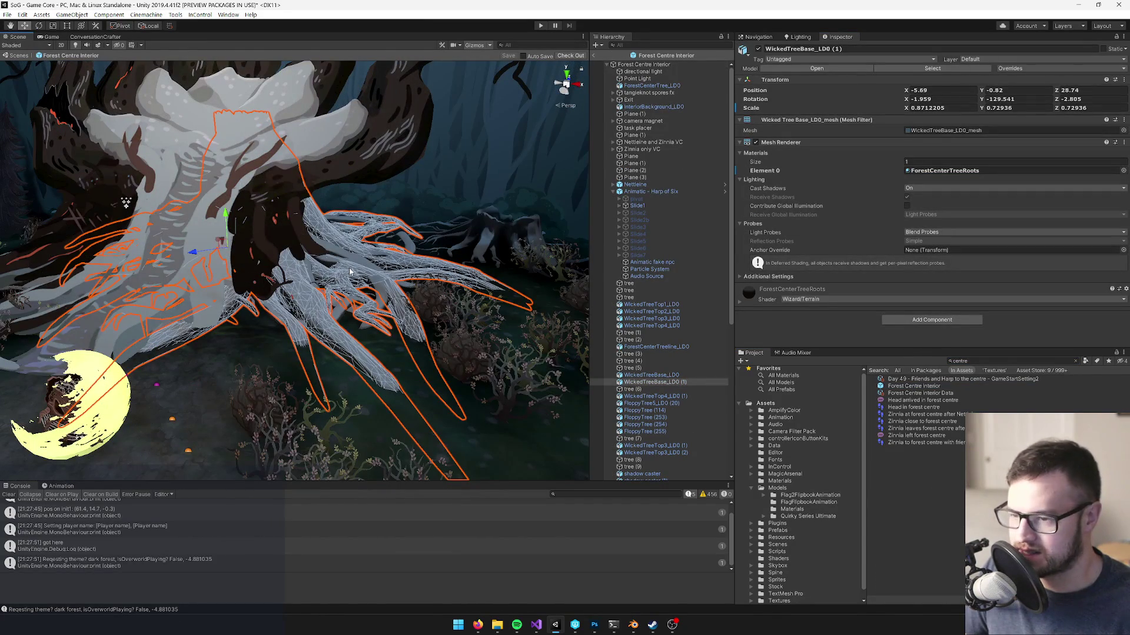
{"action": "double_click", "coordinate": [944, 170]}
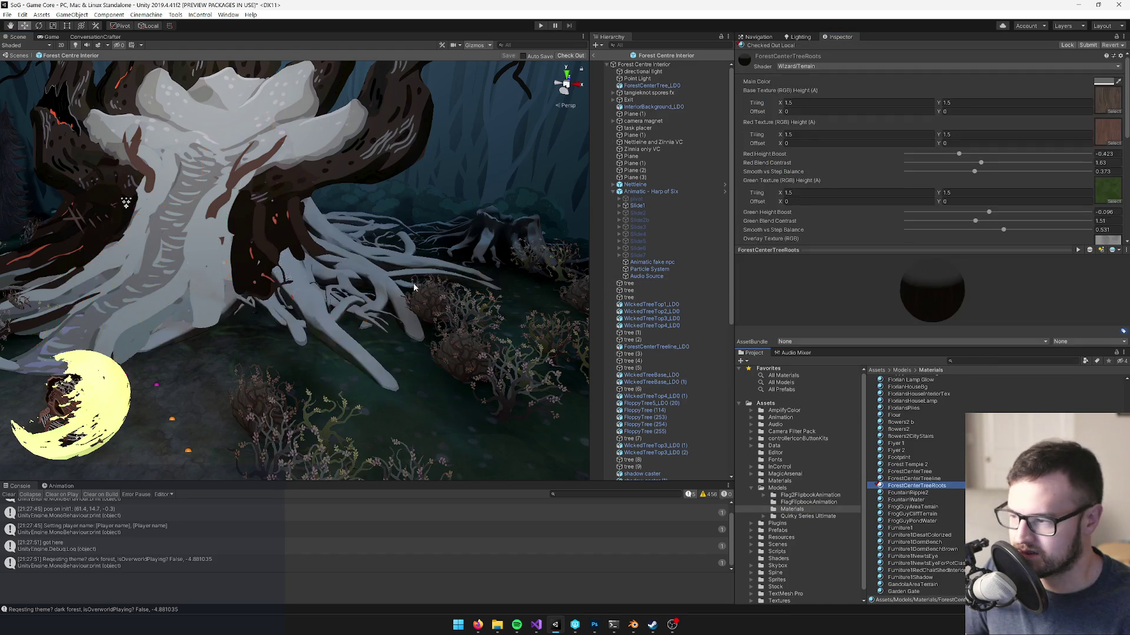
- Clear the snow texture to None and set Snow Factor Vis 0, Snow Height Boost -1, Snow Blend Contrast 0
{"action": "scroll", "coordinate": [999, 196], "scroll_direction": "down", "scroll_amount": 10}
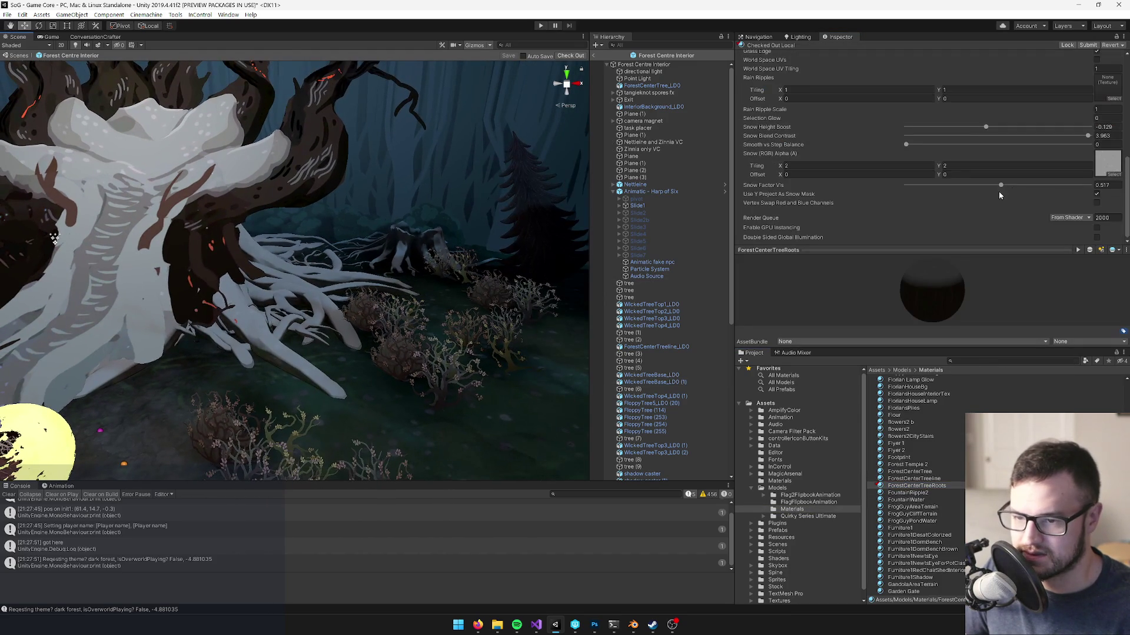
{"action": "left_click", "coordinate": [1114, 175]}
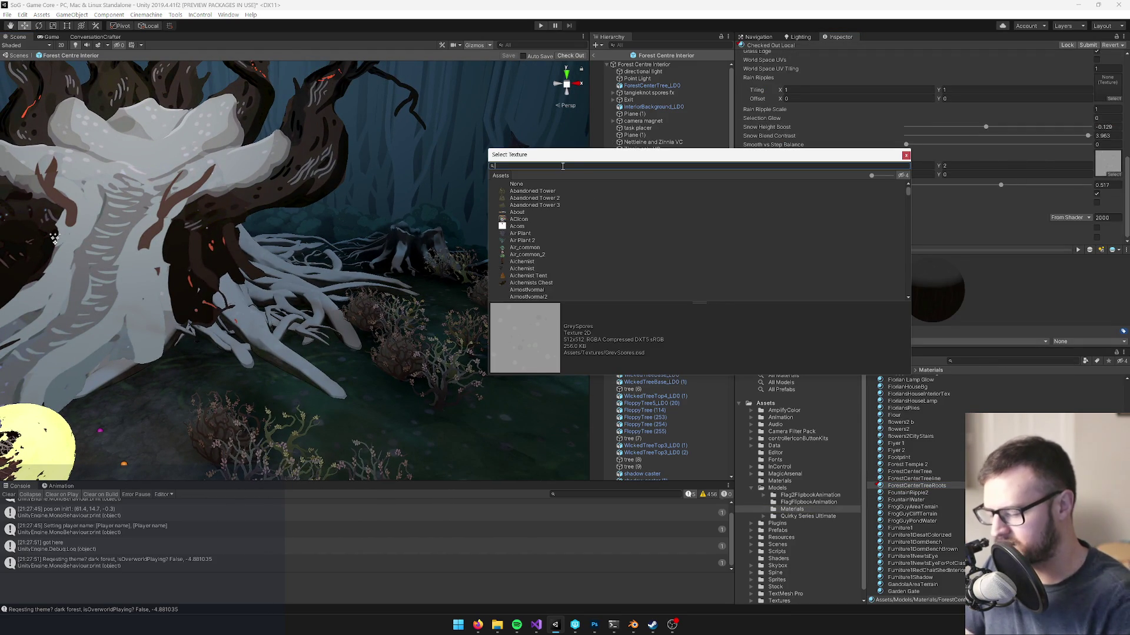
{"action": "type", "text": "non"}
{"action": "double_click", "coordinate": [512, 184]}
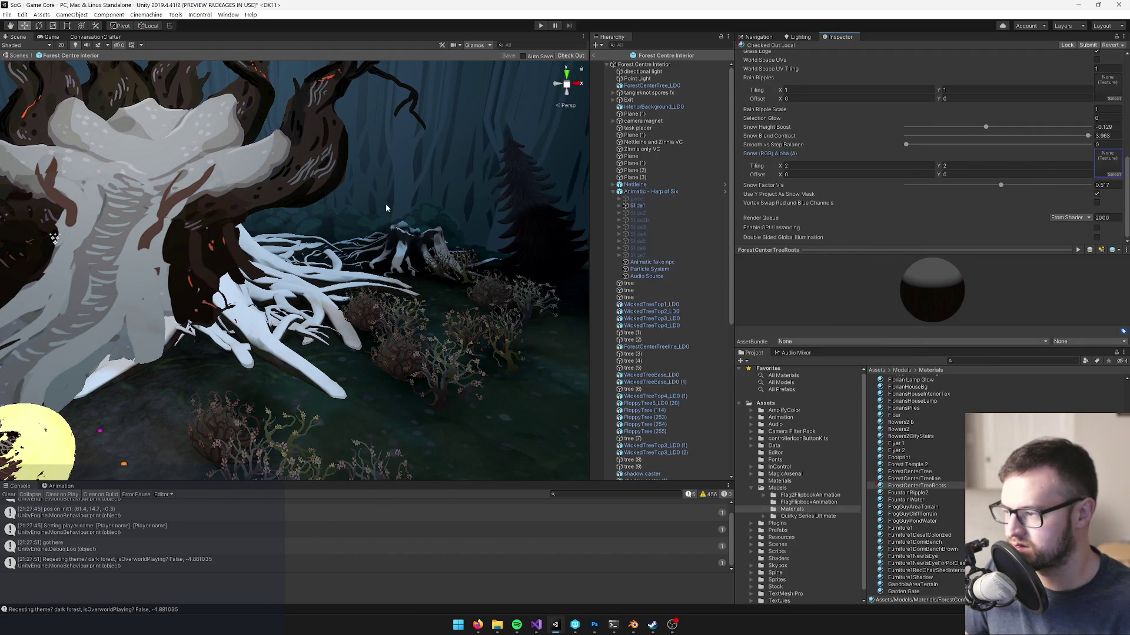
{"action": "left_click_drag", "start_coordinate": [1005, 189], "coordinate": [794, 188]}
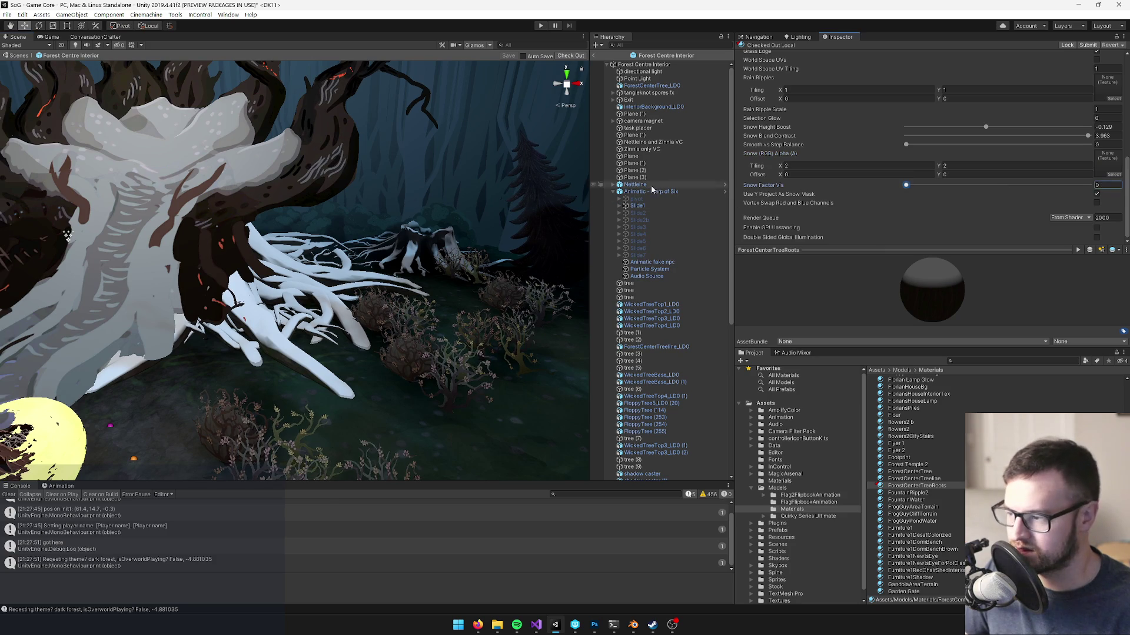
{"action": "left_click_drag", "start_coordinate": [991, 125], "coordinate": [632, 128]}
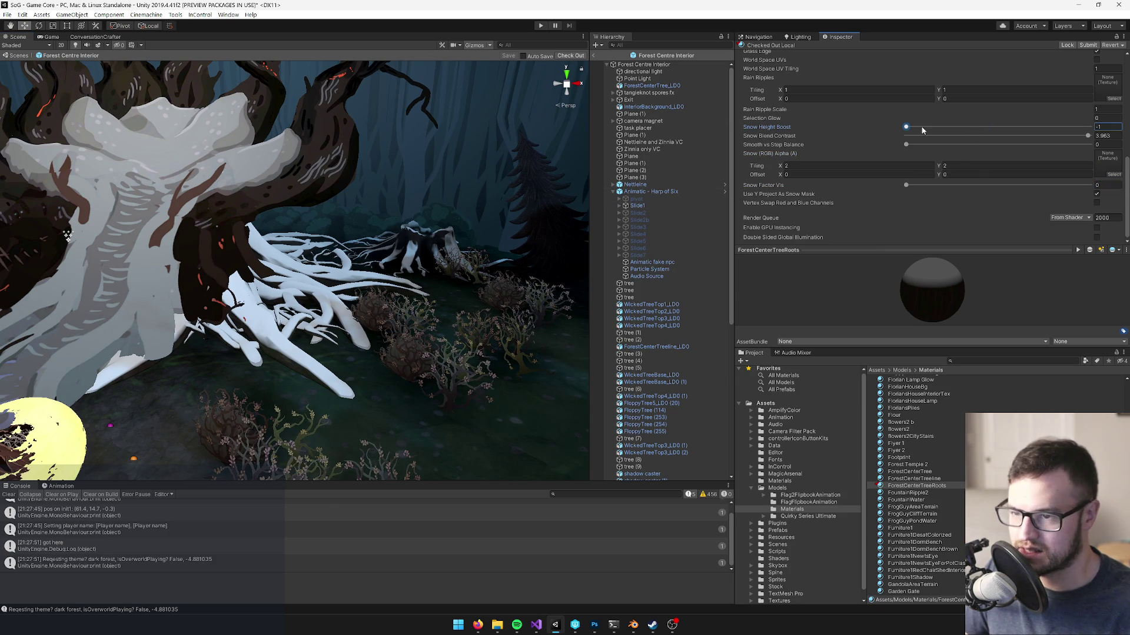
{"action": "left_click_drag", "start_coordinate": [1088, 136], "coordinate": [801, 135]}
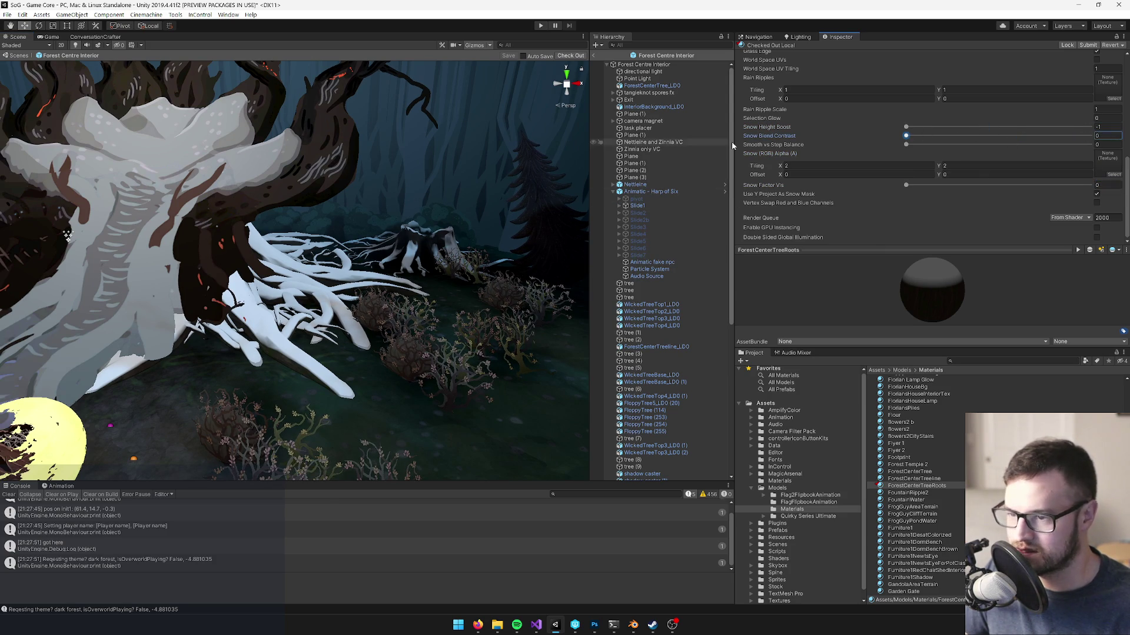
{"action": "scroll", "coordinate": [353, 265], "scroll_direction": "up", "scroll_amount": 5}
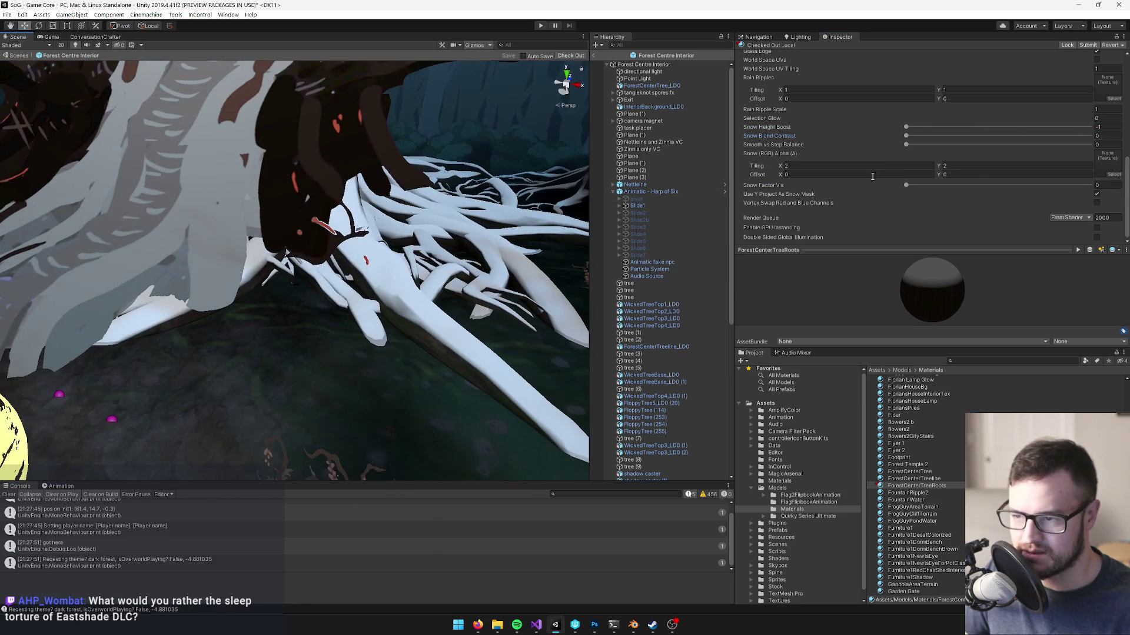
- Assign the Black texture as snow, raise Snow Factor Vis to 0.394, and toggle Use Y Project As Snow Mask
{"action": "left_click", "coordinate": [1114, 176]}
{"action": "type", "text": "black"}
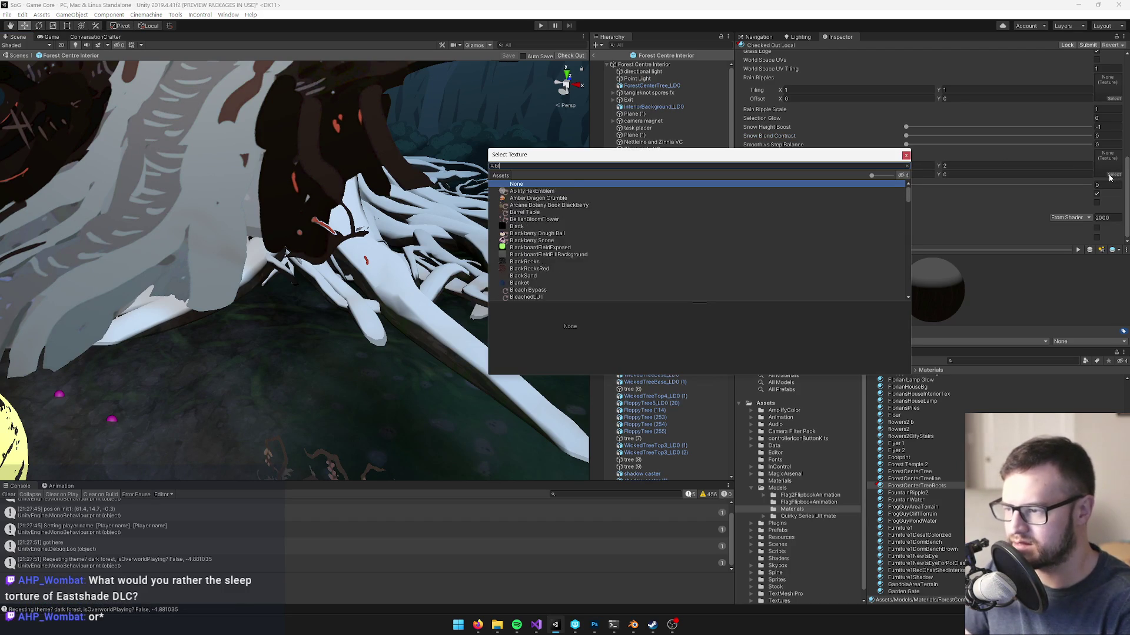
{"action": "double_click", "coordinate": [526, 198]}
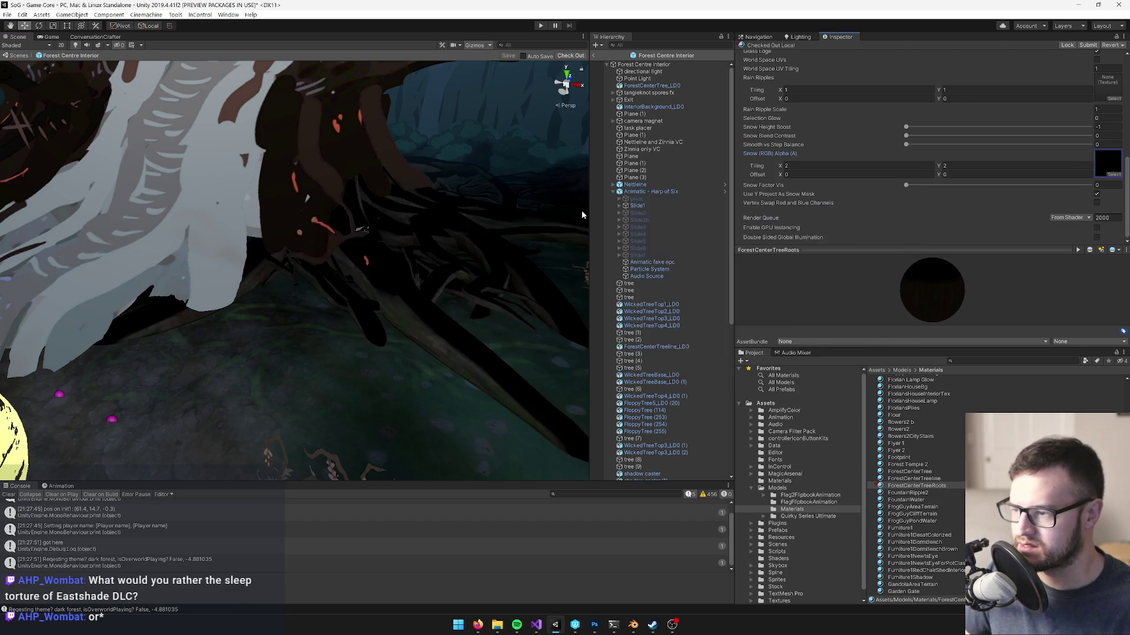
{"action": "scroll", "coordinate": [479, 252], "scroll_direction": "down", "scroll_amount": 5}
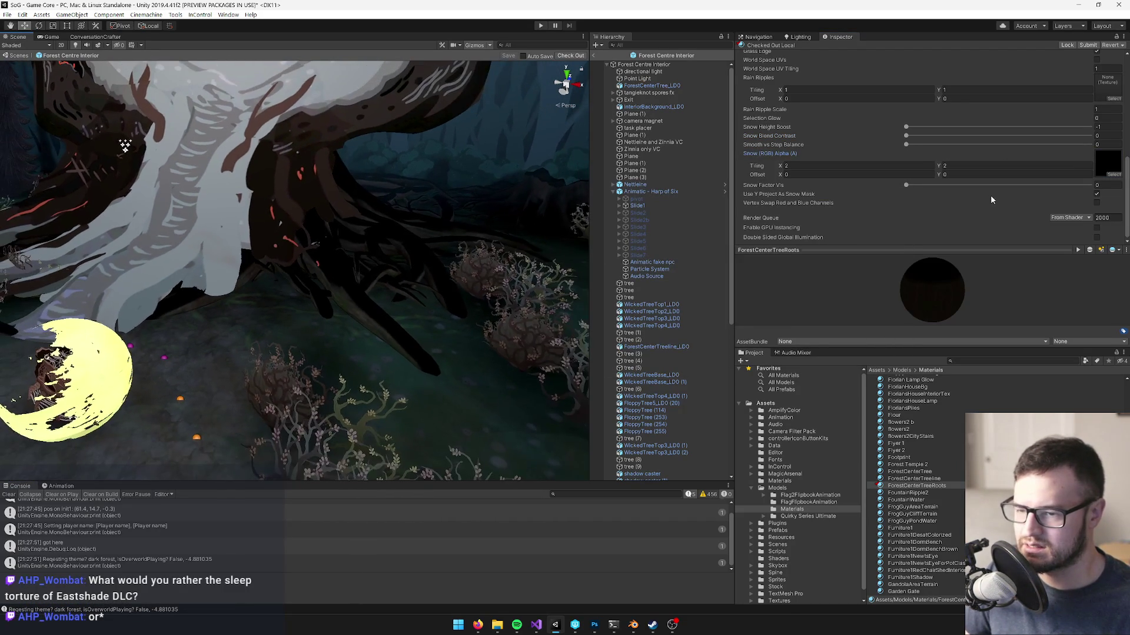
{"action": "left_click_drag", "start_coordinate": [908, 185], "coordinate": [979, 185]}
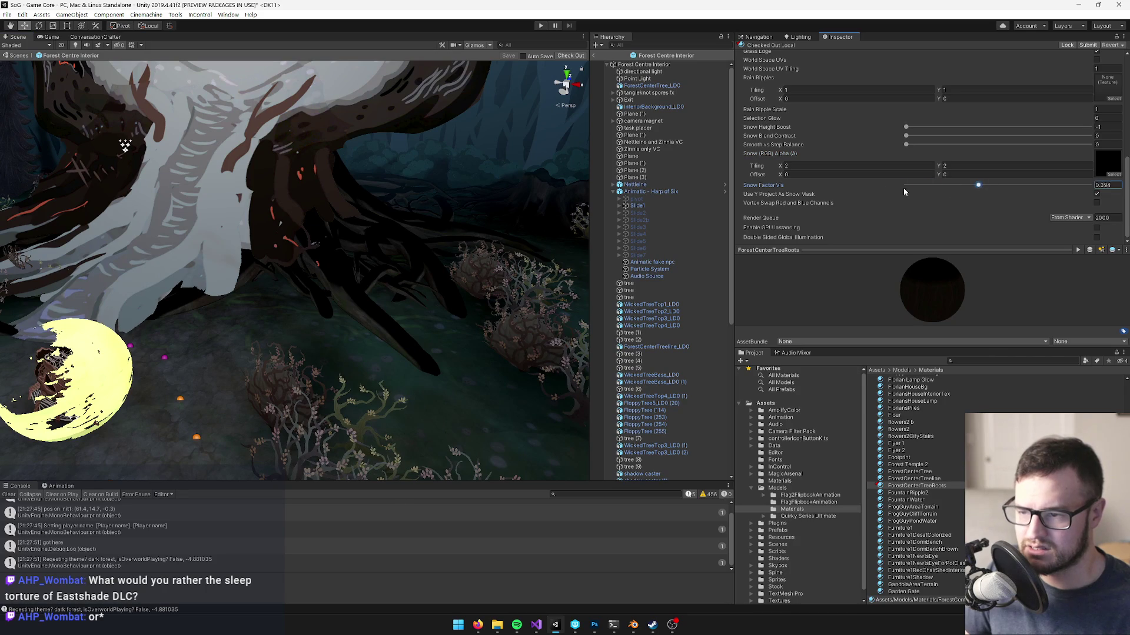
{"action": "left_click", "coordinate": [1097, 195]}
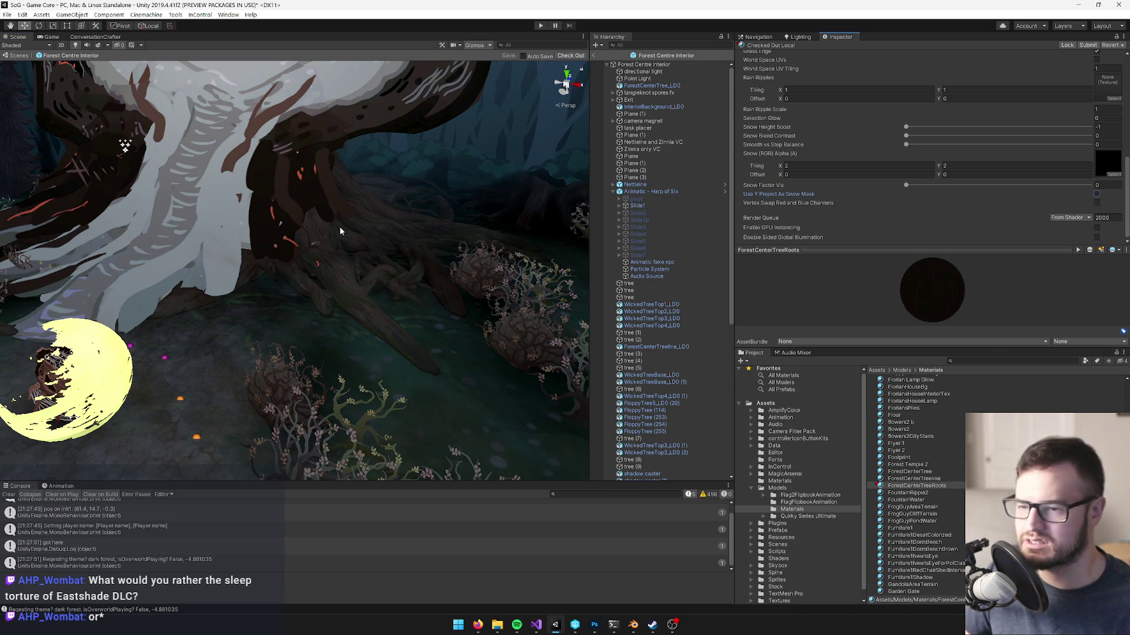
{"action": "scroll", "coordinate": [505, 229], "scroll_direction": "down", "scroll_amount": 10}
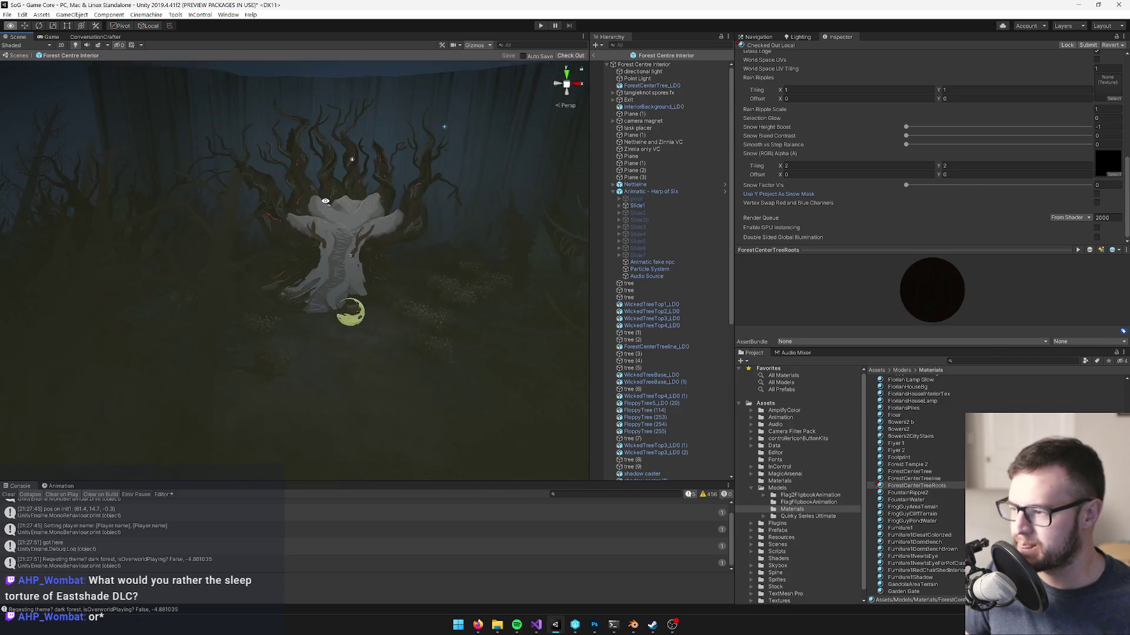
{"action": "scroll", "coordinate": [325, 202], "scroll_direction": "up", "scroll_amount": 5}
{"action": "scroll", "coordinate": [980, 159], "scroll_direction": "up", "scroll_amount": 5}
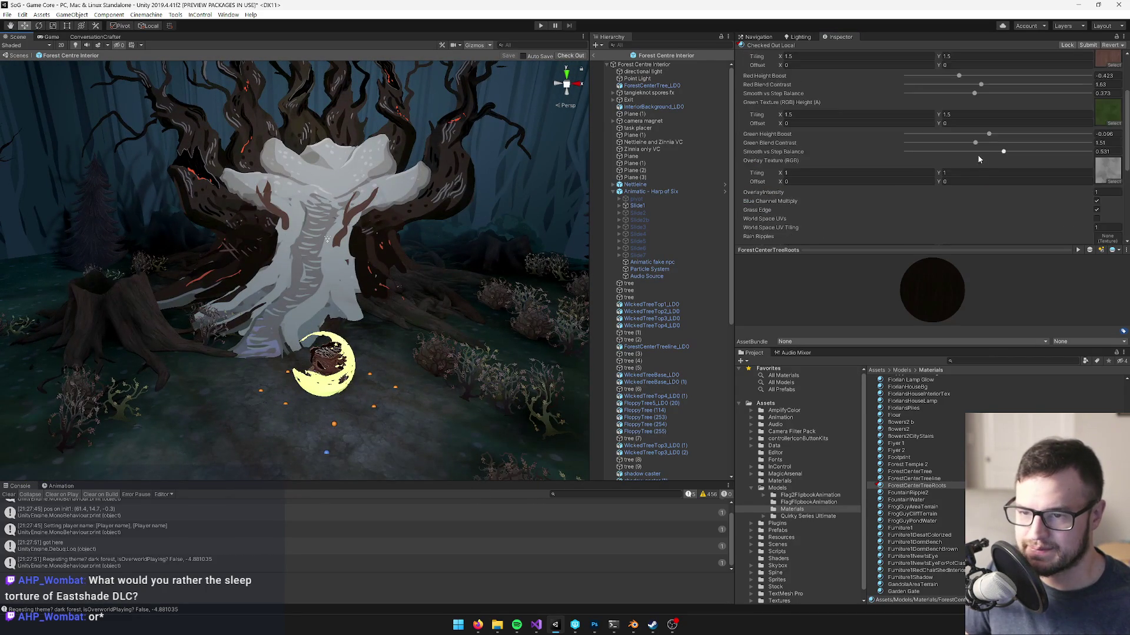
- Adjust the roots material's Red Height Boost and Green Height Boost sliders
{"action": "scroll", "coordinate": [1012, 159], "scroll_direction": "up", "scroll_amount": 3}
{"action": "scroll", "coordinate": [387, 194], "scroll_direction": "up", "scroll_amount": 5}
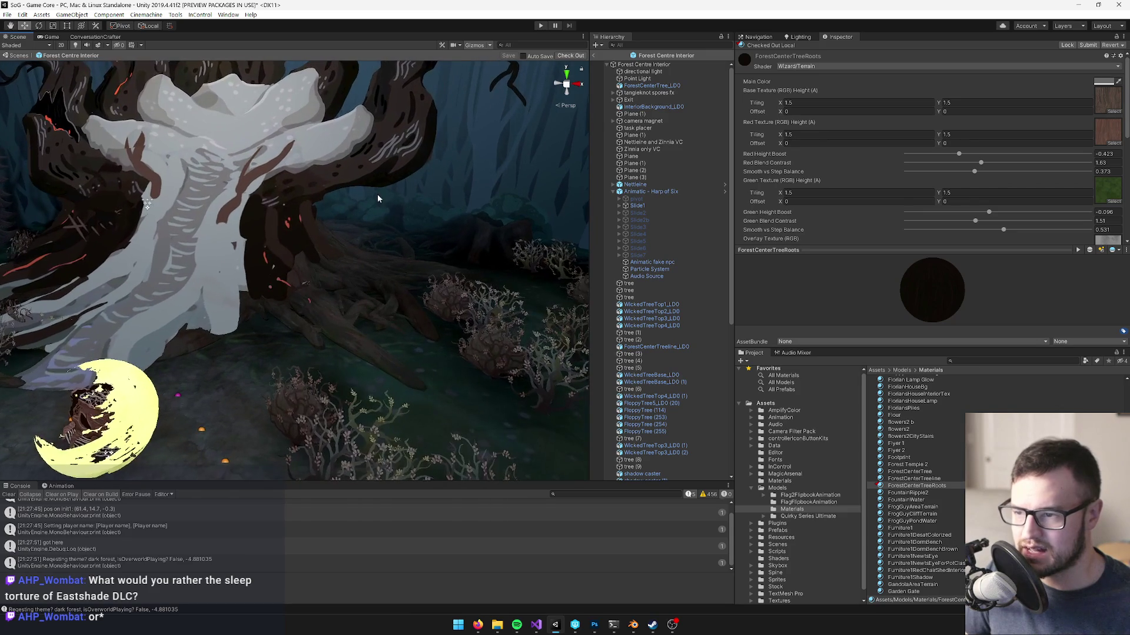
{"action": "mouse_move", "coordinate": [1022, 170]}
{"action": "left_mouse_down"}
{"action": "mouse_move", "coordinate": [972, 171]}
{"action": "mouse_move", "coordinate": [989, 154]}
{"action": "mouse_move", "coordinate": [1053, 156]}
{"action": "mouse_move", "coordinate": [981, 155]}
{"action": "mouse_move", "coordinate": [1019, 156]}
{"action": "mouse_move", "coordinate": [1008, 161]}
{"action": "left_mouse_up"}
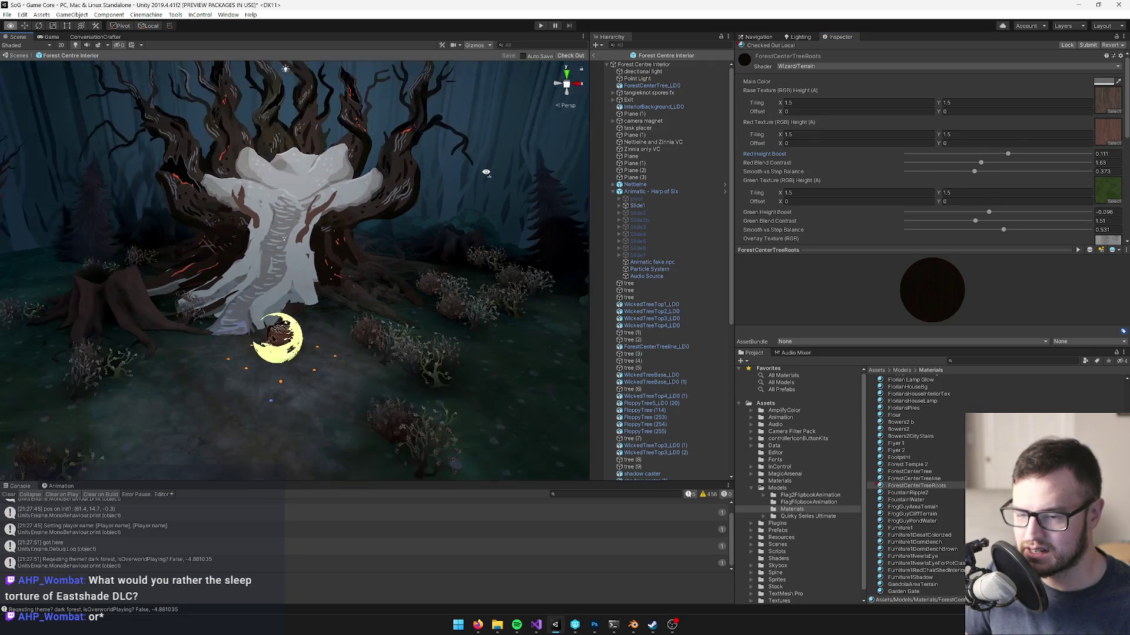
{"action": "left_click_drag", "start_coordinate": [988, 212], "coordinate": [999, 213]}
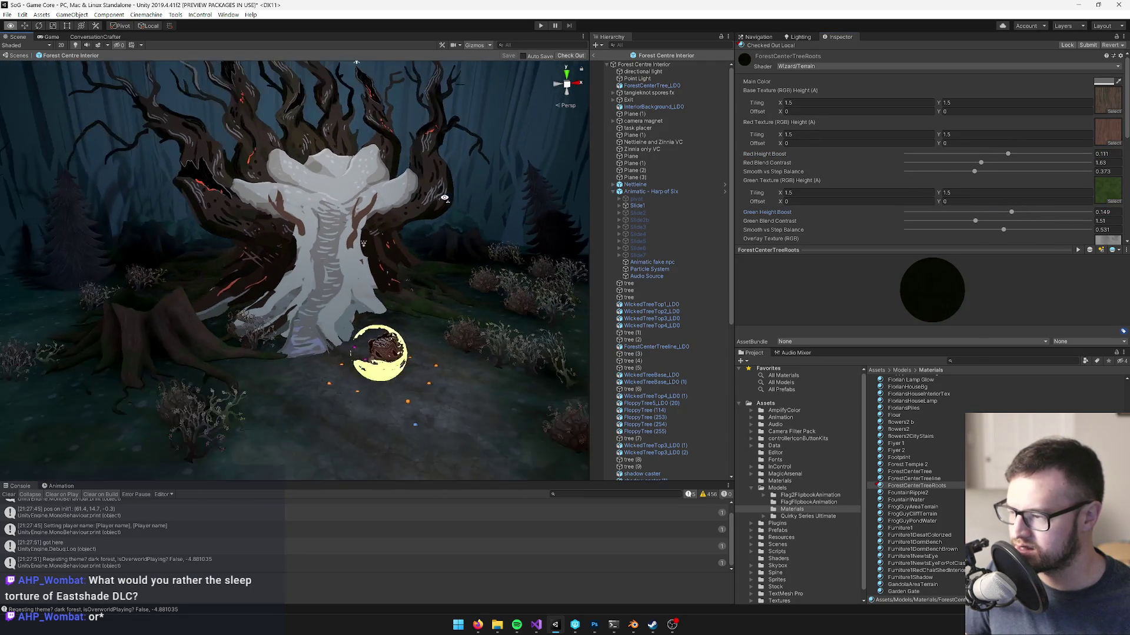
{"action": "left_click_drag", "start_coordinate": [1011, 212], "coordinate": [861, 222]}
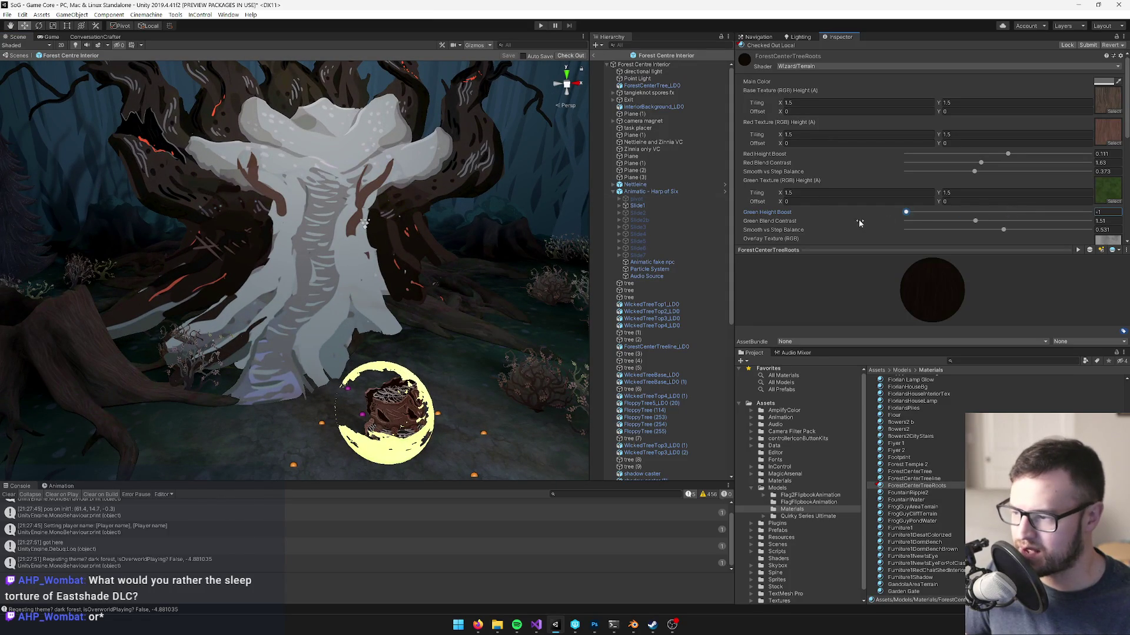
{"action": "mouse_move", "coordinate": [970, 217]}
{"action": "left_mouse_down"}
{"action": "mouse_move", "coordinate": [1006, 213]}
{"action": "mouse_move", "coordinate": [889, 216]}
{"action": "left_mouse_up"}
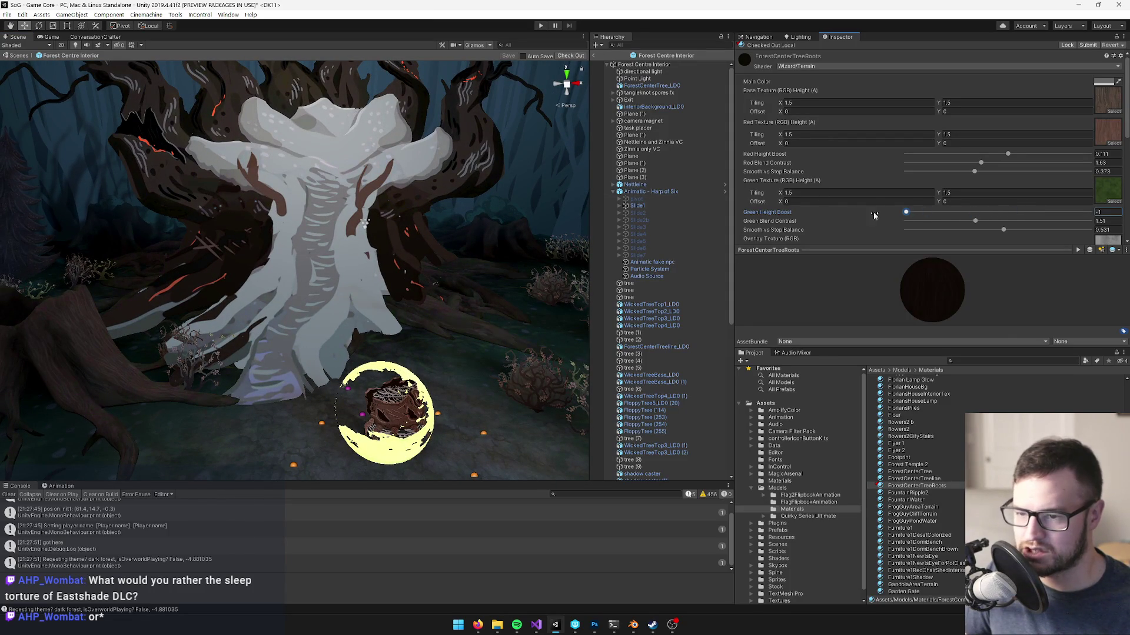
- Assign the GreySpores texture to the roots material's Red Texture
{"action": "scroll", "coordinate": [924, 193], "scroll_direction": "down", "scroll_amount": 3}
{"action": "scroll", "coordinate": [925, 191], "scroll_direction": "down", "scroll_amount": 6}
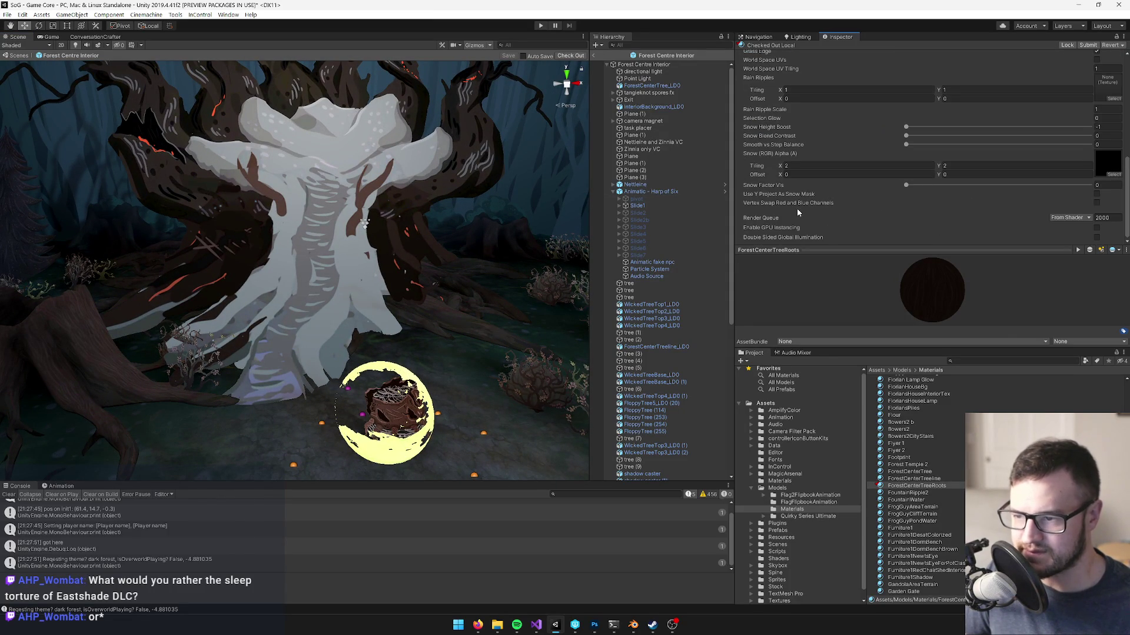
{"action": "scroll", "coordinate": [828, 203], "scroll_direction": "up", "scroll_amount": 9}
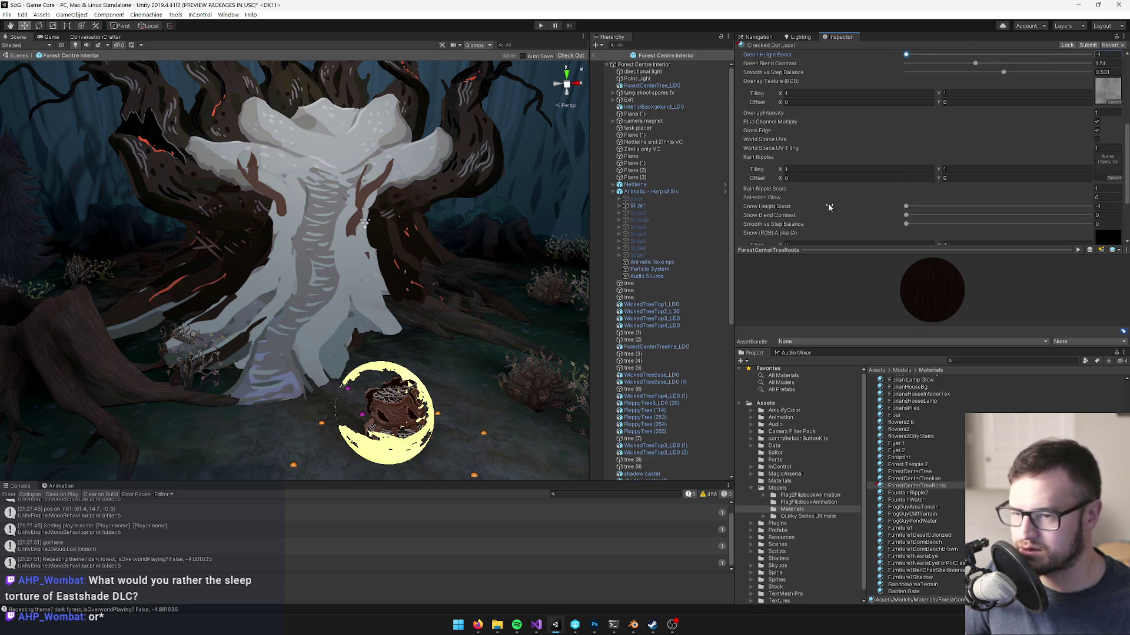
{"action": "scroll", "coordinate": [828, 203], "scroll_direction": "down", "scroll_amount": 1}
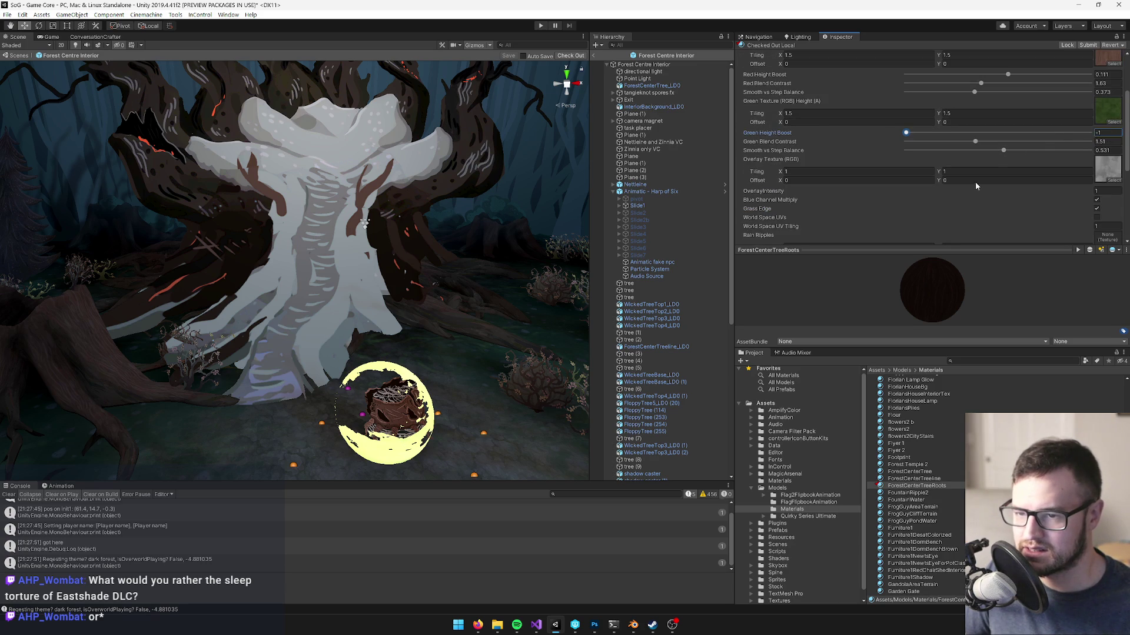
{"action": "scroll", "coordinate": [1000, 176], "scroll_direction": "up", "scroll_amount": 1}
{"action": "left_click", "coordinate": [1113, 143]}
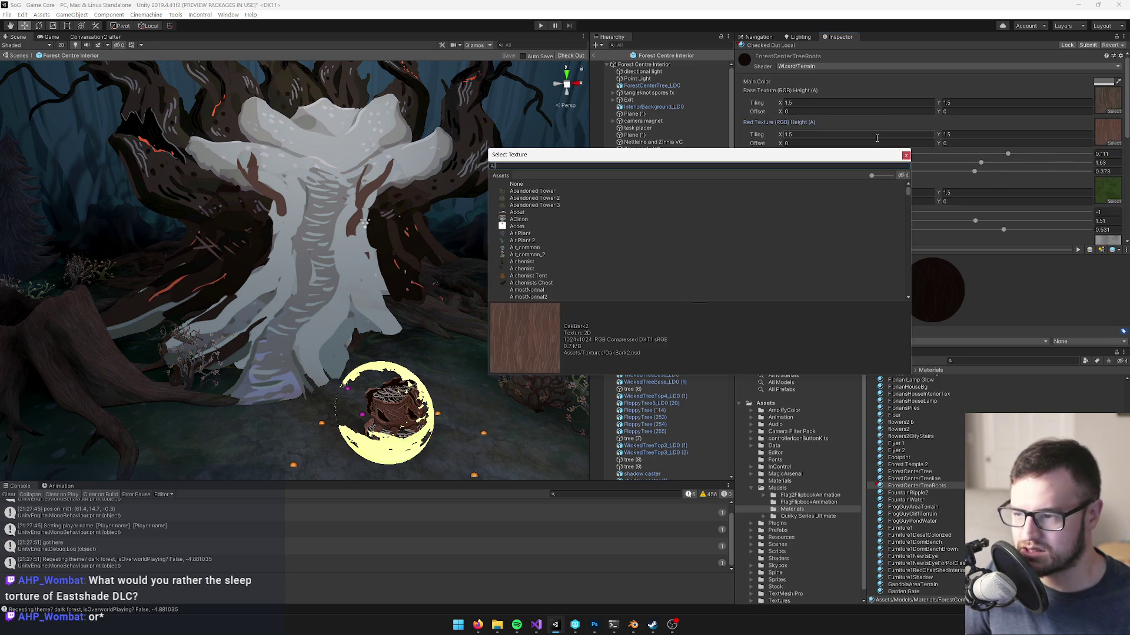
{"action": "type", "text": "spores"}
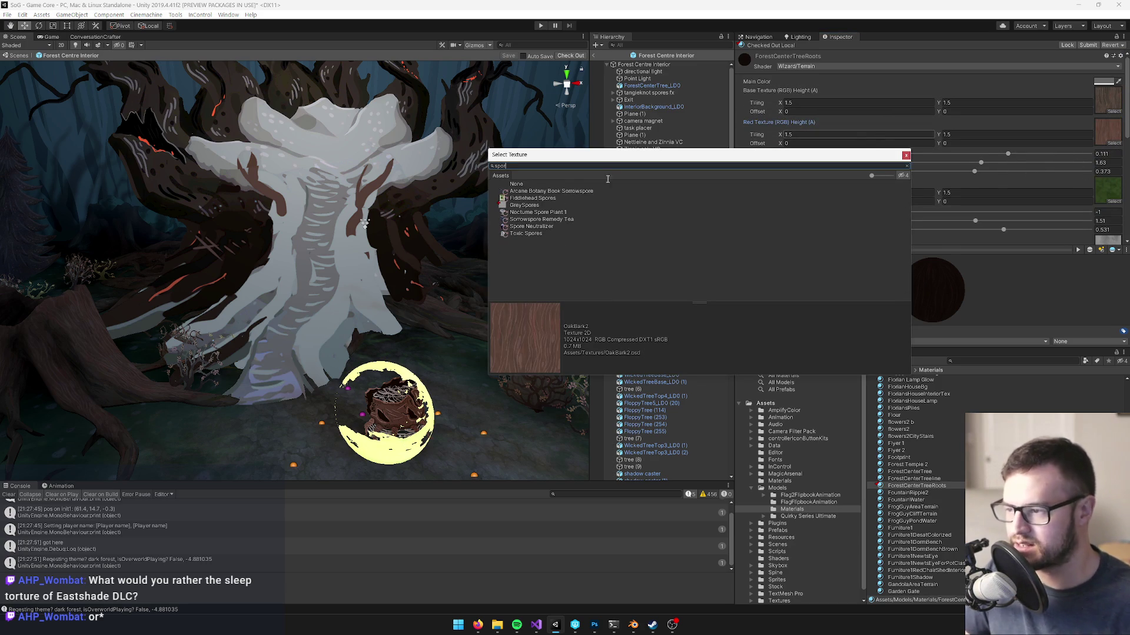
{"action": "double_click", "coordinate": [527, 207]}
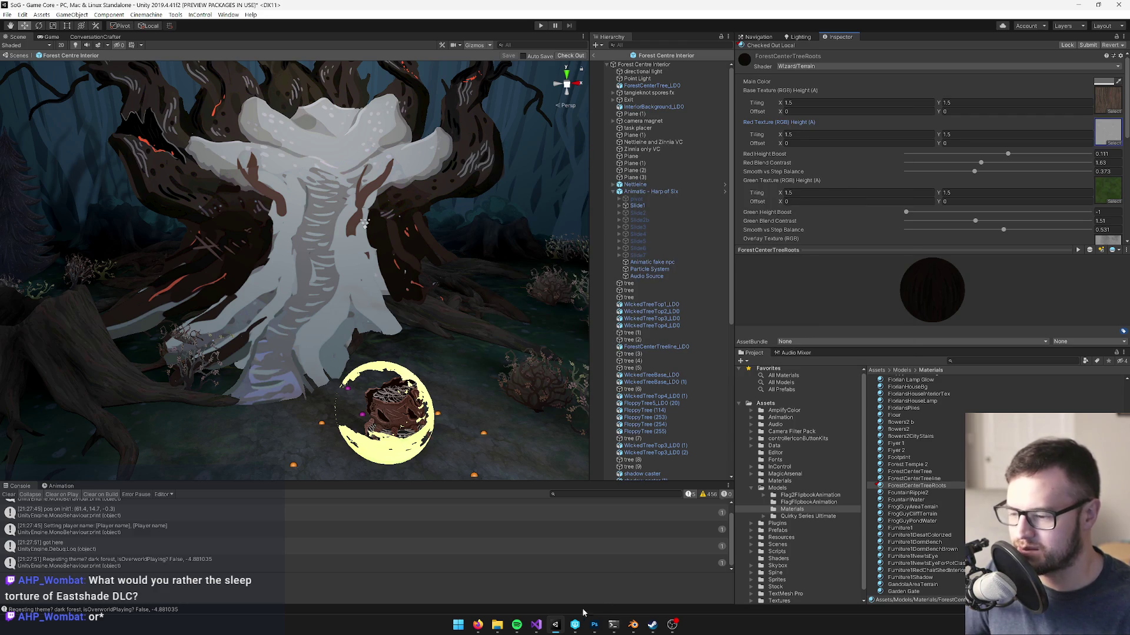
- In Photoshop, re-render the Clouds filter on GreySpores.psd, save, and return to Unity
{"action": "left_click", "coordinate": [594, 625]}
{"action": "key", "text": "ctrl+alt+f"}
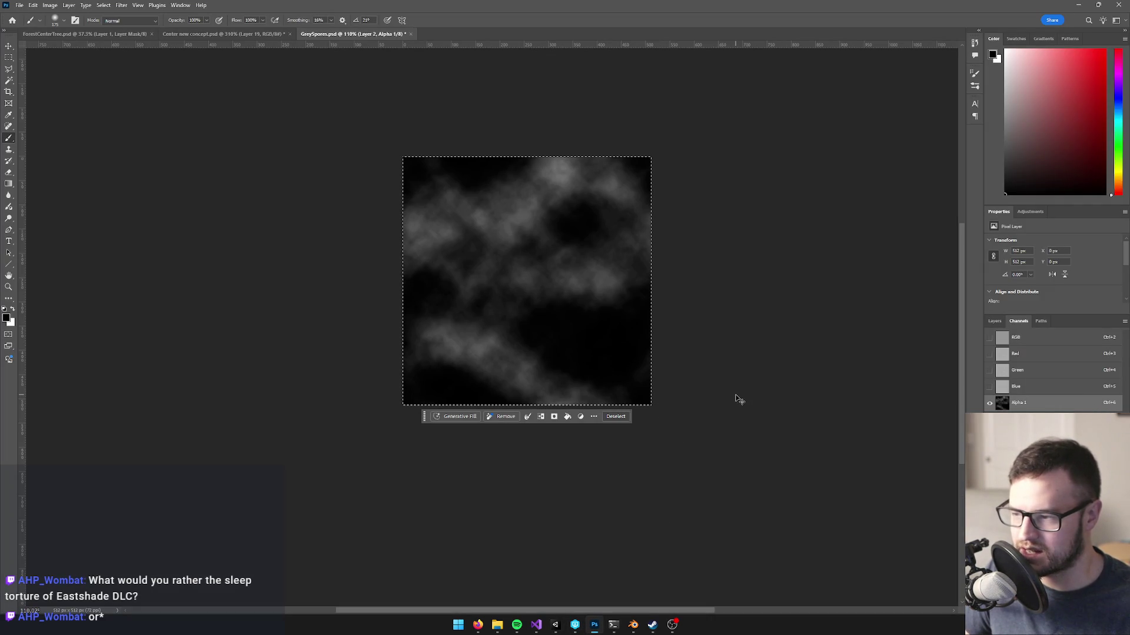
{"action": "key", "text": "ctrl+alt+f"}
{"action": "key", "text": "ctrl+d"}
{"action": "key", "text": "ctrl+s"}
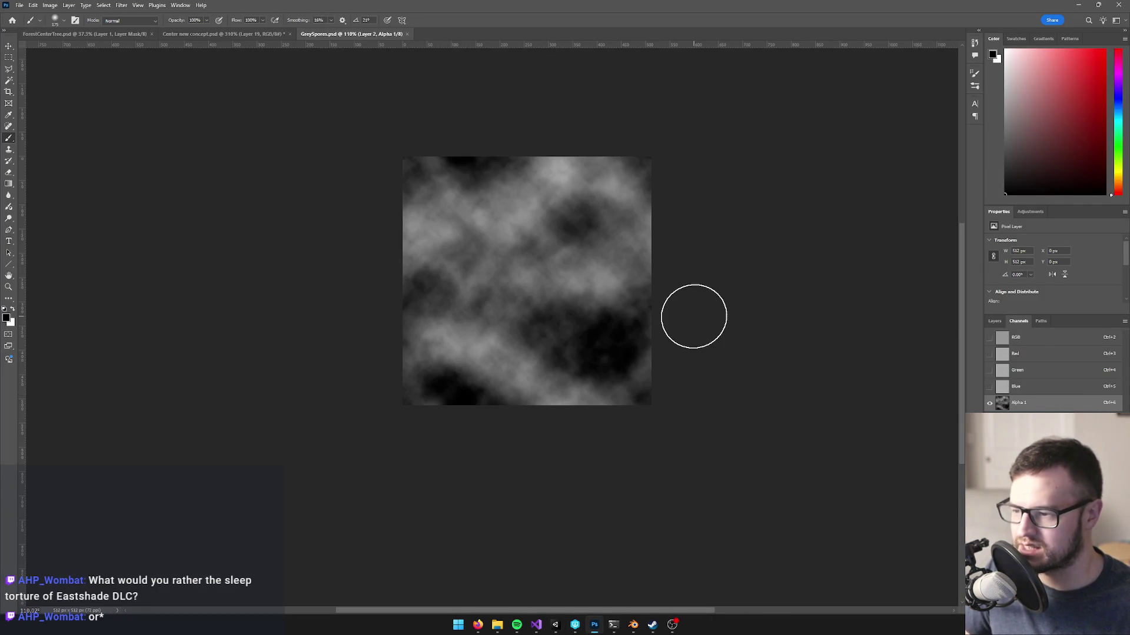
{"action": "key", "text": "alt+Tab"}
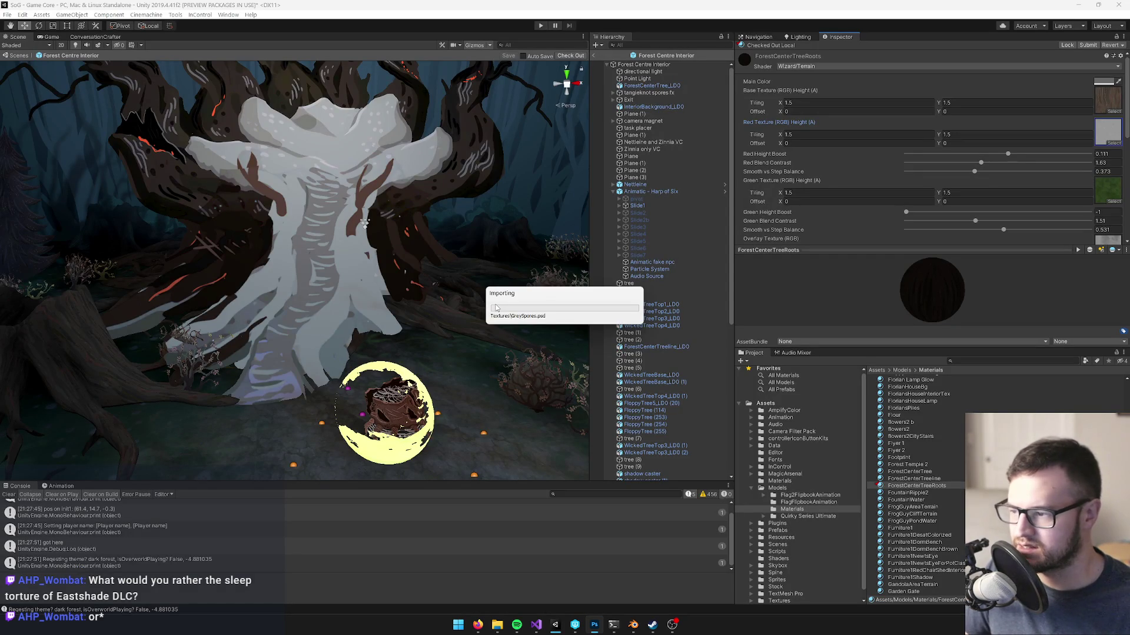
- Orbit toward the tree and compare the Game view against the Scene view
{"action": "left_click_drag", "start_coordinate": [471, 301], "coordinate": [437, 308]}
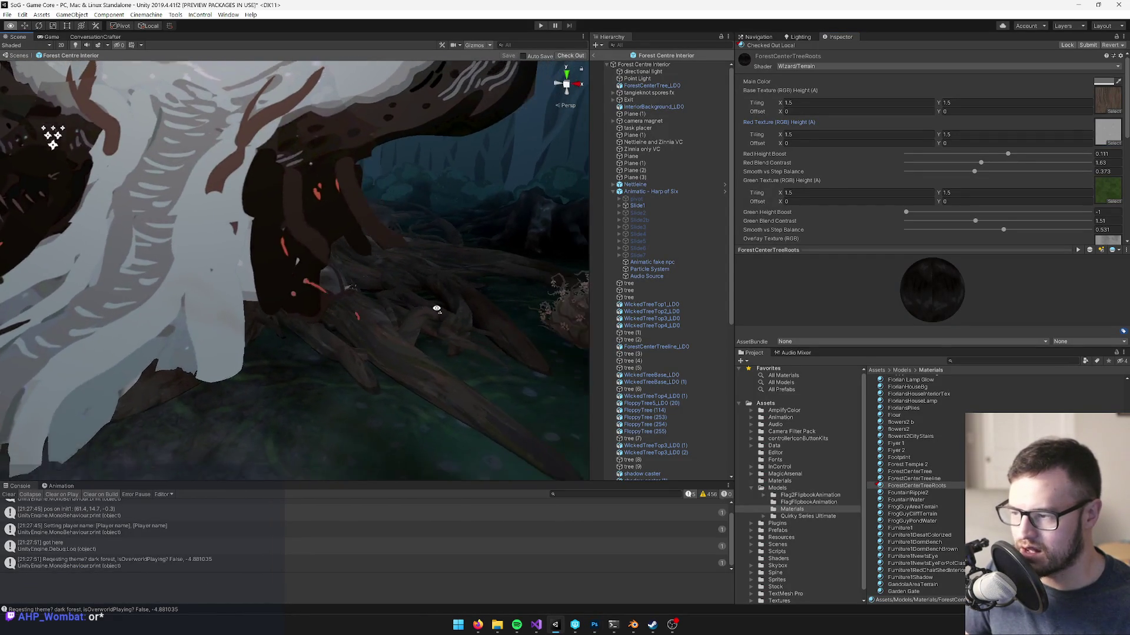
{"action": "scroll", "coordinate": [436, 308], "scroll_direction": "down", "scroll_amount": 5}
{"action": "left_click", "coordinate": [44, 37]}
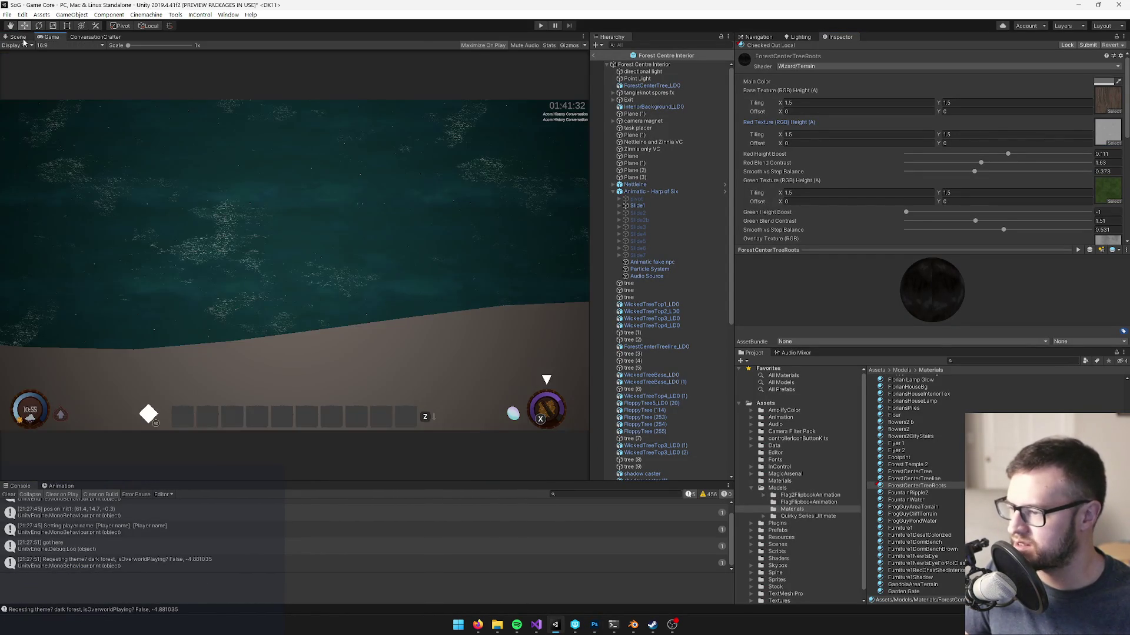
{"action": "left_click", "coordinate": [19, 37]}
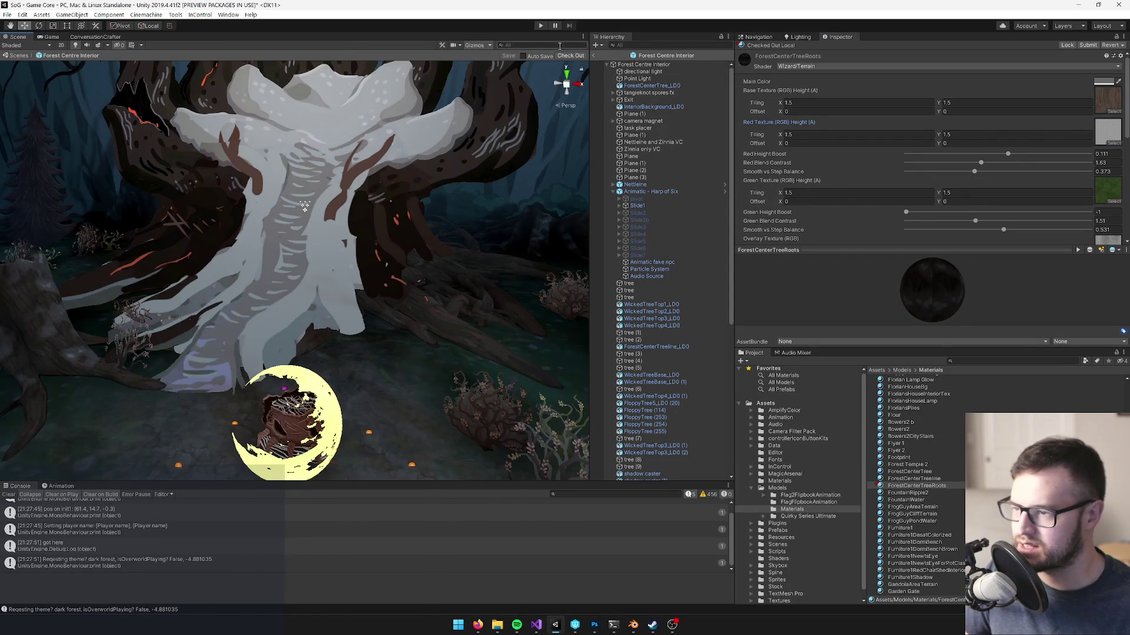
- Exit prefab mode back to Game Core and search the Hierarchy for 'centre'
{"action": "left_click", "coordinate": [593, 56]}
{"action": "left_click", "coordinate": [635, 45]}
{"action": "type", "text": "c"}
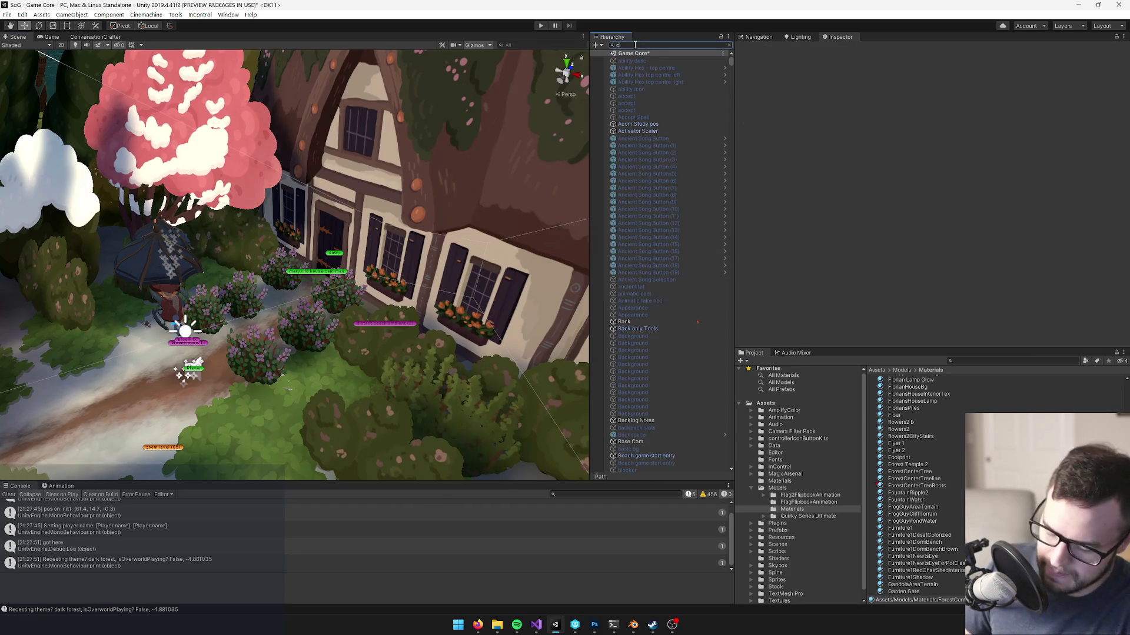
{"action": "type", "text": "entre"}
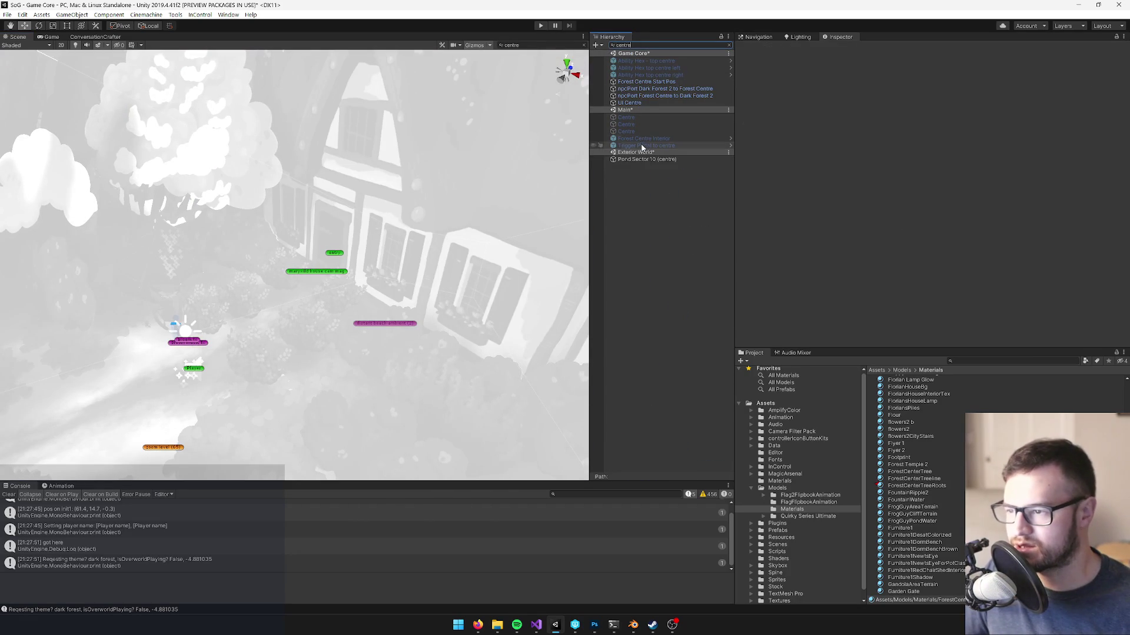
- Enable the Forest Centre Interior object and clear the Hierarchy search
{"action": "left_click", "coordinate": [649, 139]}
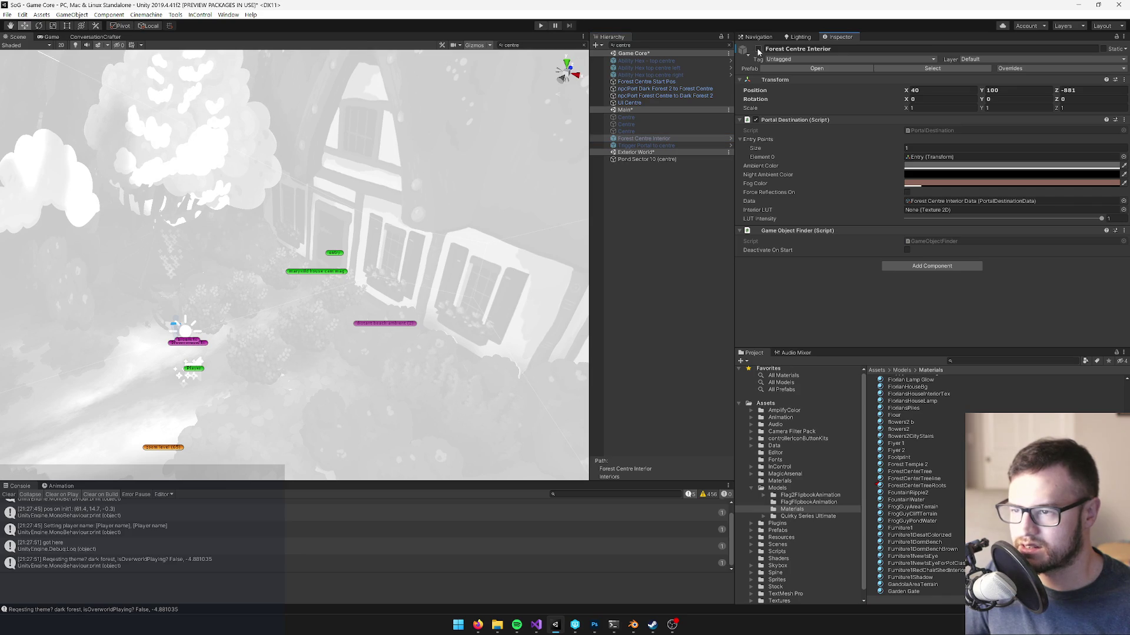
{"action": "key", "text": "alt+shift+a"}
{"action": "left_click", "coordinate": [727, 45]}
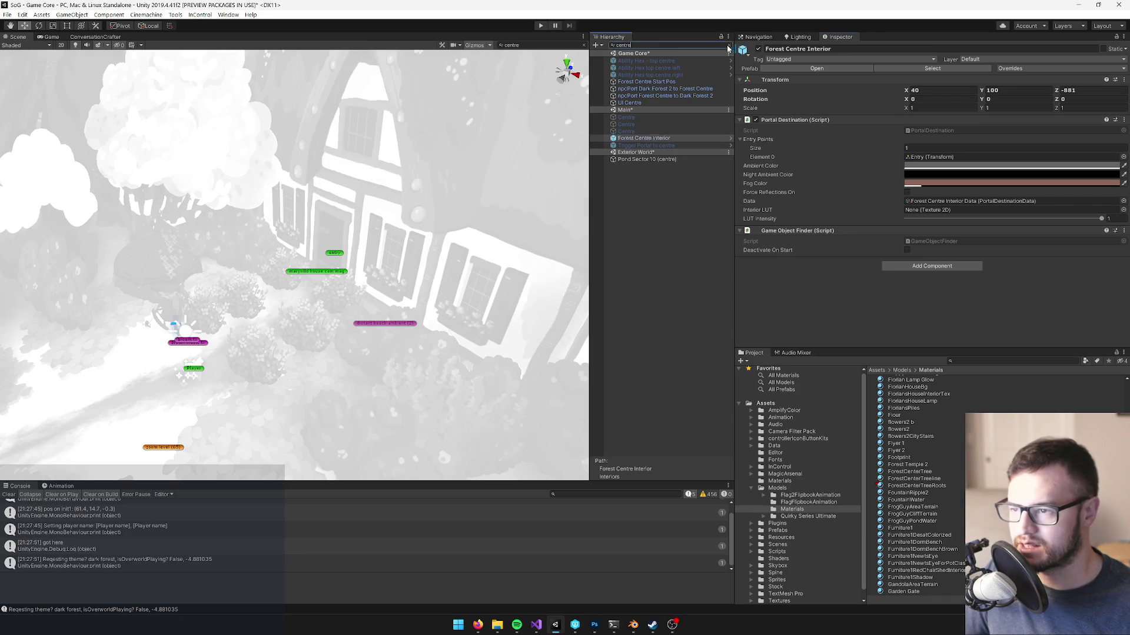
- With the Game view showing, raise the ForestCenterTreeRoots Red Height Boost to 0.424
{"action": "left_click", "coordinate": [53, 37]}
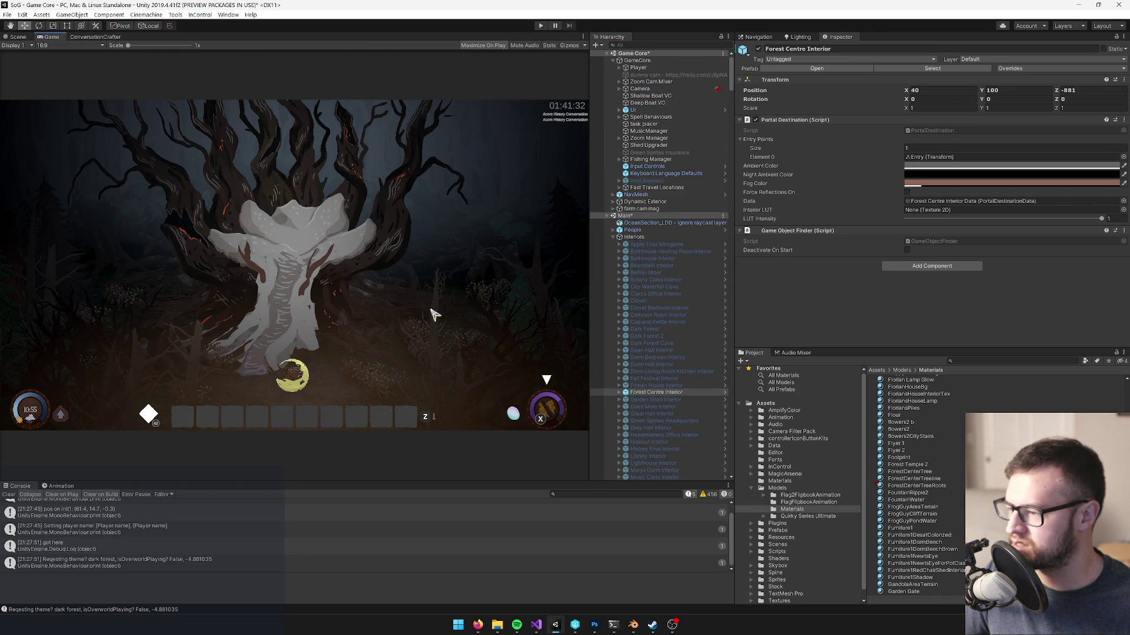
{"action": "left_click", "coordinate": [922, 486]}
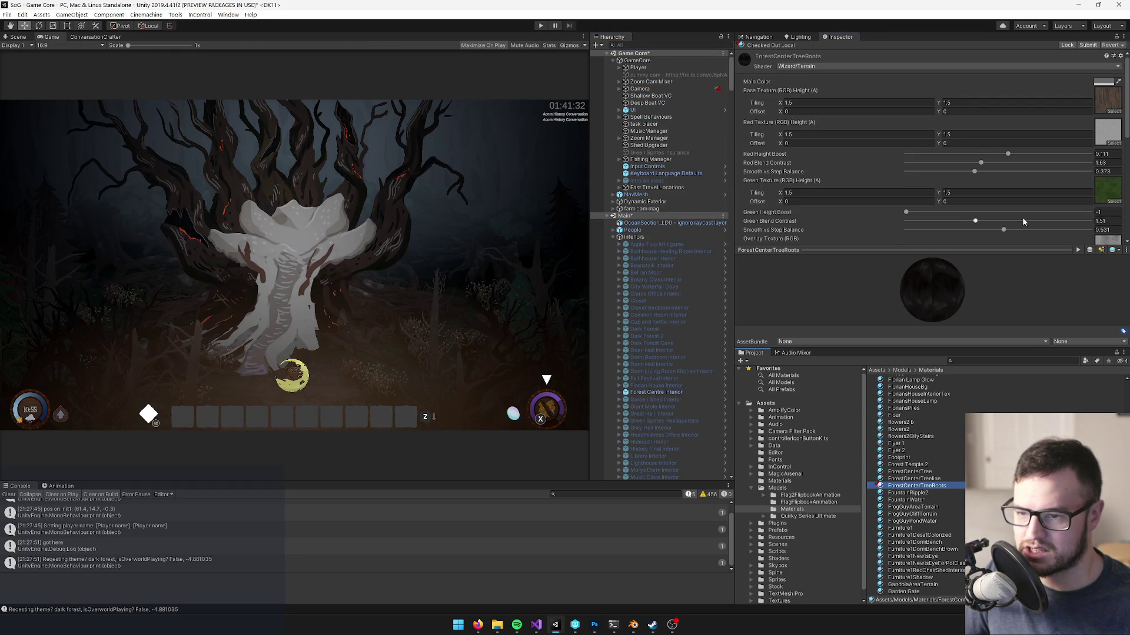
{"action": "scroll", "coordinate": [982, 184], "scroll_direction": "down", "scroll_amount": 2}
{"action": "mouse_move", "coordinate": [1007, 154]}
{"action": "left_mouse_down"}
{"action": "mouse_move", "coordinate": [1046, 157]}
{"action": "mouse_move", "coordinate": [999, 164]}
{"action": "mouse_move", "coordinate": [1097, 167]}
{"action": "mouse_move", "coordinate": [1062, 169]}
{"action": "left_mouse_up"}
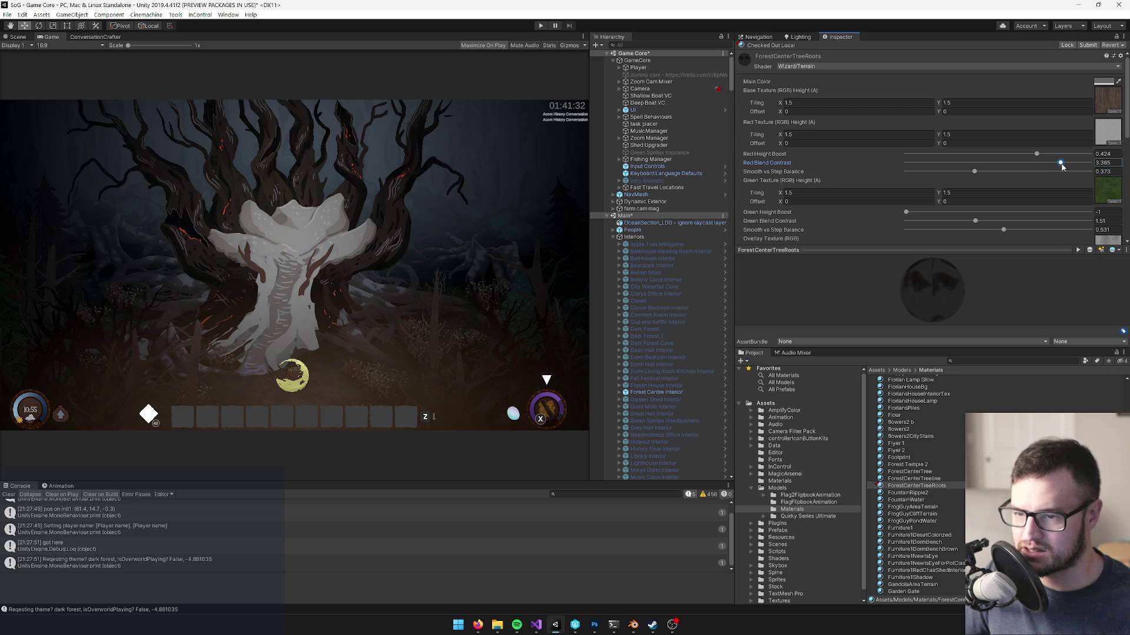
- Settle Smooth vs Step Balance at 0.42 and Red Height Boost at 0.5 on the roots material
{"action": "left_click_drag", "start_coordinate": [976, 172], "coordinate": [907, 176]}
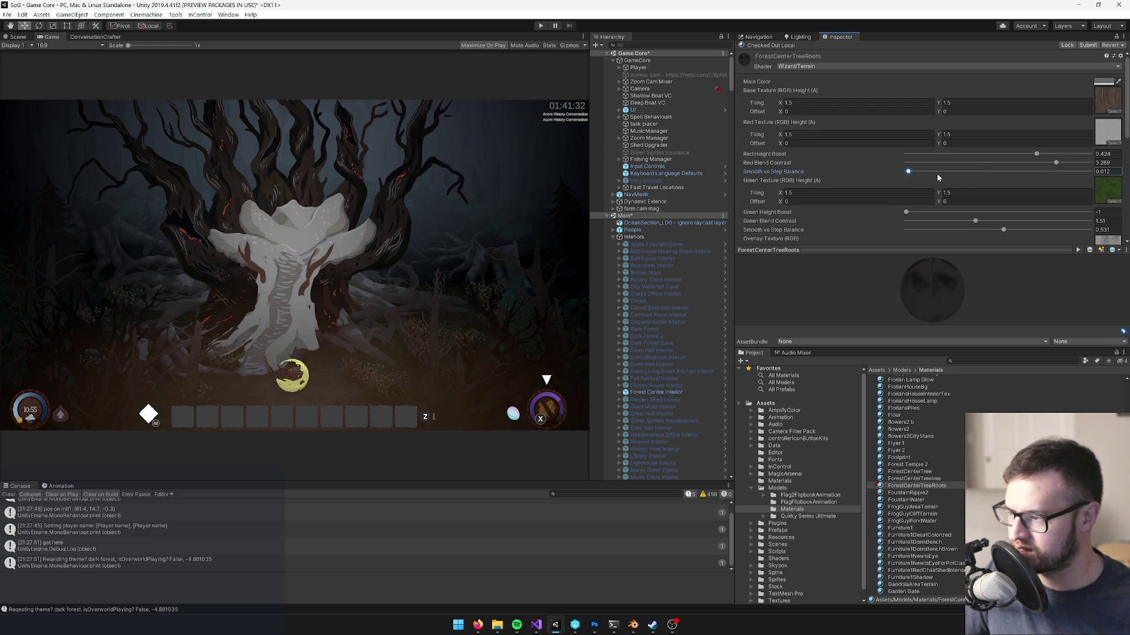
{"action": "left_click_drag", "start_coordinate": [1072, 178], "coordinate": [1088, 178]}
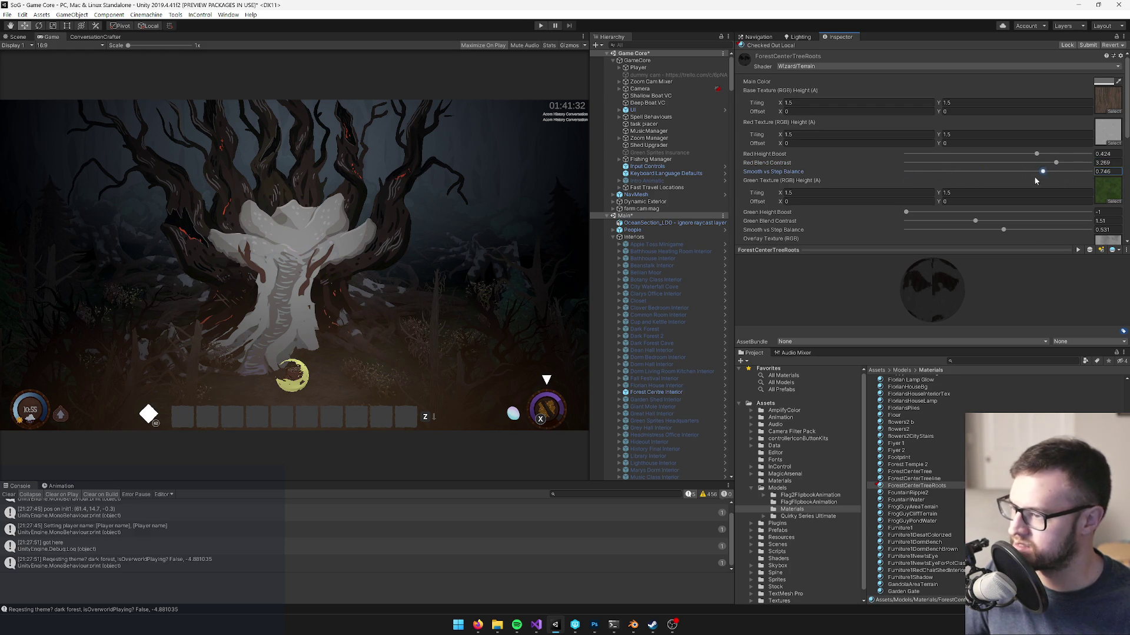
{"action": "left_click_drag", "start_coordinate": [929, 183], "coordinate": [930, 184]}
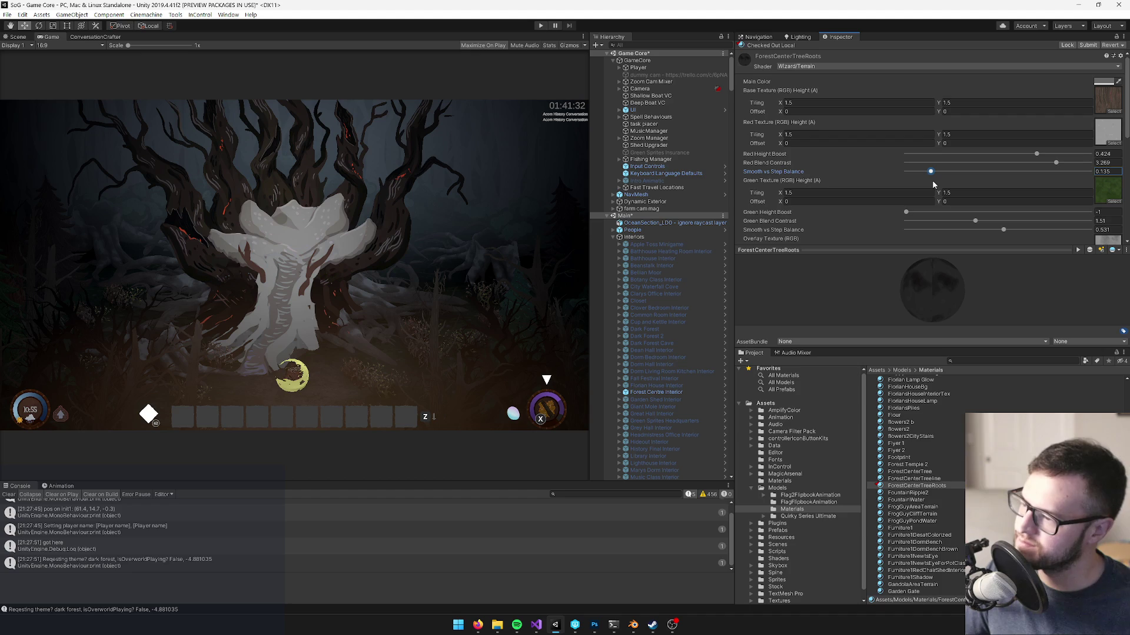
{"action": "mouse_move", "coordinate": [1037, 155]}
{"action": "left_mouse_down"}
{"action": "mouse_move", "coordinate": [1011, 159]}
{"action": "mouse_move", "coordinate": [1035, 159]}
{"action": "left_mouse_up"}
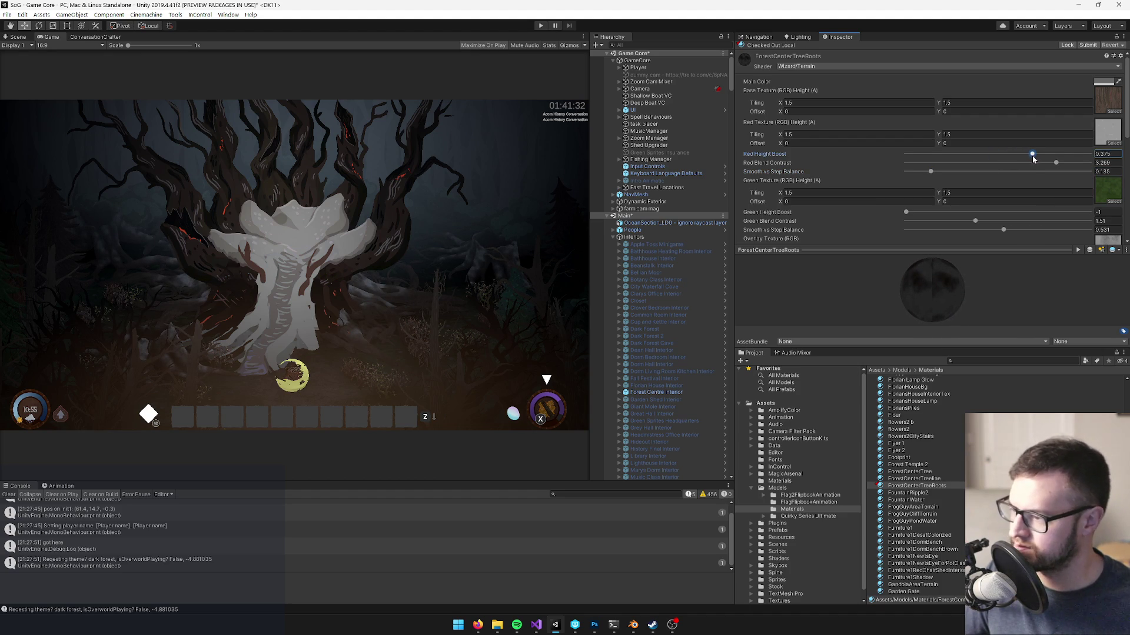
{"action": "left_click_drag", "start_coordinate": [946, 173], "coordinate": [983, 172]}
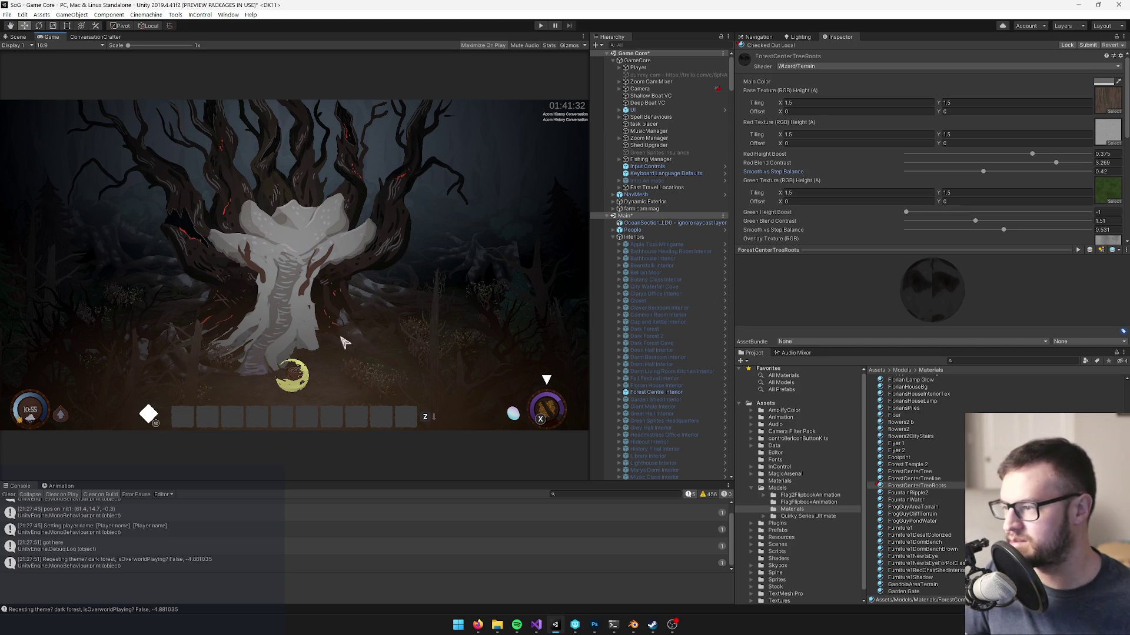
{"action": "mouse_move", "coordinate": [1032, 154]}
{"action": "left_mouse_down"}
{"action": "mouse_move", "coordinate": [1044, 154]}
{"action": "mouse_move", "coordinate": [1016, 156]}
{"action": "mouse_move", "coordinate": [1038, 156]}
{"action": "left_mouse_up"}
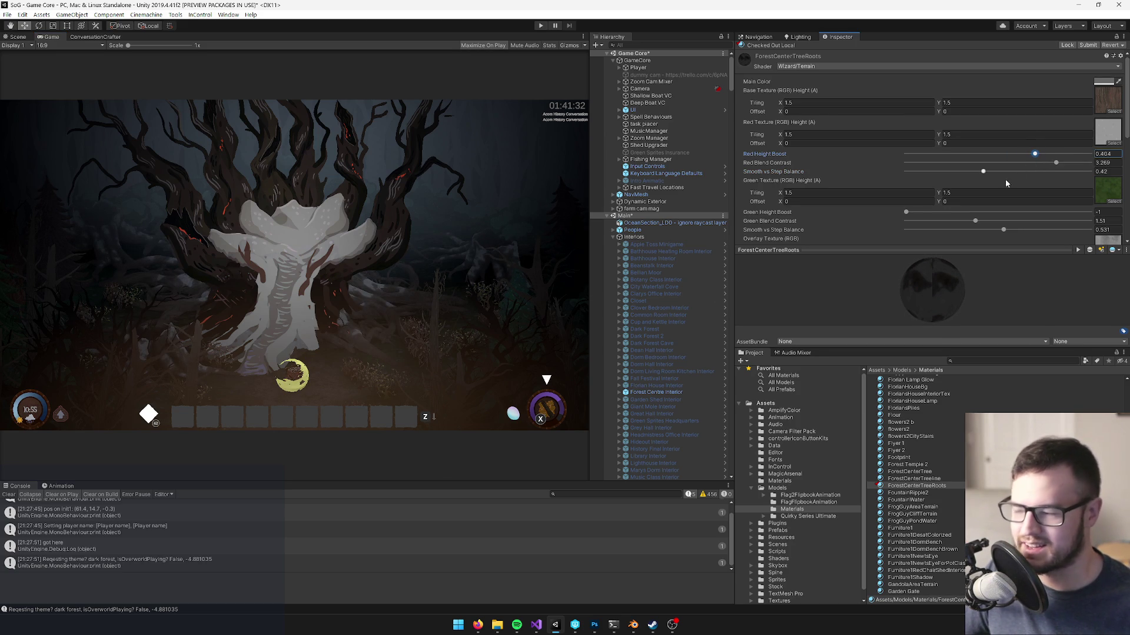
- Apply a large-radius Gaussian Blur to GreySpores' Alpha 1, save, and check it in Unity
{"action": "key", "text": "alt+Tab"}
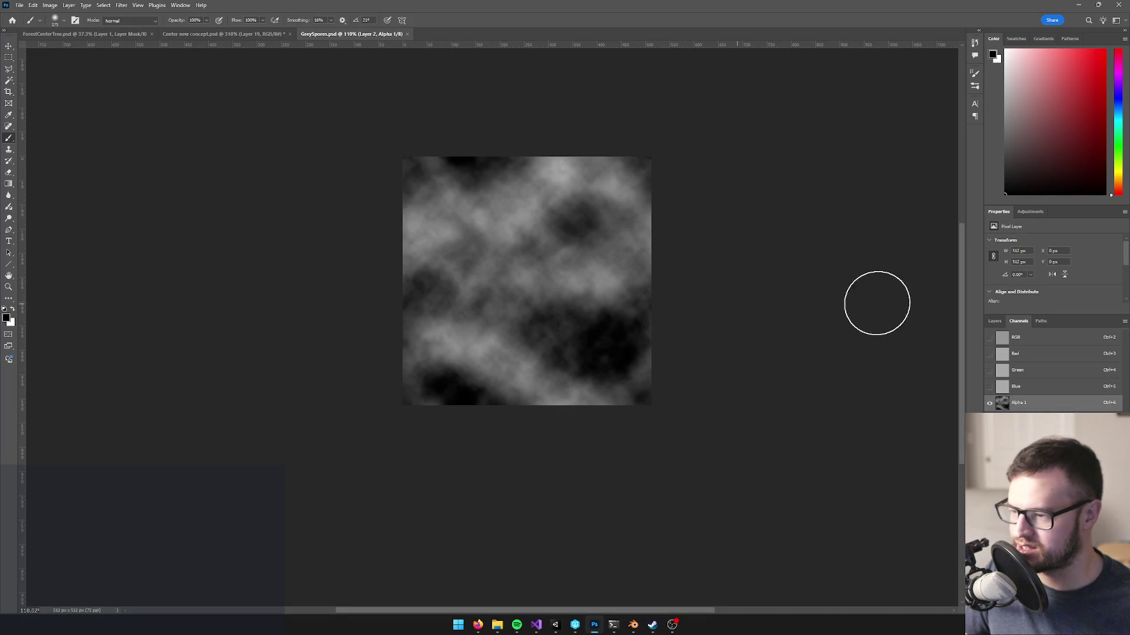
{"action": "scroll", "coordinate": [729, 313], "scroll_direction": "up", "scroll_amount": 3}
{"action": "left_click", "coordinate": [121, 6]}
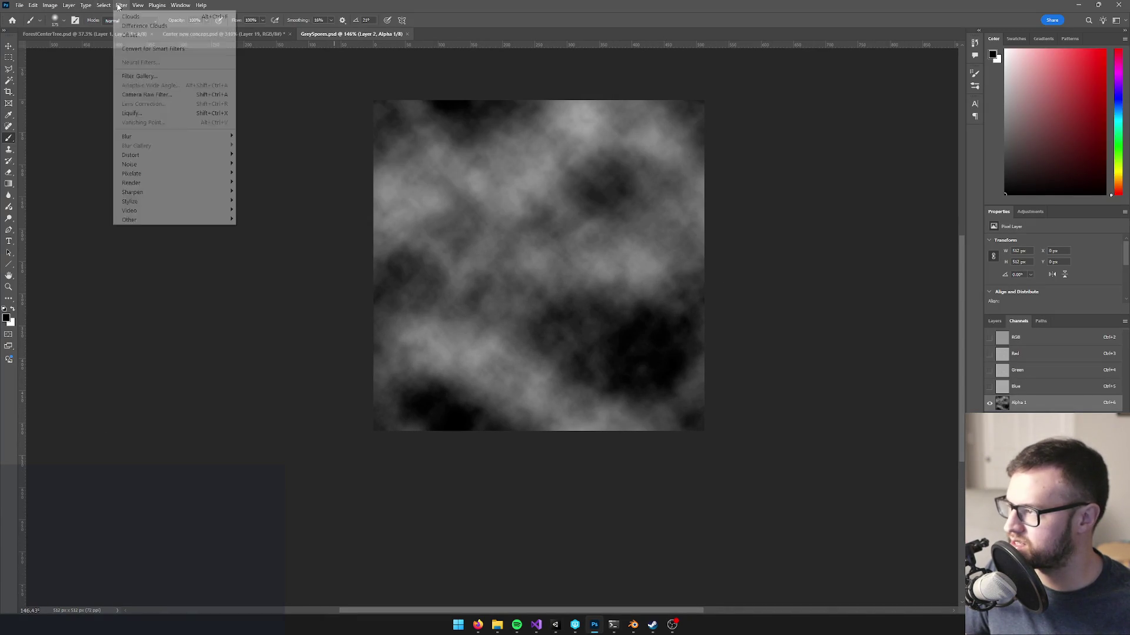
{"action": "mouse_move", "coordinate": [132, 138]}
{"action": "left_click", "coordinate": [259, 173]}
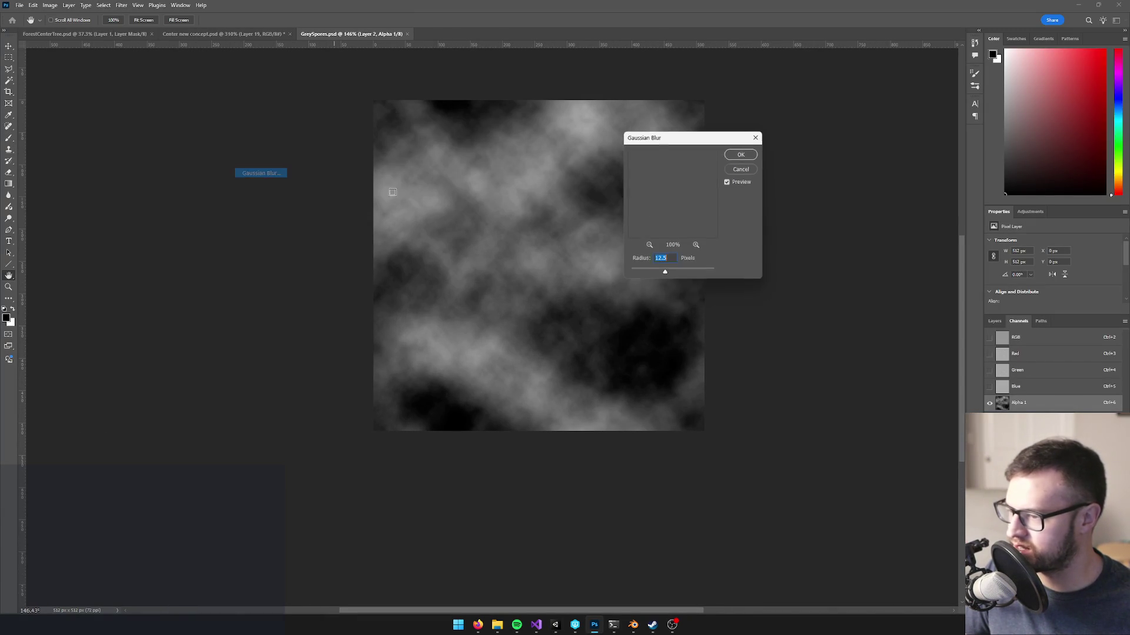
{"action": "left_click_drag", "start_coordinate": [665, 275], "coordinate": [670, 275]}
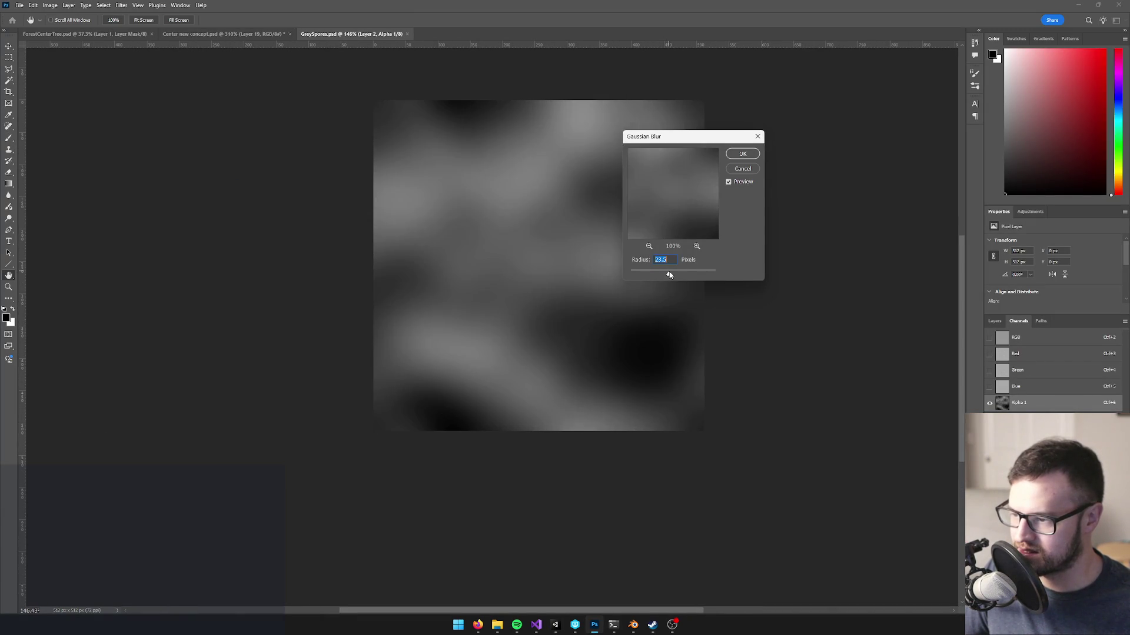
{"action": "left_click", "coordinate": [743, 154]}
{"action": "left_click", "coordinate": [1025, 342]}
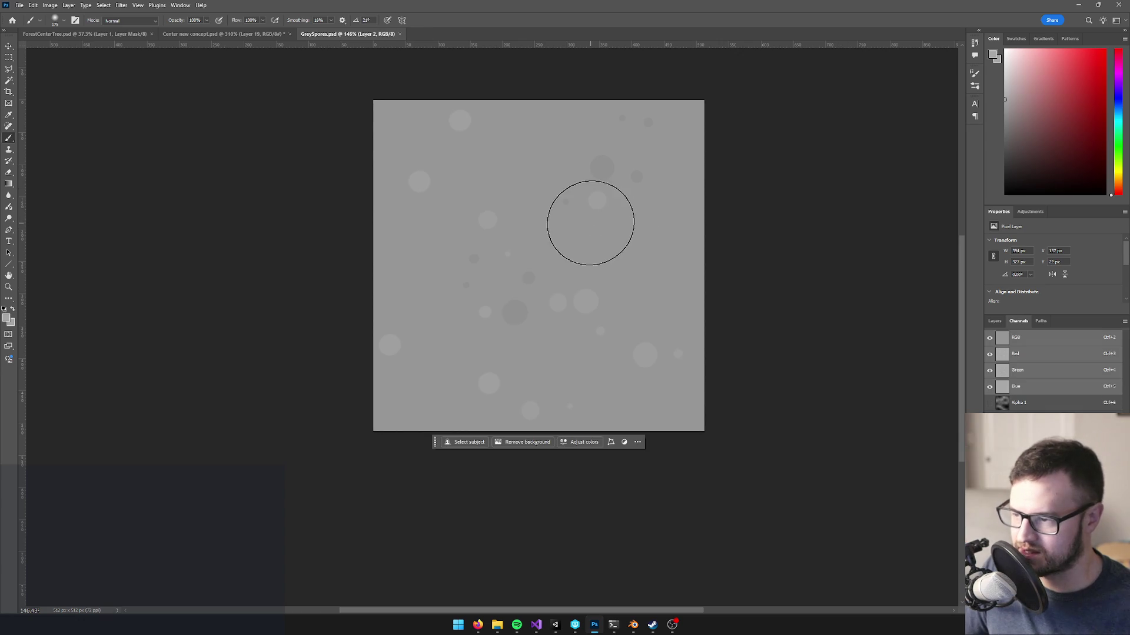
{"action": "key", "text": "ctrl+s"}
{"action": "key", "text": "alt+Tab"}
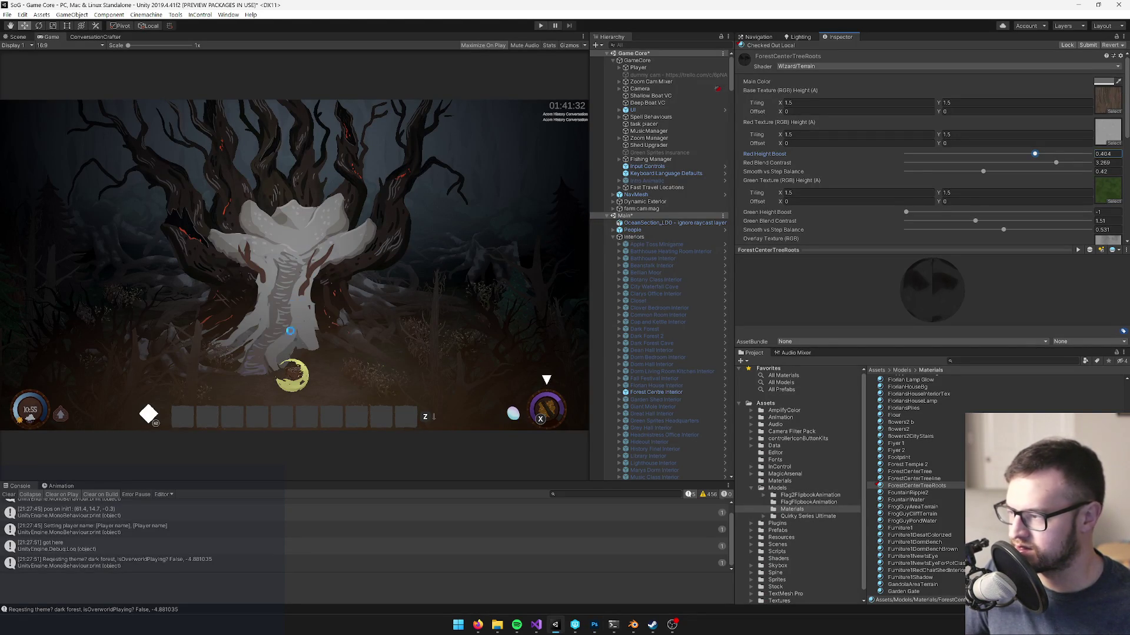
- Apply Levels to Alpha 1 with midtone 1.48 and output 31–245, then return to Unity
{"action": "key", "text": "alt+Tab"}
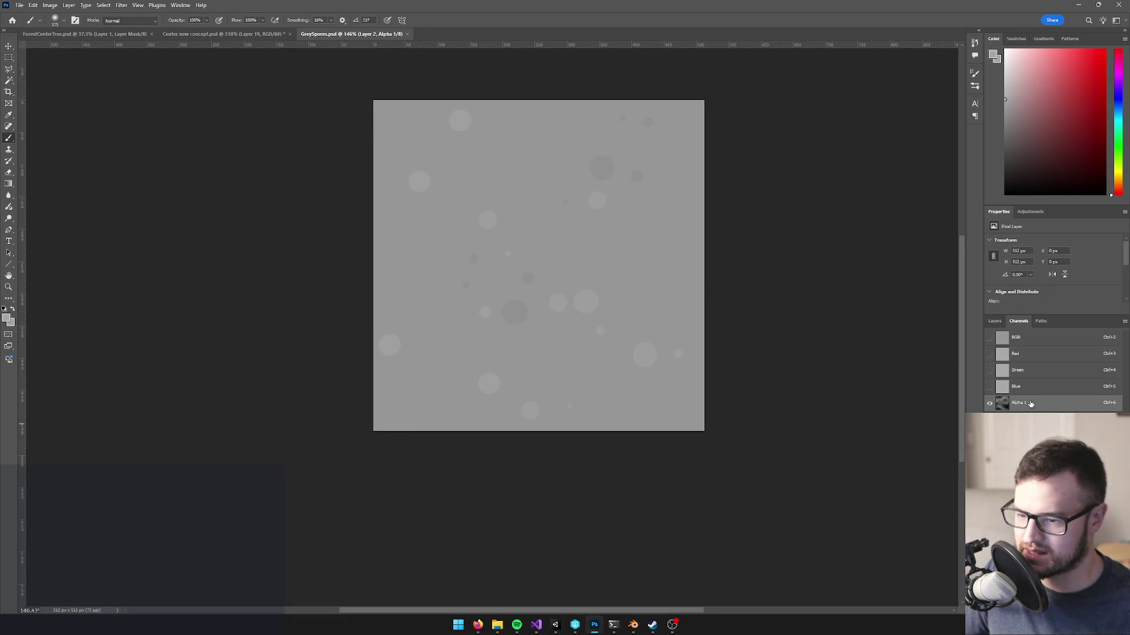
{"action": "left_click", "coordinate": [1031, 404]}
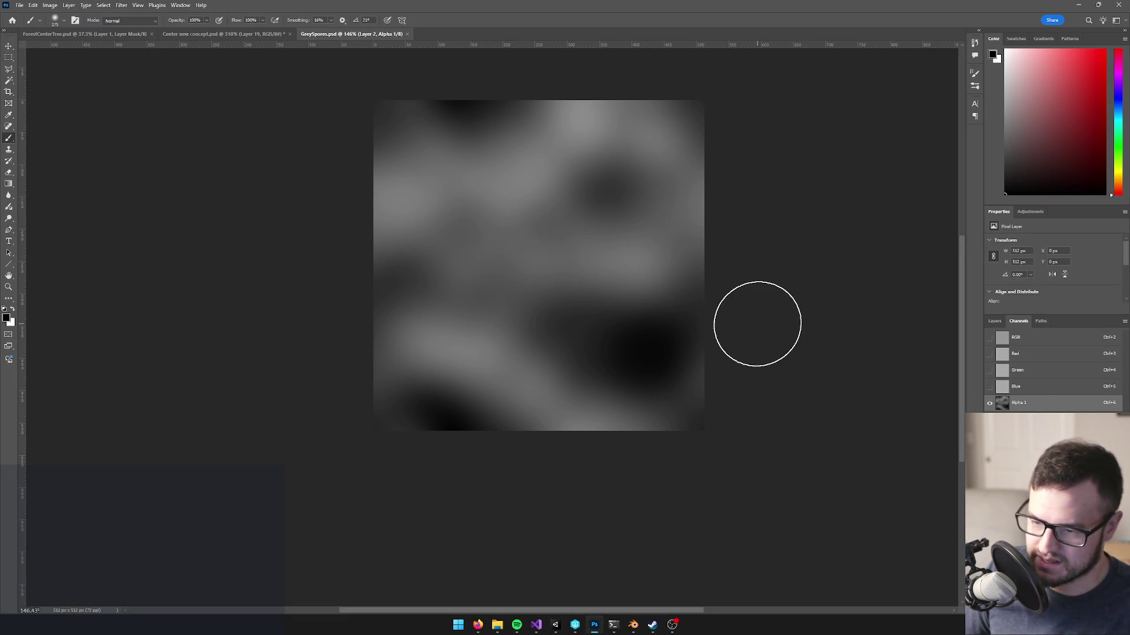
{"action": "key", "text": "ctrl+l"}
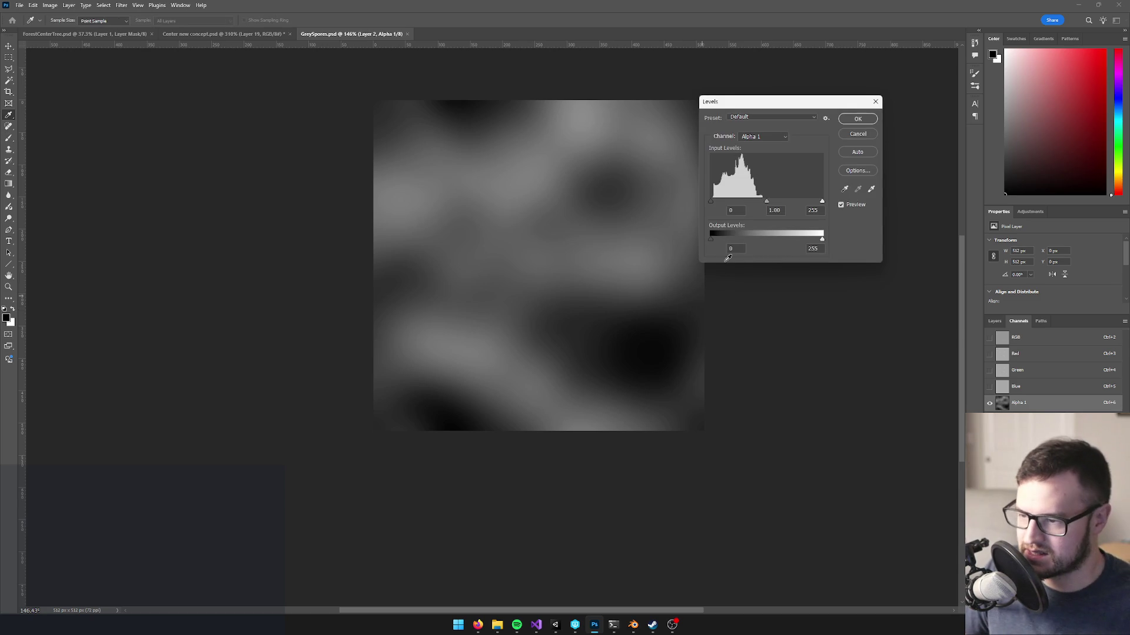
{"action": "left_click_drag", "start_coordinate": [763, 203], "coordinate": [752, 205]}
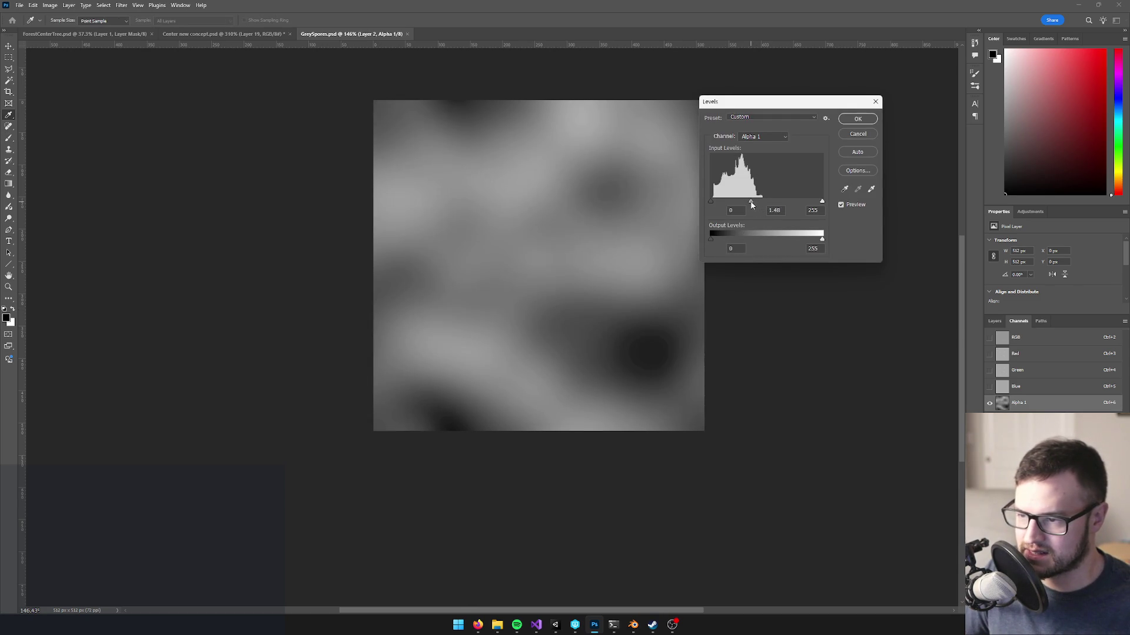
{"action": "left_click_drag", "start_coordinate": [716, 237], "coordinate": [724, 238]}
{"action": "left_click_drag", "start_coordinate": [822, 239], "coordinate": [818, 242]}
{"action": "left_click", "coordinate": [857, 120]}
{"action": "key", "text": "ctrl+l"}
{"action": "left_click", "coordinate": [861, 133]}
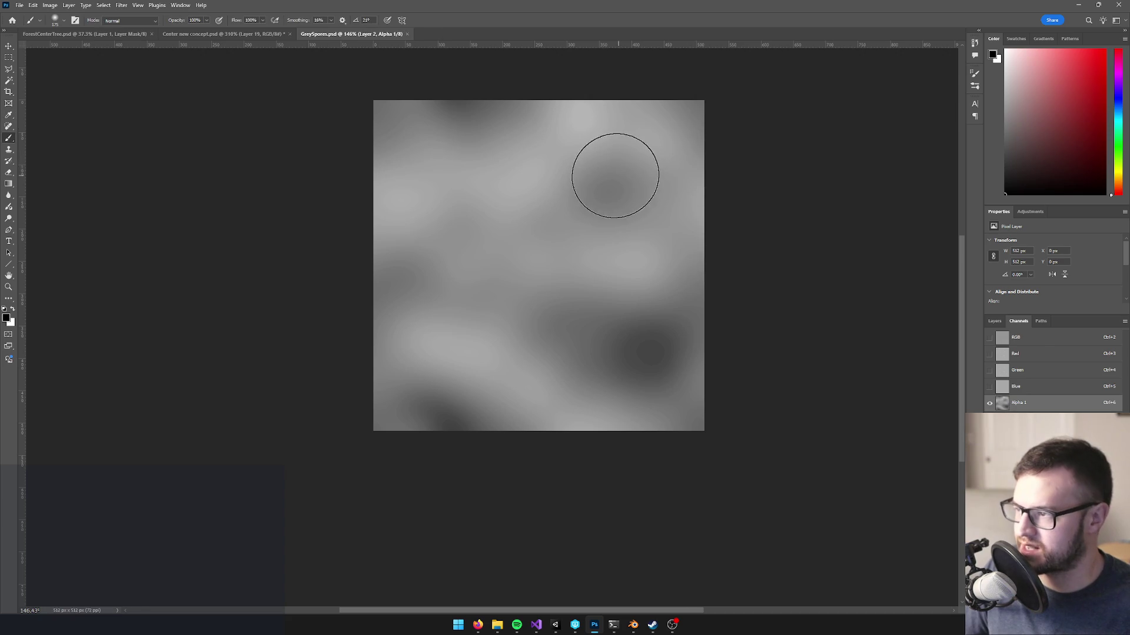
{"action": "key", "text": "alt+Tab"}
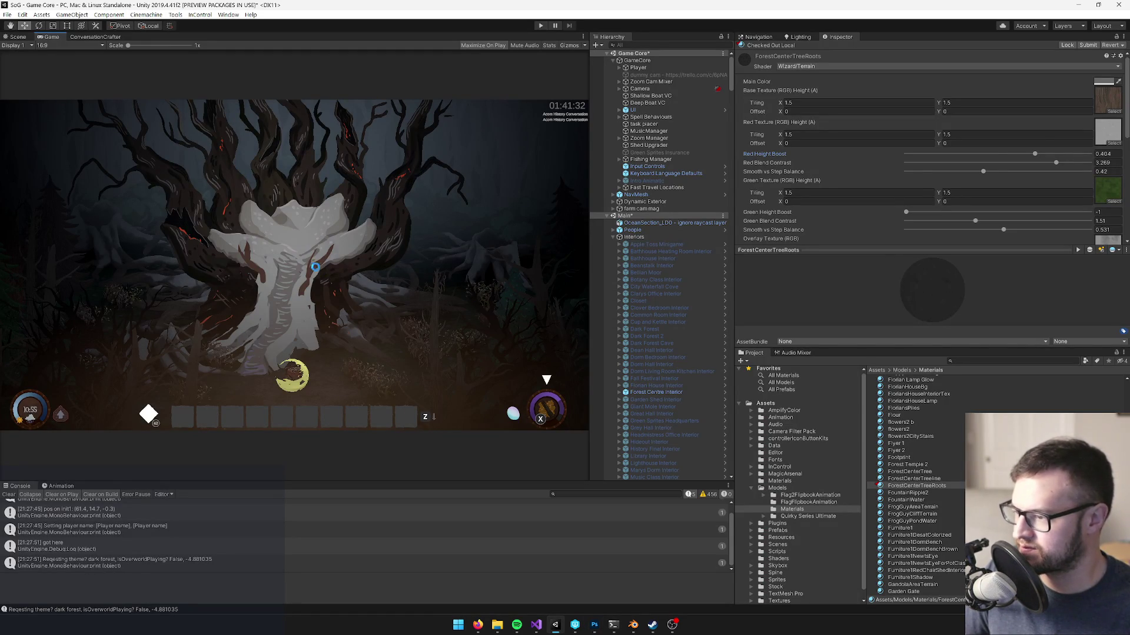
- Lower Red Height Boost to 0.254 and Red Blend Contrast to about 2.44 on the roots material
{"action": "left_click_drag", "start_coordinate": [1034, 154], "coordinate": [1029, 155]}
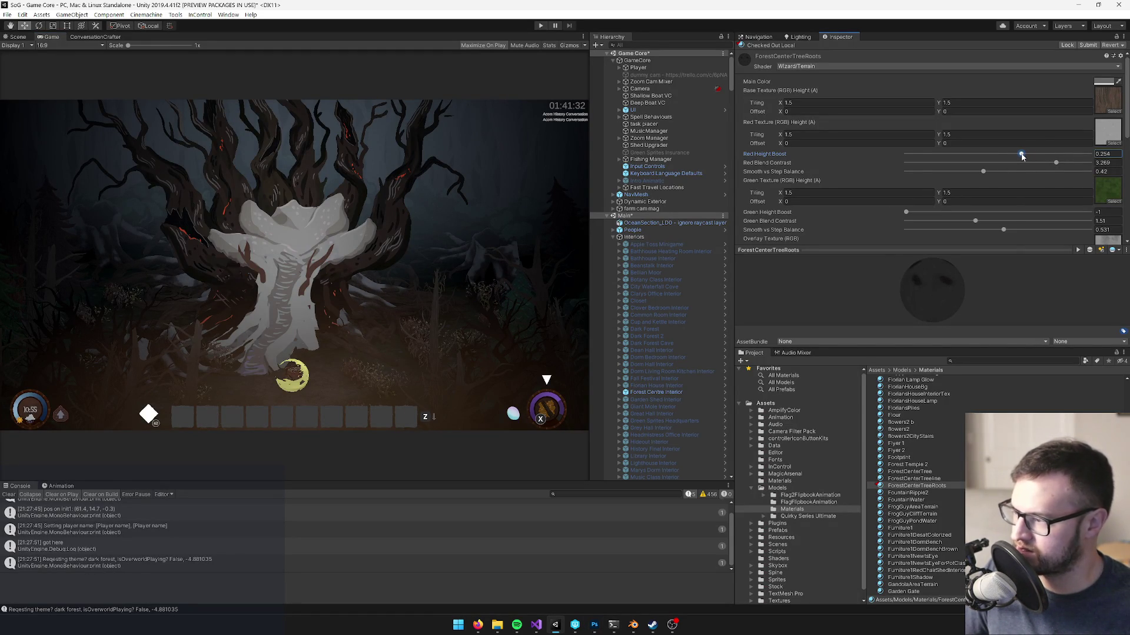
{"action": "mouse_move", "coordinate": [1061, 164]}
{"action": "left_mouse_down"}
{"action": "mouse_move", "coordinate": [968, 165]}
{"action": "mouse_move", "coordinate": [1022, 166]}
{"action": "left_mouse_up"}
- Fill GreySpores' Alpha 1 channel with a sampled grey, save, and switch back to Unity
{"action": "key", "text": "alt+Tab"}
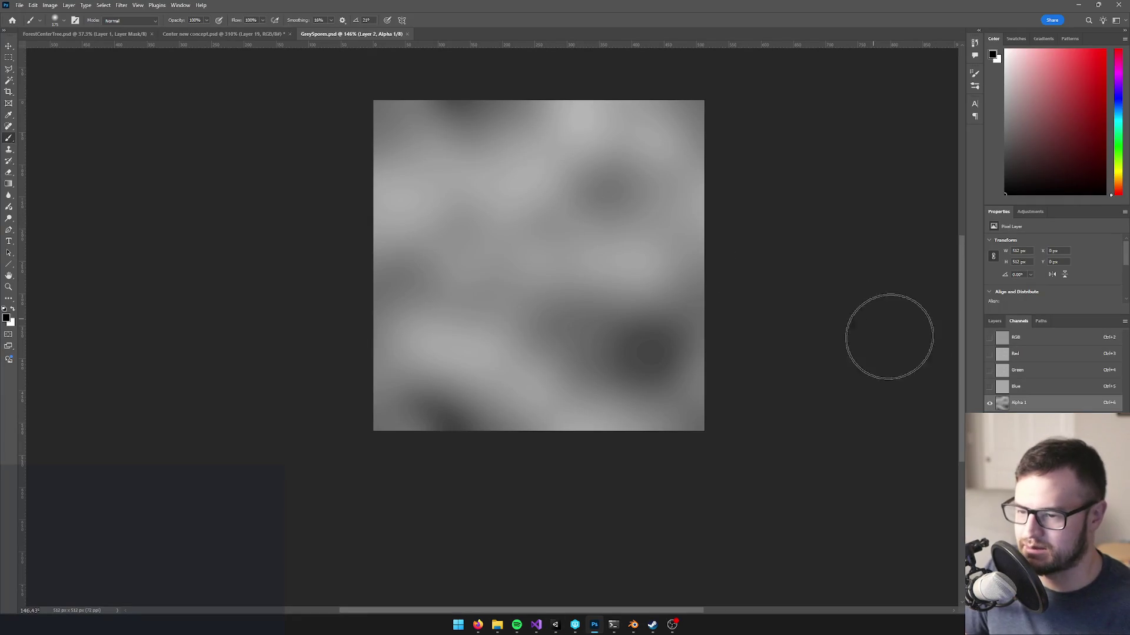
{"action": "left_click", "coordinate": [520, 247], "text": "alt"}
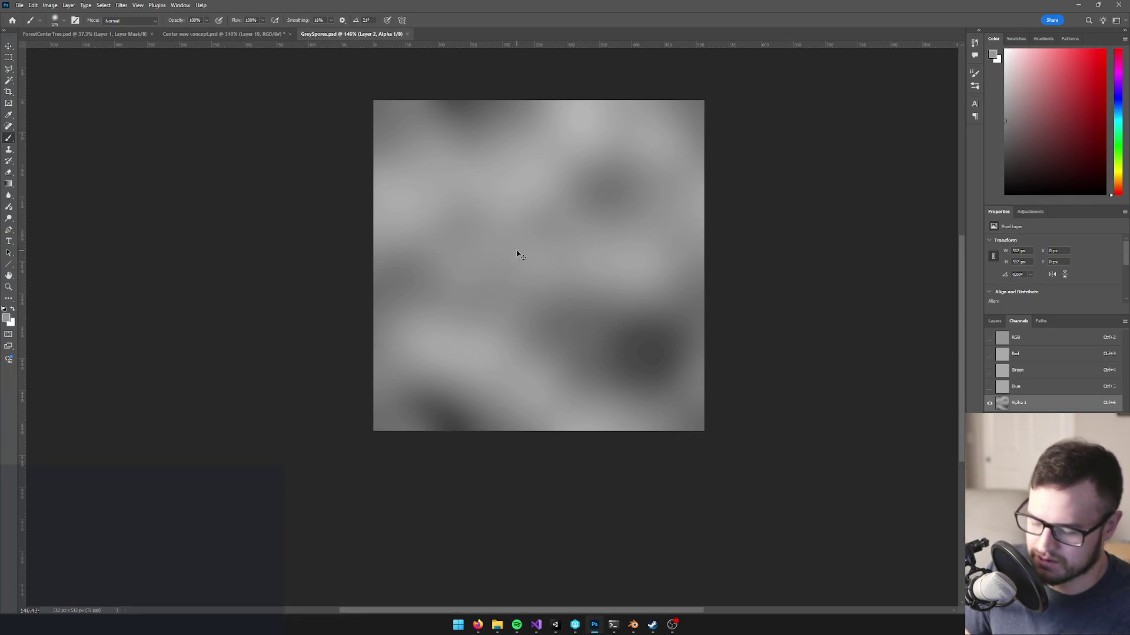
{"action": "key", "text": "ctrl+a"}
{"action": "key", "text": "alt+BackSpace"}
{"action": "key", "text": "ctrl+d"}
{"action": "key", "text": "ctrl+2"}
{"action": "key", "text": "ctrl+s"}
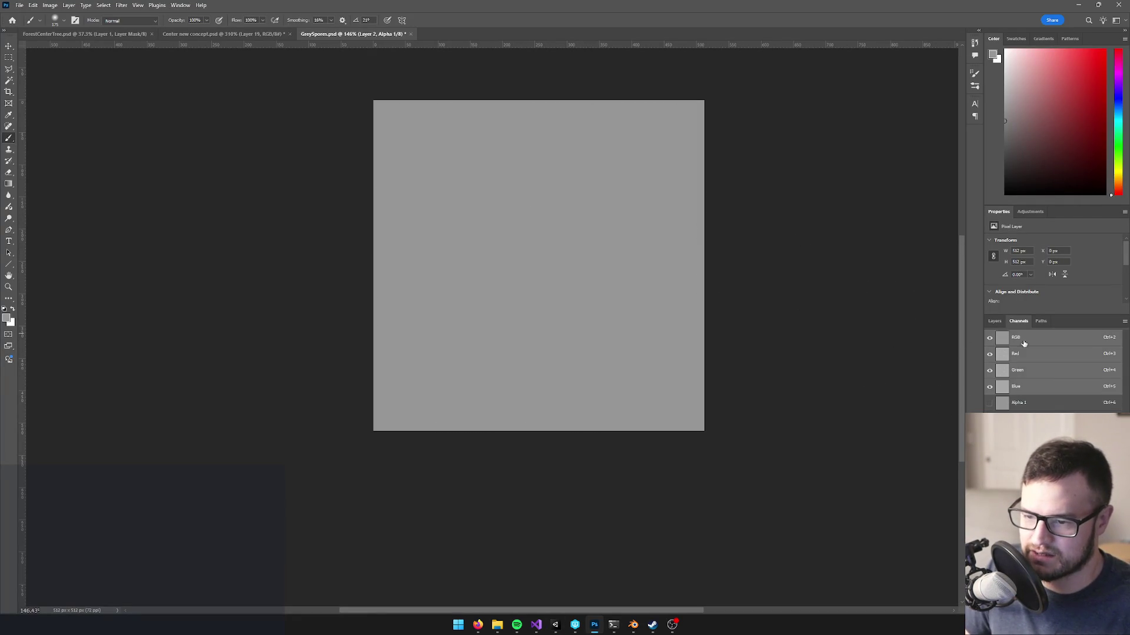
{"action": "key", "text": "alt+Tab"}
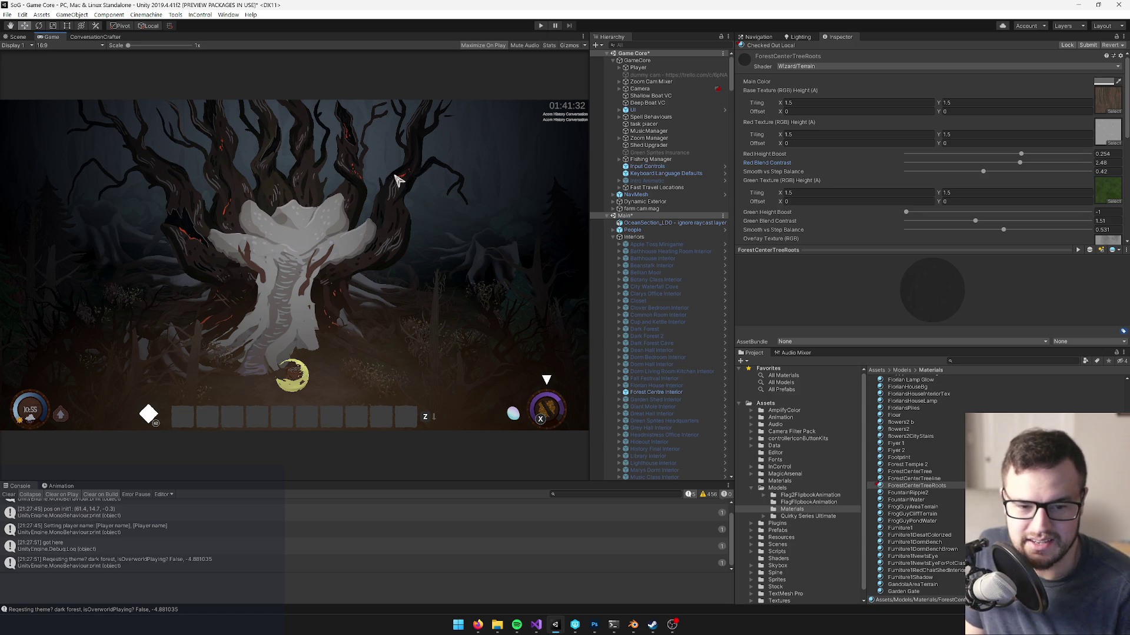
{"action": "scroll", "coordinate": [1052, 171], "scroll_direction": "down", "scroll_amount": 3}
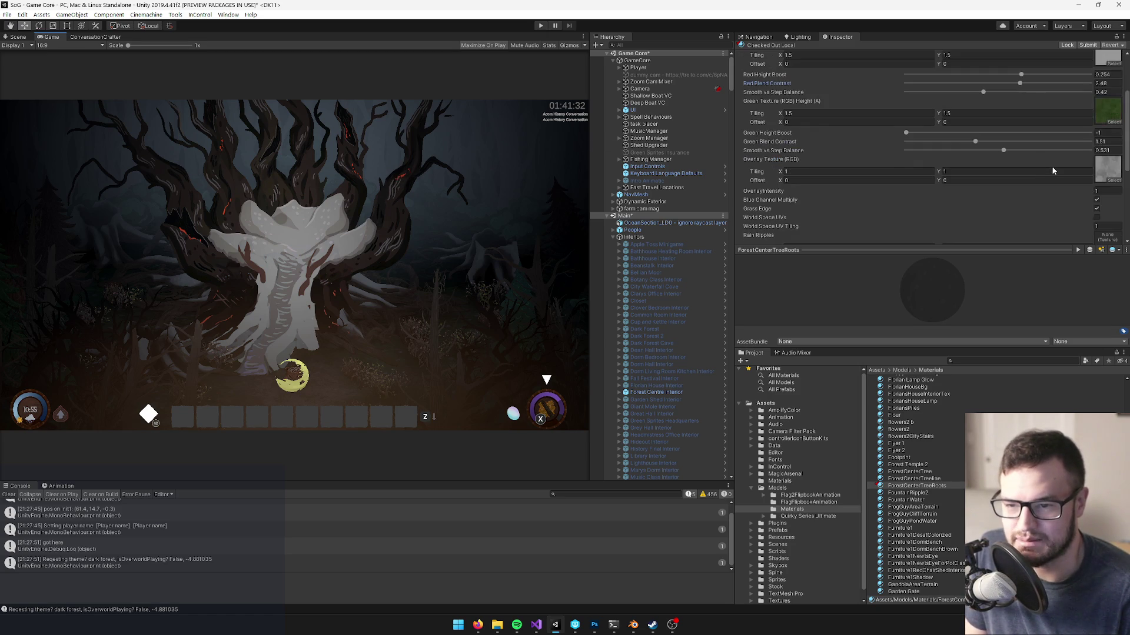
{"action": "scroll", "coordinate": [1034, 172], "scroll_direction": "down", "scroll_amount": 6}
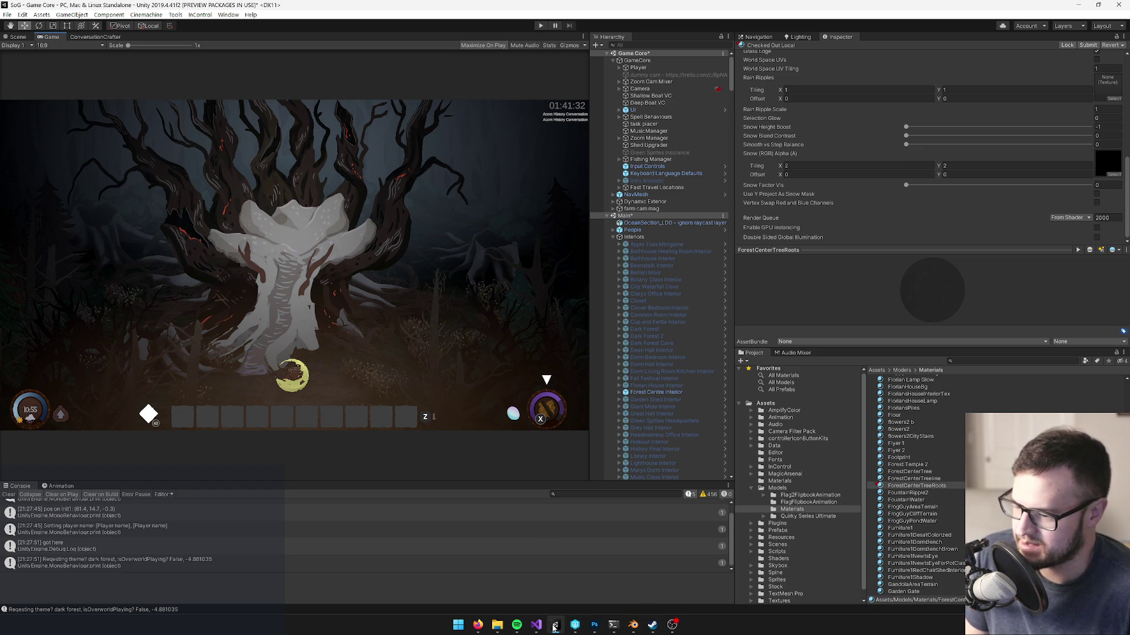
{"action": "left_click", "coordinate": [593, 625]}
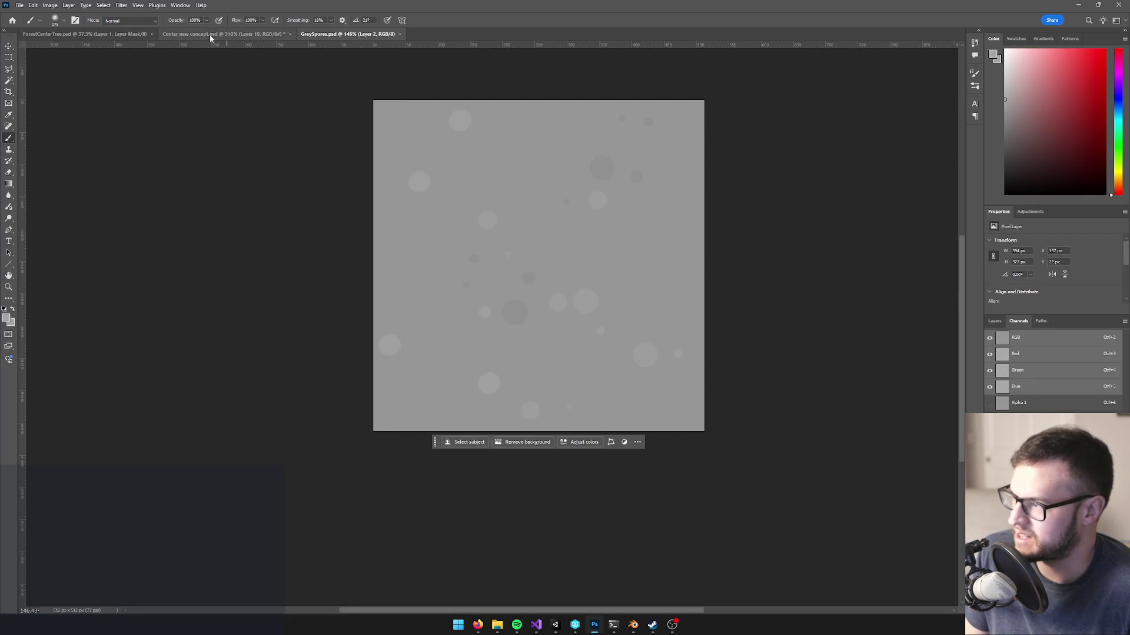
- Switch to ForestCenterTree.psd, return to the RGB composite, and inspect its layers
{"action": "left_click", "coordinate": [209, 35]}
{"action": "left_click", "coordinate": [114, 34]}
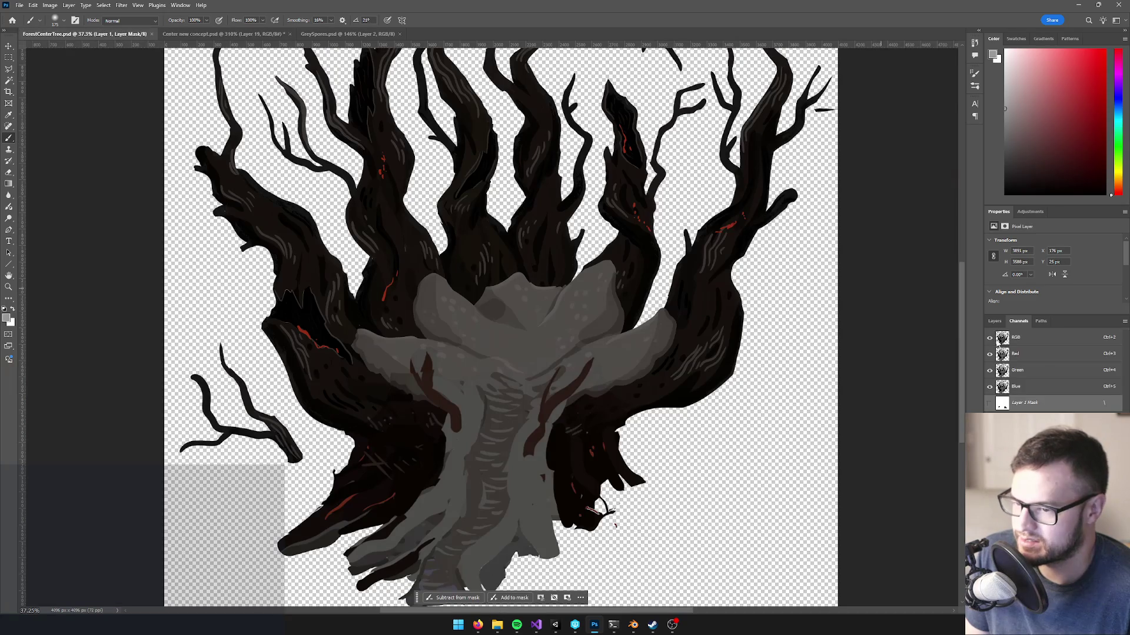
{"action": "left_click", "coordinate": [994, 321]}
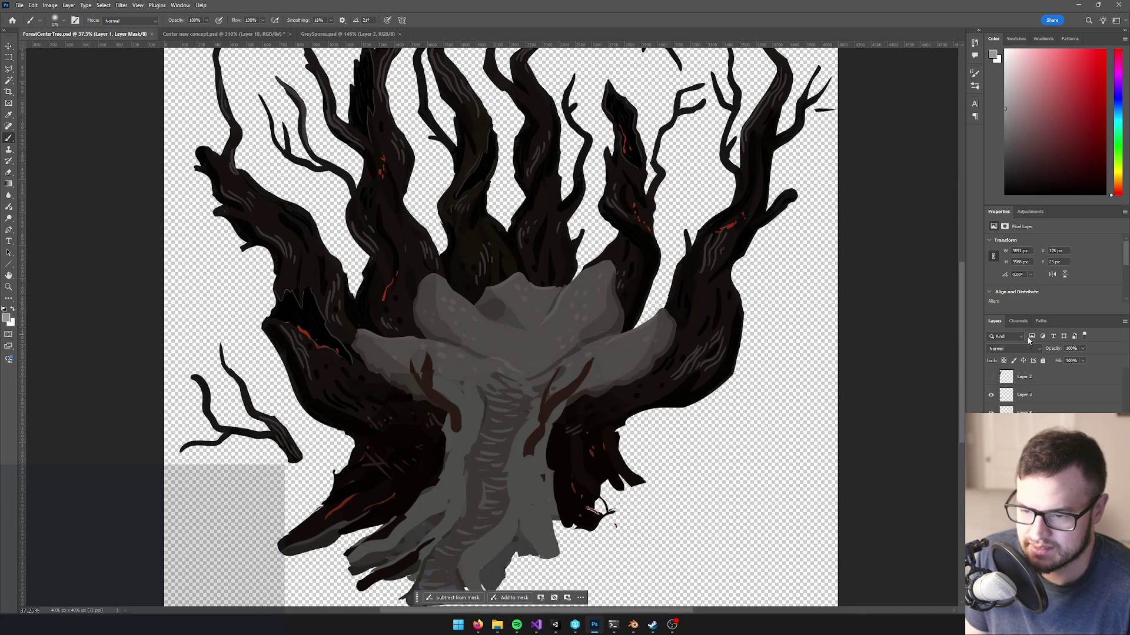
{"action": "left_click", "coordinate": [1018, 322]}
{"action": "left_click", "coordinate": [1006, 335]}
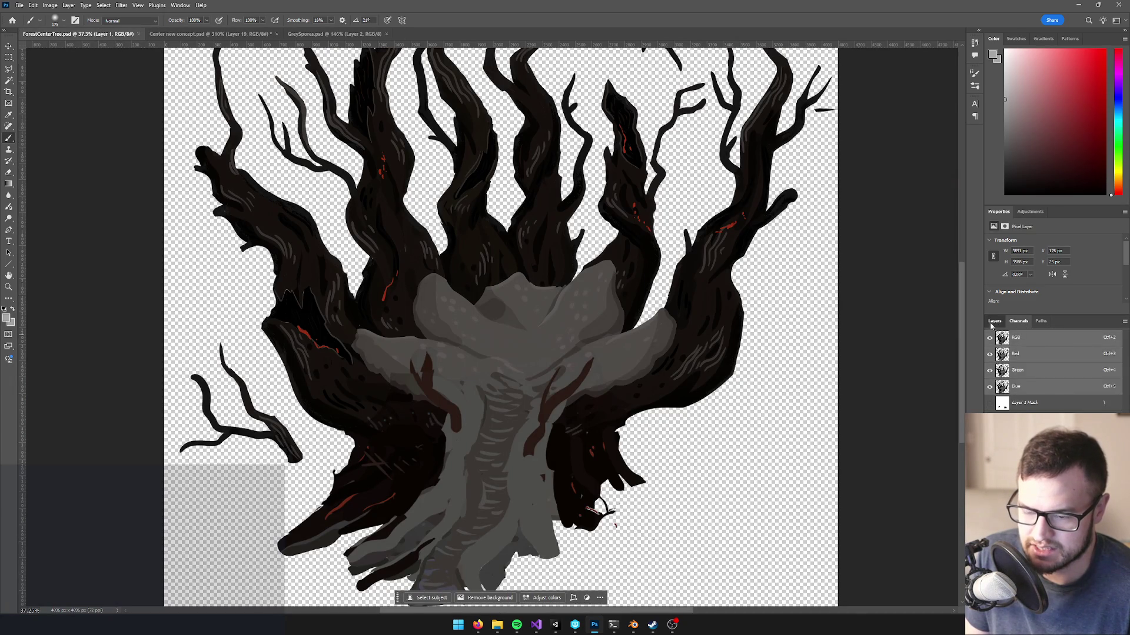
{"action": "left_click", "coordinate": [994, 321]}
{"action": "left_click", "coordinate": [990, 397]}
{"action": "left_click", "coordinate": [990, 397]}
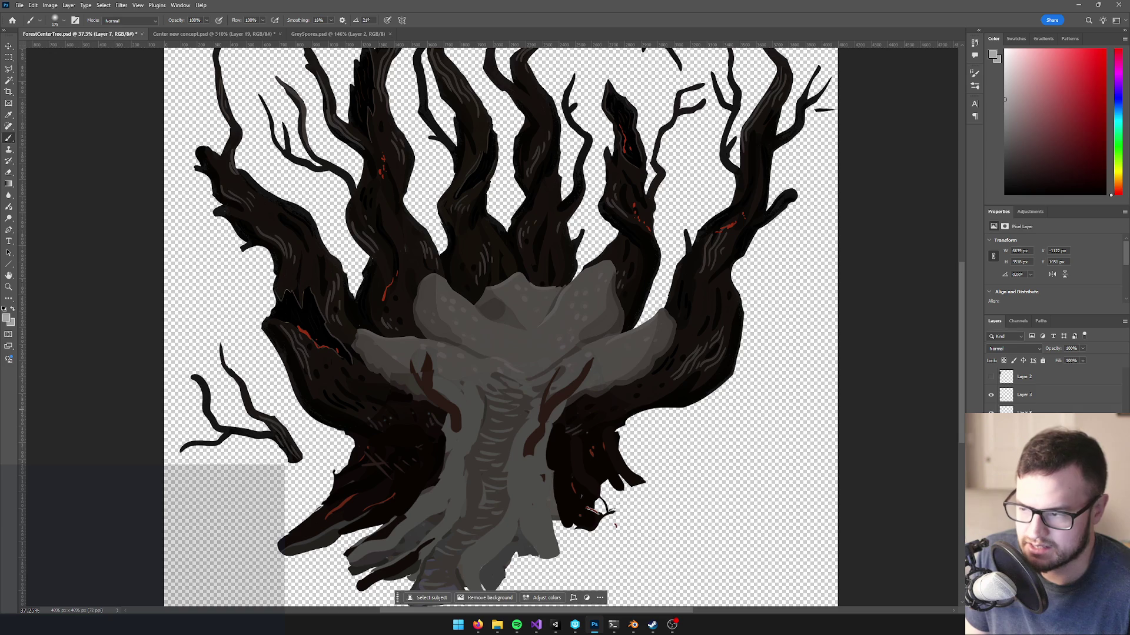
- Rename Layer 8 to 'ember' and brighten it with Levels (white input 162)
{"action": "key", "text": "BackSpace"}
{"action": "key", "text": "Return"}
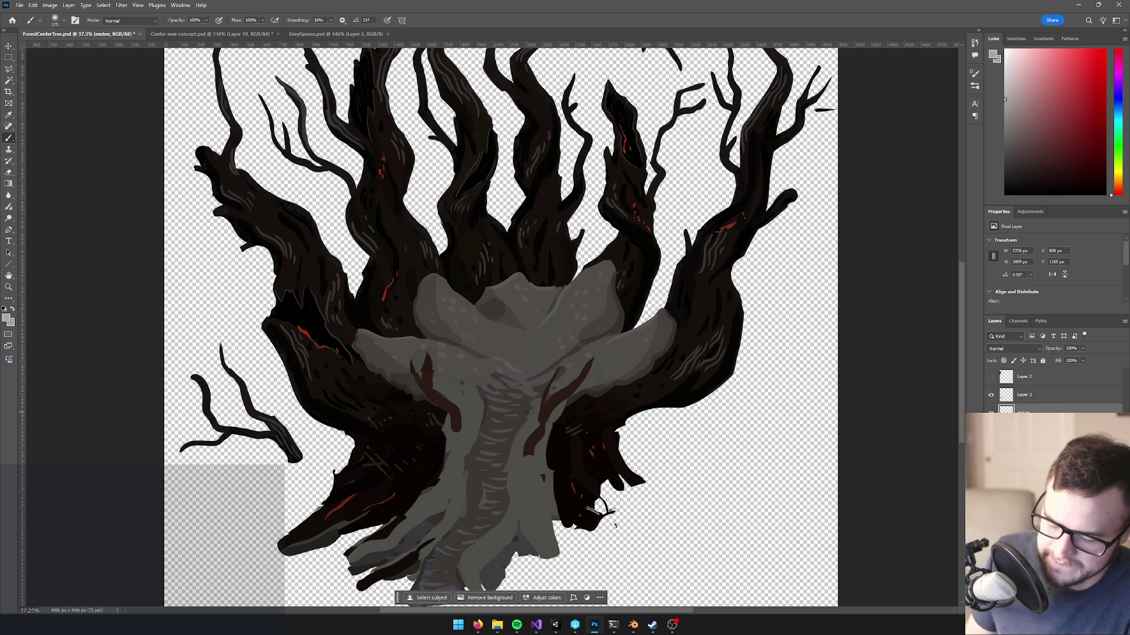
{"action": "key", "text": "ctrl+l"}
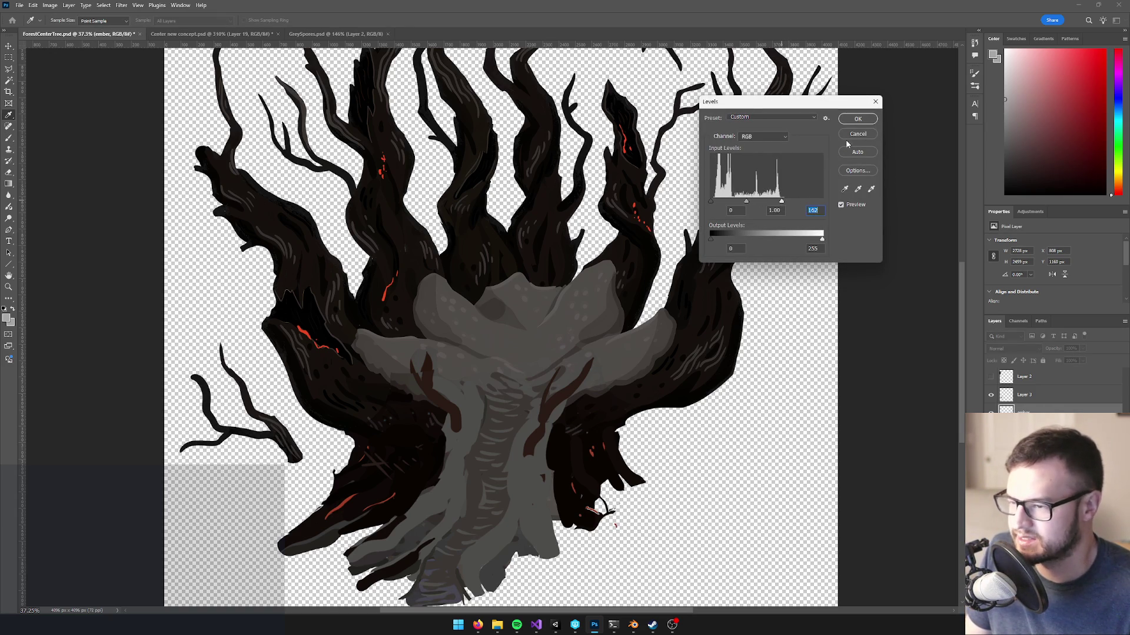
{"action": "left_click", "coordinate": [858, 120]}
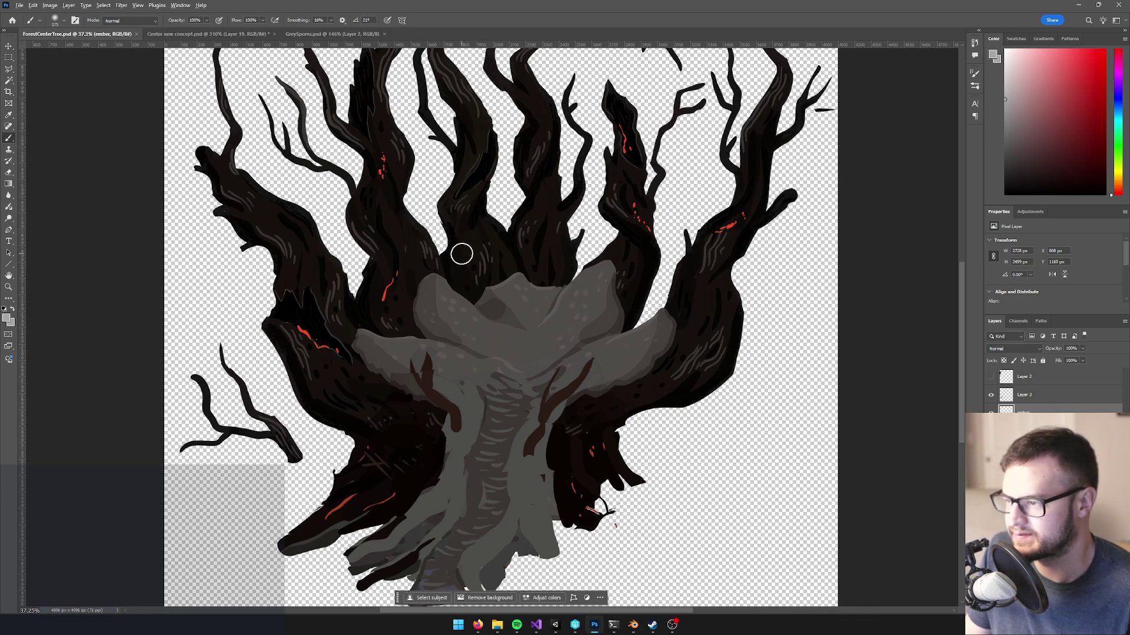
{"action": "key", "text": "alt+Tab"}
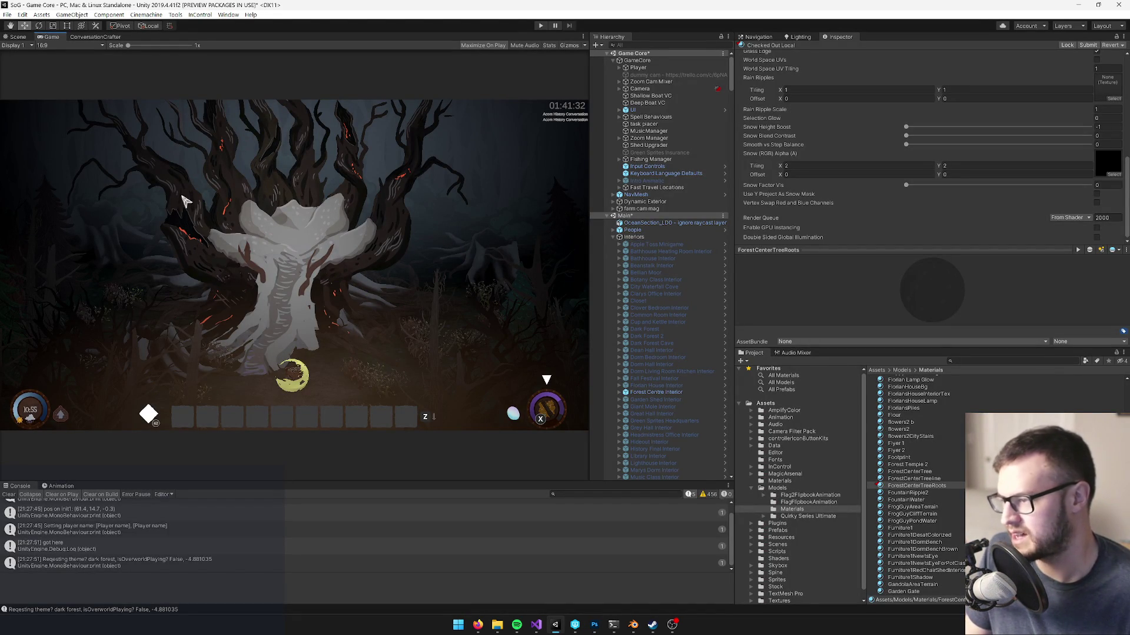
- Open Forest Centre Interior in prefab mode, zoom in on the tree trunks, and search 't:prefab'
{"action": "left_click", "coordinate": [19, 37]}
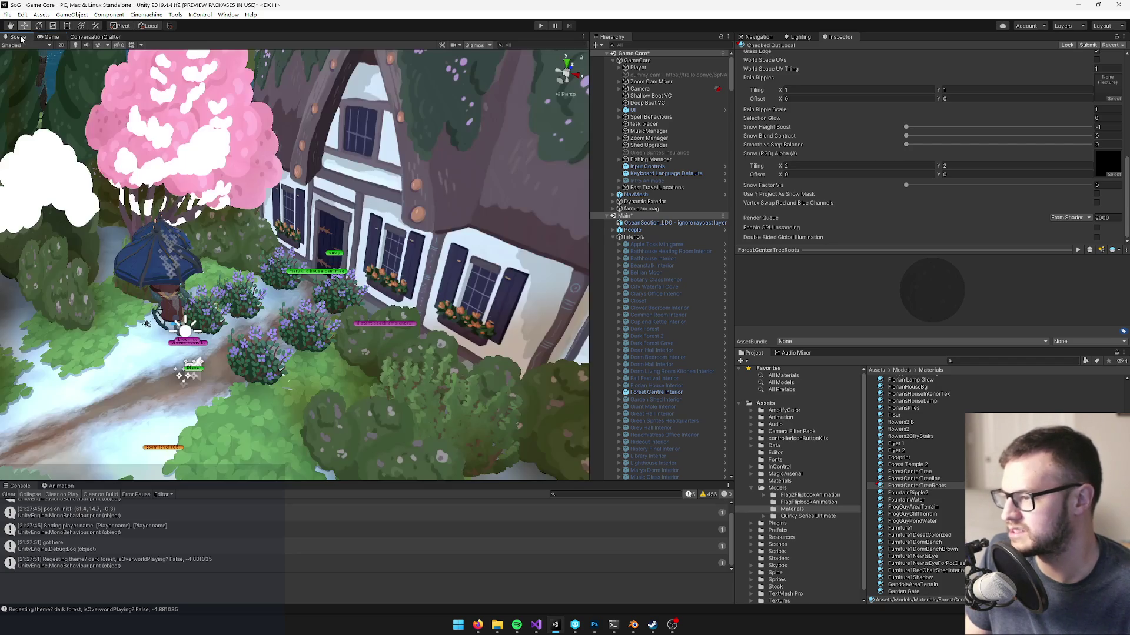
{"action": "left_click", "coordinate": [676, 393]}
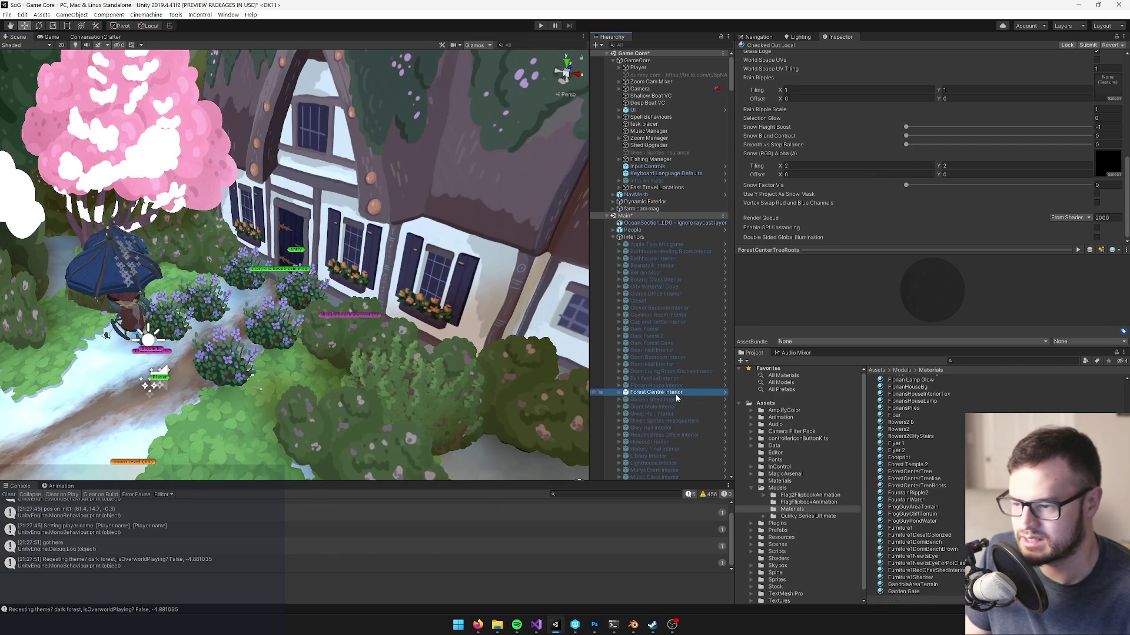
{"action": "left_click", "coordinate": [847, 69]}
{"action": "mouse_move", "coordinate": [321, 293]}
{"action": "left_mouse_down"}
{"action": "mouse_move", "coordinate": [378, 189]}
{"action": "mouse_move", "coordinate": [429, 177]}
{"action": "mouse_move", "coordinate": [303, 265]}
{"action": "mouse_move", "coordinate": [326, 295]}
{"action": "left_mouse_up"}
{"action": "type", "text": "mis"}
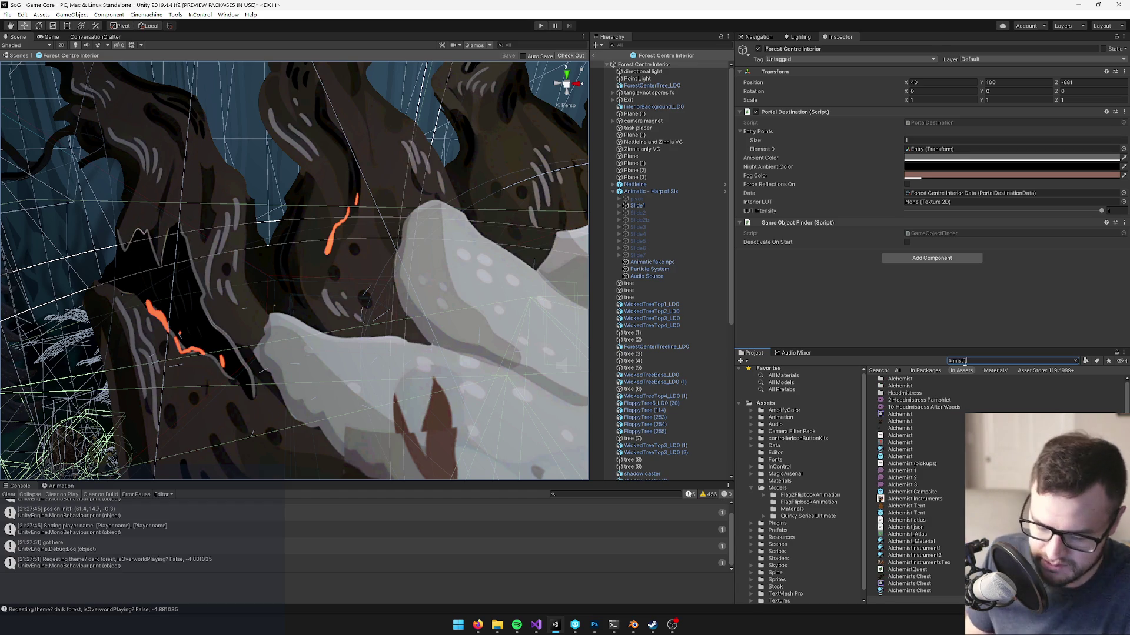
{"action": "type", "text": "t:prefab"}
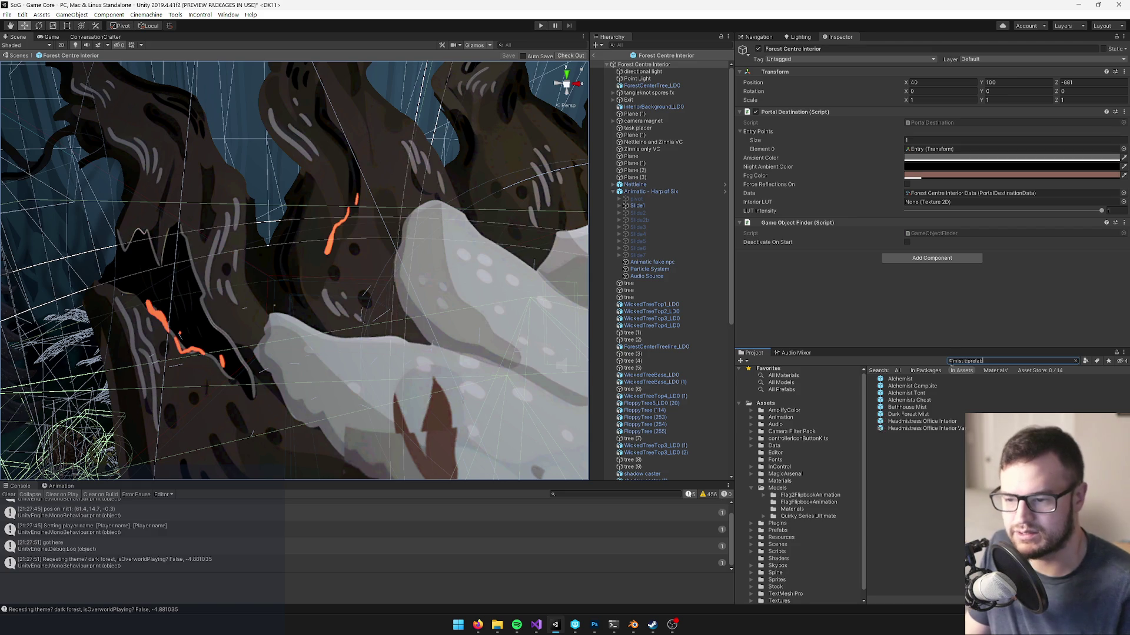
- Drop a Bathhouse Mist prefab into the scene and move it to the tree roots
{"action": "left_click", "coordinate": [915, 409]}
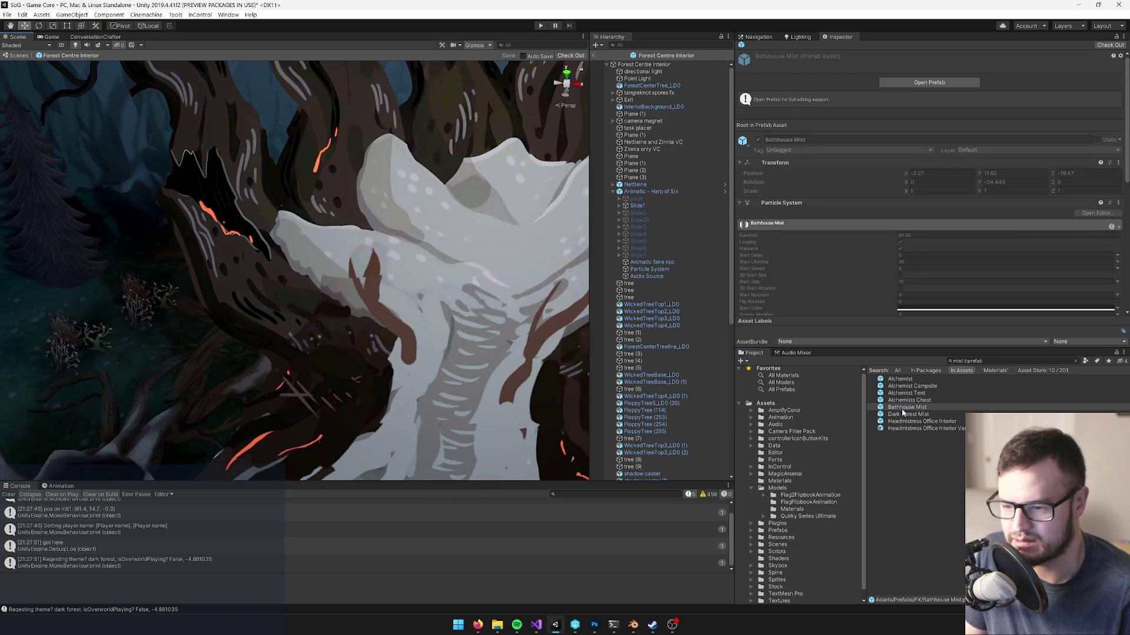
{"action": "left_click_drag", "start_coordinate": [289, 377], "coordinate": [276, 359]}
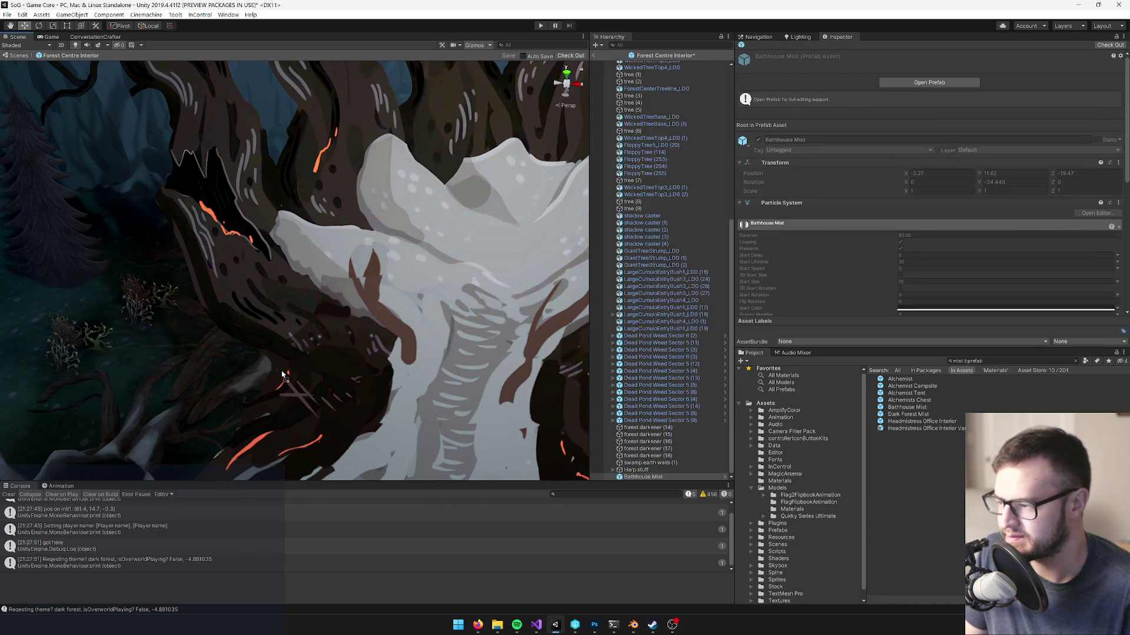
{"action": "scroll", "coordinate": [375, 365], "scroll_direction": "up", "scroll_amount": 2}
{"action": "mouse_move", "coordinate": [375, 366]}
{"action": "left_mouse_down"}
{"action": "mouse_move", "coordinate": [346, 384]}
{"action": "mouse_move", "coordinate": [327, 416]}
{"action": "left_mouse_up"}
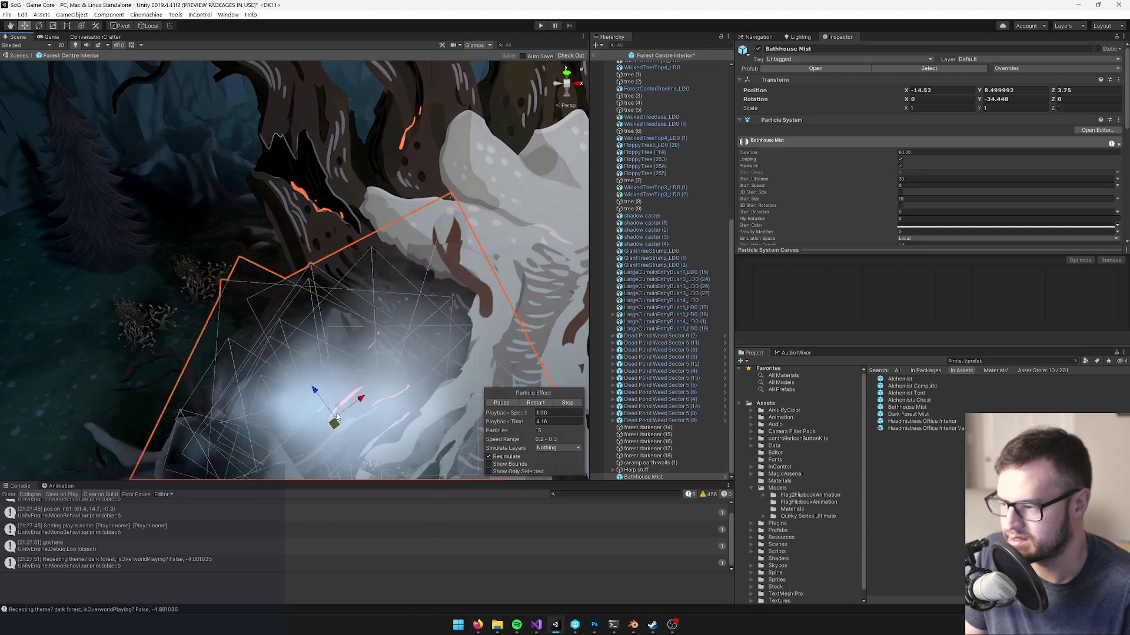
{"action": "scroll", "coordinate": [378, 305], "scroll_direction": "up", "scroll_amount": 3}
{"action": "scroll", "coordinate": [379, 316], "scroll_direction": "down", "scroll_amount": 3}
{"action": "key", "text": "f"}
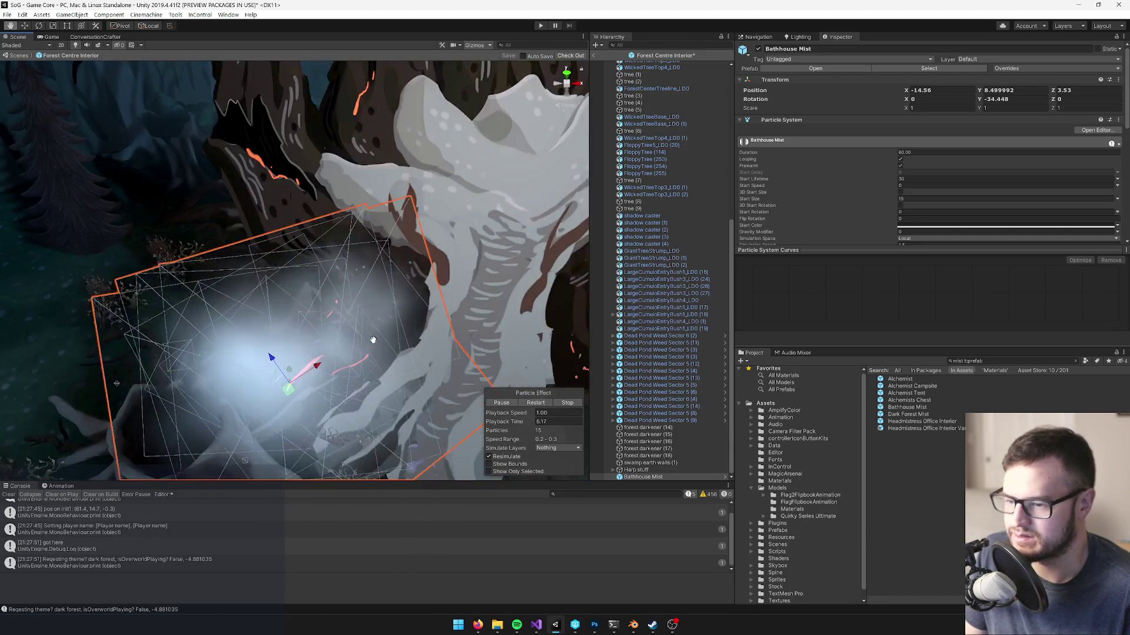
{"action": "left_click", "coordinate": [941, 68]}
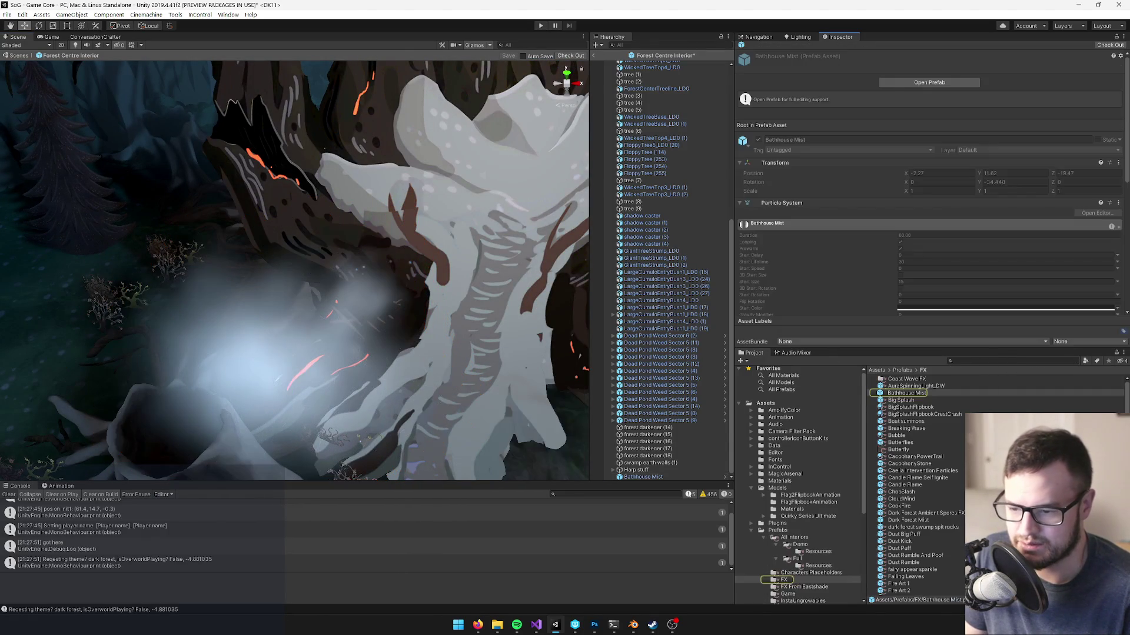
- Rename the mist instance to 'Ember Mist' and save it as an Original Prefab in Prefabs/FX
{"action": "left_click", "coordinate": [646, 477]}
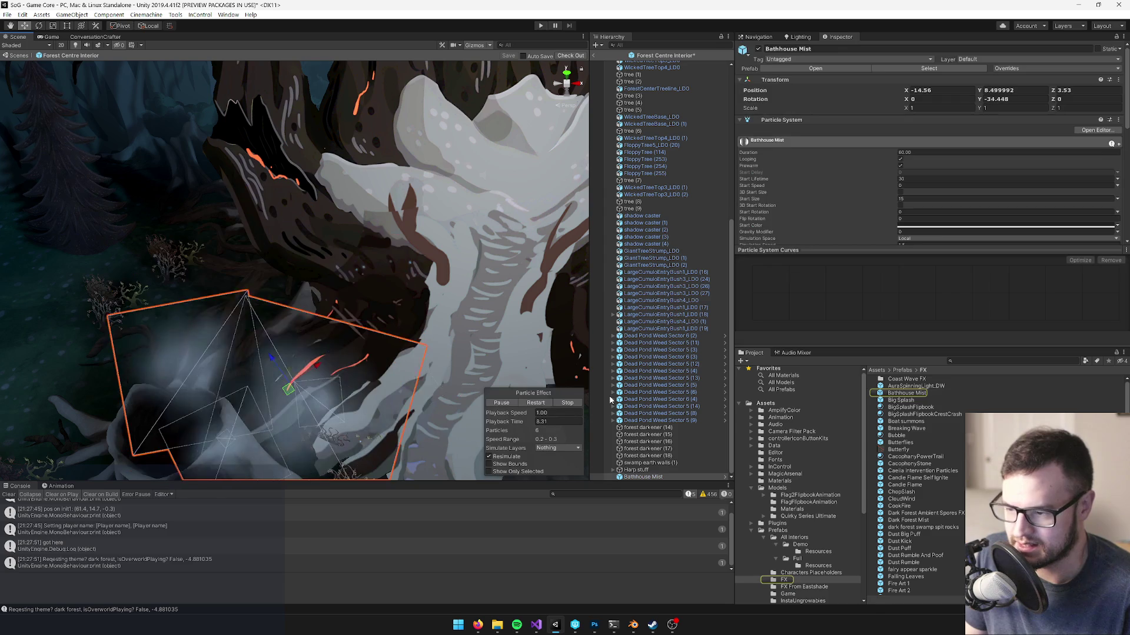
{"action": "left_click", "coordinate": [648, 477]}
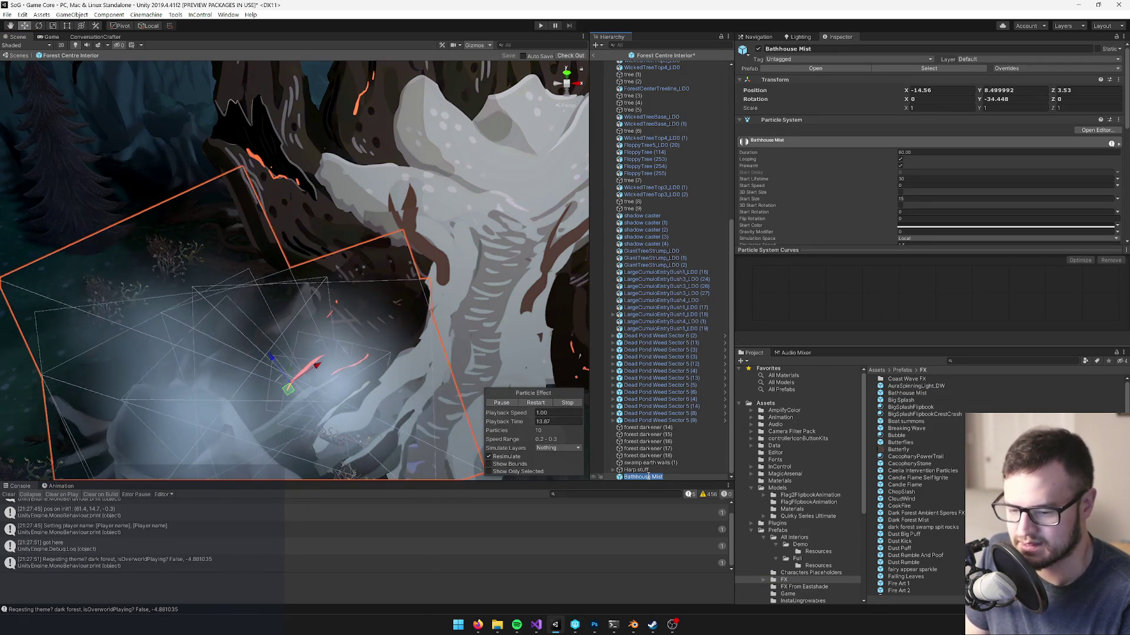
{"action": "type", "text": "Ember Mist"}
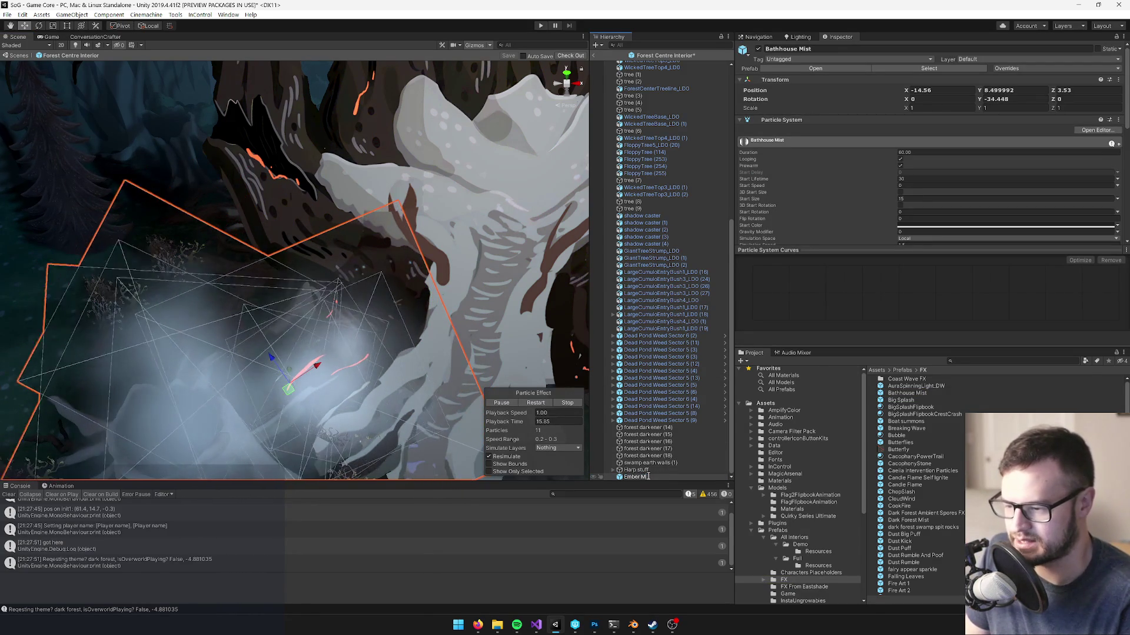
{"action": "key", "text": "Return"}
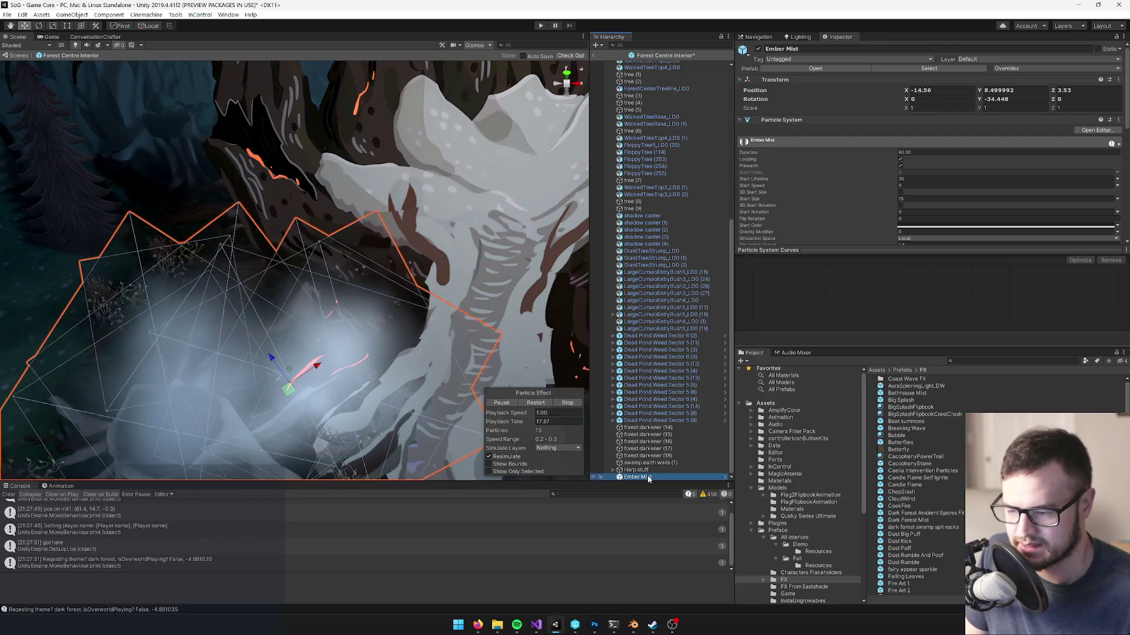
{"action": "mouse_move", "coordinate": [849, 471]}
{"action": "left_mouse_down"}
{"action": "mouse_move", "coordinate": [918, 464]}
{"action": "mouse_move", "coordinate": [1036, 391]}
{"action": "mouse_move", "coordinate": [1065, 388]}
{"action": "mouse_move", "coordinate": [918, 471]}
{"action": "mouse_move", "coordinate": [800, 581]}
{"action": "left_mouse_up"}
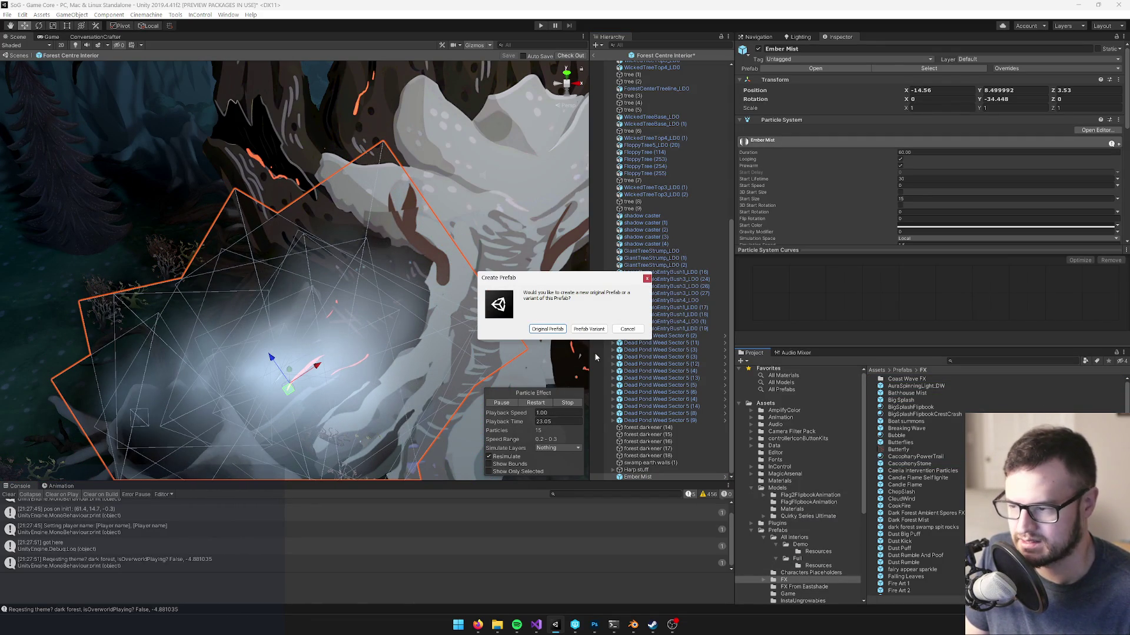
{"action": "left_click", "coordinate": [540, 331]}
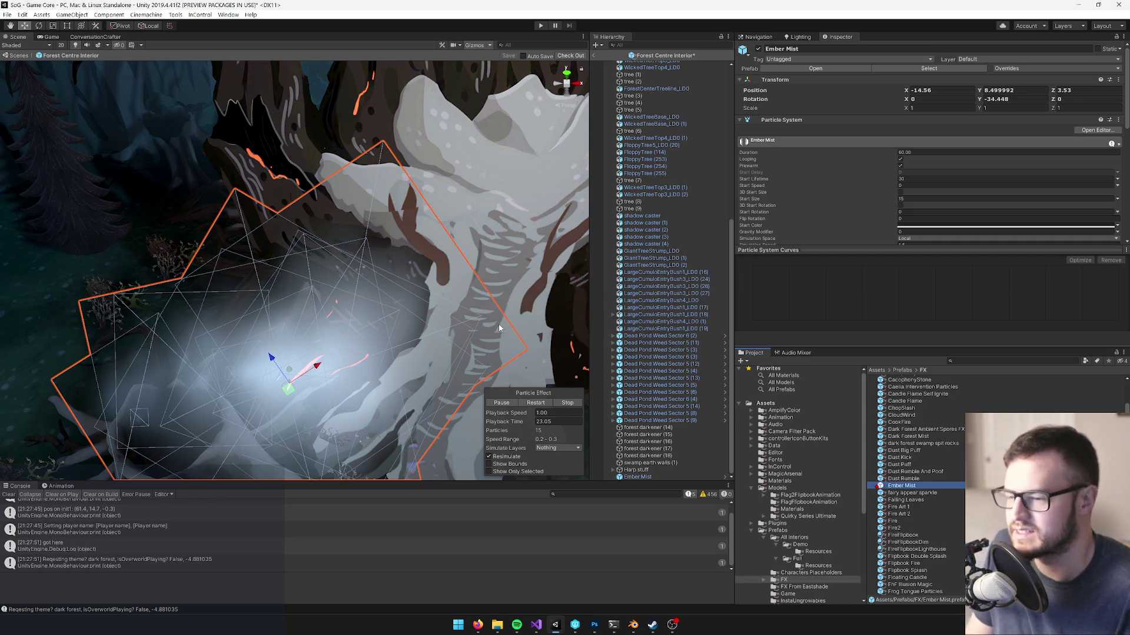
{"action": "left_click", "coordinate": [288, 383]}
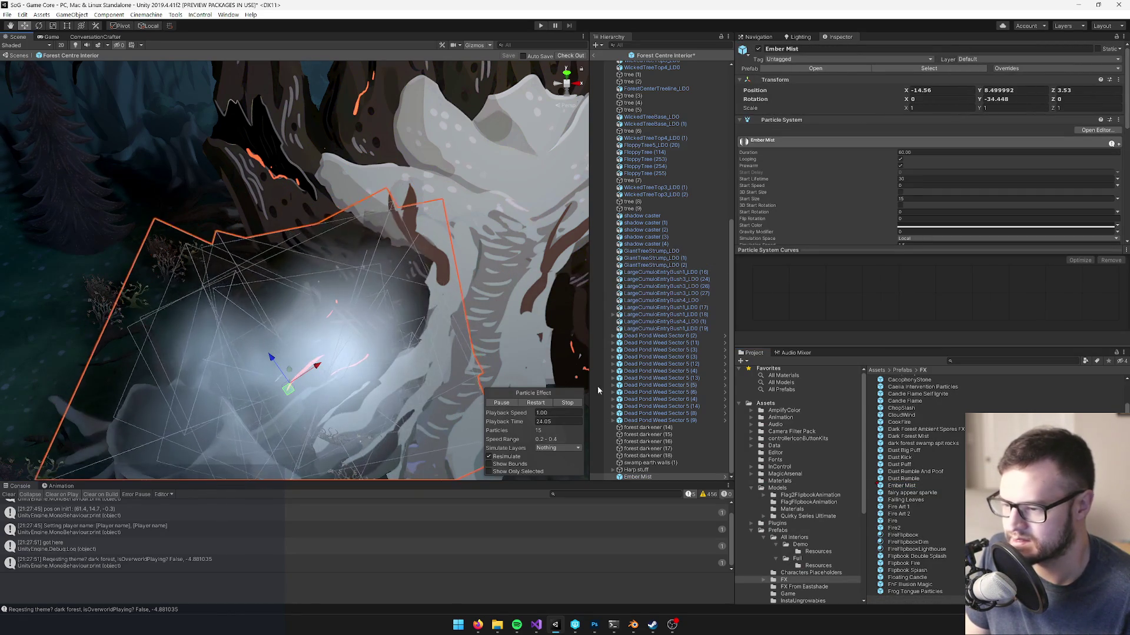
- Scale Ember Mist down uniformly to about 0.82 with the Scale tool
{"action": "mouse_move", "coordinate": [296, 277]}
{"action": "left_mouse_down"}
{"action": "mouse_move", "coordinate": [300, 217]}
{"action": "mouse_move", "coordinate": [315, 217]}
{"action": "left_mouse_up"}
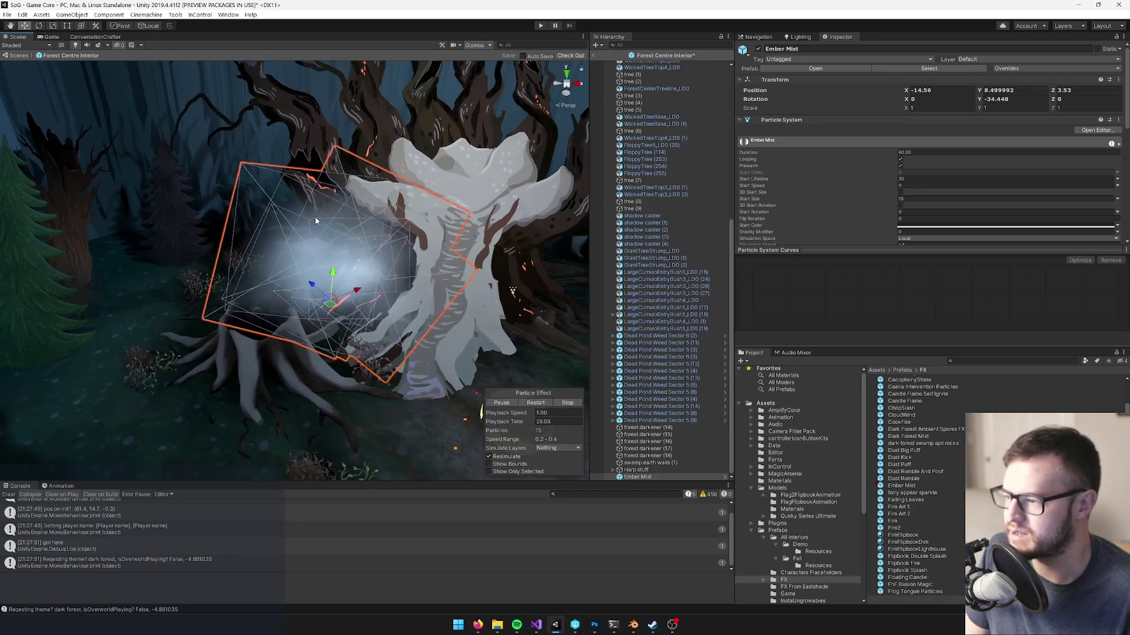
{"action": "scroll", "coordinate": [315, 217], "scroll_direction": "up", "scroll_amount": 3}
{"action": "key", "text": "r"}
{"action": "left_click_drag", "start_coordinate": [353, 318], "coordinate": [327, 349]}
{"action": "left_click_drag", "start_coordinate": [412, 242], "coordinate": [377, 259]}
{"action": "scroll", "coordinate": [806, 150], "scroll_direction": "down", "scroll_amount": 3}
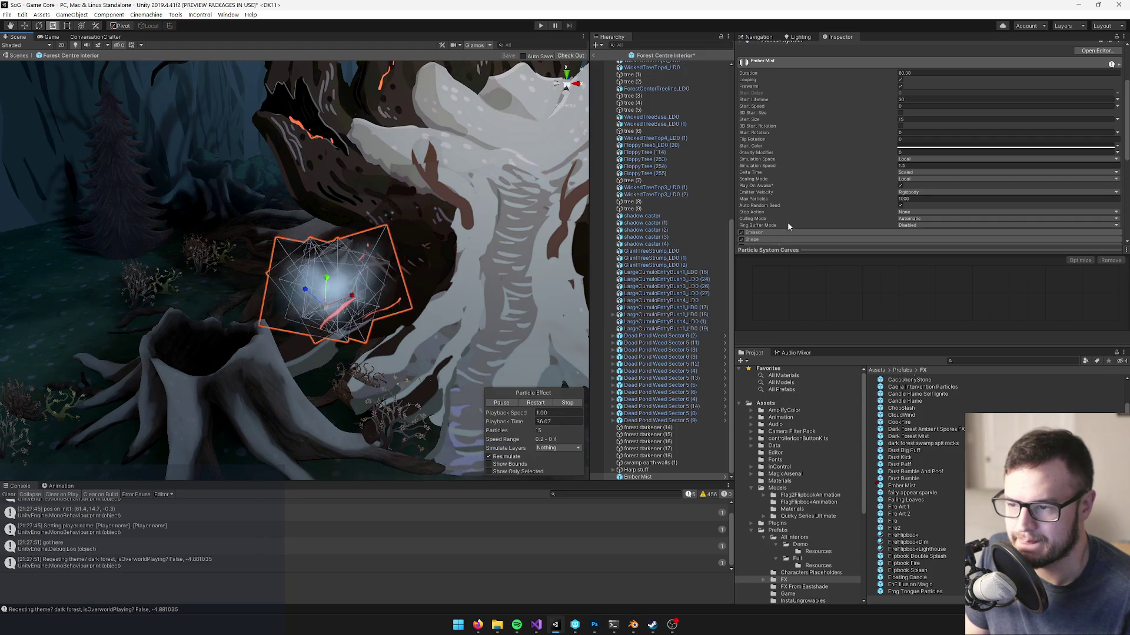
{"action": "scroll", "coordinate": [780, 144], "scroll_direction": "down", "scroll_amount": 3}
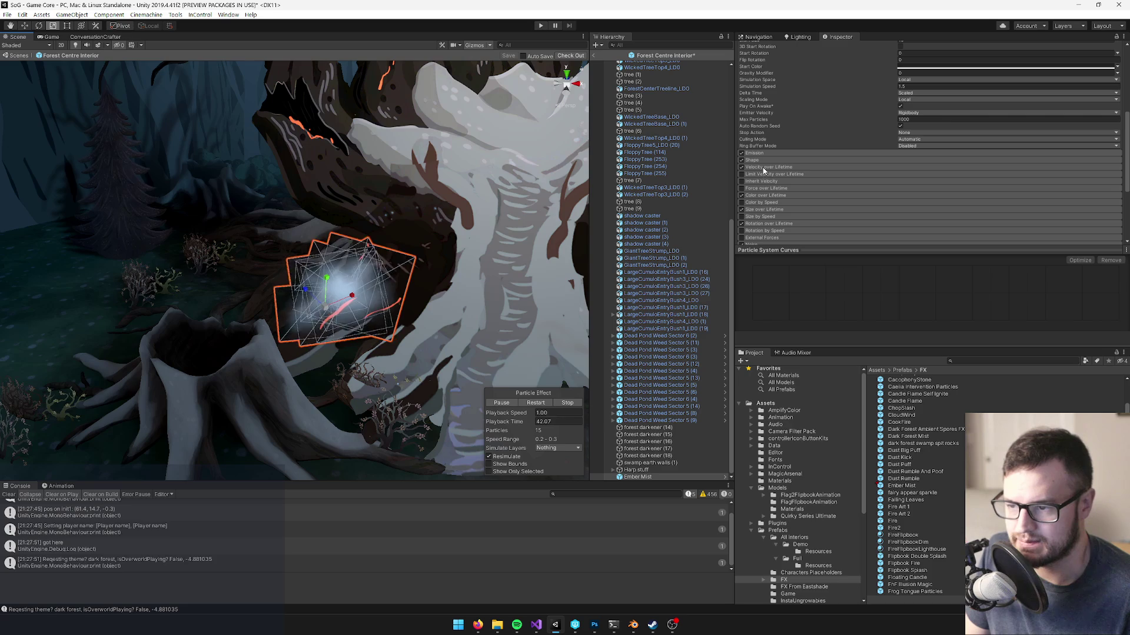
- Enable Velocity over Lifetime with a Linear Y of 1
{"action": "left_click", "coordinate": [768, 167]}
{"action": "left_click", "coordinate": [901, 176]}
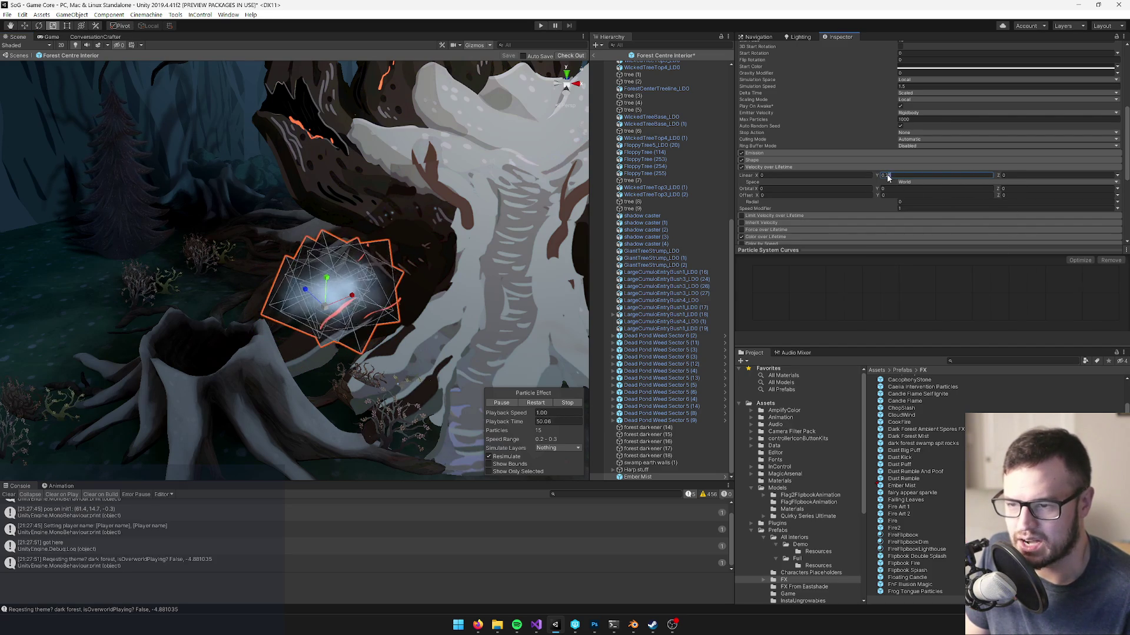
{"action": "type", "text": "2"}
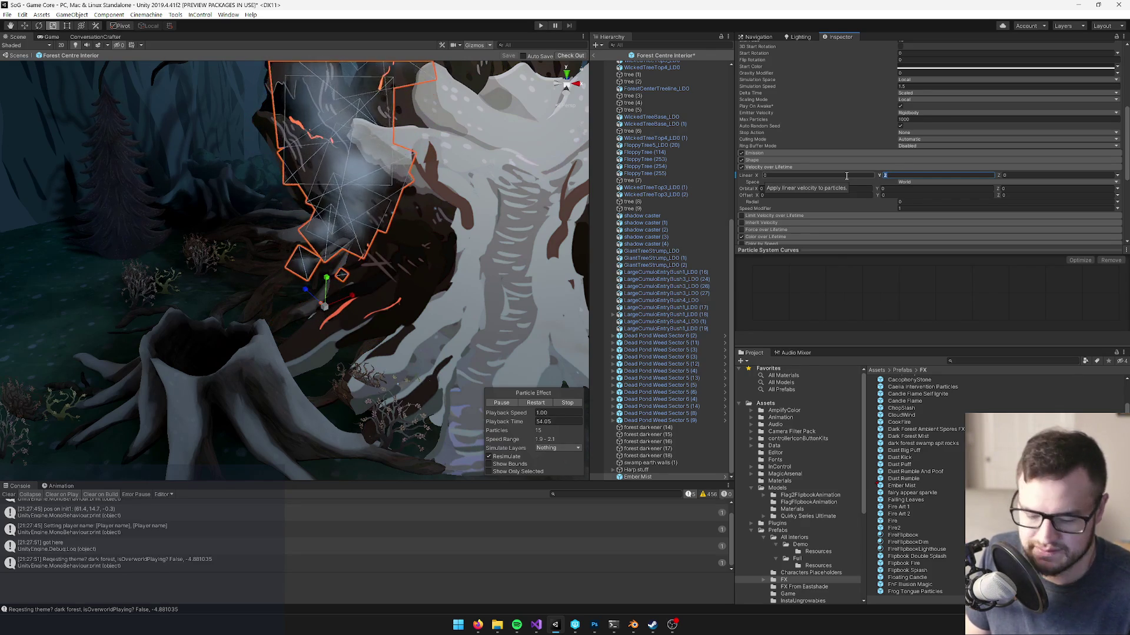
{"action": "key", "text": "BackSpace"}
{"action": "type", "text": "1"}
- Orbit and fly the Scene view around the rising mist to inspect it
{"action": "left_click_drag", "start_coordinate": [424, 178], "coordinate": [424, 179]}
{"action": "scroll", "coordinate": [406, 265], "scroll_direction": "down", "scroll_amount": 10}
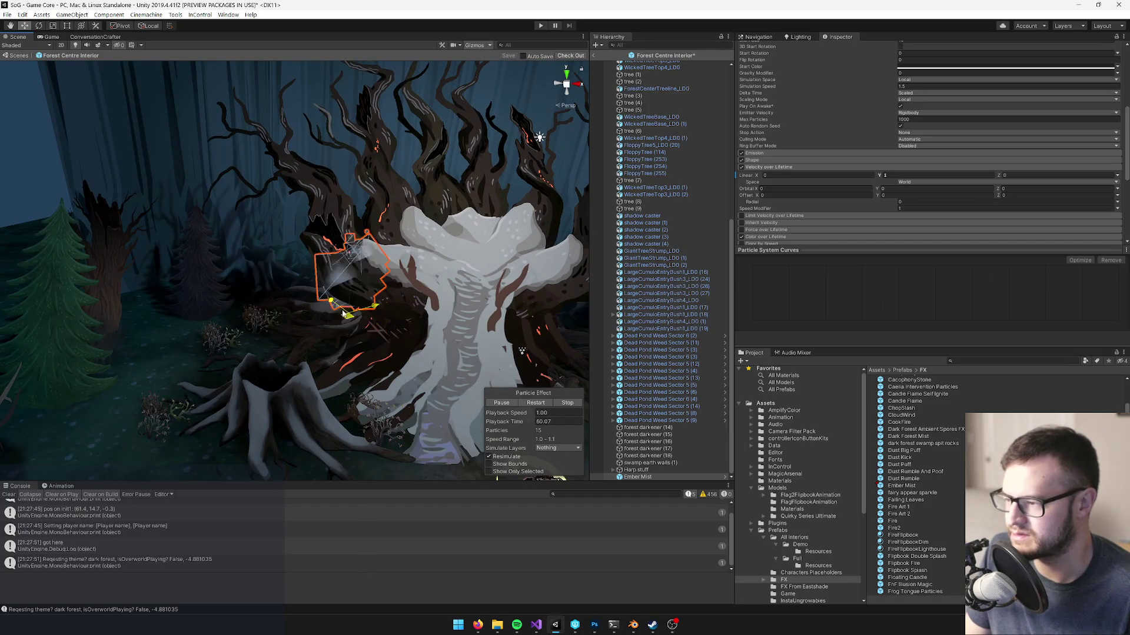
{"action": "mouse_move", "coordinate": [341, 292]}
{"action": "left_mouse_down"}
{"action": "mouse_move", "coordinate": [369, 252]}
{"action": "mouse_move", "coordinate": [362, 307]}
{"action": "left_mouse_up"}
{"action": "scroll", "coordinate": [362, 306], "scroll_direction": "up", "scroll_amount": 5}
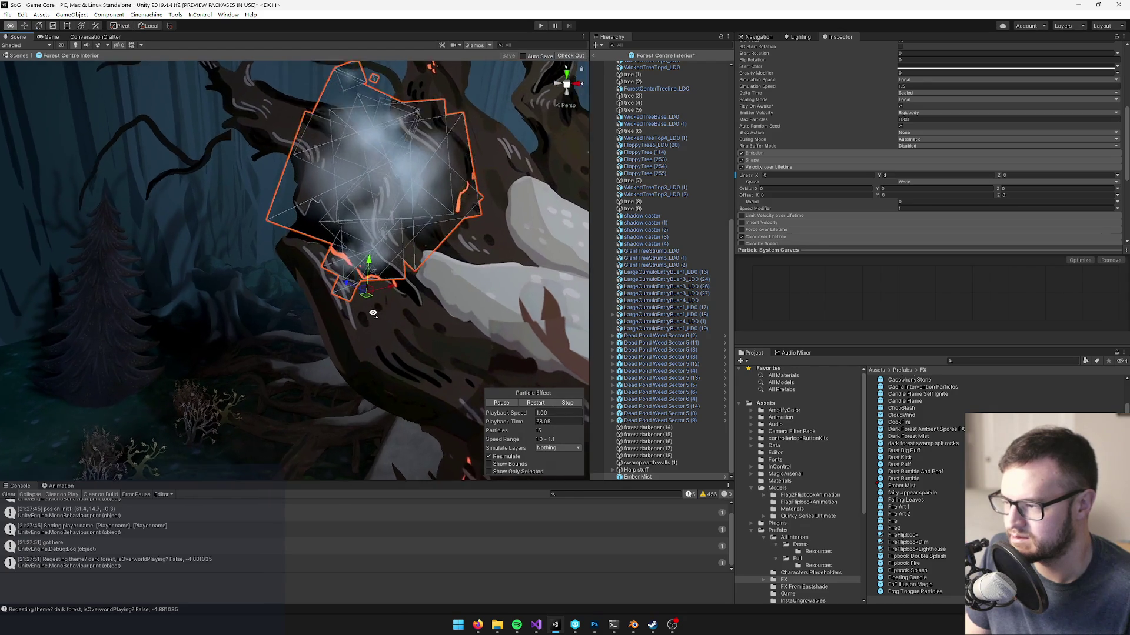
{"action": "left_click_drag", "start_coordinate": [383, 265], "coordinate": [408, 248]}
{"action": "scroll", "coordinate": [408, 248], "scroll_direction": "up", "scroll_amount": 5}
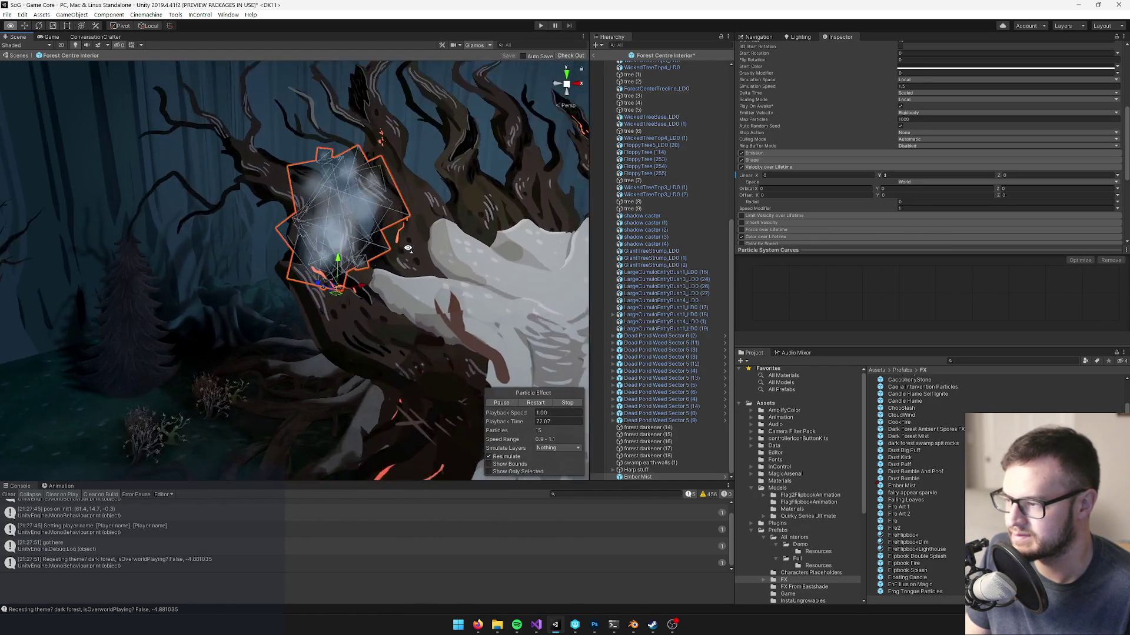
{"action": "key", "text": "a"}
{"action": "key", "text": "s"}
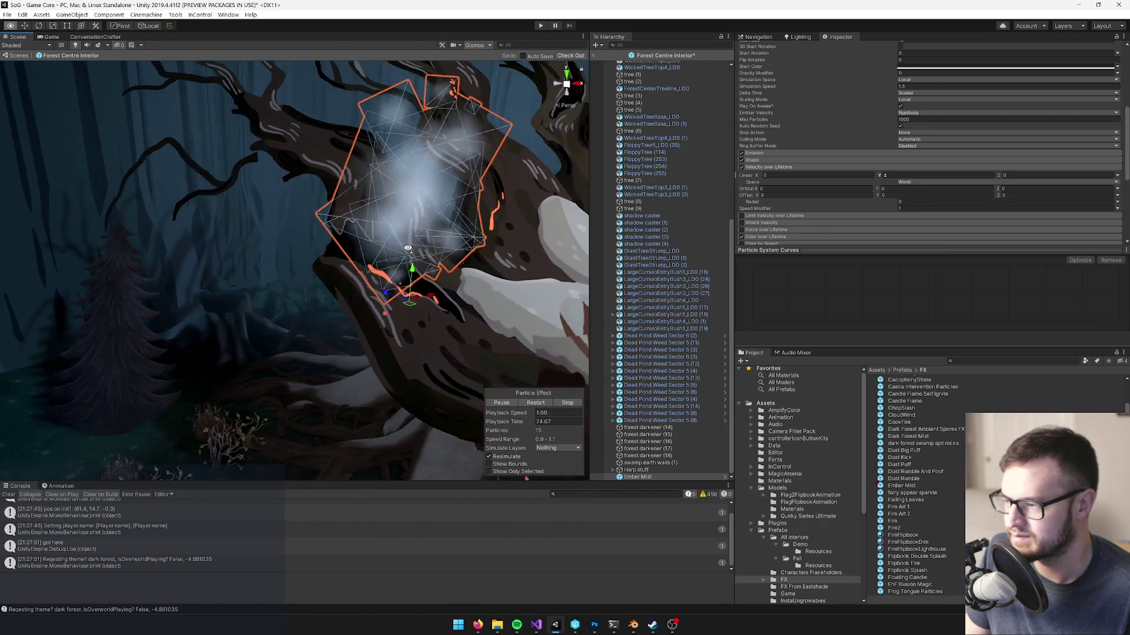
{"action": "key", "text": "d"}
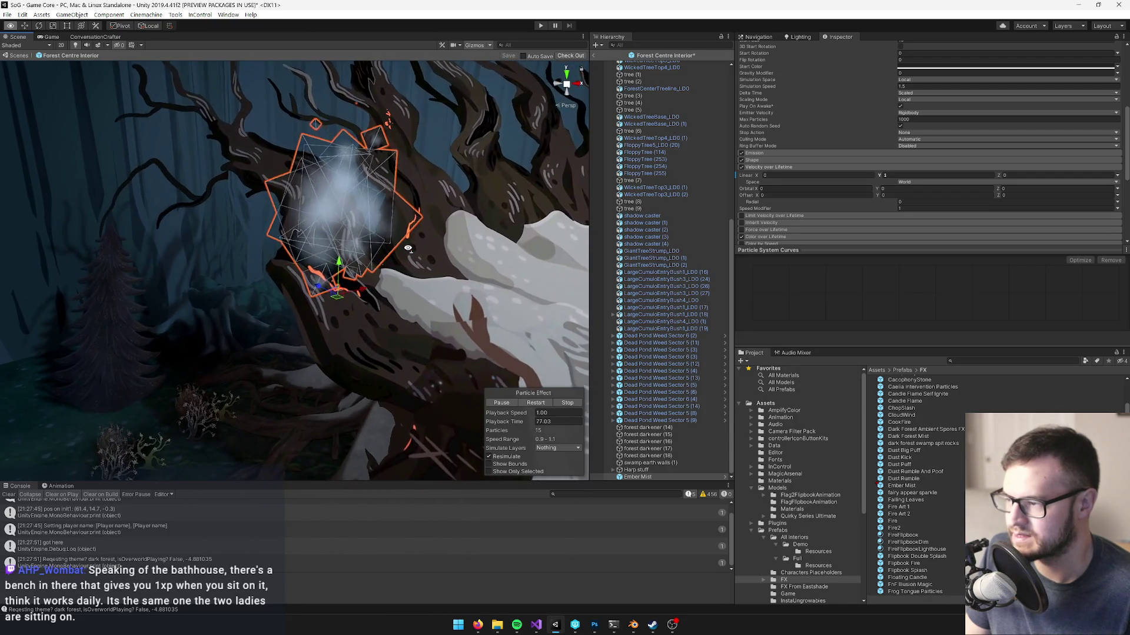
{"action": "key", "text": "w"}
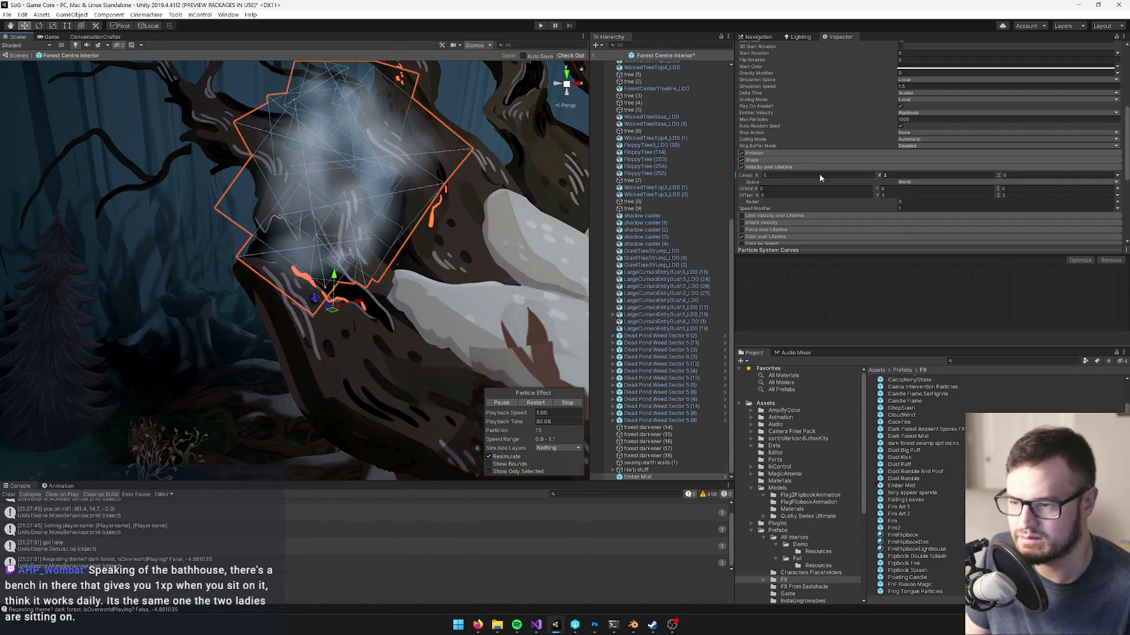
{"action": "left_click", "coordinate": [759, 160]}
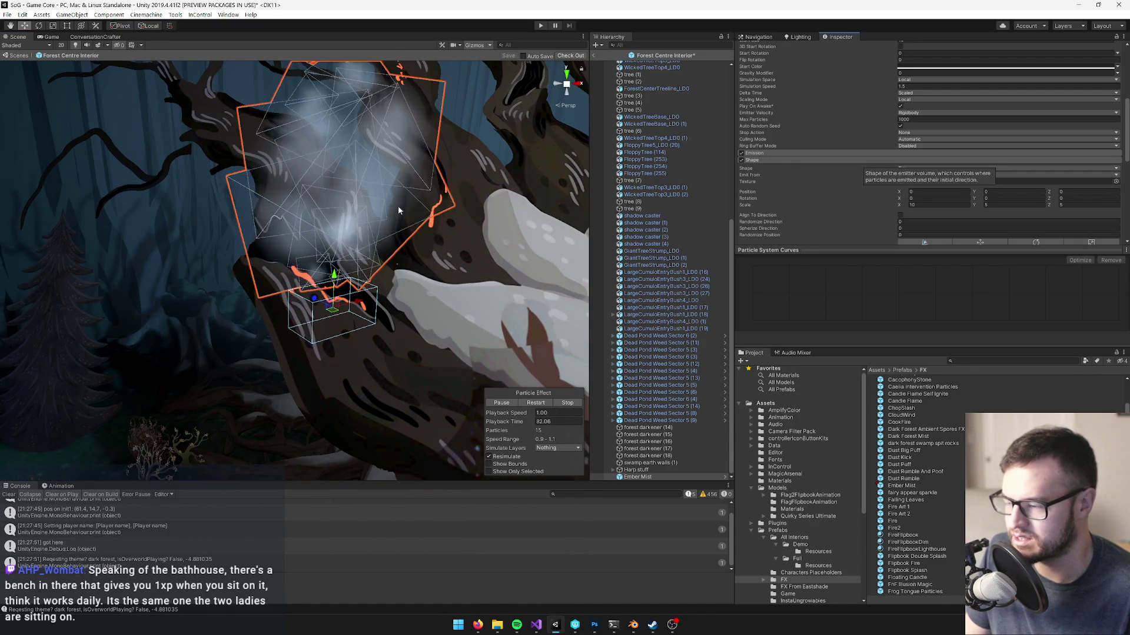
- Rotate the Ember Mist emitter around its Y axis to lie along the root
{"action": "scroll", "coordinate": [366, 295], "scroll_direction": "up", "scroll_amount": 2}
{"action": "key", "text": "e"}
{"action": "left_click_drag", "start_coordinate": [353, 315], "coordinate": [274, 332]}
{"action": "scroll", "coordinate": [274, 331], "scroll_direction": "up", "scroll_amount": 3}
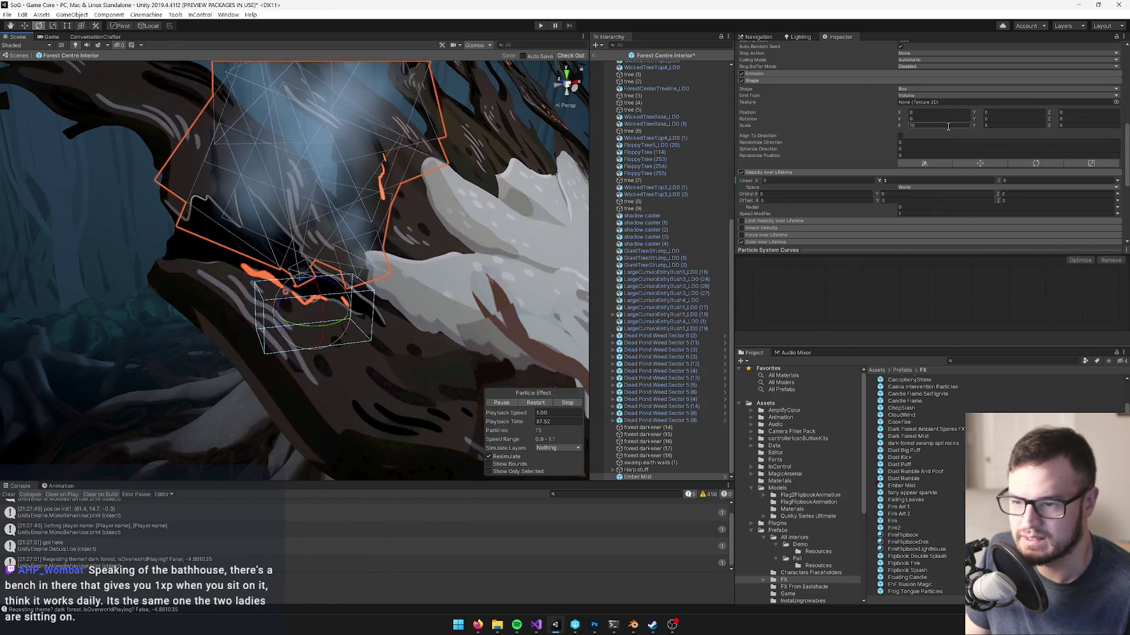
{"action": "scroll", "coordinate": [887, 153], "scroll_direction": "down", "scroll_amount": 3}
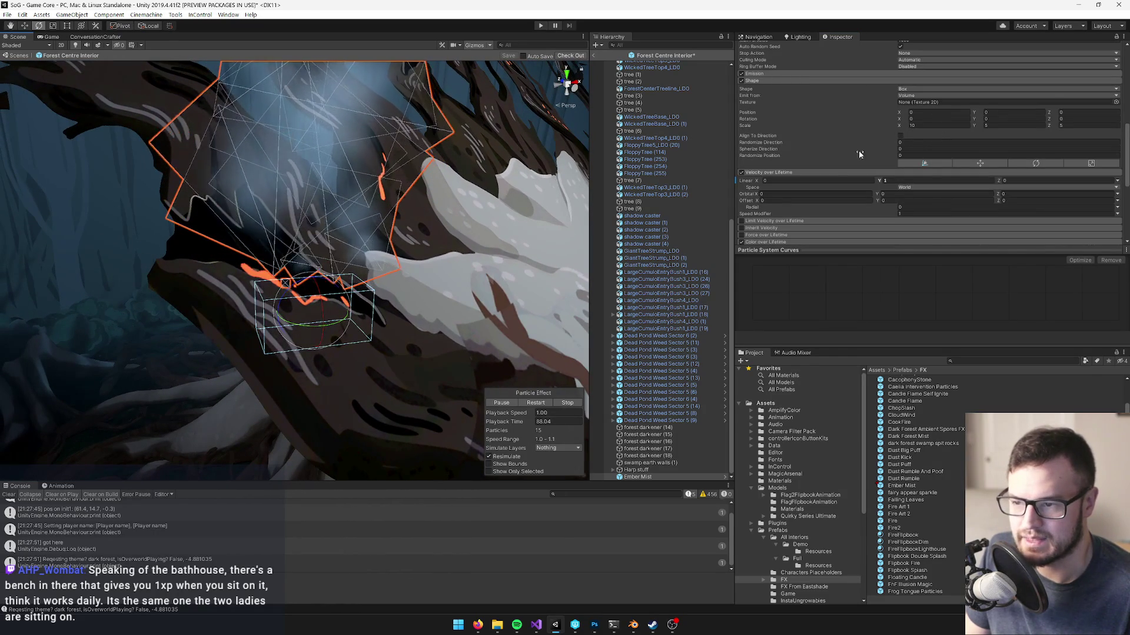
- Change the emitter Shape from Box to Edge with Radius 0.5 and restart the preview
{"action": "left_click", "coordinate": [918, 89]}
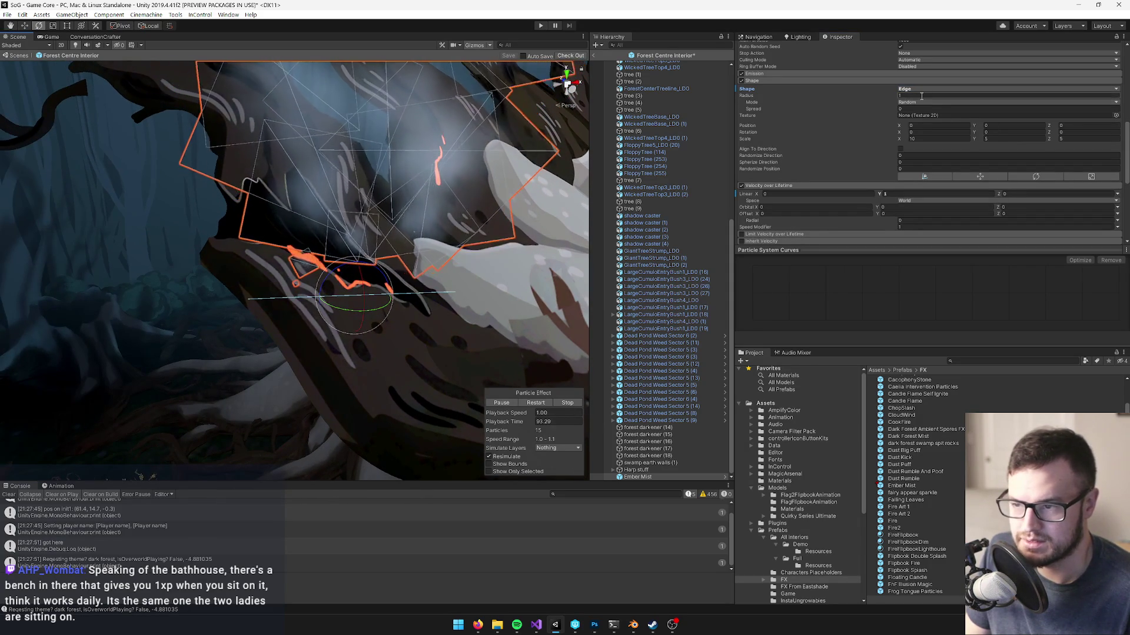
{"action": "key", "text": "r"}
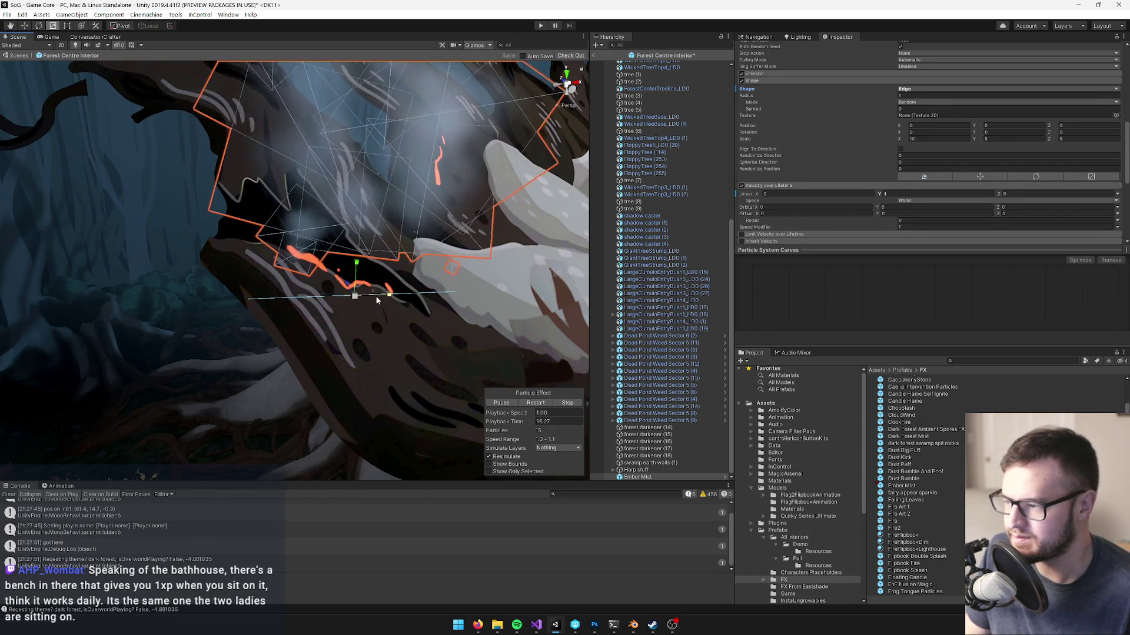
{"action": "left_click", "coordinate": [905, 95]}
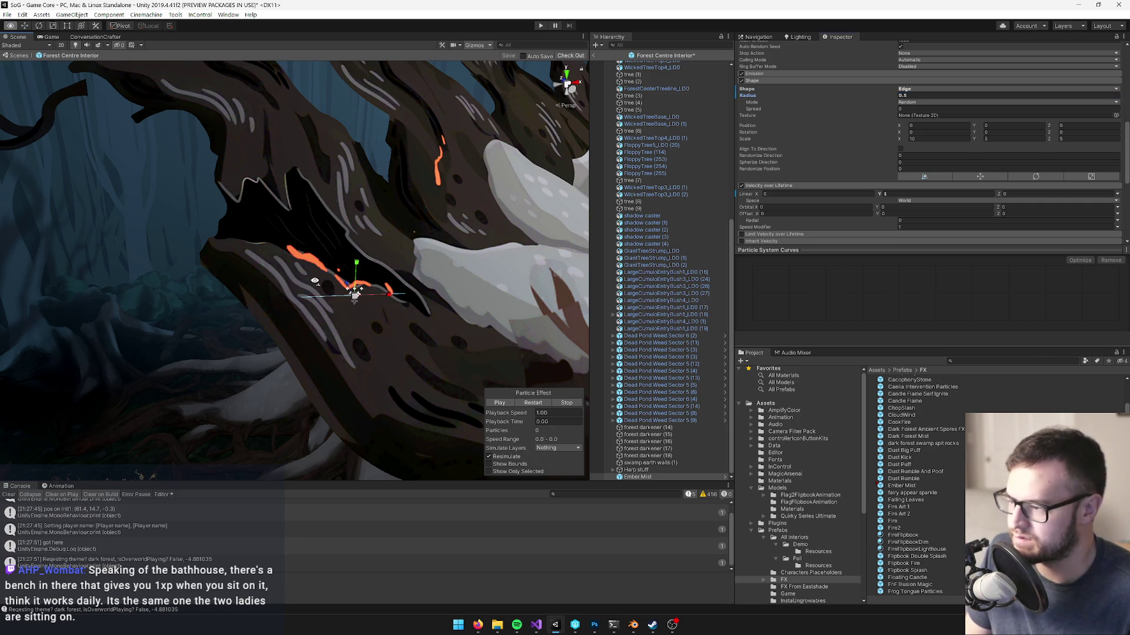
{"action": "left_click", "coordinate": [537, 409]}
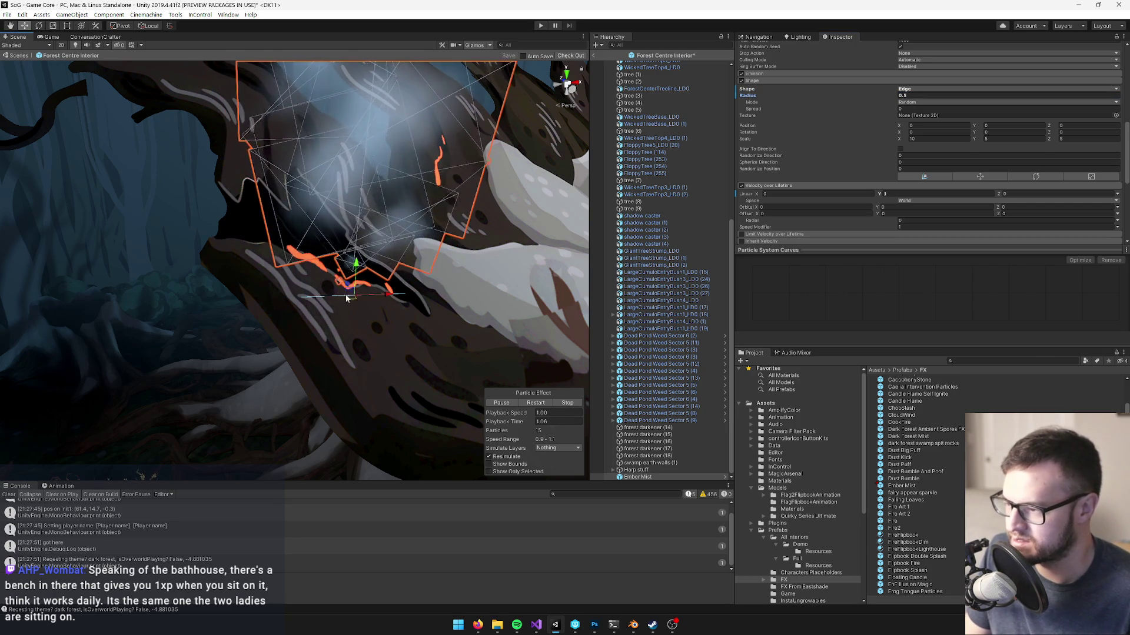
{"action": "left_click_drag", "start_coordinate": [353, 316], "coordinate": [288, 321]}
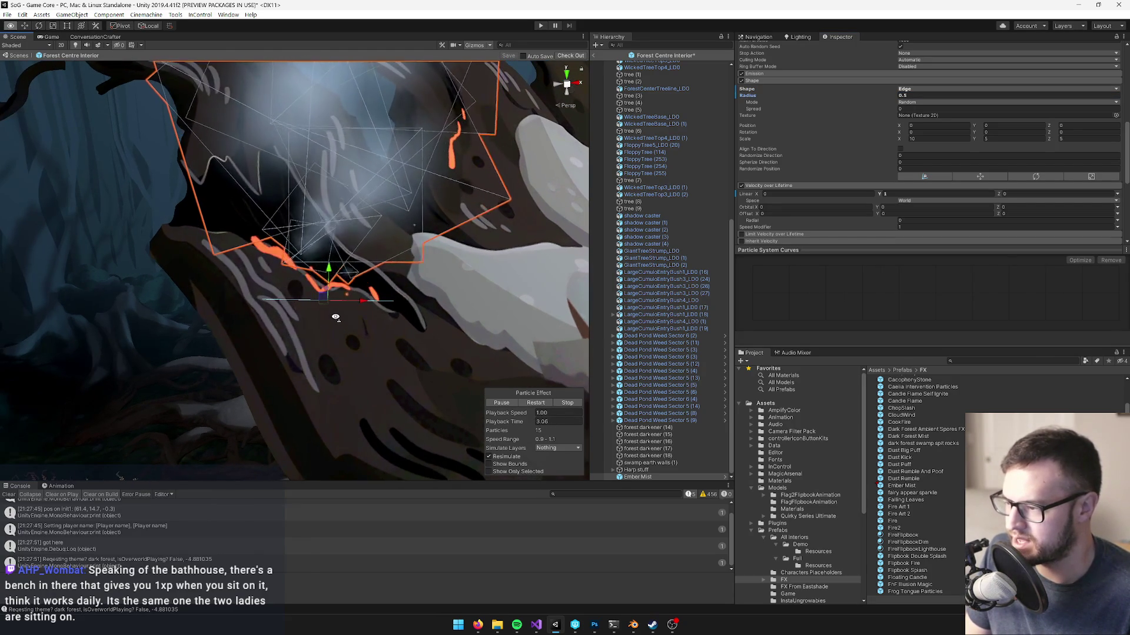
{"action": "scroll", "coordinate": [764, 198], "scroll_direction": "down", "scroll_amount": 3}
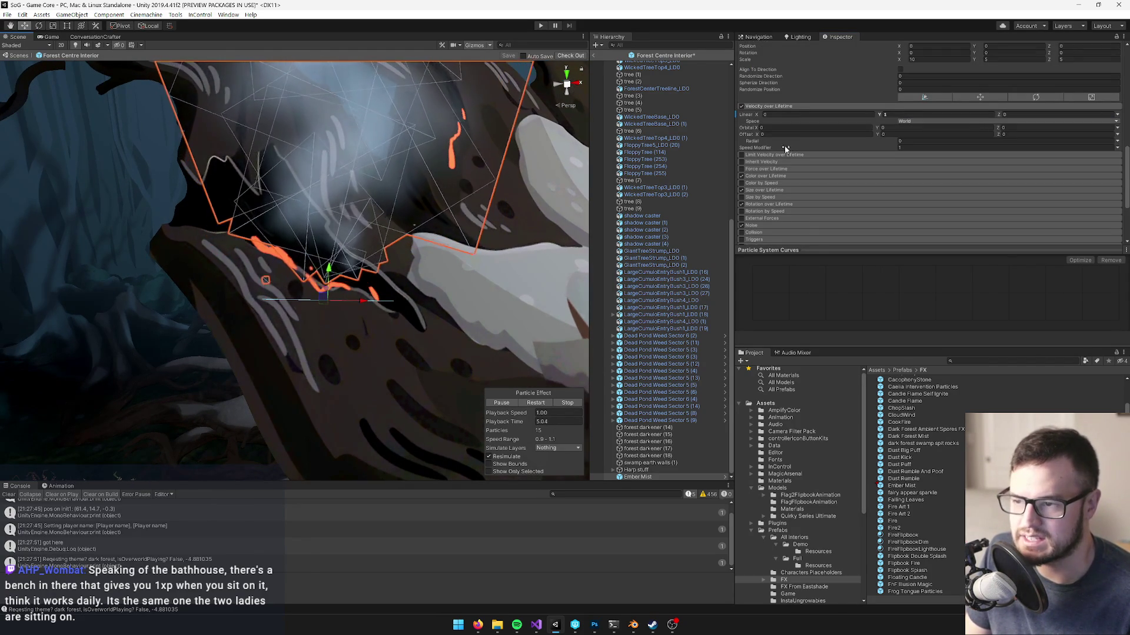
{"action": "left_click", "coordinate": [764, 190]}
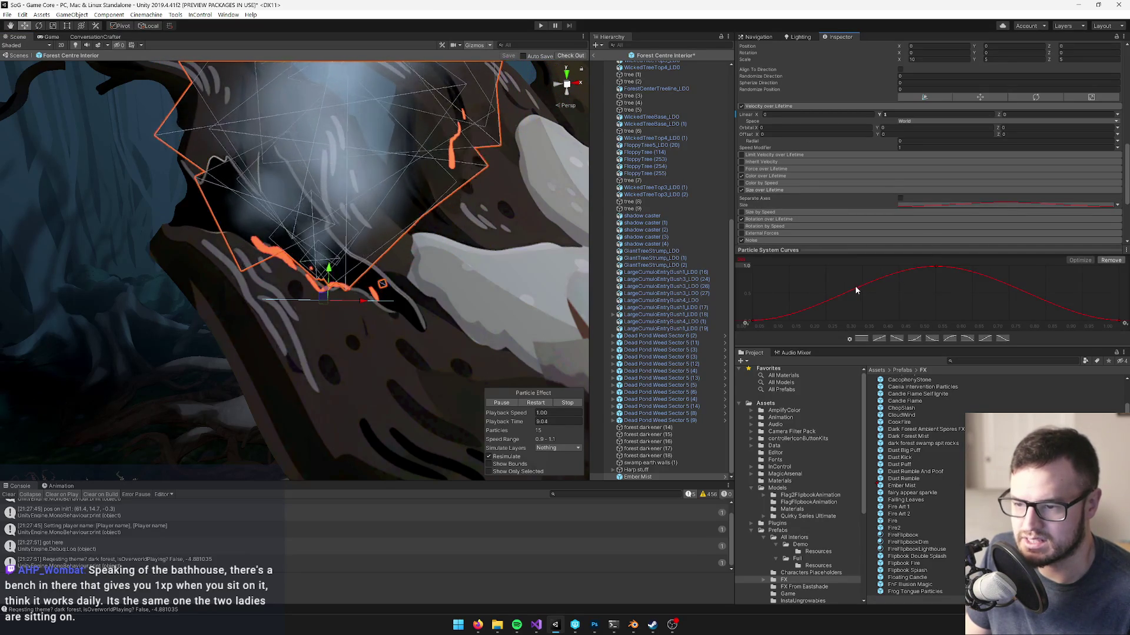
- Add an early key to the Size over Lifetime curve and raise it to 1
{"action": "double_click", "coordinate": [827, 296]}
{"action": "mouse_move", "coordinate": [827, 297]}
{"action": "left_mouse_down"}
{"action": "mouse_move", "coordinate": [831, 285]}
{"action": "mouse_move", "coordinate": [806, 270]}
{"action": "mouse_move", "coordinate": [827, 261]}
{"action": "mouse_move", "coordinate": [793, 268]}
{"action": "left_mouse_up"}
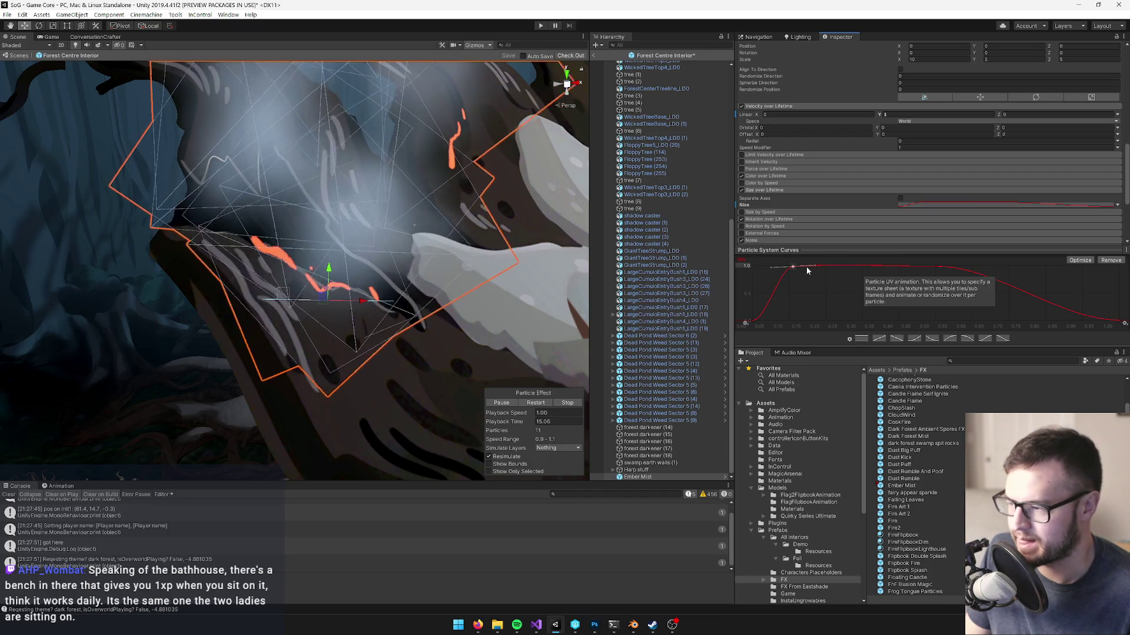
{"action": "scroll", "coordinate": [451, 265], "scroll_direction": "down", "scroll_amount": 5}
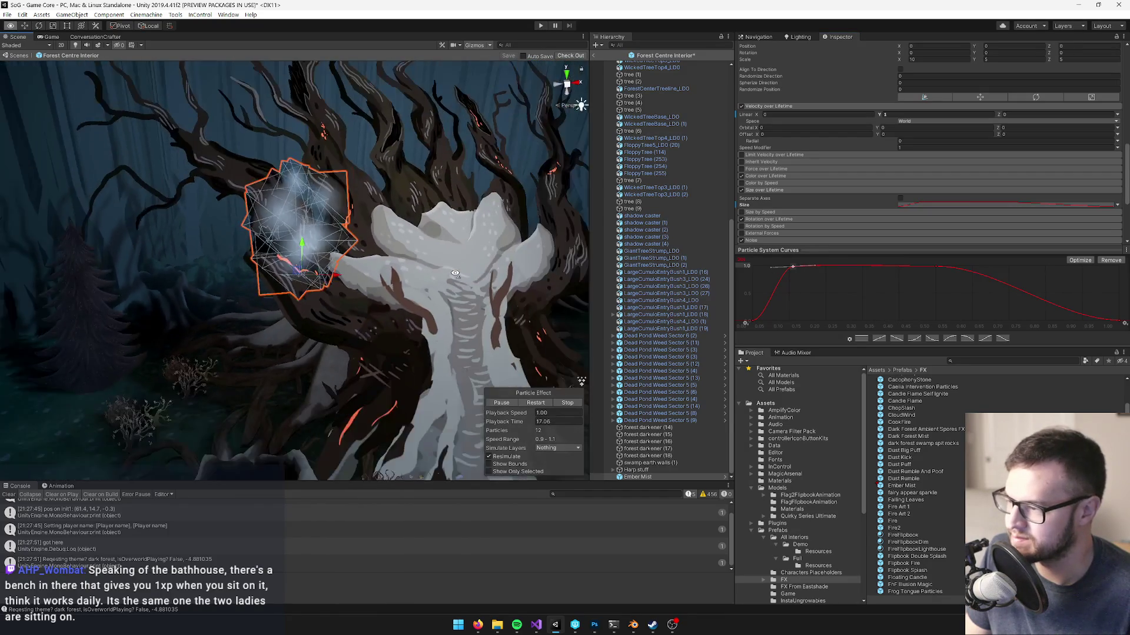
{"action": "mouse_move", "coordinate": [451, 273]}
{"action": "left_mouse_down"}
{"action": "mouse_move", "coordinate": [353, 269]}
{"action": "mouse_move", "coordinate": [415, 247]}
{"action": "left_mouse_up"}
{"action": "scroll", "coordinate": [937, 199], "scroll_direction": "up", "scroll_amount": 10}
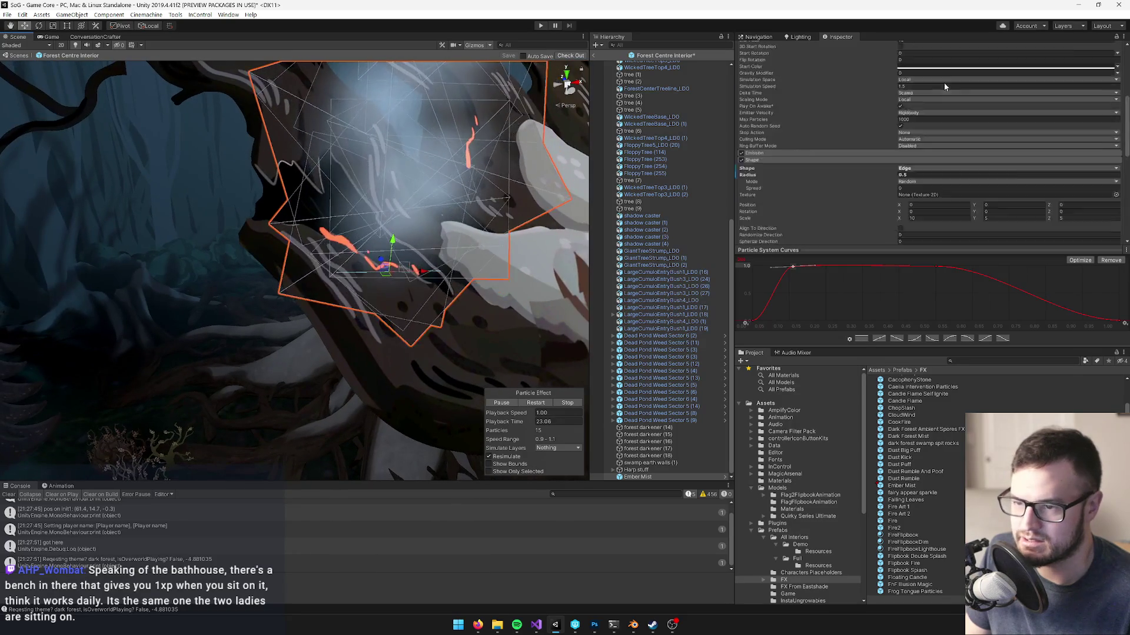
- Set Ember Mist's Start Color to a dark orange-brown, 723E13
{"action": "left_click", "coordinate": [1000, 226]}
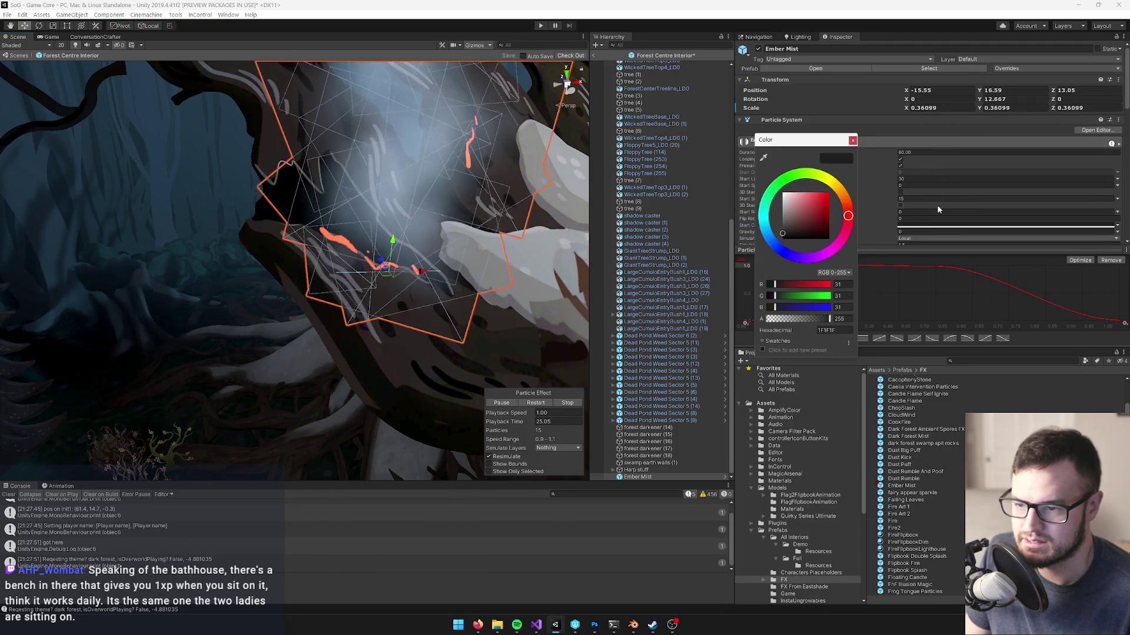
{"action": "left_click", "coordinate": [829, 205]}
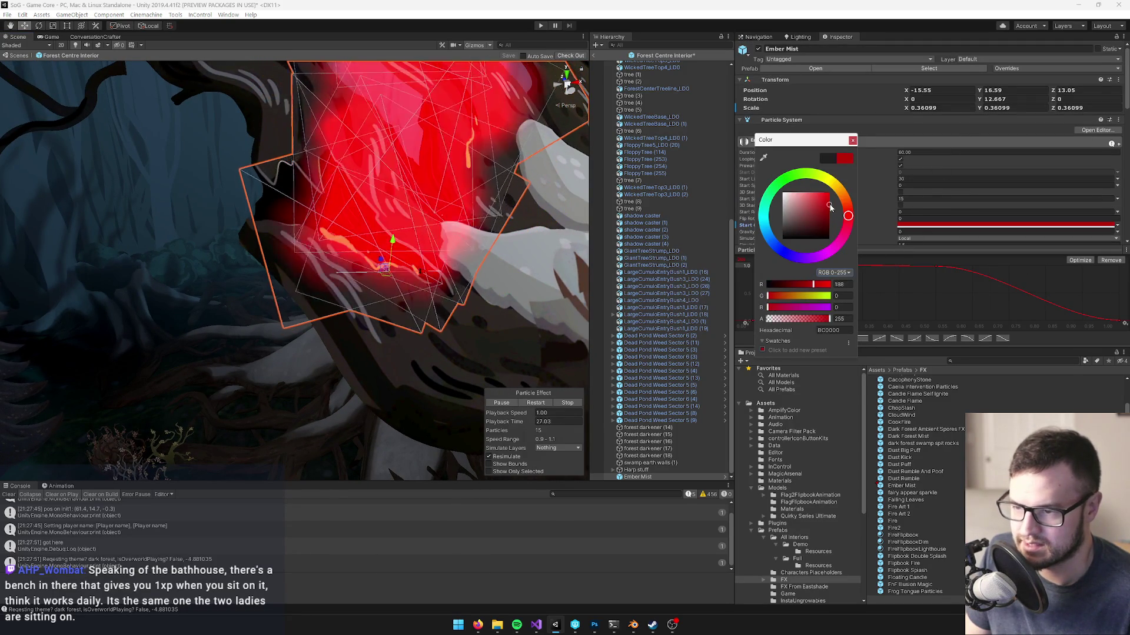
{"action": "mouse_move", "coordinate": [848, 216]}
{"action": "left_mouse_down"}
{"action": "mouse_move", "coordinate": [845, 198]}
{"action": "mouse_move", "coordinate": [818, 210]}
{"action": "left_mouse_up"}
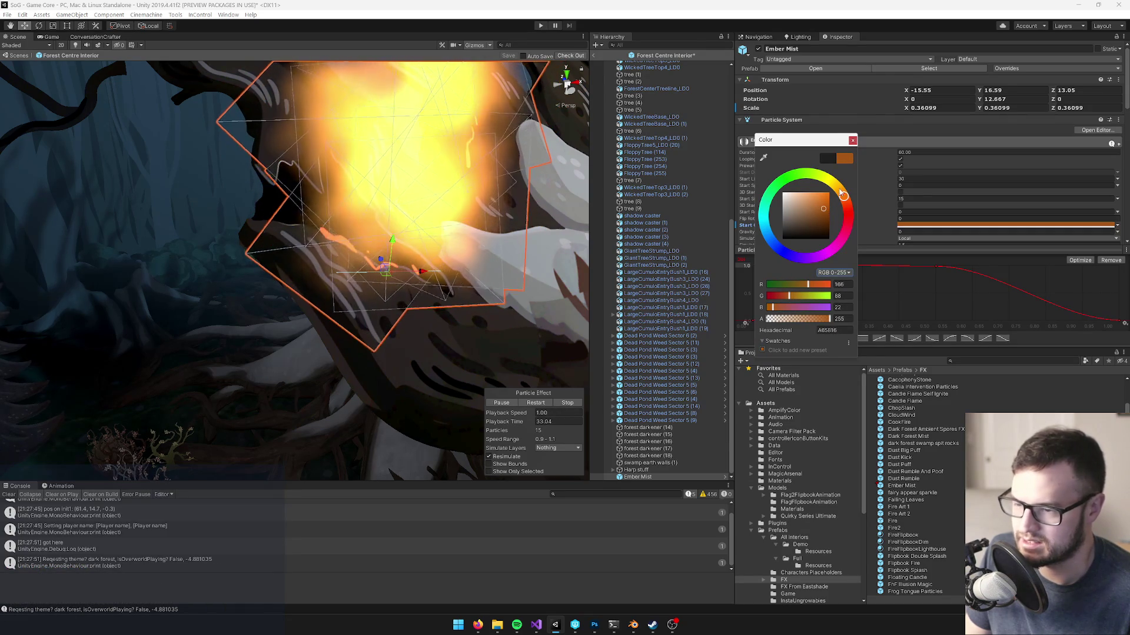
{"action": "left_click", "coordinate": [853, 140]}
{"action": "left_click", "coordinate": [943, 226]}
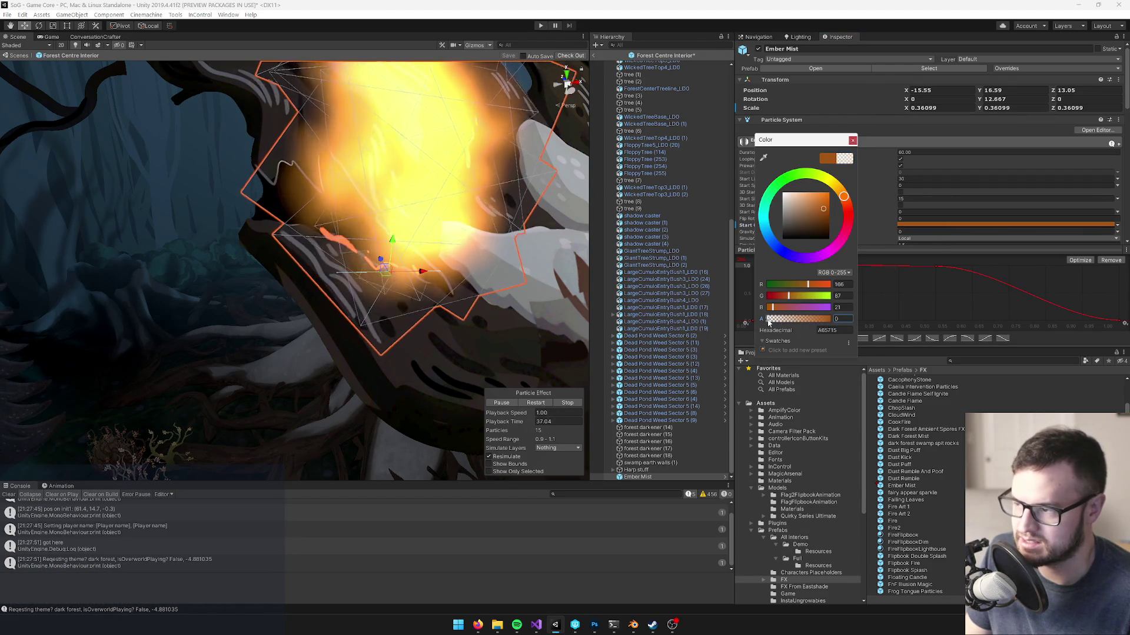
{"action": "left_click_drag", "start_coordinate": [825, 219], "coordinate": [822, 221]}
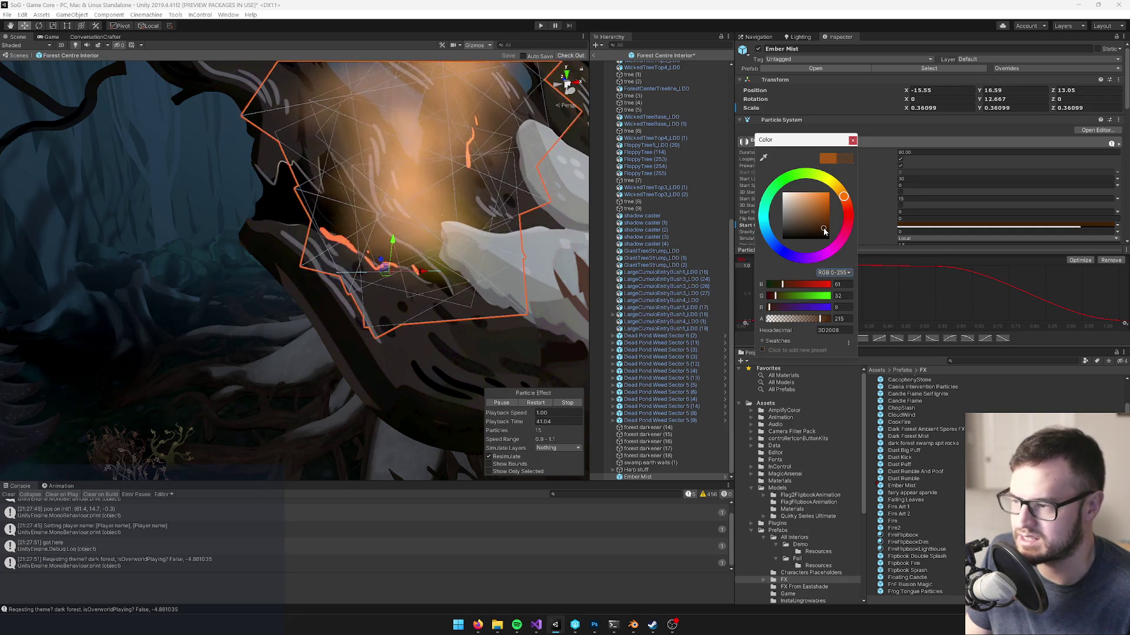
{"action": "left_click_drag", "start_coordinate": [306, 259], "coordinate": [383, 247]}
{"action": "scroll", "coordinate": [945, 163], "scroll_direction": "down", "scroll_amount": 6}
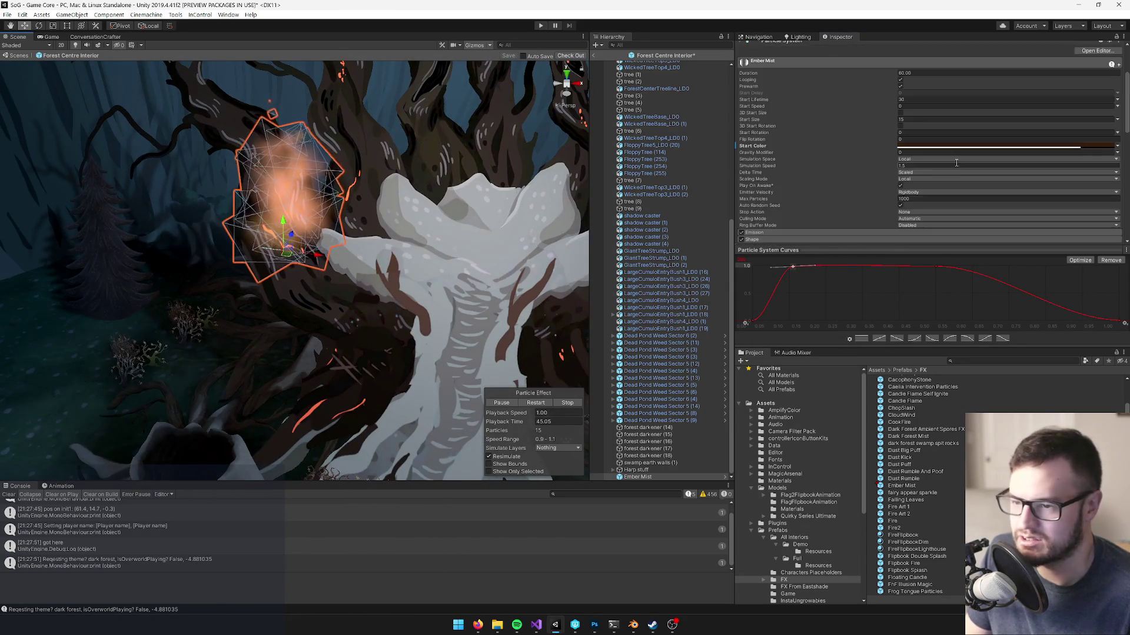
{"action": "scroll", "coordinate": [792, 167], "scroll_direction": "down", "scroll_amount": 3}
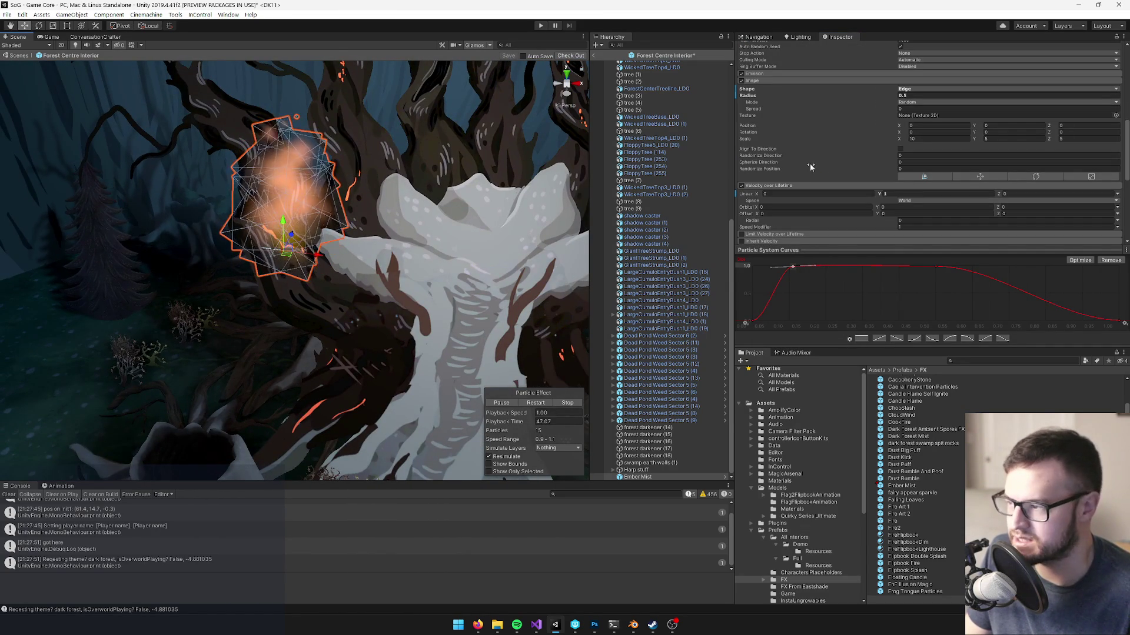
- Enable Color over Lifetime and keep the gradient's first key dark red
{"action": "scroll", "coordinate": [816, 168], "scroll_direction": "down", "scroll_amount": 3}
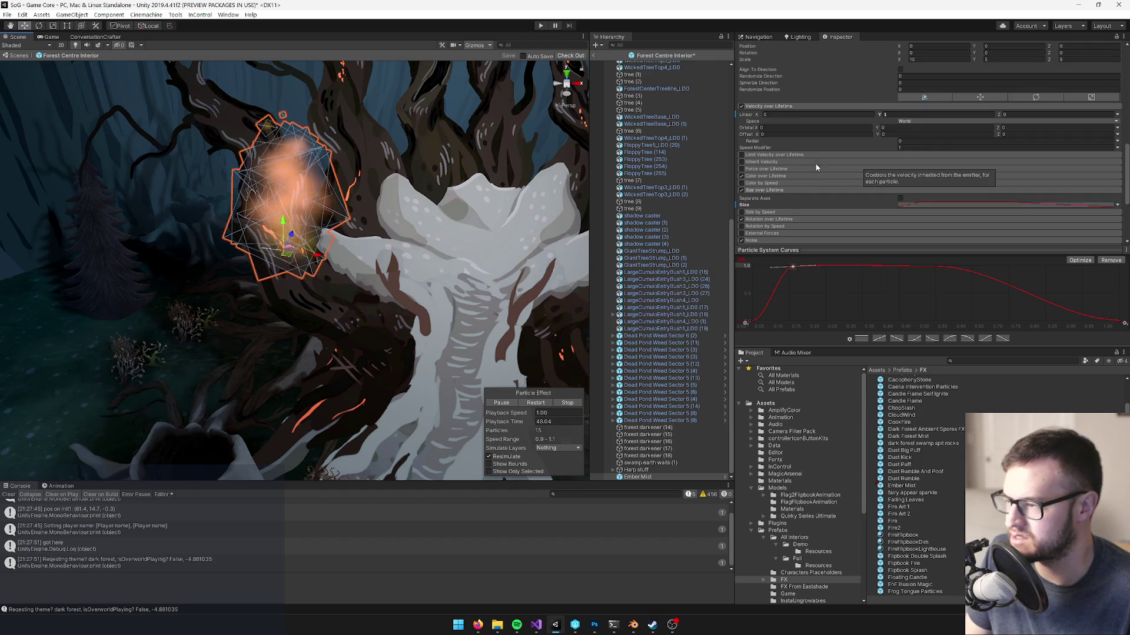
{"action": "left_click", "coordinate": [775, 178]}
{"action": "left_click", "coordinate": [957, 186]}
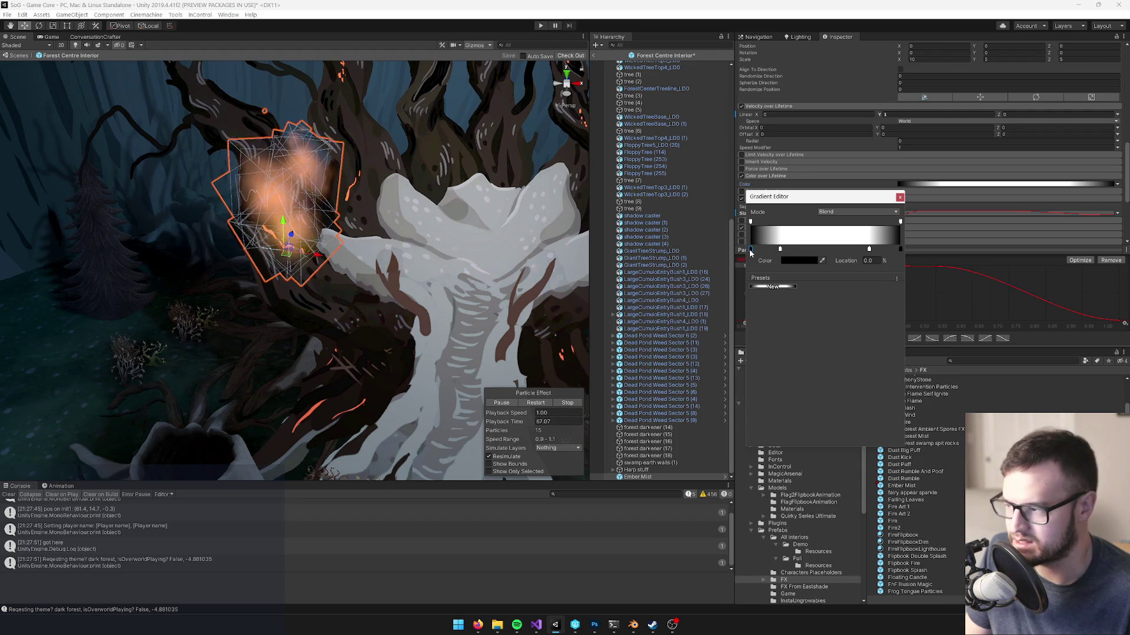
{"action": "double_click", "coordinate": [750, 249]}
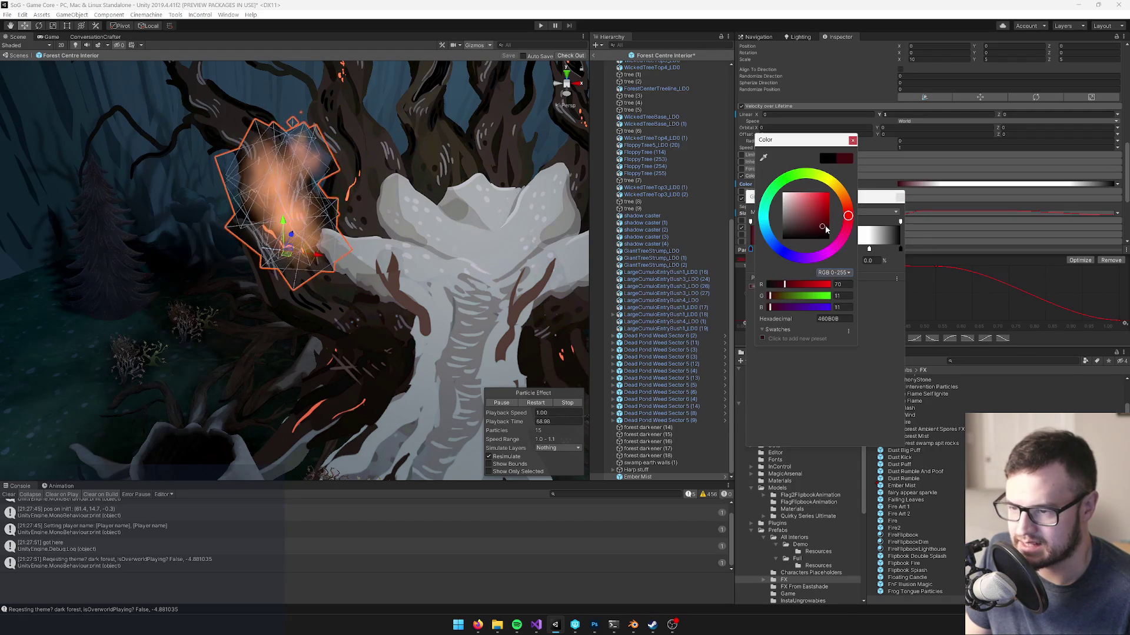
{"action": "left_click", "coordinate": [853, 140]}
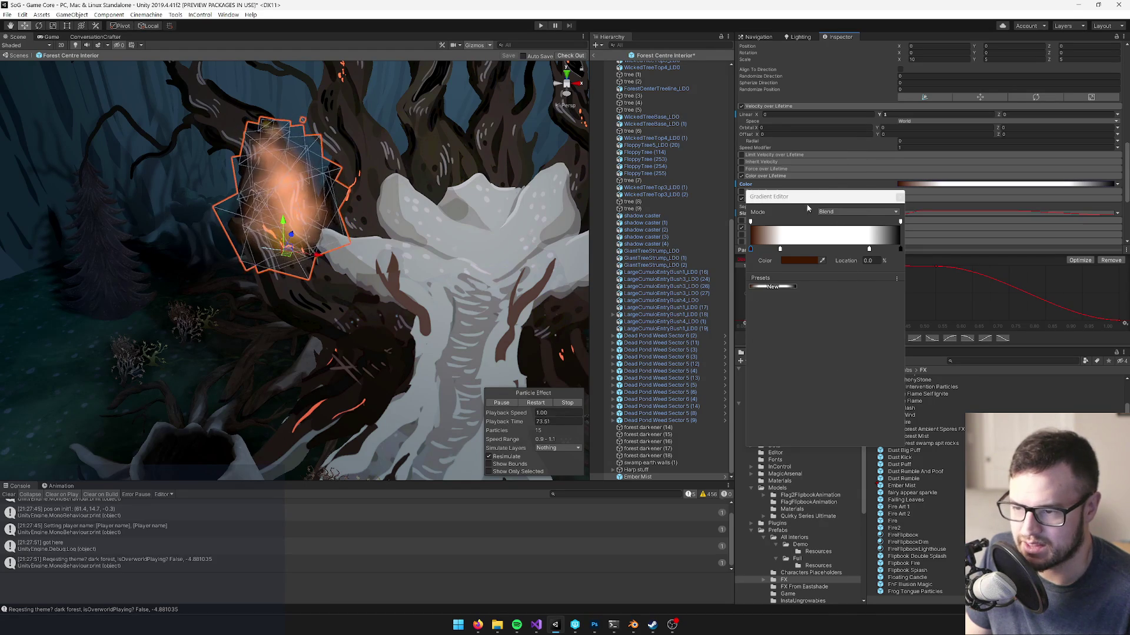
- Recolour the gradient key at 19.7% to bright orange FF7700
{"action": "double_click", "coordinate": [781, 250]}
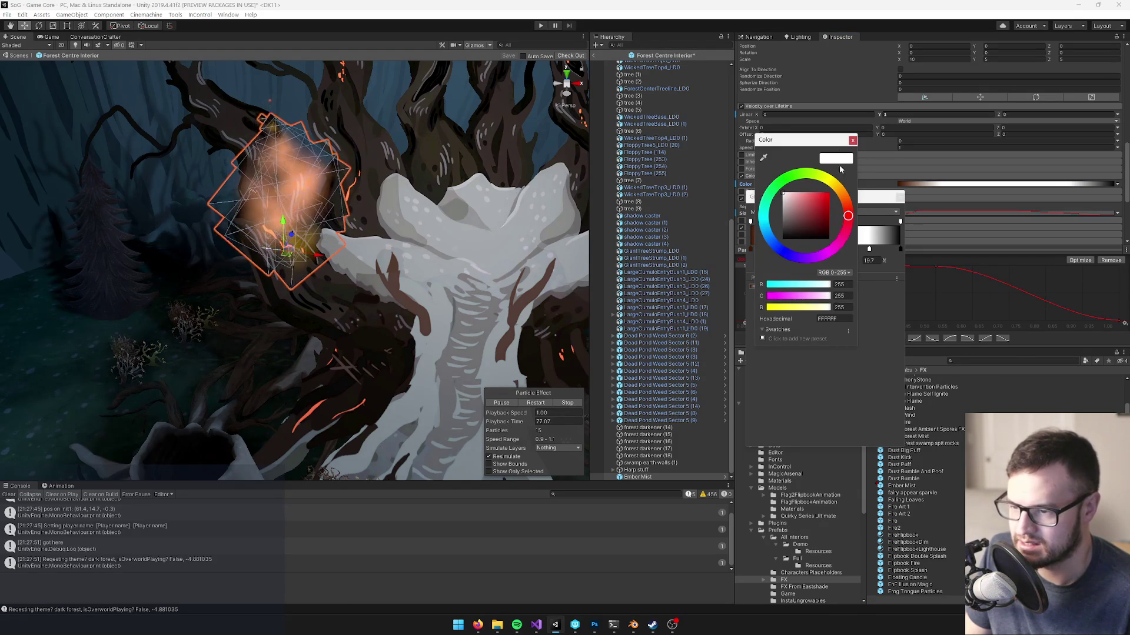
{"action": "left_click", "coordinate": [853, 140]}
{"action": "left_click", "coordinate": [750, 250]}
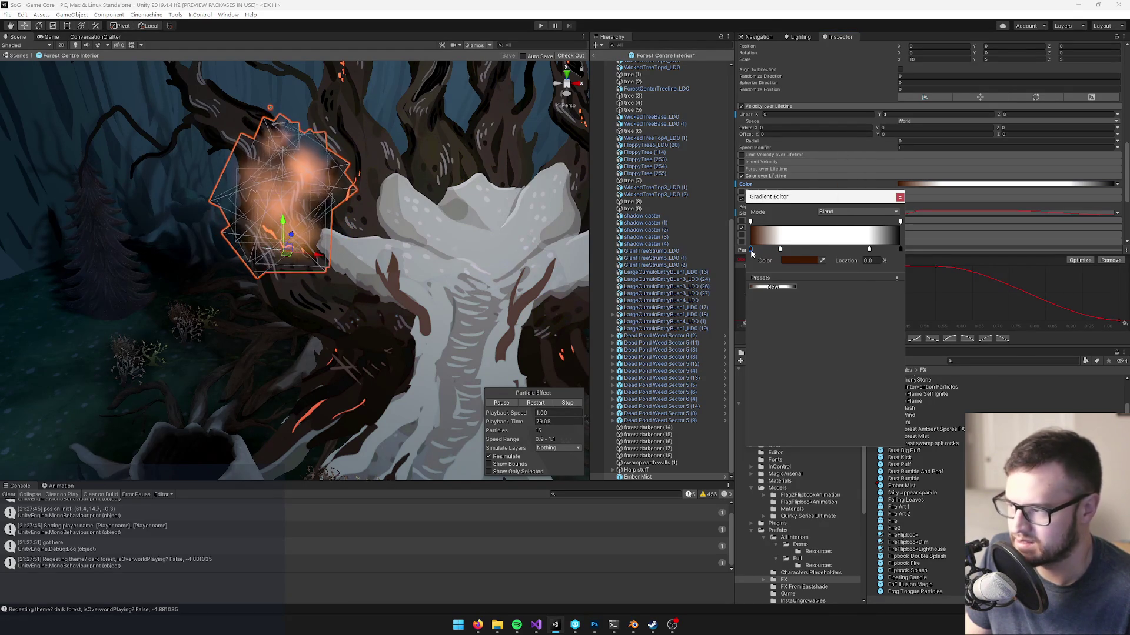
{"action": "double_click", "coordinate": [781, 250]}
{"action": "left_click", "coordinate": [821, 222]}
{"action": "left_click", "coordinate": [843, 196]}
{"action": "left_click", "coordinate": [826, 210]}
{"action": "left_click_drag", "start_coordinate": [827, 215], "coordinate": [838, 205]}
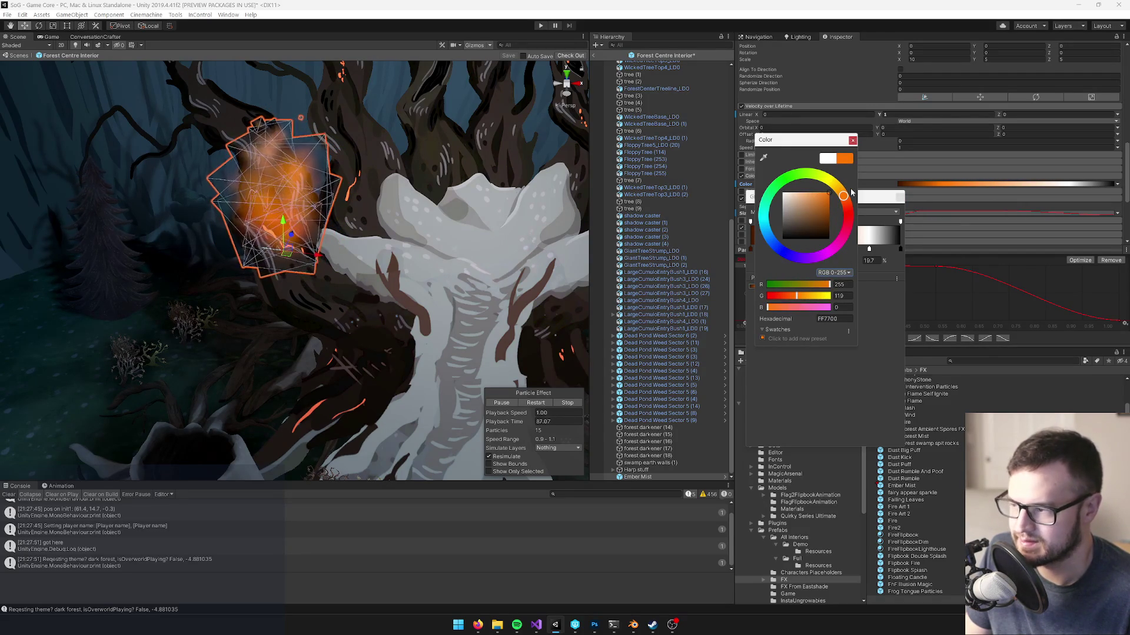
{"action": "left_click", "coordinate": [851, 140]}
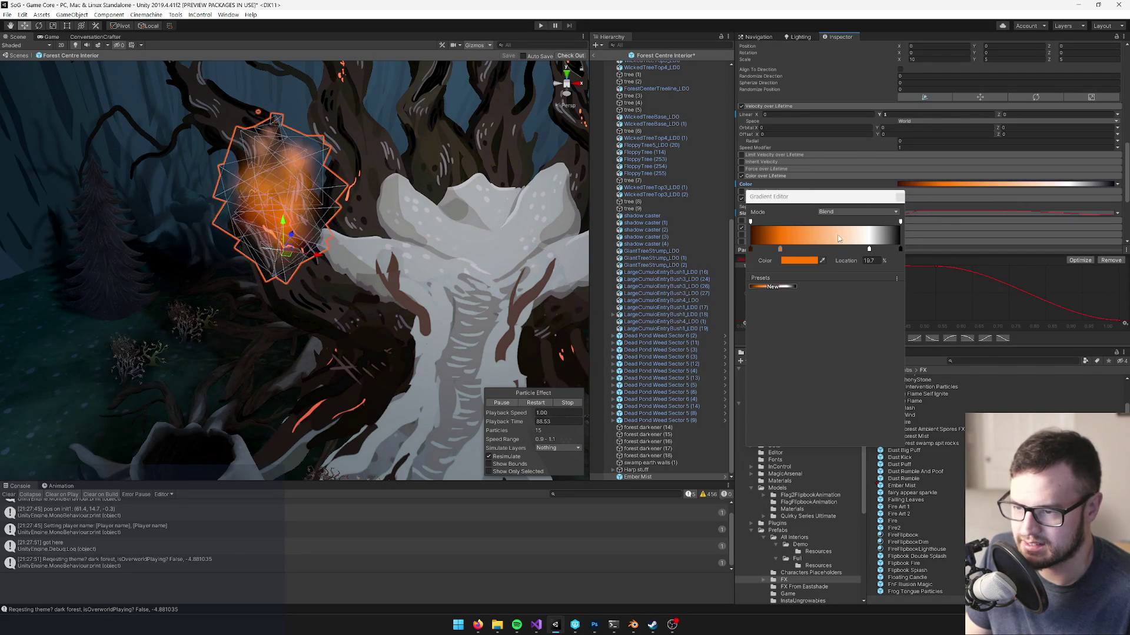
- Delete the white key near 79% and add a grey key near 72%
{"action": "left_click", "coordinate": [869, 250]}
{"action": "key", "text": "Delete"}
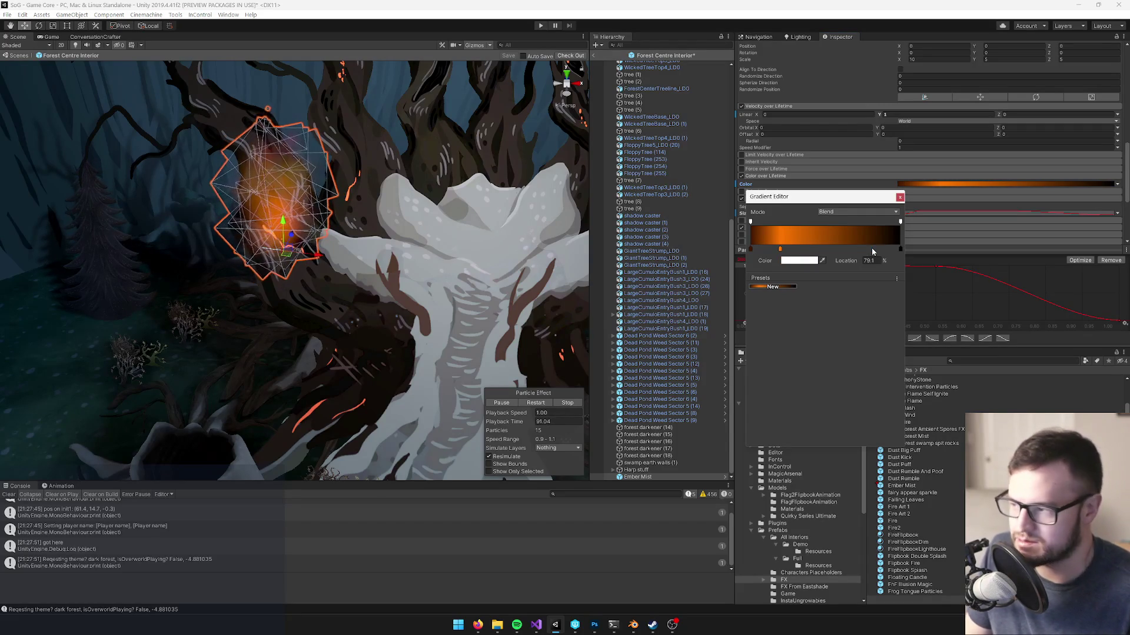
{"action": "double_click", "coordinate": [859, 247]}
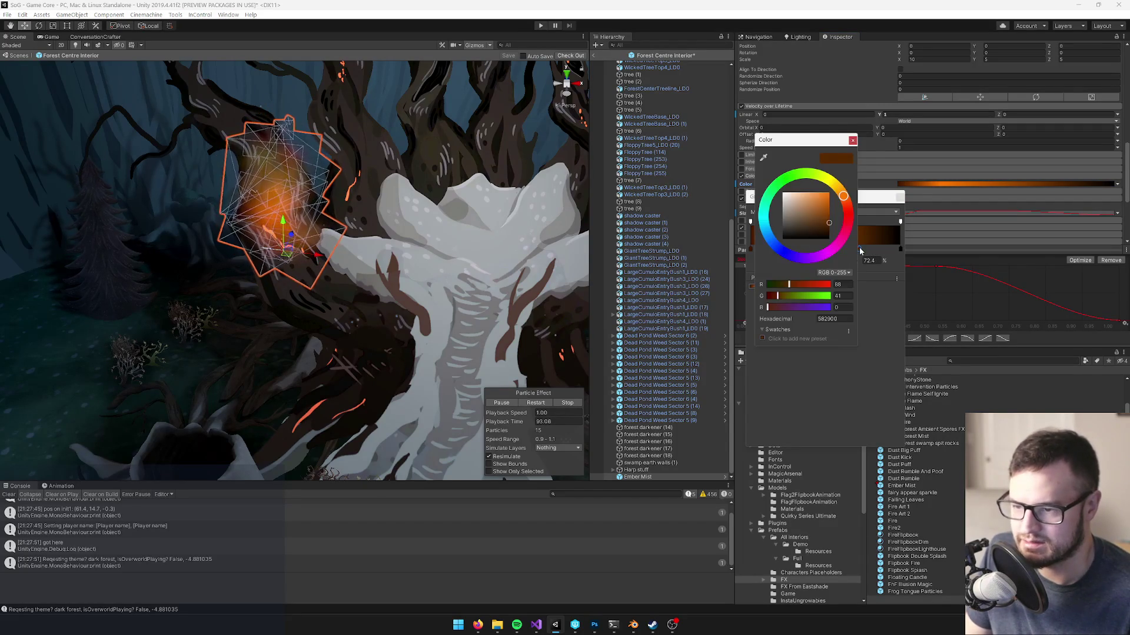
{"action": "left_click", "coordinate": [788, 217]}
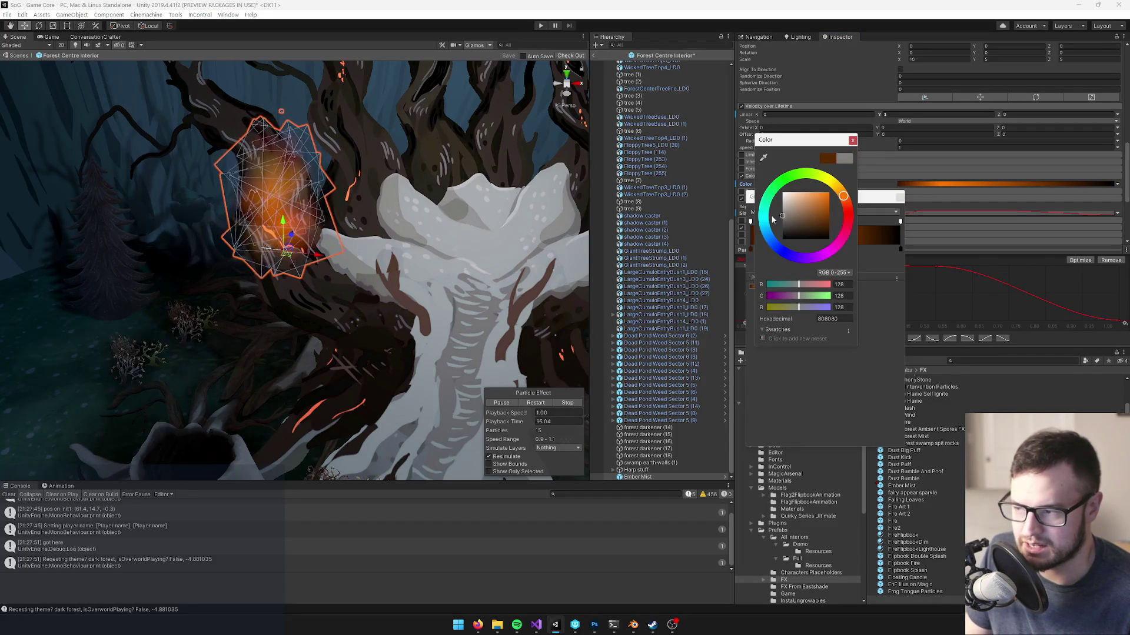
{"action": "left_click", "coordinate": [852, 141]}
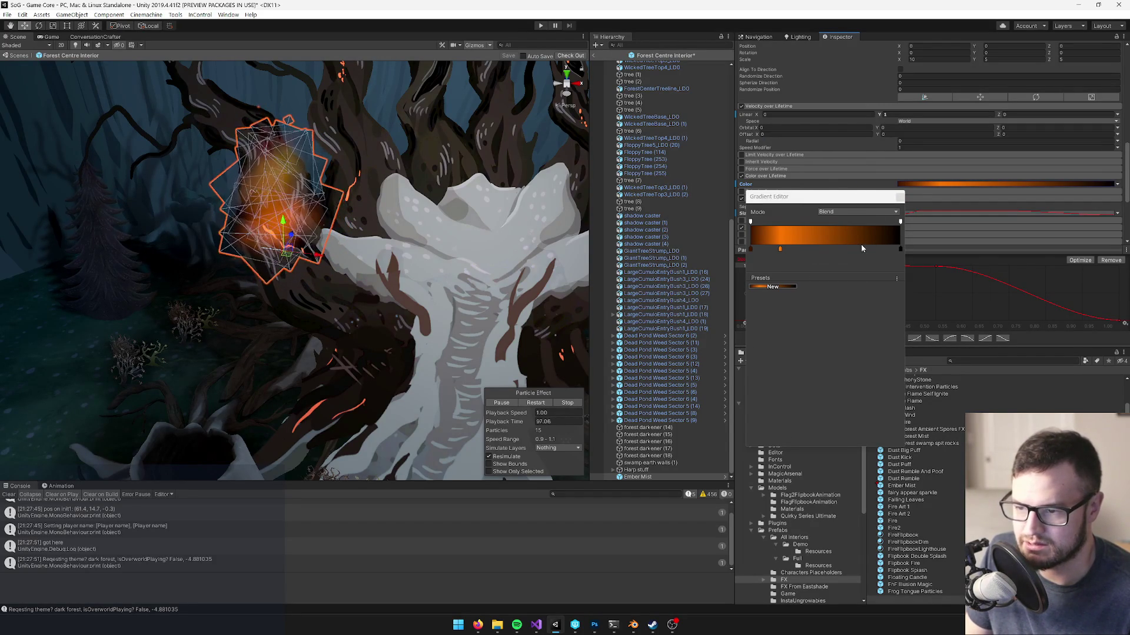
{"action": "left_click", "coordinate": [791, 262]}
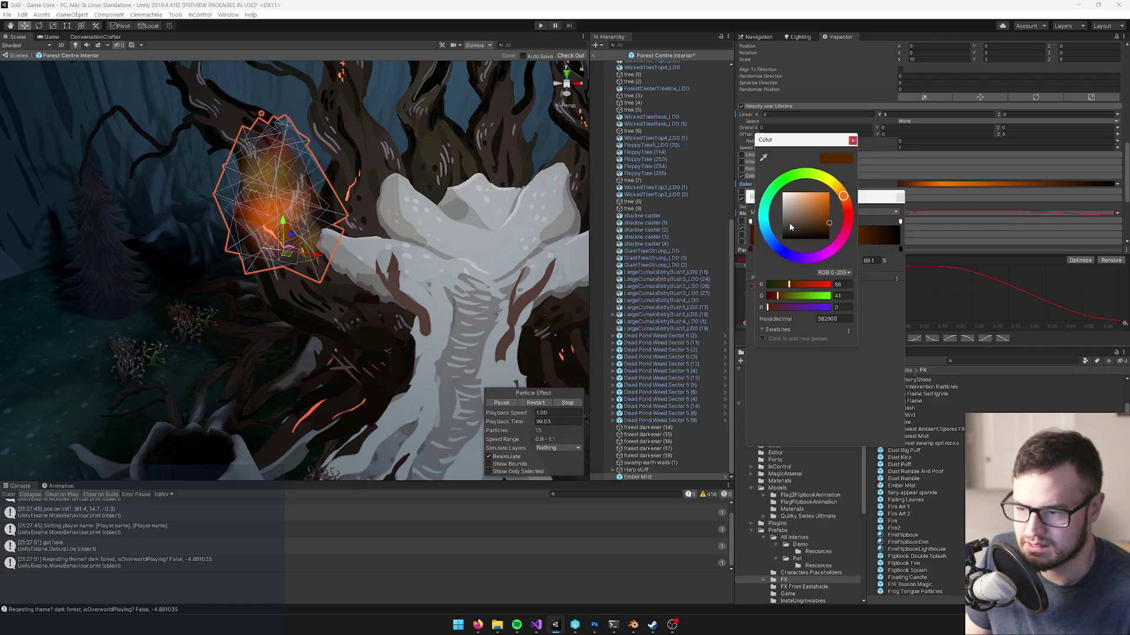
{"action": "left_click_drag", "start_coordinate": [784, 213], "coordinate": [764, 217]}
{"action": "left_click", "coordinate": [852, 140]}
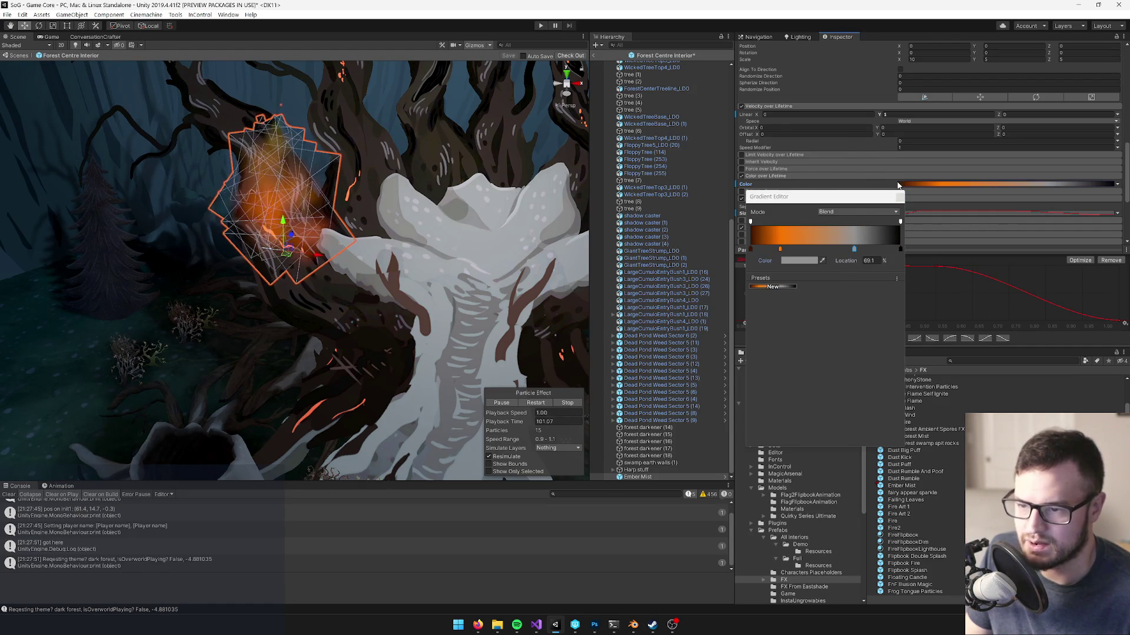
{"action": "scroll", "coordinate": [931, 203], "scroll_direction": "up", "scroll_amount": 10}
{"action": "left_click", "coordinate": [900, 197]}
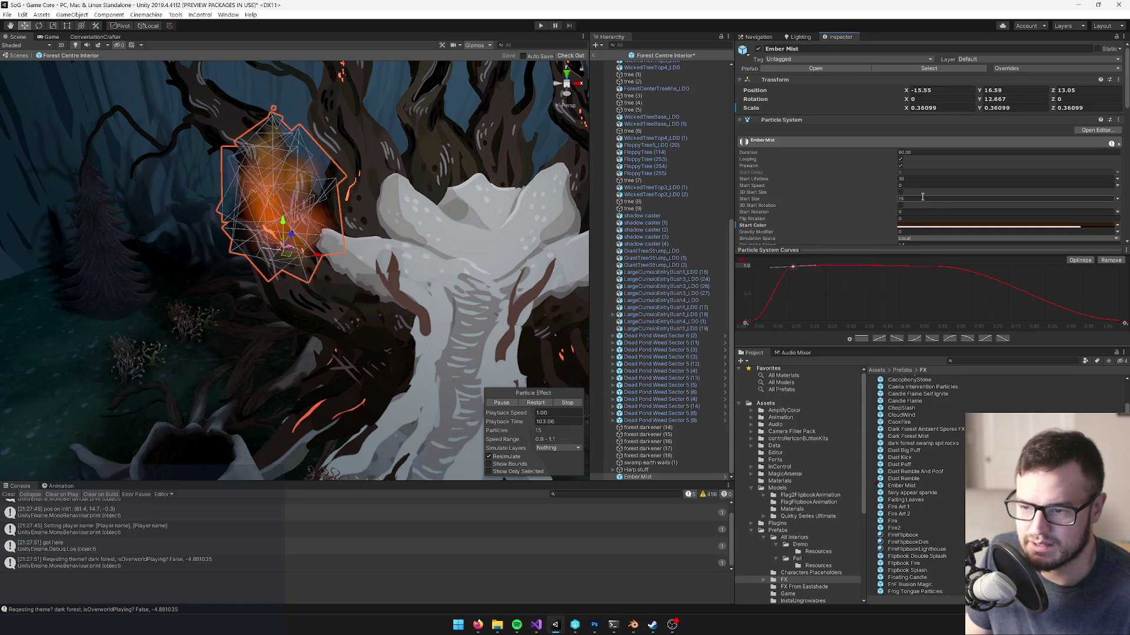
- Change Ember Mist's Start Color to grey 4D4D4D
{"action": "scroll", "coordinate": [923, 196], "scroll_direction": "down", "scroll_amount": 3}
{"action": "left_click", "coordinate": [971, 146]}
{"action": "left_click_drag", "start_coordinate": [787, 219], "coordinate": [778, 220]}
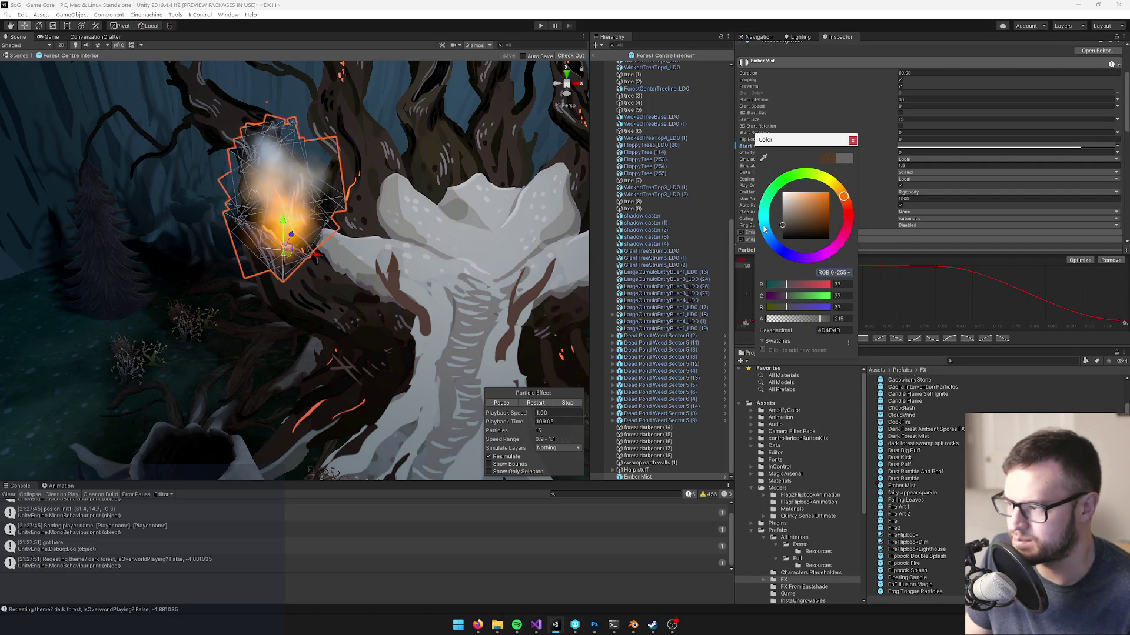
{"action": "left_click", "coordinate": [852, 140]}
- Locate the BathhouseMist material in Models/Materials via the Renderer's Material field
{"action": "left_click_drag", "start_coordinate": [433, 214], "coordinate": [447, 210]}
{"action": "scroll", "coordinate": [411, 248], "scroll_direction": "up", "scroll_amount": 8}
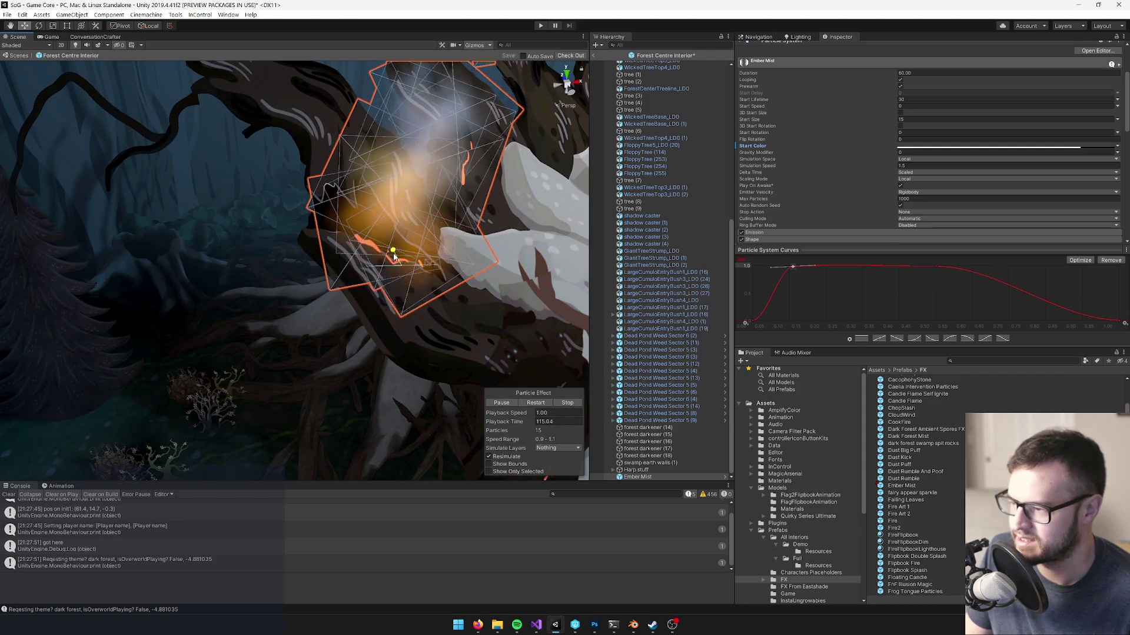
{"action": "left_click_drag", "start_coordinate": [441, 260], "coordinate": [453, 258]}
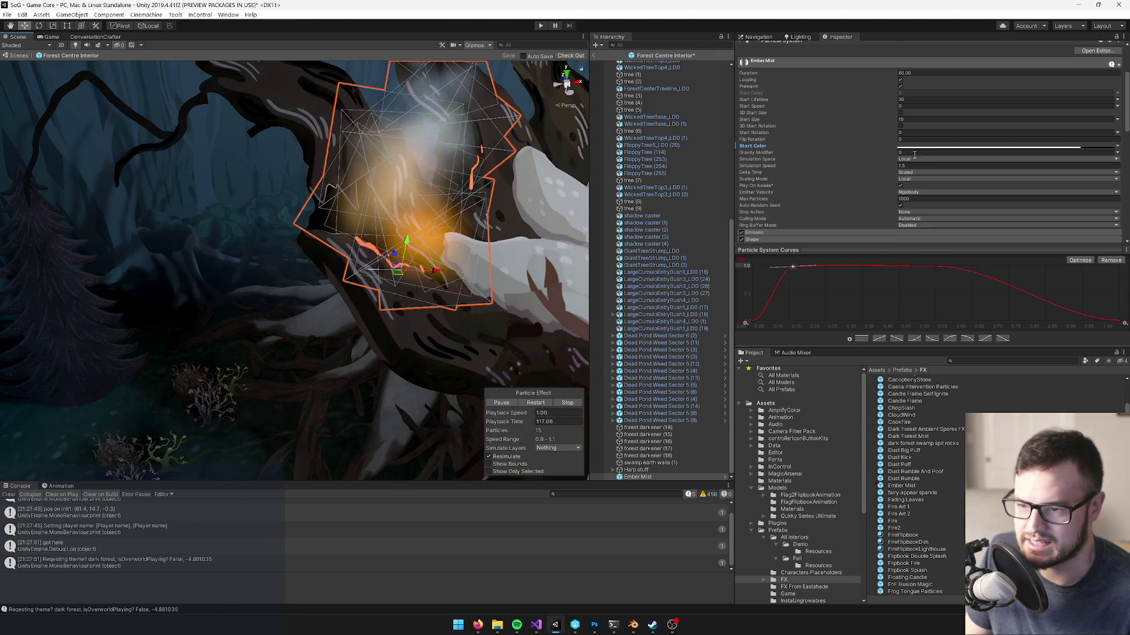
{"action": "scroll", "coordinate": [912, 152], "scroll_direction": "down", "scroll_amount": 10}
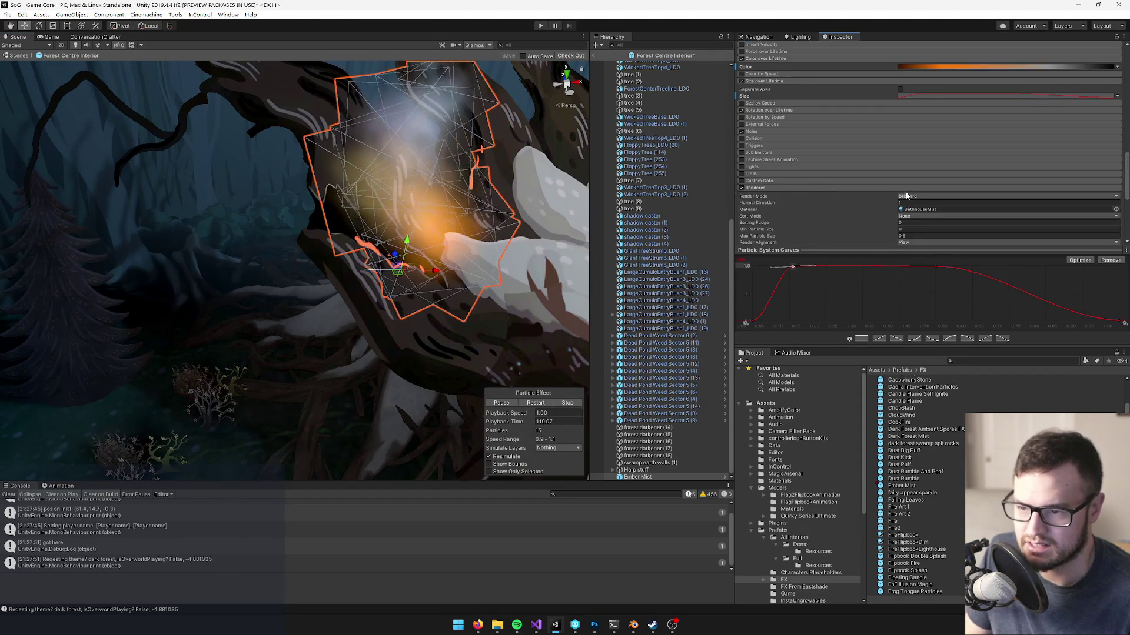
{"action": "scroll", "coordinate": [906, 195], "scroll_direction": "down", "scroll_amount": 5}
{"action": "left_click", "coordinate": [911, 52]}
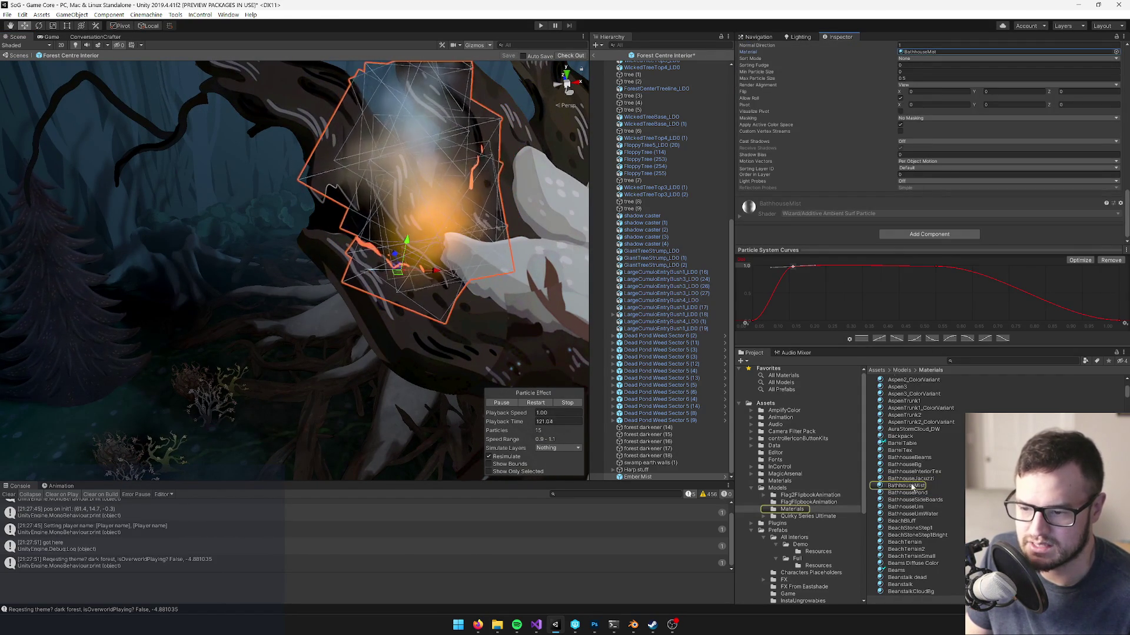
- Reselect Ember Mist and expand its Velocity over Lifetime and Size over Lifetime modules
{"action": "left_click", "coordinate": [912, 486]}
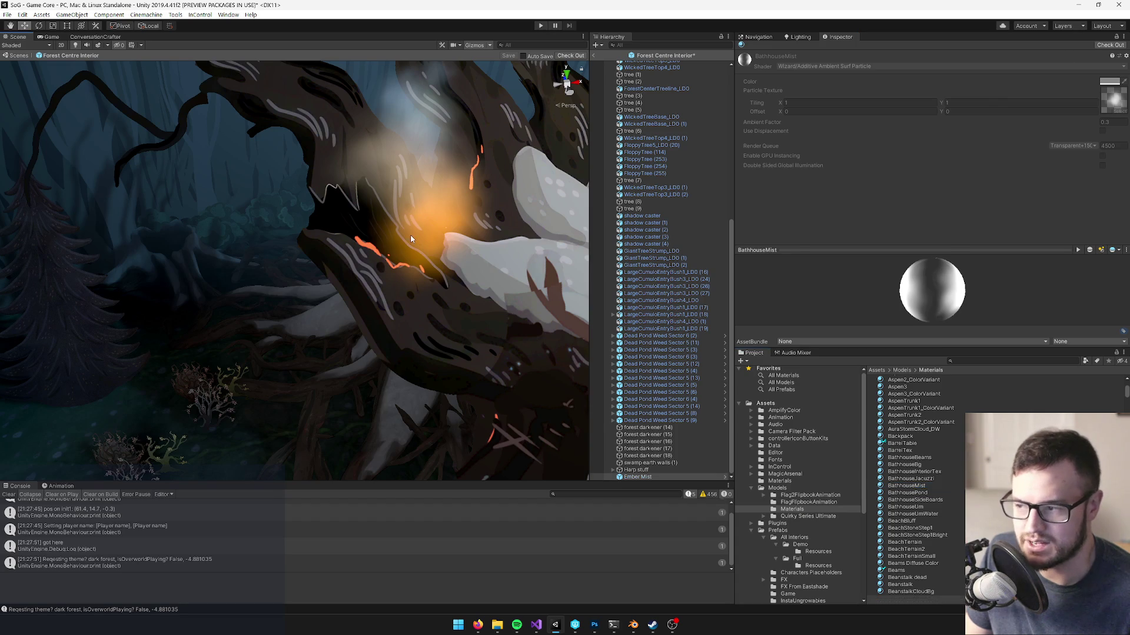
{"action": "left_click", "coordinate": [411, 238]}
{"action": "scroll", "coordinate": [841, 171], "scroll_direction": "down", "scroll_amount": 3}
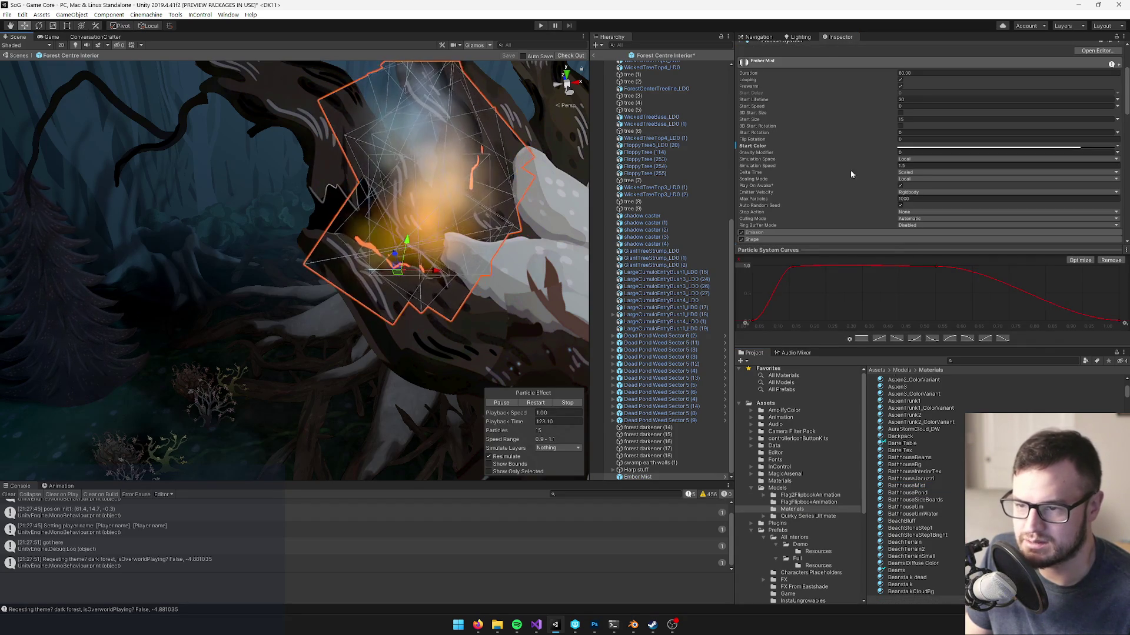
{"action": "scroll", "coordinate": [856, 171], "scroll_direction": "down", "scroll_amount": 3}
{"action": "left_click", "coordinate": [765, 167]}
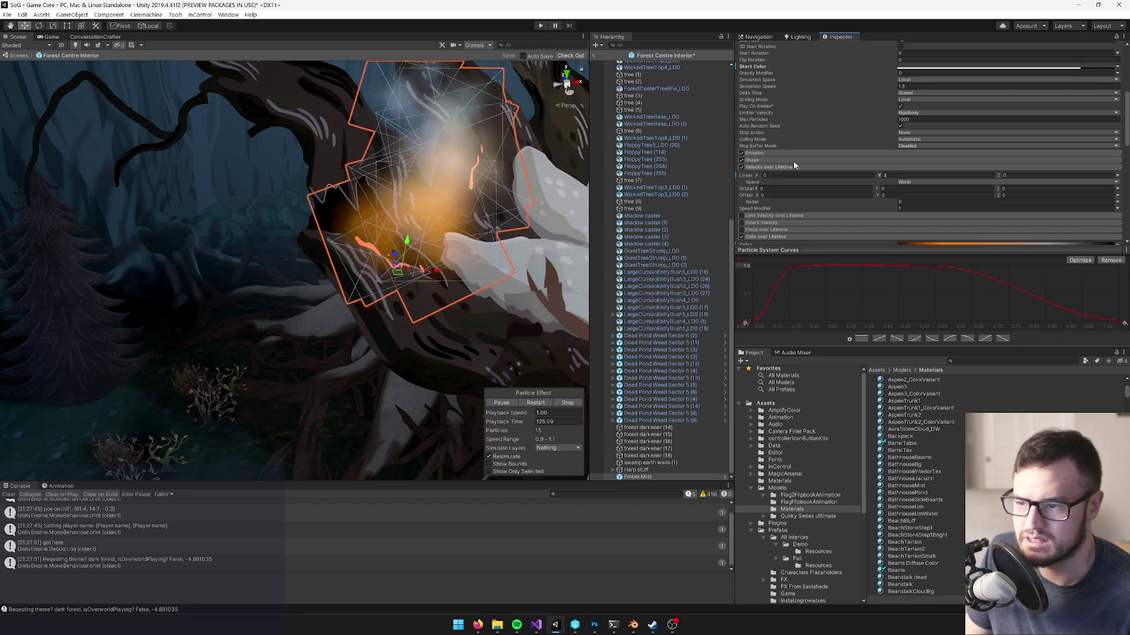
{"action": "scroll", "coordinate": [852, 166], "scroll_direction": "down", "scroll_amount": 3}
{"action": "left_click", "coordinate": [799, 179]}
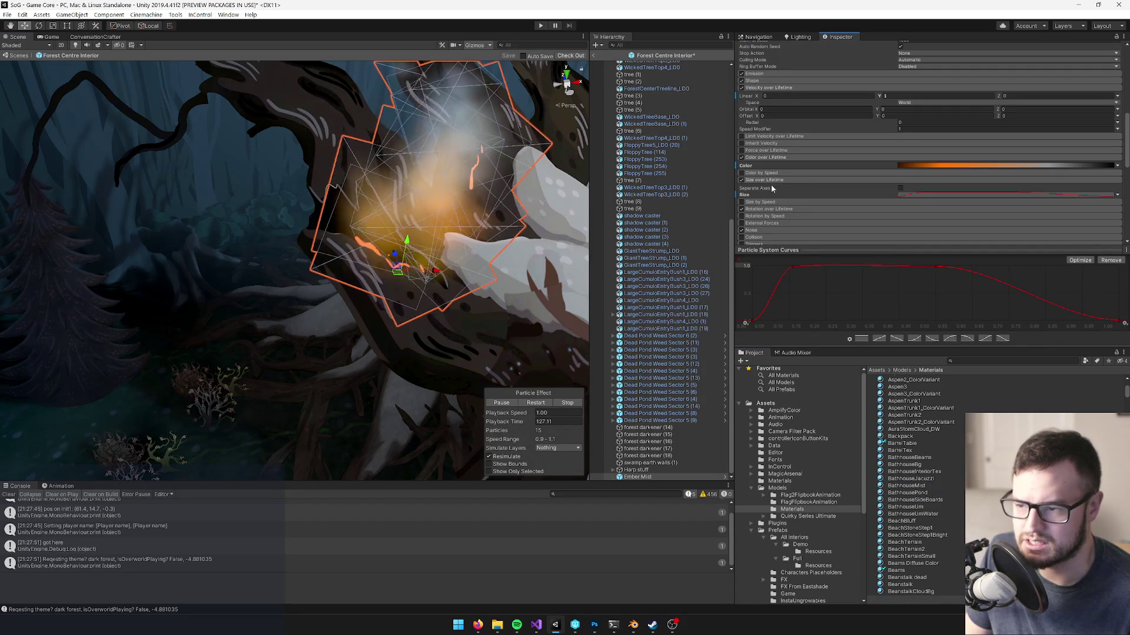
- Uncheck the Noise module on the Ember Mist particle system
{"action": "scroll", "coordinate": [773, 210], "scroll_direction": "down", "scroll_amount": 3}
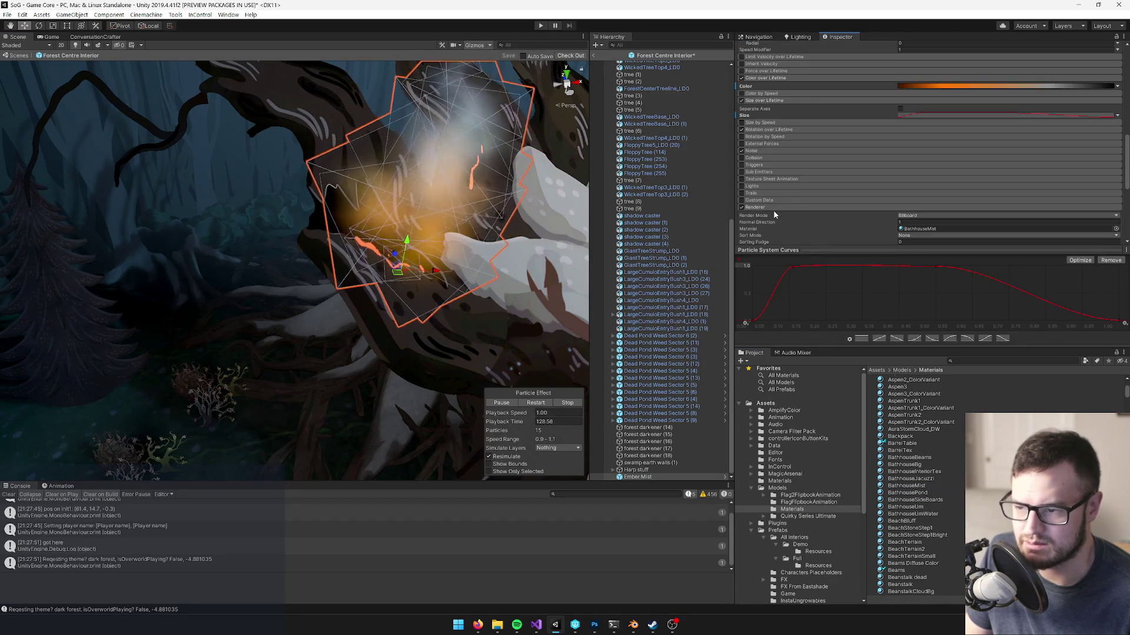
{"action": "left_click", "coordinate": [764, 150]}
{"action": "left_click", "coordinate": [742, 151]}
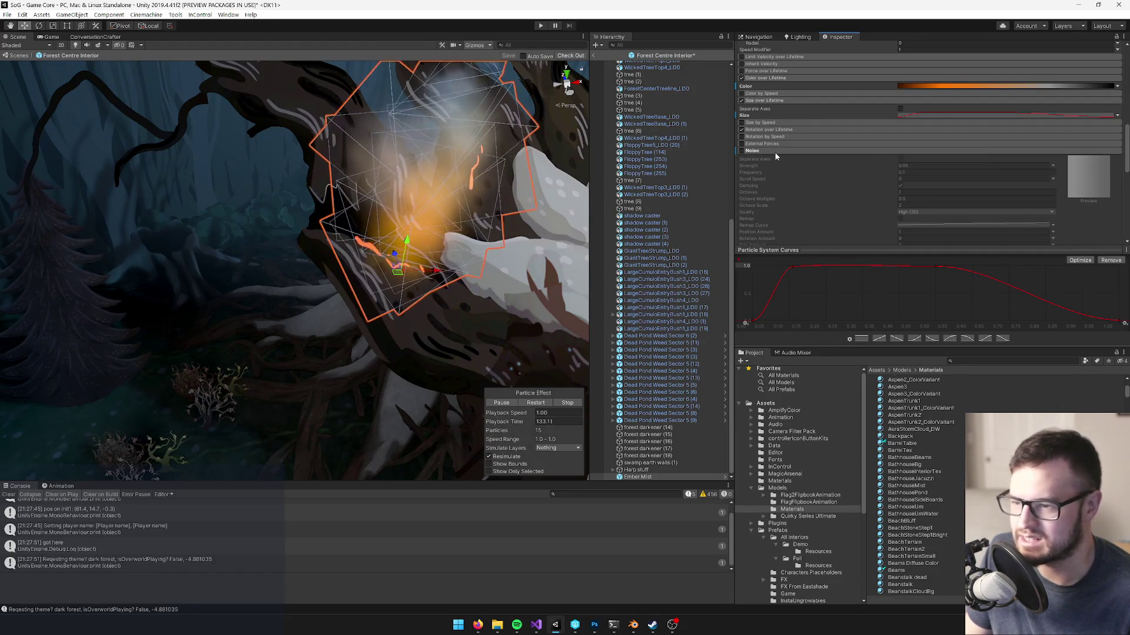
{"action": "left_click", "coordinate": [753, 151]}
{"action": "scroll", "coordinate": [859, 203], "scroll_direction": "down", "scroll_amount": 6}
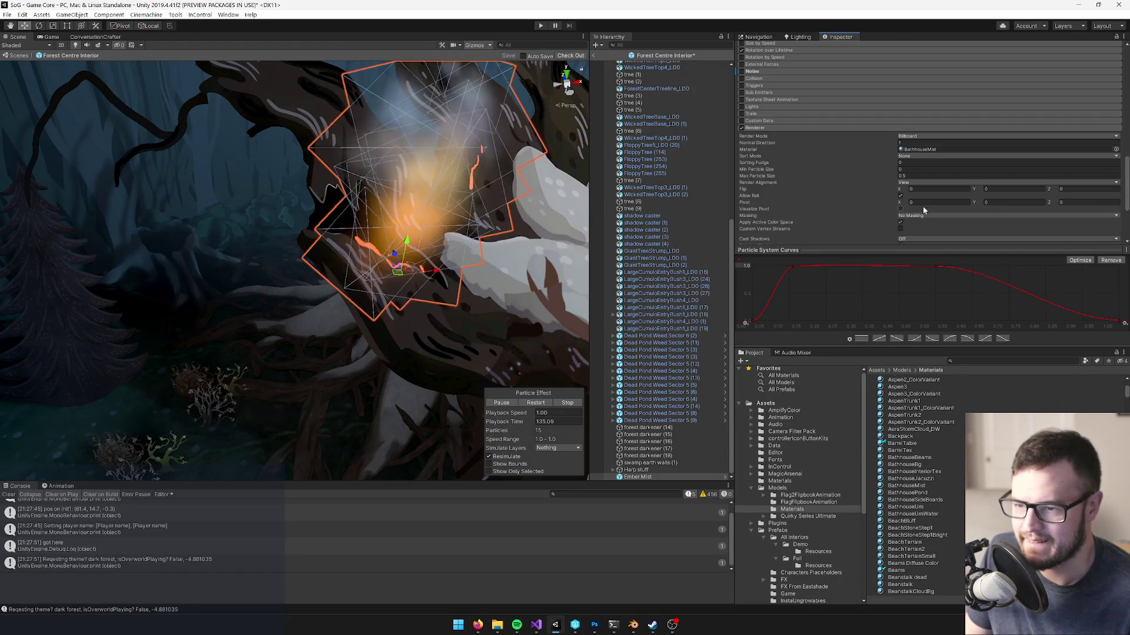
{"action": "scroll", "coordinate": [873, 186], "scroll_direction": "up", "scroll_amount": 10}
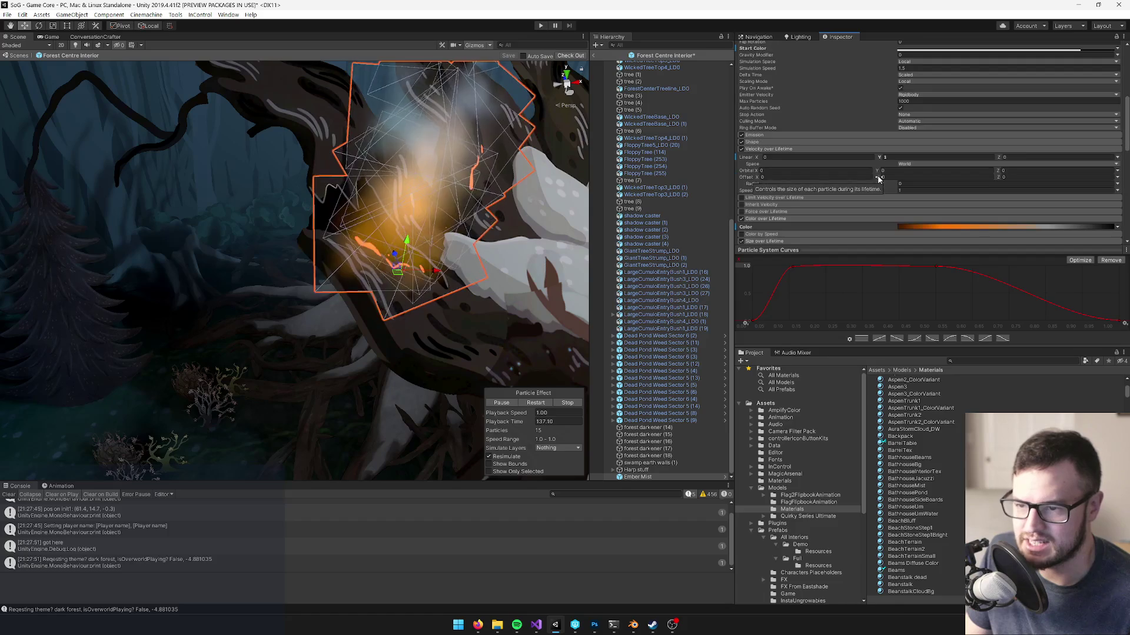
{"action": "scroll", "coordinate": [814, 177], "scroll_direction": "up", "scroll_amount": 3}
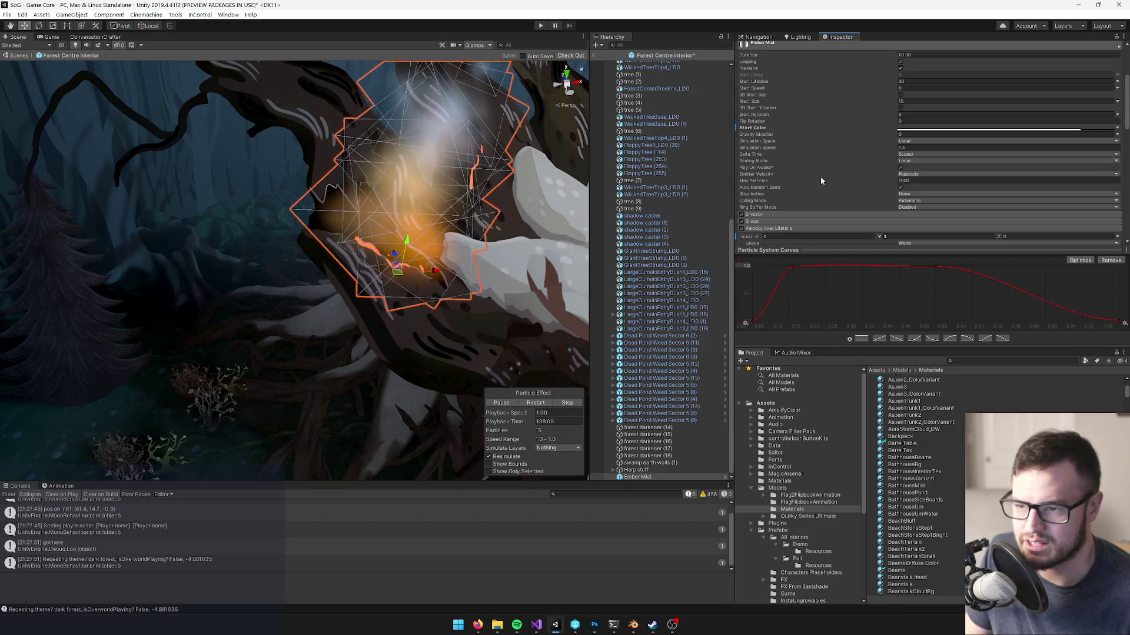
- Frame Ember Mist beside the tree roots in the Scene view and select its Start Color field
{"action": "scroll", "coordinate": [786, 129], "scroll_direction": "up", "scroll_amount": 3}
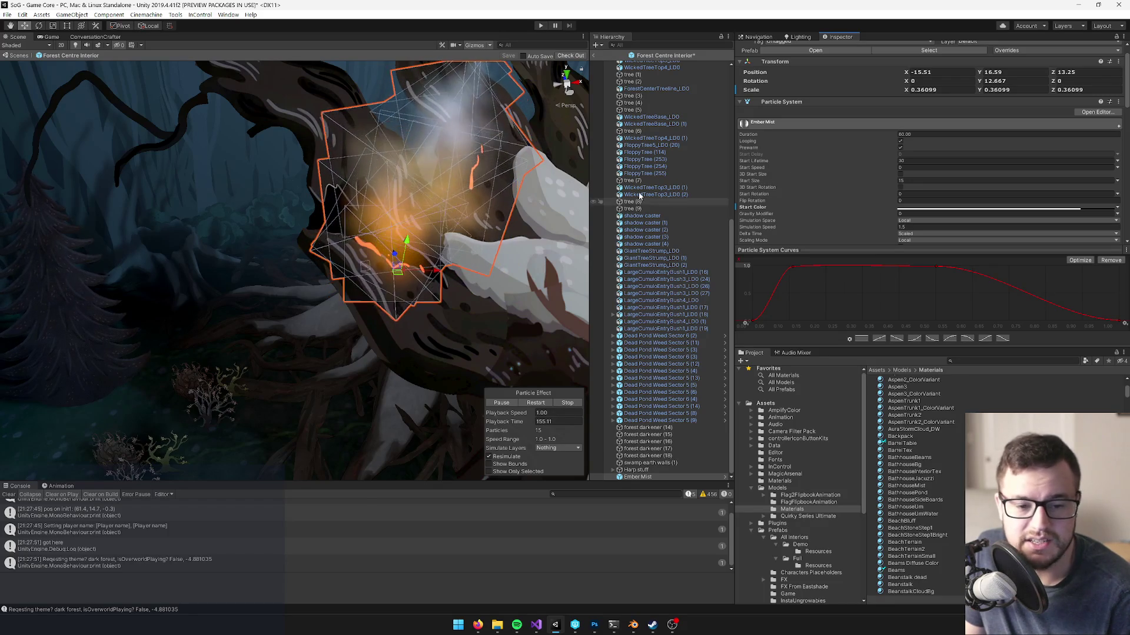
{"action": "scroll", "coordinate": [369, 239], "scroll_direction": "down", "scroll_amount": 5}
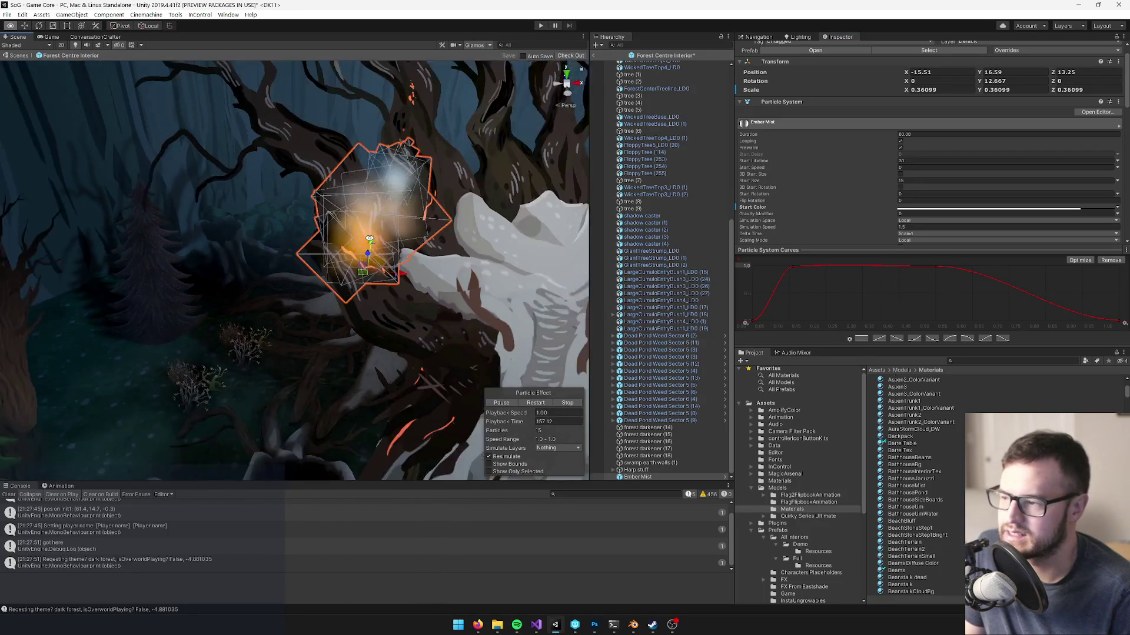
{"action": "scroll", "coordinate": [369, 239], "scroll_direction": "down", "scroll_amount": 4}
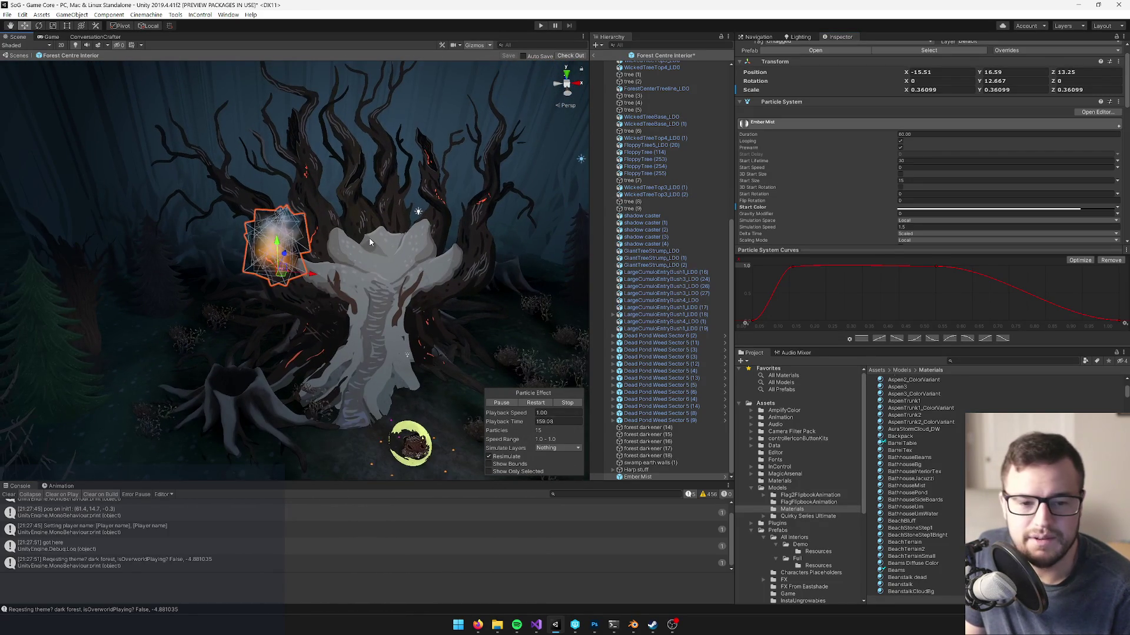
{"action": "scroll", "coordinate": [389, 246], "scroll_direction": "up", "scroll_amount": 8}
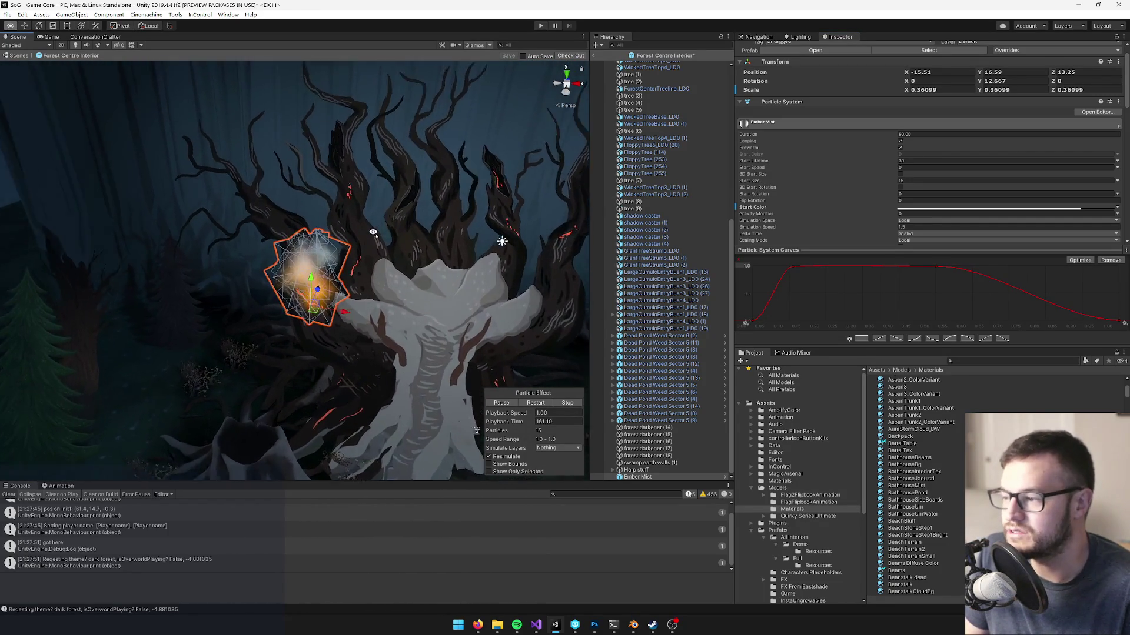
{"action": "mouse_move", "coordinate": [383, 244]}
{"action": "left_mouse_down"}
{"action": "mouse_move", "coordinate": [447, 265]}
{"action": "mouse_move", "coordinate": [472, 256]}
{"action": "mouse_move", "coordinate": [371, 251]}
{"action": "left_mouse_up"}
{"action": "scroll", "coordinate": [371, 252], "scroll_direction": "down", "scroll_amount": 10}
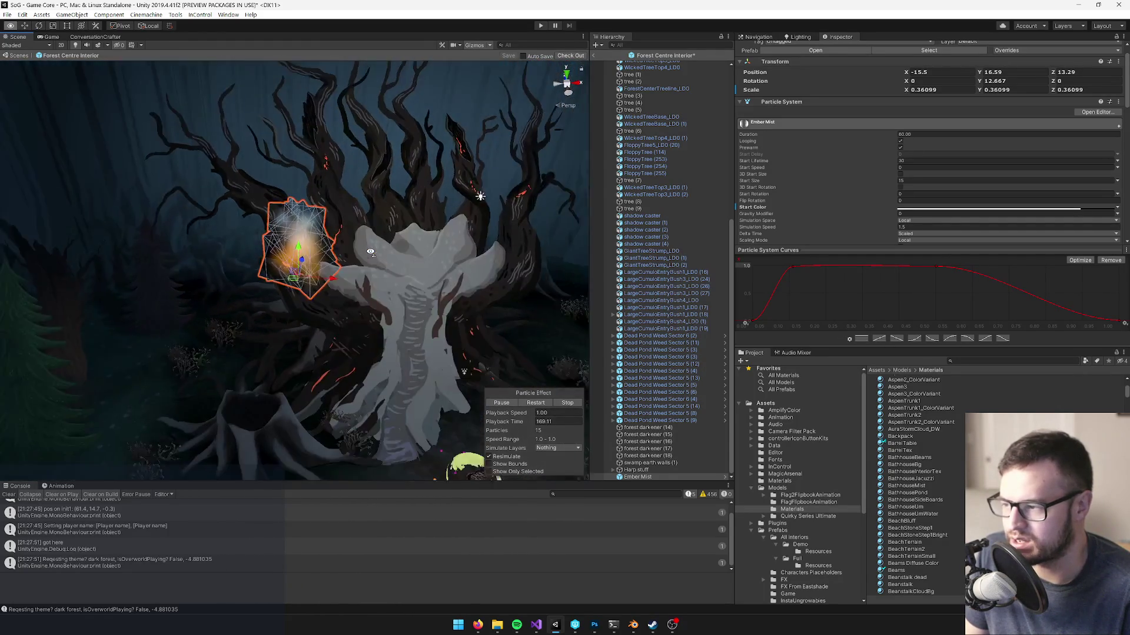
{"action": "key", "text": "f"}
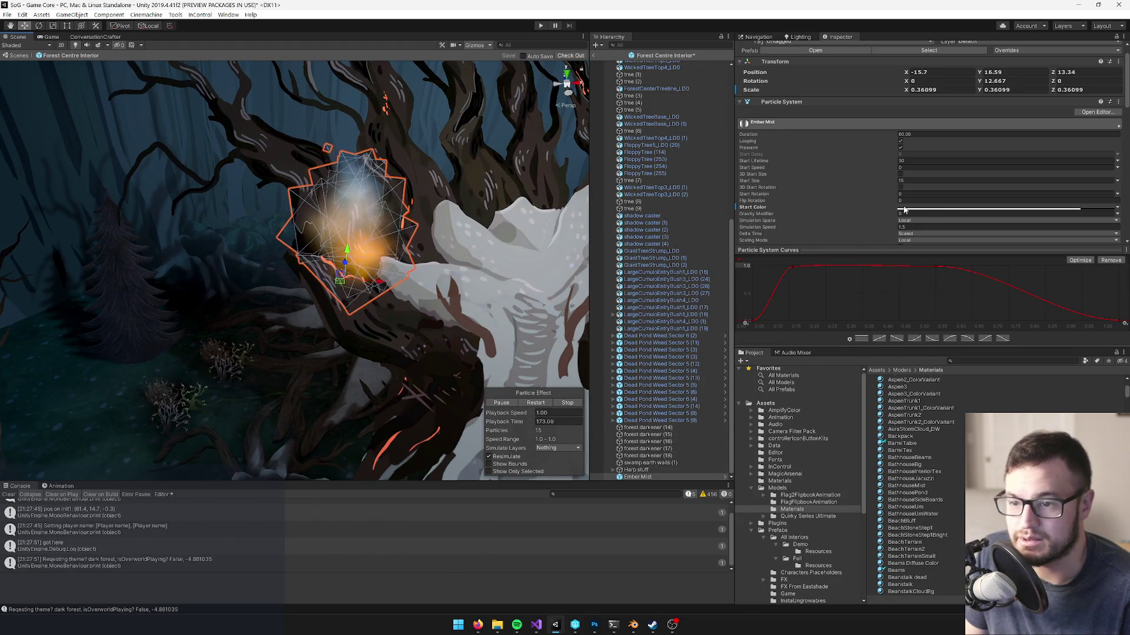
{"action": "left_click", "coordinate": [951, 208]}
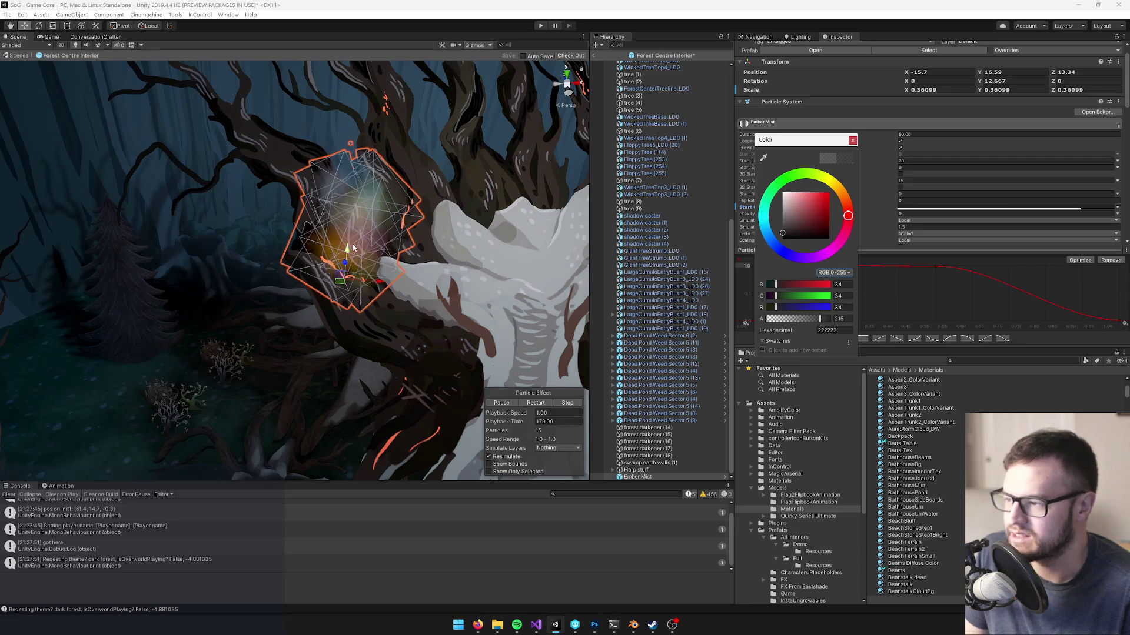
- Dismiss the Start Color picker twice without changes, then scroll down to Color over Lifetime
{"action": "left_click", "coordinate": [852, 140]}
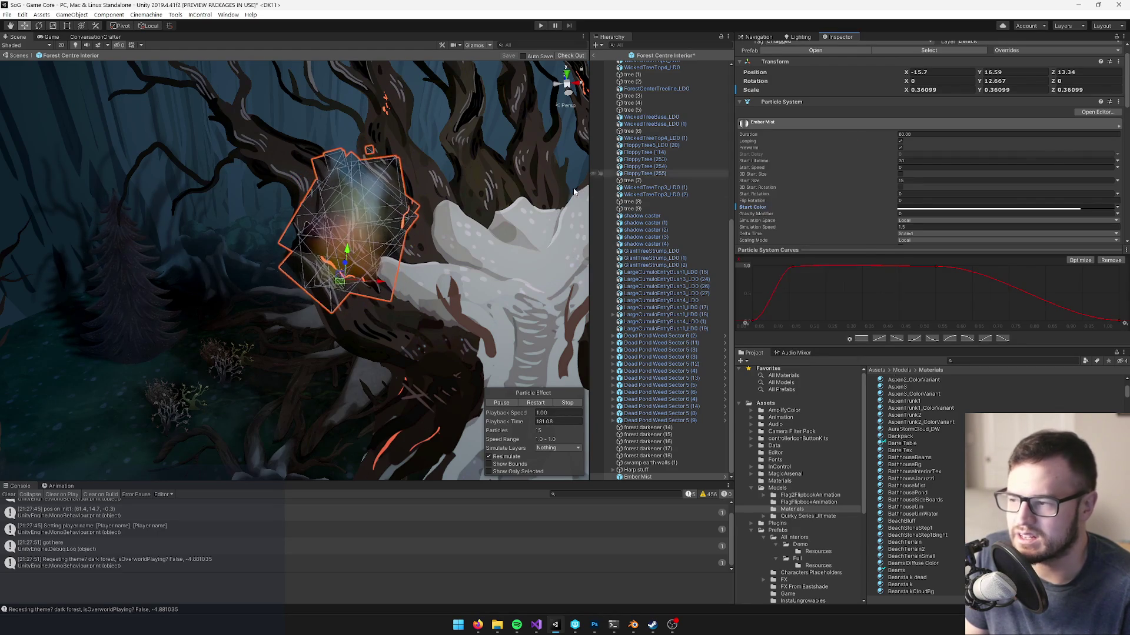
{"action": "left_click", "coordinate": [936, 208]}
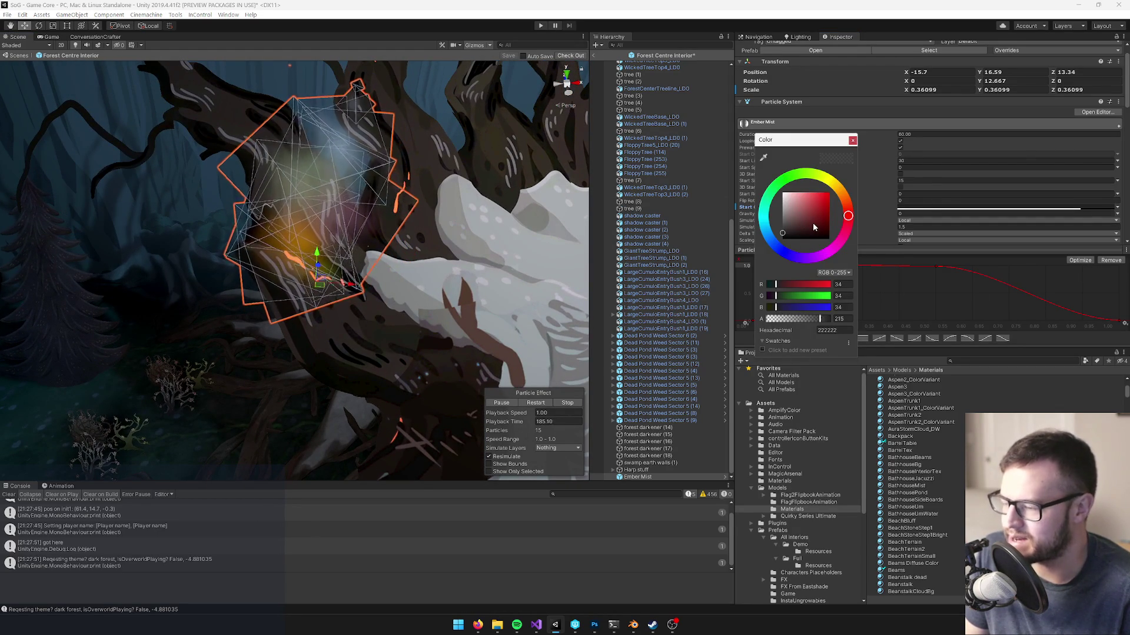
{"action": "left_click", "coordinate": [853, 141]}
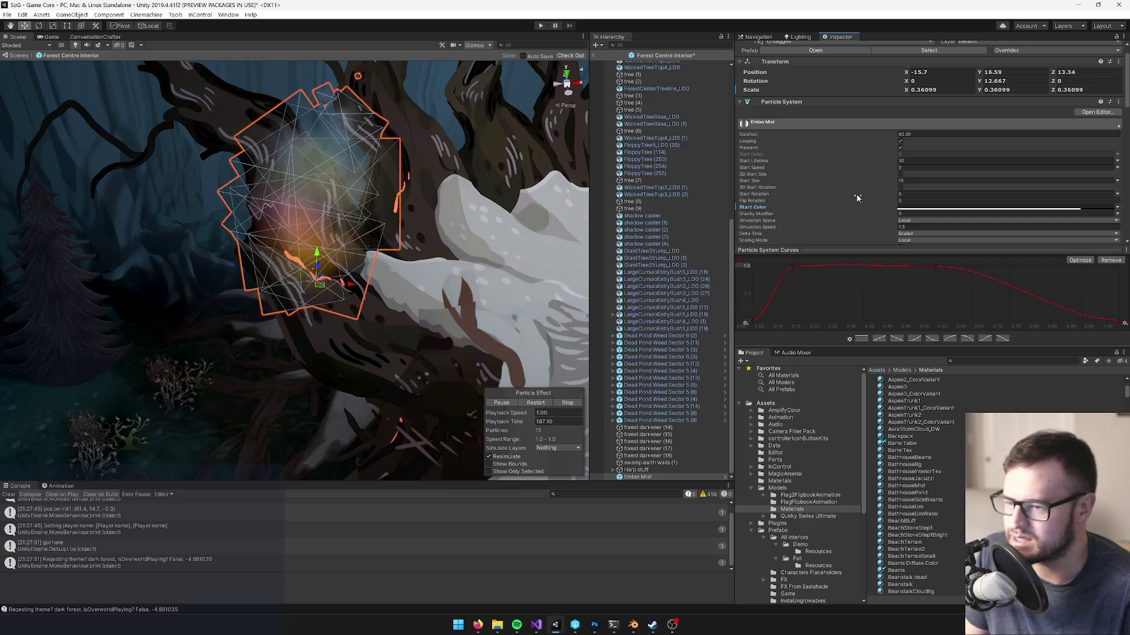
{"action": "scroll", "coordinate": [856, 198], "scroll_direction": "down", "scroll_amount": 3}
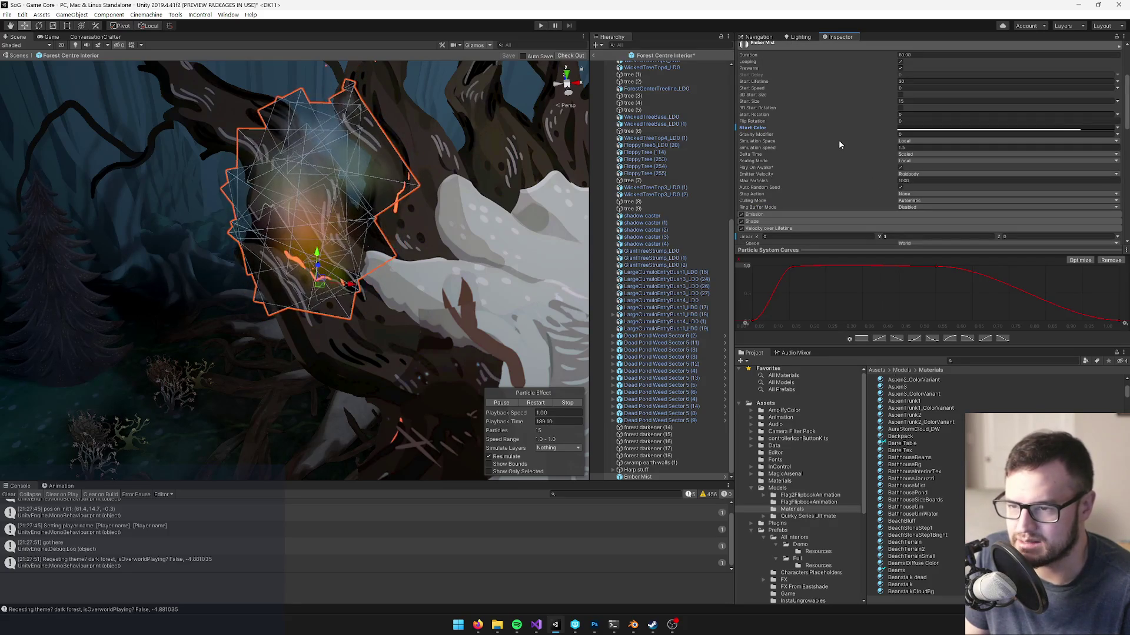
{"action": "scroll", "coordinate": [853, 136], "scroll_direction": "up", "scroll_amount": 3}
{"action": "scroll", "coordinate": [859, 147], "scroll_direction": "down", "scroll_amount": 3}
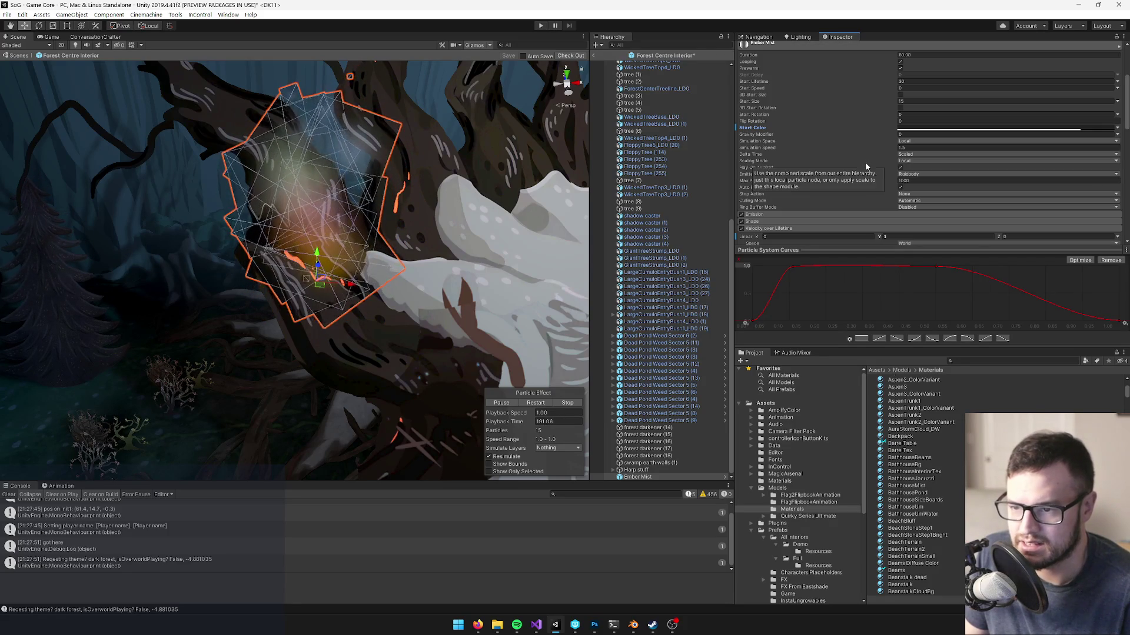
{"action": "scroll", "coordinate": [843, 193], "scroll_direction": "down", "scroll_amount": 3}
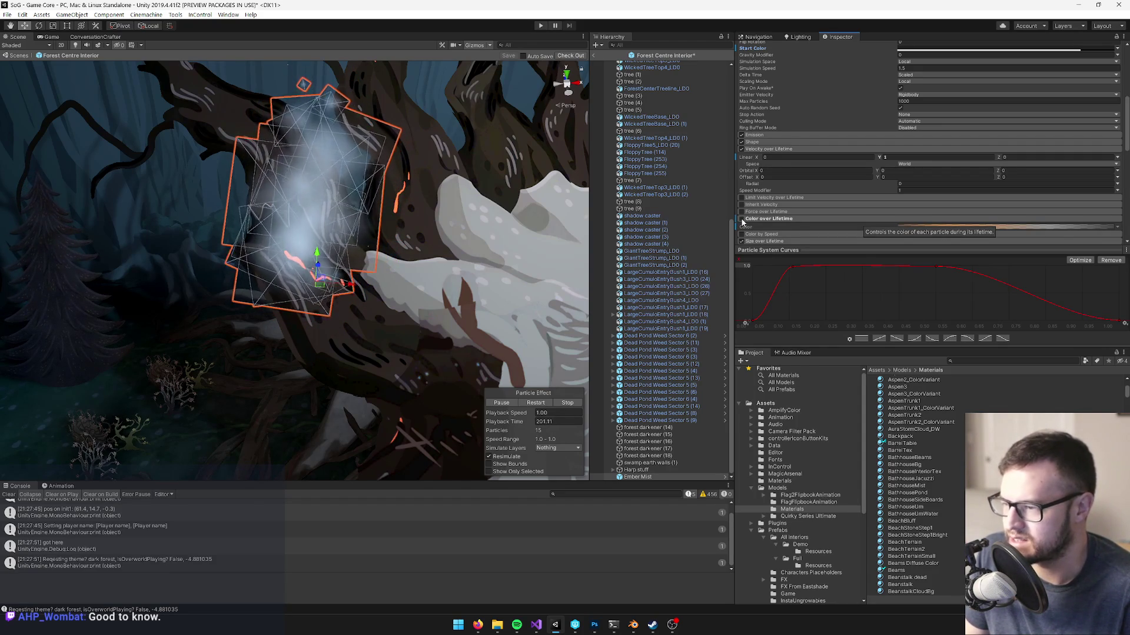
- Enable Color over Lifetime and try the gradient's Fixed mode before returning it to Blend
{"action": "left_click", "coordinate": [741, 219]}
{"action": "scroll", "coordinate": [936, 211], "scroll_direction": "down", "scroll_amount": 3}
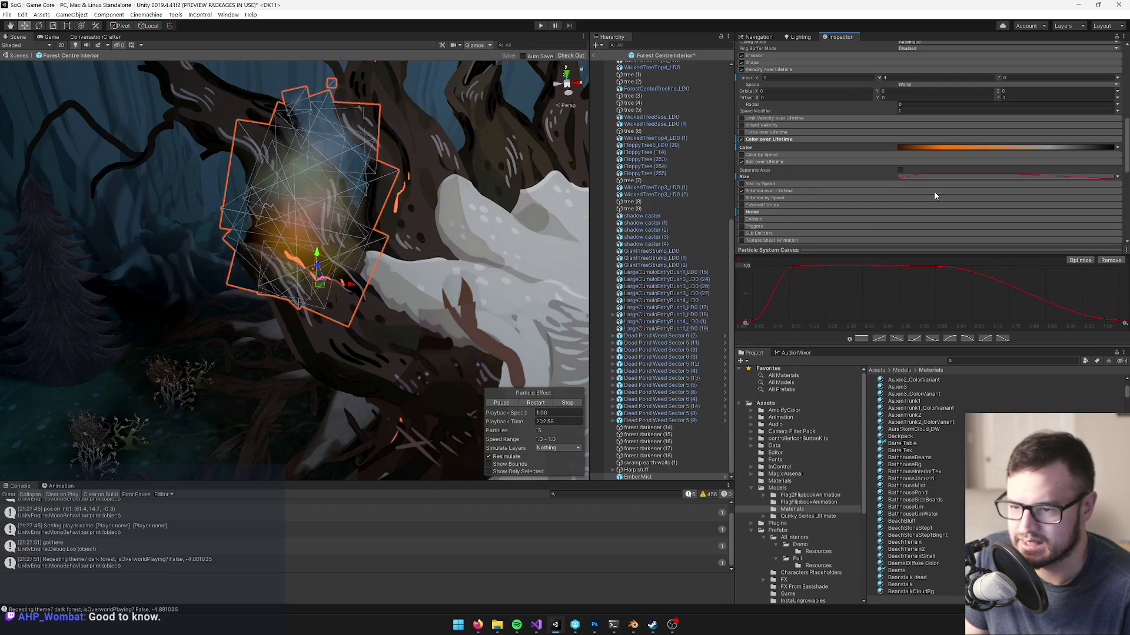
{"action": "left_click", "coordinate": [936, 148]}
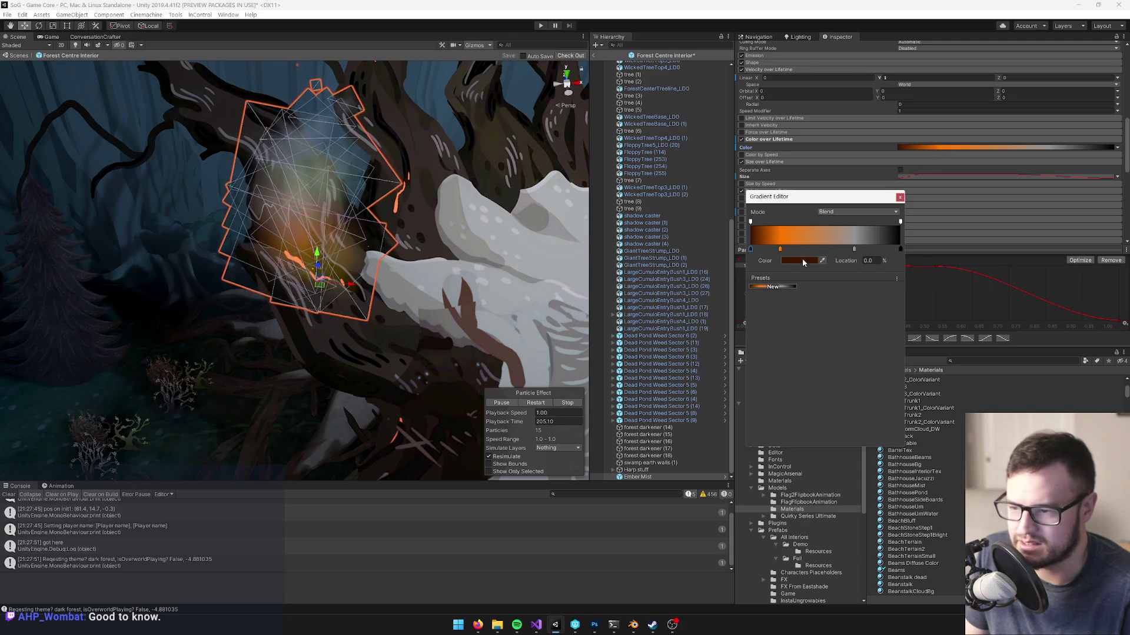
{"action": "left_click", "coordinate": [846, 212]}
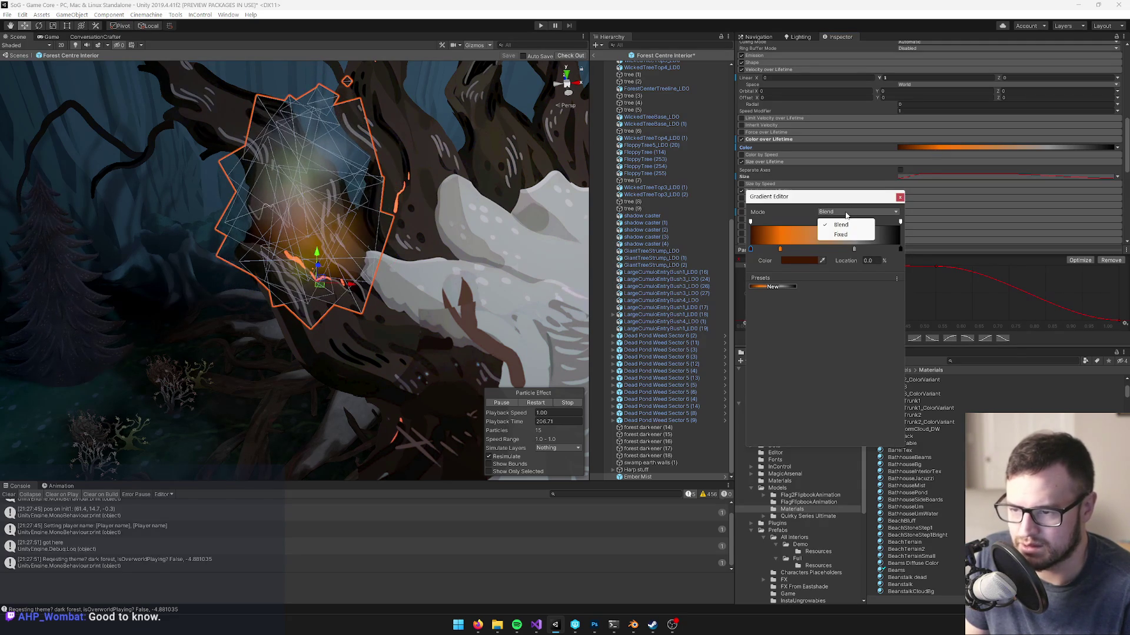
{"action": "left_click", "coordinate": [840, 235]}
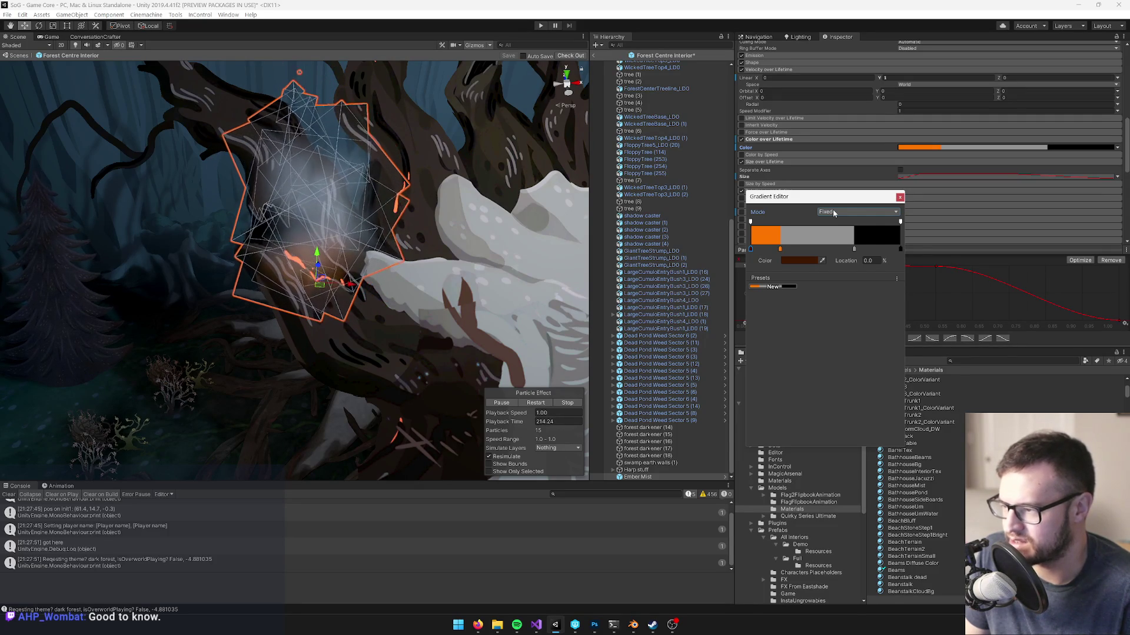
{"action": "left_click", "coordinate": [833, 212]}
{"action": "left_click", "coordinate": [841, 225]}
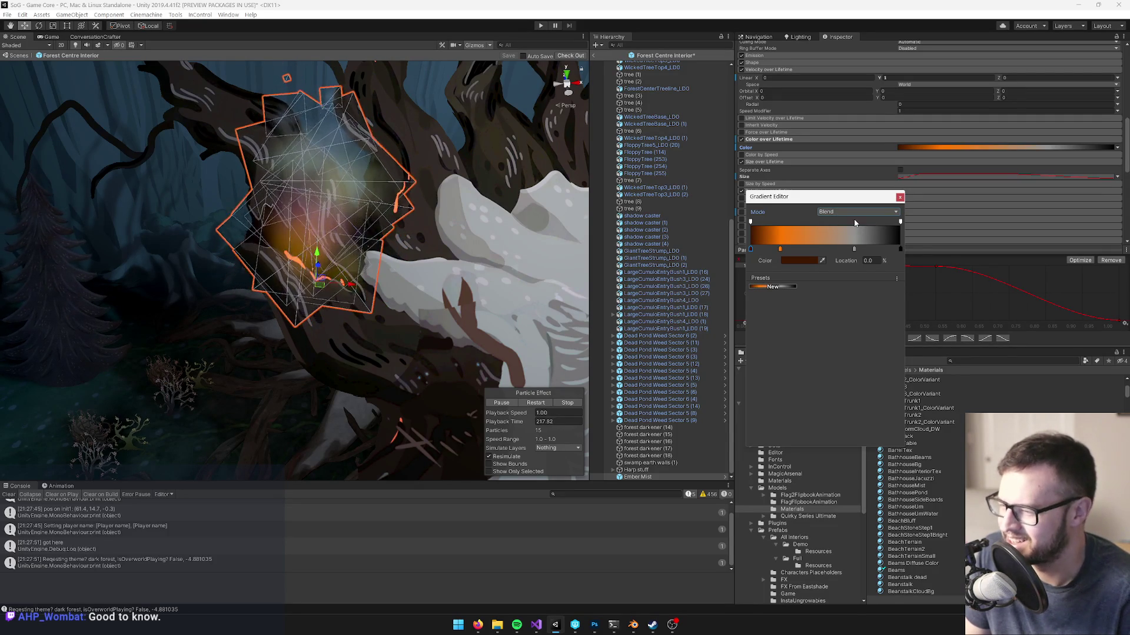
- Check the orange FF7700 key at 19.7%, then toggle Color over Lifetime off and on to compare
{"action": "left_click", "coordinate": [780, 249]}
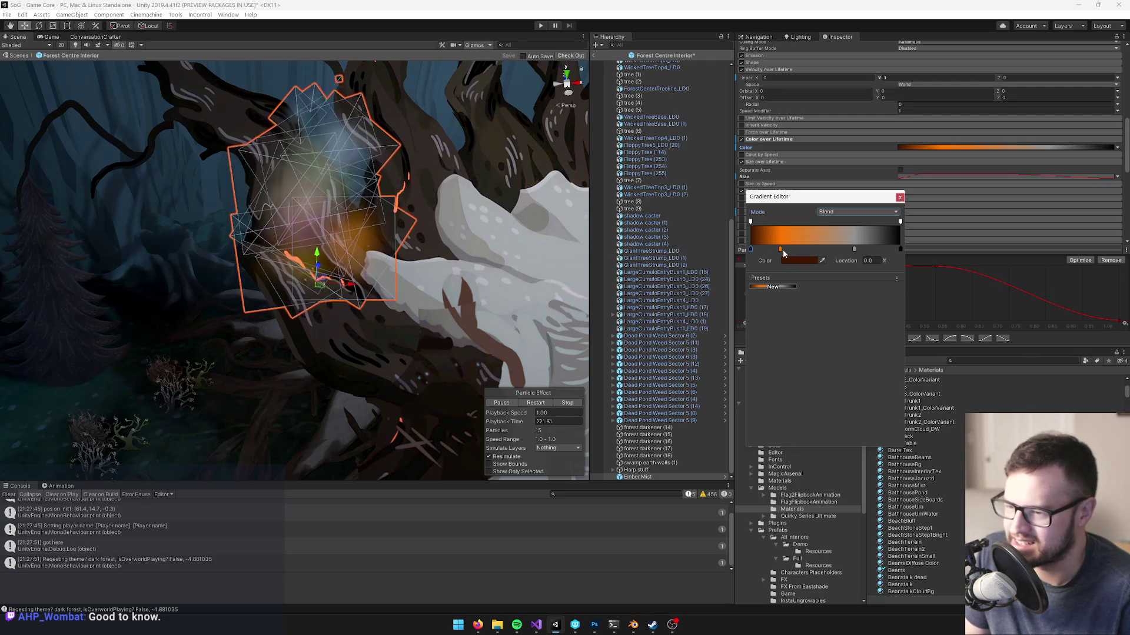
{"action": "left_click", "coordinate": [799, 260]}
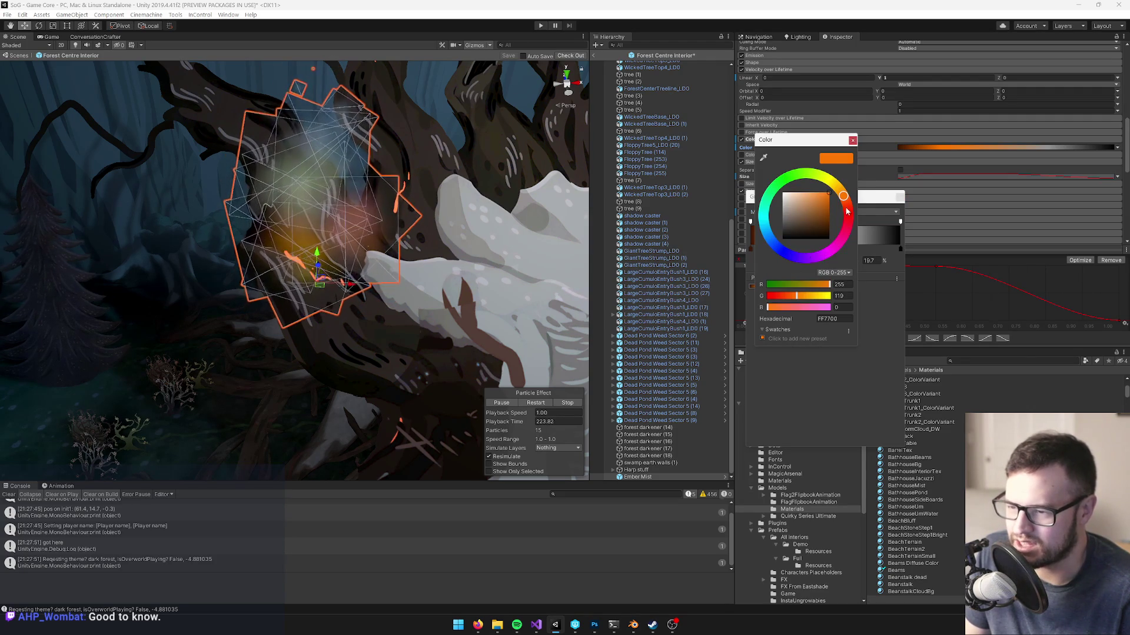
{"action": "left_click", "coordinate": [852, 140]}
{"action": "left_click_drag", "start_coordinate": [337, 207], "coordinate": [442, 215]}
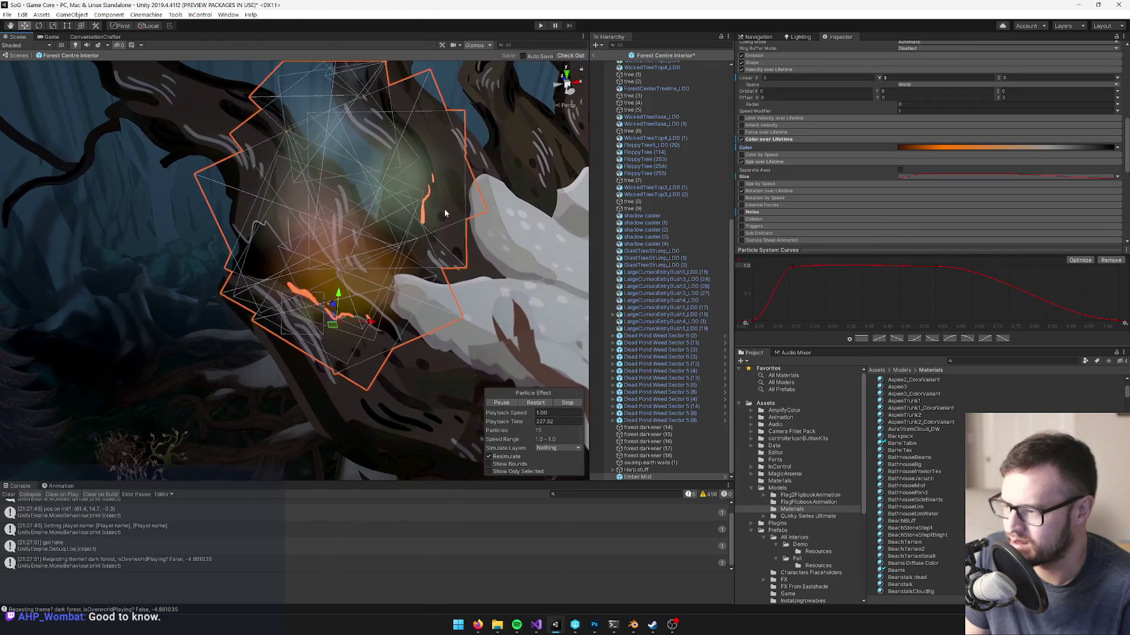
{"action": "left_click", "coordinate": [741, 139]}
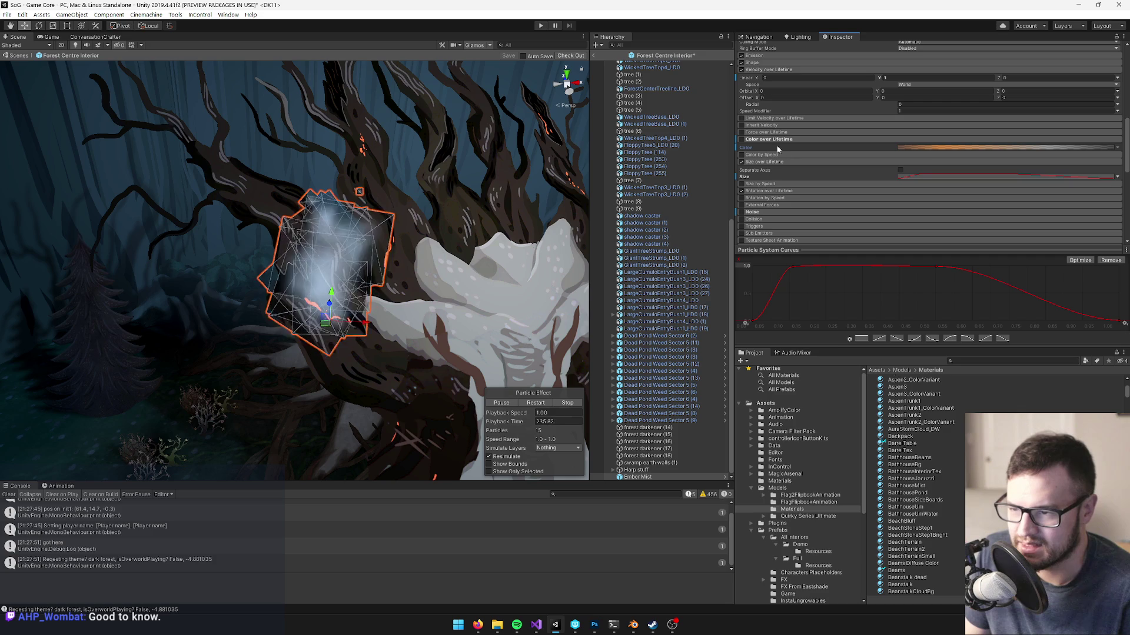
{"action": "left_click", "coordinate": [741, 140]}
- Review the gradient's dark start, orange 19.7% and grey 69.1% keys, then close the editor
{"action": "left_click", "coordinate": [916, 147]}
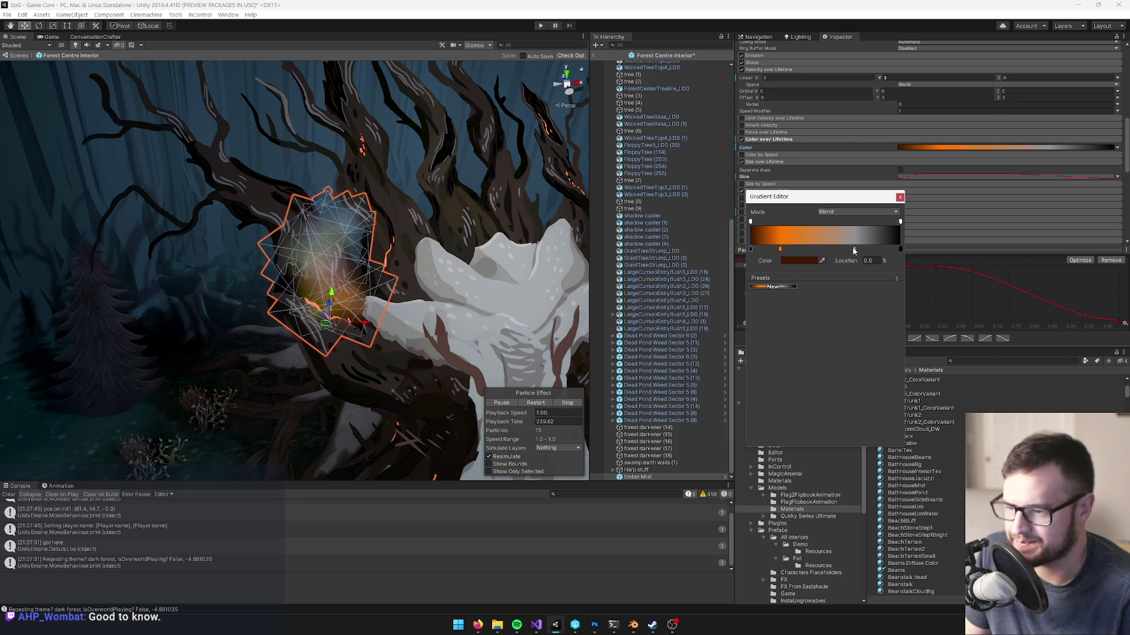
{"action": "left_click", "coordinate": [781, 250]}
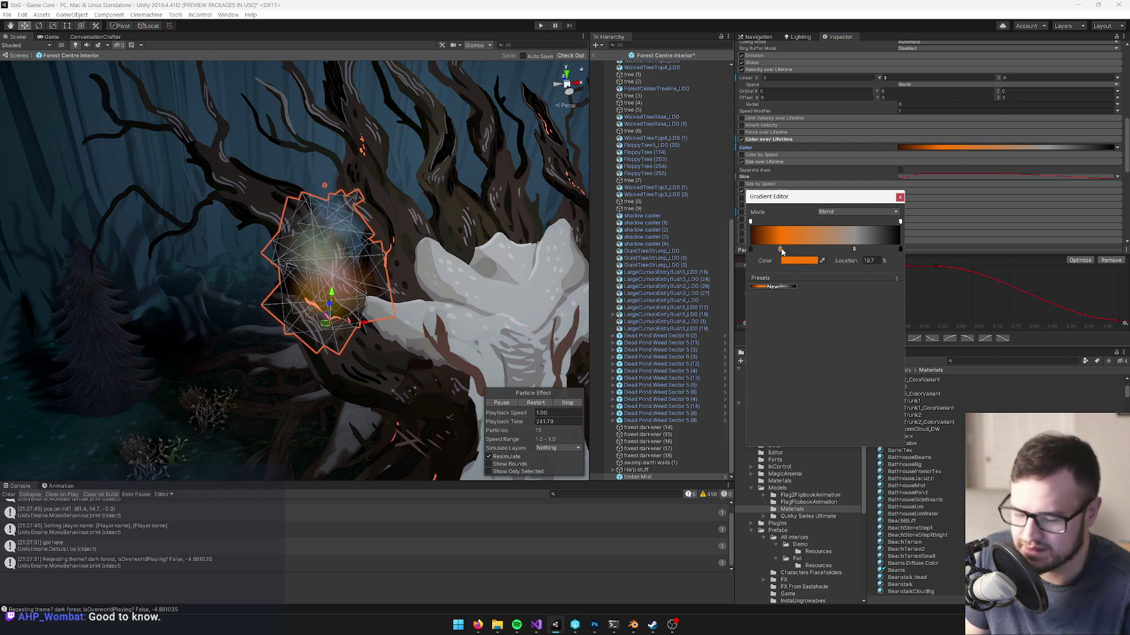
{"action": "left_click", "coordinate": [751, 248]}
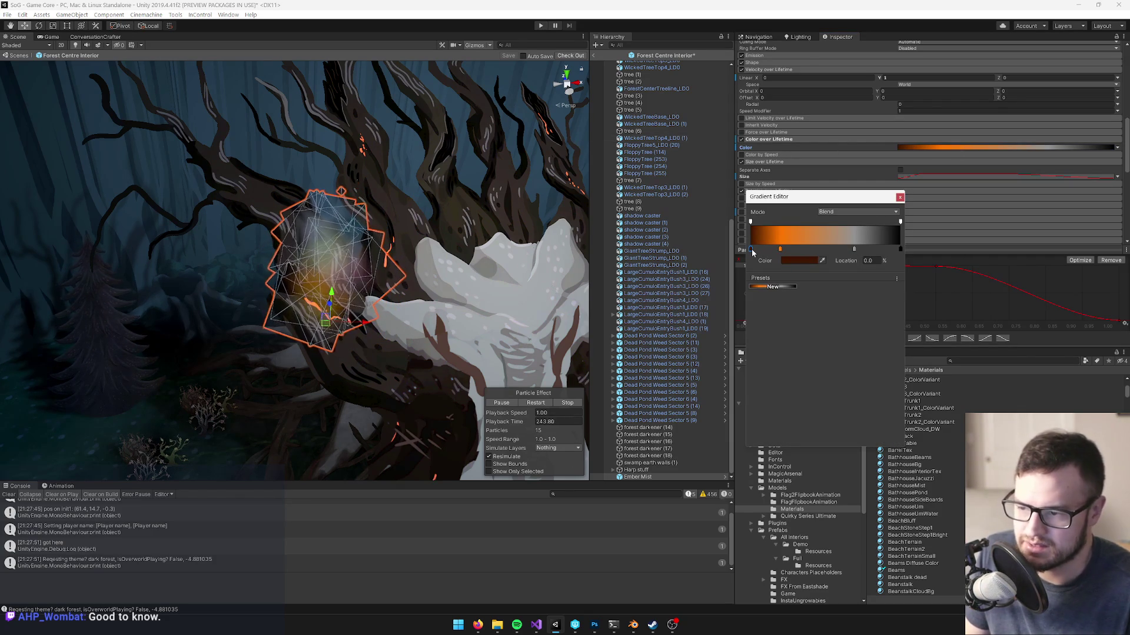
{"action": "left_click", "coordinate": [854, 250]}
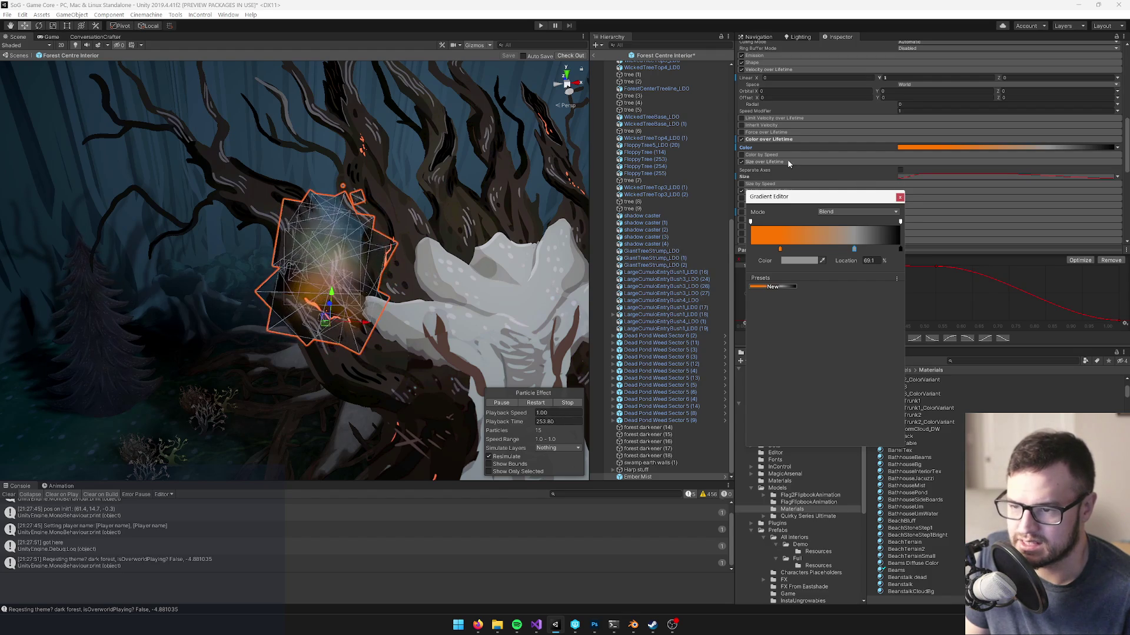
{"action": "left_click", "coordinate": [936, 172]}
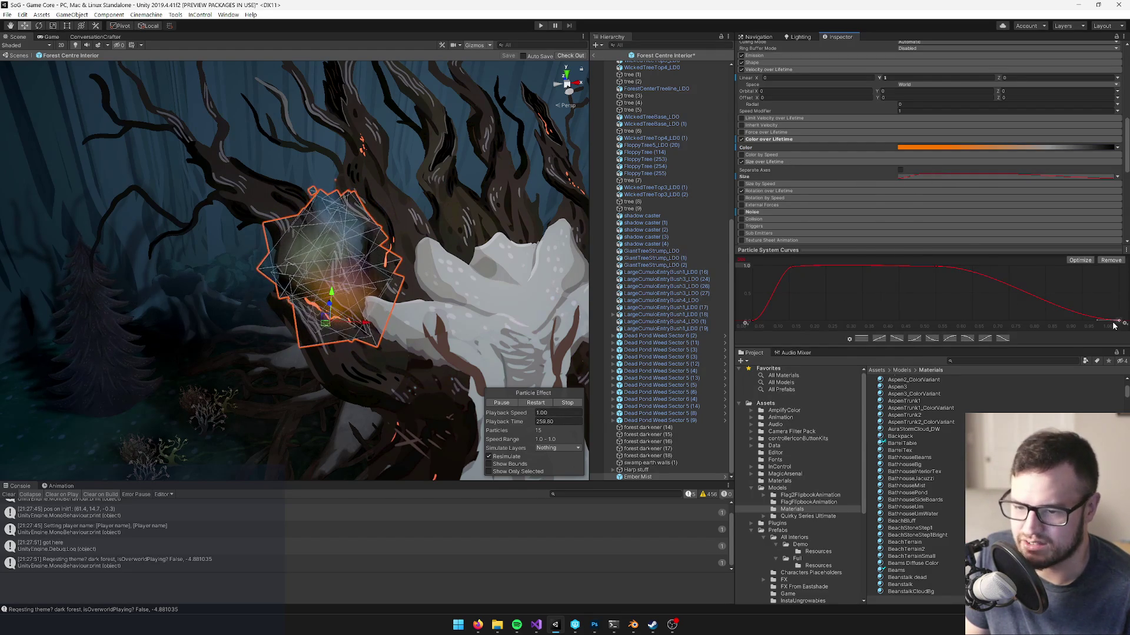
- Drag the curve to stay near 1.0 and re-centre the Scene view on Ember Mist
{"action": "left_click_drag", "start_coordinate": [1114, 323], "coordinate": [940, 268]}
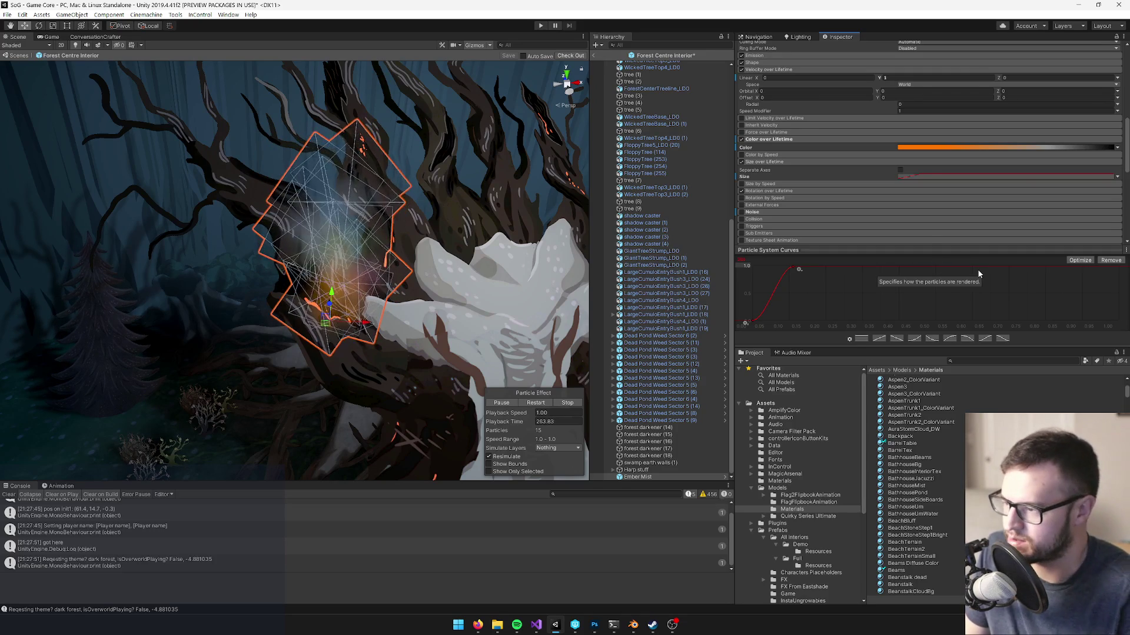
{"action": "scroll", "coordinate": [488, 223], "scroll_direction": "up", "scroll_amount": 5}
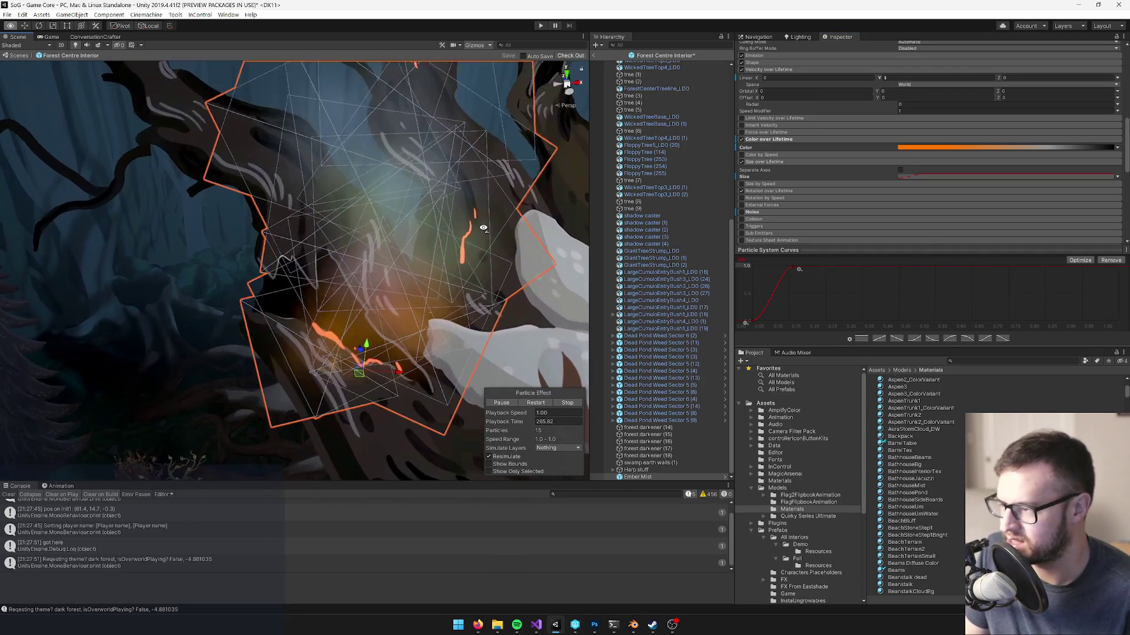
{"action": "scroll", "coordinate": [483, 229], "scroll_direction": "down", "scroll_amount": 5}
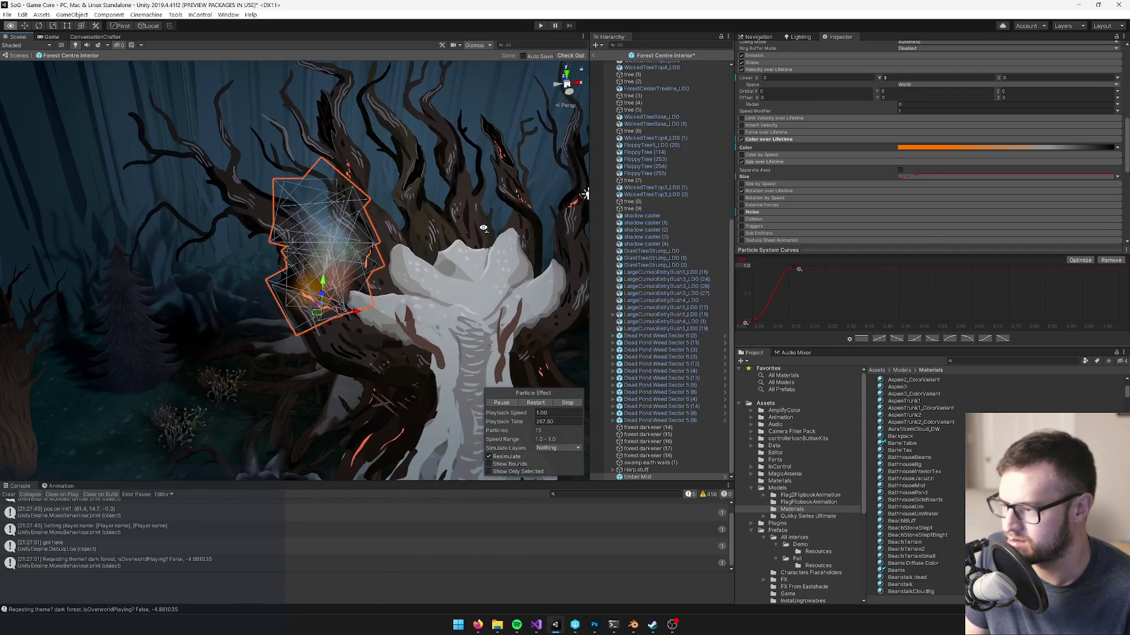
{"action": "left_click_drag", "start_coordinate": [460, 301], "coordinate": [460, 300]}
{"action": "key", "text": "f"}
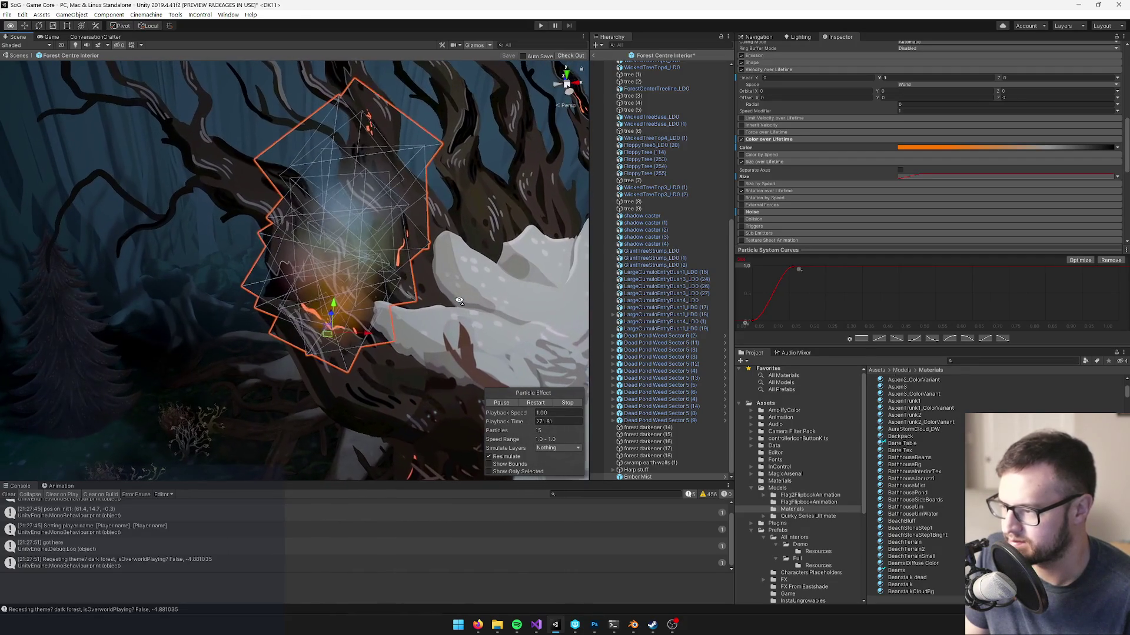
- Add a black (000000) colour key at the 0% start of the Color over Lifetime gradient
{"action": "left_click", "coordinate": [936, 146]}
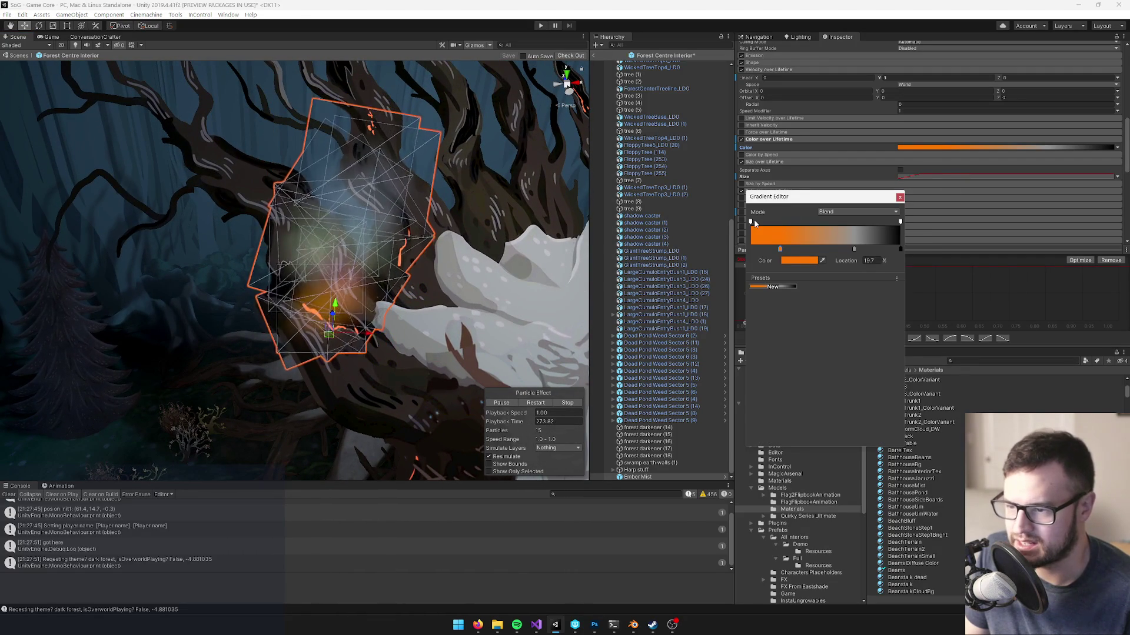
{"action": "left_click", "coordinate": [780, 250]}
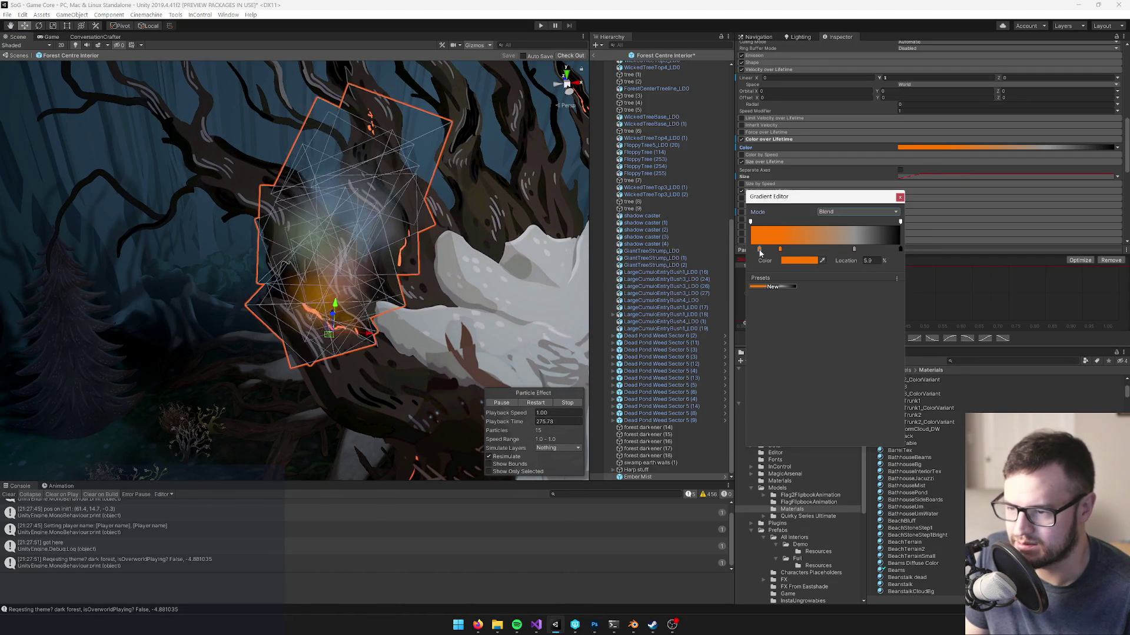
{"action": "left_click", "coordinate": [751, 249]}
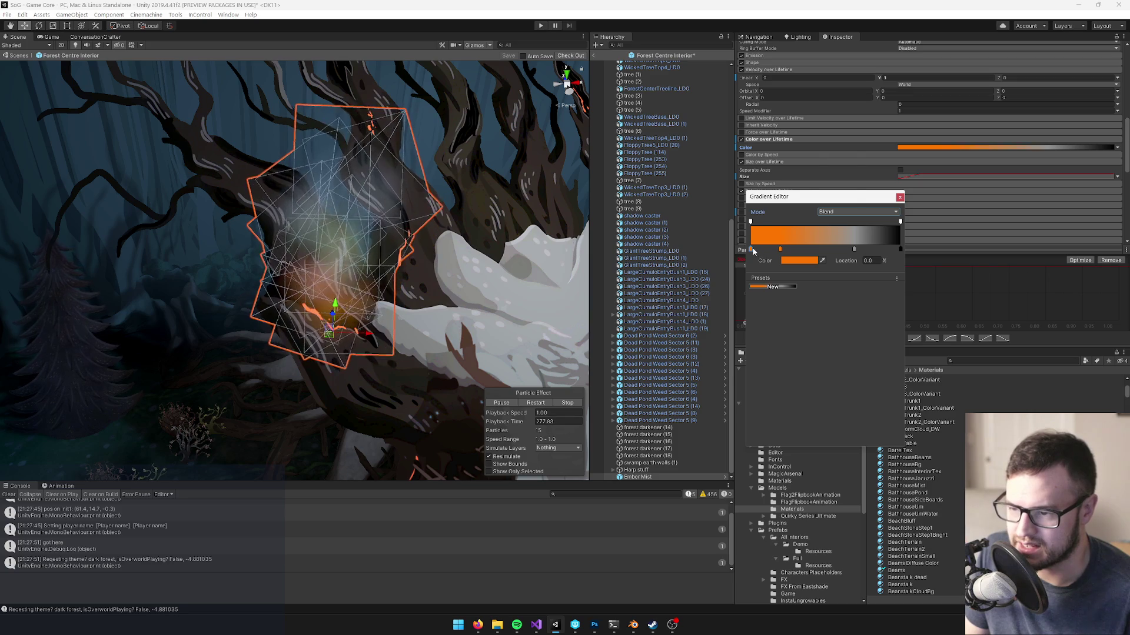
{"action": "left_click", "coordinate": [798, 261]}
{"action": "left_click_drag", "start_coordinate": [790, 231], "coordinate": [762, 250]}
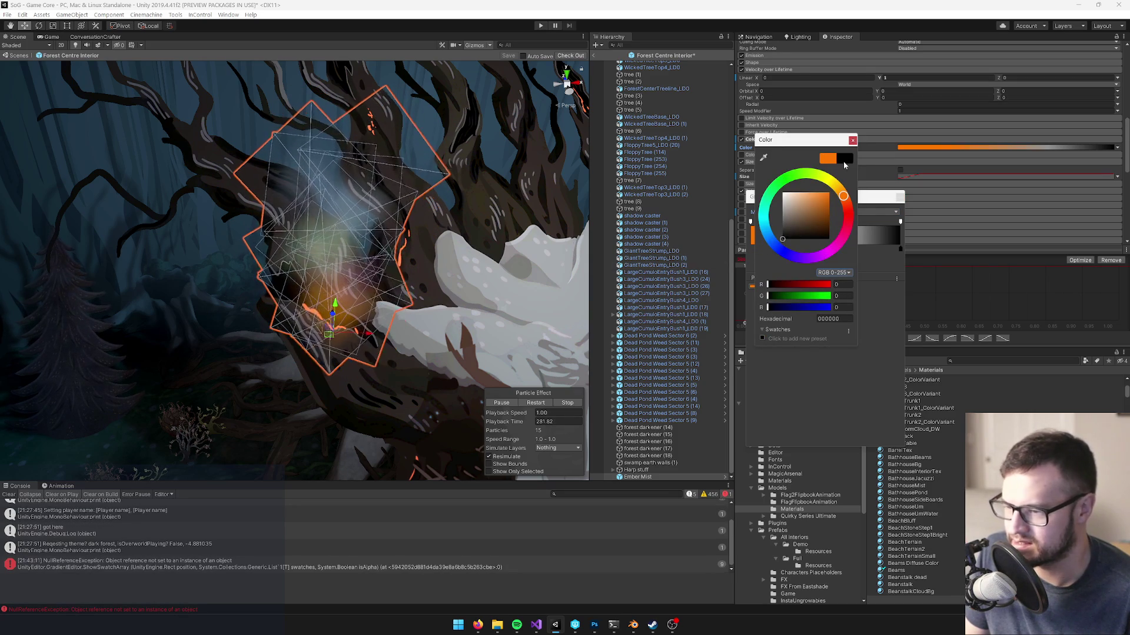
{"action": "left_click", "coordinate": [851, 140]}
- Add a second black key near the gradient start, leaving the blend mode unchanged
{"action": "left_click", "coordinate": [760, 250]}
{"action": "left_click", "coordinate": [802, 261]}
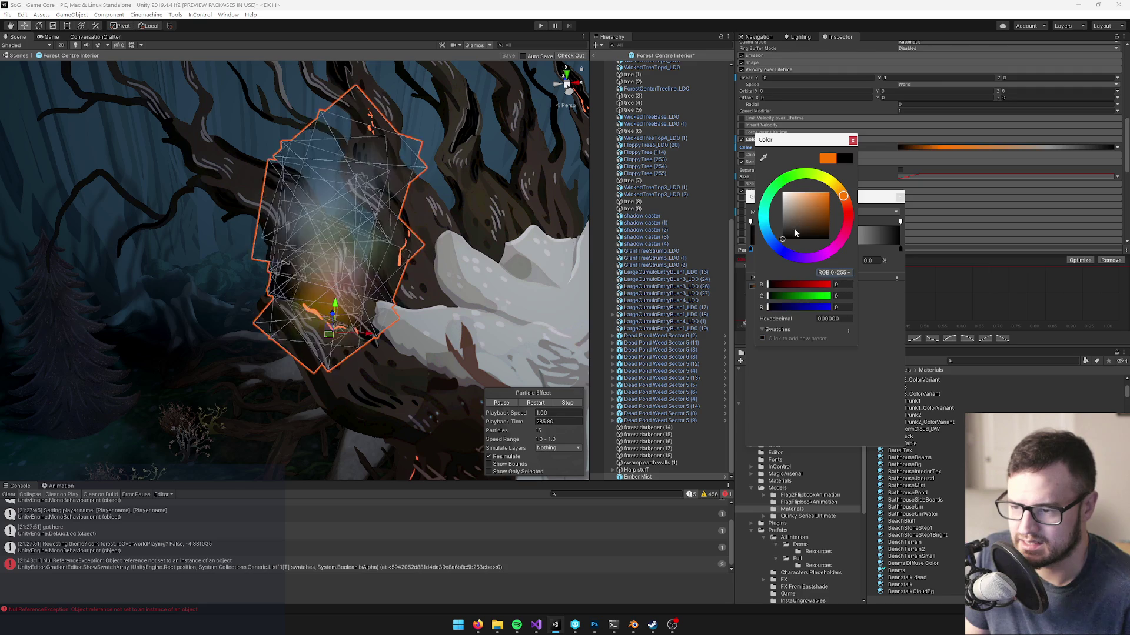
{"action": "left_click", "coordinate": [852, 140]}
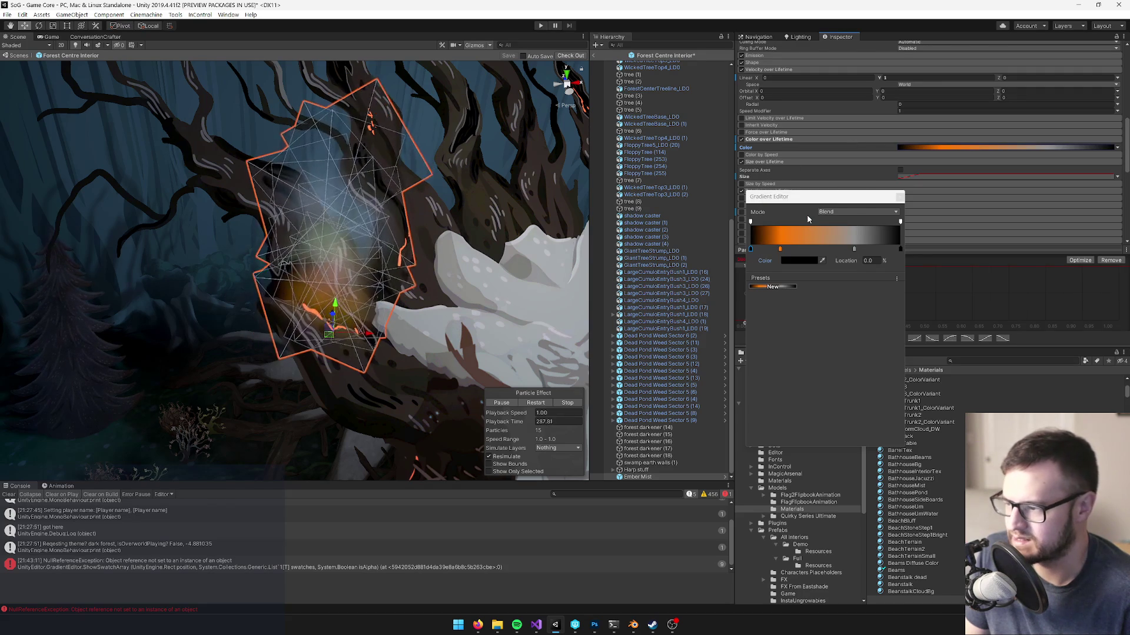
{"action": "left_click", "coordinate": [862, 213]}
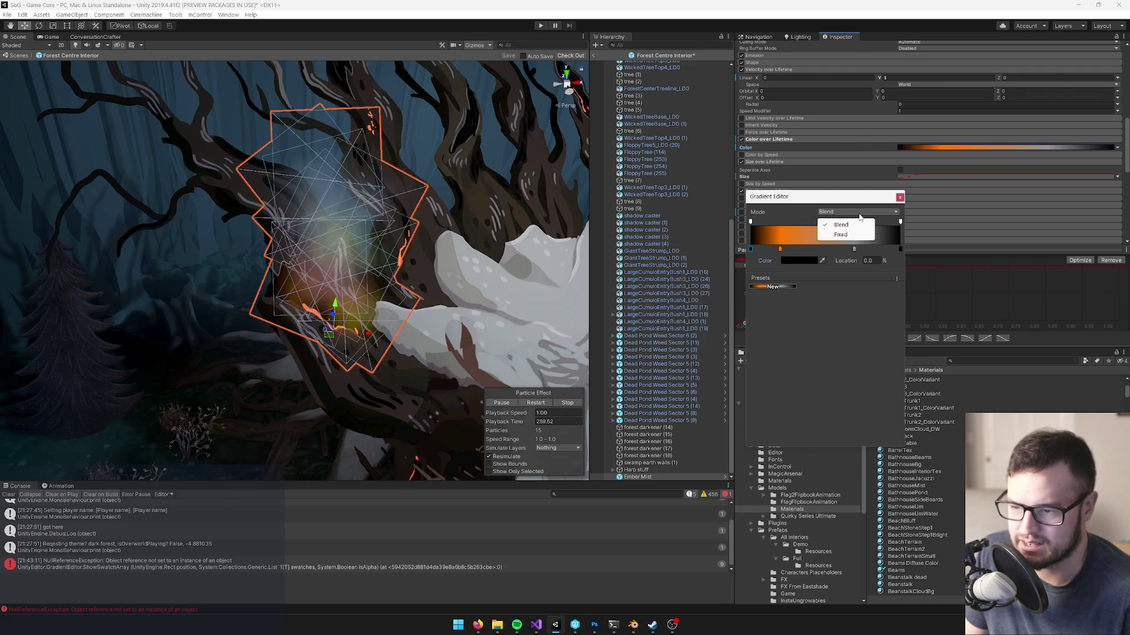
{"action": "left_click", "coordinate": [836, 220]}
{"action": "left_click", "coordinate": [899, 196]}
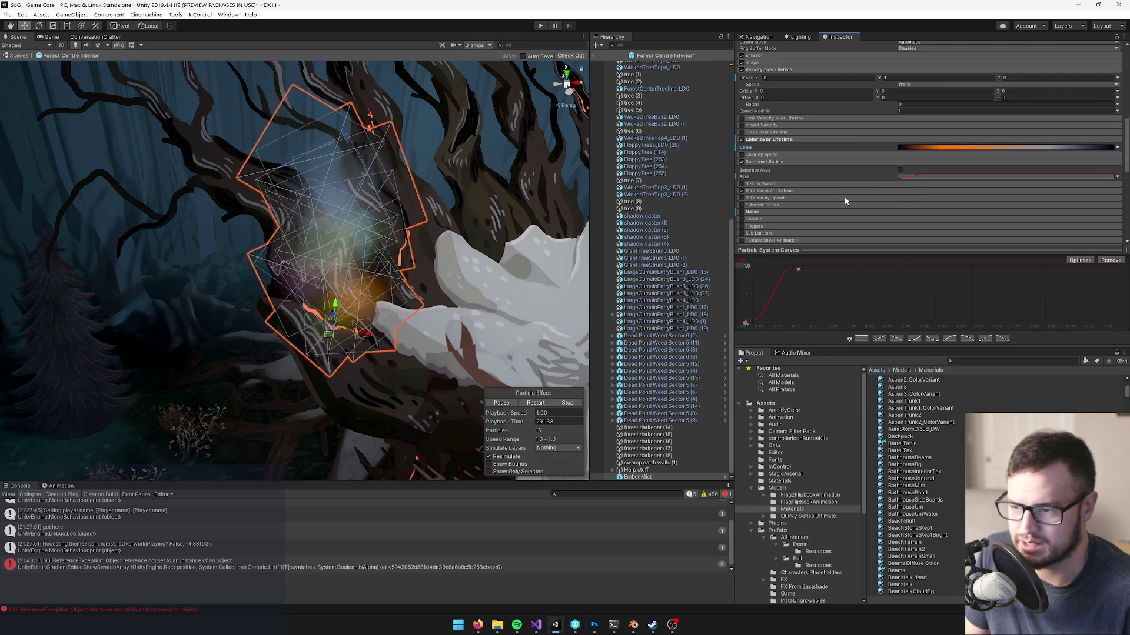
- Briefly reopen and close the Color over Lifetime gradient
{"action": "scroll", "coordinate": [823, 191], "scroll_direction": "up", "scroll_amount": 3}
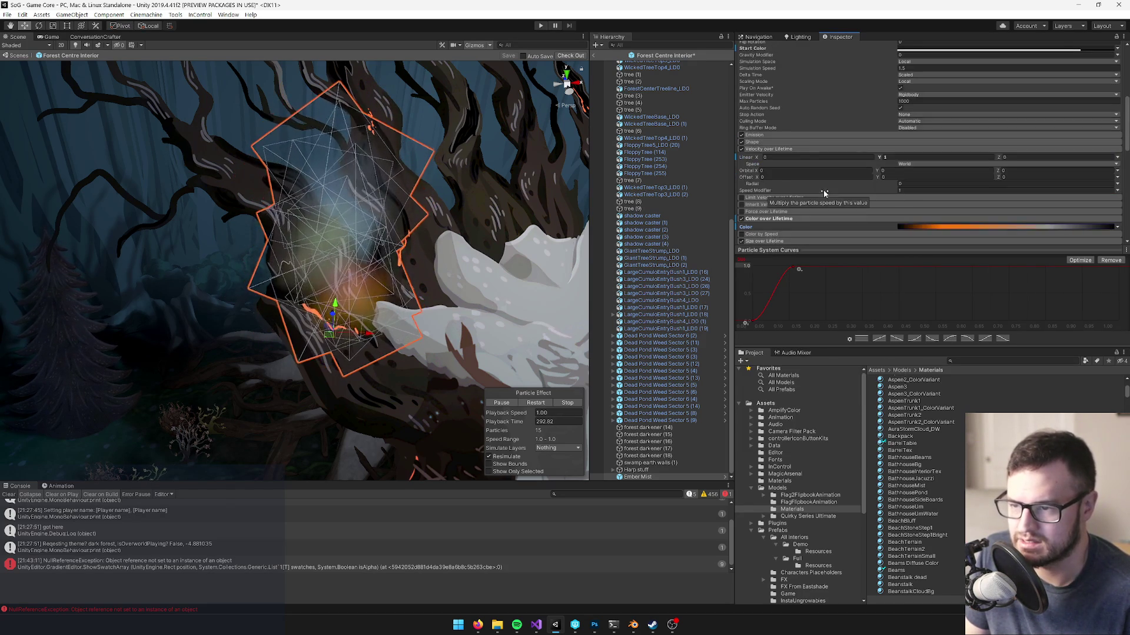
{"action": "left_click", "coordinate": [1004, 228]}
{"action": "left_click", "coordinate": [900, 196]}
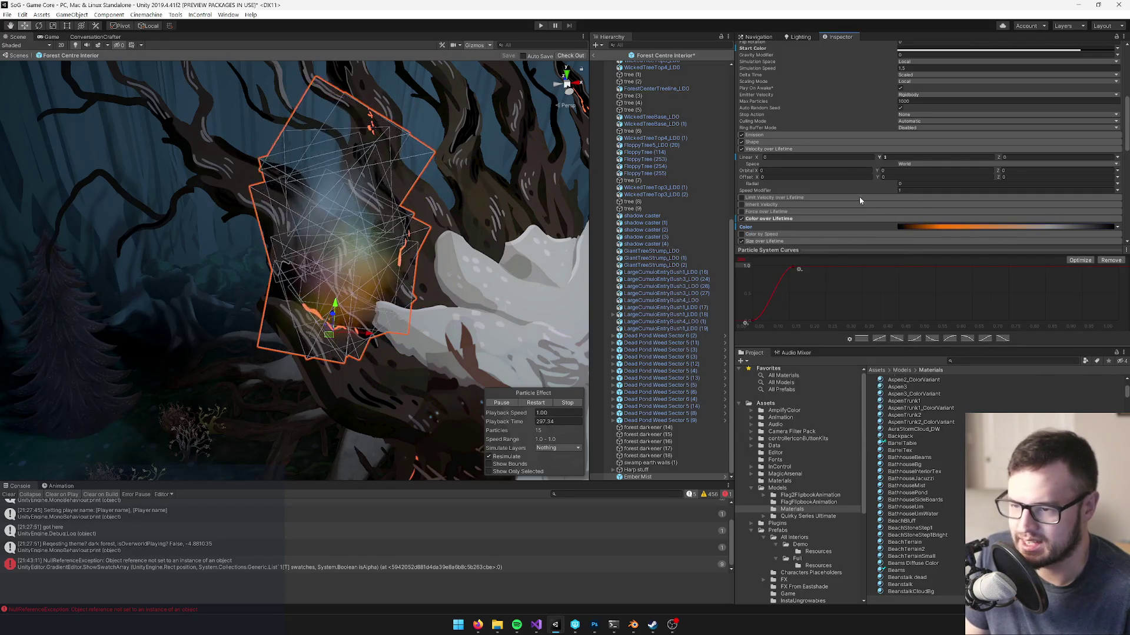
{"action": "scroll", "coordinate": [471, 230], "scroll_direction": "down", "scroll_amount": 5}
{"action": "scroll", "coordinate": [471, 229], "scroll_direction": "up", "scroll_amount": 8}
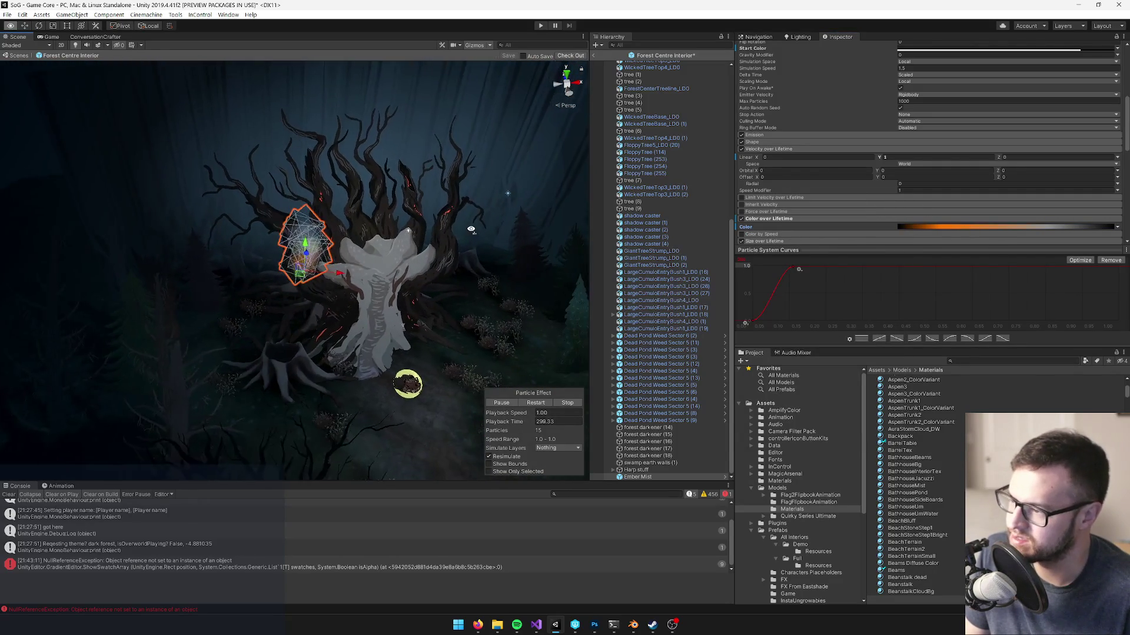
- Turn the Scene view back toward Ember Mist and open the Start Color picker, showing 222222
{"action": "mouse_move", "coordinate": [426, 218]}
{"action": "left_mouse_down"}
{"action": "mouse_move", "coordinate": [416, 218]}
{"action": "mouse_move", "coordinate": [430, 218]}
{"action": "left_mouse_up"}
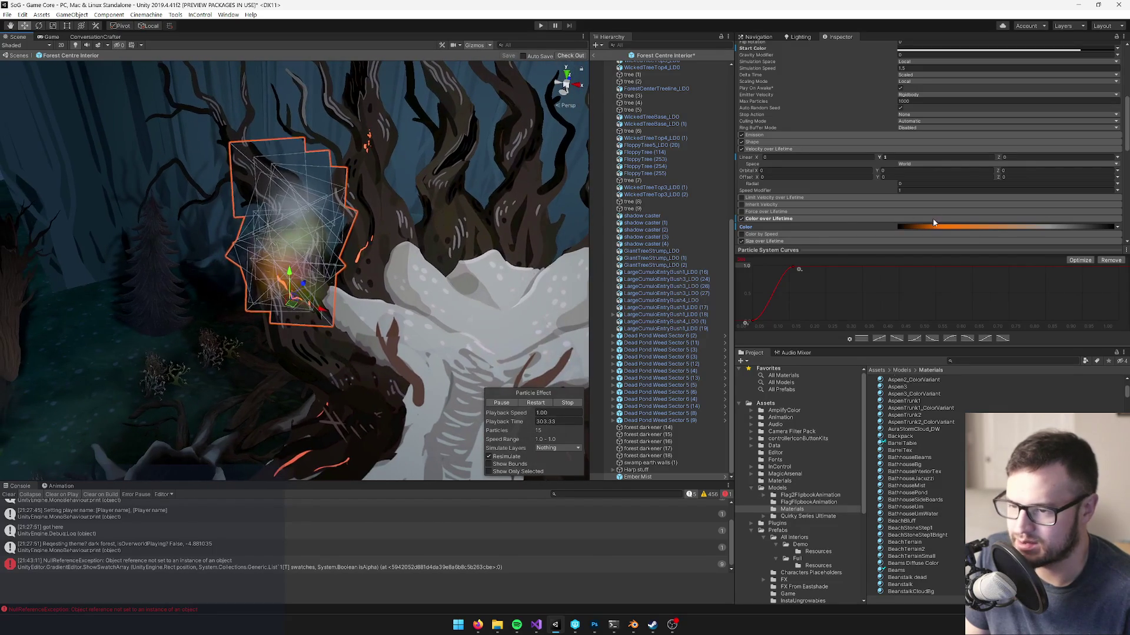
{"action": "left_click", "coordinate": [929, 229]}
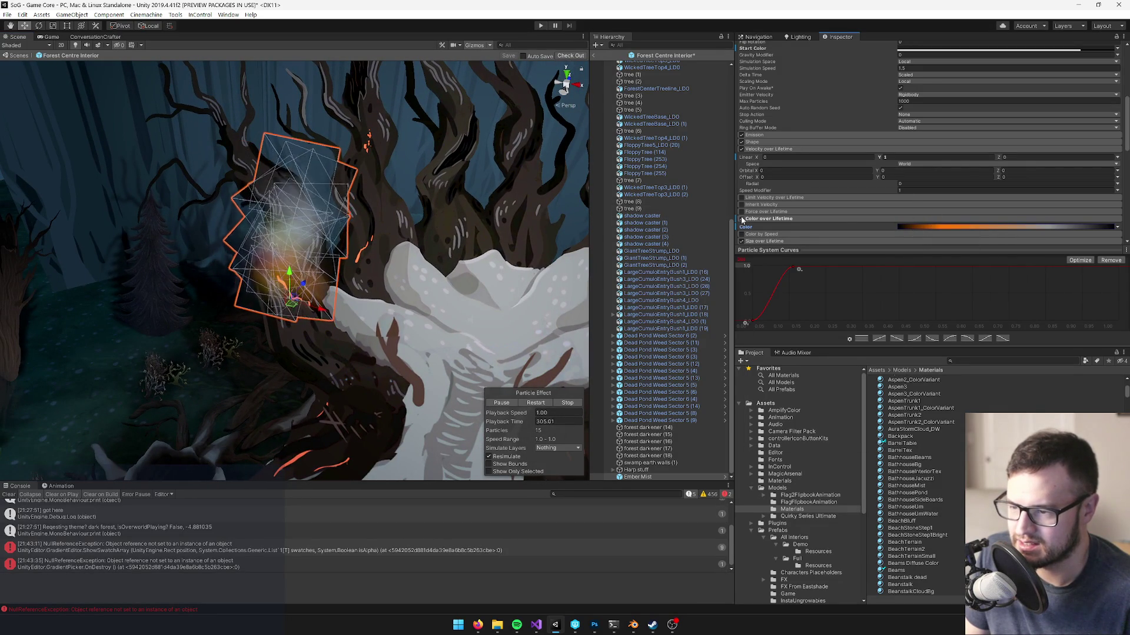
{"action": "left_click_drag", "start_coordinate": [454, 254], "coordinate": [483, 254]}
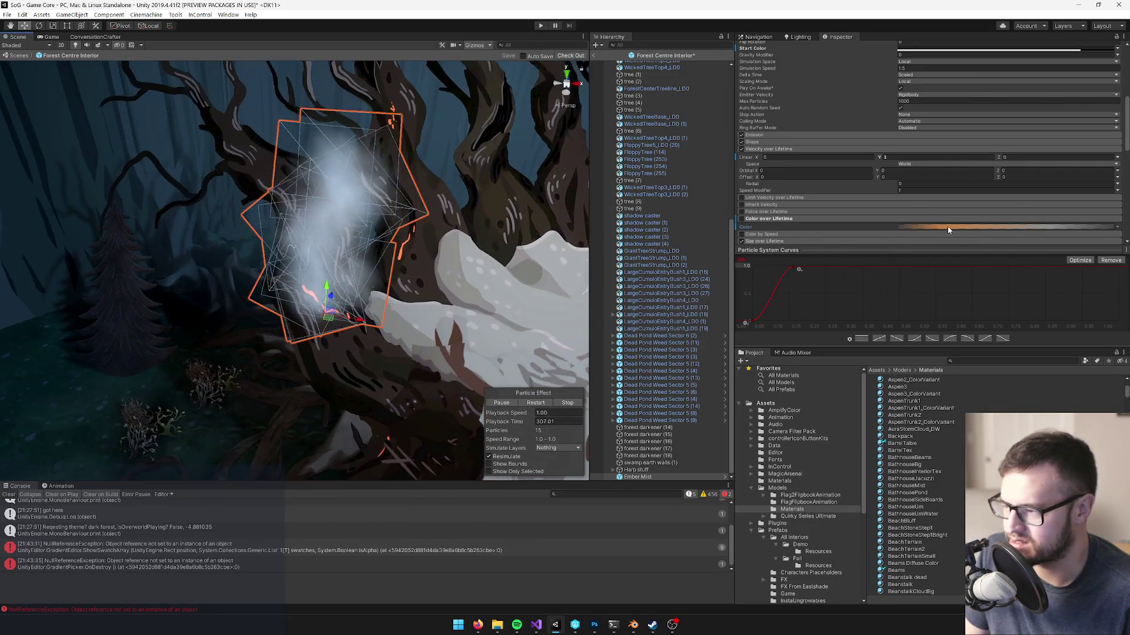
{"action": "scroll", "coordinate": [1027, 172], "scroll_direction": "up", "scroll_amount": 10}
{"action": "scroll", "coordinate": [1027, 172], "scroll_direction": "down", "scroll_amount": 3}
{"action": "left_click", "coordinate": [965, 148]}
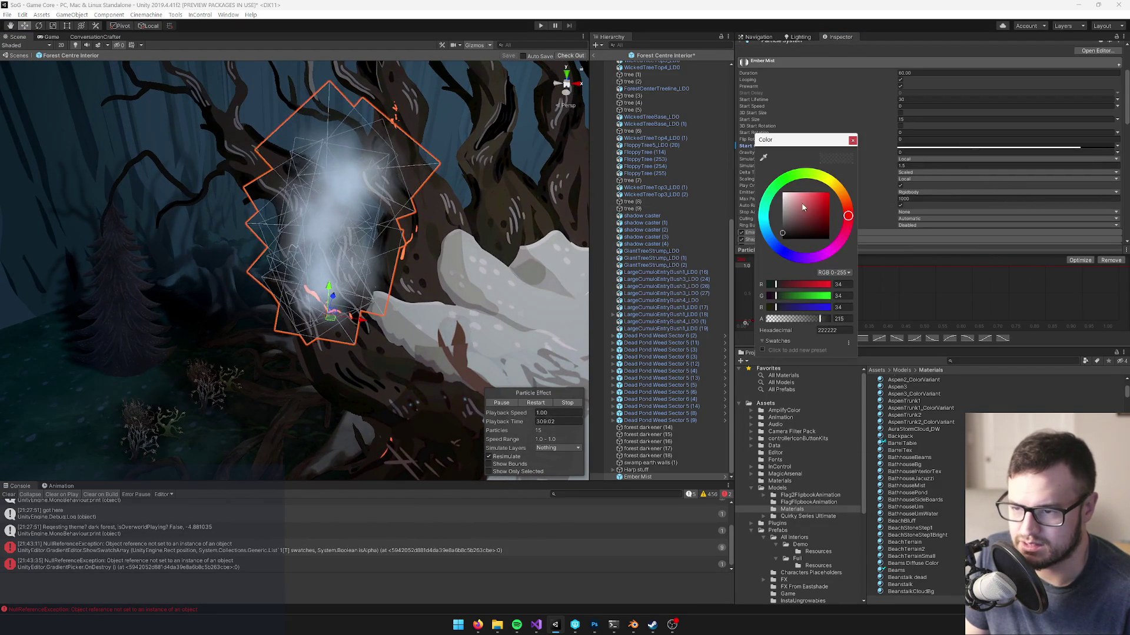
- Set the Ember Mist Start Color to a dark brown-orange, 3A1E0B
{"action": "left_click", "coordinate": [812, 233]}
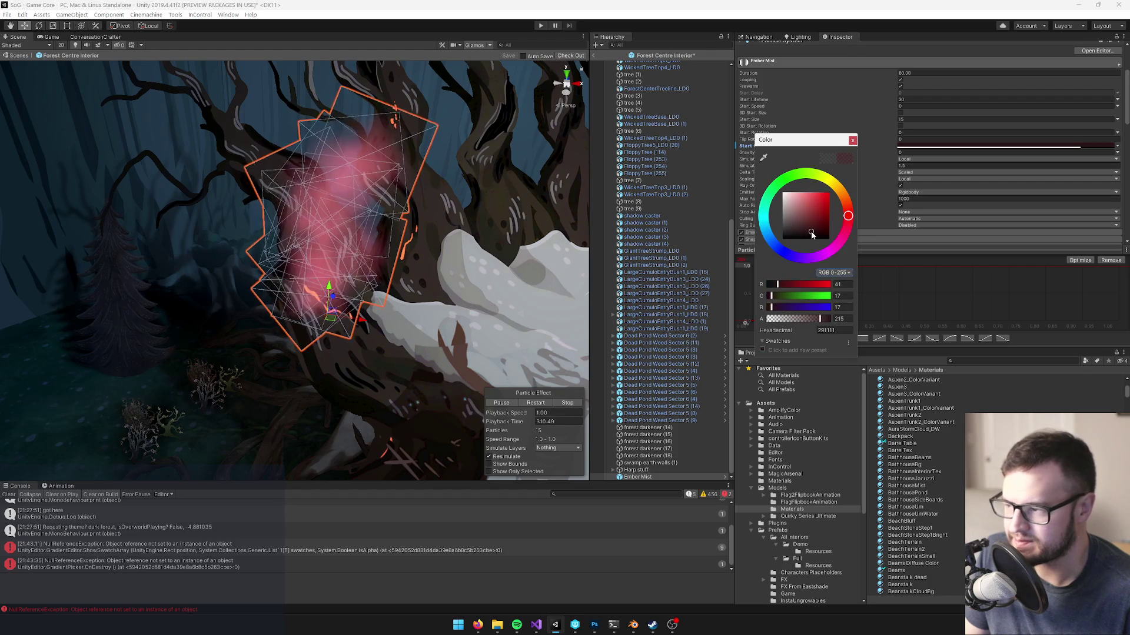
{"action": "left_click", "coordinate": [848, 202]}
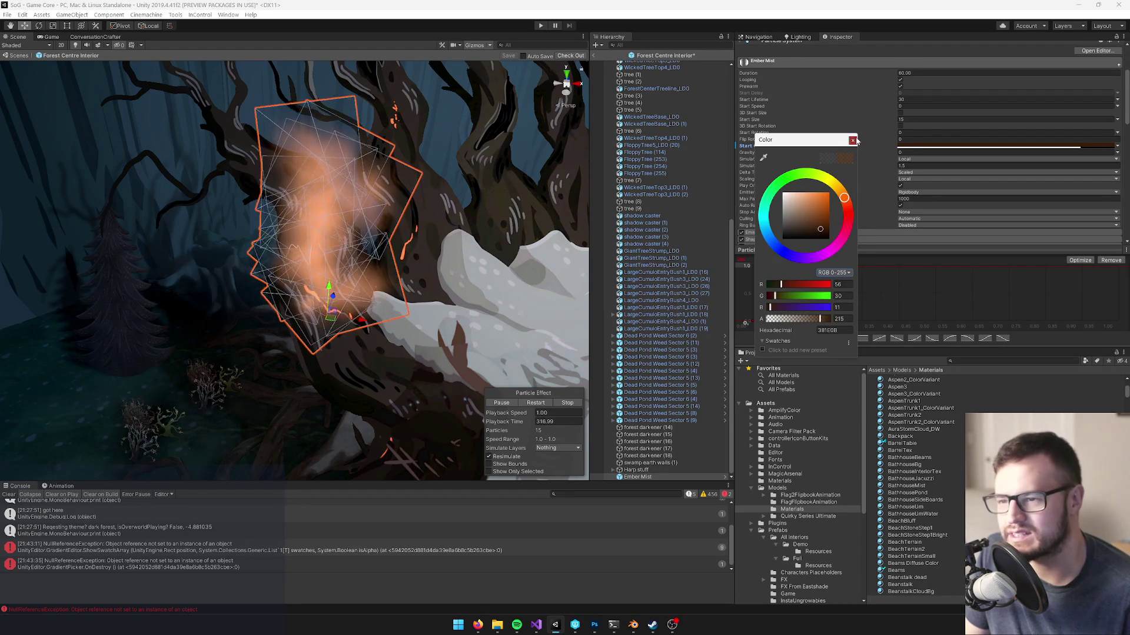
{"action": "left_click", "coordinate": [853, 140]}
- Re-enable Color over Lifetime and bring up its gradient for editing
{"action": "scroll", "coordinate": [953, 147], "scroll_direction": "down", "scroll_amount": 3}
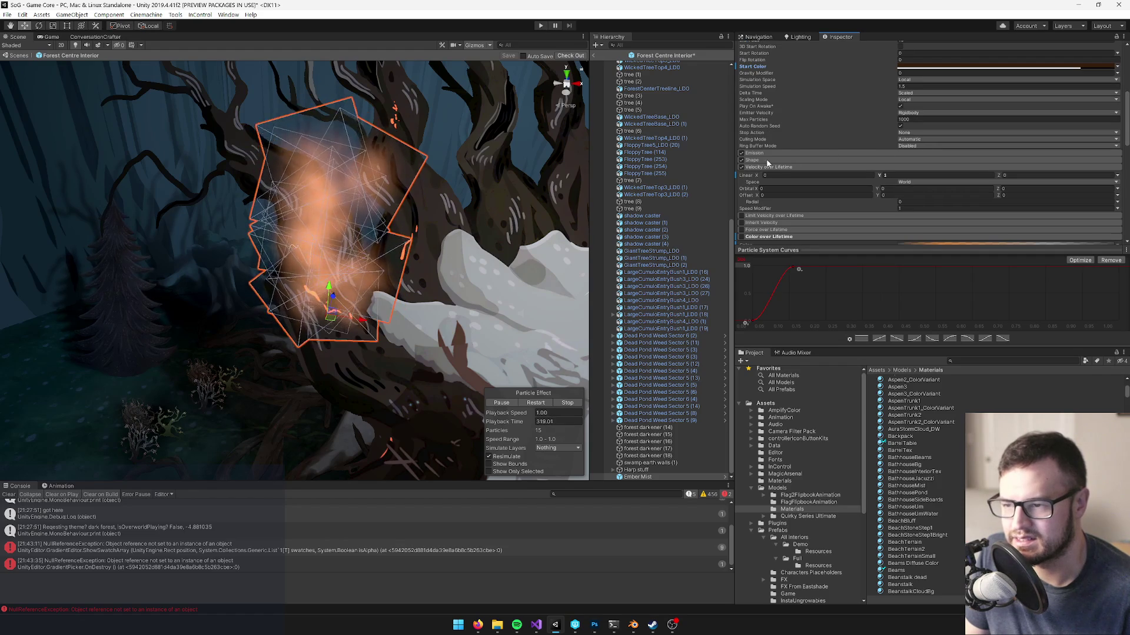
{"action": "scroll", "coordinate": [777, 167], "scroll_direction": "down", "scroll_amount": 3}
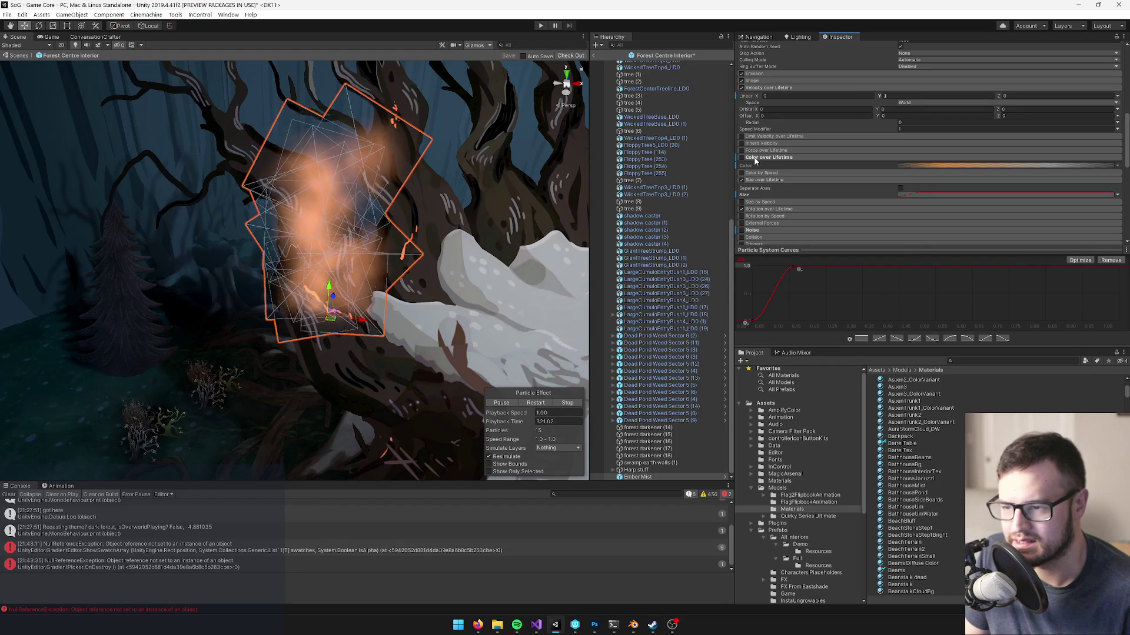
{"action": "left_click", "coordinate": [741, 158]}
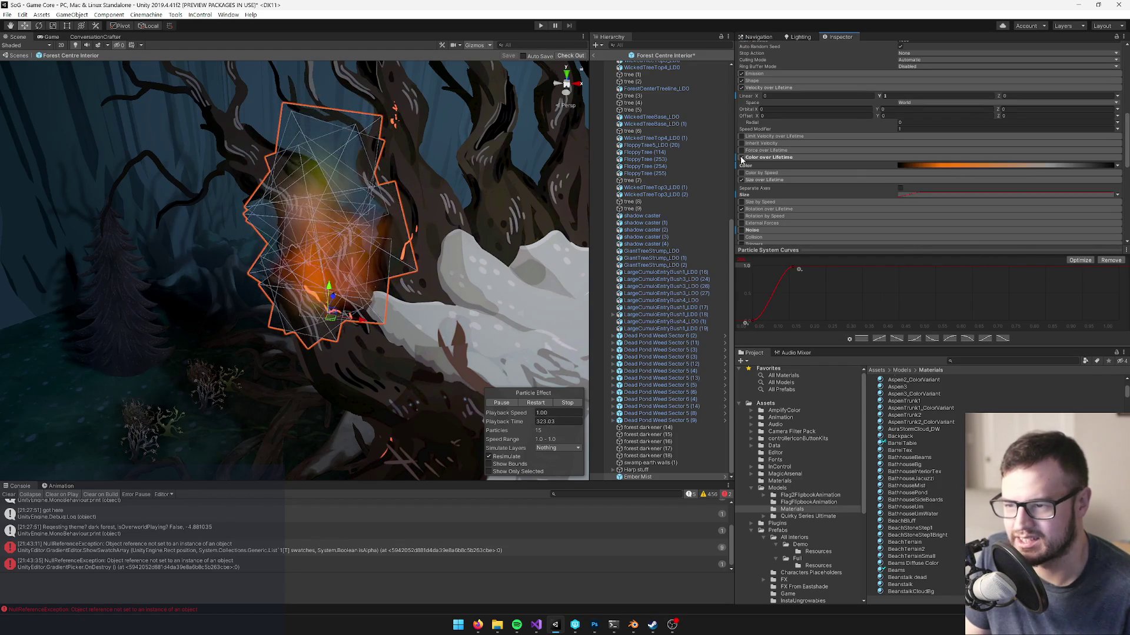
{"action": "left_click", "coordinate": [932, 165]}
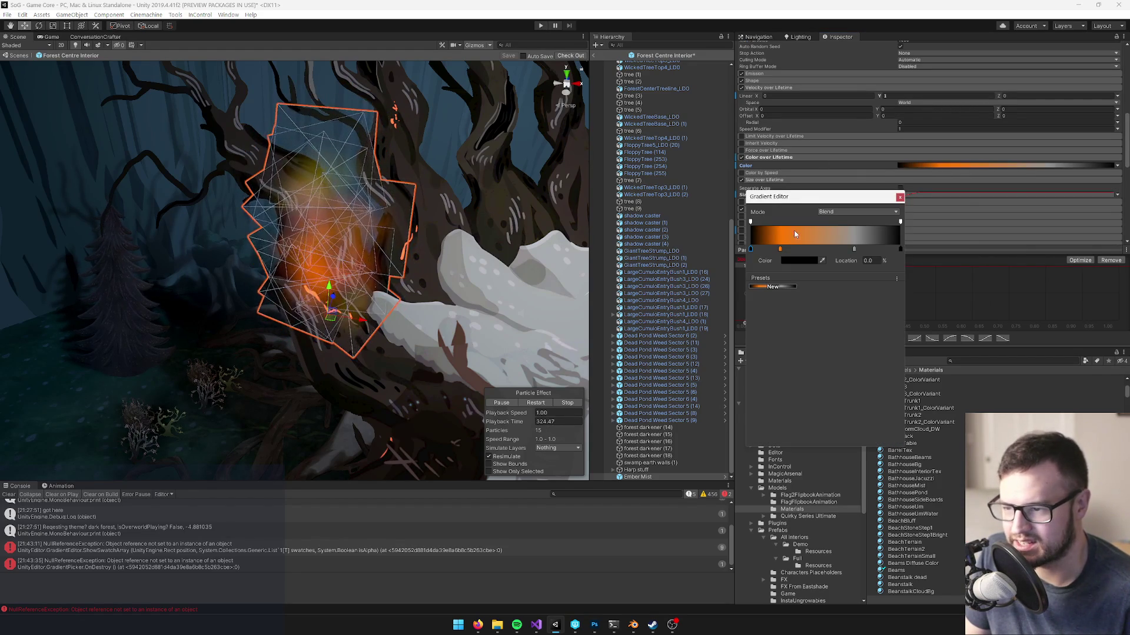
- Delete the orange 19.7% key and move the grey key to about 45%
{"action": "key", "text": "Delete"}
{"action": "left_click", "coordinate": [854, 250]}
{"action": "mouse_move", "coordinate": [853, 249]}
{"action": "left_mouse_down"}
{"action": "mouse_move", "coordinate": [749, 246]}
{"action": "mouse_move", "coordinate": [903, 249]}
{"action": "left_mouse_up"}
{"action": "left_click", "coordinate": [752, 249]}
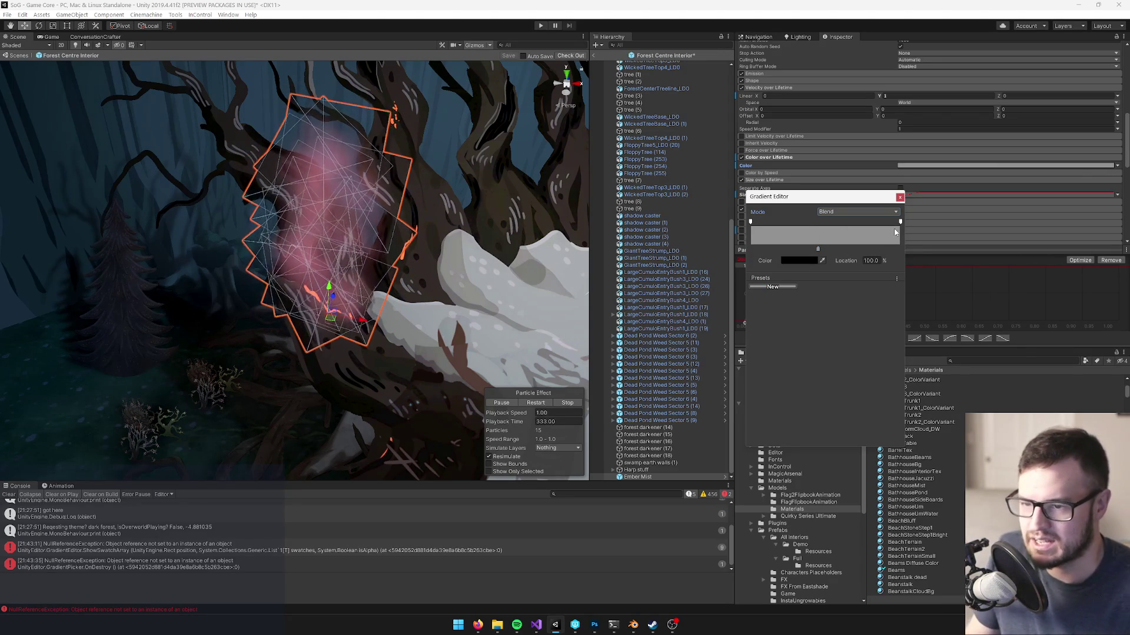
{"action": "left_click", "coordinate": [900, 197]}
- Adjust the Start Color to a deep brown-orange of 70, 31, 0
{"action": "scroll", "coordinate": [963, 178], "scroll_direction": "up", "scroll_amount": 10}
{"action": "scroll", "coordinate": [977, 171], "scroll_direction": "down", "scroll_amount": 3}
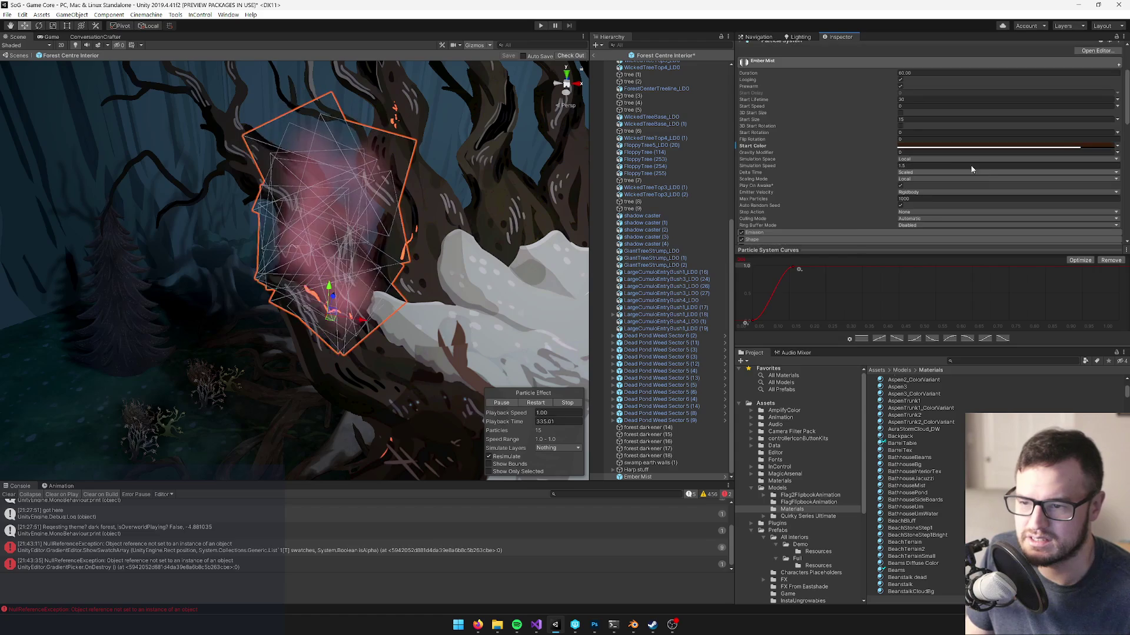
{"action": "left_click", "coordinate": [963, 147]}
{"action": "left_click_drag", "start_coordinate": [844, 200], "coordinate": [841, 193]}
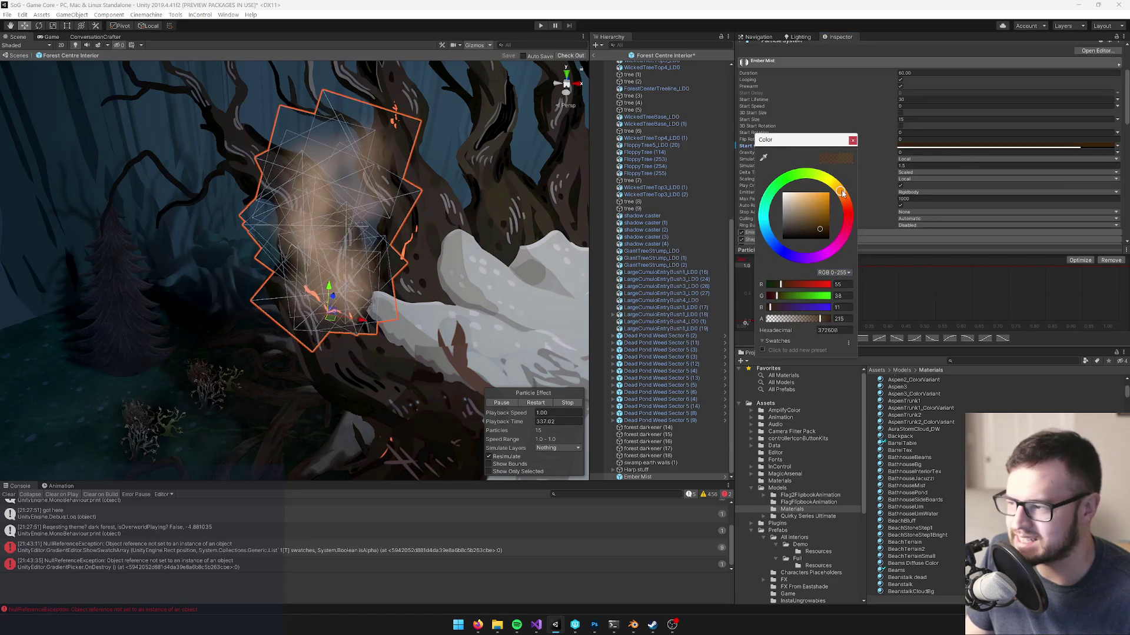
{"action": "left_click_drag", "start_coordinate": [810, 229], "coordinate": [822, 219]}
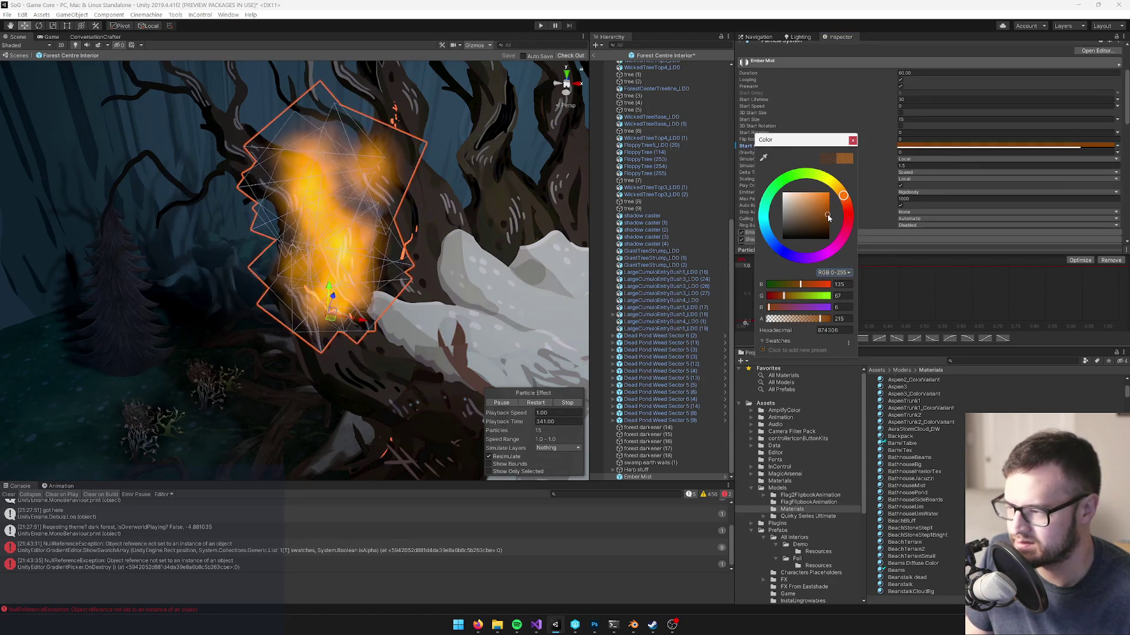
{"action": "left_click_drag", "start_coordinate": [832, 214], "coordinate": [839, 224]}
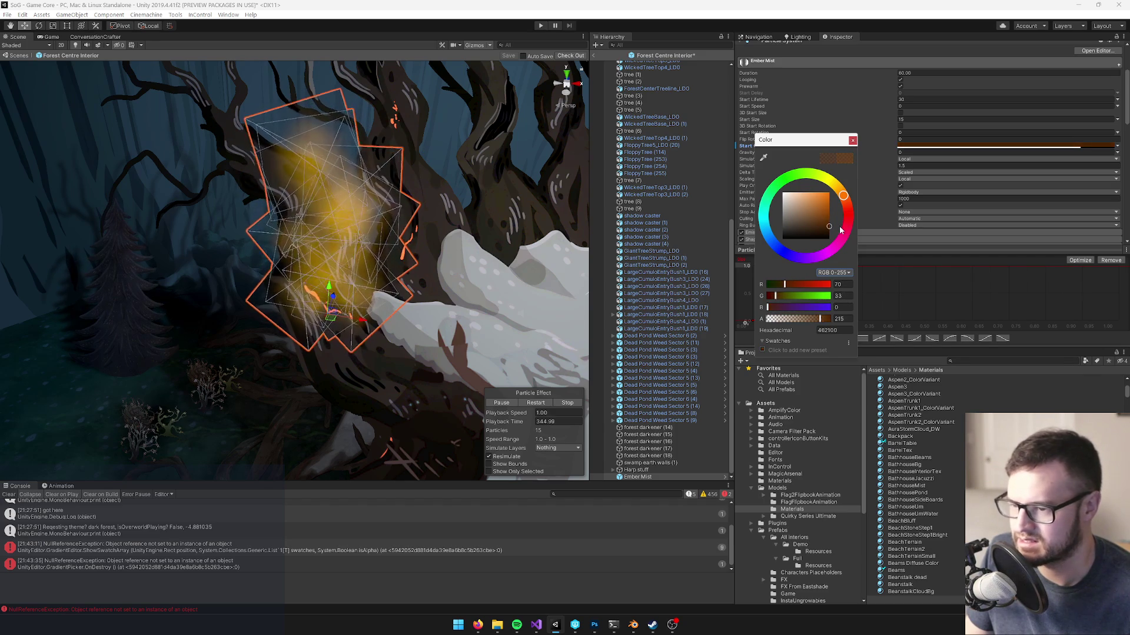